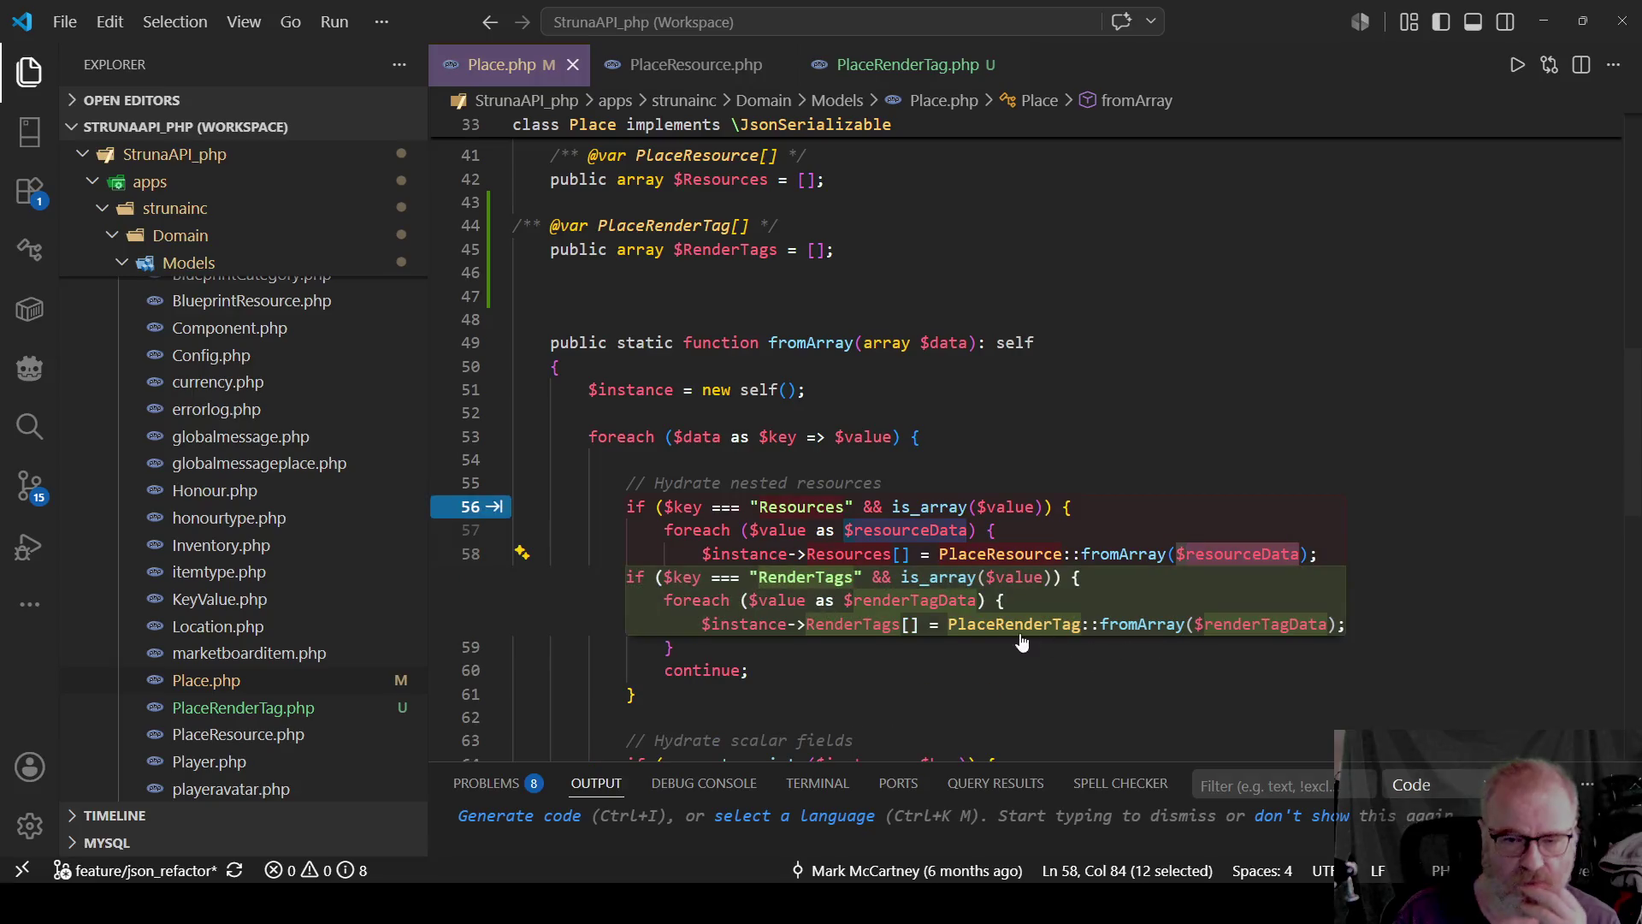
Accept and then undo the suggested RenderTags edit so fromArray keeps only the Resources block.
{"action": "left_click", "coordinate": [1092, 427]}
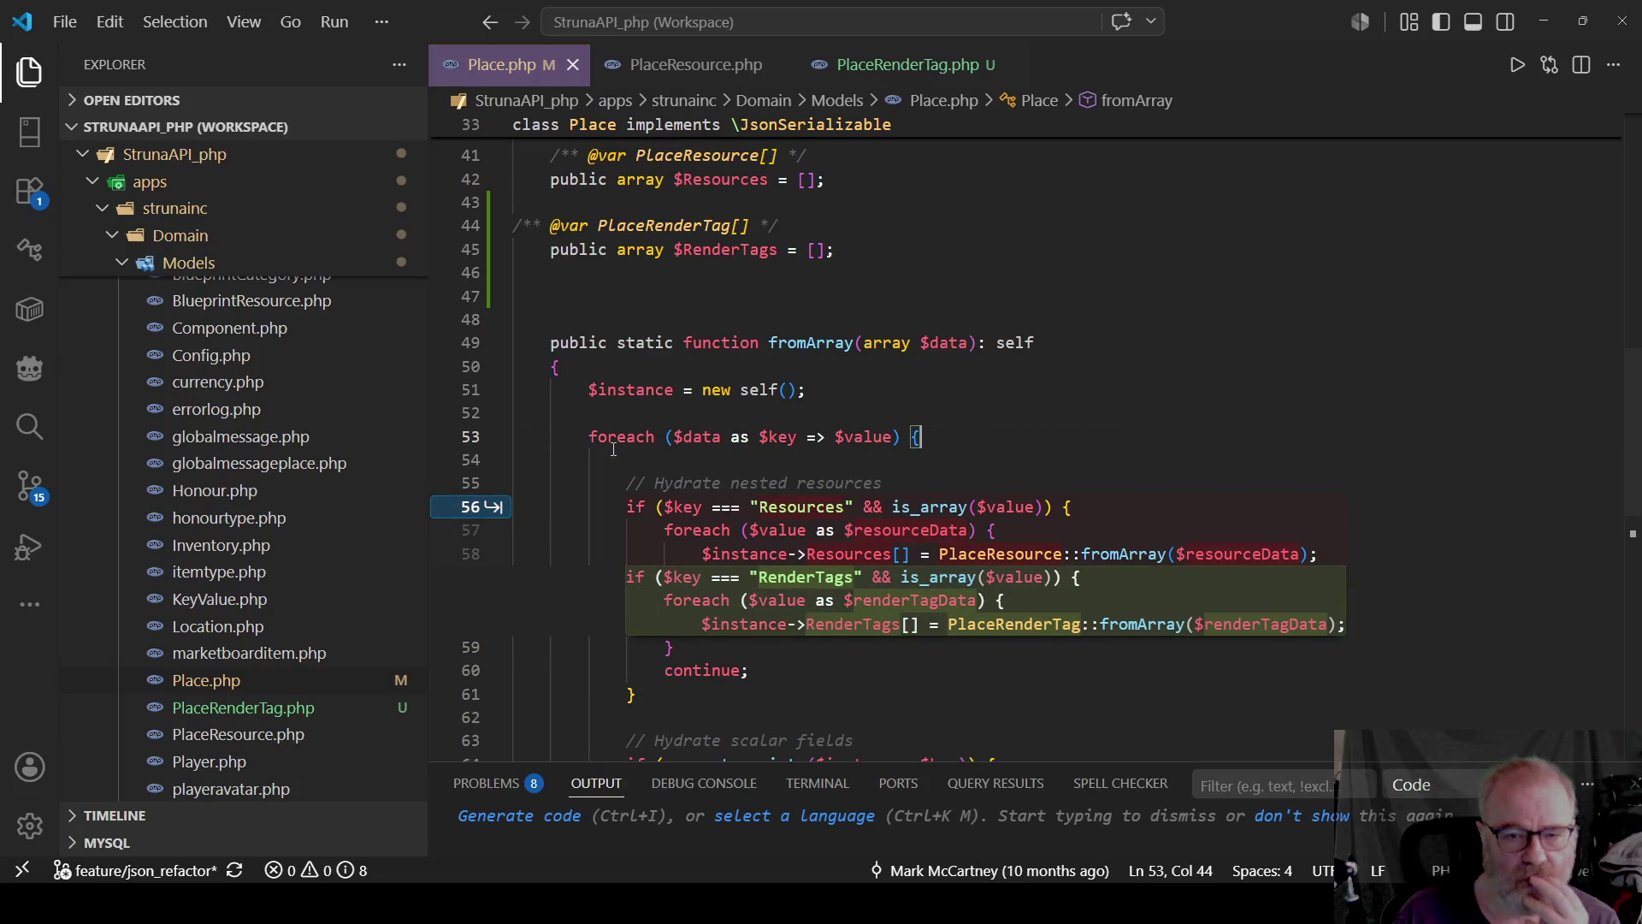
{"action": "left_click", "coordinate": [1090, 398]}
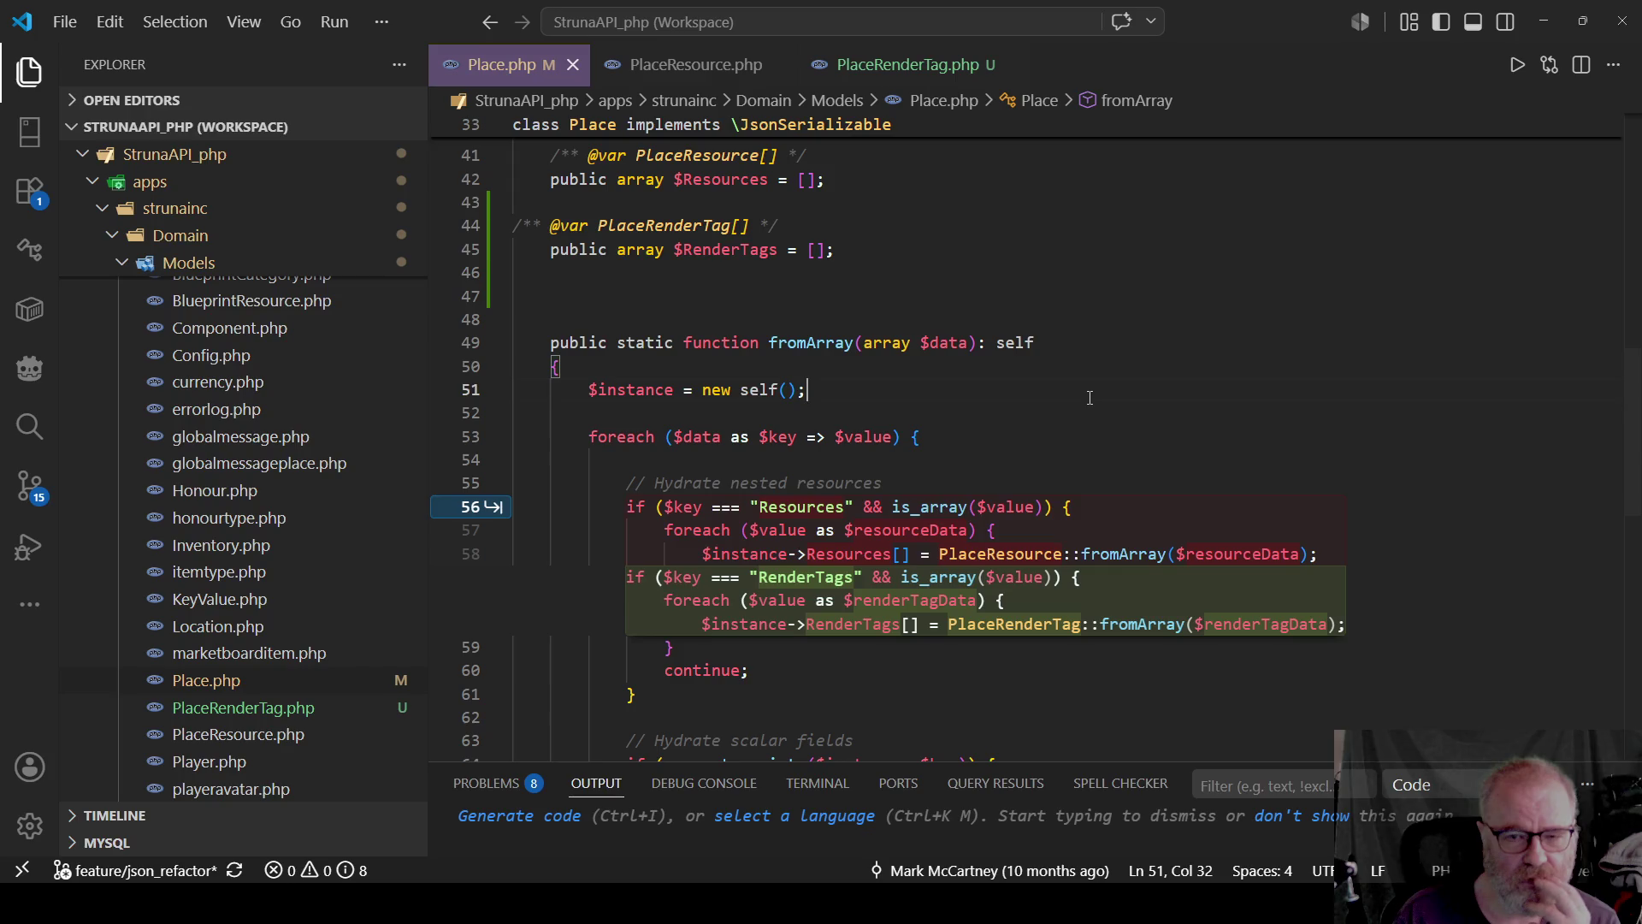
{"action": "left_click", "coordinate": [579, 530]}
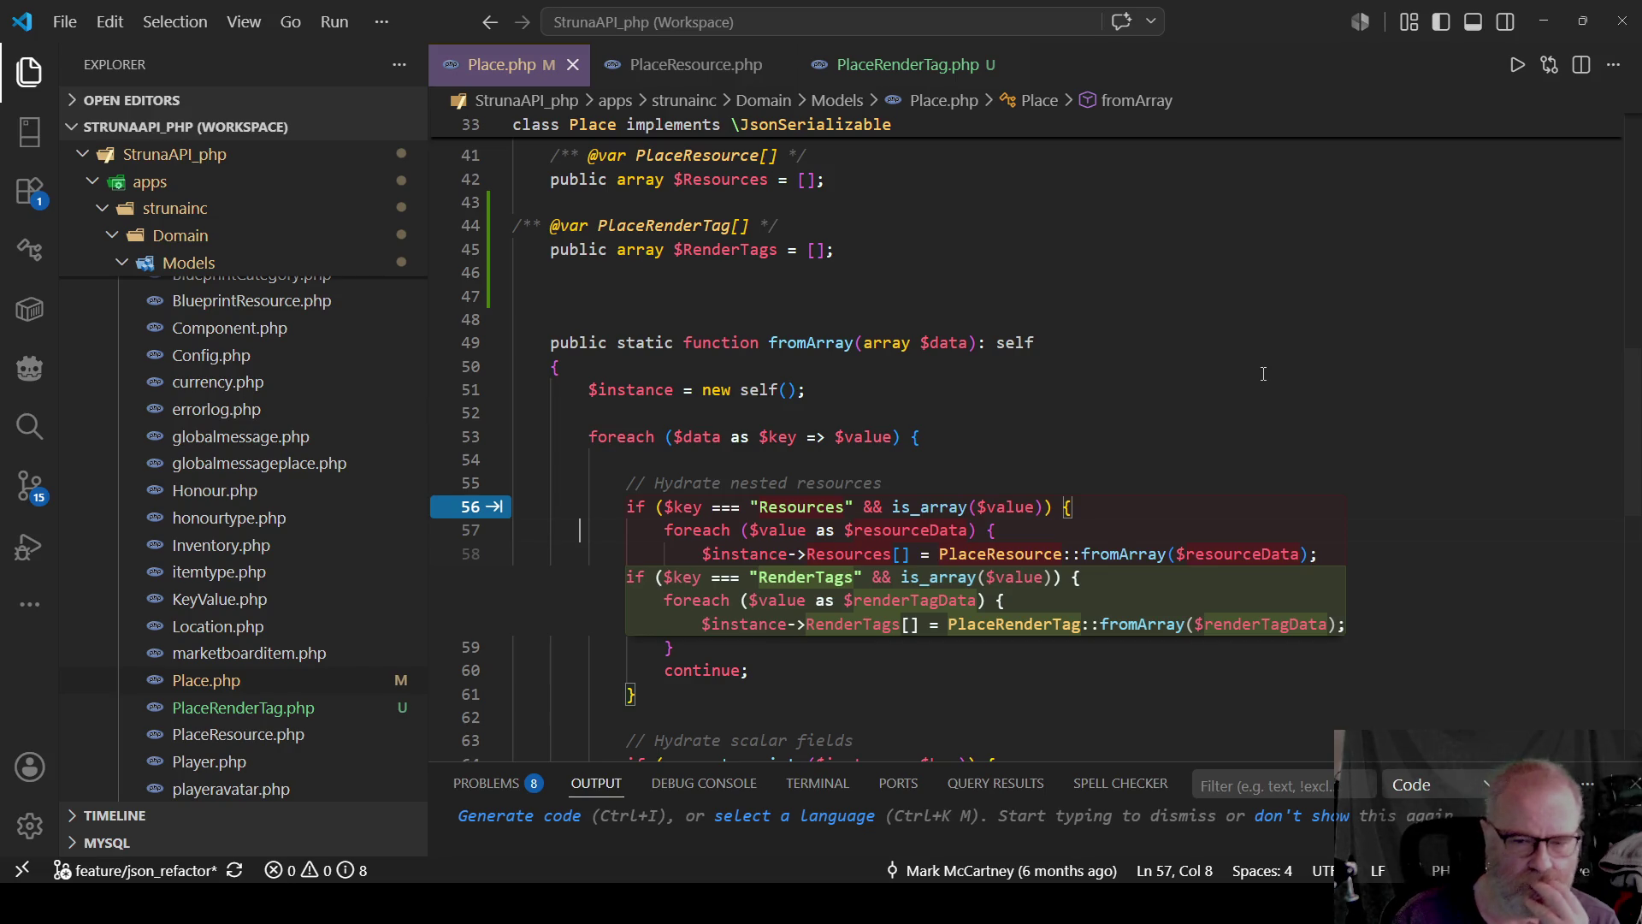
{"action": "left_click", "coordinate": [1112, 607]}
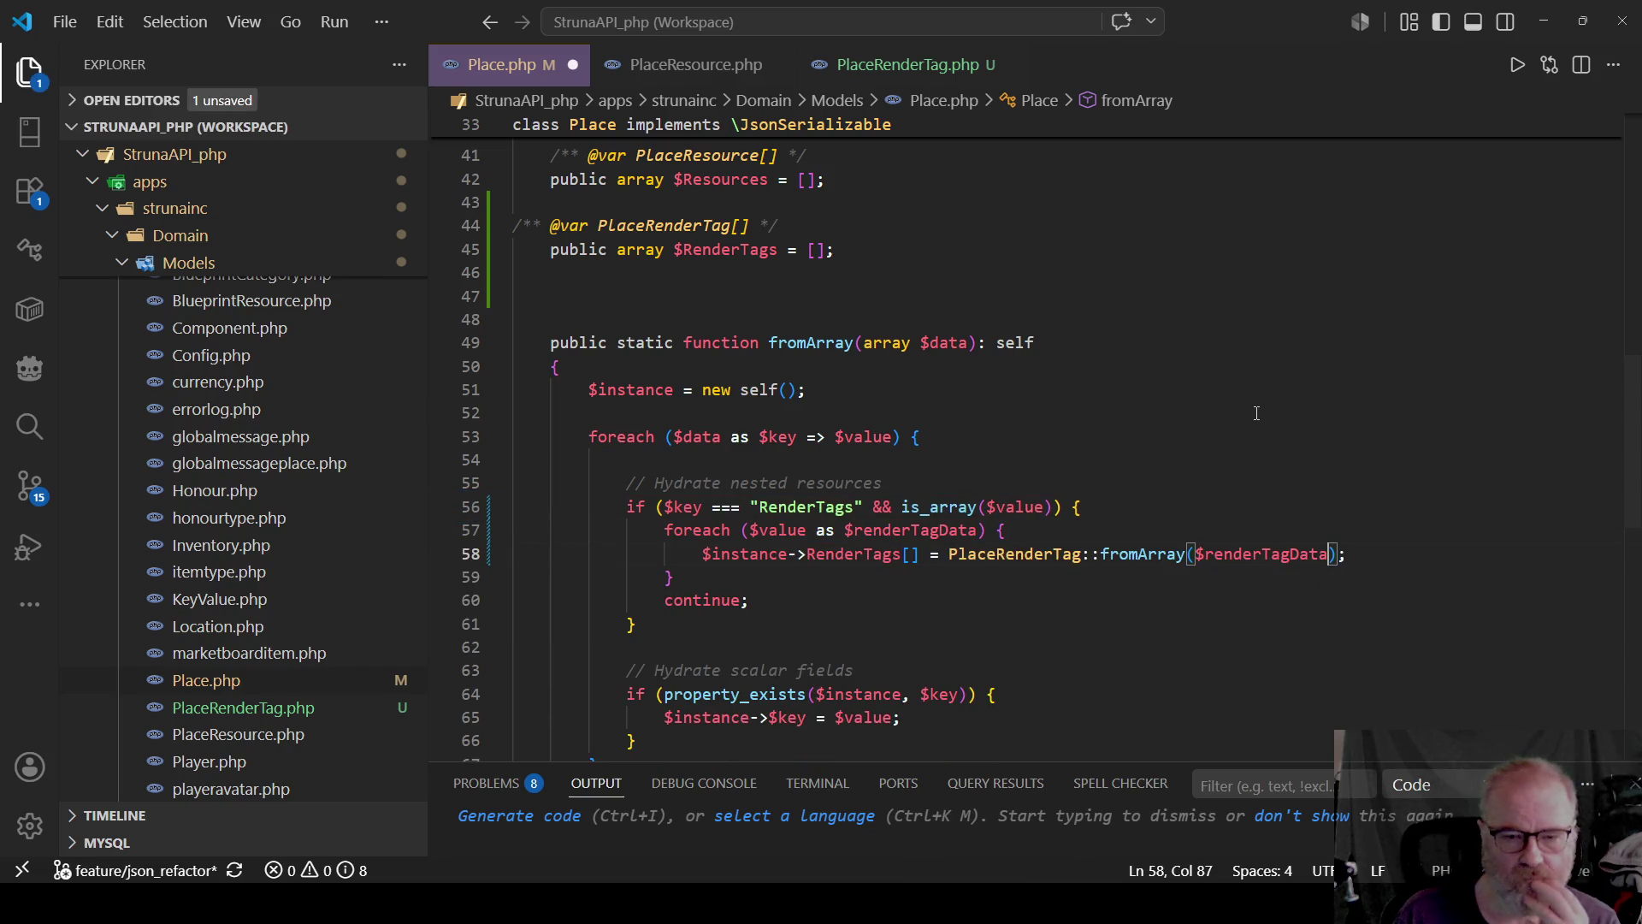
{"action": "key", "text": "ctrl+z"}
{"action": "key", "text": "ctrl+z"}
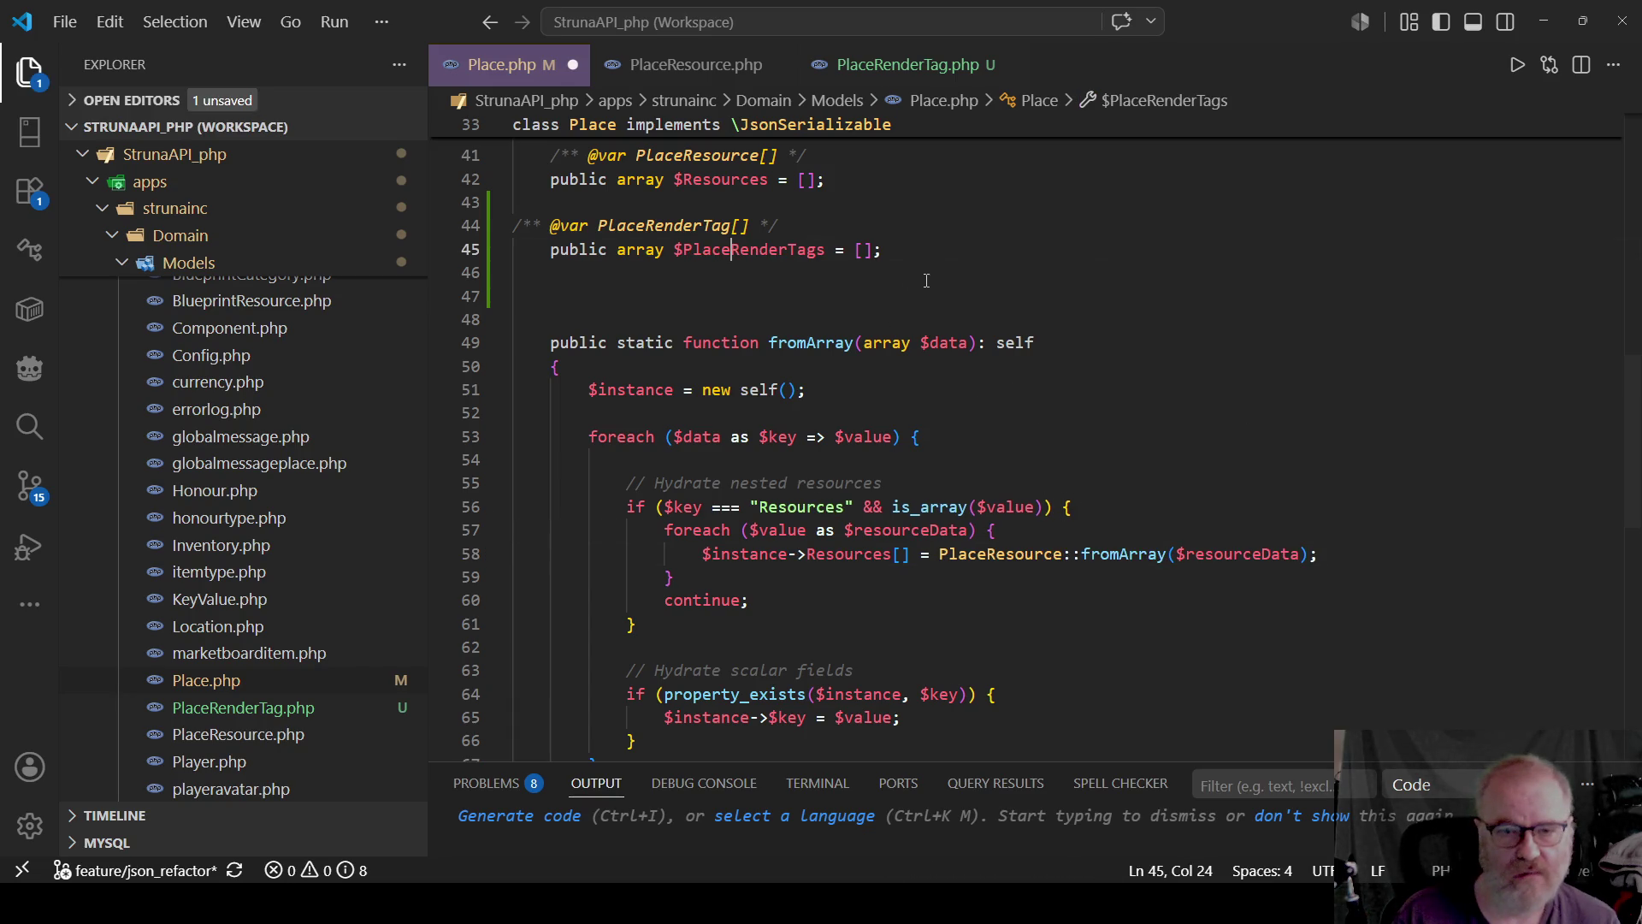
Shorten the property name $PlaceRenderTags to $RenderTags and save Place.php.
{"action": "key", "text": "BackSpace"}
{"action": "key", "text": "BackSpace"}
{"action": "key", "text": "BackSpace"}
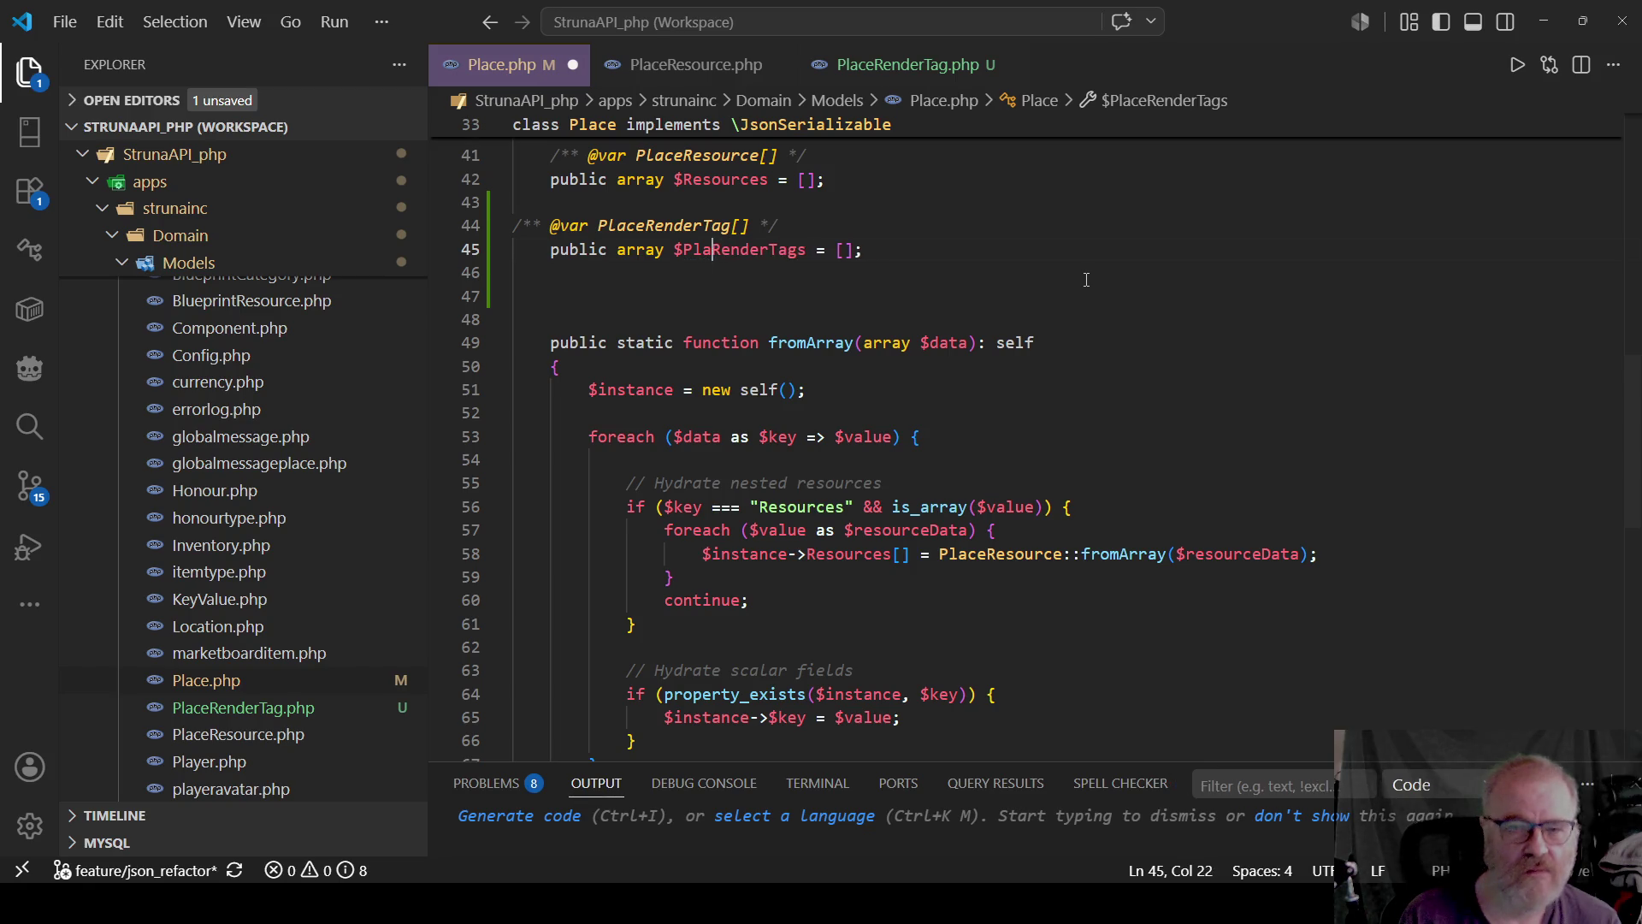
{"action": "key", "text": "ctrl+s"}
{"action": "left_click", "coordinate": [1052, 342]}
{"action": "scroll", "coordinate": [855, 384], "scroll_direction": "down", "scroll_amount": 2}
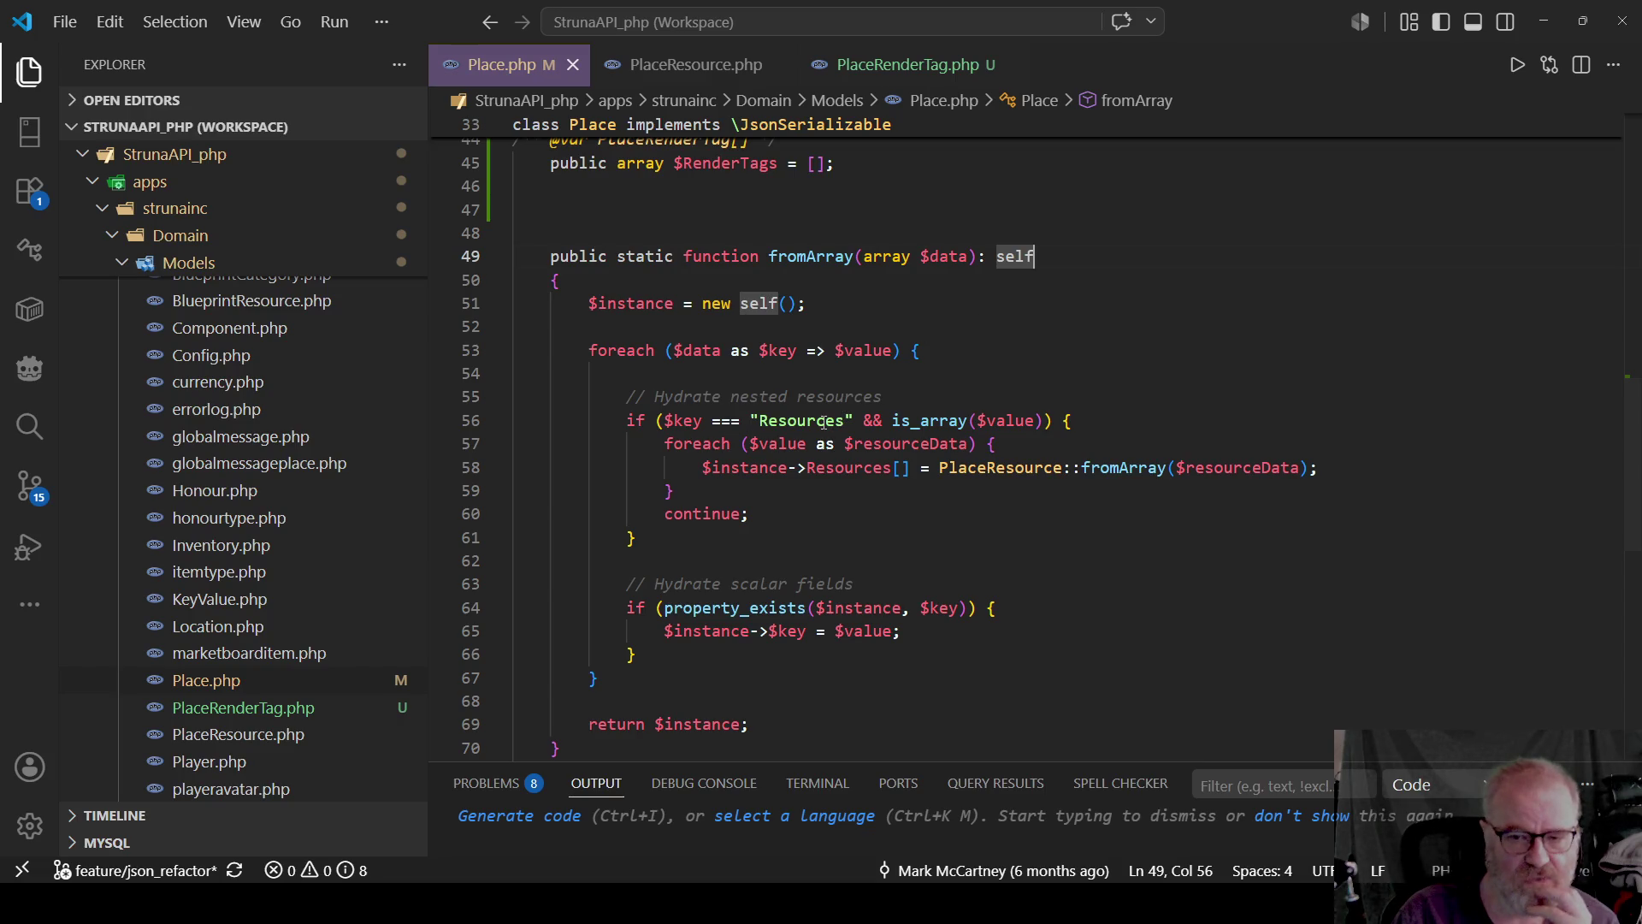
{"action": "mouse_move", "coordinate": [1004, 417]}
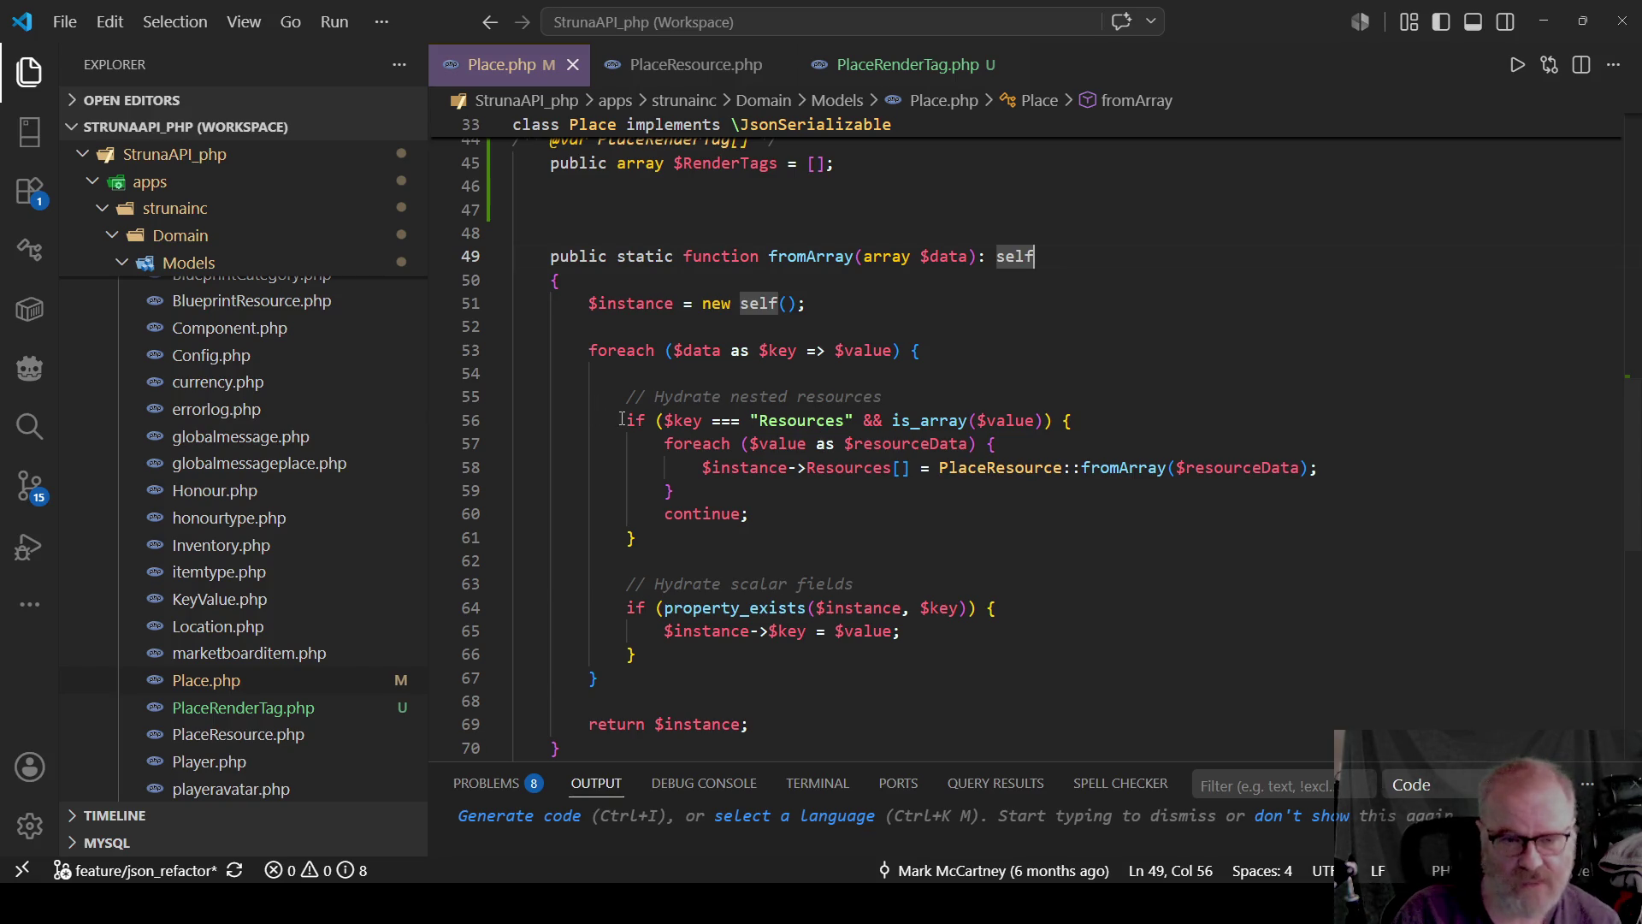
Copy the Resources hydration block and paste a duplicate right below it.
{"action": "left_click_drag", "start_coordinate": [619, 420], "coordinate": [674, 549]}
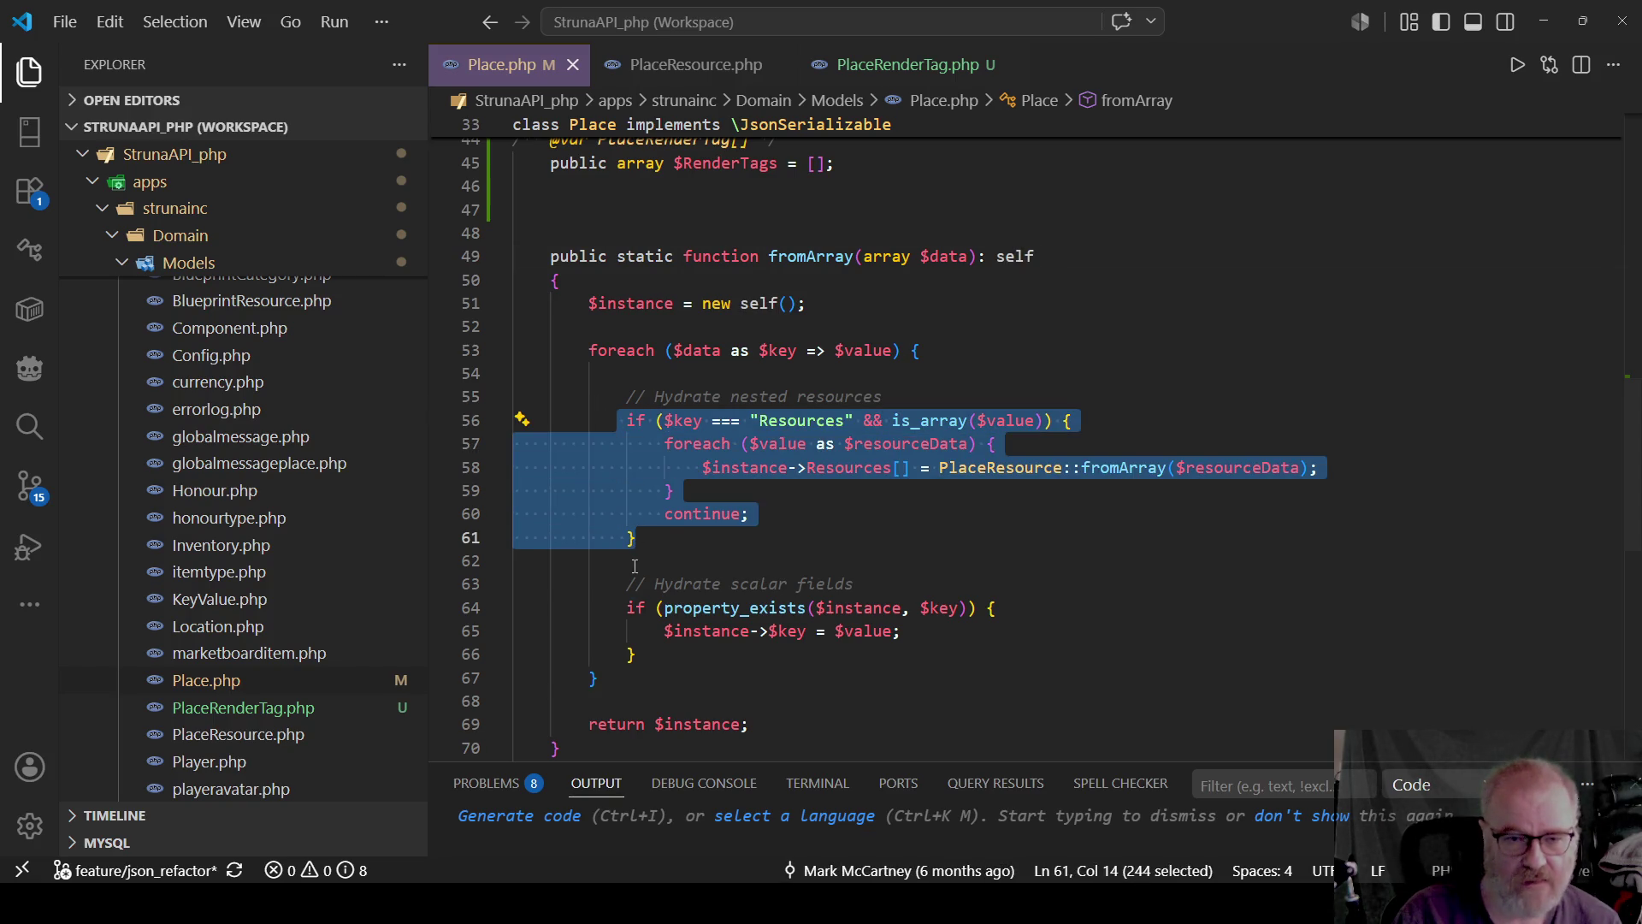
{"action": "left_click", "coordinate": [773, 564]}
{"action": "key", "text": "Return"}
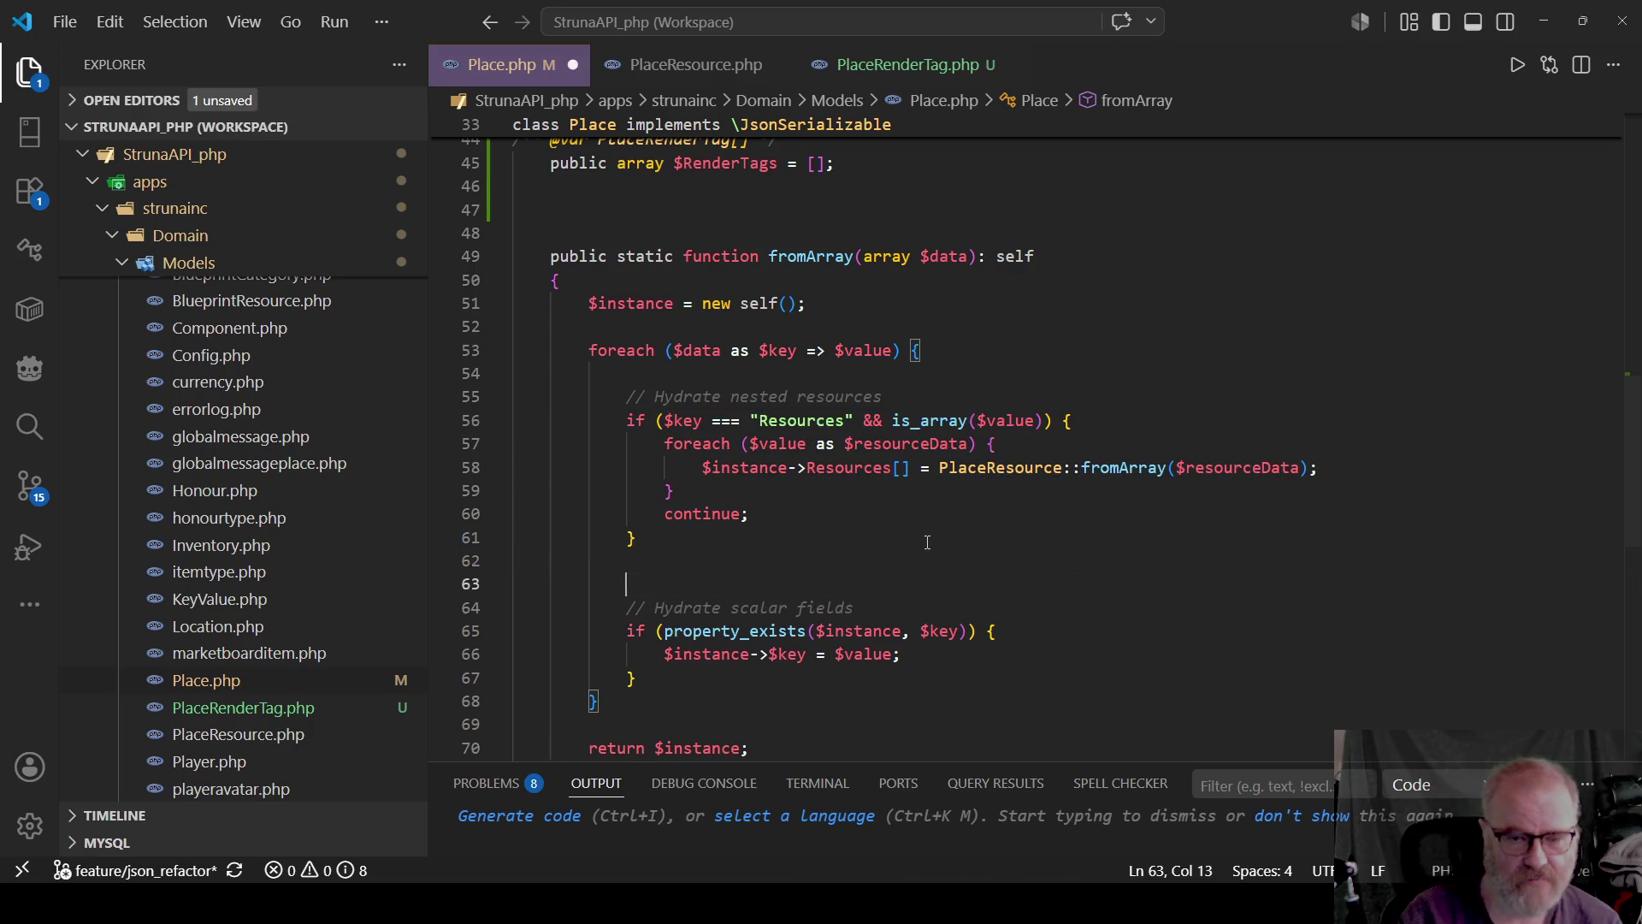
{"action": "type", "text": "if ($key === \"Resources\" && is_array($value)) {                 foreach ($value as $resourceData) {                     $instance->Resources[] = PlaceResource::fromArray($resourceData);                 }                 continue;             }"}
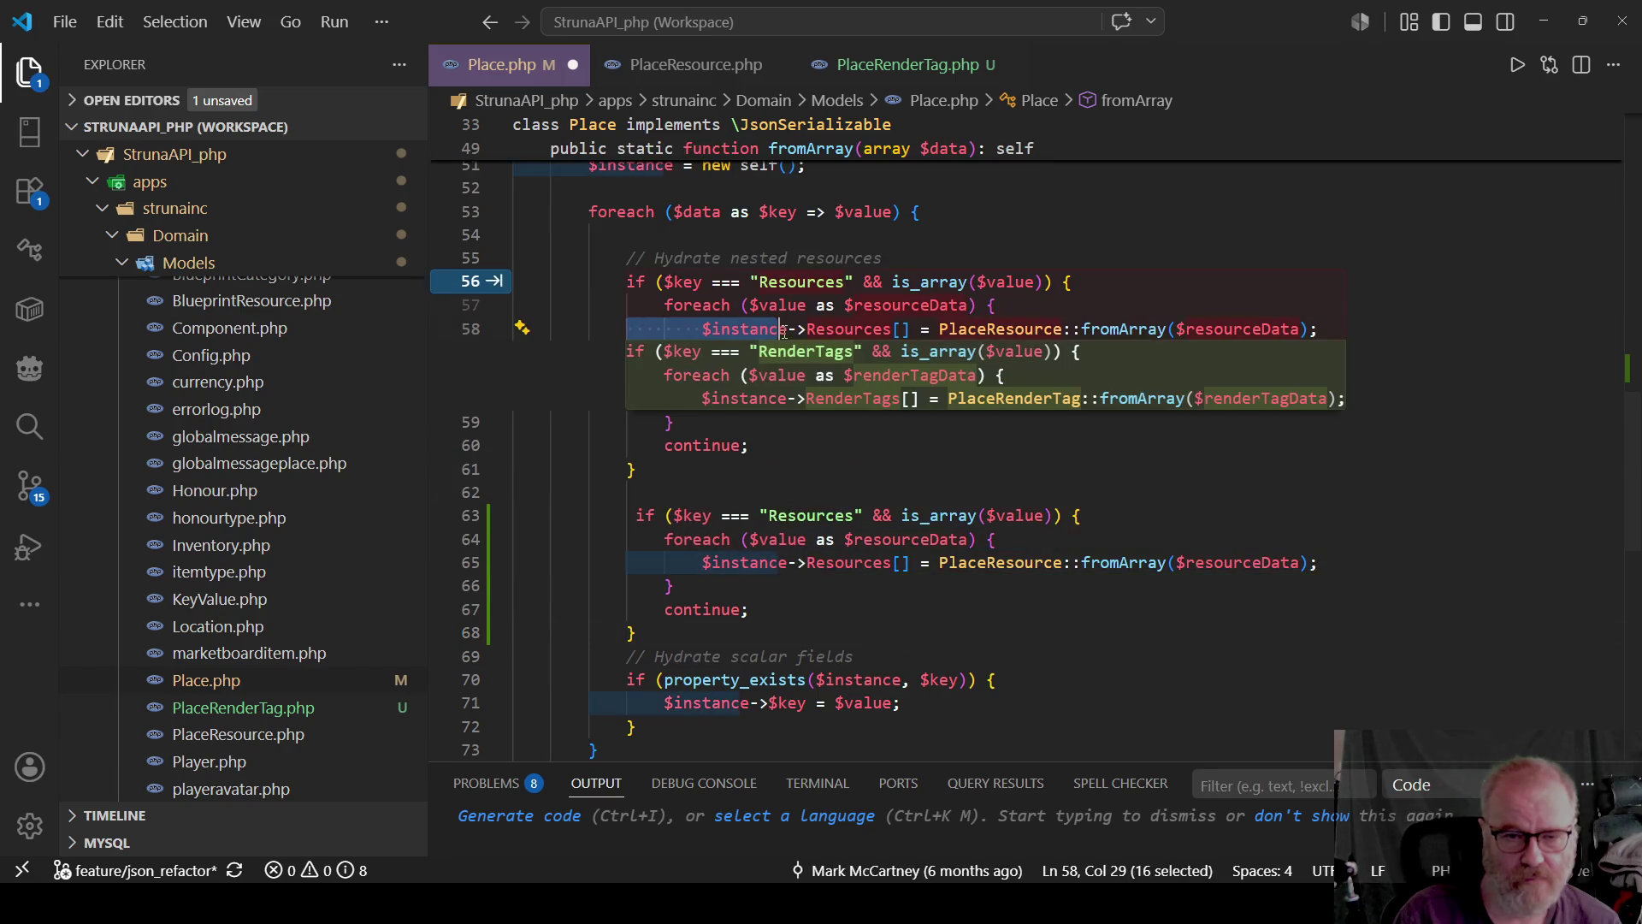
{"action": "key", "text": "Escape"}
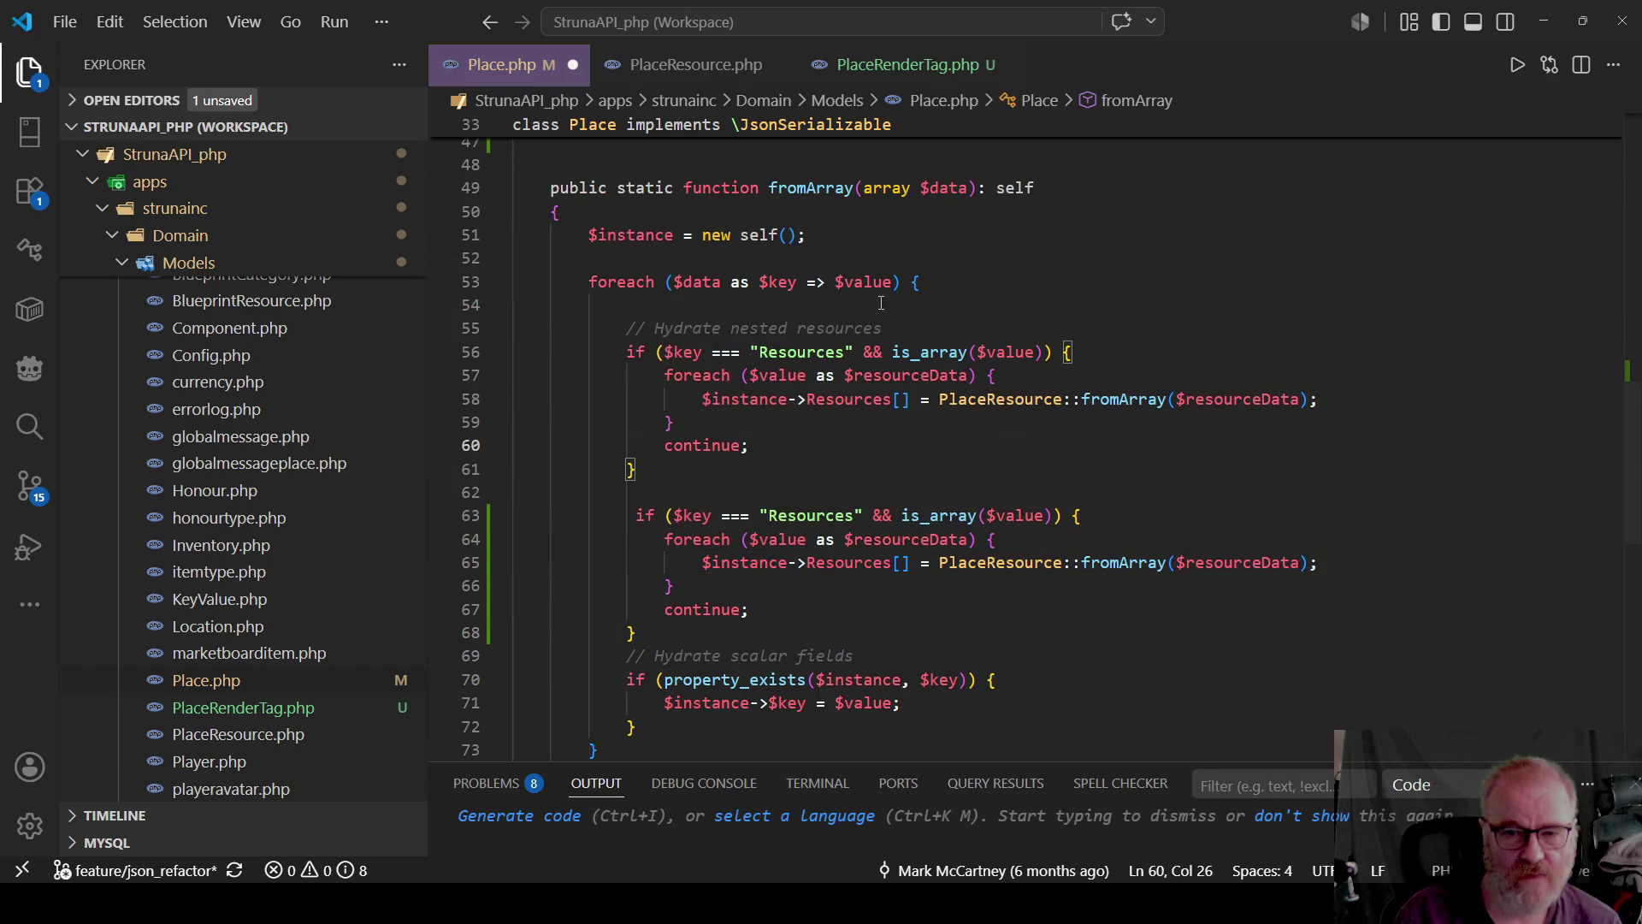
Paste the Hydrate nested resources comment above the copied block and fix its indentation.
{"action": "left_click_drag", "start_coordinate": [885, 328], "coordinate": [627, 327]}
{"action": "key", "text": "ctrl+c"}
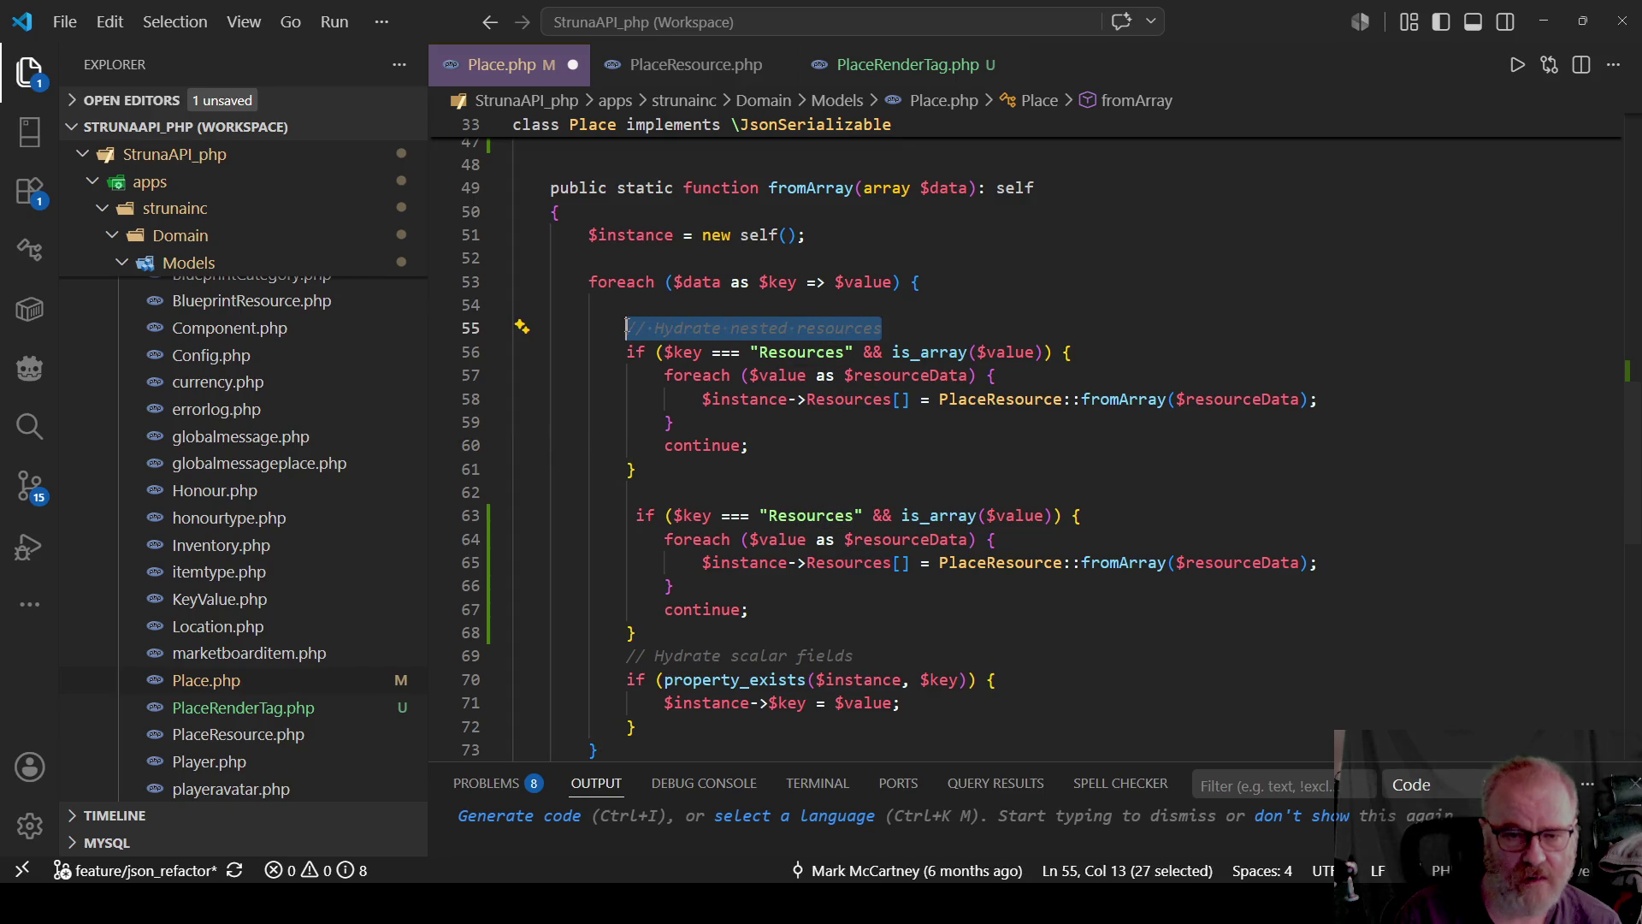
{"action": "left_click", "coordinate": [657, 496]}
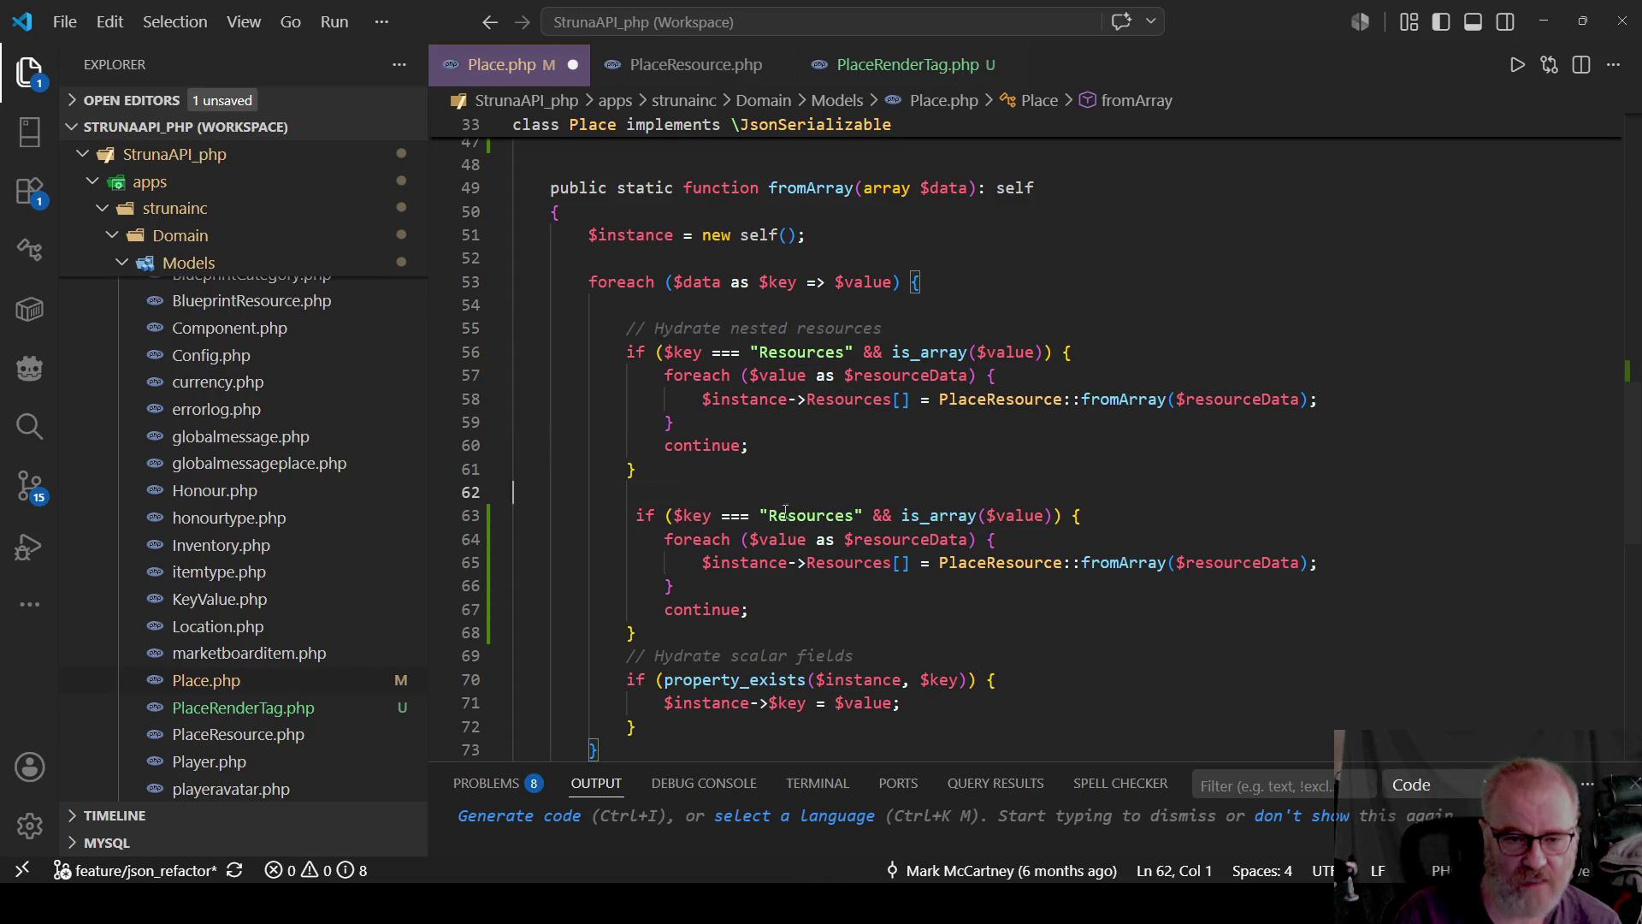
{"action": "key", "text": "ctrl+v"}
{"action": "key", "text": "Home"}
{"action": "key", "text": "Tab"}
{"action": "key", "text": "Tab"}
{"action": "key", "text": "Tab"}
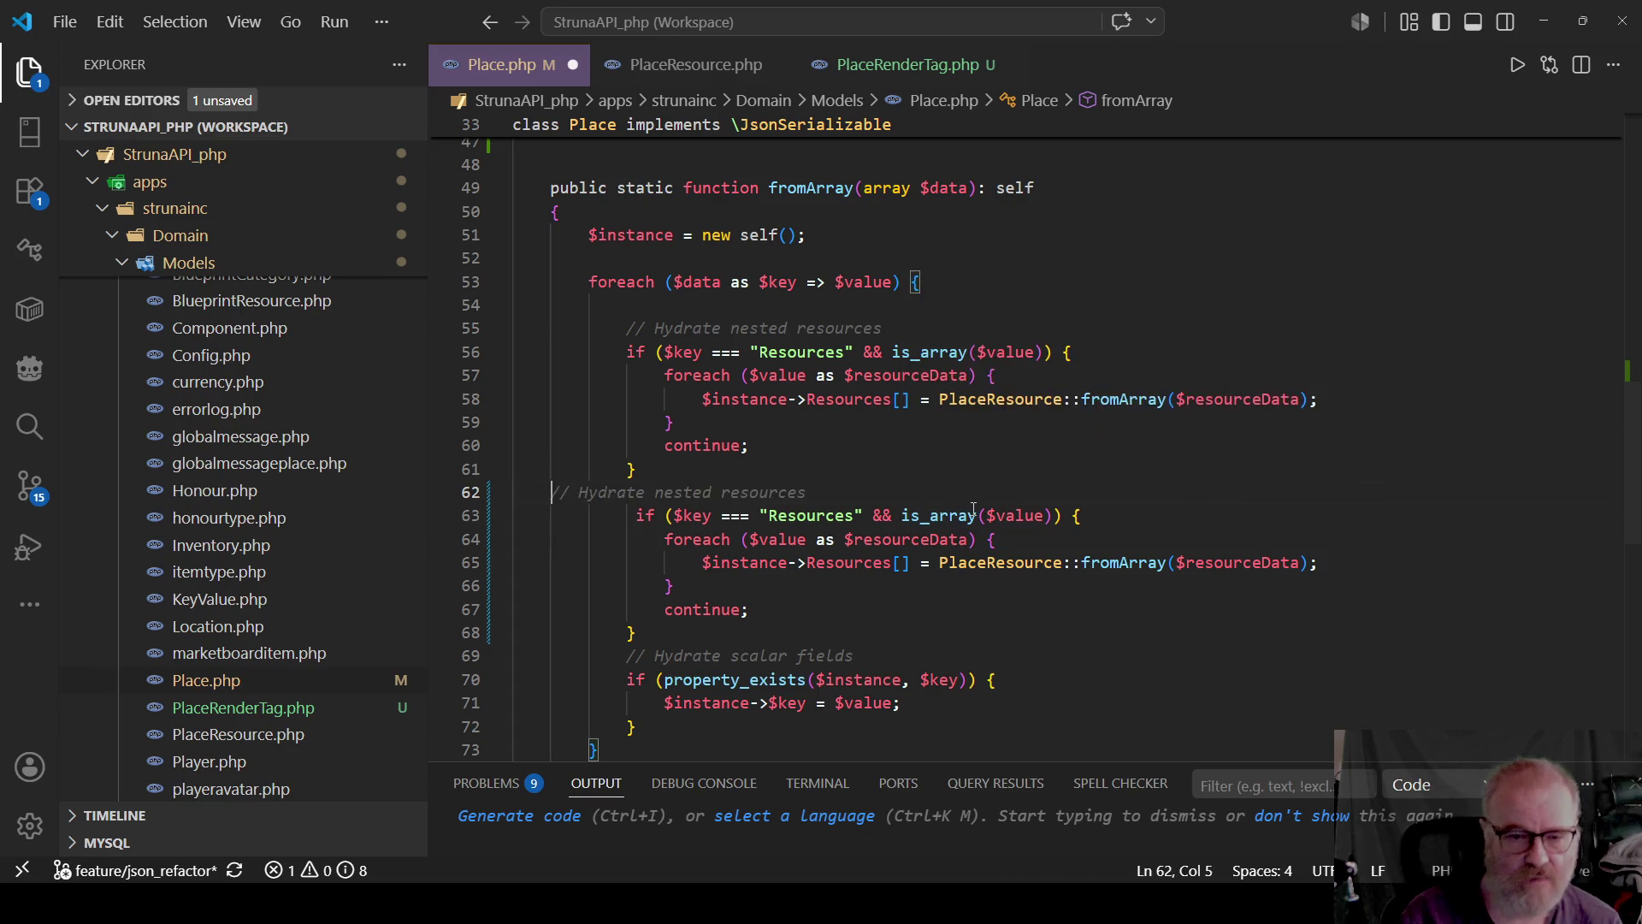
{"action": "key", "text": "Down"}
{"action": "key", "text": "Delete"}
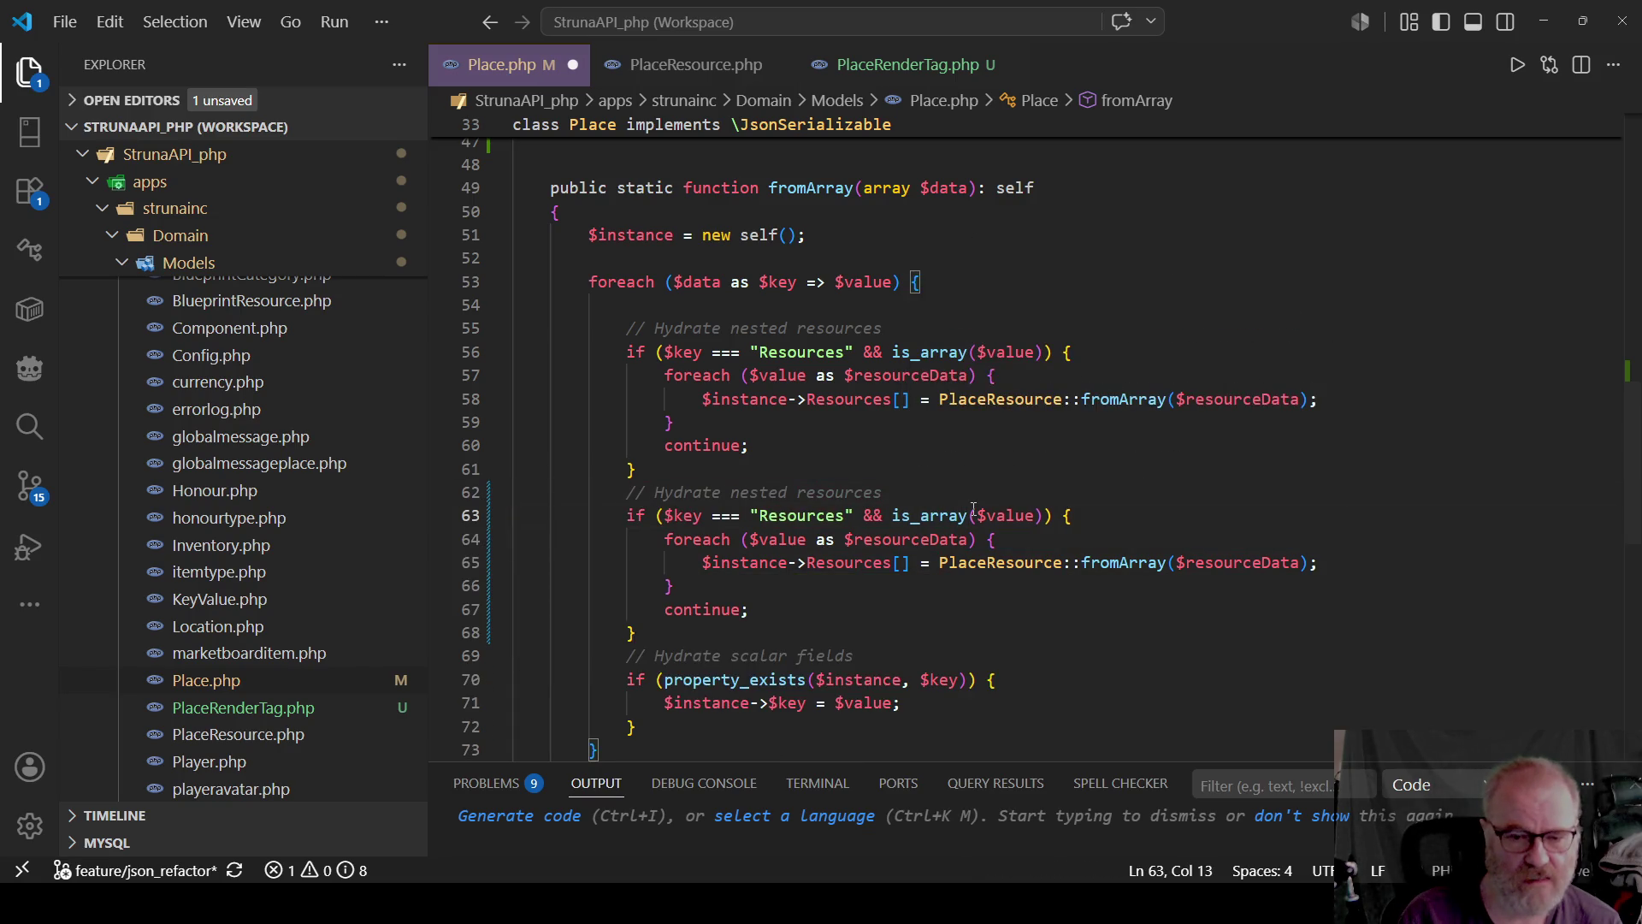
Reword the copied comment to 'Hydrate nested RenderTags' and save Place.php.
{"action": "key", "text": "Up"}
{"action": "key", "text": "End"}
{"action": "key", "text": "BackSpace"}
{"action": "key", "text": "BackSpace"}
{"action": "key", "text": "BackSpace"}
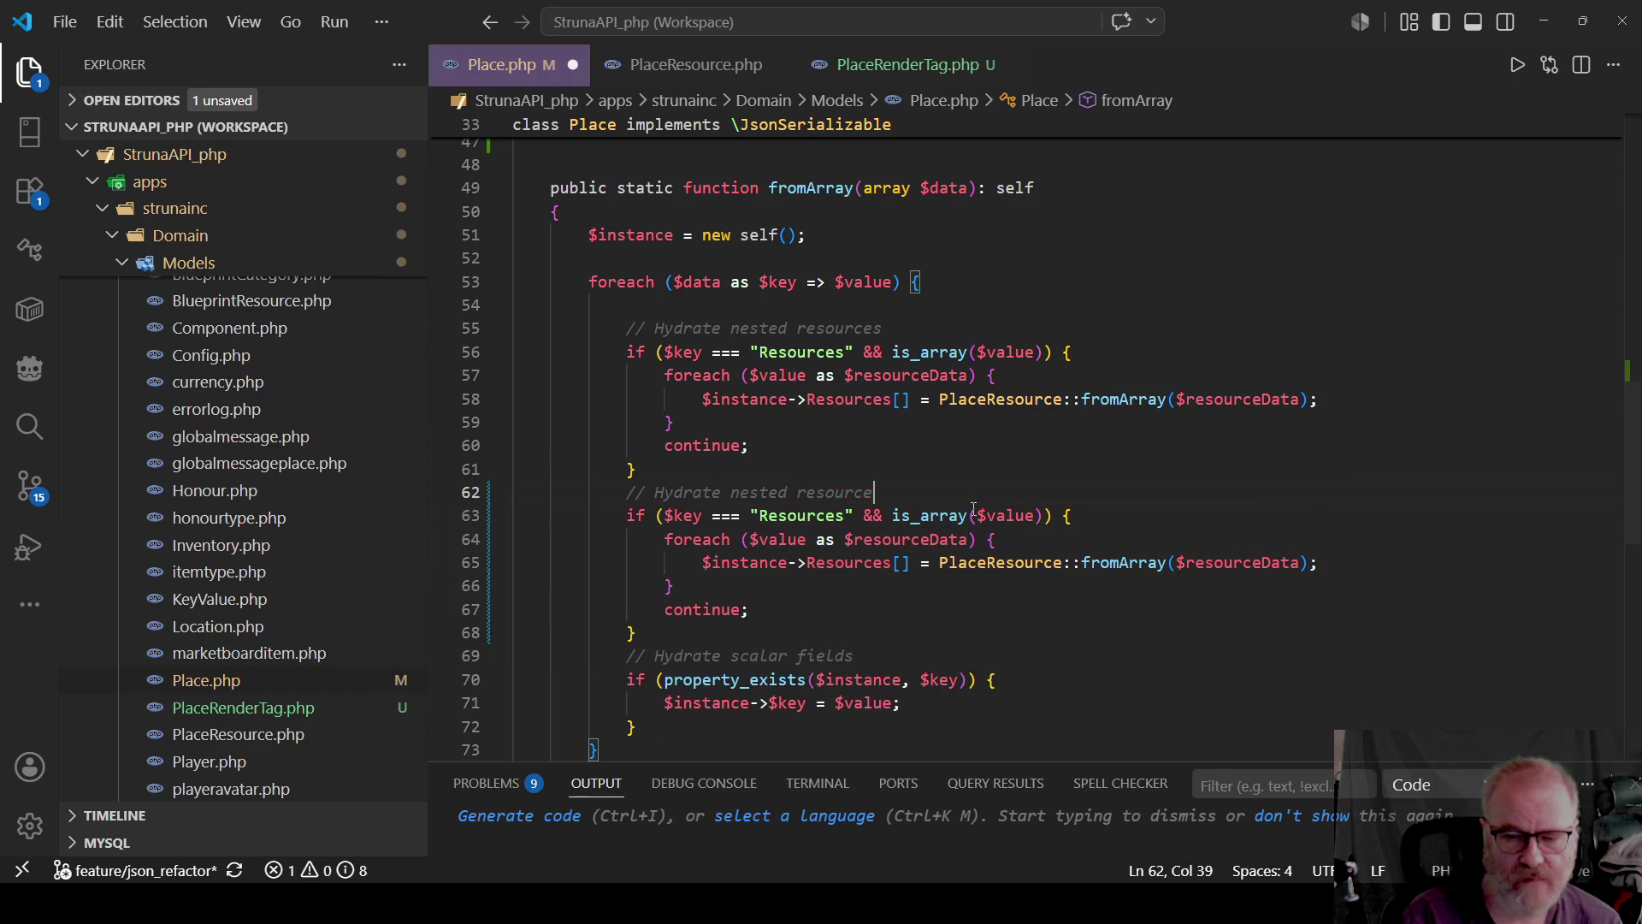
{"action": "key", "text": "BackSpace"}
{"action": "key", "text": "BackSpace"}
{"action": "key", "text": "BackSpace"}
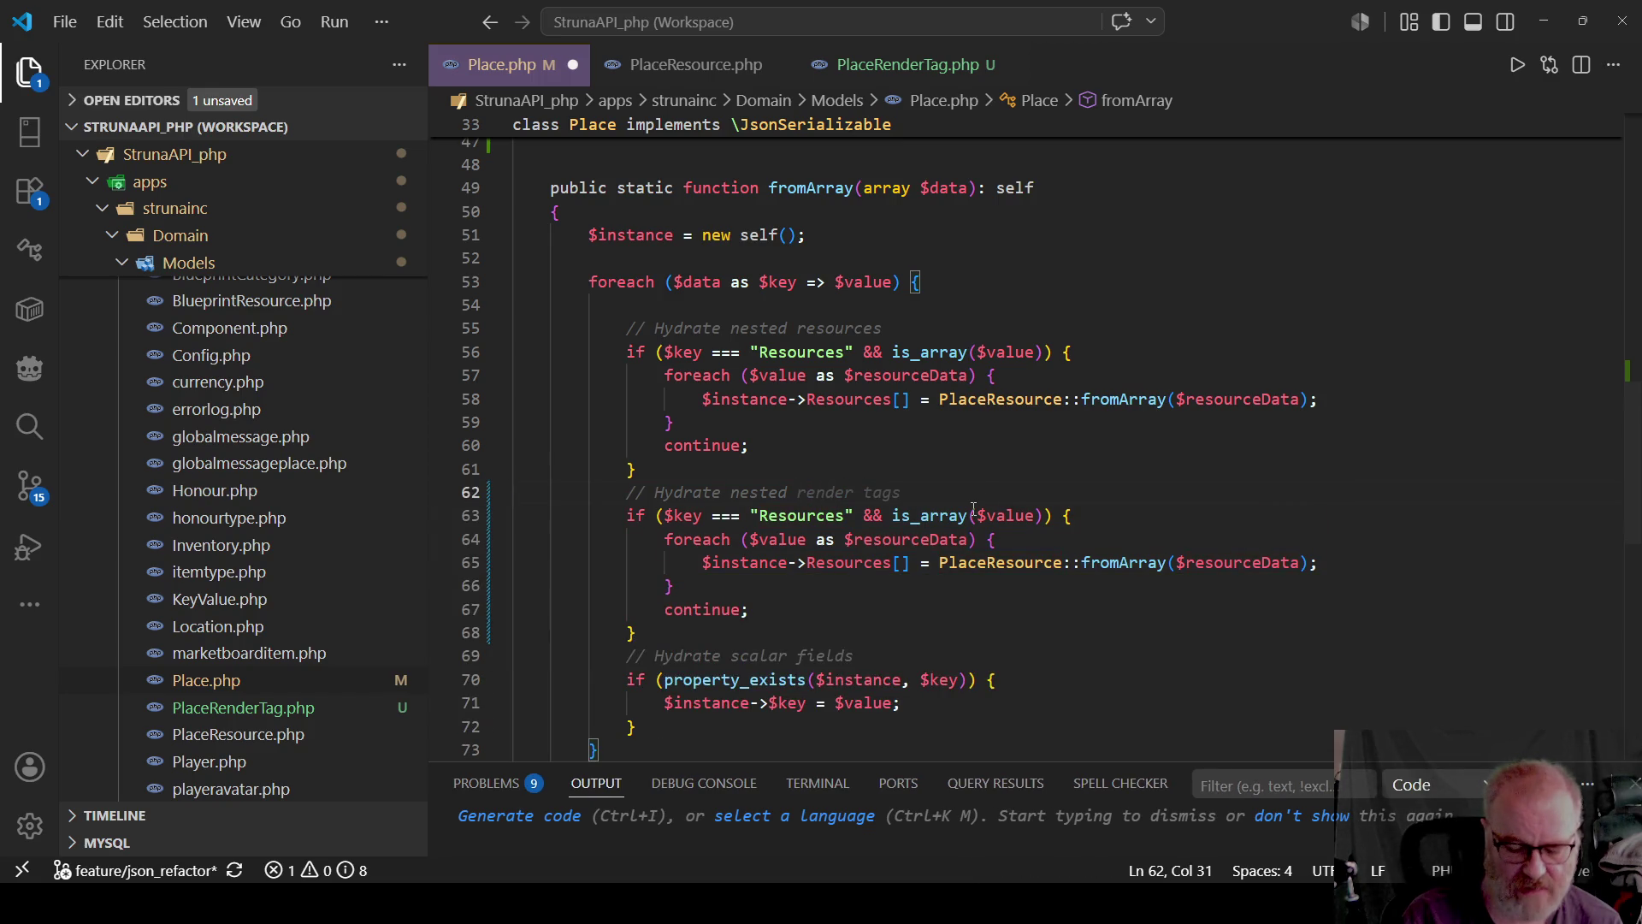
{"action": "type", "text": "Ren"}
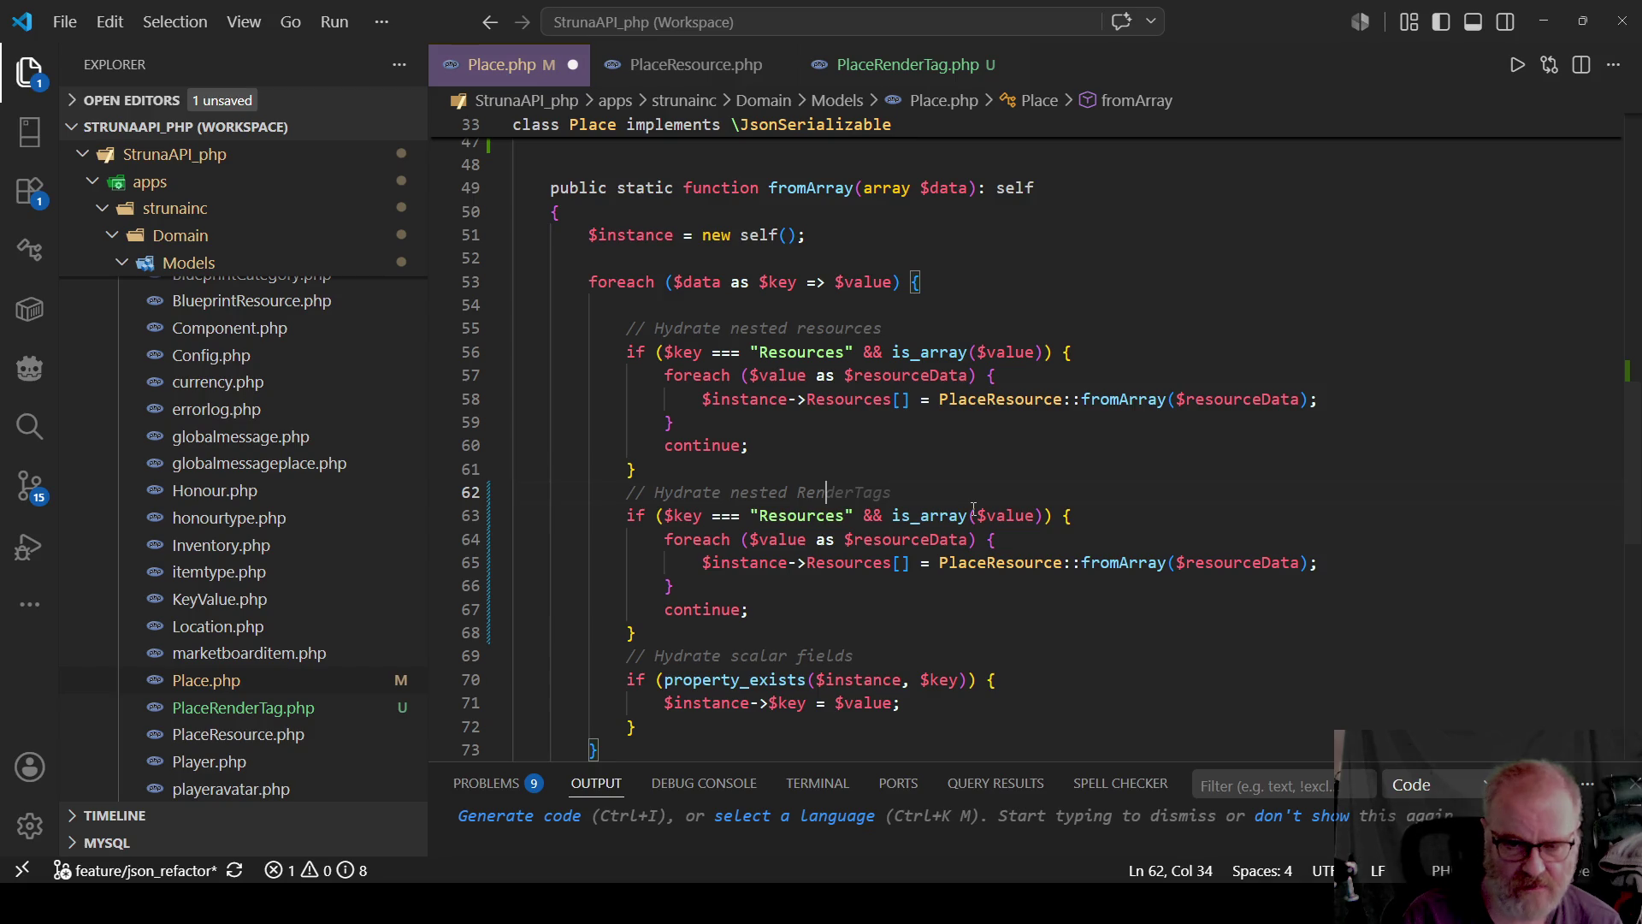
{"action": "key", "text": "Tab"}
{"action": "key", "text": "ctrl+s"}
{"action": "key", "text": "Down"}
{"action": "key", "text": "Left"}
{"action": "key", "text": "Left"}
{"action": "key", "text": "Left"}
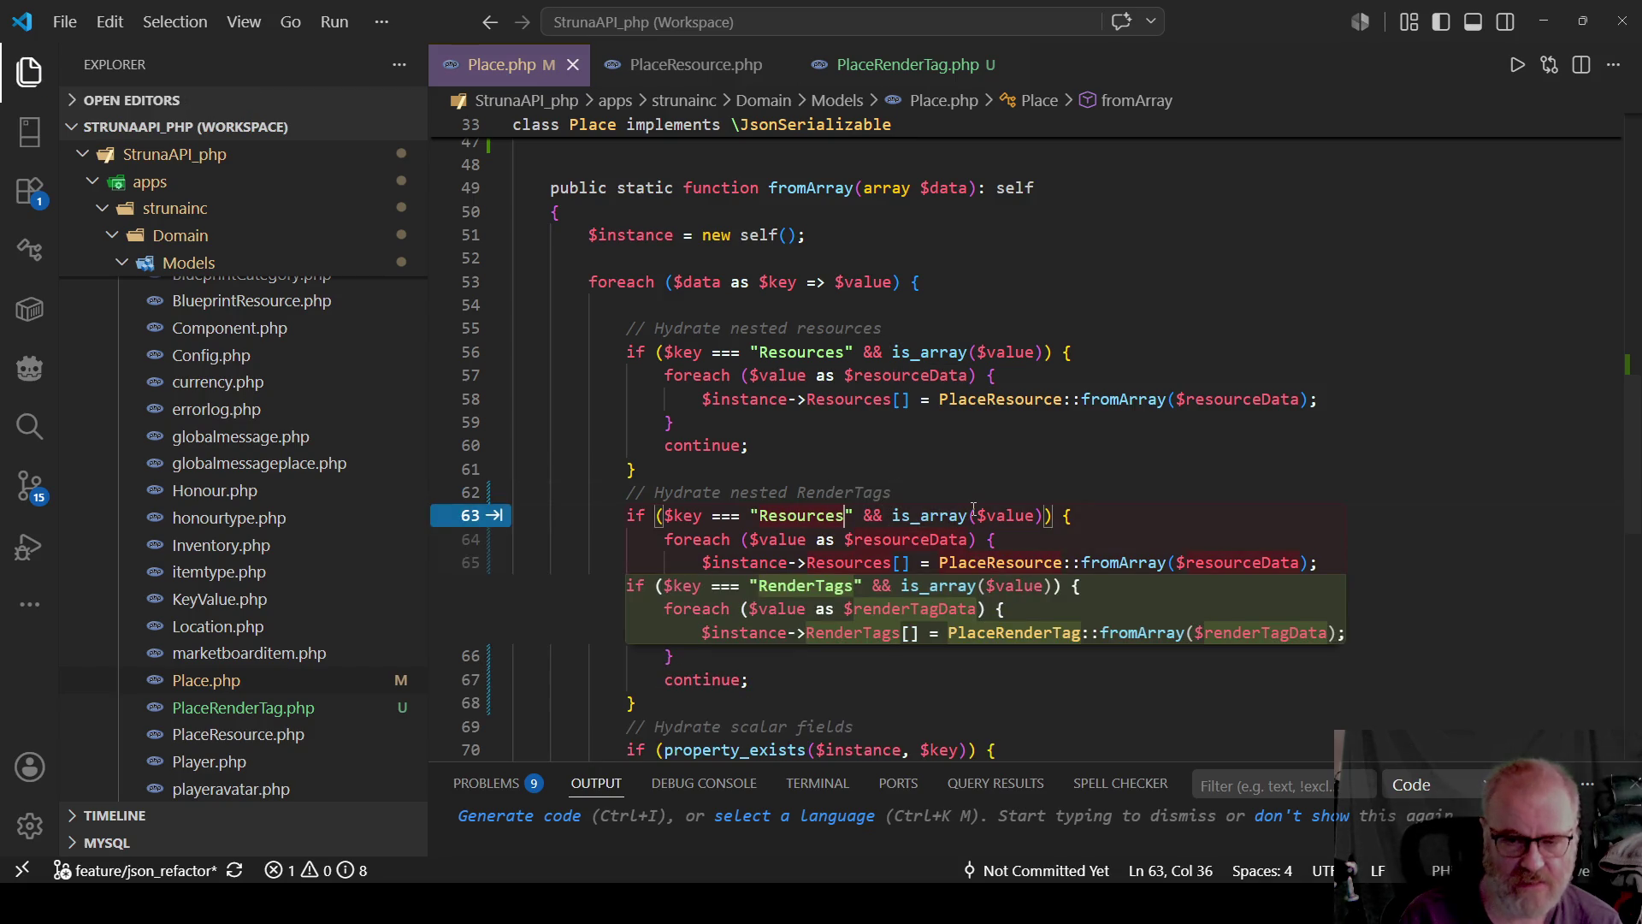
Change the copied block's key to "RenderTags" and its foreach variable to $tagData.
{"action": "key", "text": "BackSpace"}
{"action": "key", "text": "BackSpace"}
{"action": "key", "text": "BackSpace"}
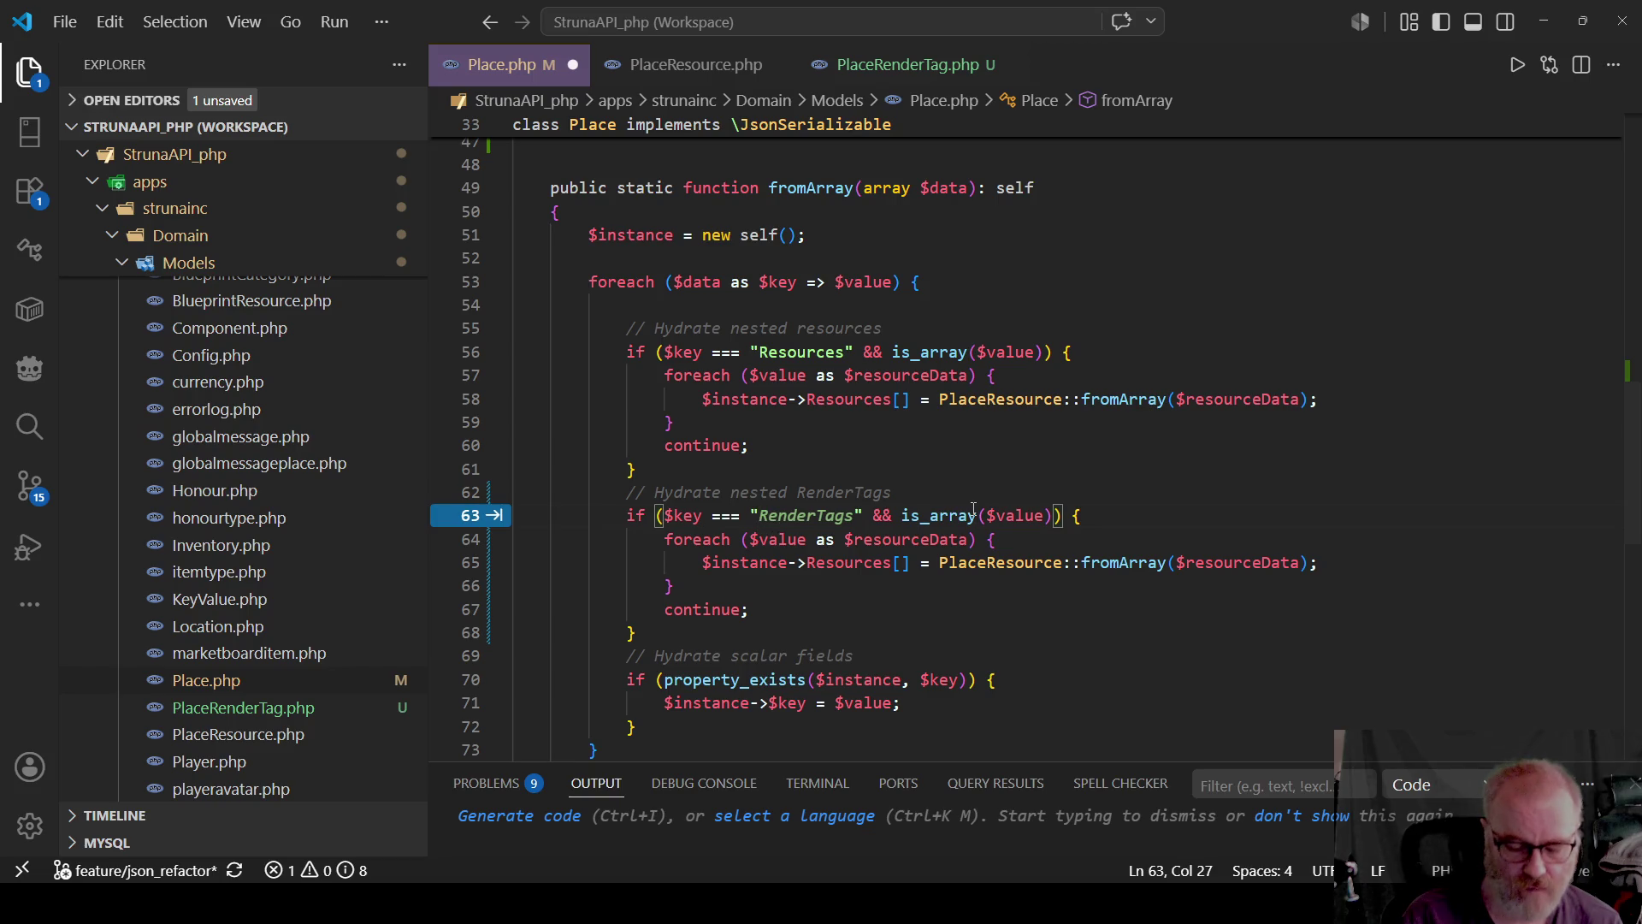
{"action": "type", "text": "RenderTag"}
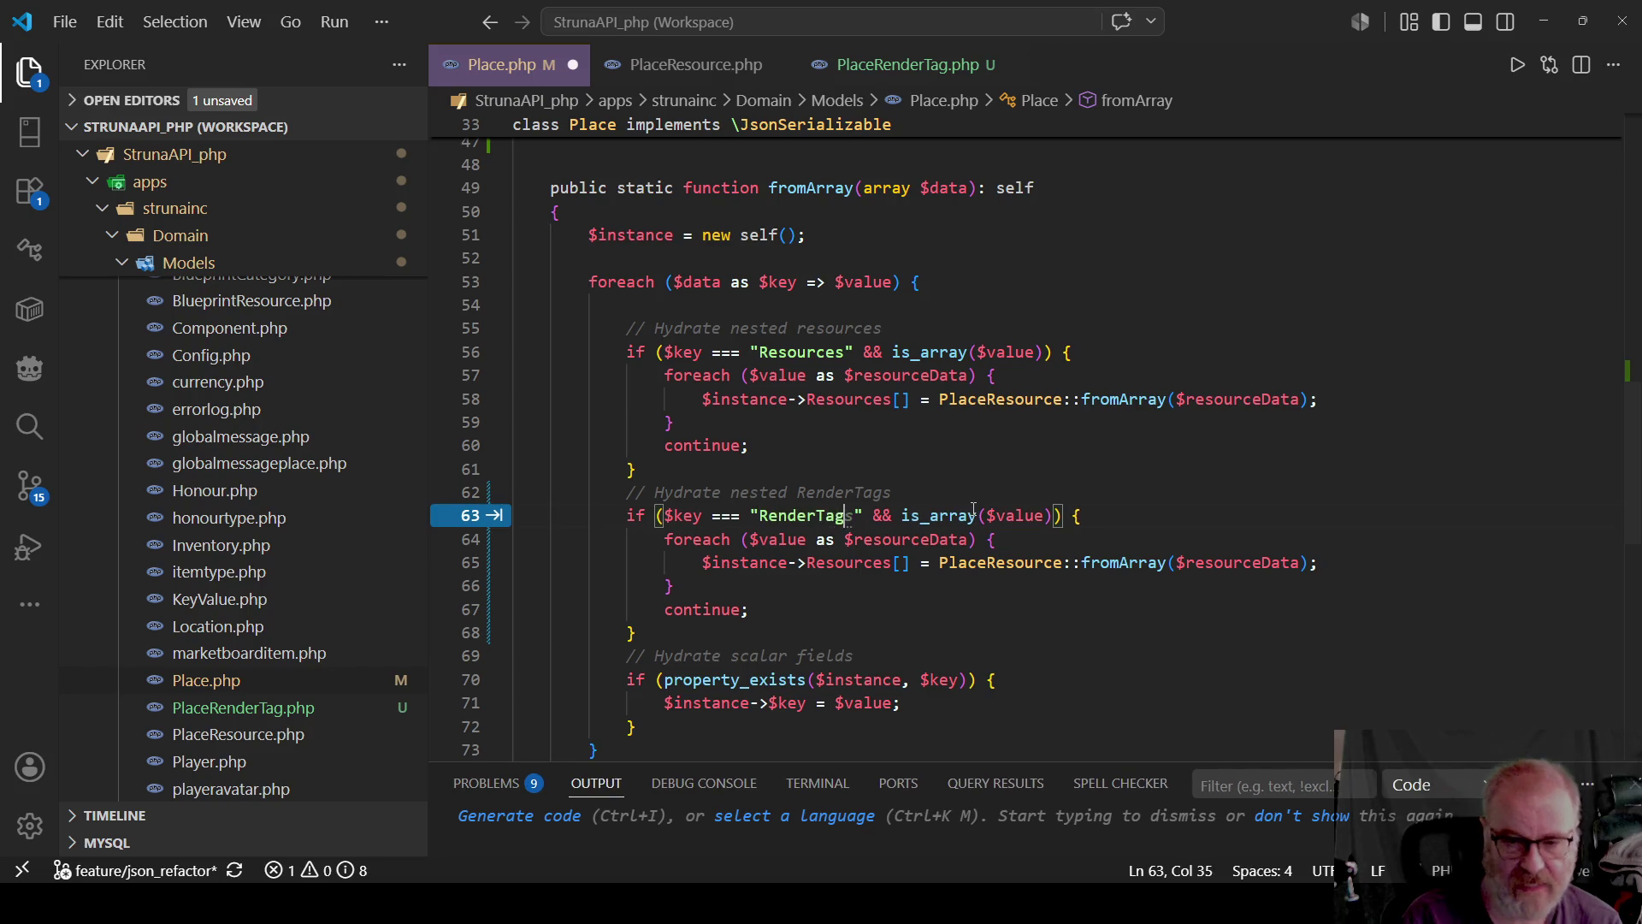
{"action": "type", "text": "s"}
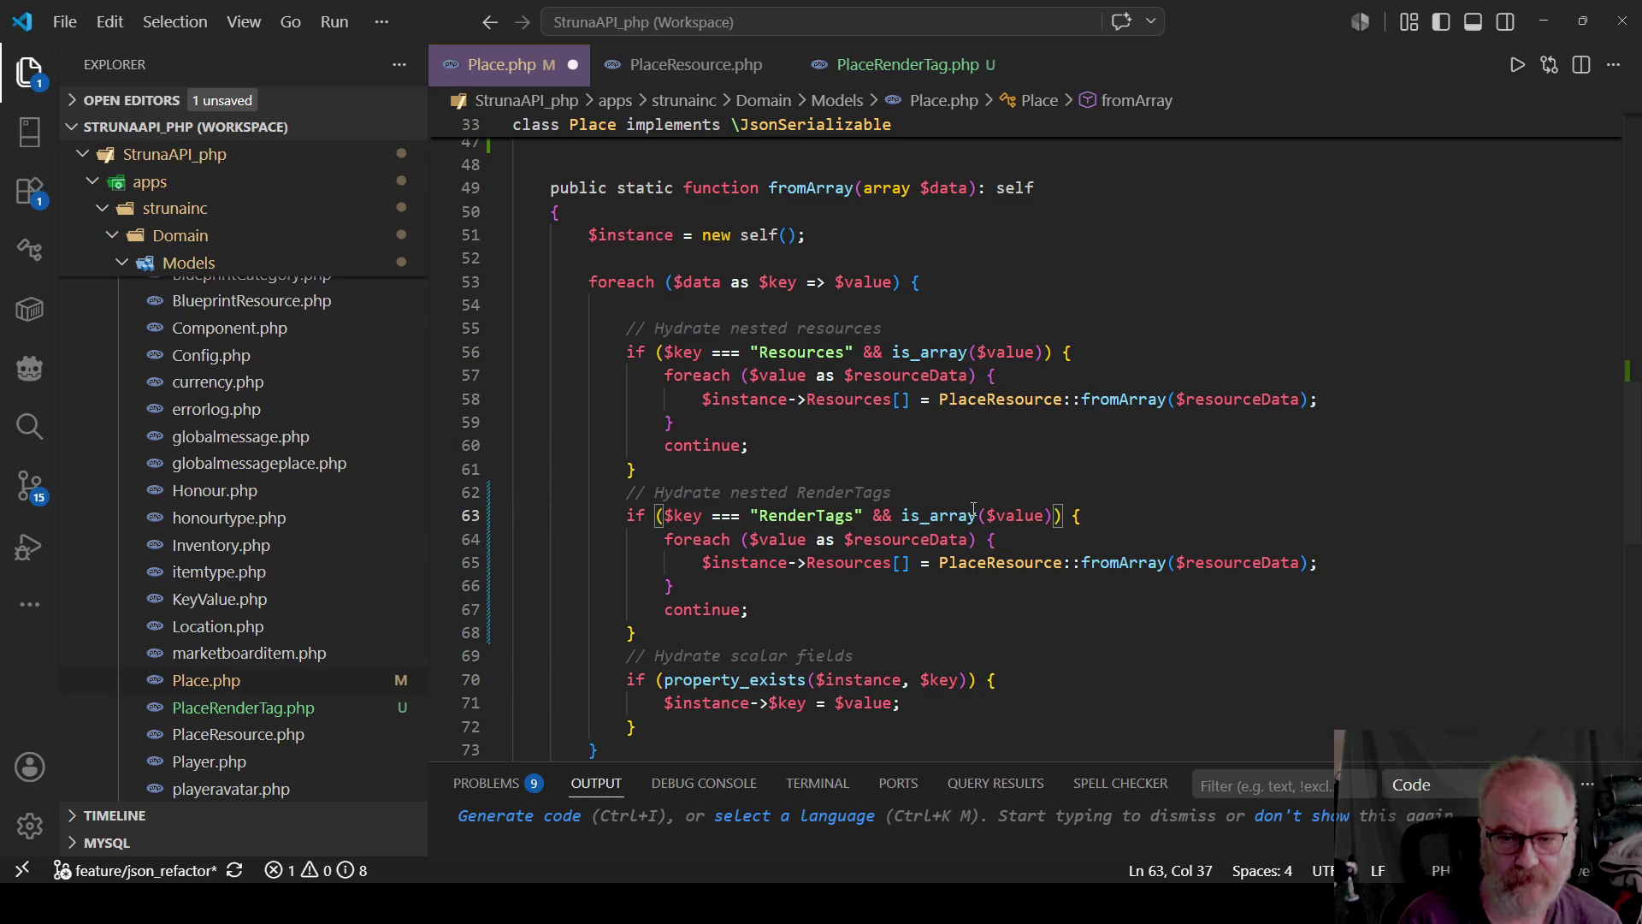
{"action": "key", "text": "Down"}
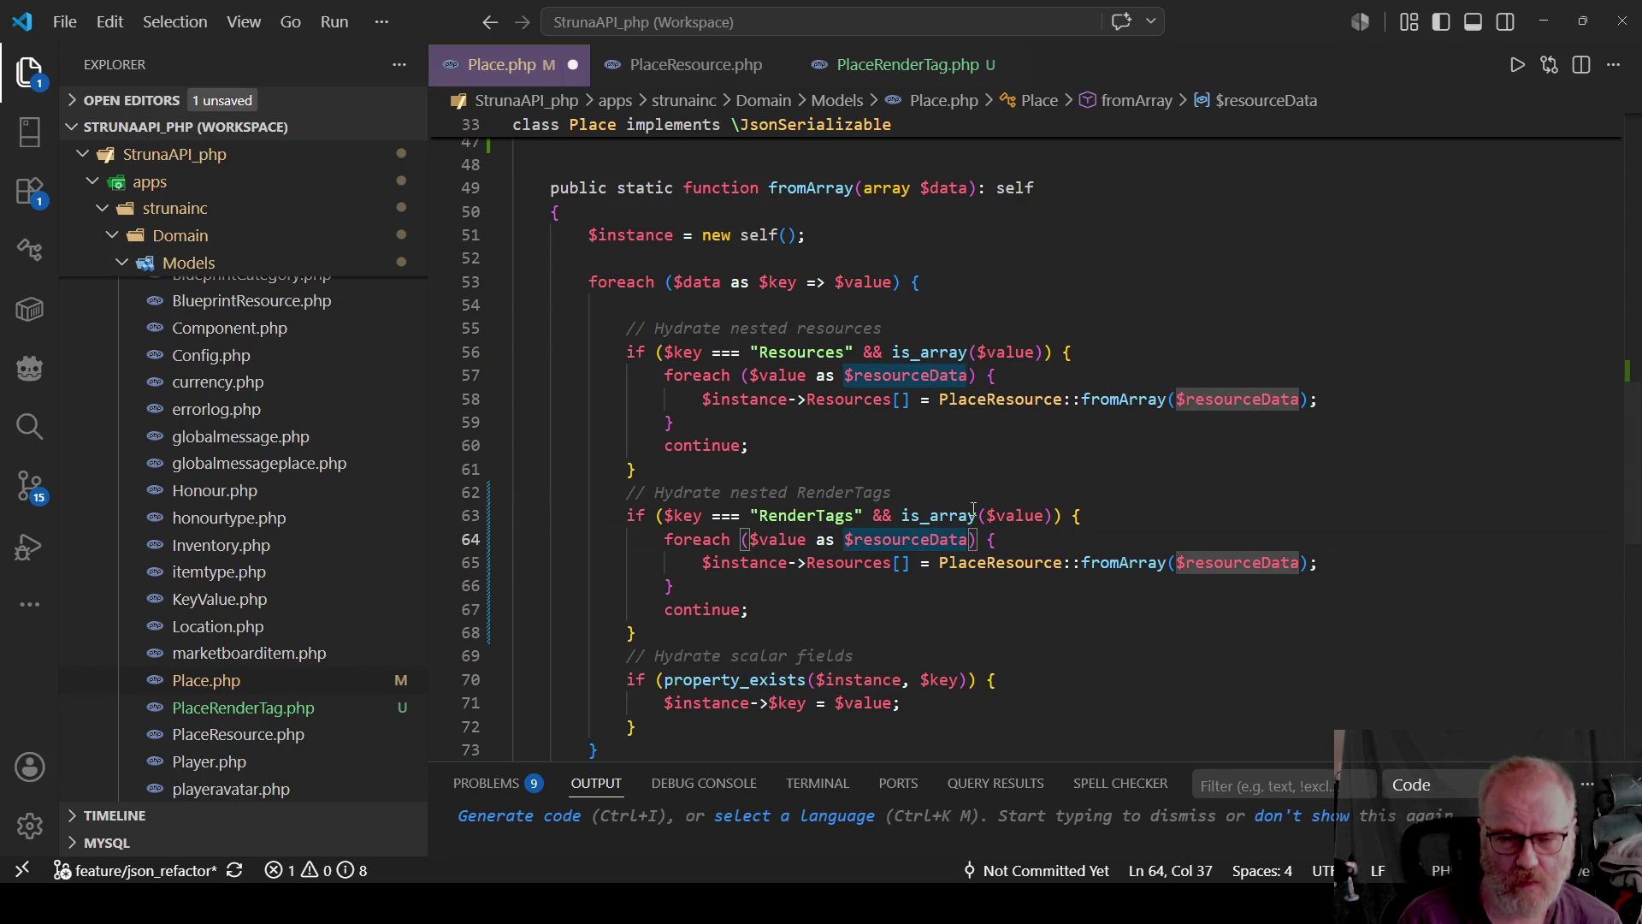
{"action": "type", "text": "ta"}
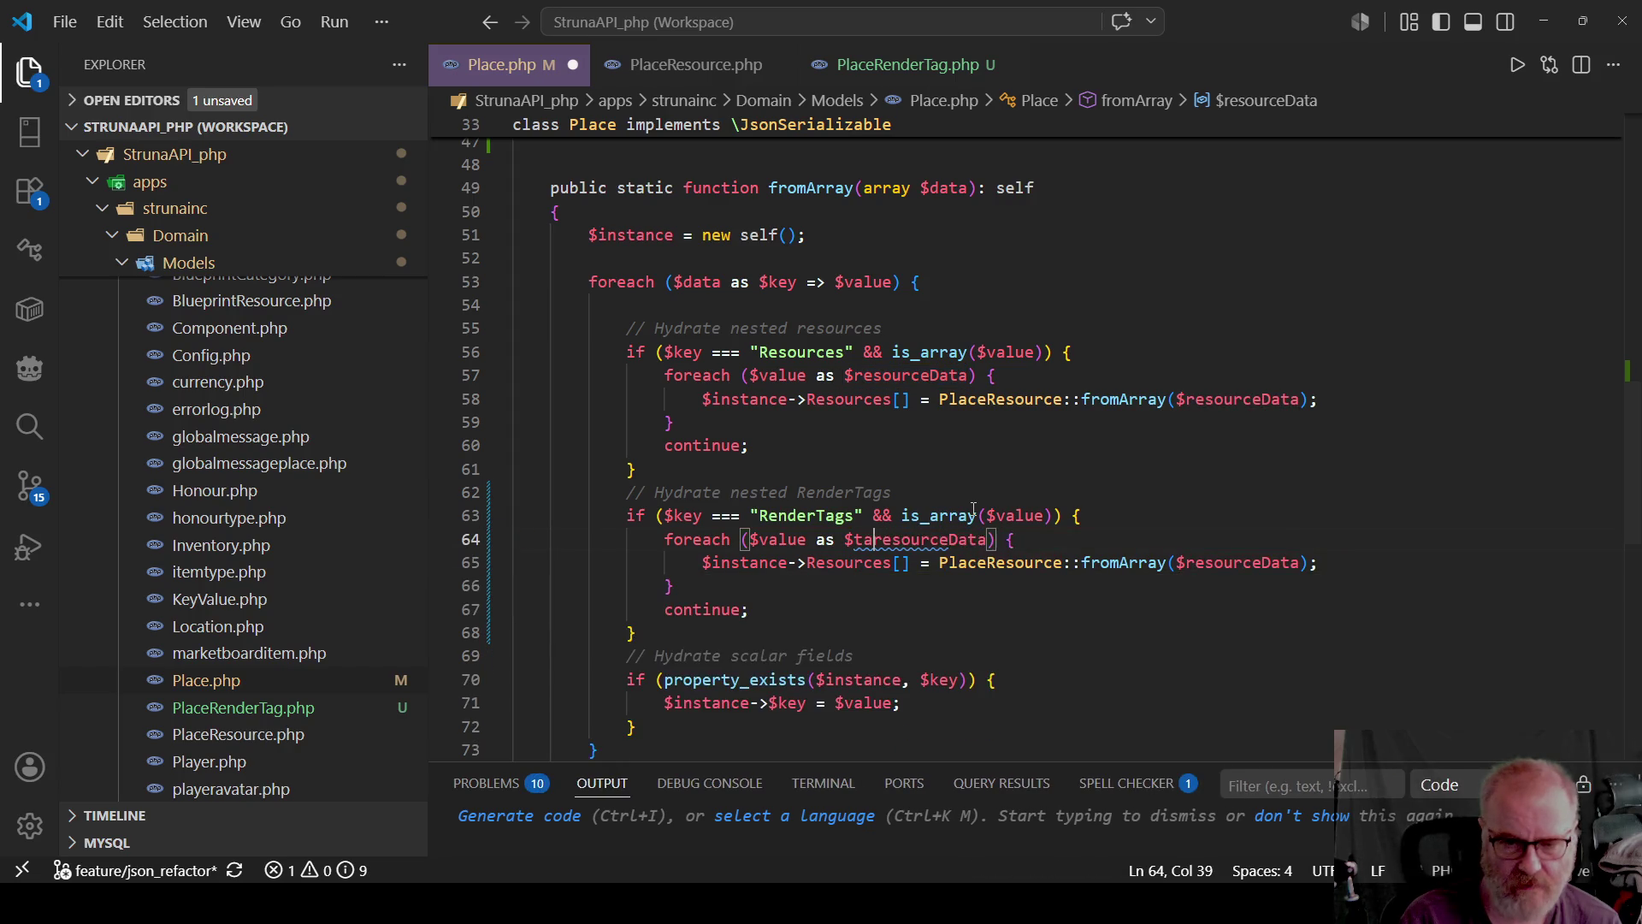
{"action": "type", "text": "g"}
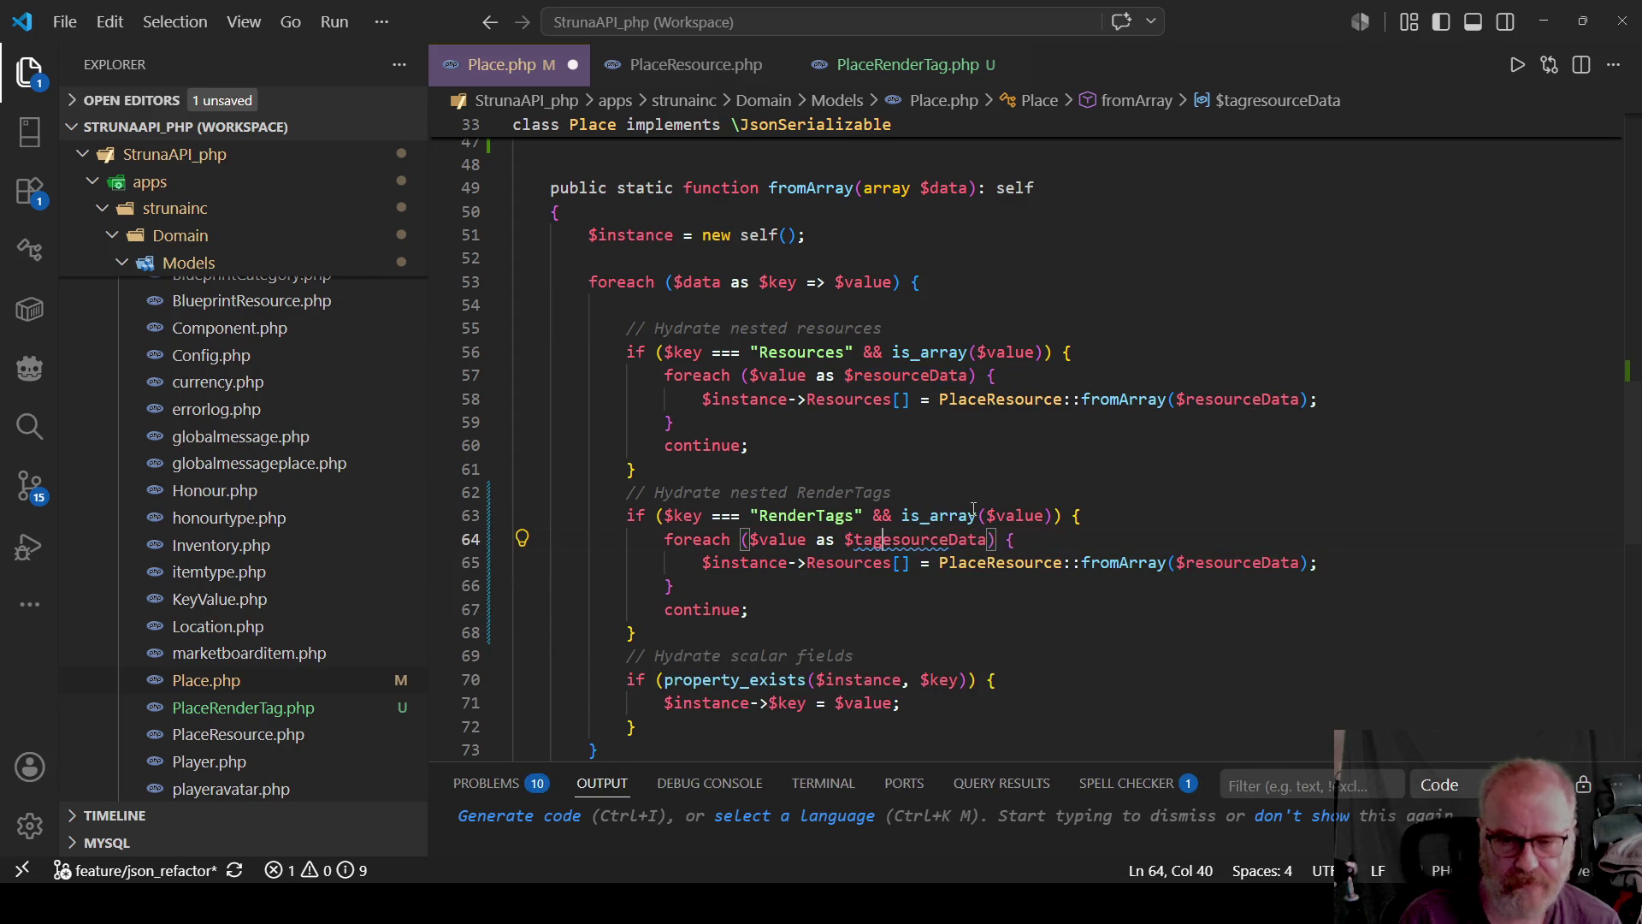
{"action": "key", "text": "Delete"}
{"action": "key", "text": "Delete"}
{"action": "key", "text": "Delete"}
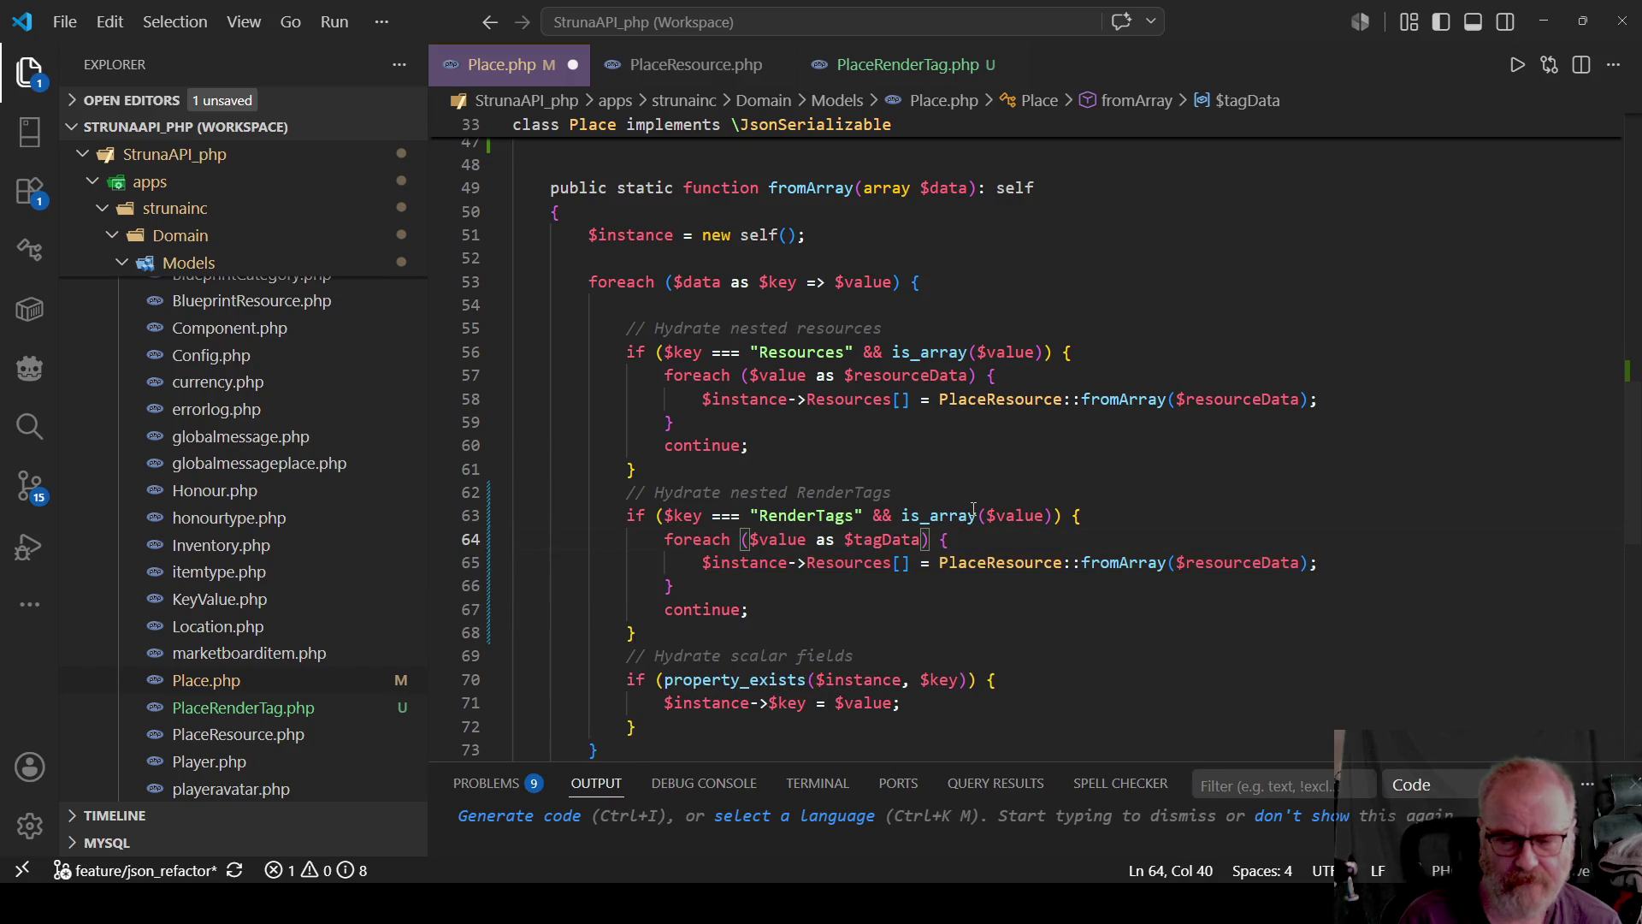
Replace $resourceData with $tagData on line 65 and open PlaceRenderTag.php.
{"action": "key", "text": "Down"}
{"action": "key", "text": "End"}
{"action": "key", "text": "Left"}
{"action": "key", "text": "Left"}
{"action": "key", "text": "BackSpace"}
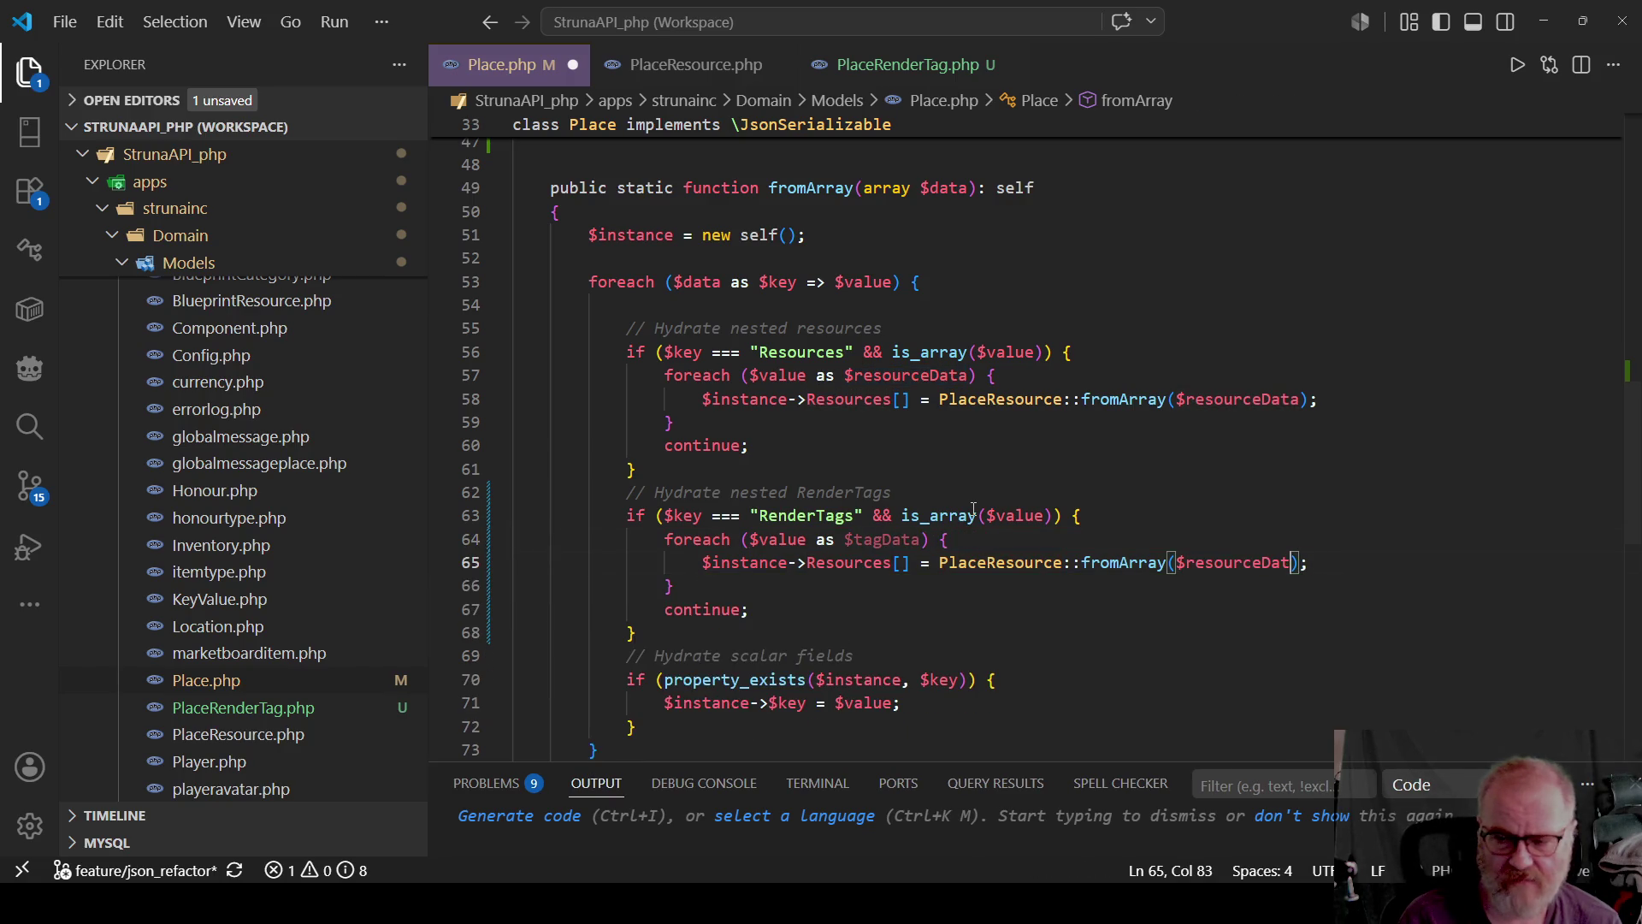
{"action": "key", "text": "BackSpace"}
{"action": "key", "text": "BackSpace"}
{"action": "key", "text": "BackSpace"}
{"action": "type", "text": "ta"}
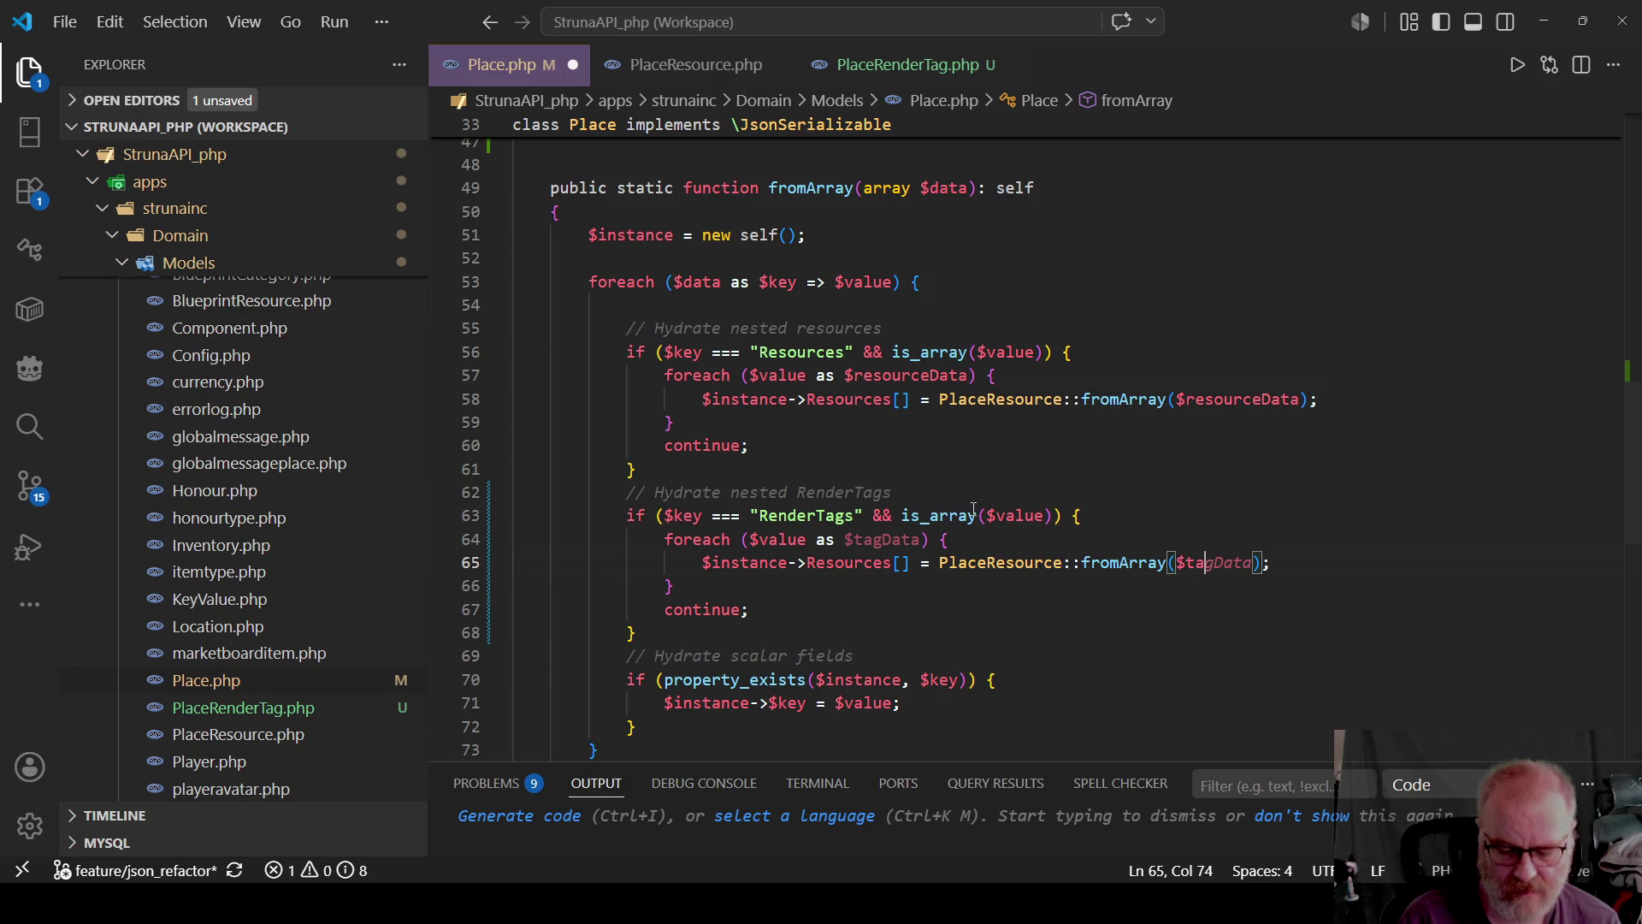
{"action": "type", "text": "gData"}
{"action": "key", "text": "Escape"}
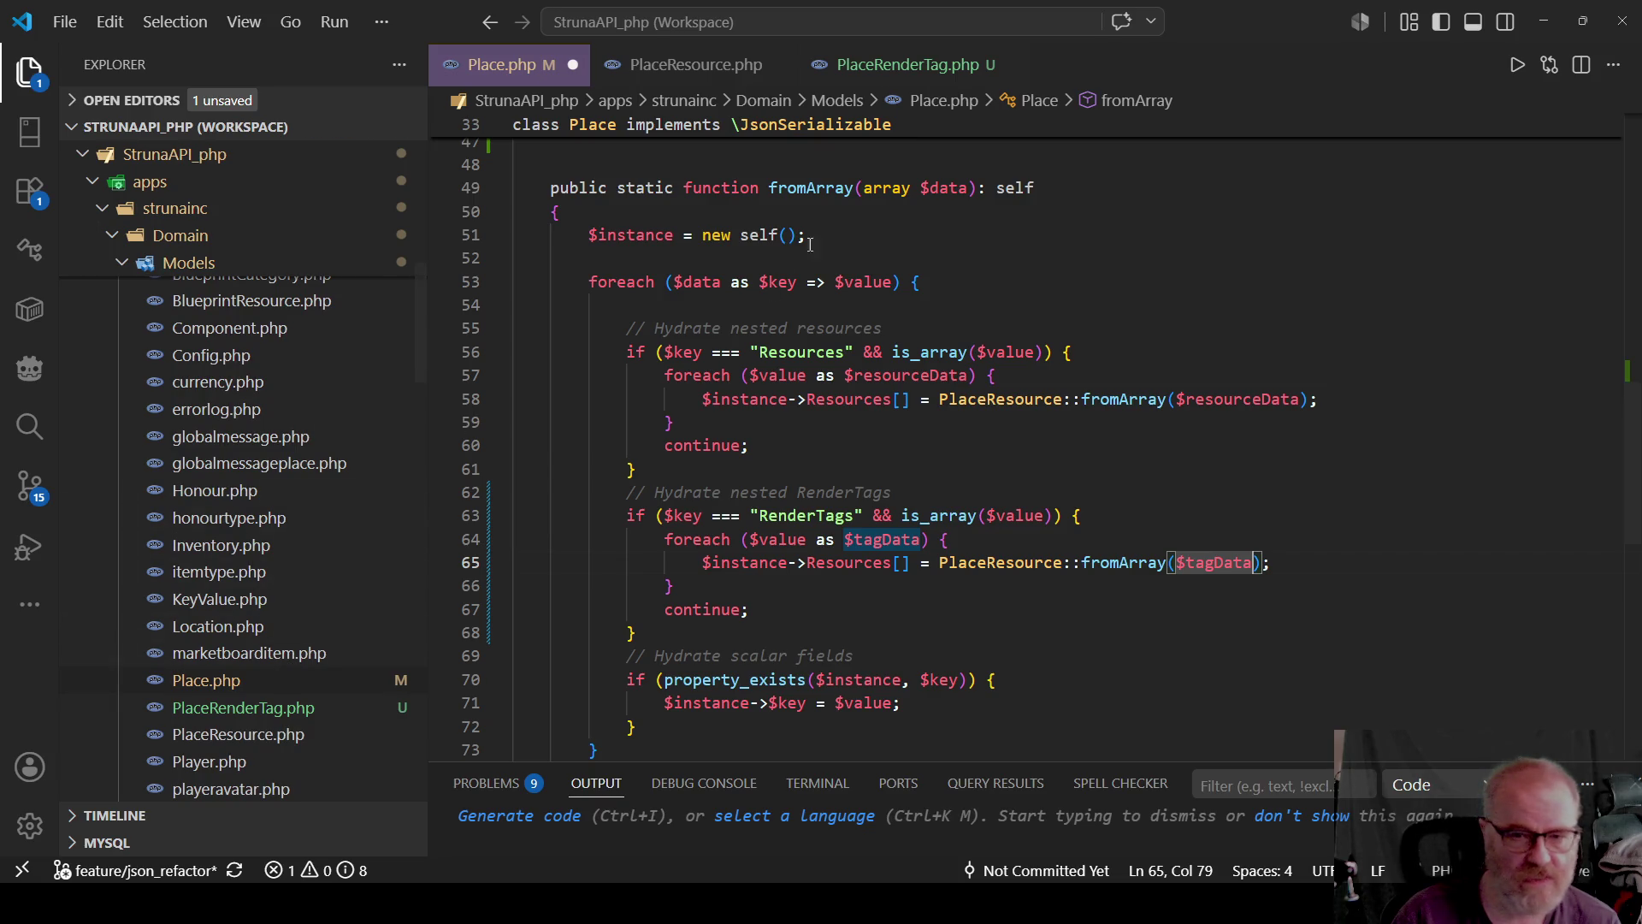
{"action": "left_click", "coordinate": [340, 707]}
{"action": "key", "text": "F2"}
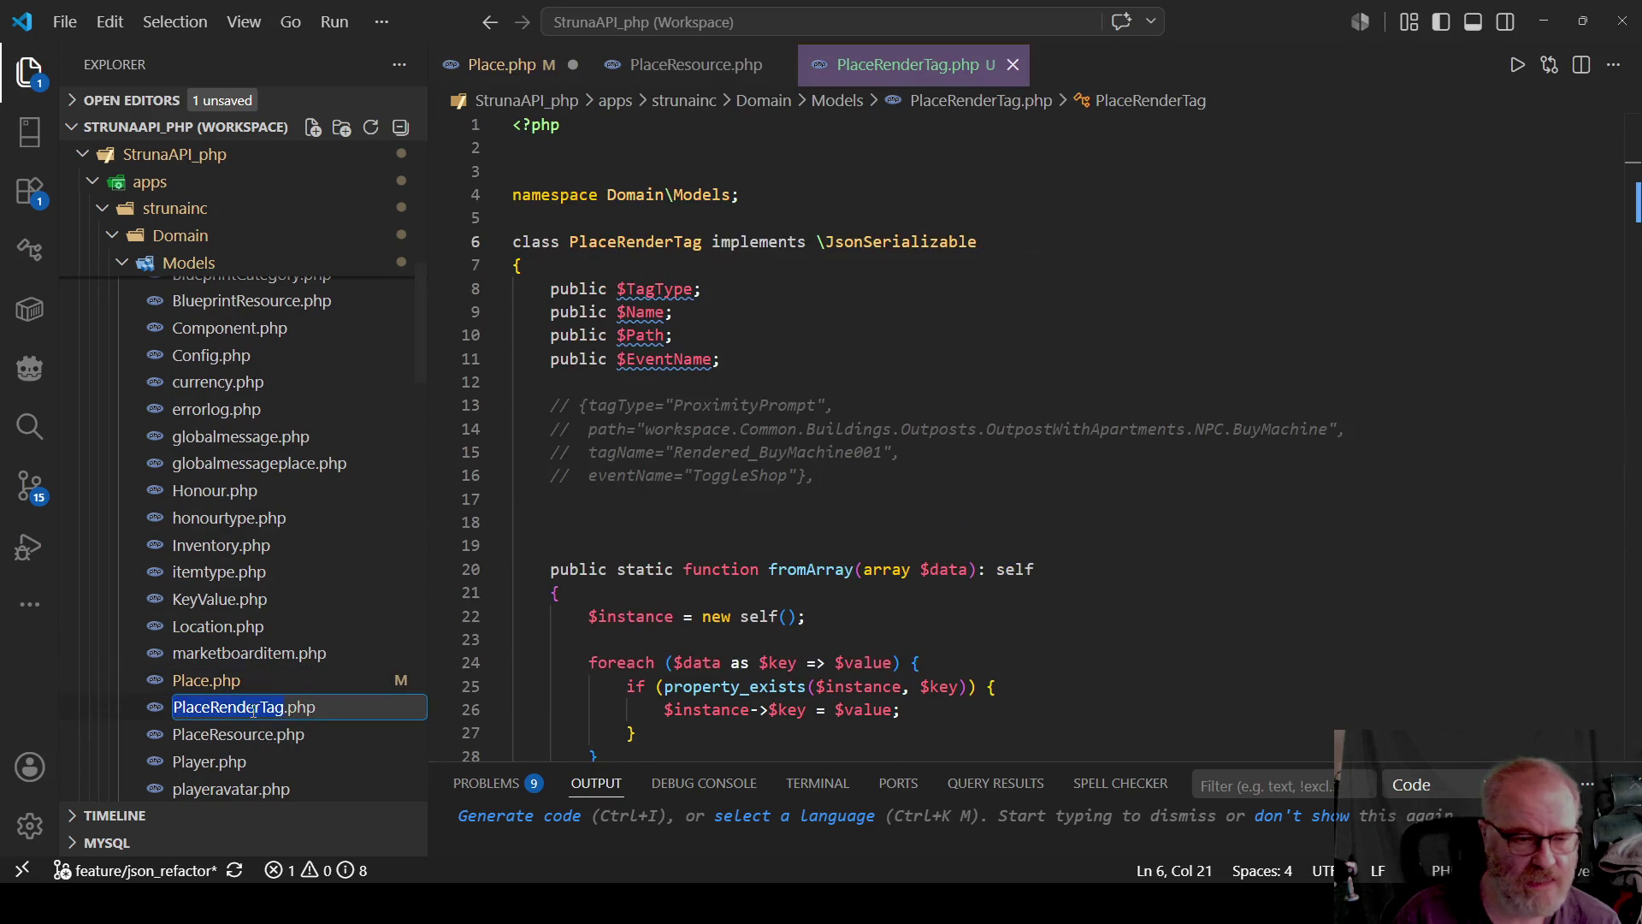
Review the PlaceRenderTag and PlaceResource classes, then go back to Place.php.
{"action": "left_click", "coordinate": [1116, 521]}
{"action": "scroll", "coordinate": [1116, 513], "scroll_direction": "down", "scroll_amount": 5}
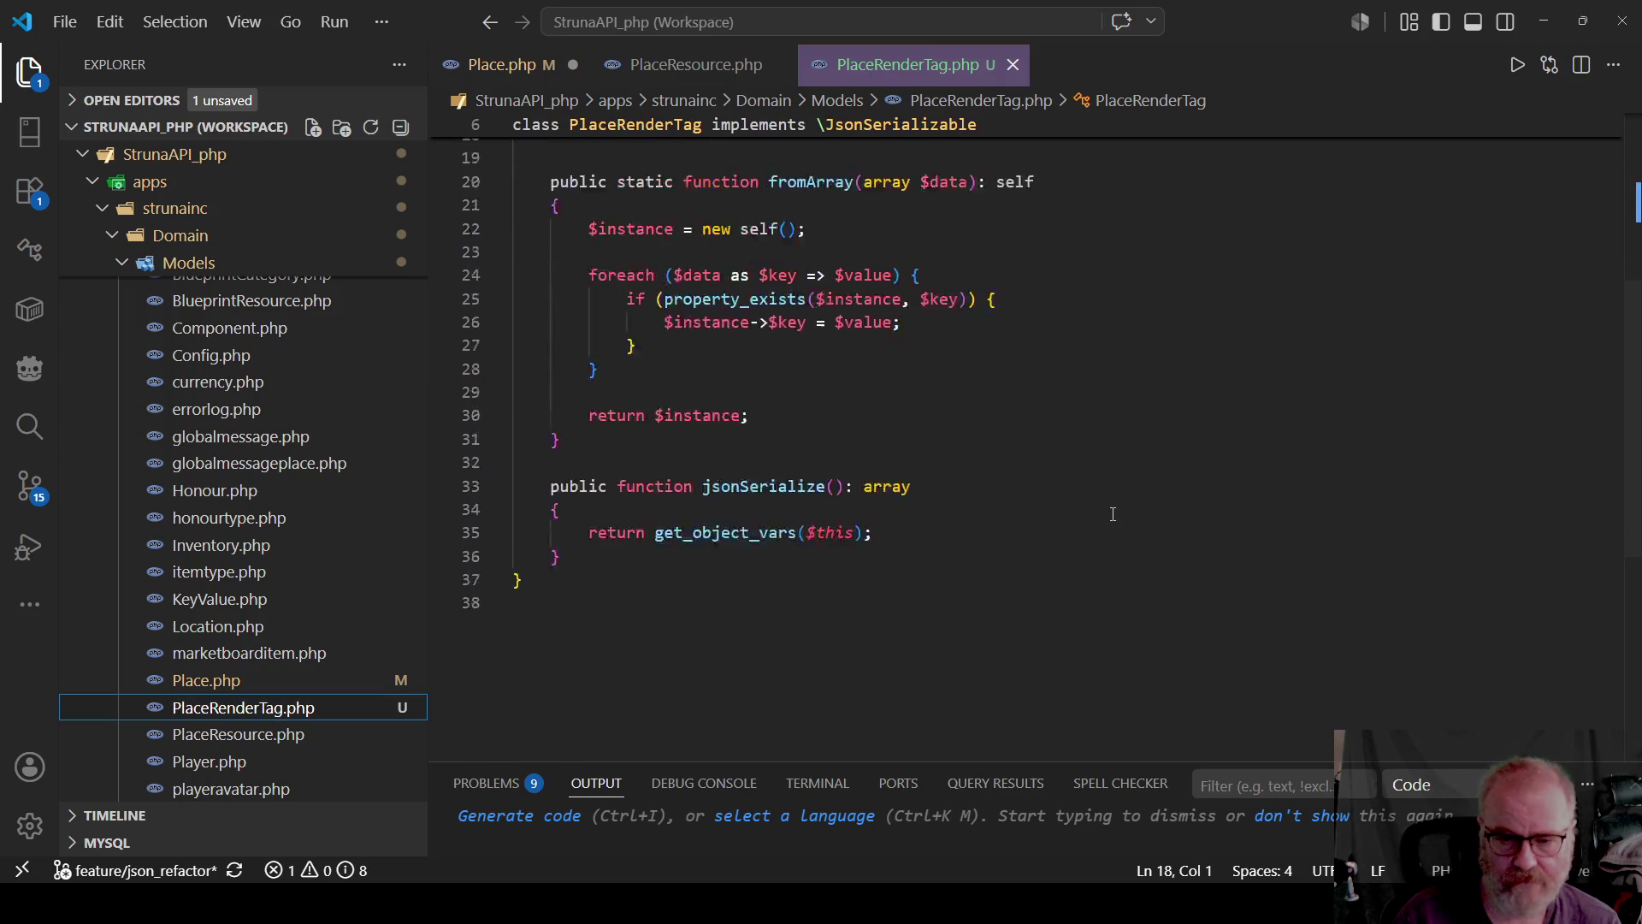
{"action": "left_click", "coordinate": [688, 67]}
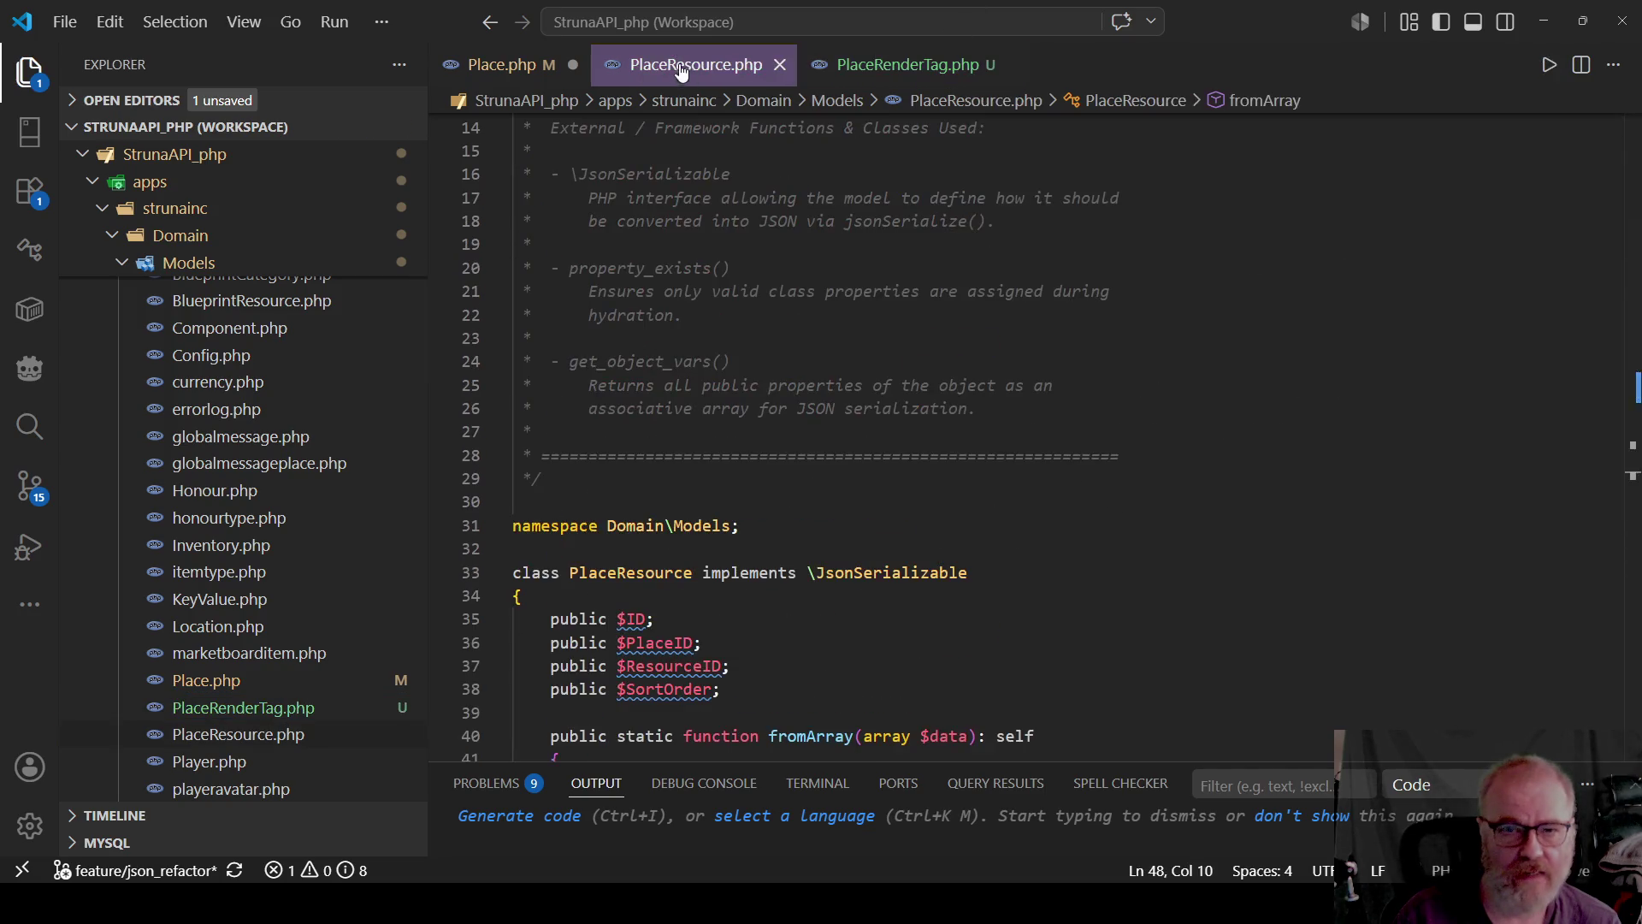
{"action": "left_click", "coordinate": [499, 69]}
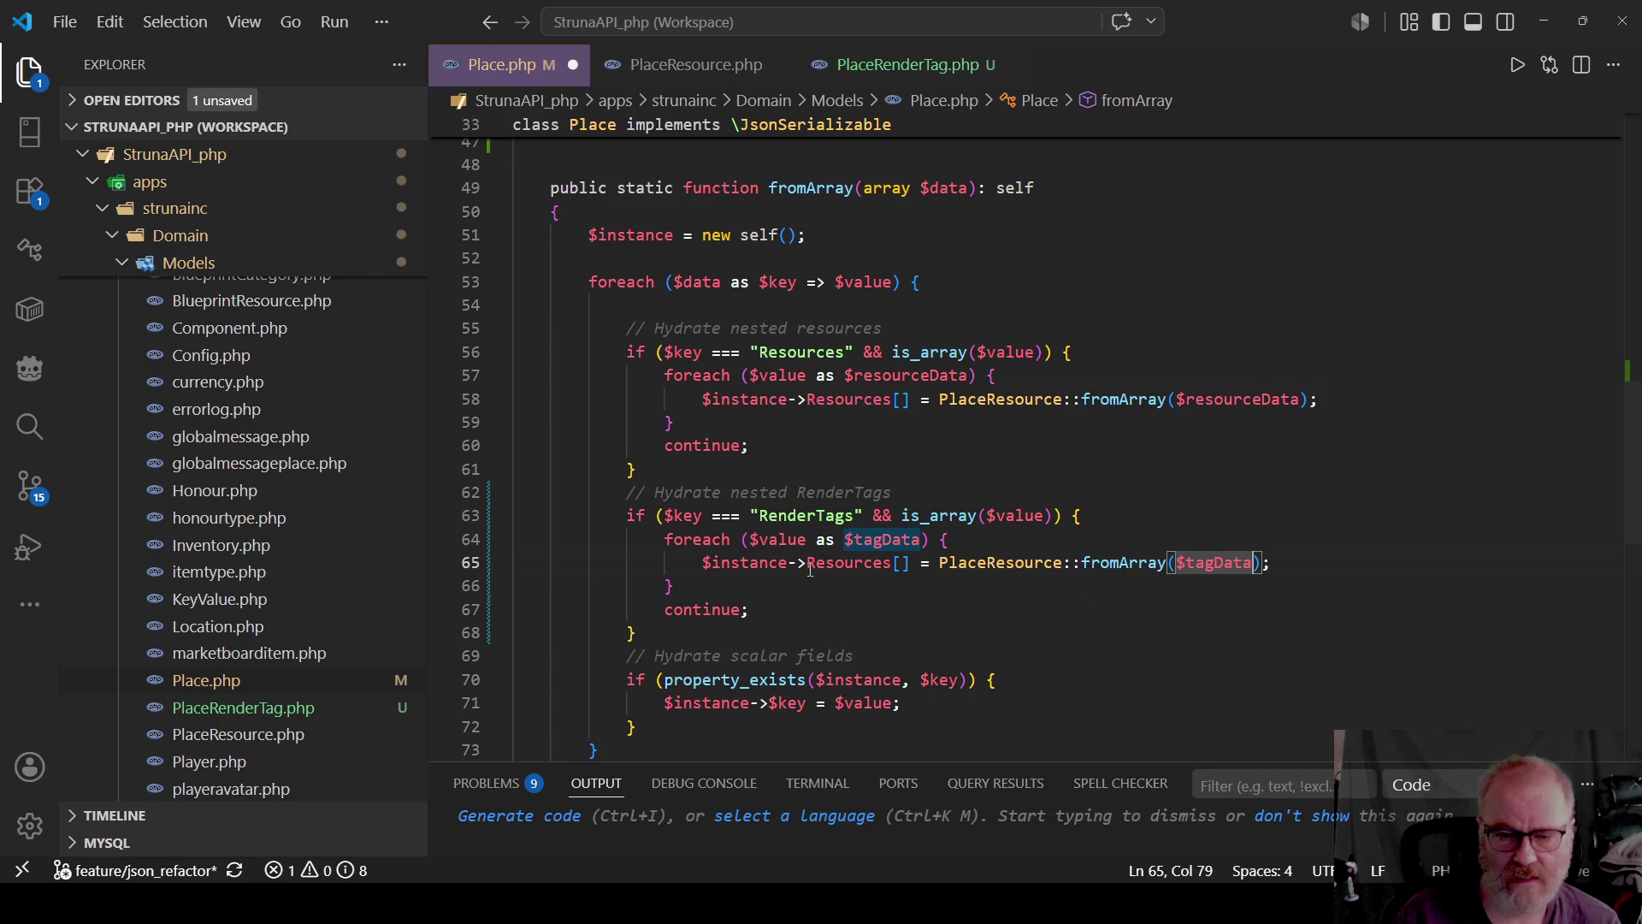
Make line 65 append PlaceRenderTag::fromArray($tagData) to $instance->RenderTags[] and save.
{"action": "double_click", "coordinate": [1044, 565]}
{"action": "type", "text": "PlaceRenderTag"}
{"action": "left_click", "coordinate": [1329, 504]}
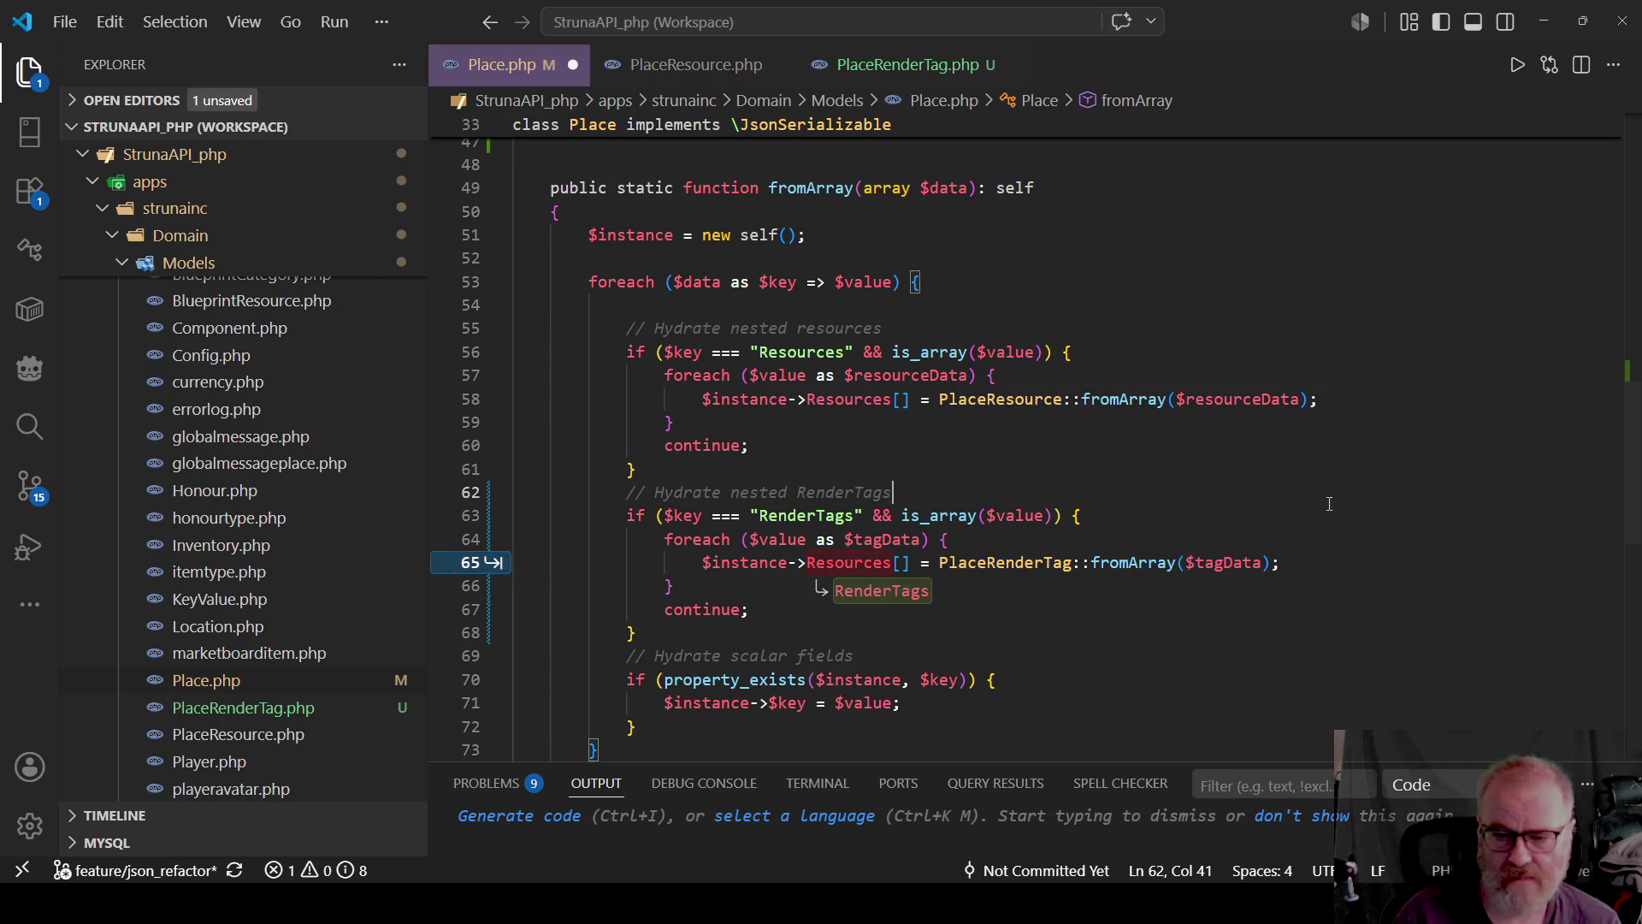
{"action": "double_click", "coordinate": [841, 563]}
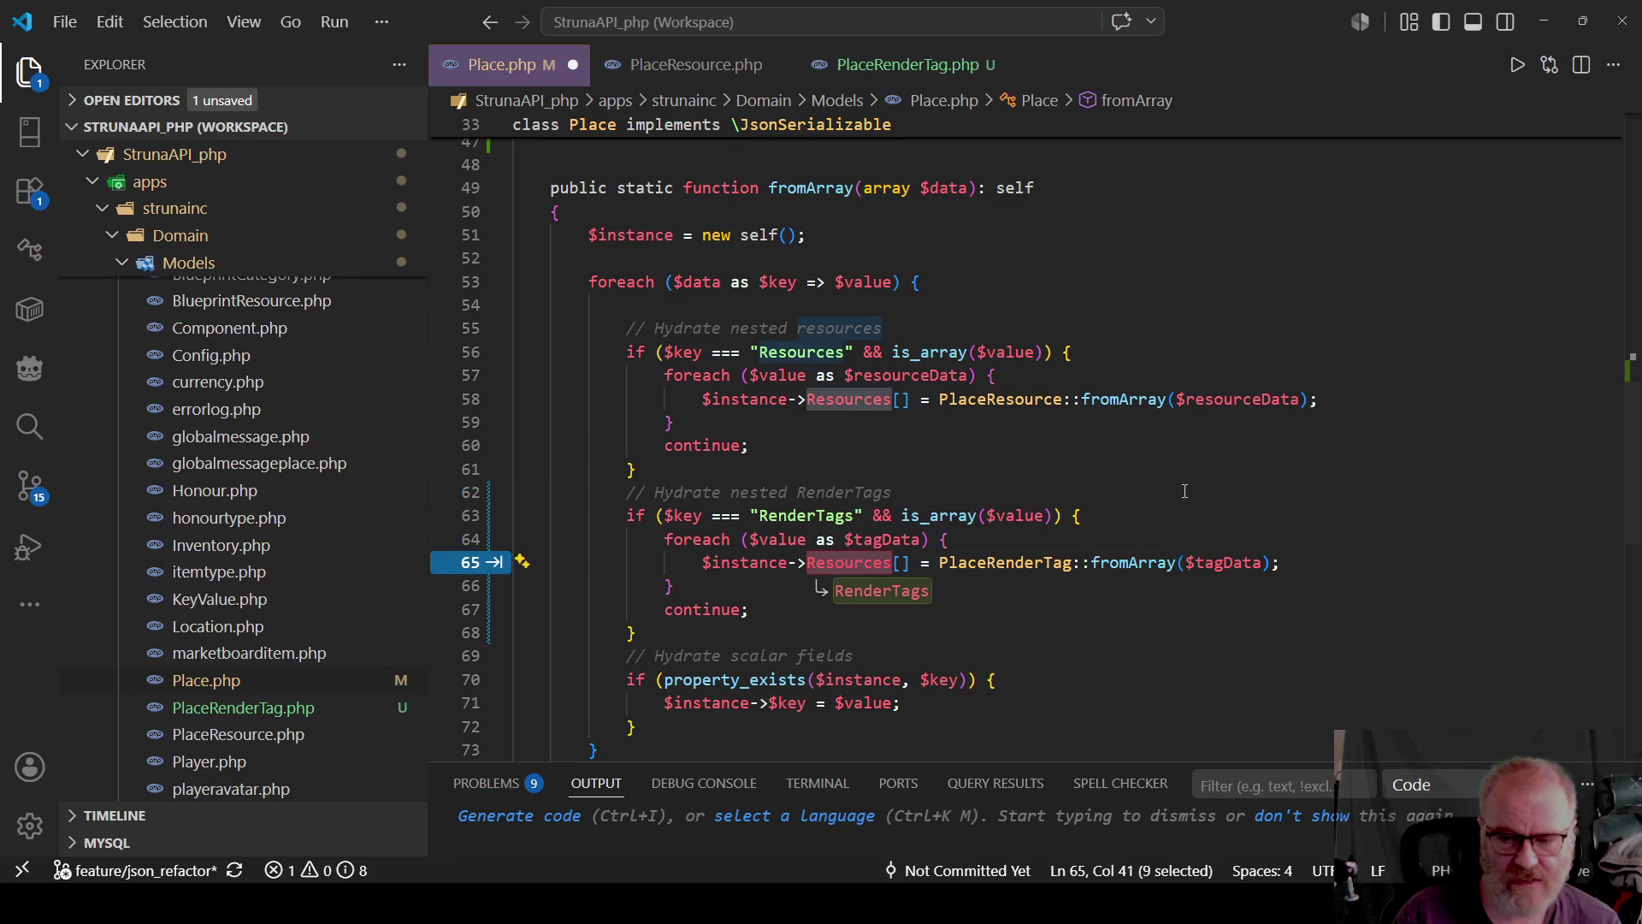
{"action": "type", "text": "PlaceRenderTag"}
{"action": "left_click", "coordinate": [854, 563]}
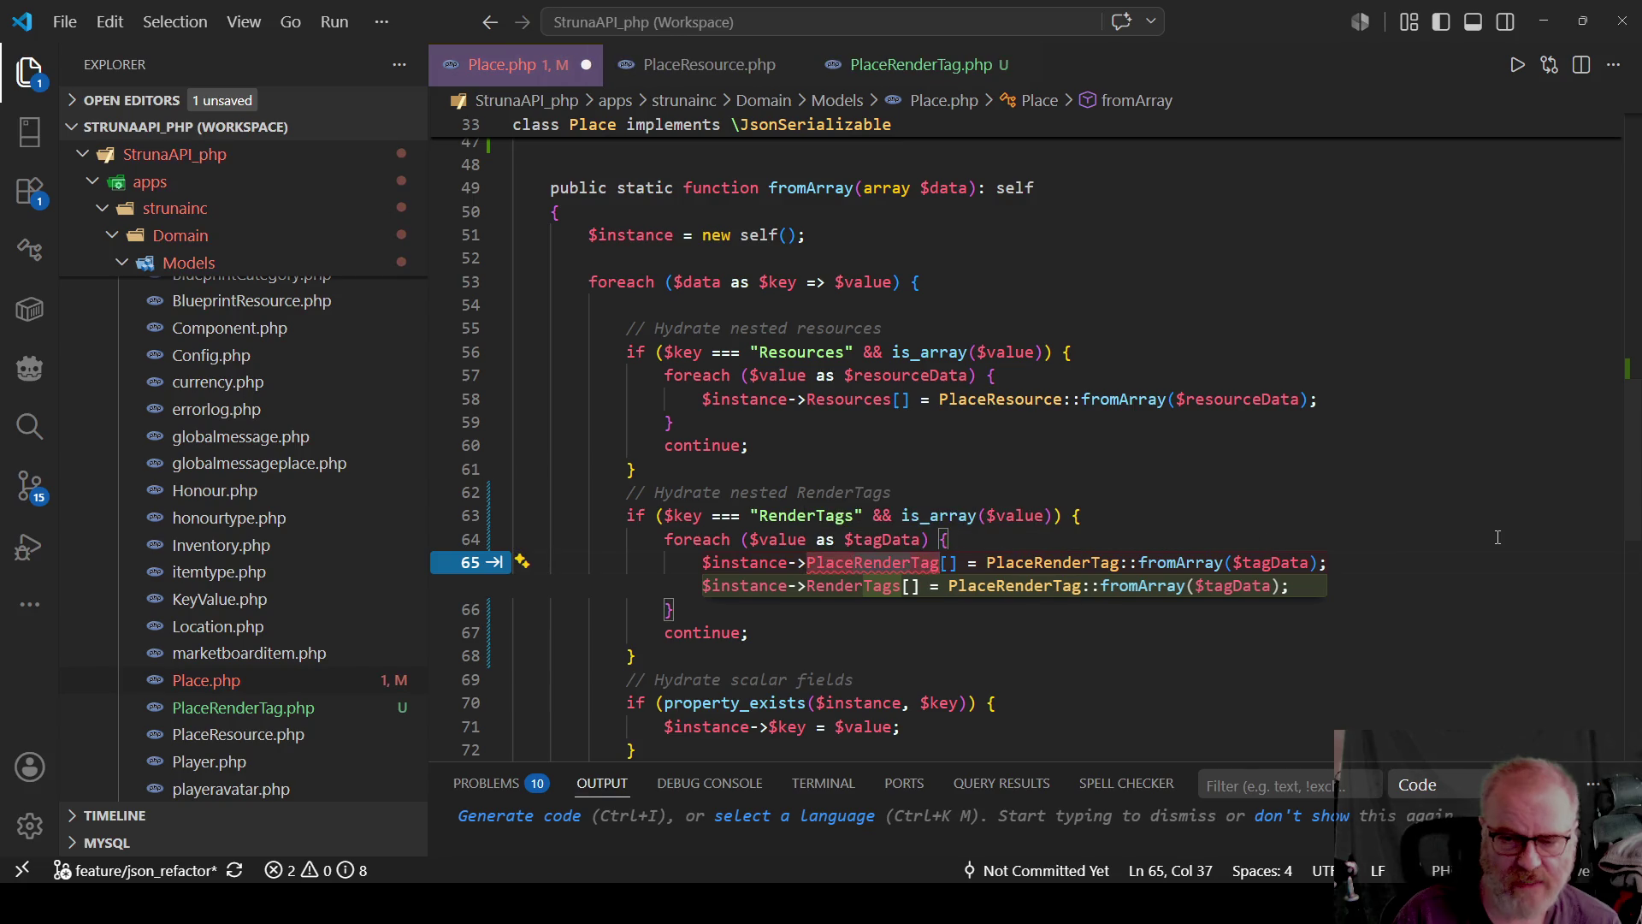
{"action": "key", "text": "BackSpace"}
{"action": "key", "text": "BackSpace"}
{"action": "key", "text": "BackSpace"}
{"action": "key", "text": "BackSpace"}
{"action": "key", "text": "BackSpace"}
{"action": "key", "text": "Right"}
{"action": "key", "text": "Right"}
{"action": "key", "text": "Right"}
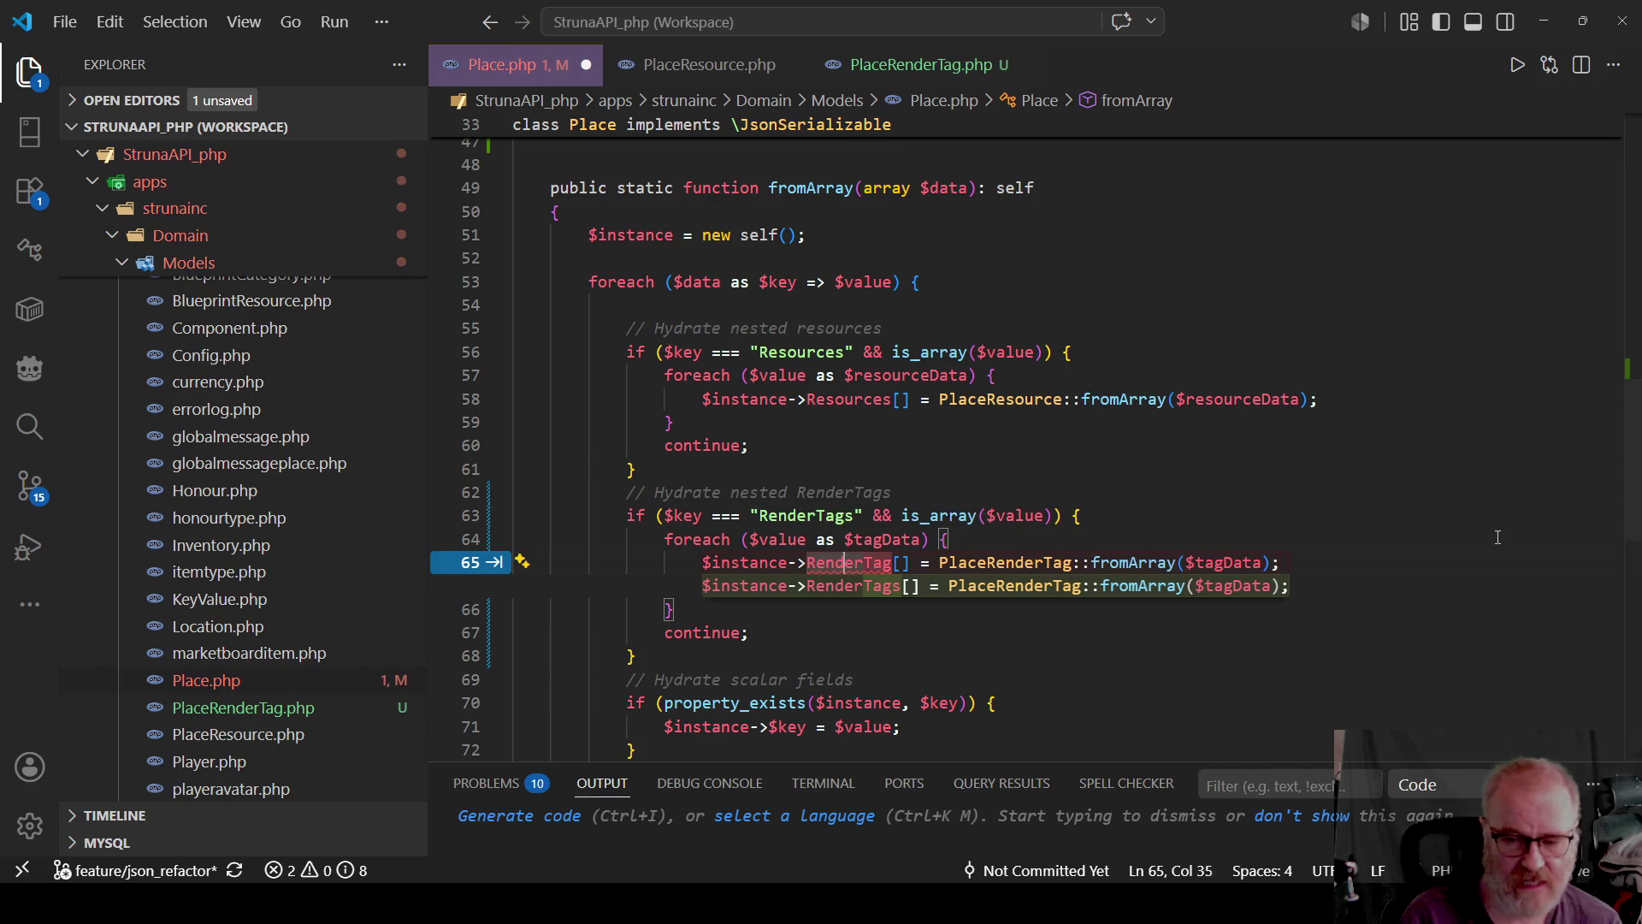
{"action": "key", "text": "Tab"}
{"action": "key", "text": "ctrl+s"}
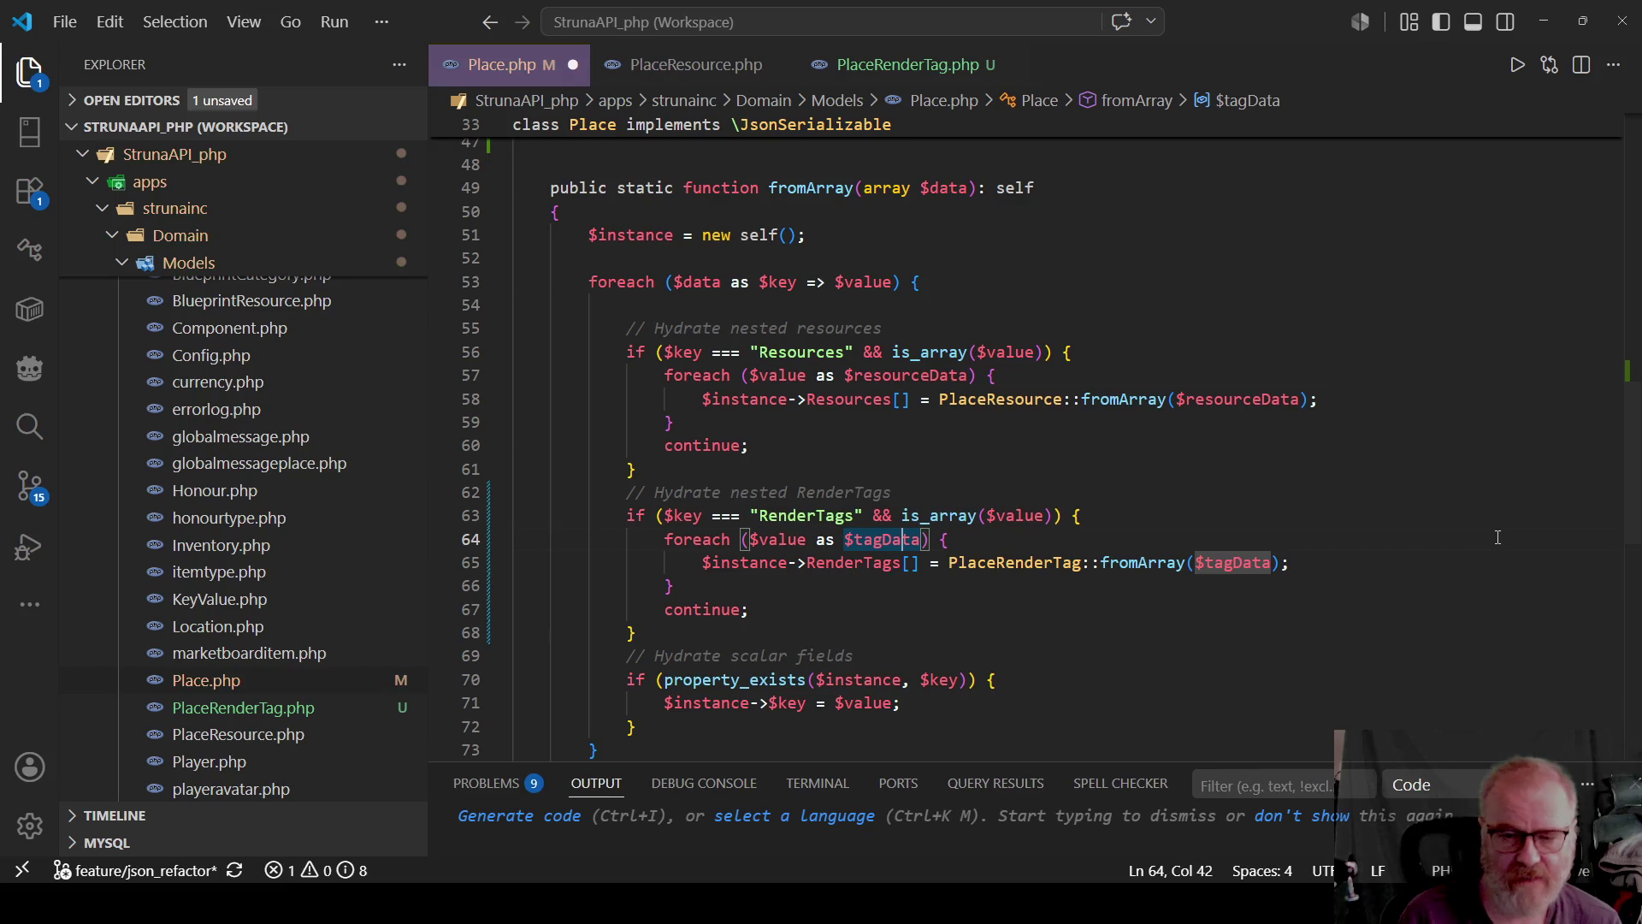
{"action": "left_click", "coordinate": [963, 470]}
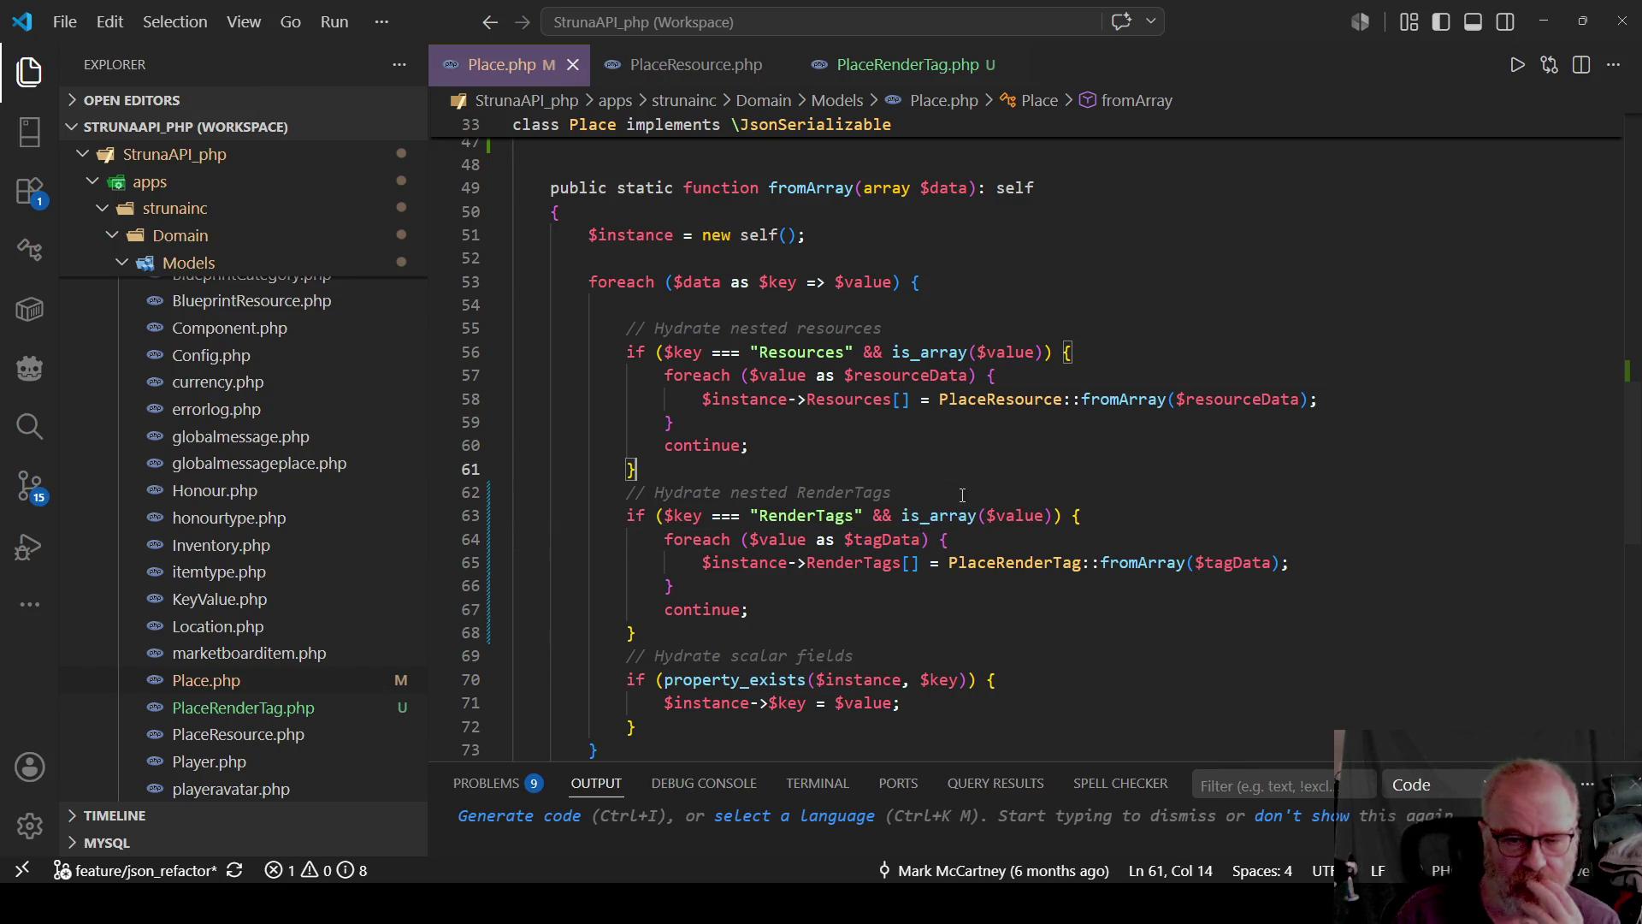
{"action": "double_click", "coordinate": [745, 563]}
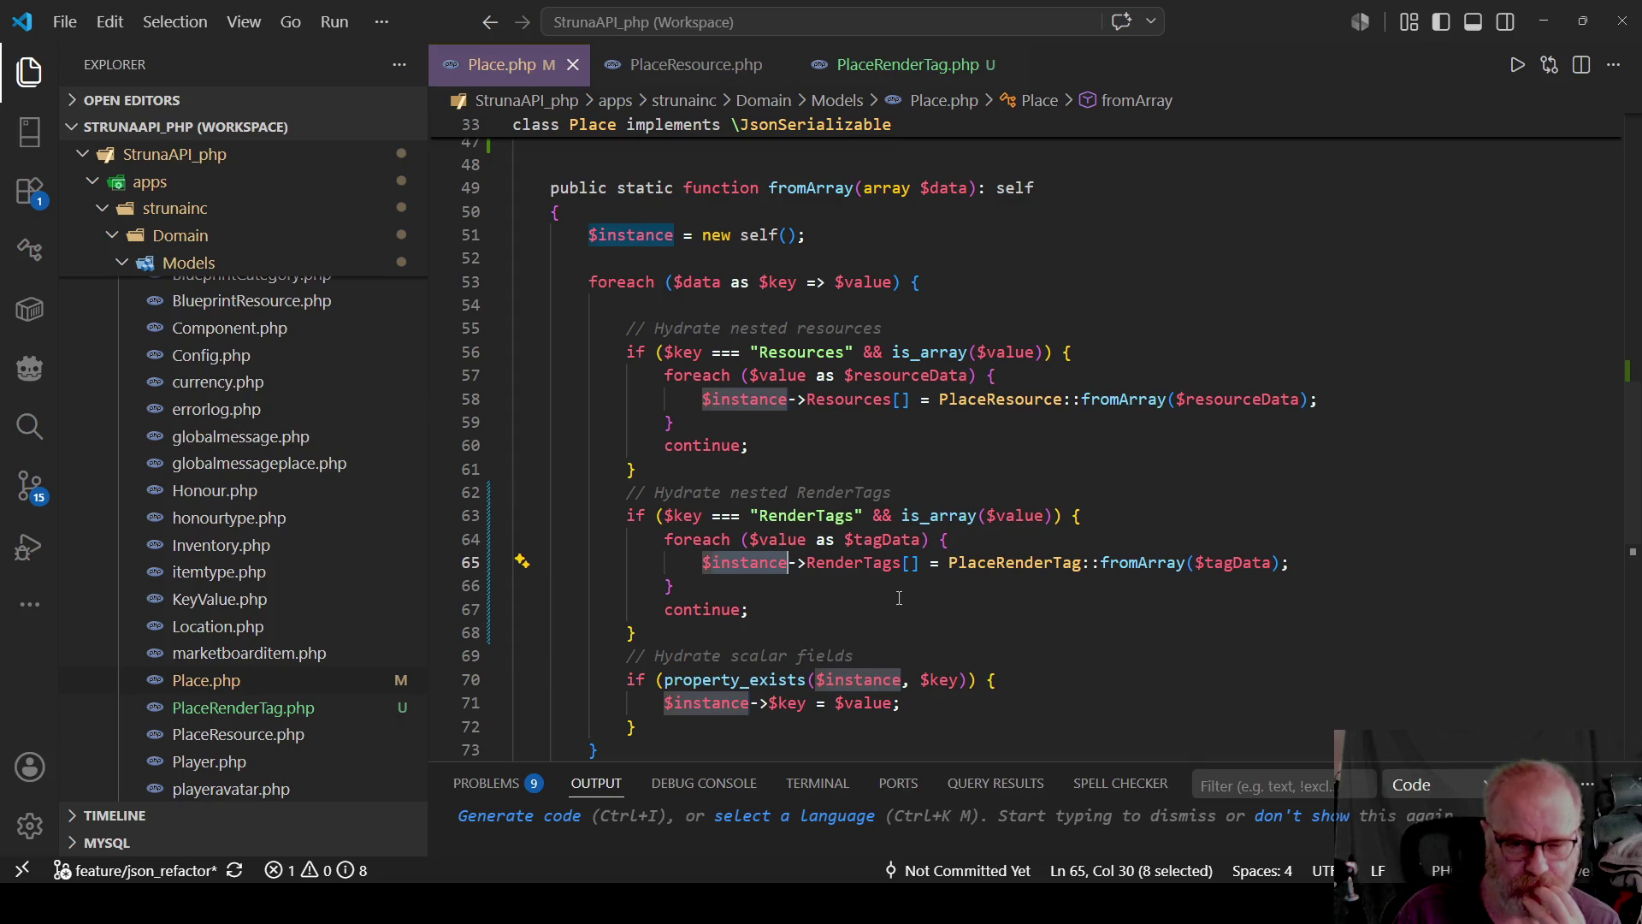
{"action": "left_click", "coordinate": [976, 604]}
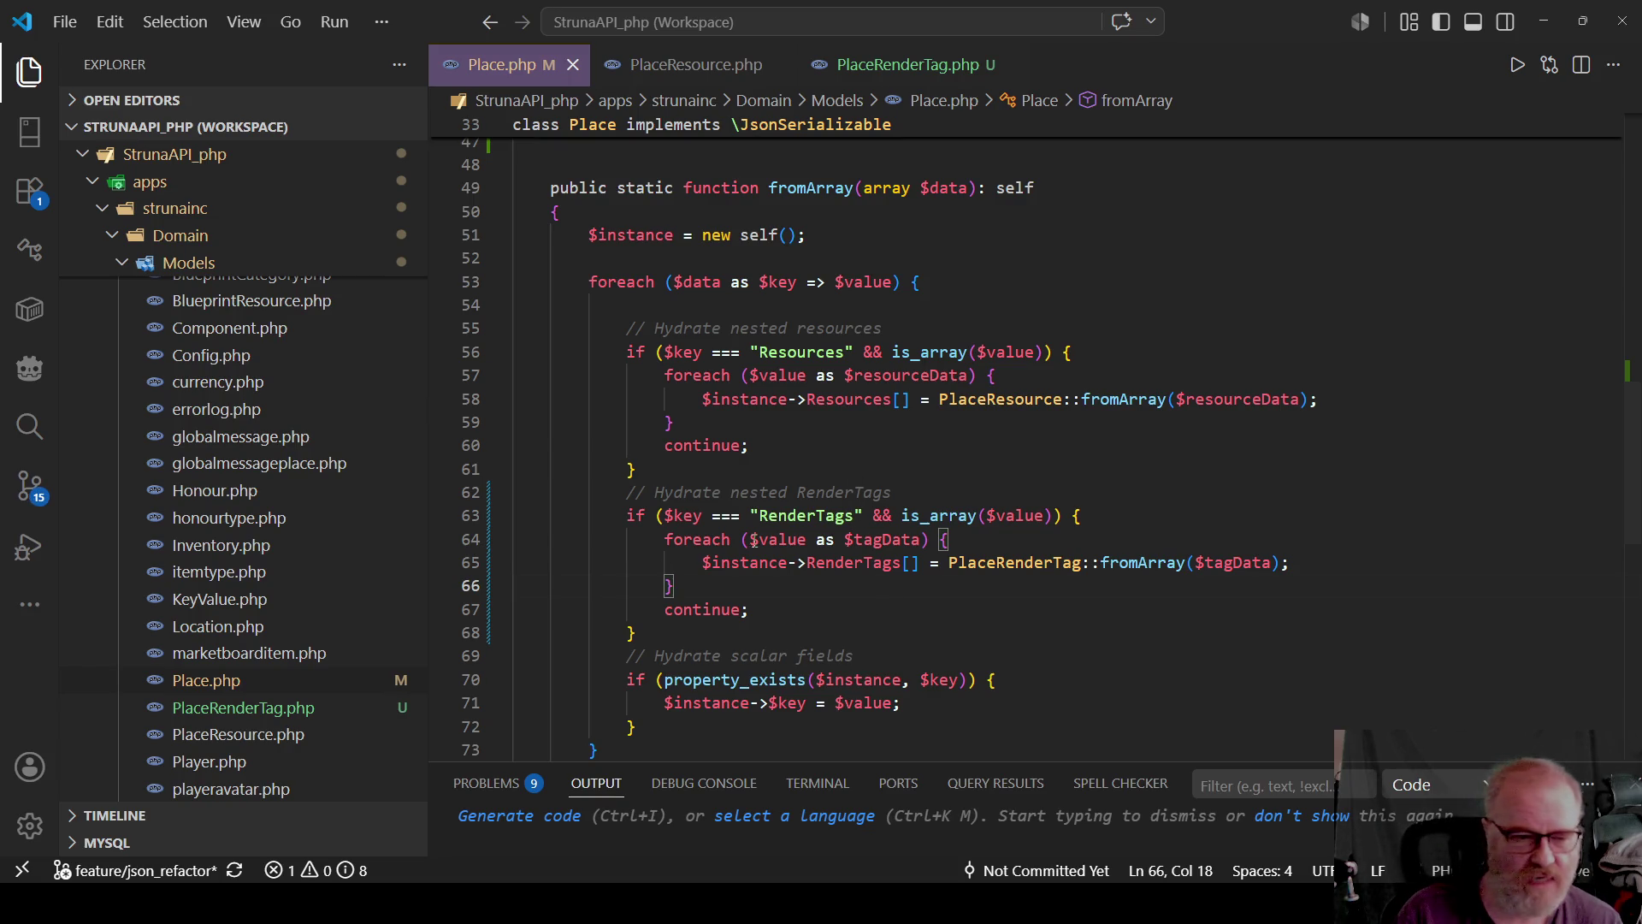
Open MasterData/place.json, showing the Central Province place and its Resources.
{"action": "scroll", "coordinate": [351, 537], "scroll_direction": "down", "scroll_amount": 1}
{"action": "scroll", "coordinate": [351, 536], "scroll_direction": "down", "scroll_amount": 10}
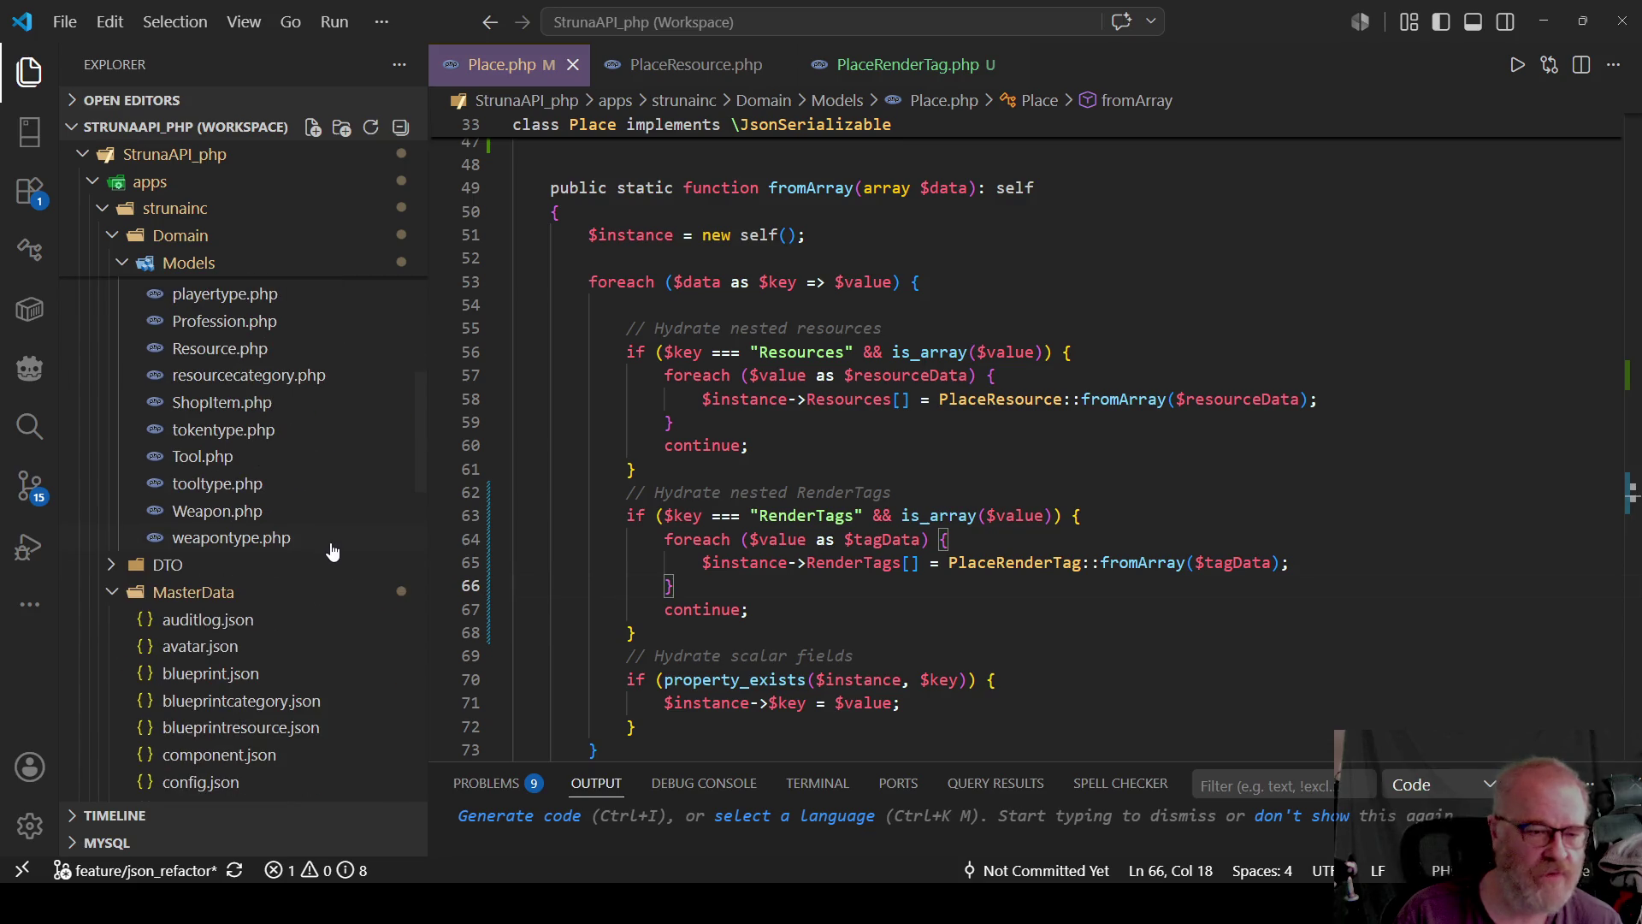
{"action": "scroll", "coordinate": [312, 577], "scroll_direction": "down", "scroll_amount": 8}
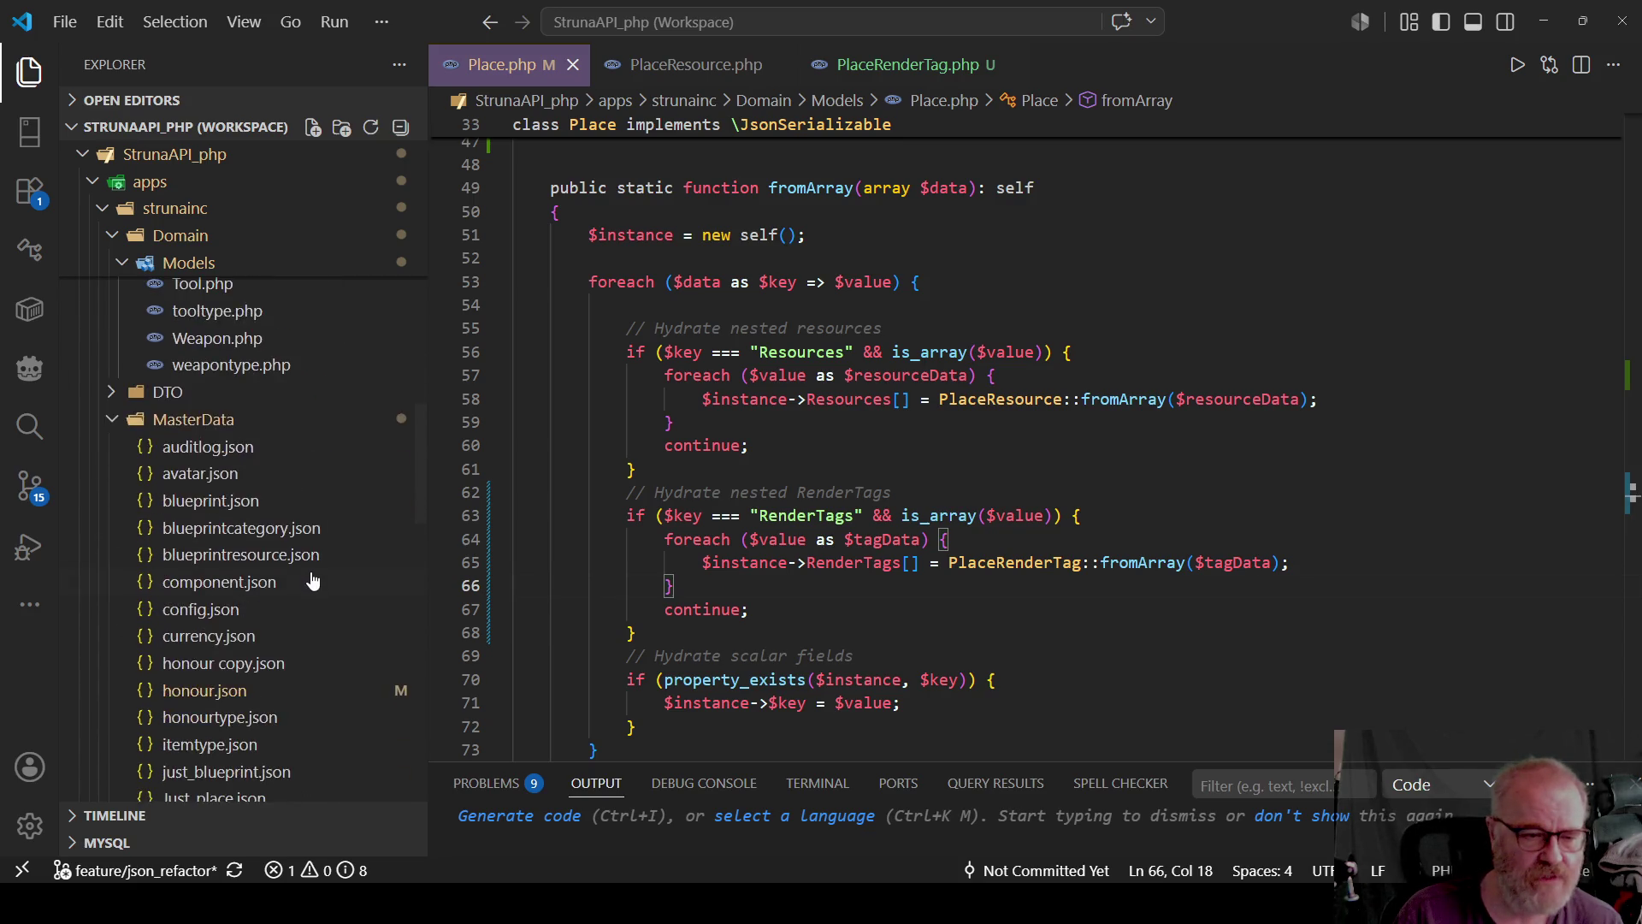
{"action": "scroll", "coordinate": [313, 576], "scroll_direction": "down", "scroll_amount": 2}
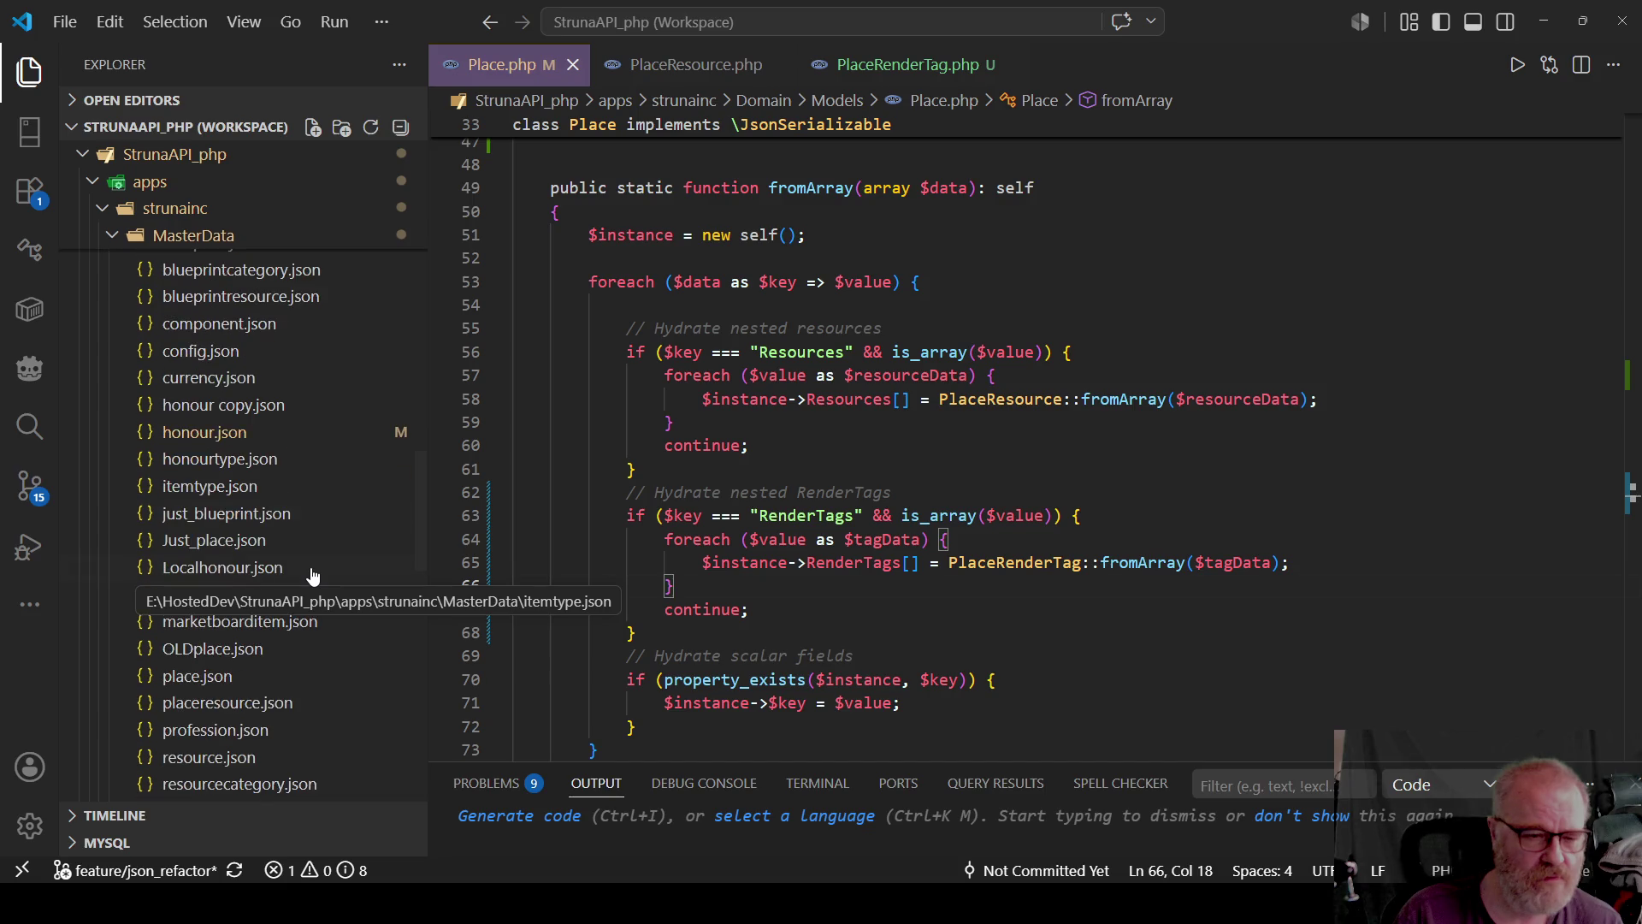
{"action": "left_click", "coordinate": [202, 675]}
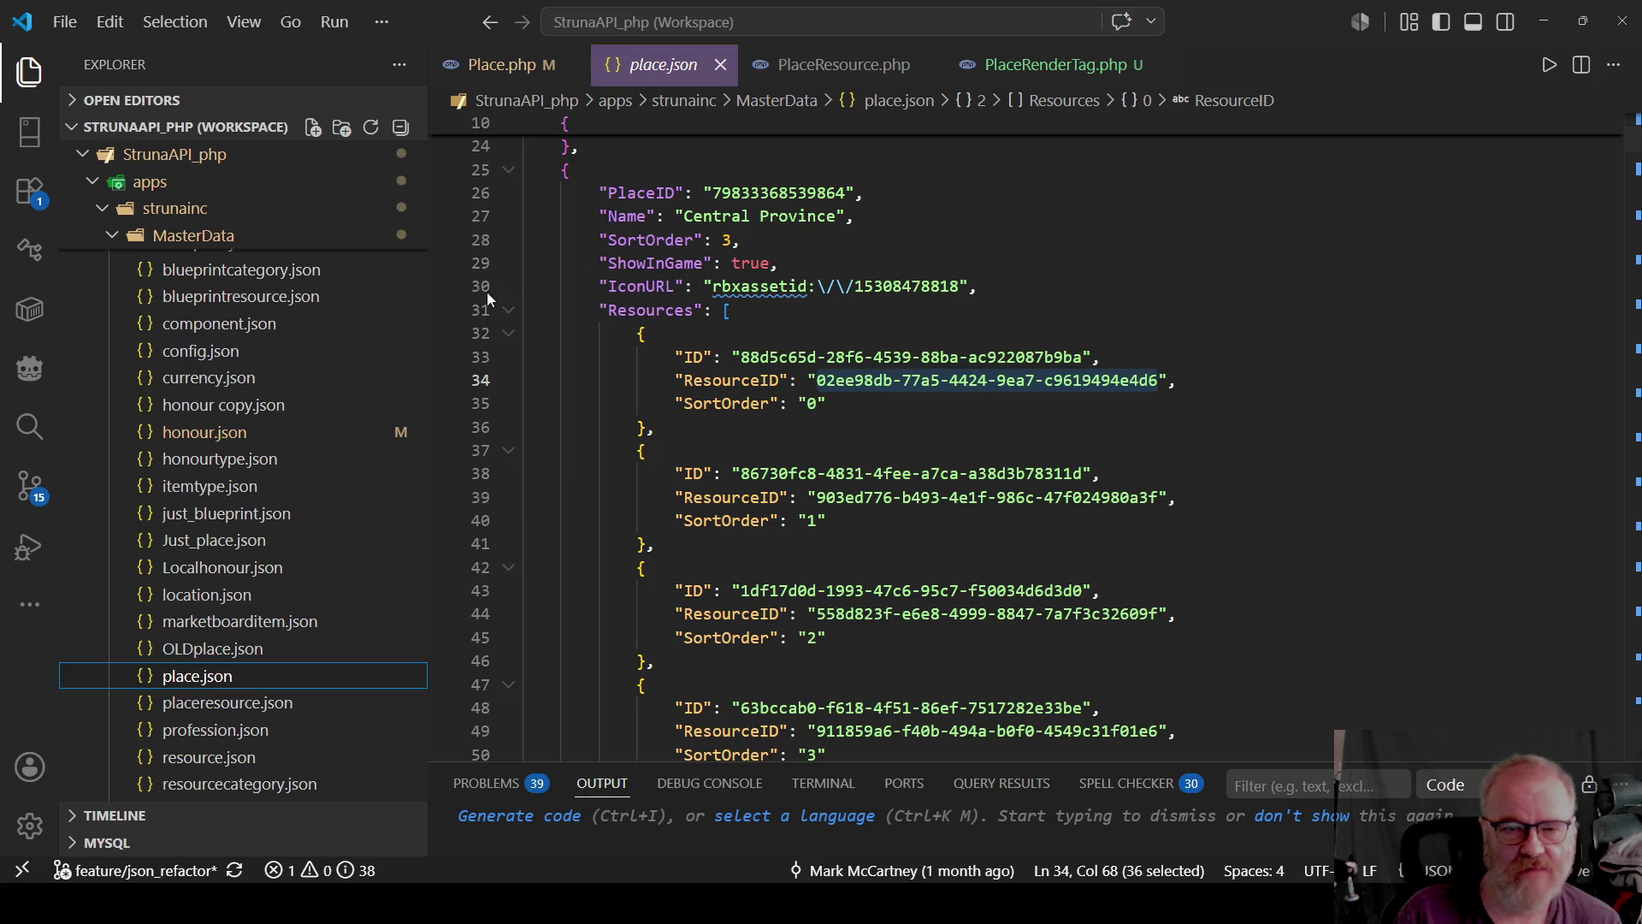
Fold Central Province's Resources and the place objects at lines 222, 291, 360, Yoxihal and Bobaje.
{"action": "left_click", "coordinate": [509, 311]}
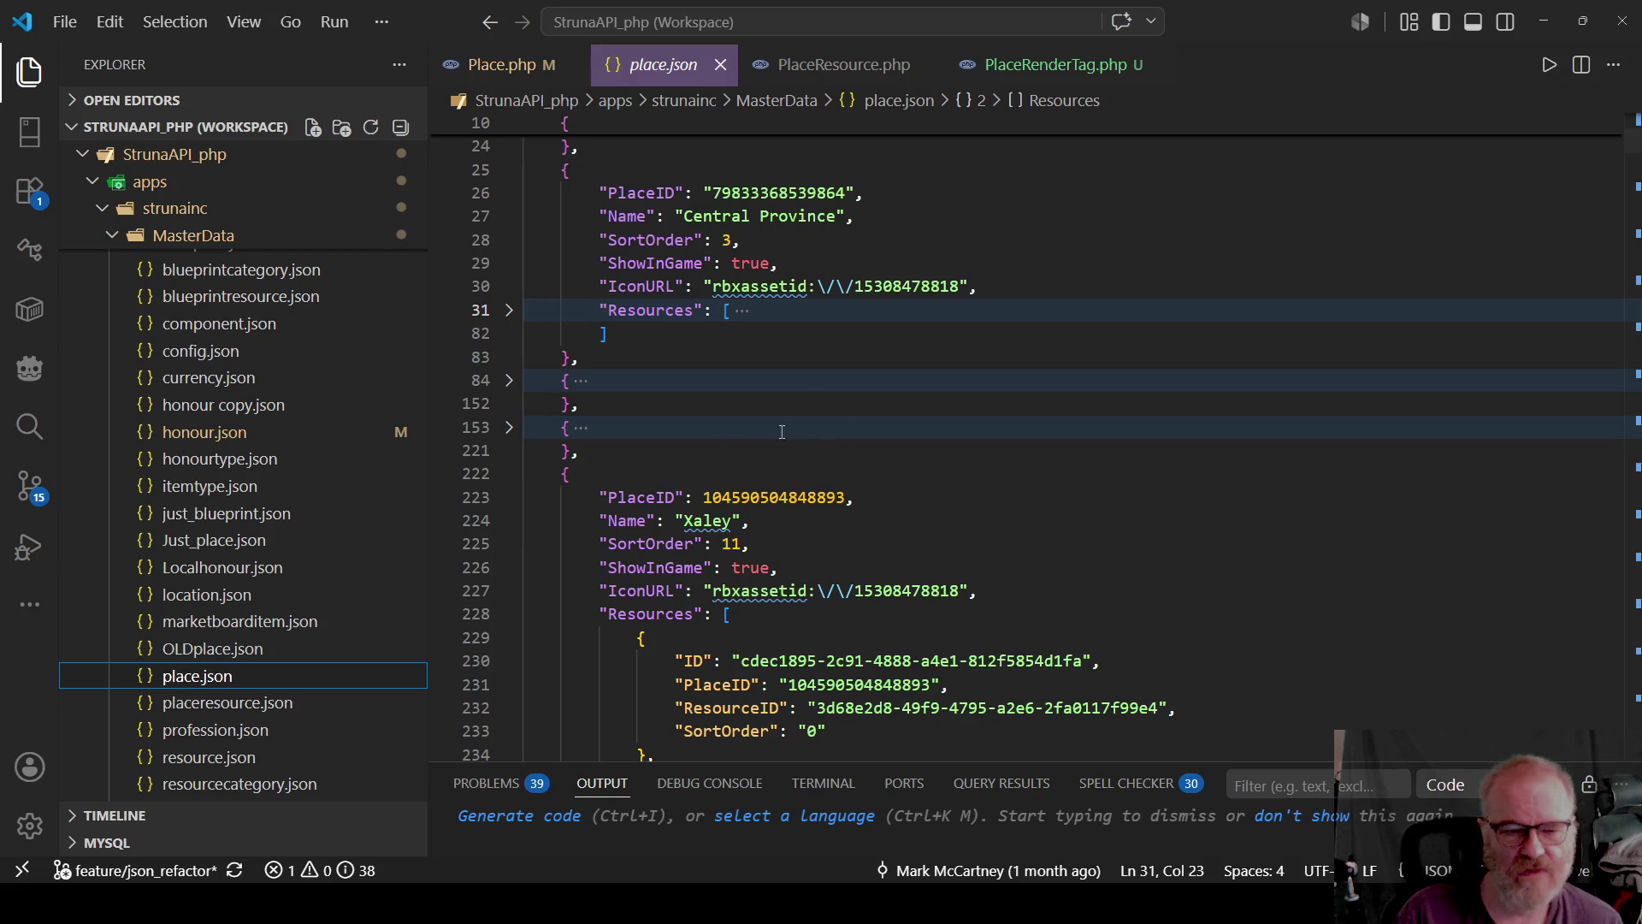
{"action": "left_click", "coordinate": [508, 473]}
{"action": "left_click", "coordinate": [509, 520]}
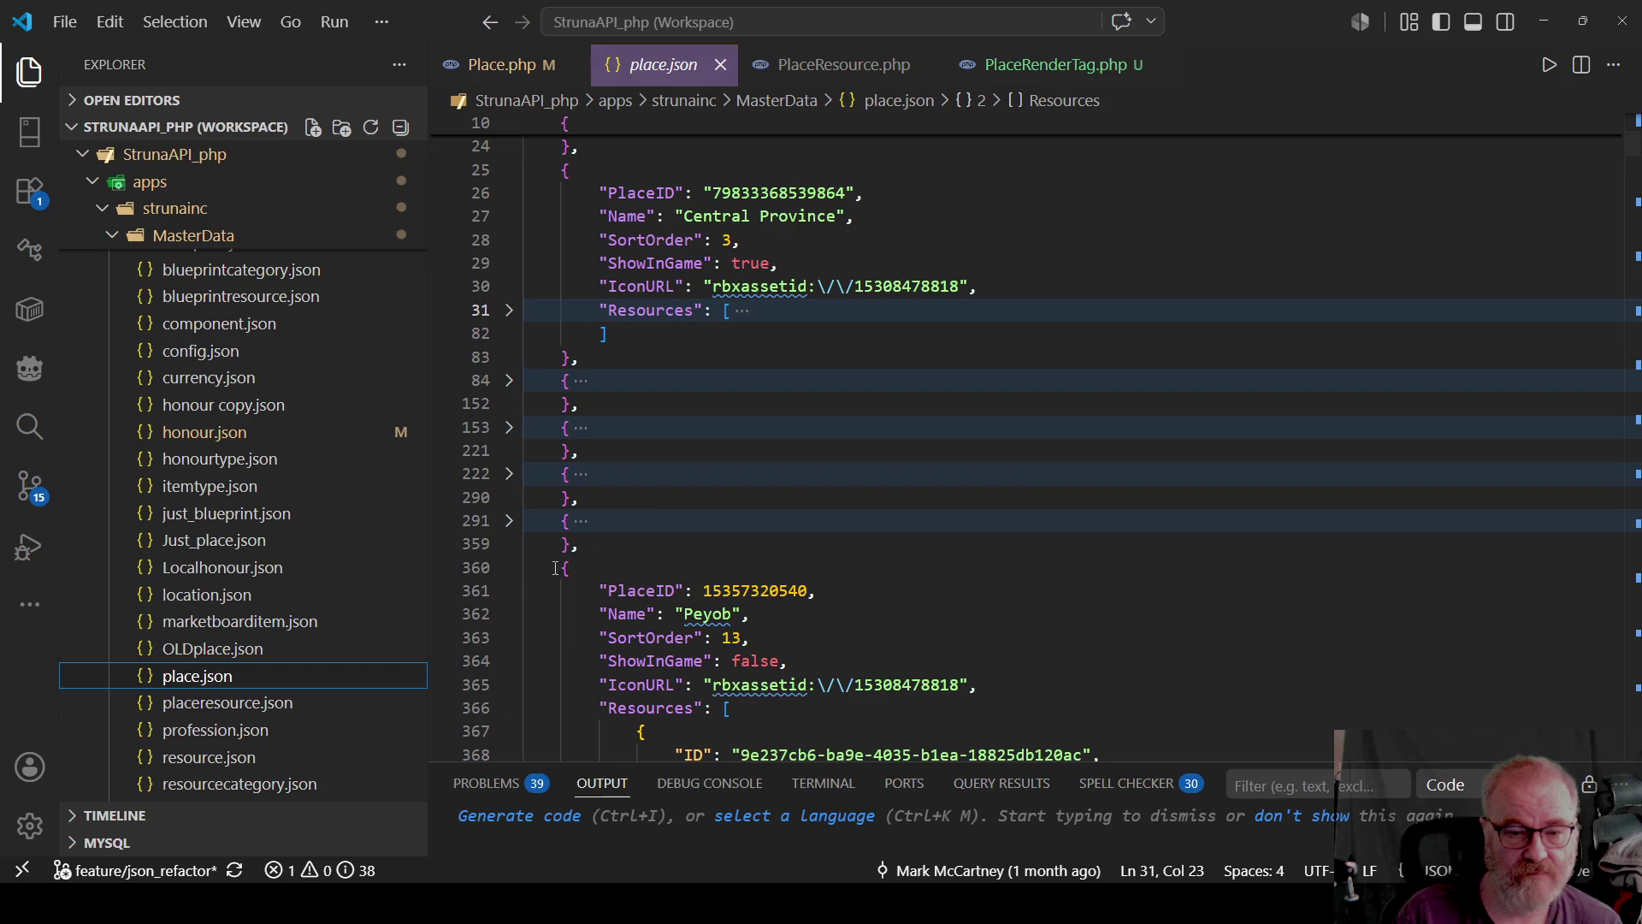
{"action": "left_click", "coordinate": [508, 567]}
{"action": "left_click", "coordinate": [509, 614]}
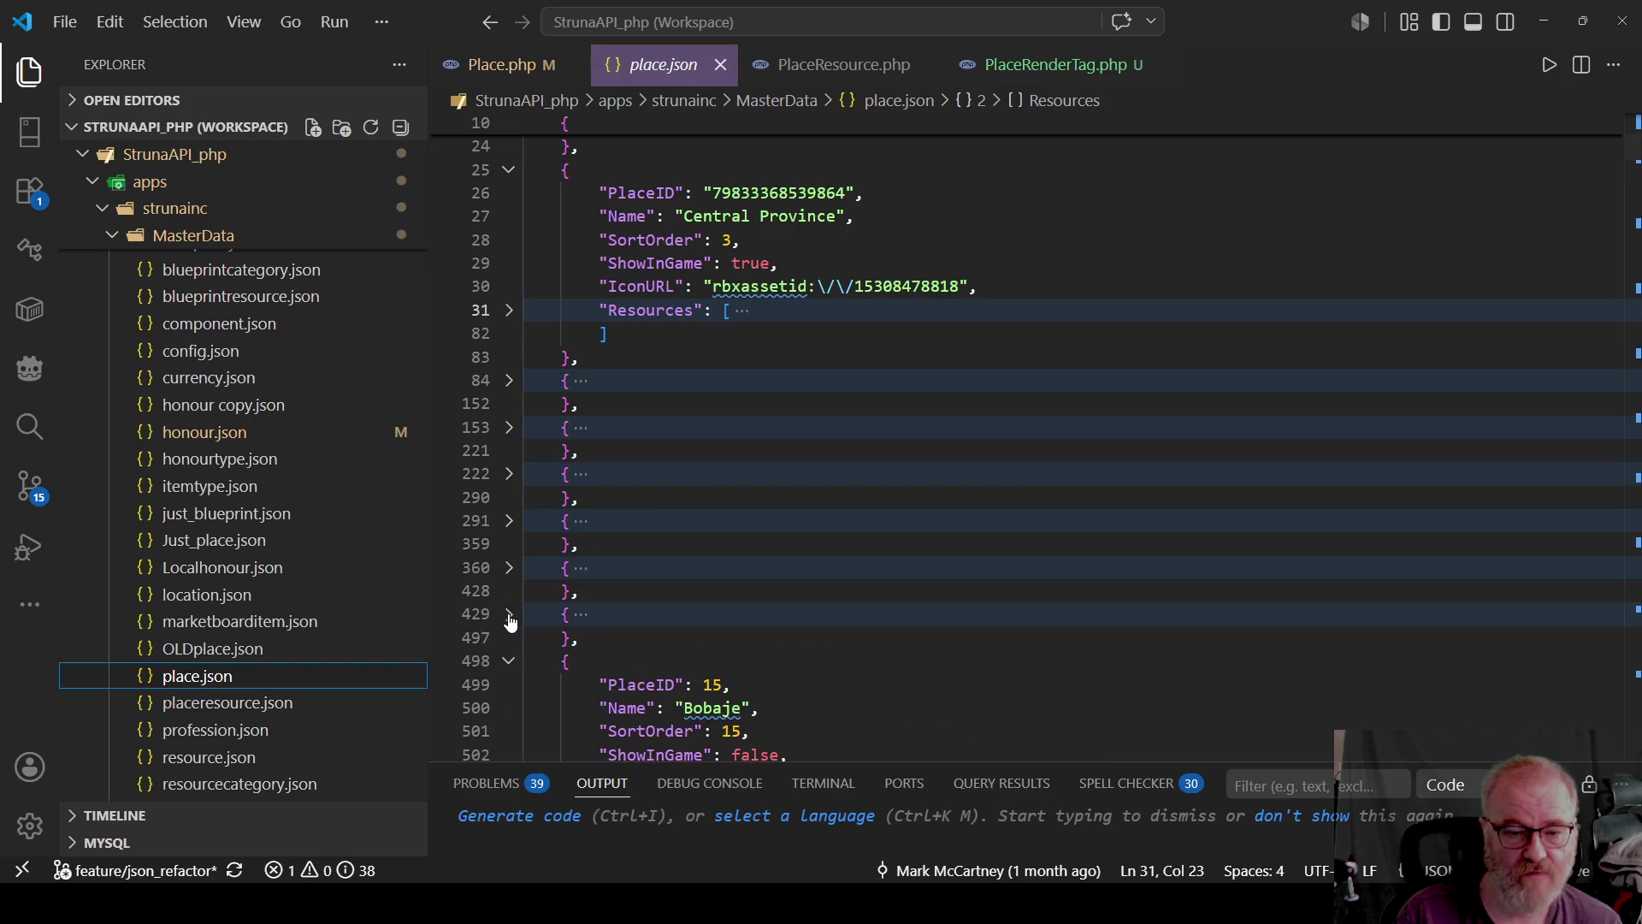
{"action": "left_click", "coordinate": [509, 660]}
{"action": "scroll", "coordinate": [515, 598], "scroll_direction": "down", "scroll_amount": 3}
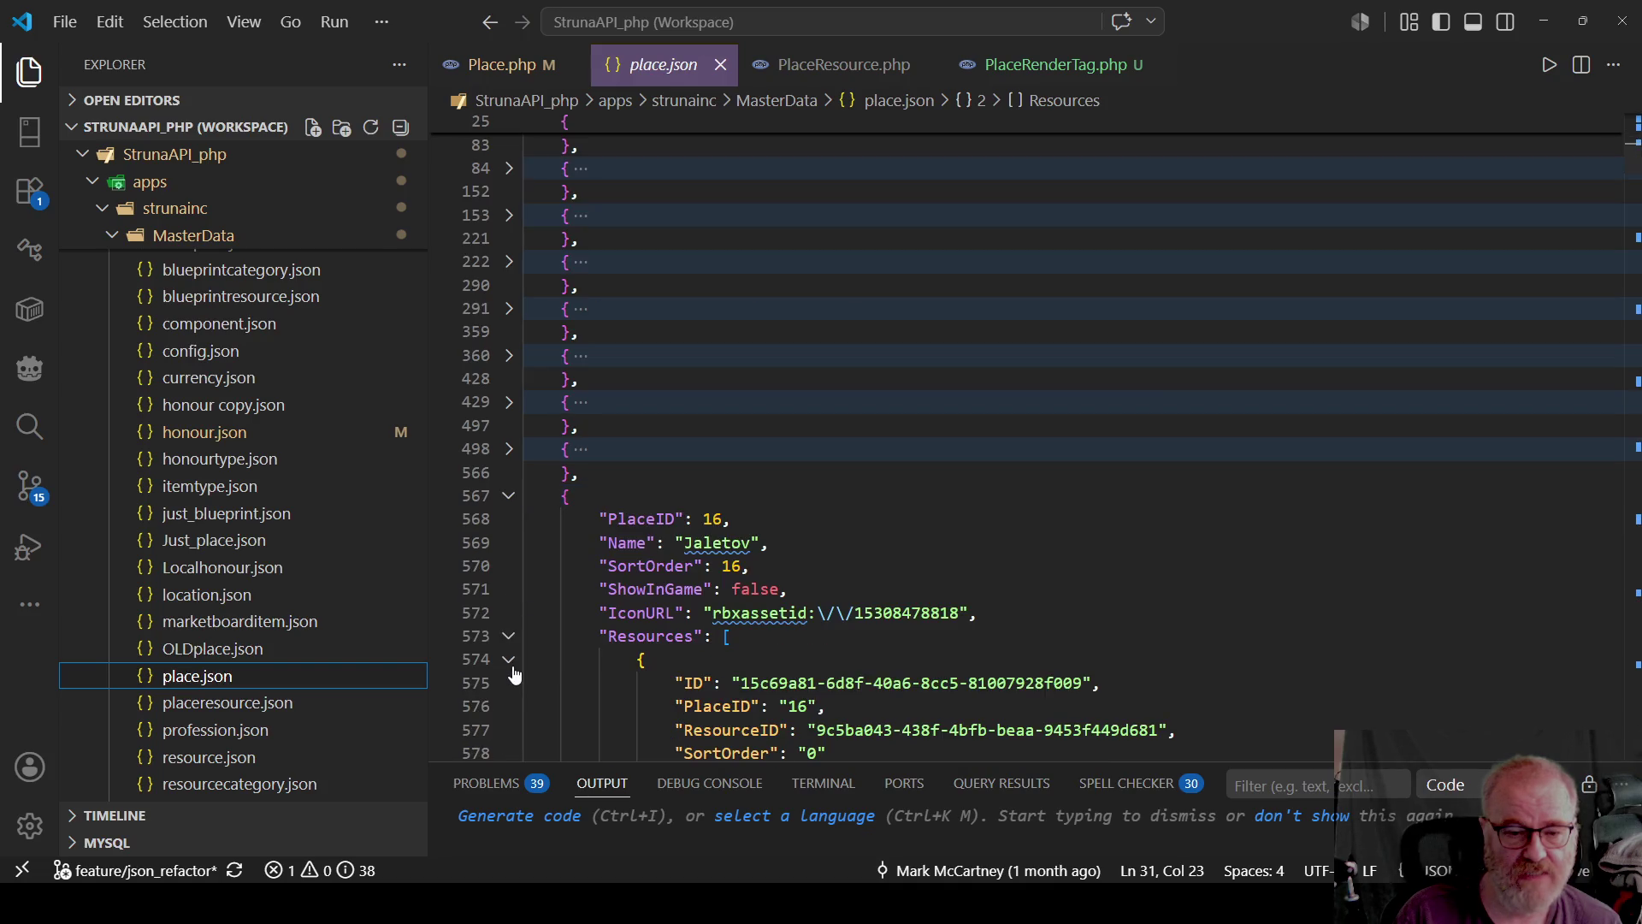
Fold the remaining place objects from Jaletov through line 1044, then return to the top.
{"action": "left_click", "coordinate": [508, 504]}
{"action": "left_click", "coordinate": [509, 551]}
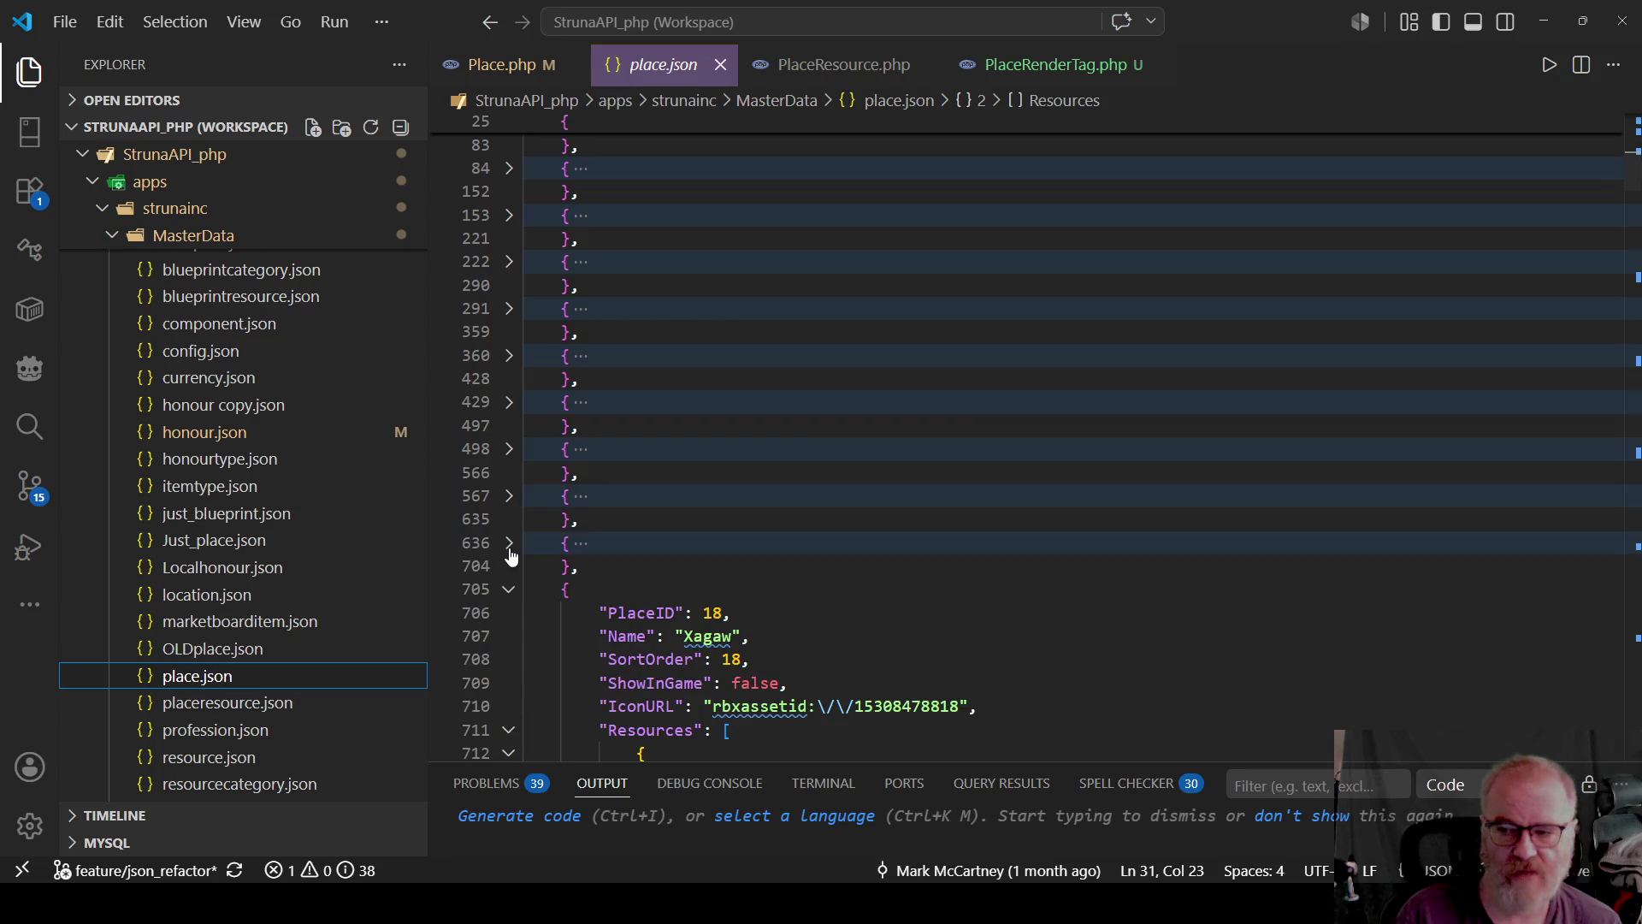
{"action": "left_click", "coordinate": [508, 591]}
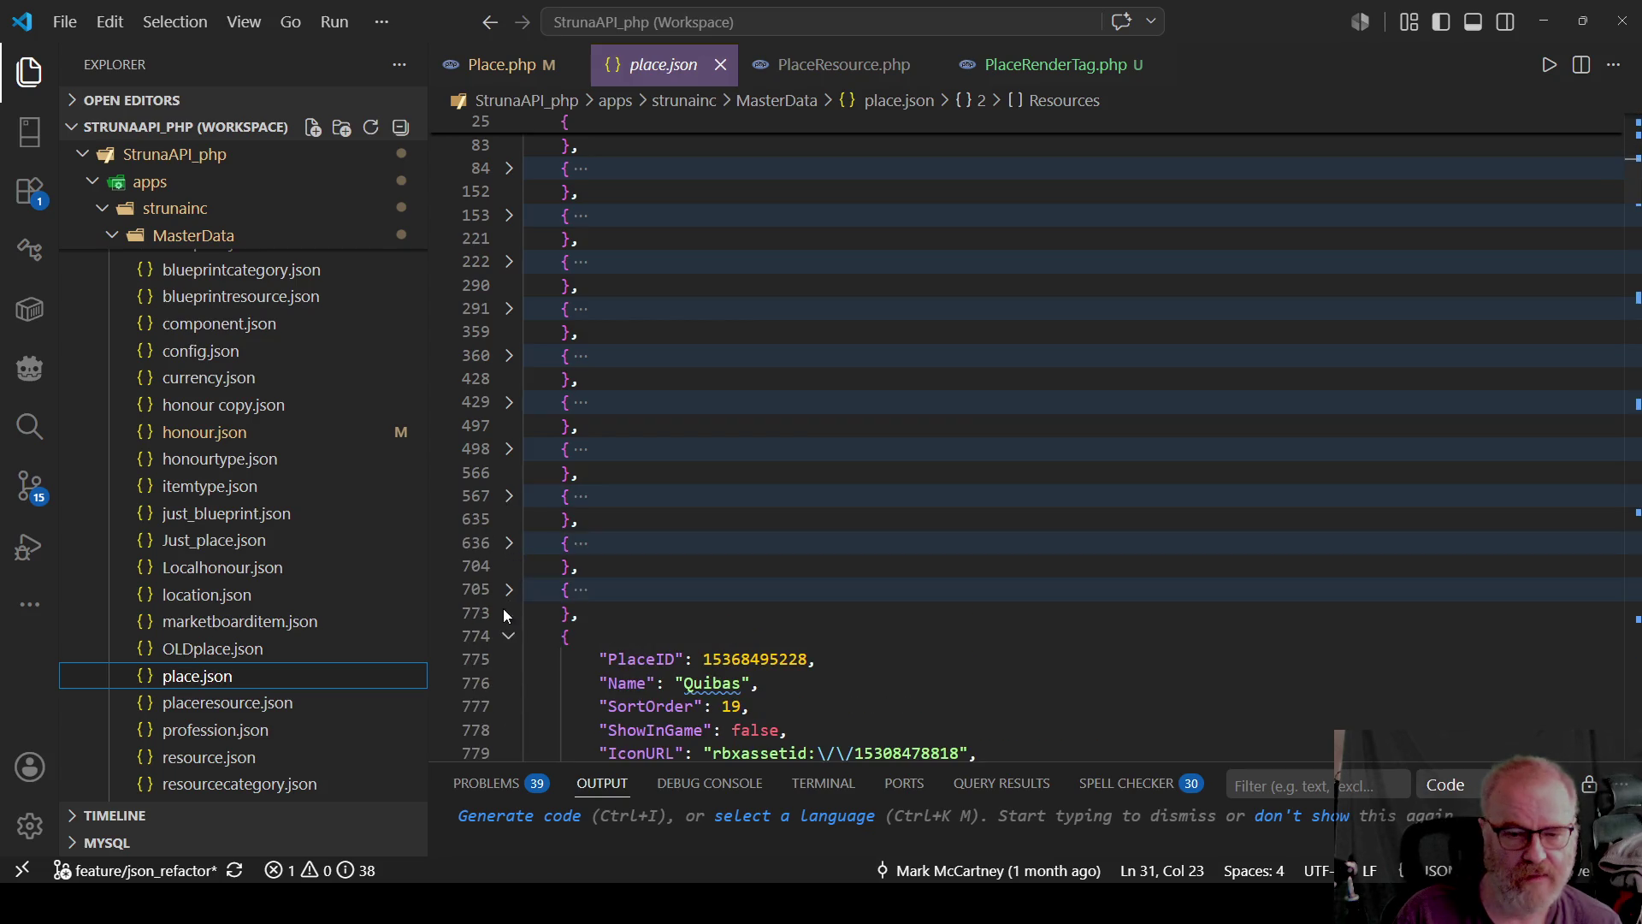
{"action": "left_click", "coordinate": [509, 637]}
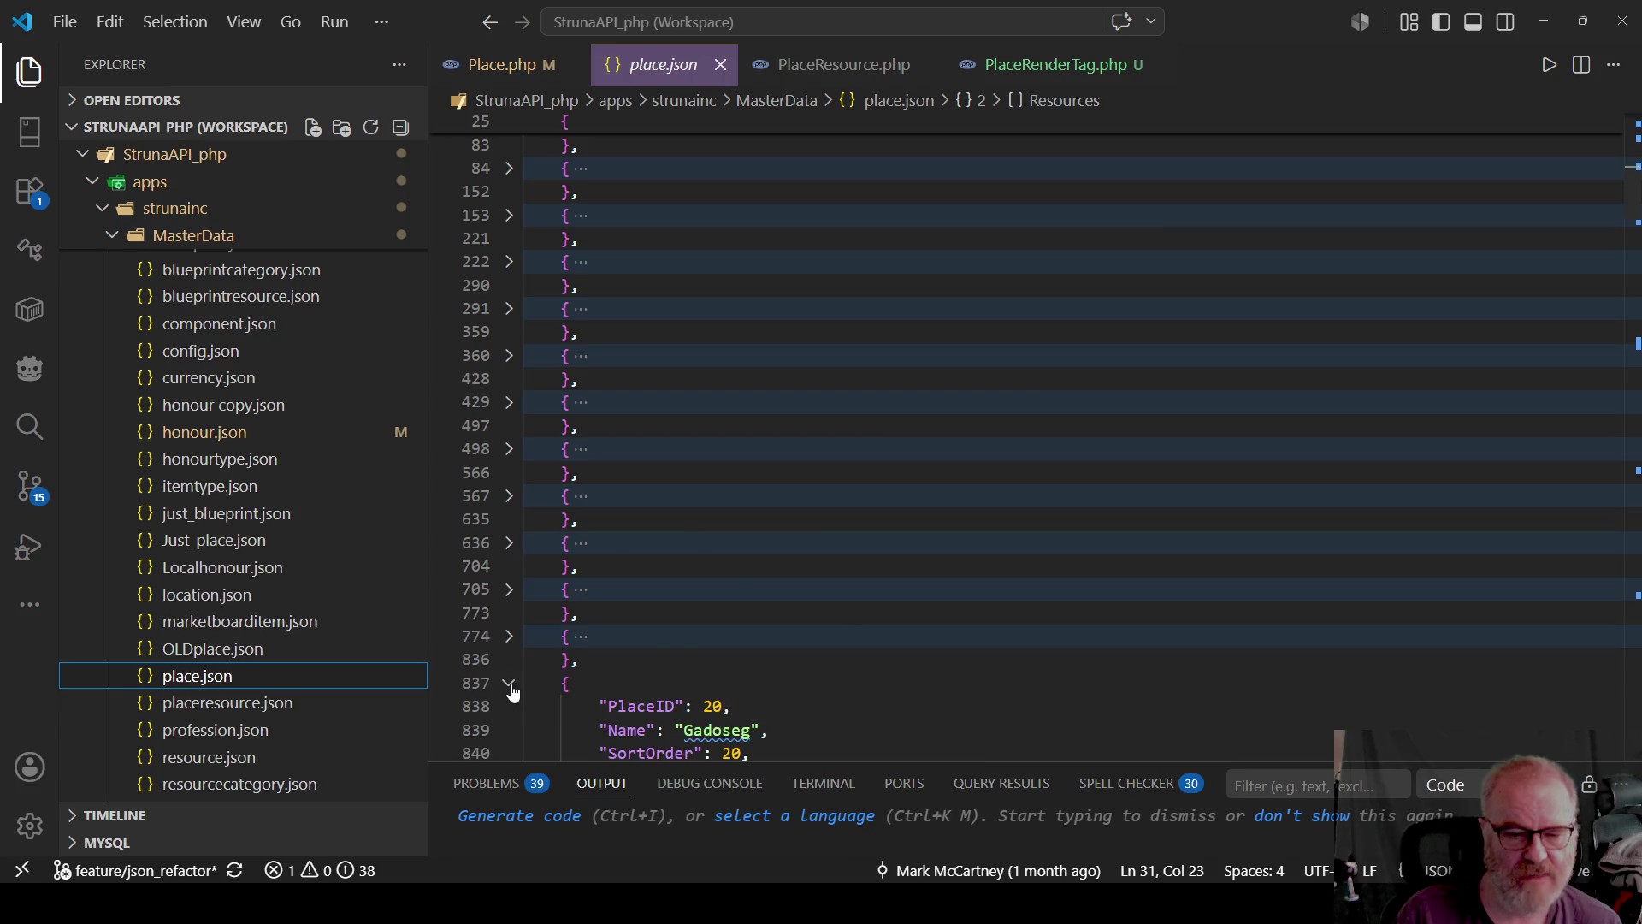
{"action": "left_click", "coordinate": [509, 683]}
{"action": "scroll", "coordinate": [507, 428], "scroll_direction": "down", "scroll_amount": 3}
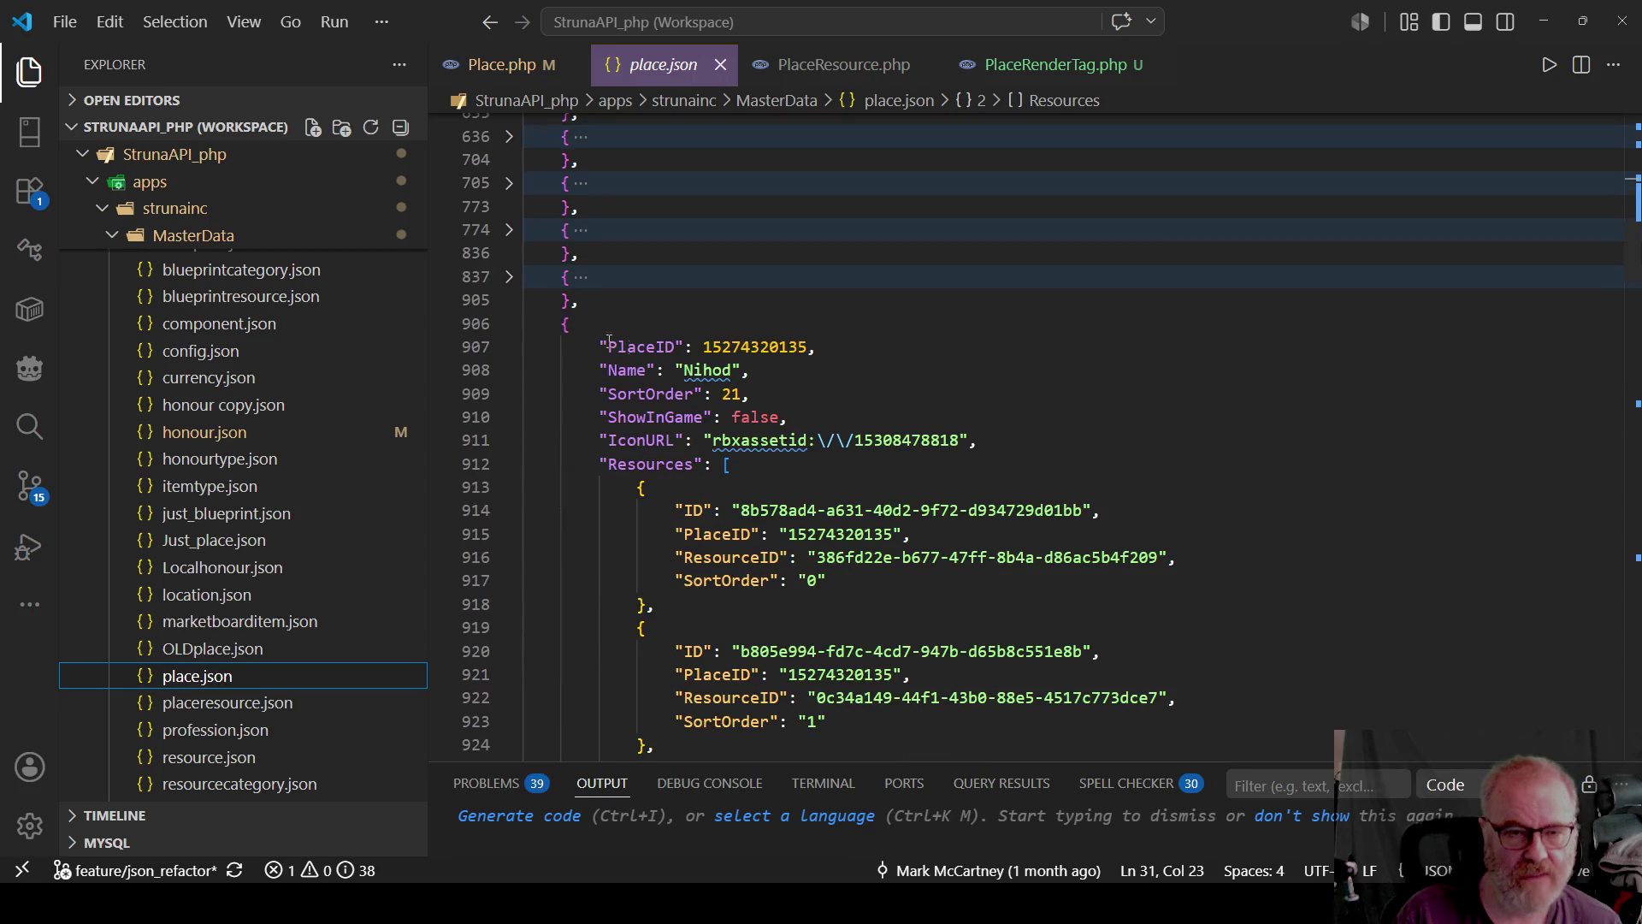
{"action": "left_click", "coordinate": [509, 324]}
{"action": "left_click", "coordinate": [509, 371]}
{"action": "left_click", "coordinate": [509, 417]}
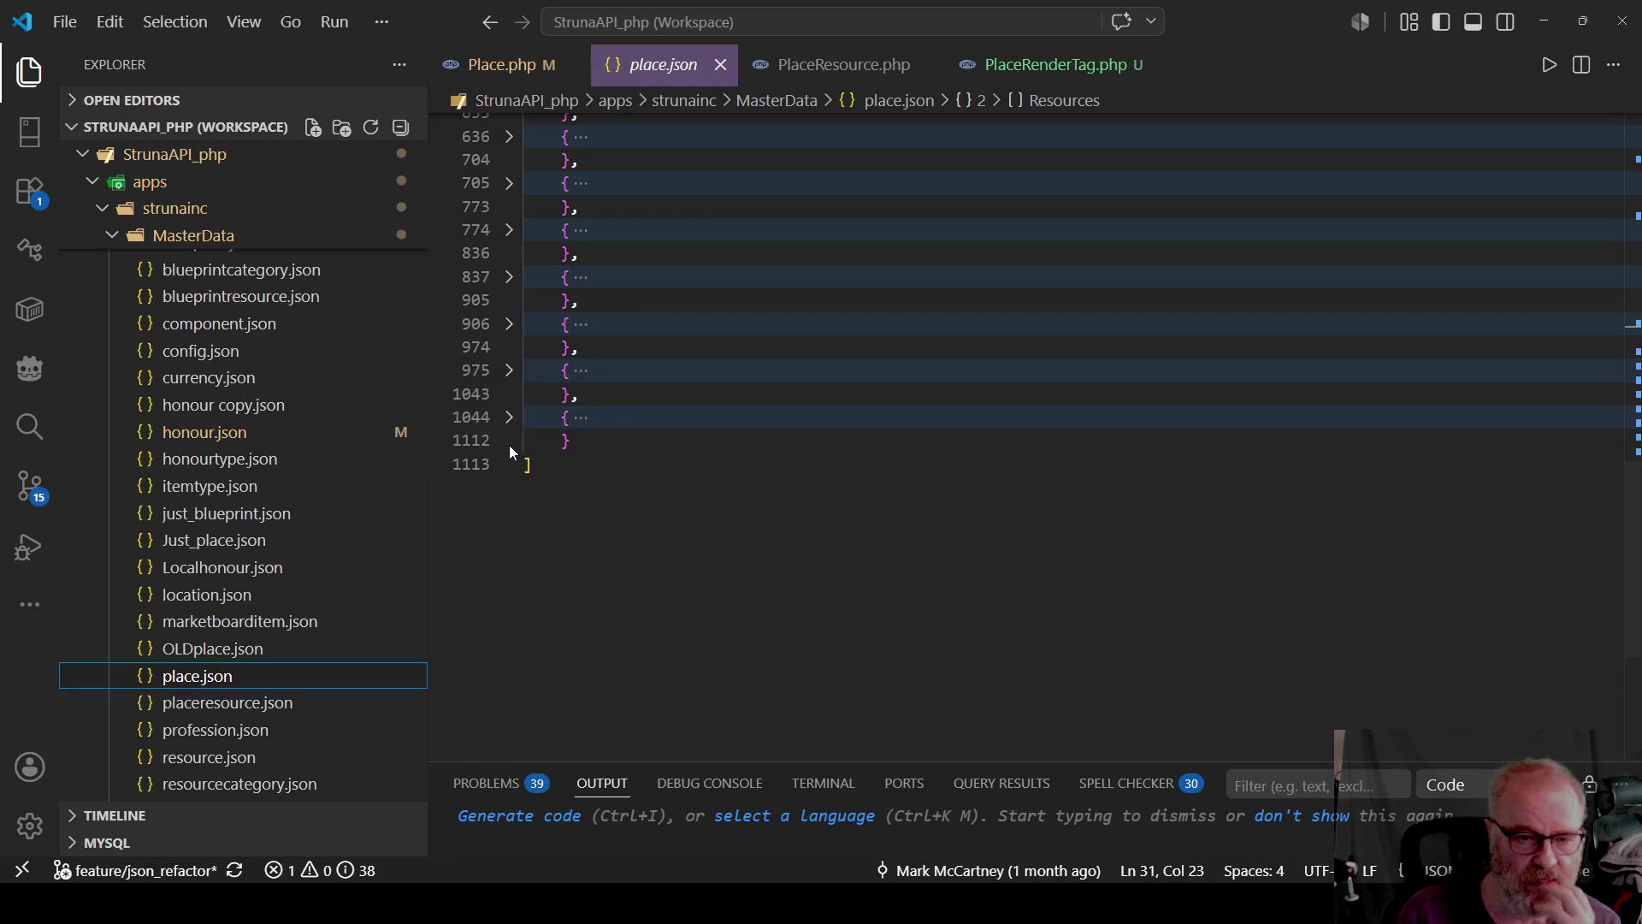
{"action": "scroll", "coordinate": [773, 465], "scroll_direction": "up", "scroll_amount": 5}
{"action": "scroll", "coordinate": [772, 464], "scroll_direction": "up", "scroll_amount": 8}
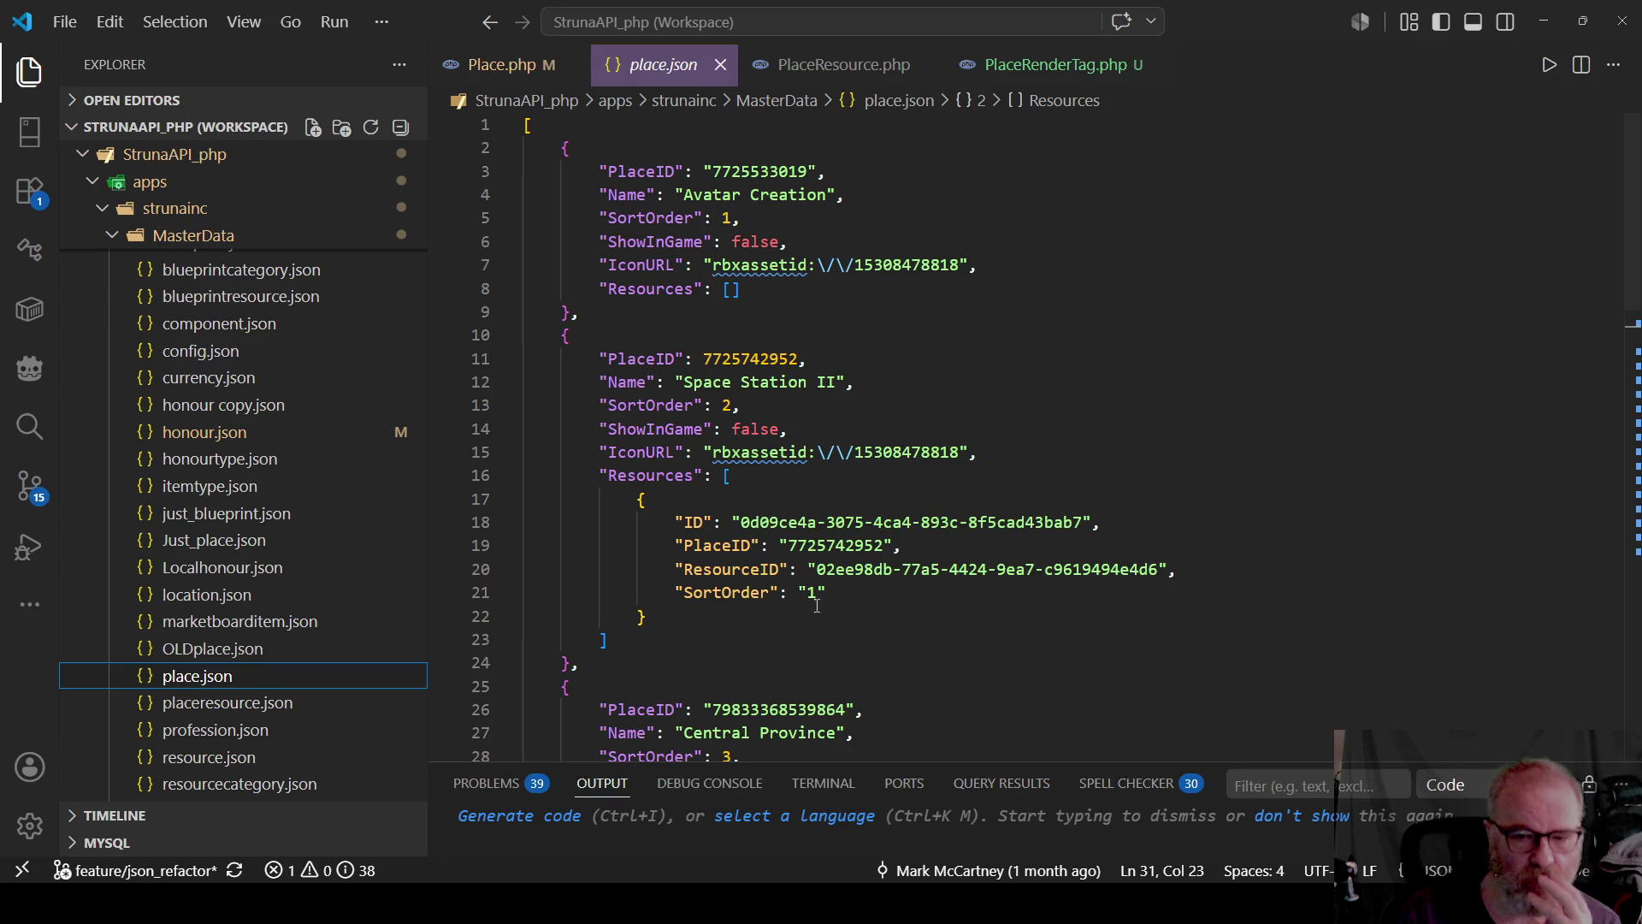
Collapse Central Province and the line 84 place, and expand the Bovi place at line 153.
{"action": "scroll", "coordinate": [661, 489], "scroll_direction": "down", "scroll_amount": 3}
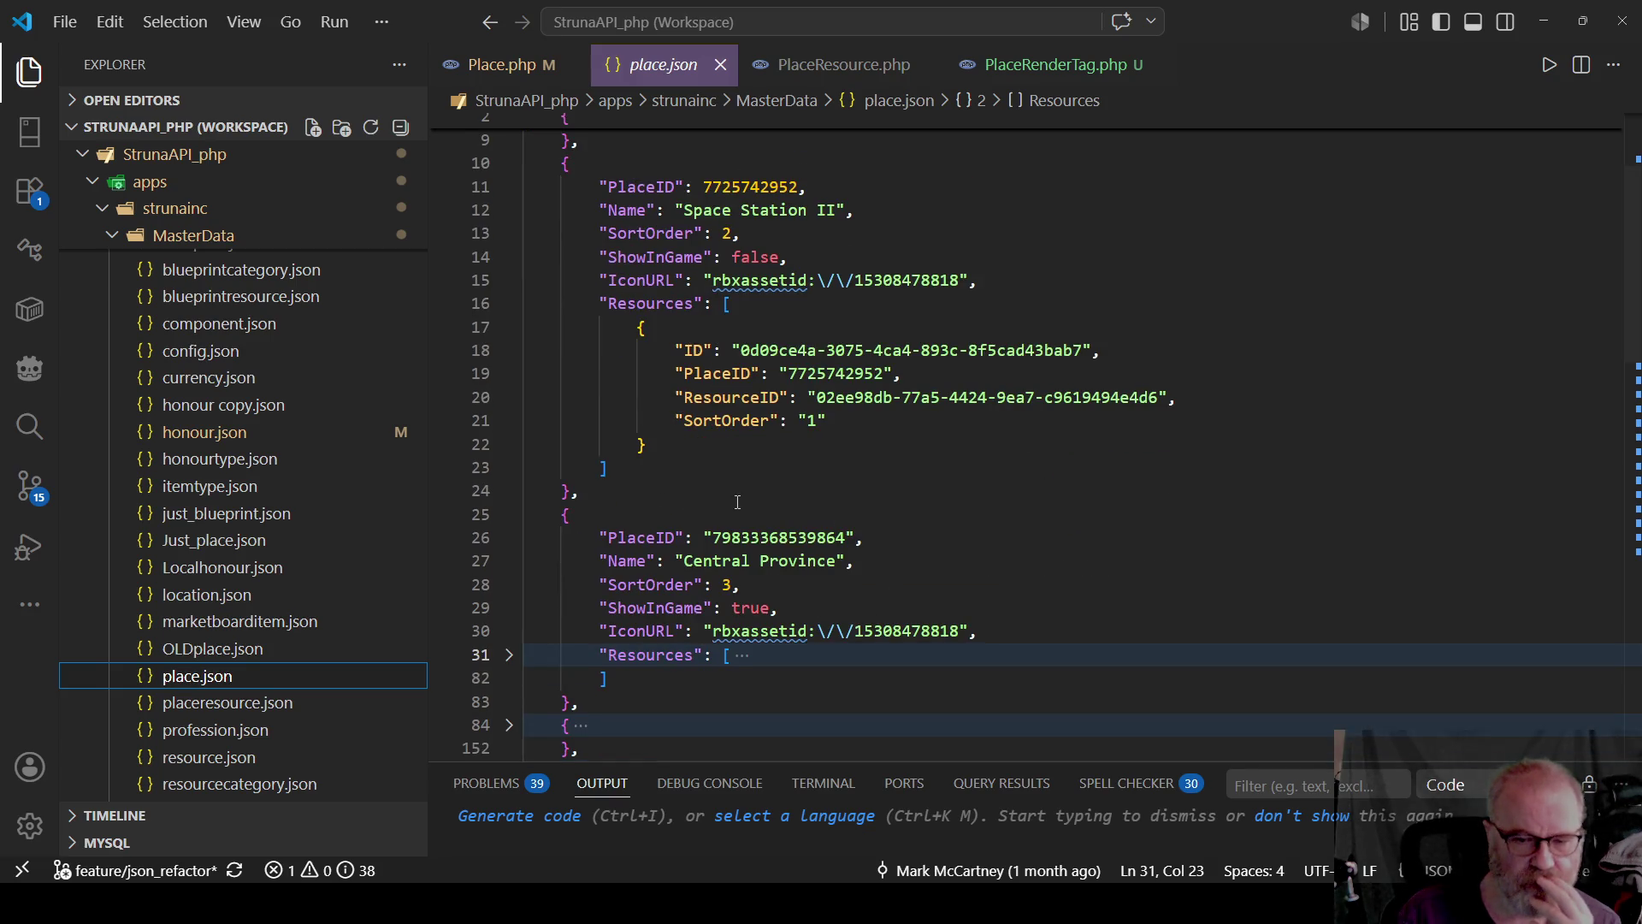
{"action": "scroll", "coordinate": [737, 502], "scroll_direction": "down", "scroll_amount": 2}
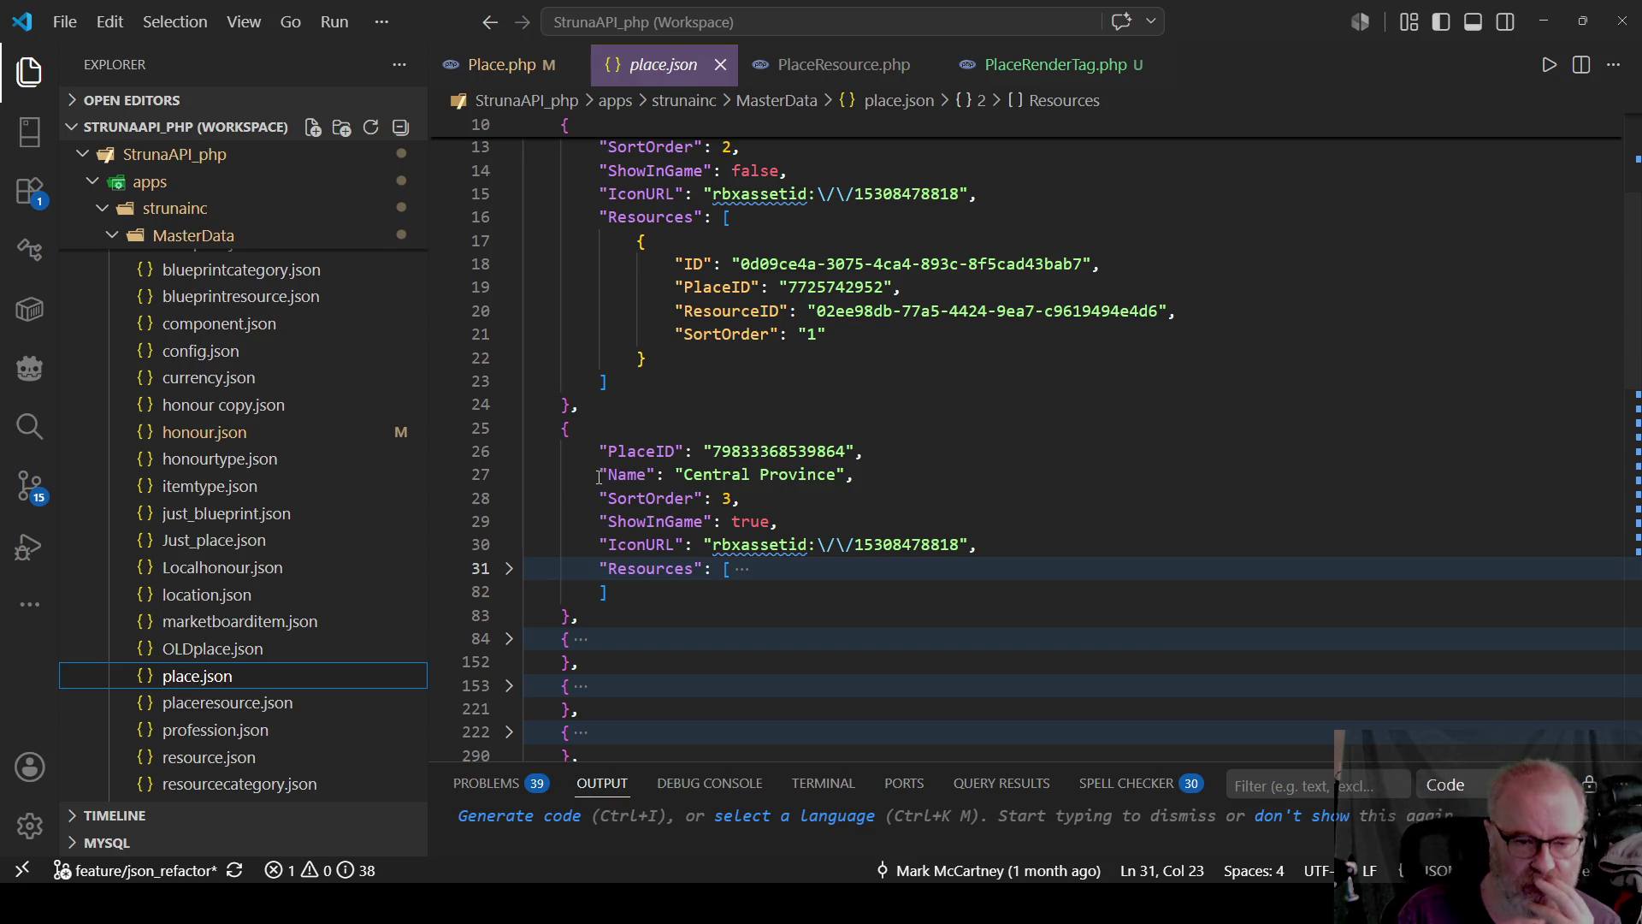
{"action": "scroll", "coordinate": [598, 464], "scroll_direction": "down", "scroll_amount": 2}
{"action": "scroll", "coordinate": [596, 274], "scroll_direction": "up", "scroll_amount": 2}
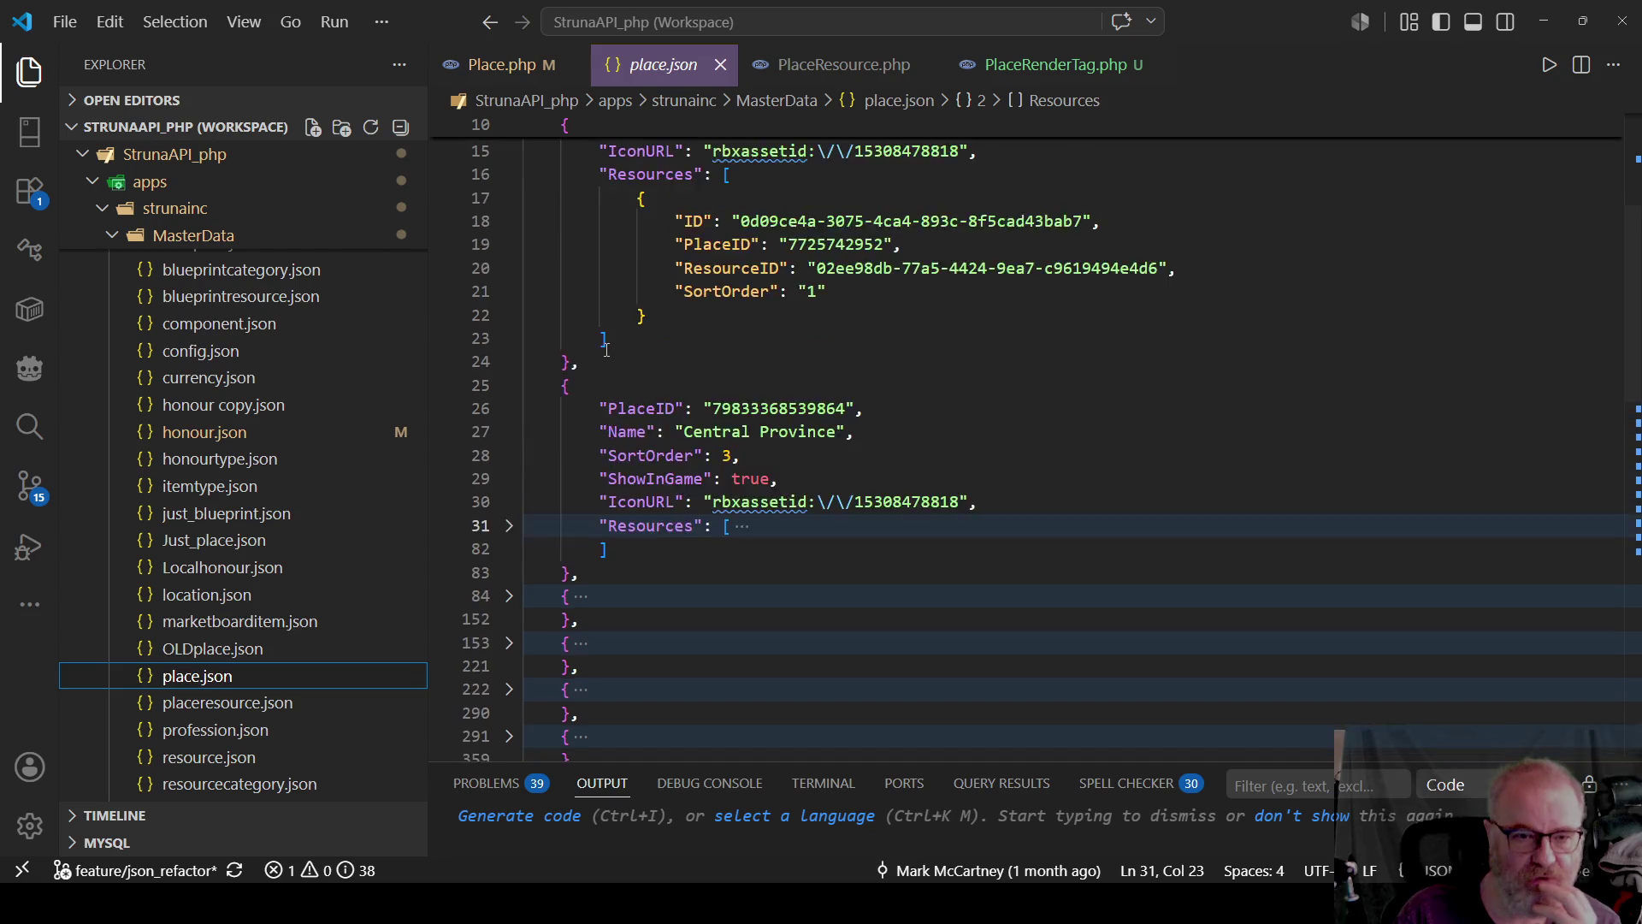
{"action": "left_click", "coordinate": [510, 430]}
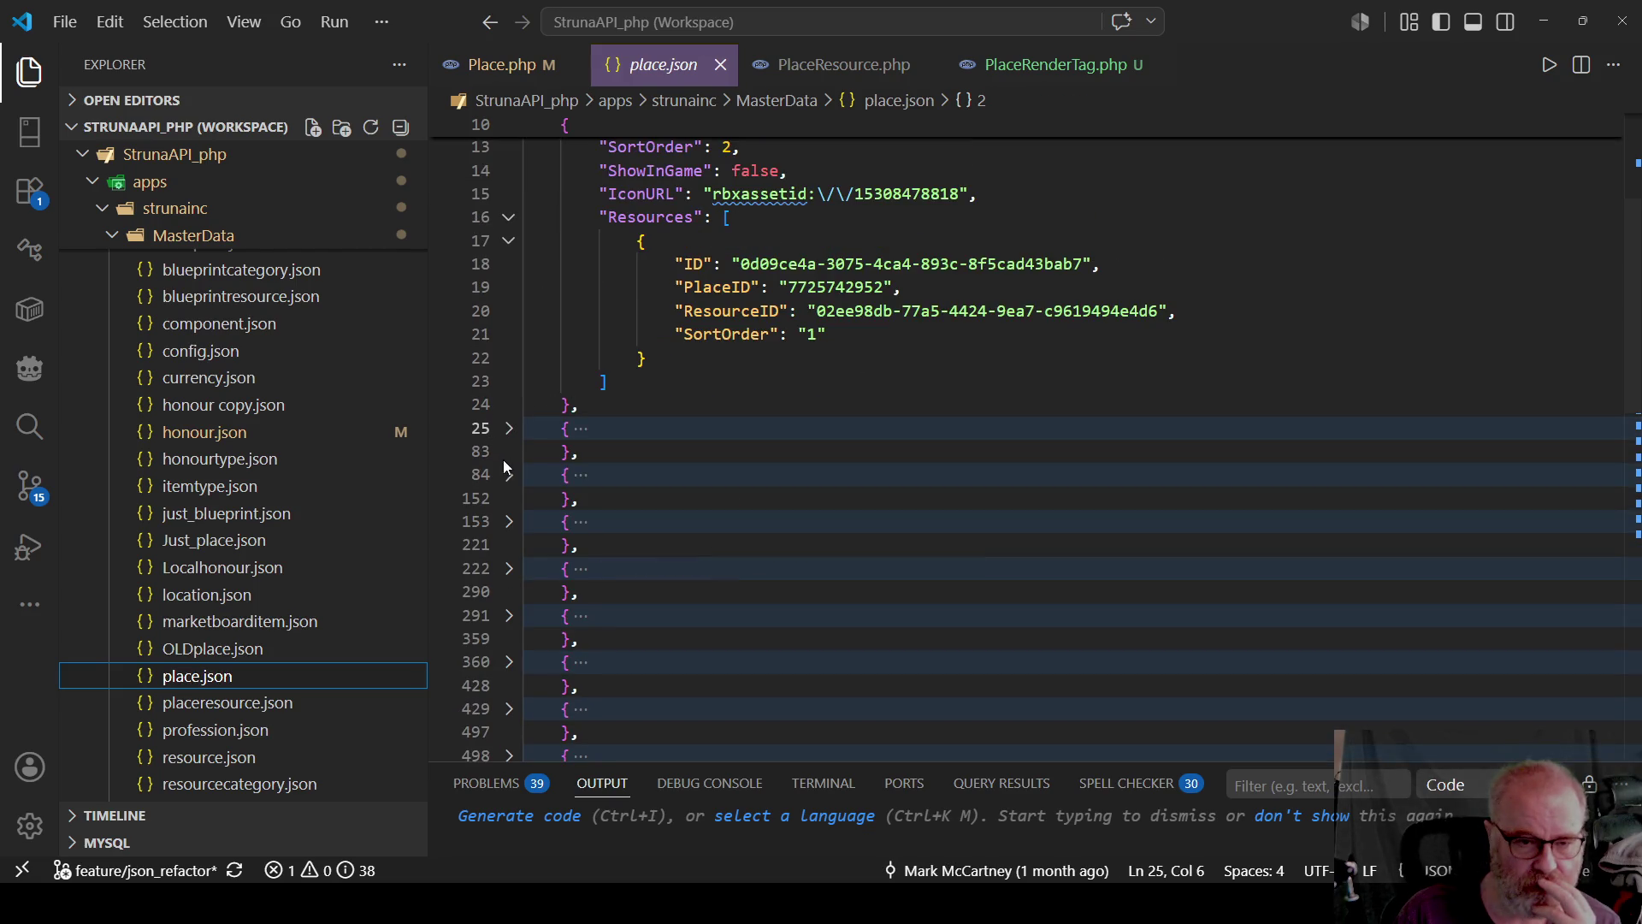
{"action": "left_click", "coordinate": [509, 479]}
{"action": "left_click", "coordinate": [509, 477]}
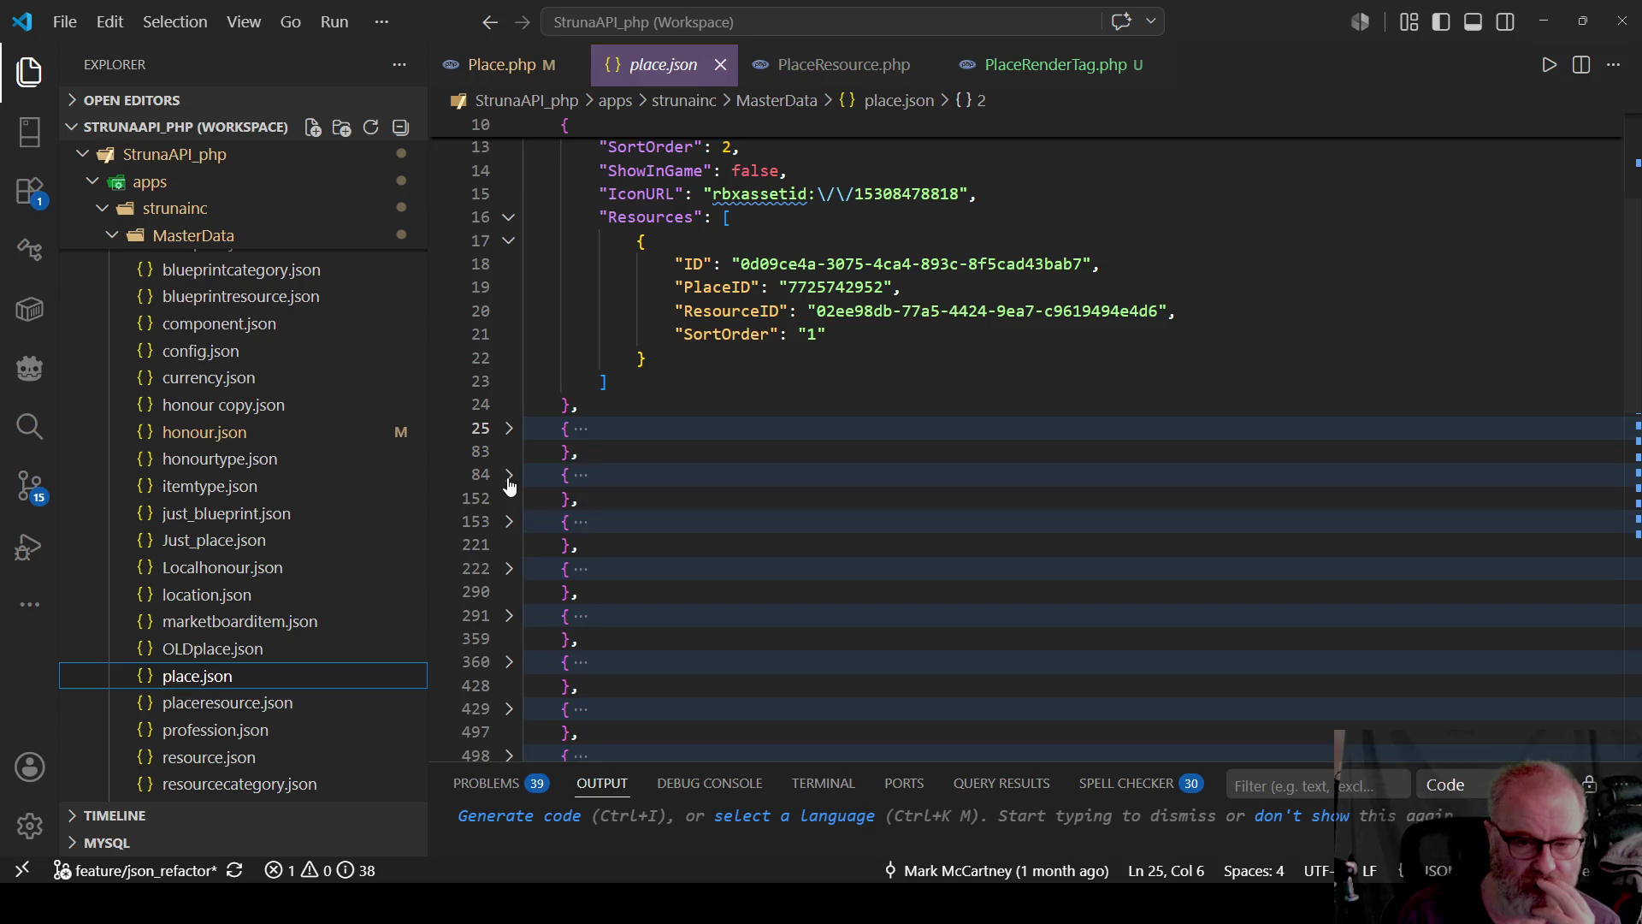
{"action": "left_click", "coordinate": [509, 524]}
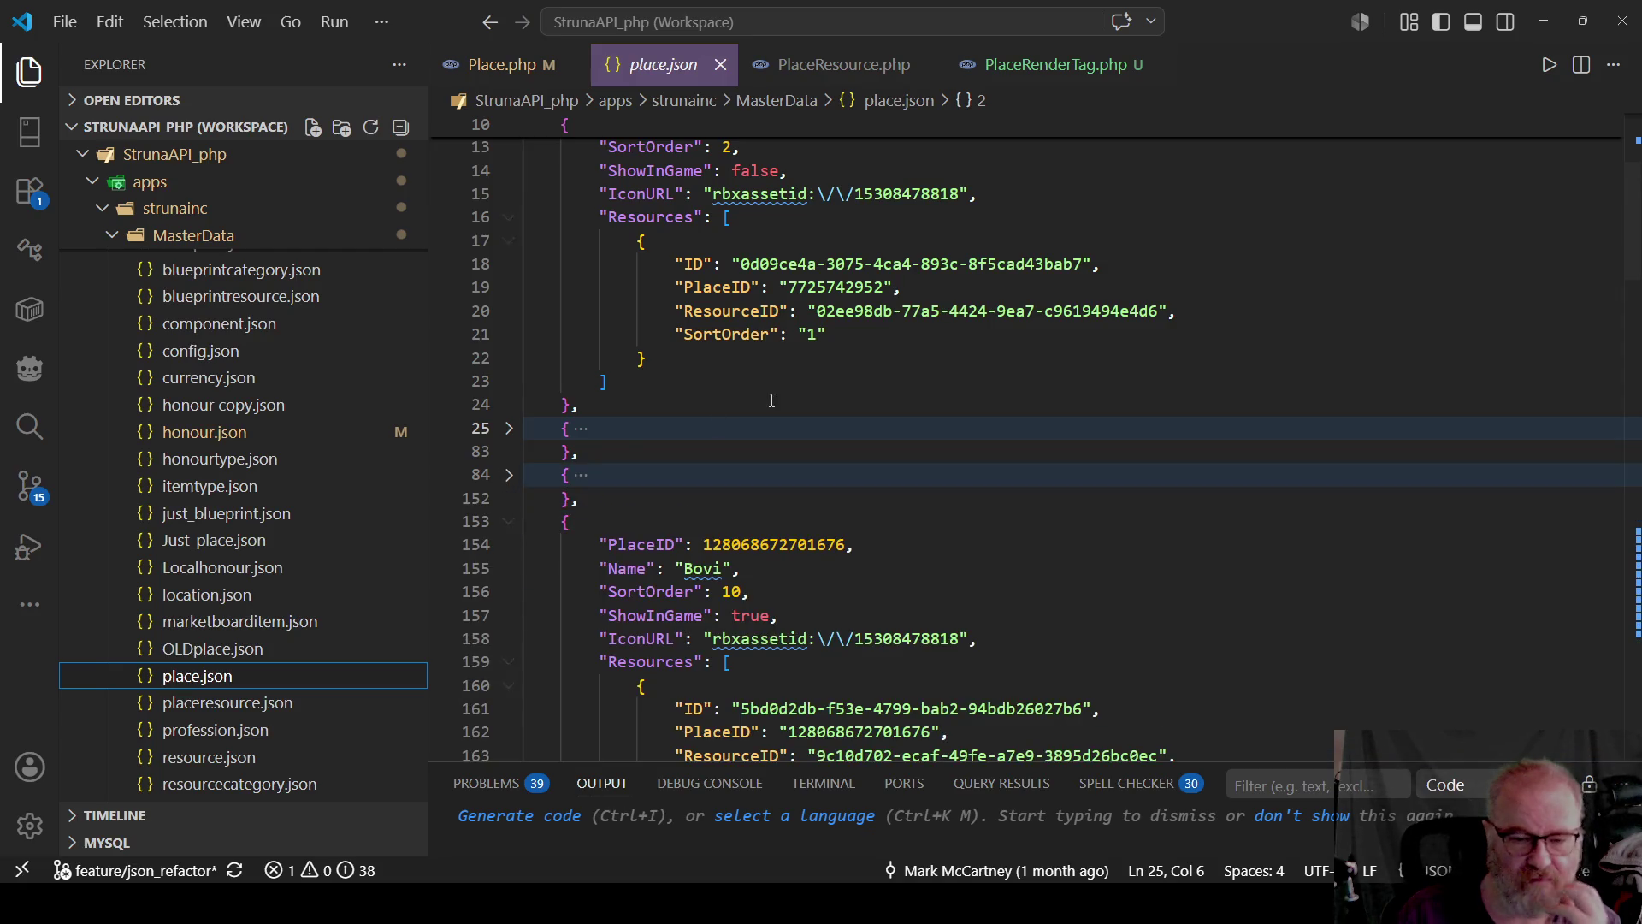
Fold Bovi's Resources array and put the caret right after it.
{"action": "scroll", "coordinate": [737, 509], "scroll_direction": "down", "scroll_amount": 2}
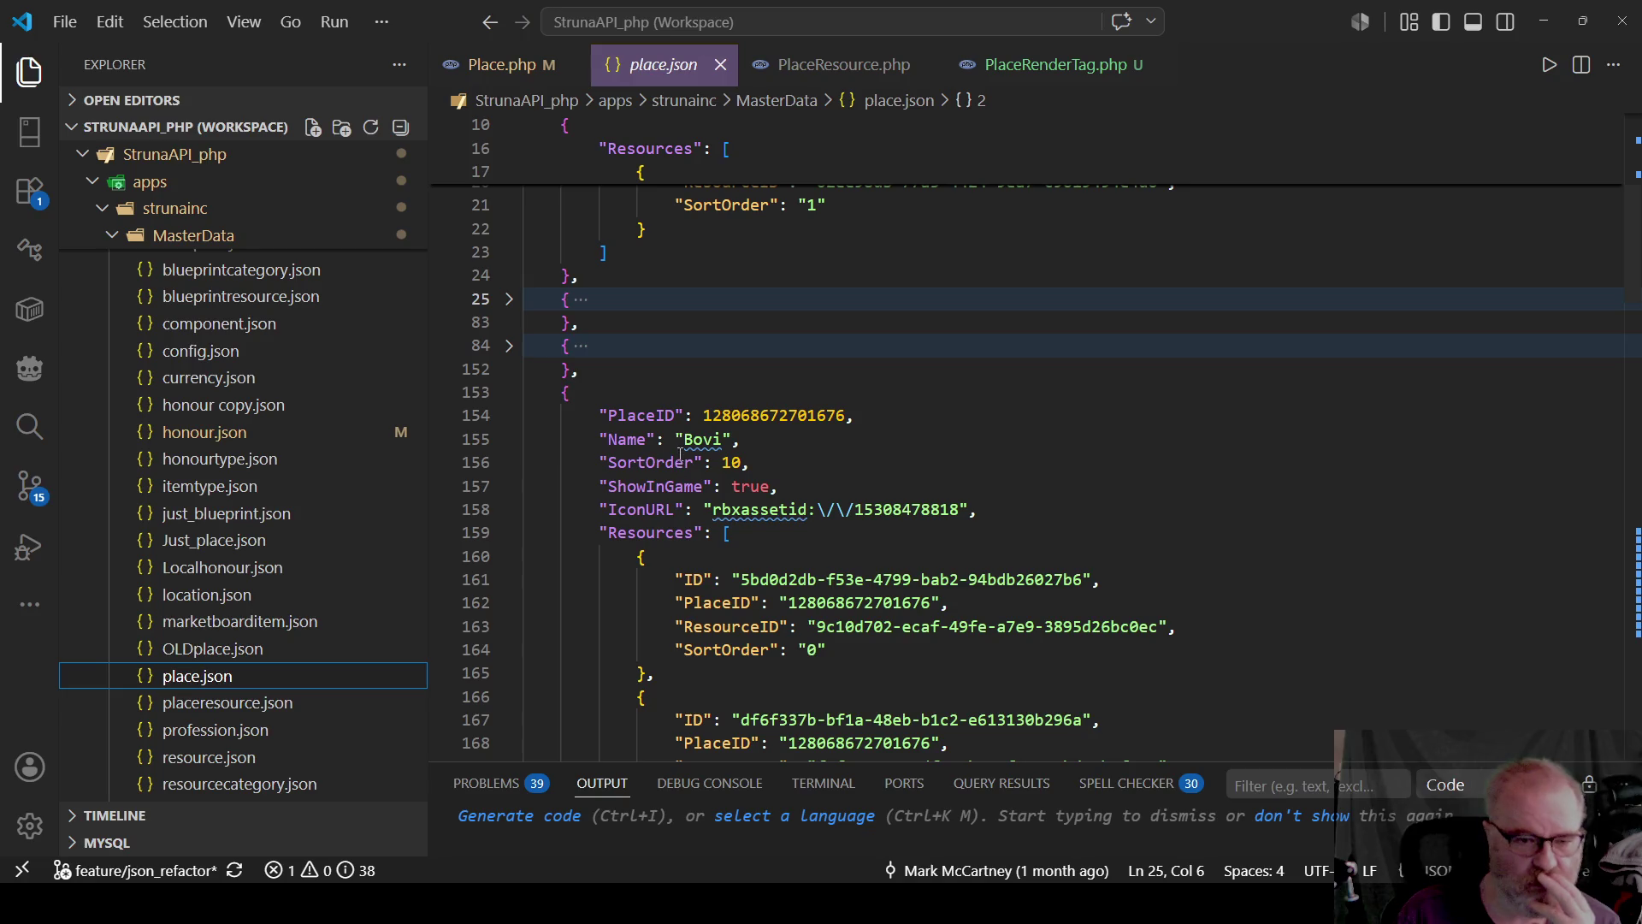
{"action": "mouse_move", "coordinate": [700, 430]}
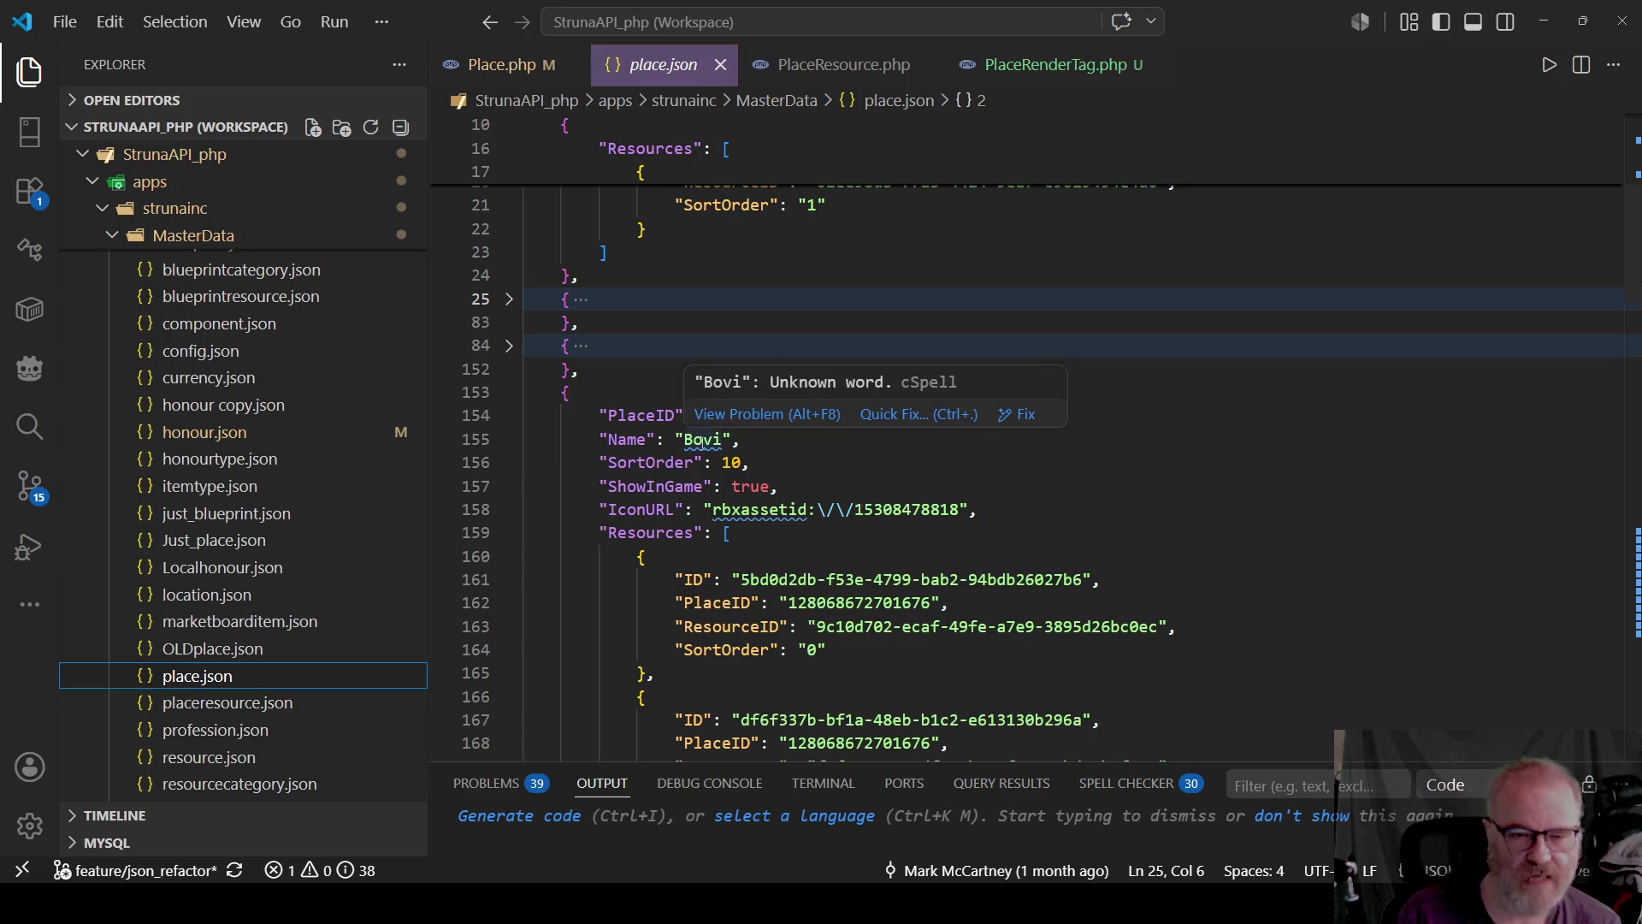
{"action": "scroll", "coordinate": [562, 405], "scroll_direction": "down", "scroll_amount": 2}
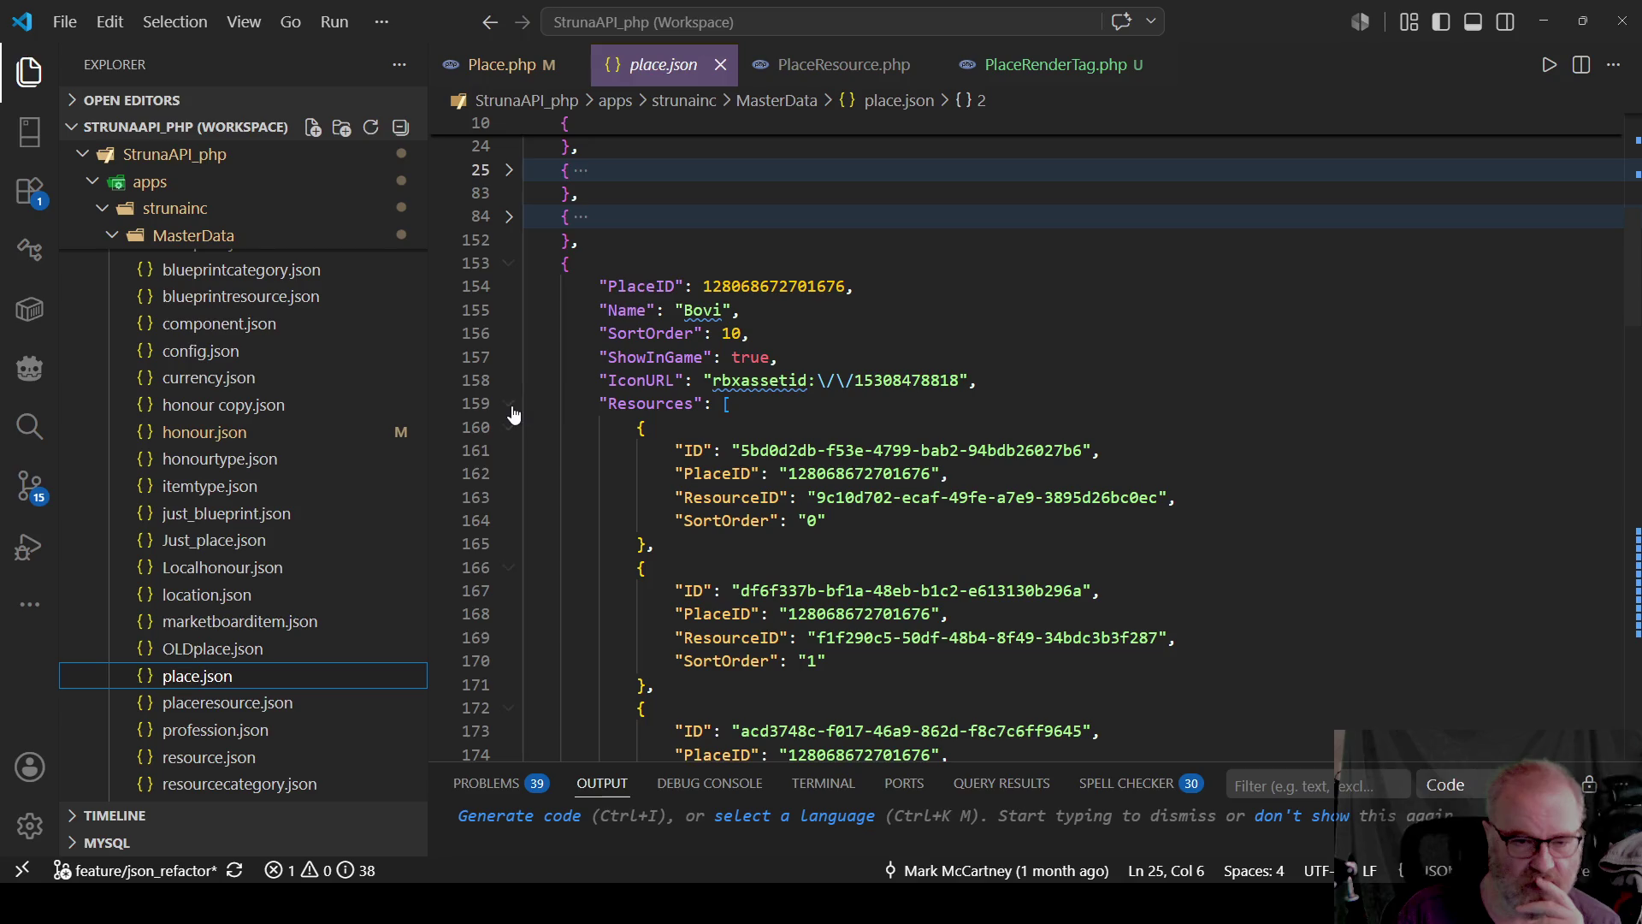
{"action": "left_click", "coordinate": [508, 409]}
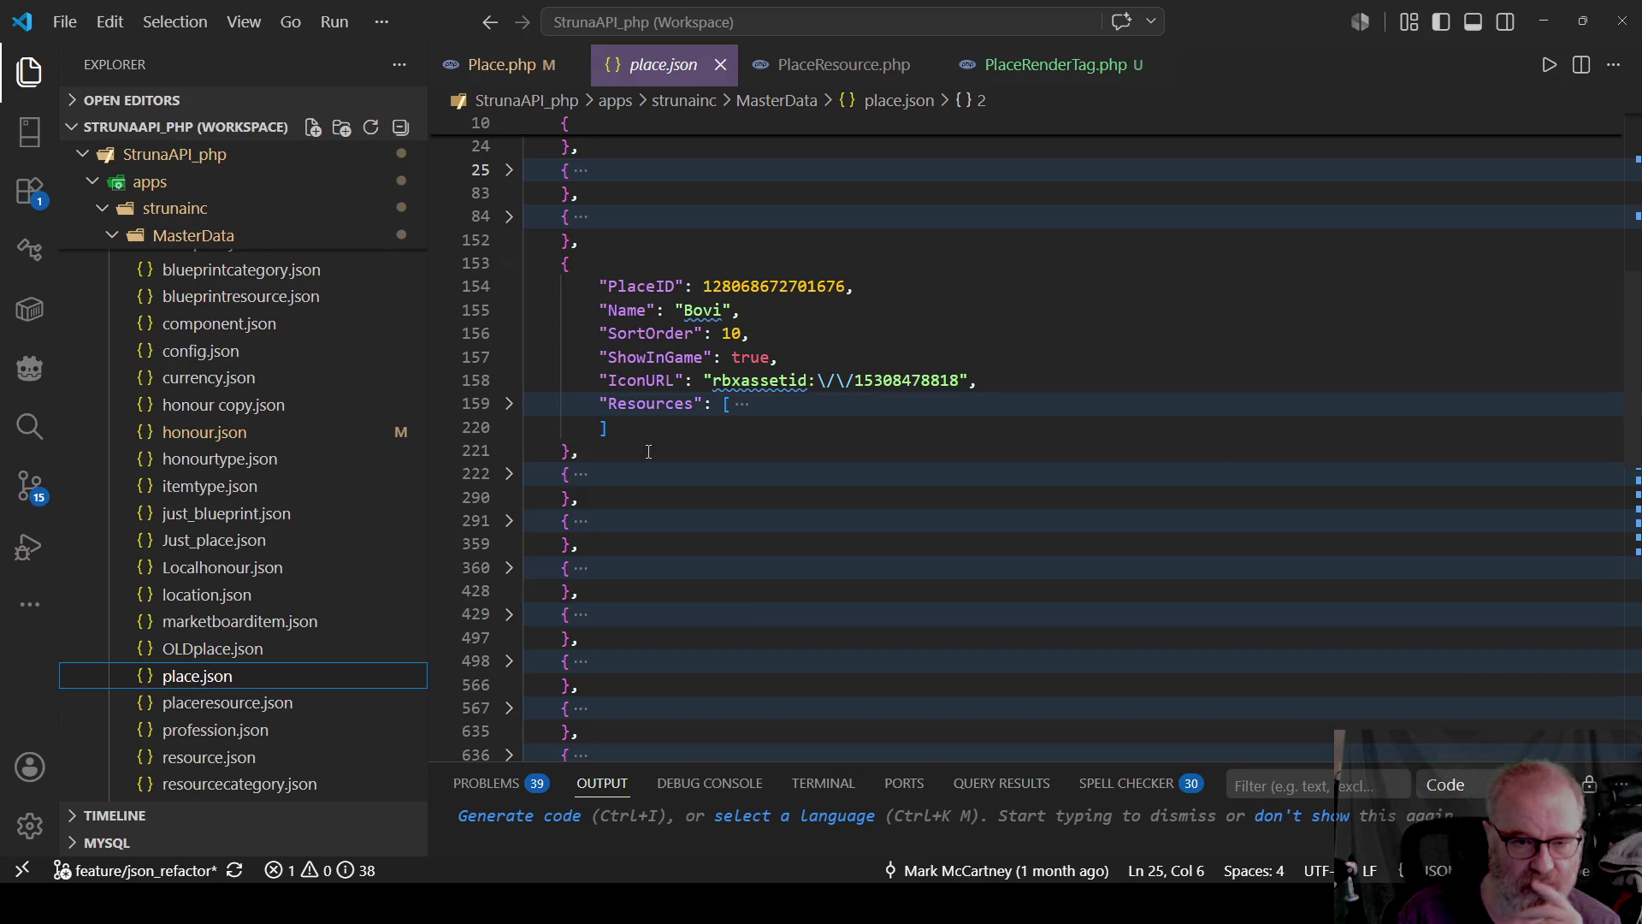
{"action": "left_click", "coordinate": [609, 428]}
Add a RenderTags array to Bovi with one ProximityPrompt tag, Rendered_BuyMachine001 firing ToggleShop, and save.
{"action": "type", "text": ","}
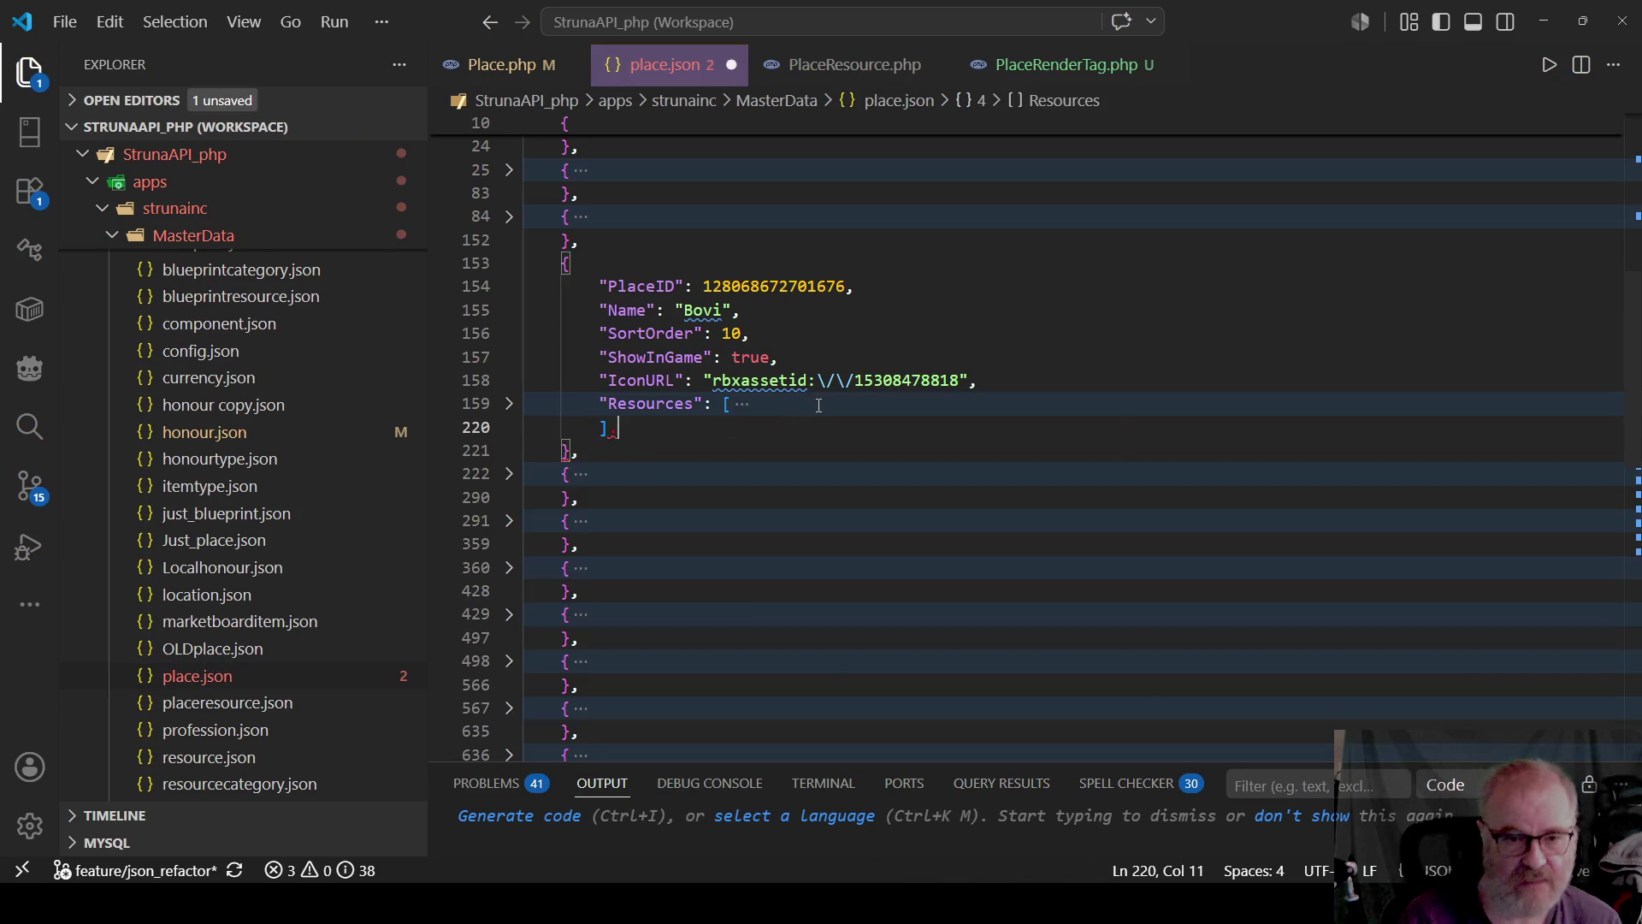
{"action": "key", "text": "BackSpace"}
{"action": "type", "text": ","}
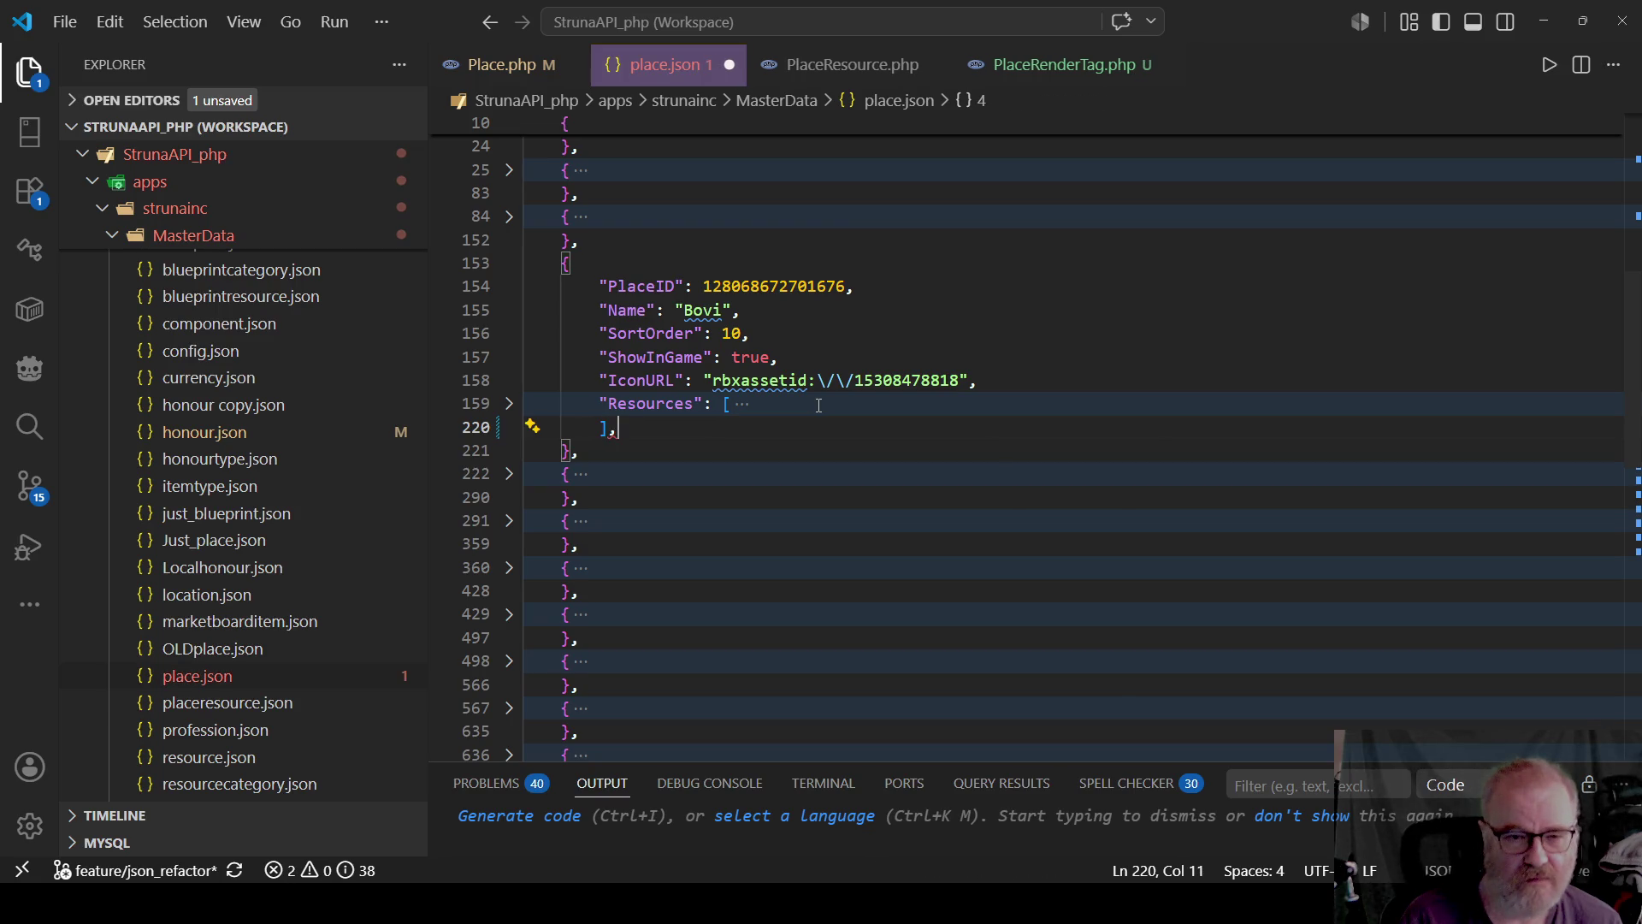
{"action": "key", "text": "Return"}
{"action": "type", "text": "\""}
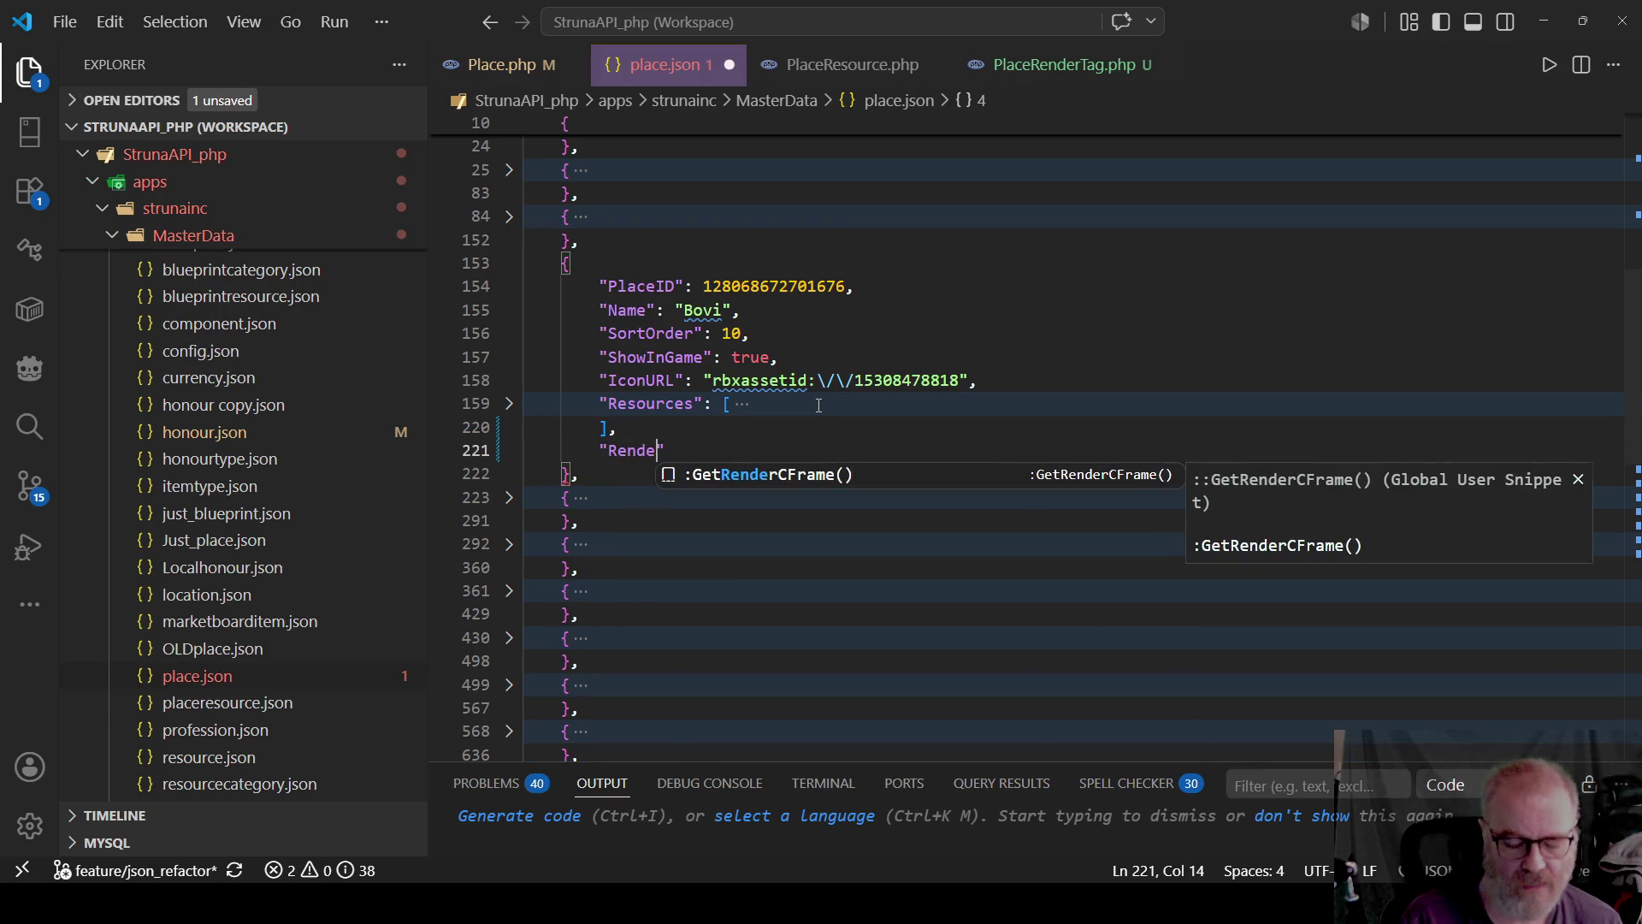
{"action": "type", "text": "RenderTags"}
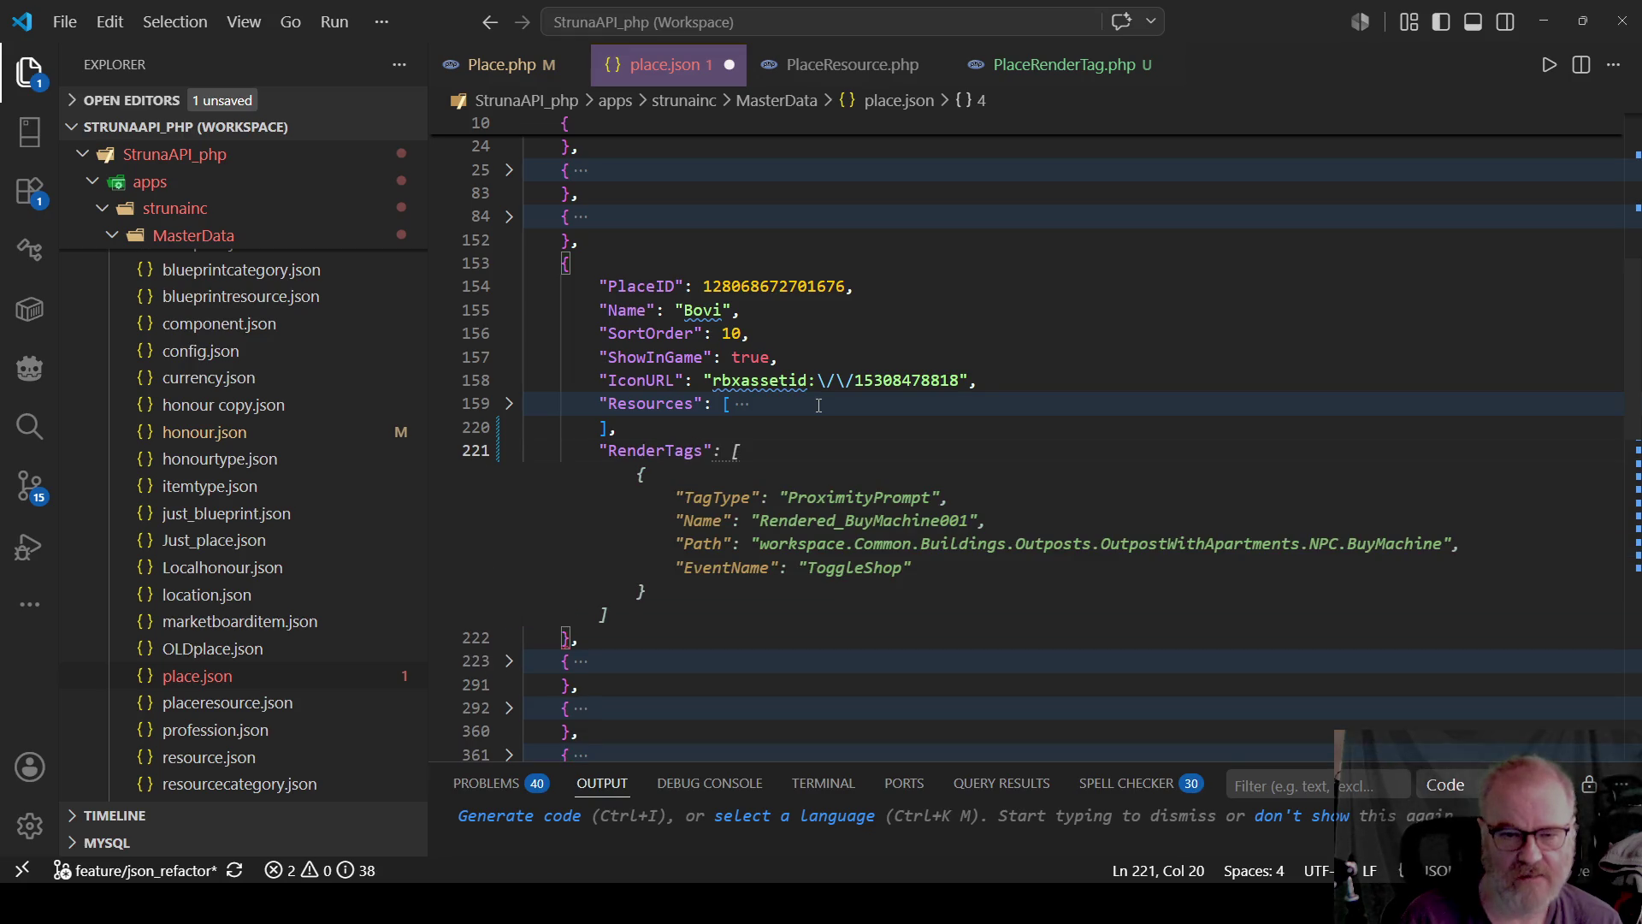
{"action": "key", "text": "Tab"}
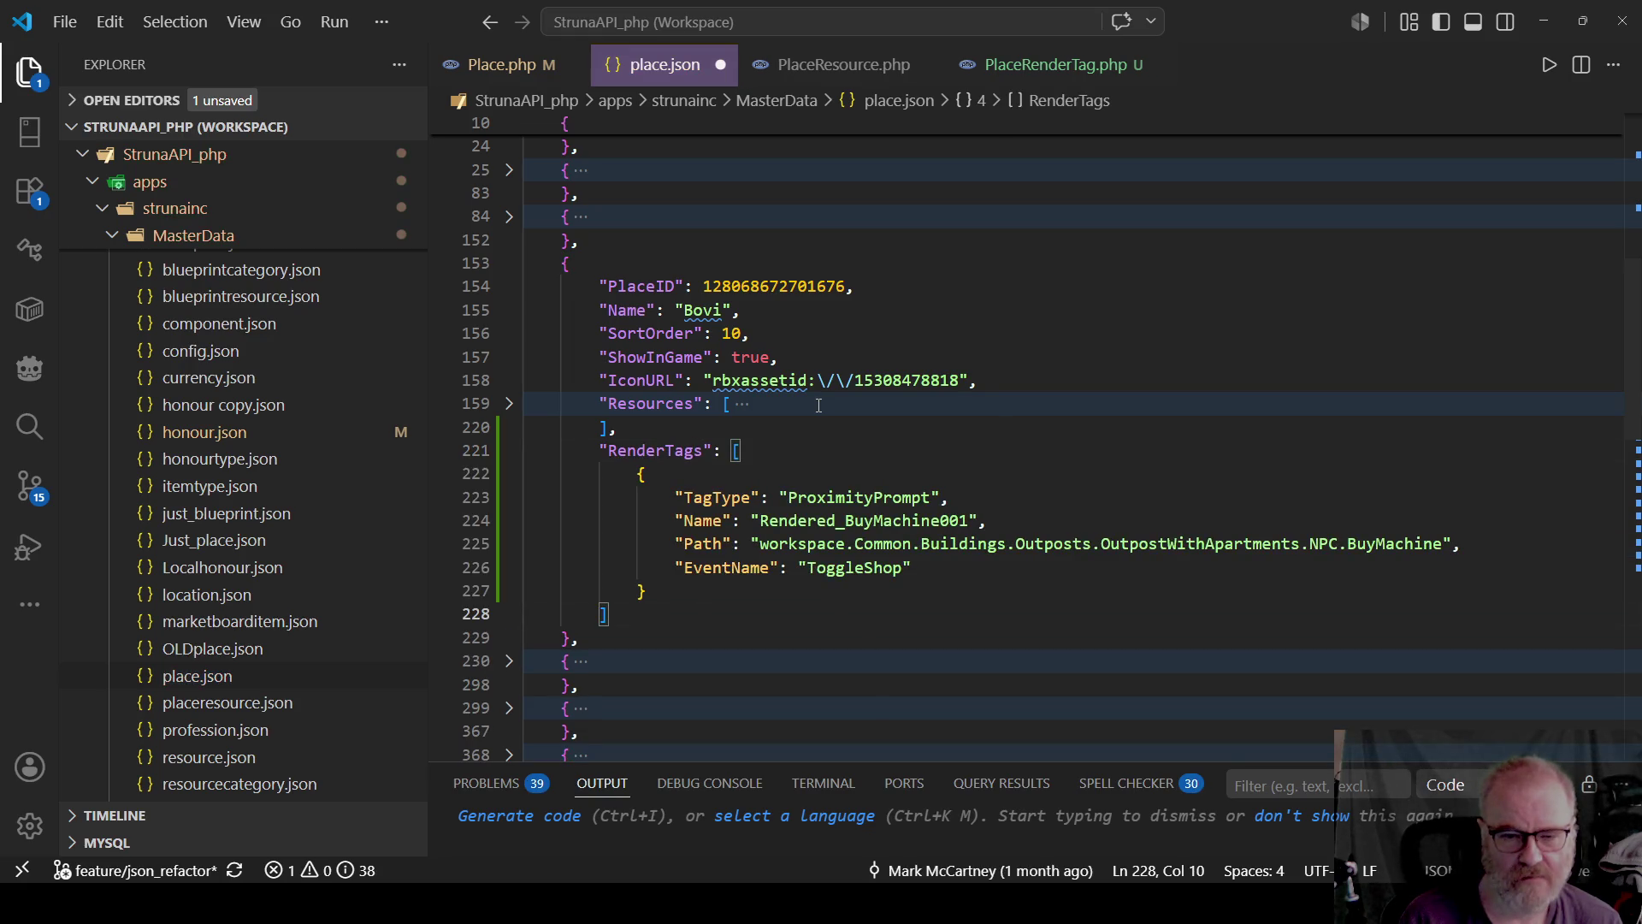
{"action": "left_click", "coordinate": [509, 402]}
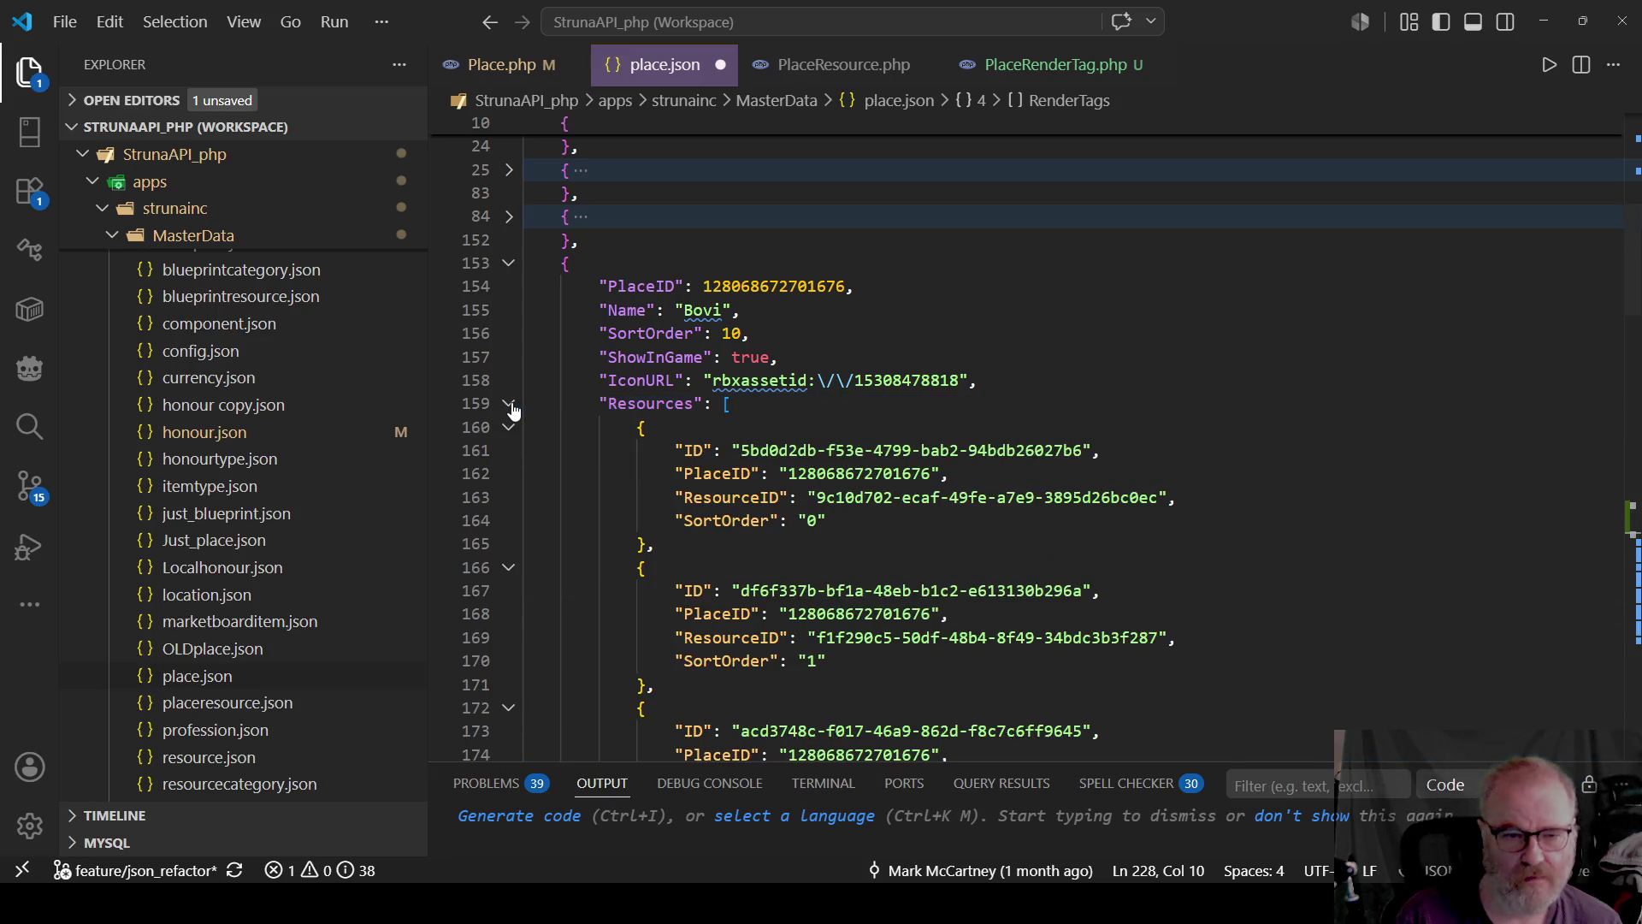
{"action": "left_click", "coordinate": [509, 403]}
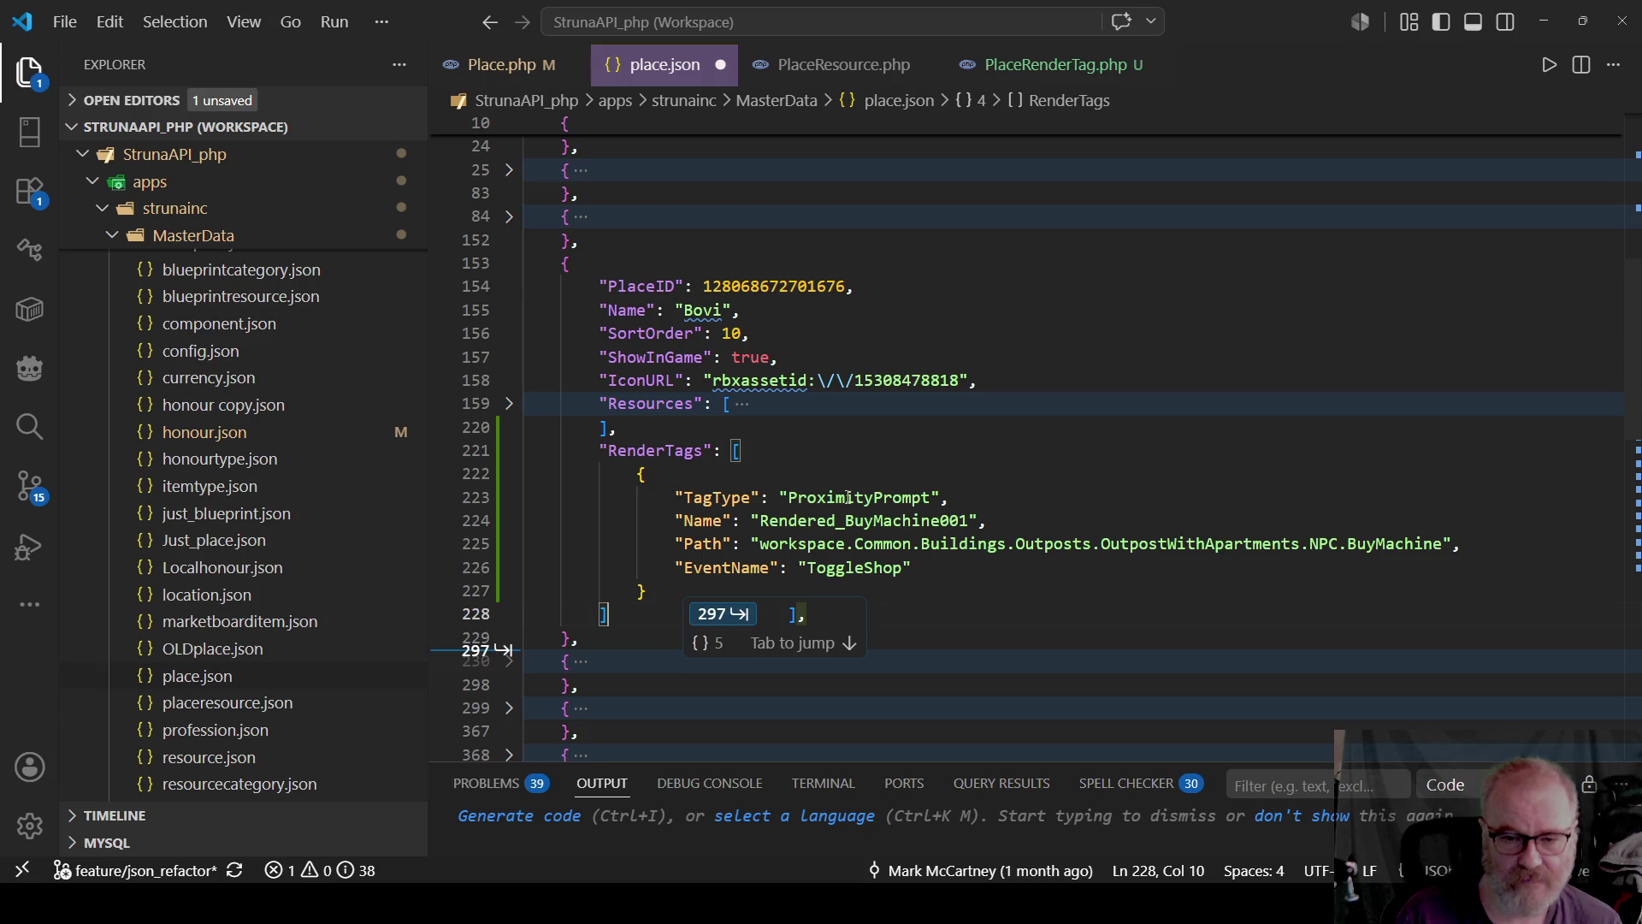
{"action": "left_click", "coordinate": [828, 454]}
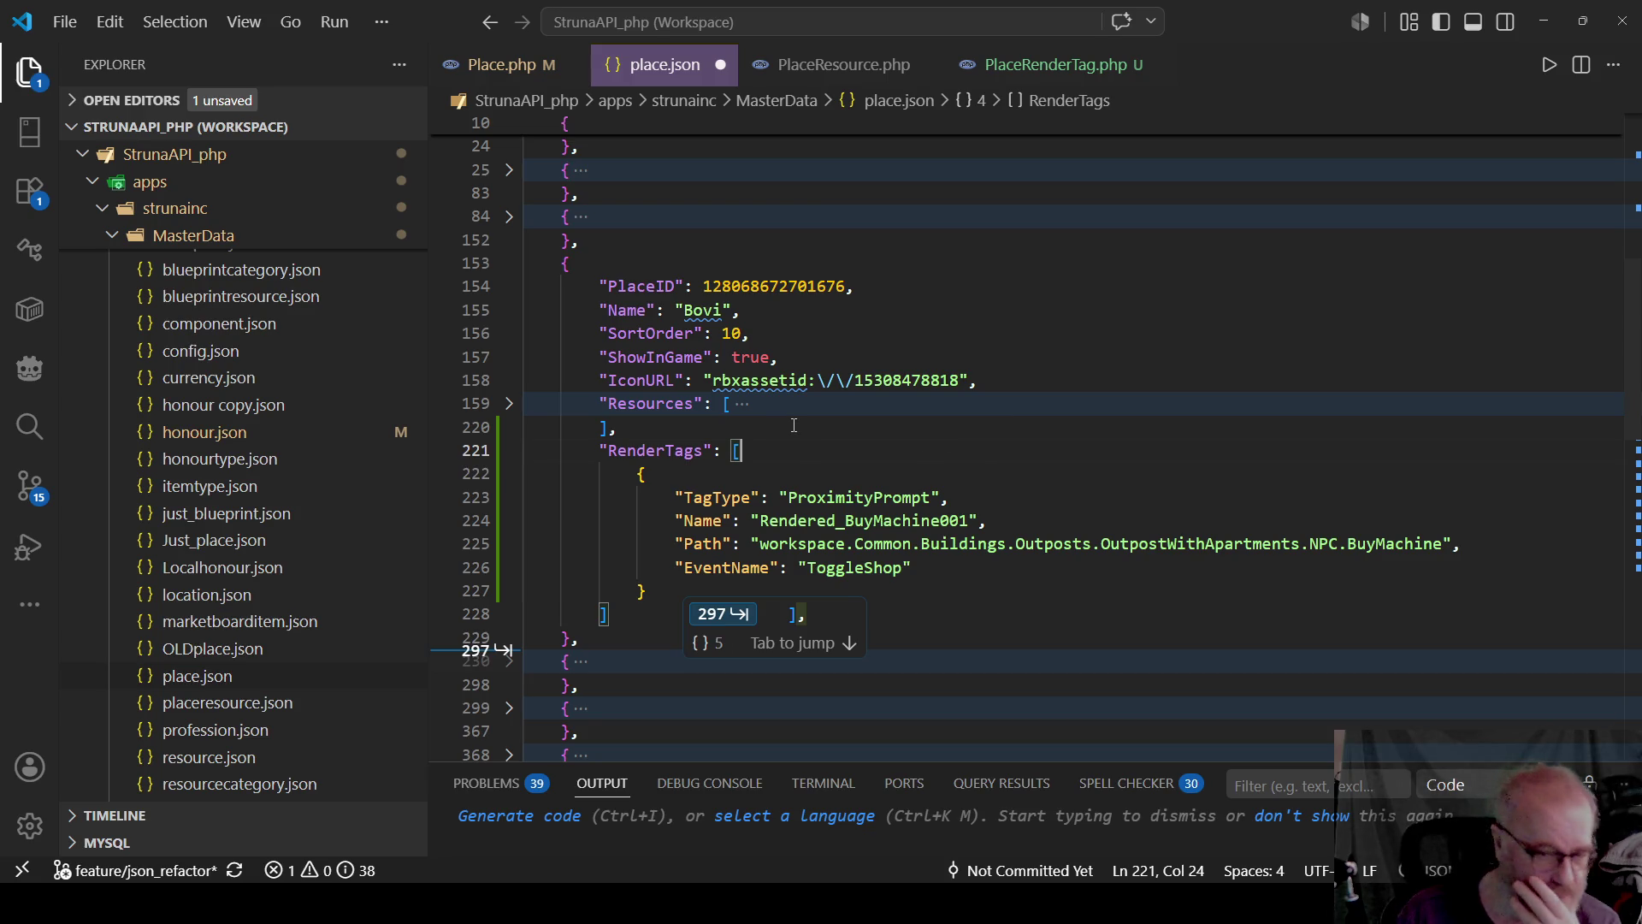
{"action": "key", "text": "ctrl+s"}
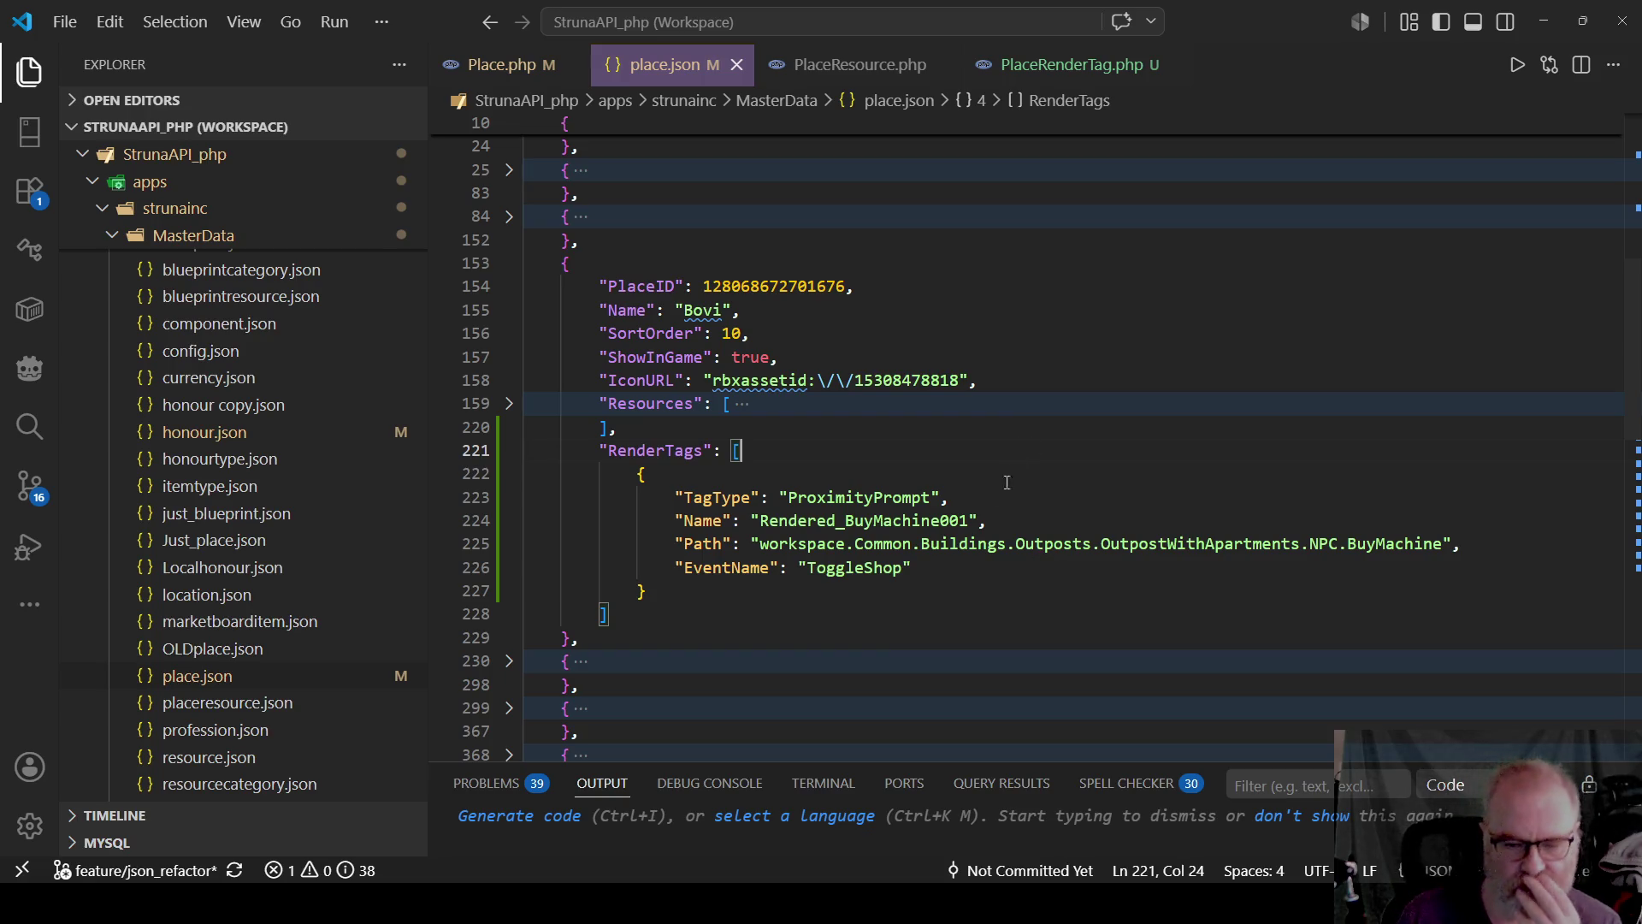
{"action": "left_click", "coordinate": [990, 581]}
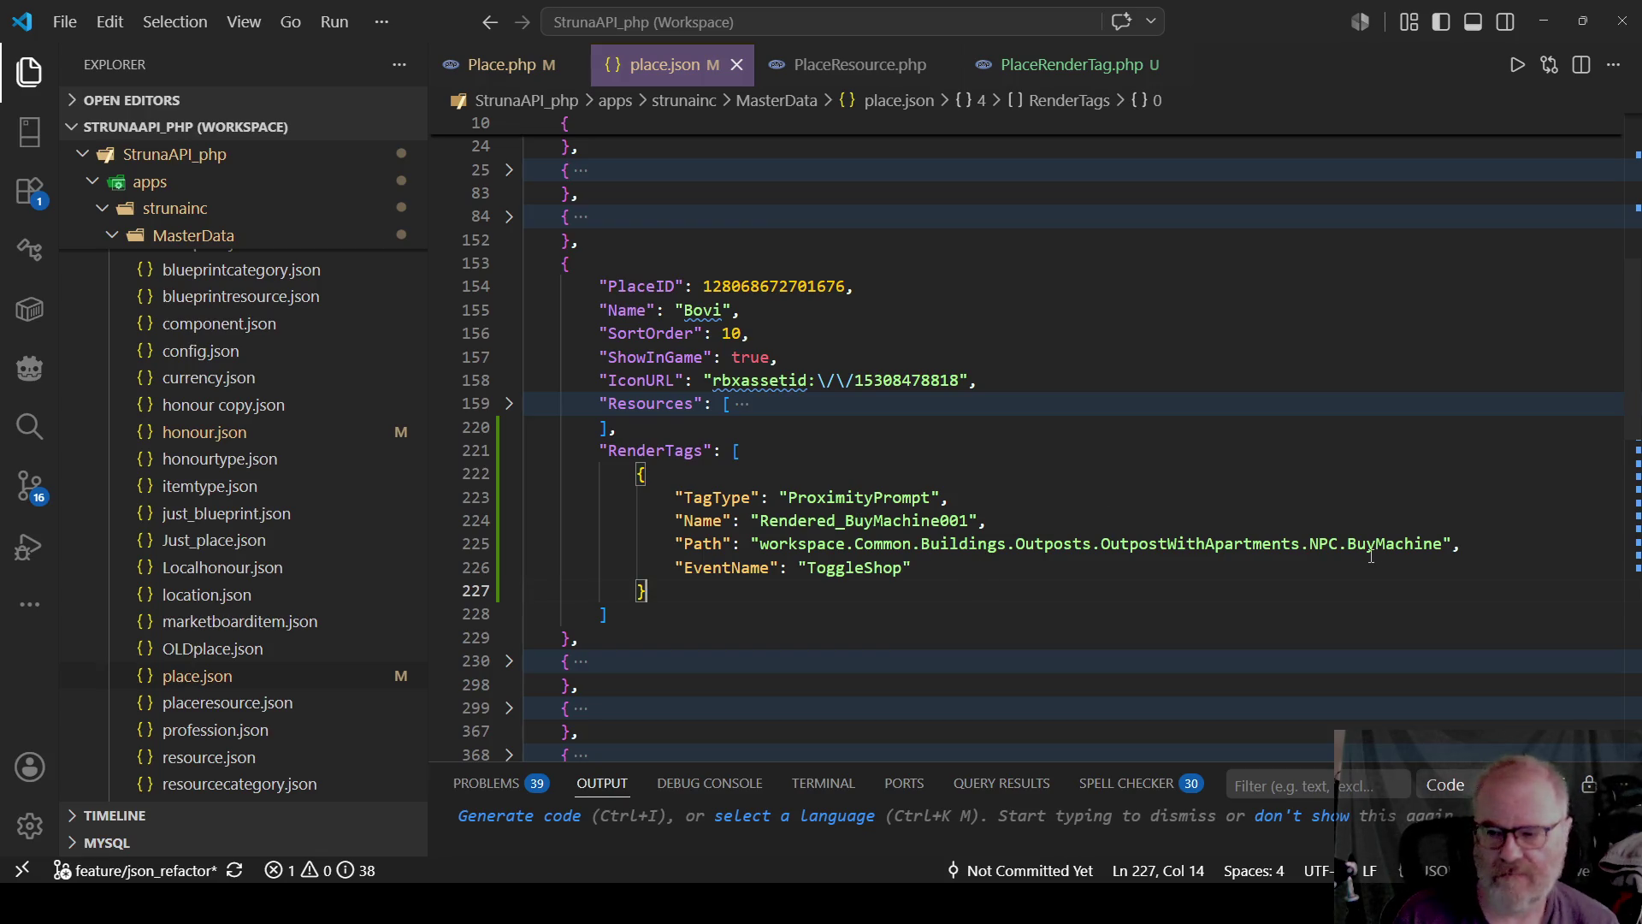
{"action": "double_click", "coordinate": [839, 545]}
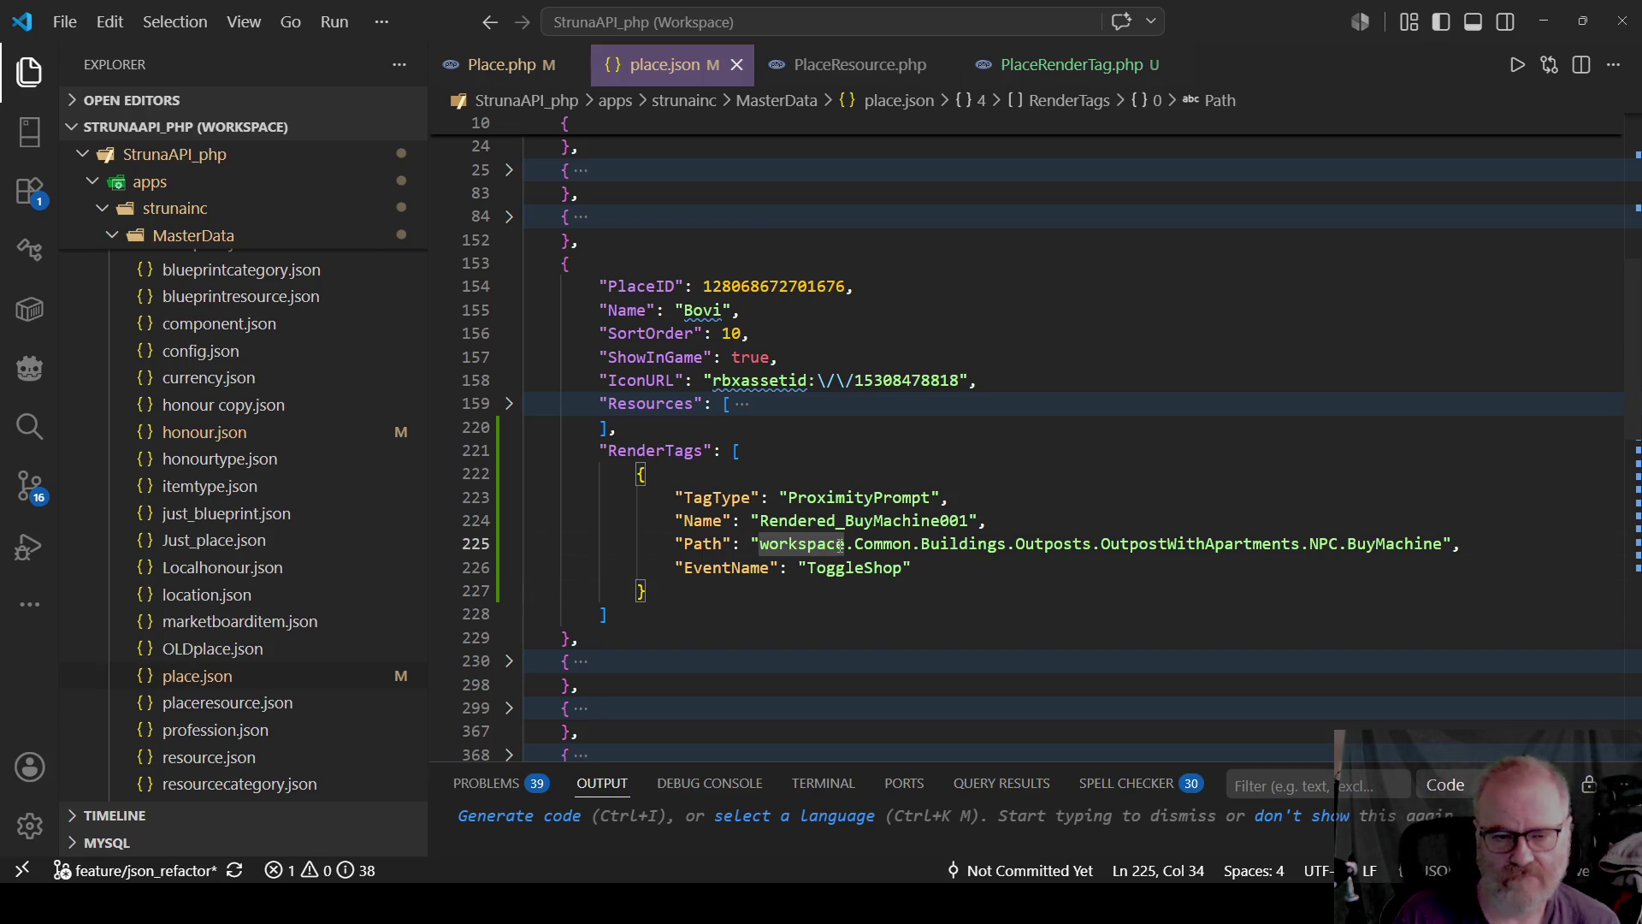
{"action": "left_click", "coordinate": [975, 593]}
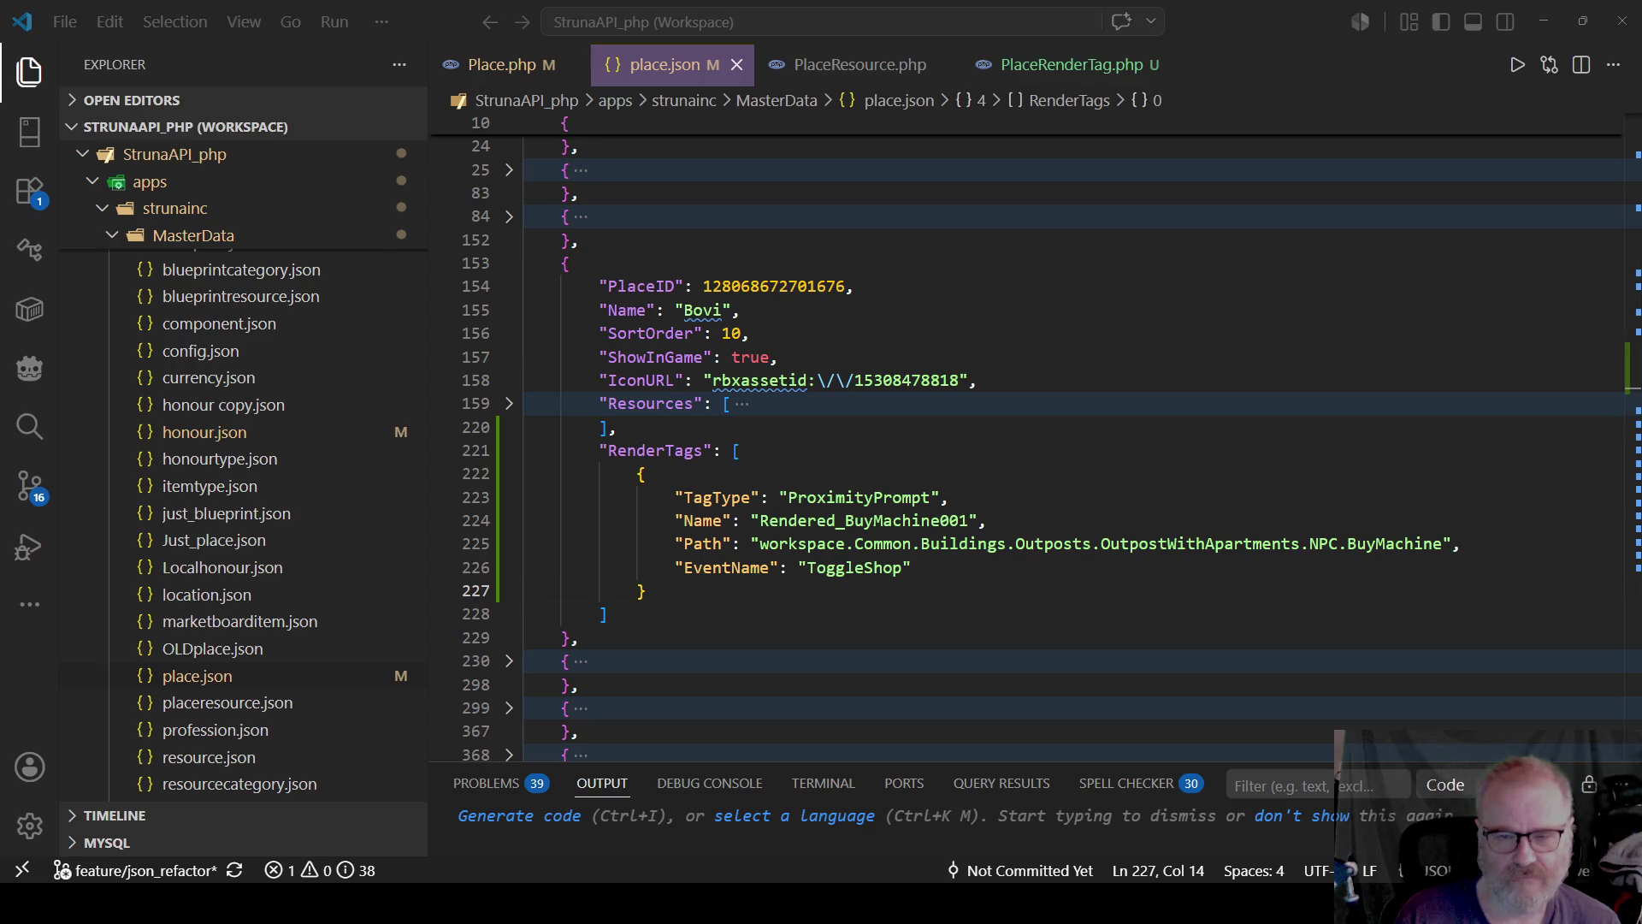
{"action": "key", "text": "alt+Tab"}
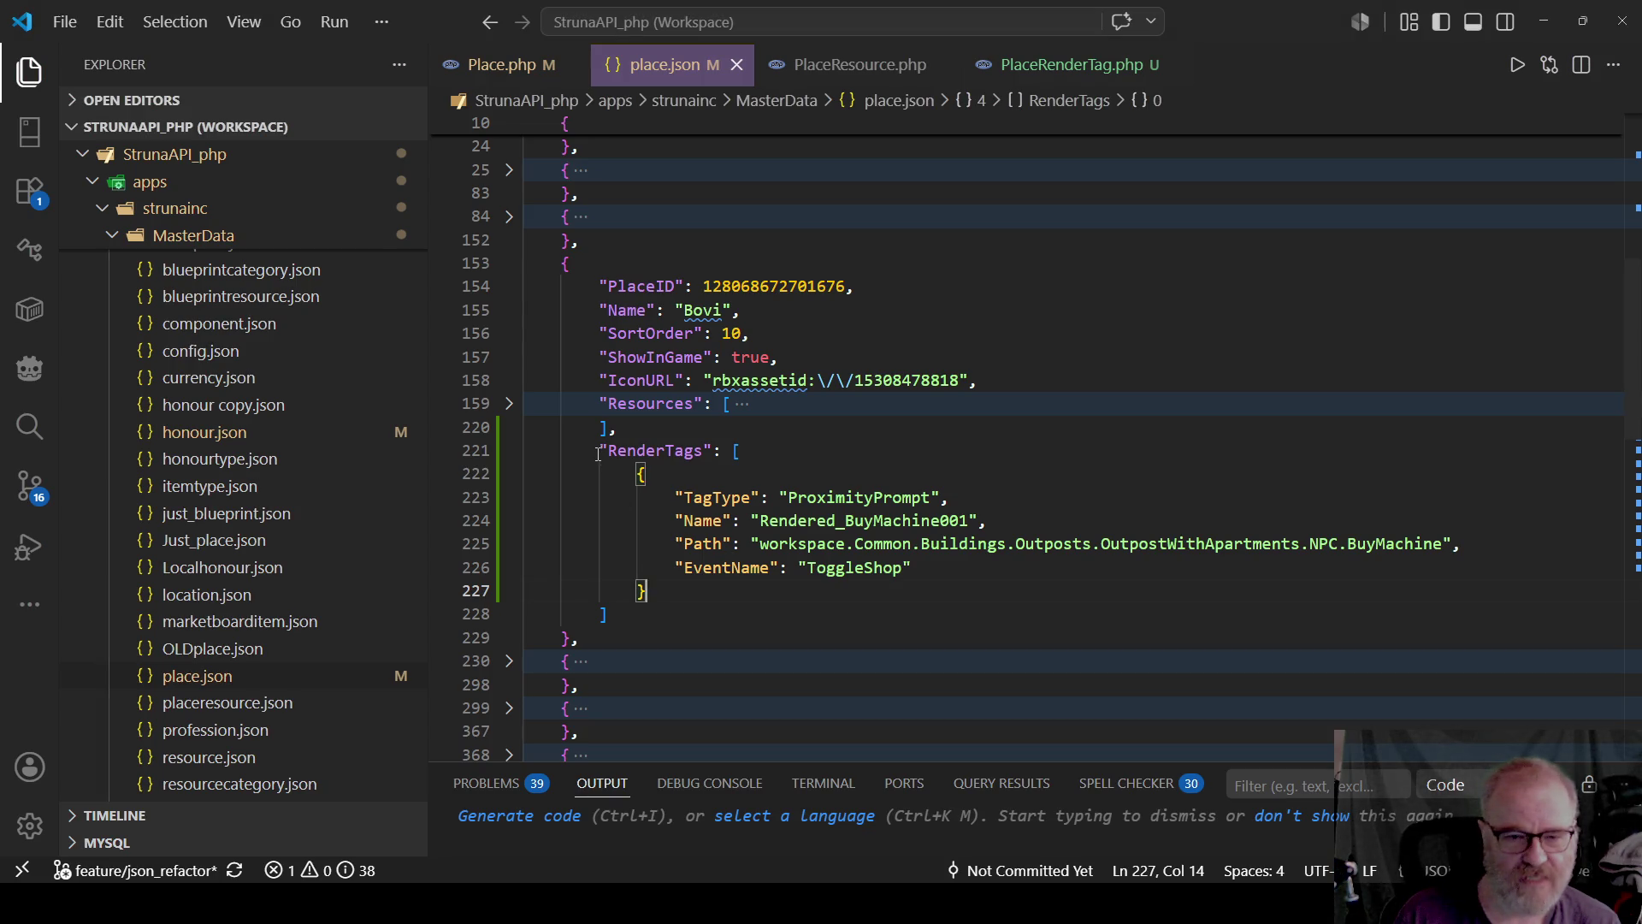
{"action": "mouse_move", "coordinate": [598, 450]}
{"action": "left_mouse_down"}
{"action": "mouse_move", "coordinate": [667, 571]}
{"action": "mouse_move", "coordinate": [660, 610]}
{"action": "left_mouse_up"}
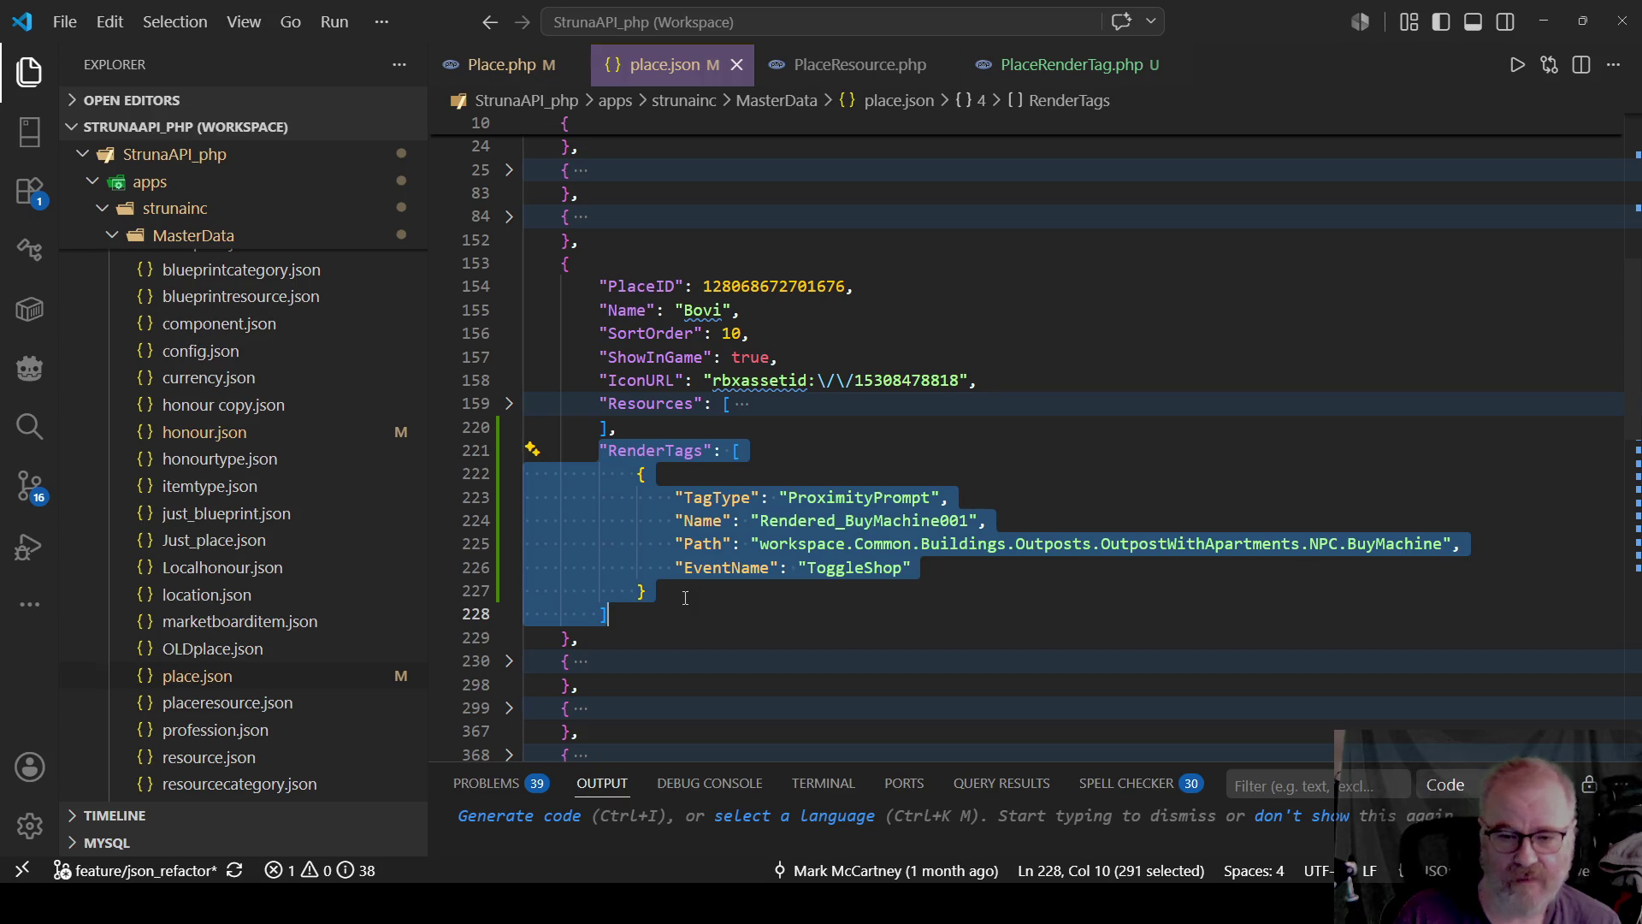
Replace Bovi's single RenderTags object with three tags, adding Rendered_Teleport001 and Rendered_BuyMachine002.
{"action": "scroll", "coordinate": [695, 569], "scroll_direction": "down", "scroll_amount": 3}
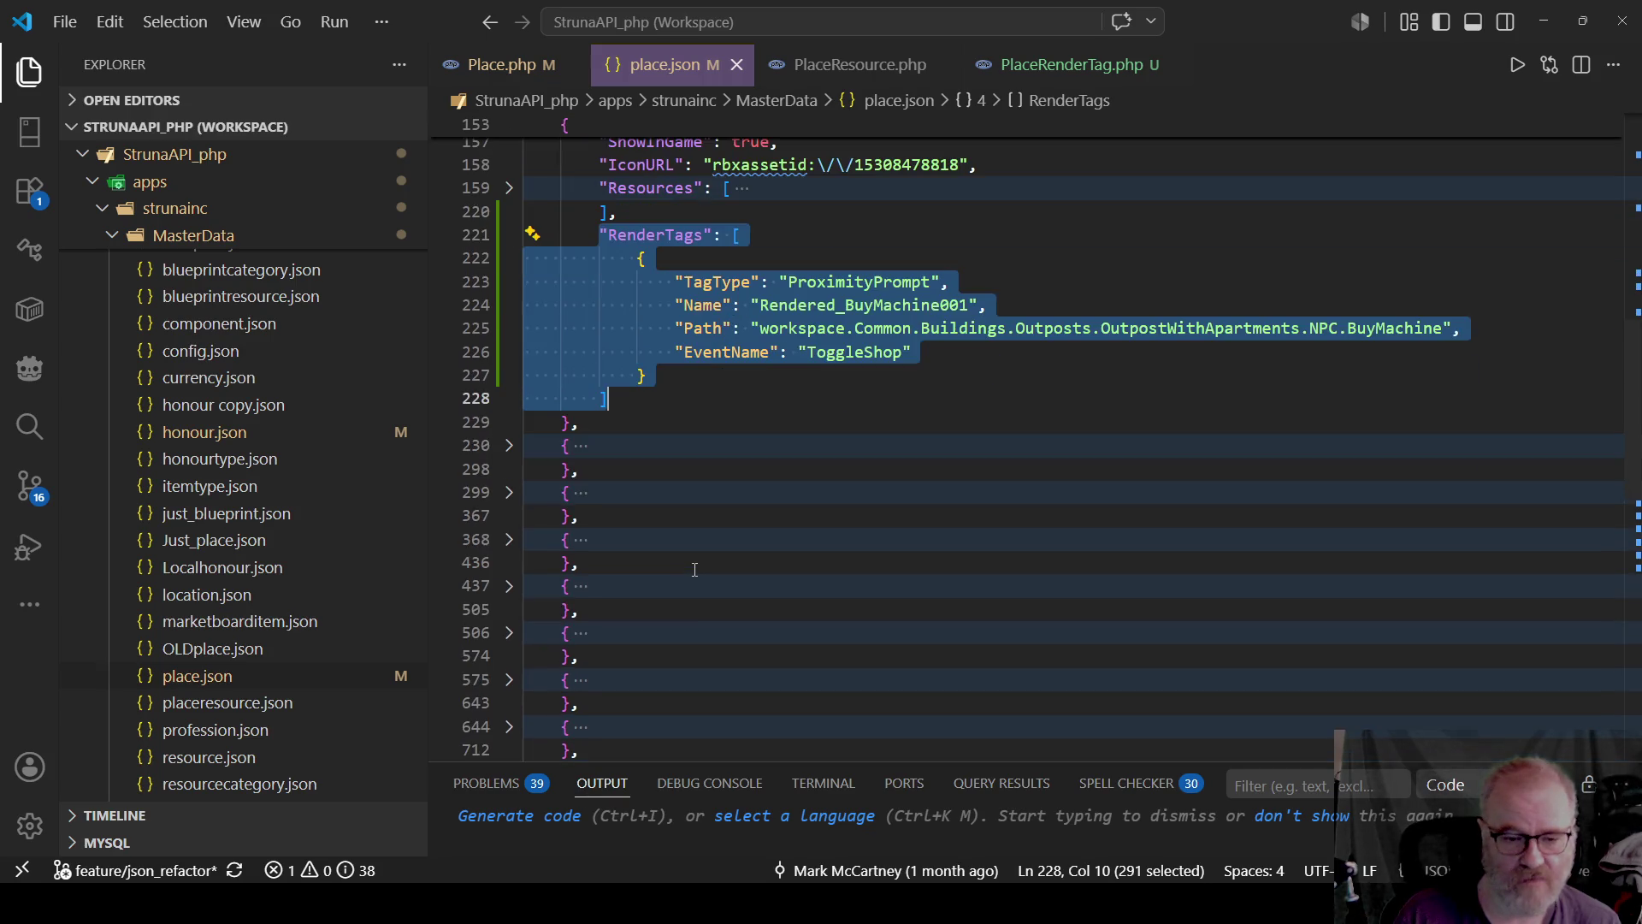
{"action": "scroll", "coordinate": [694, 569], "scroll_direction": "up", "scroll_amount": 3}
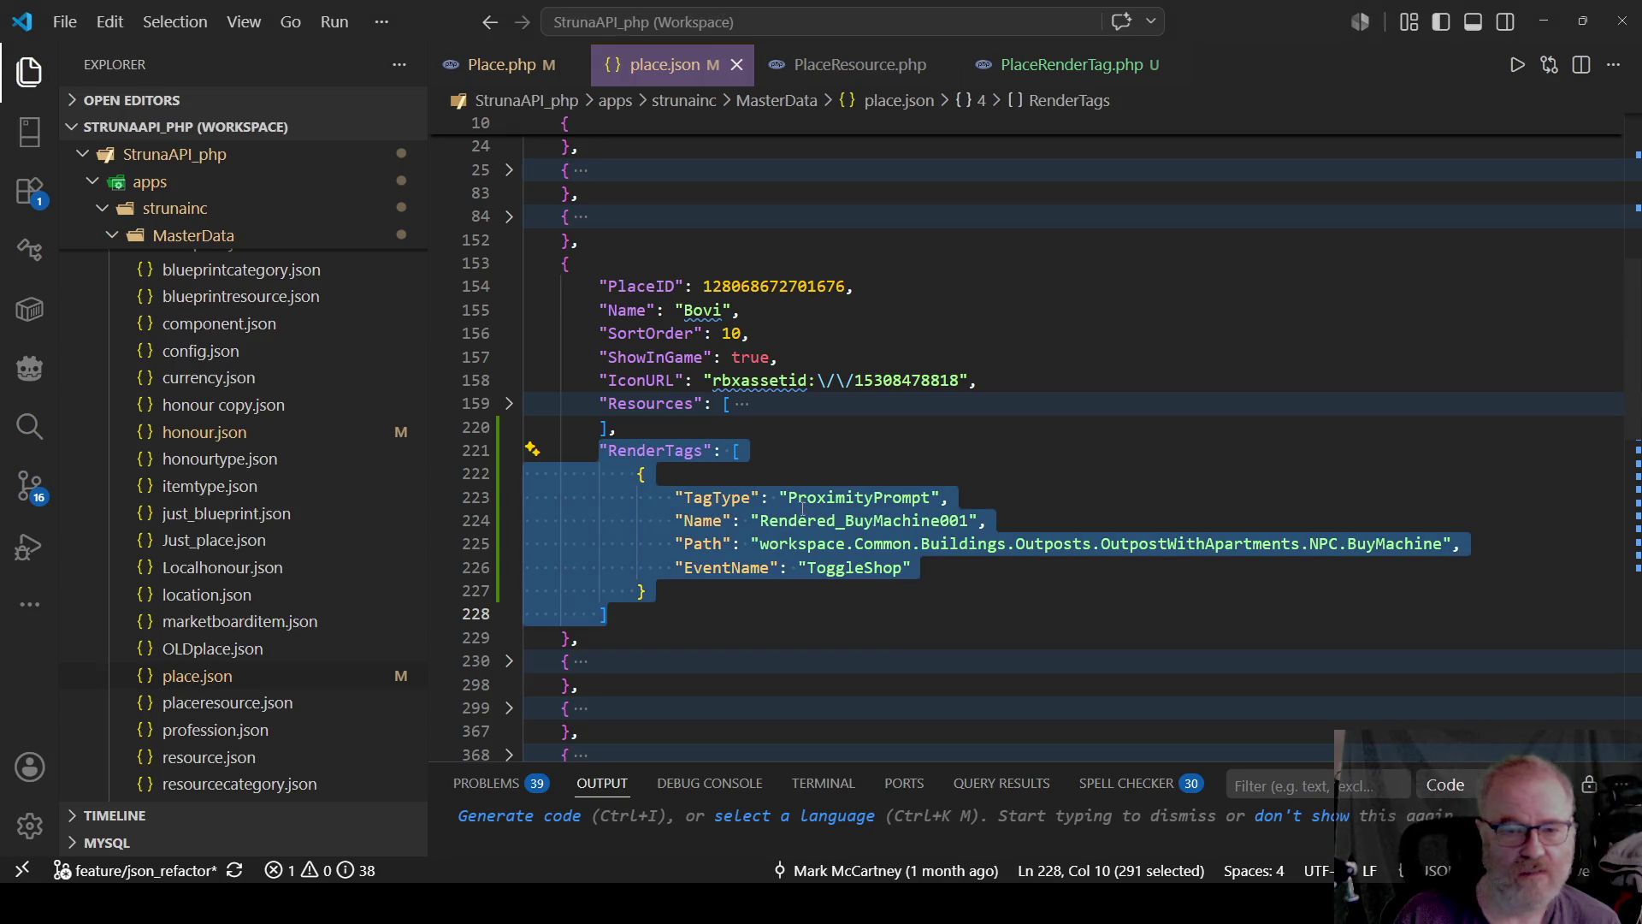
{"action": "left_click", "coordinate": [807, 543]}
{"action": "left_click_drag", "start_coordinate": [472, 590], "coordinate": [466, 476]}
{"action": "key", "text": "ctrl+c"}
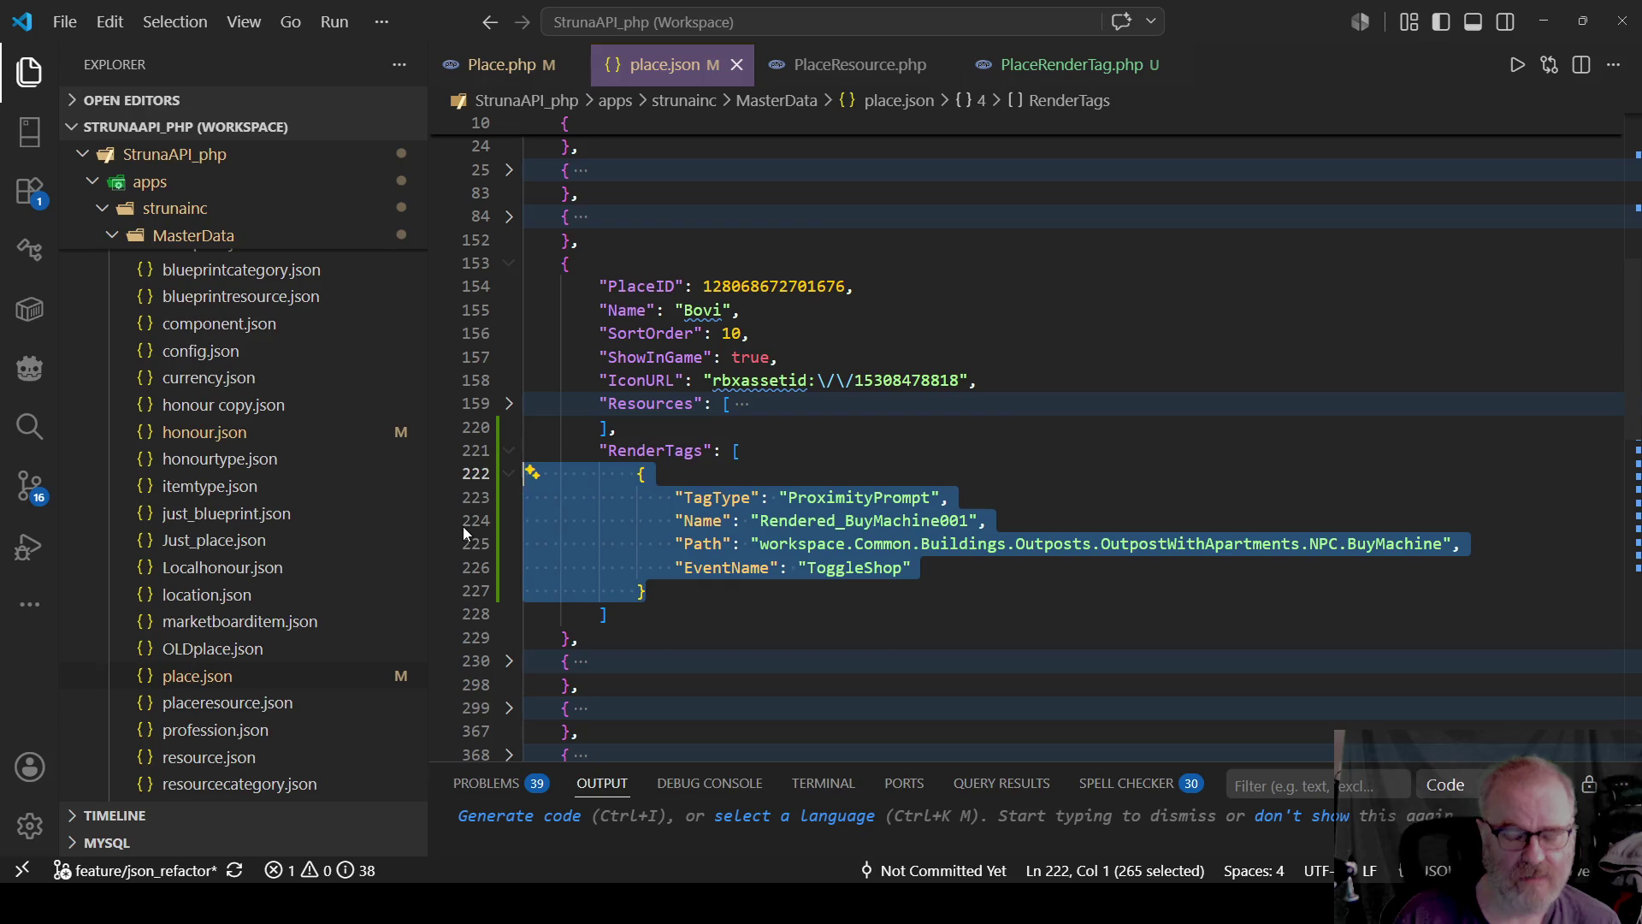
{"action": "key", "text": "Delete"}
{"action": "key", "text": "ctrl+v"}
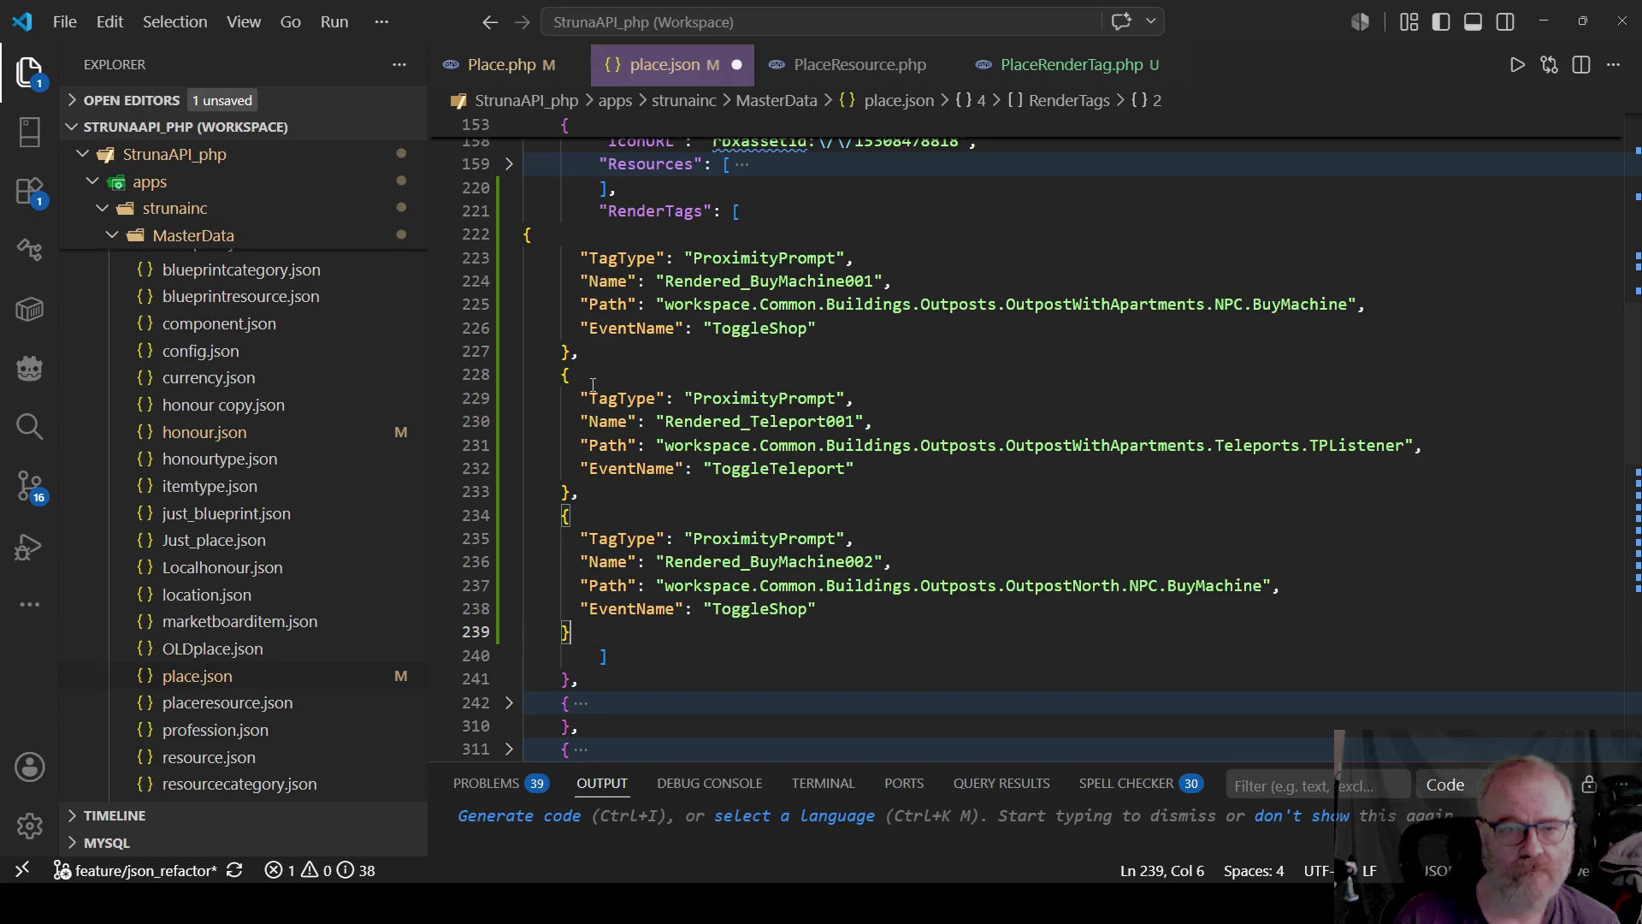
Format the whole of place.json so the new RenderTags objects are indented correctly.
{"action": "key", "text": "ctrl+a"}
{"action": "right_click", "coordinate": [757, 402]}
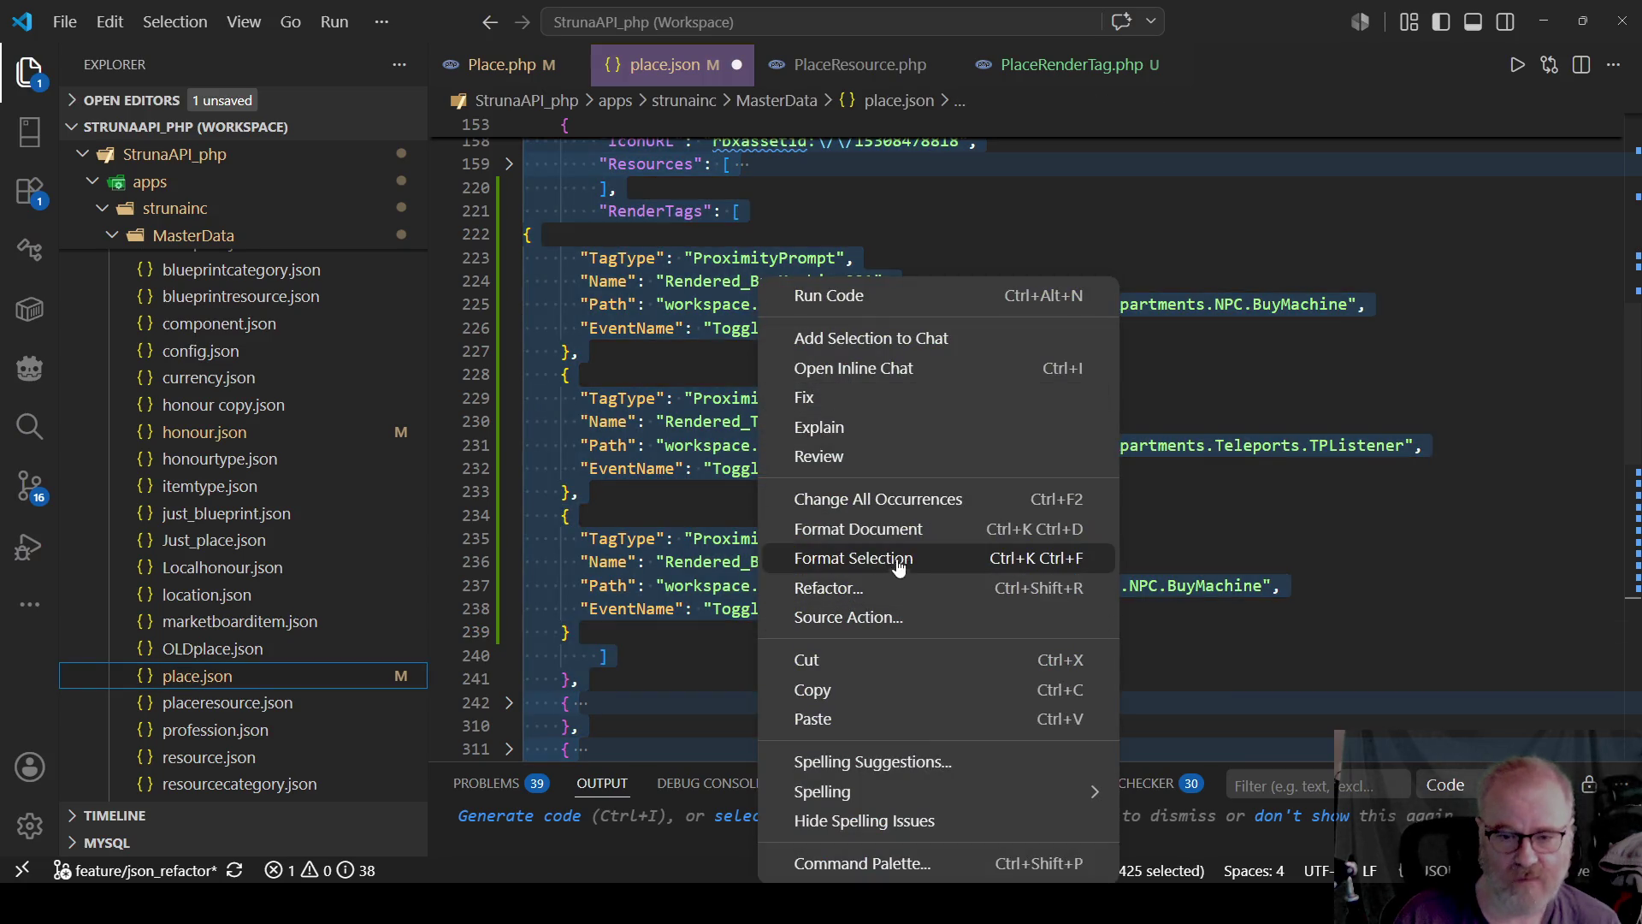
{"action": "left_click", "coordinate": [914, 527]}
{"action": "scroll", "coordinate": [915, 527], "scroll_direction": "up", "scroll_amount": 15}
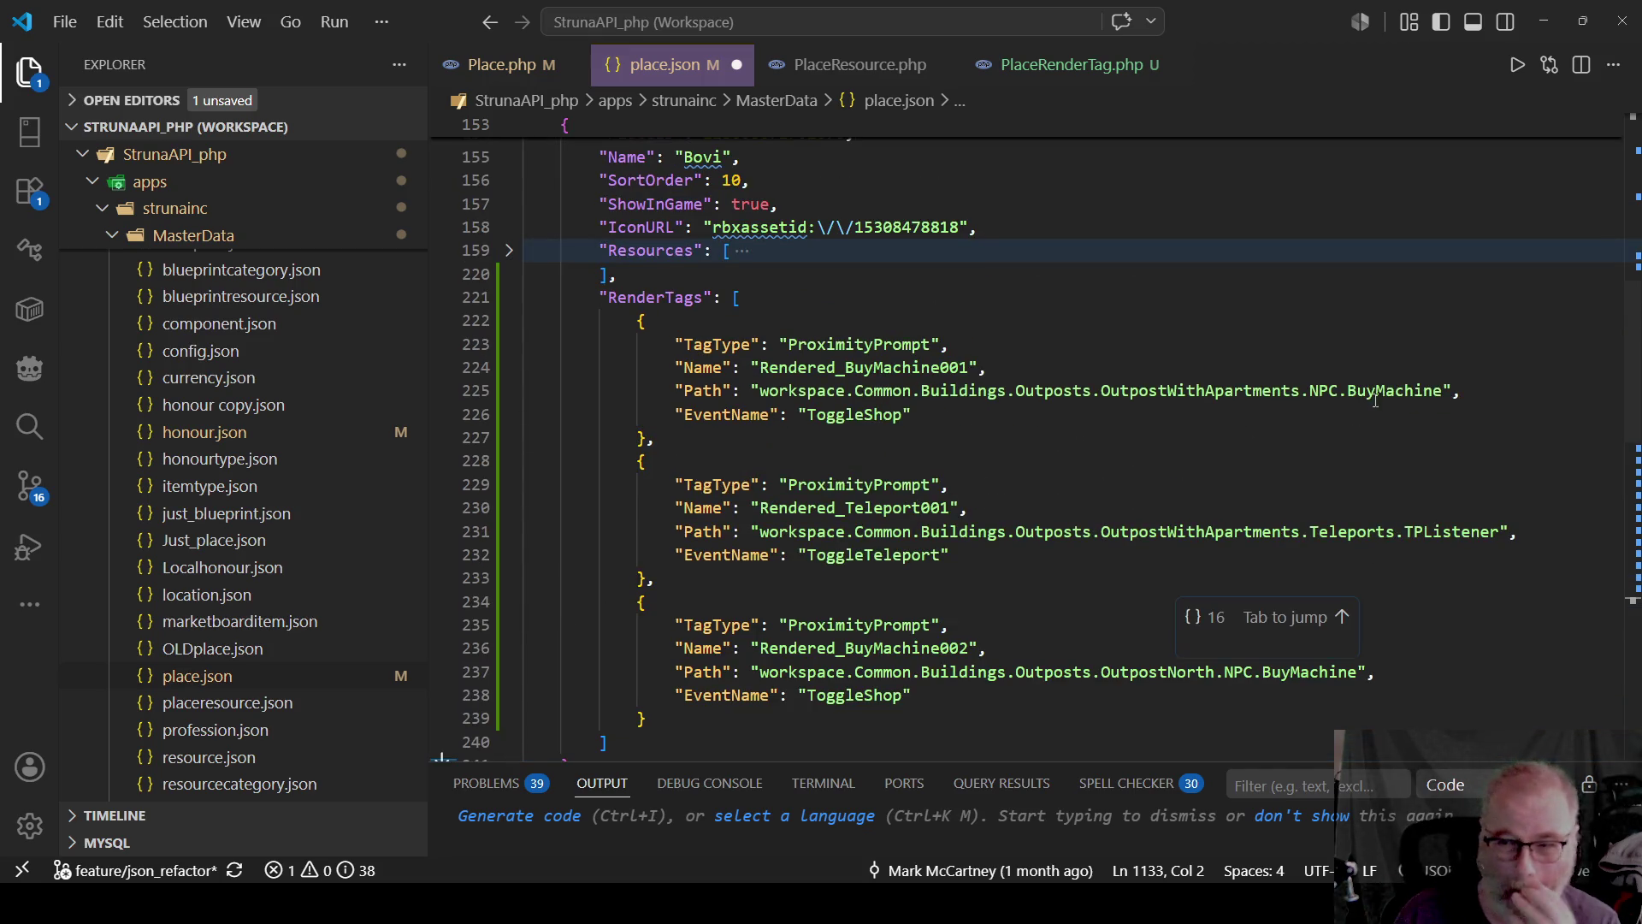
Point out OutpostNorth, OutpostWithApartments and BuyMachine in the tag paths, then select the first two tags.
{"action": "double_click", "coordinate": [1130, 673]}
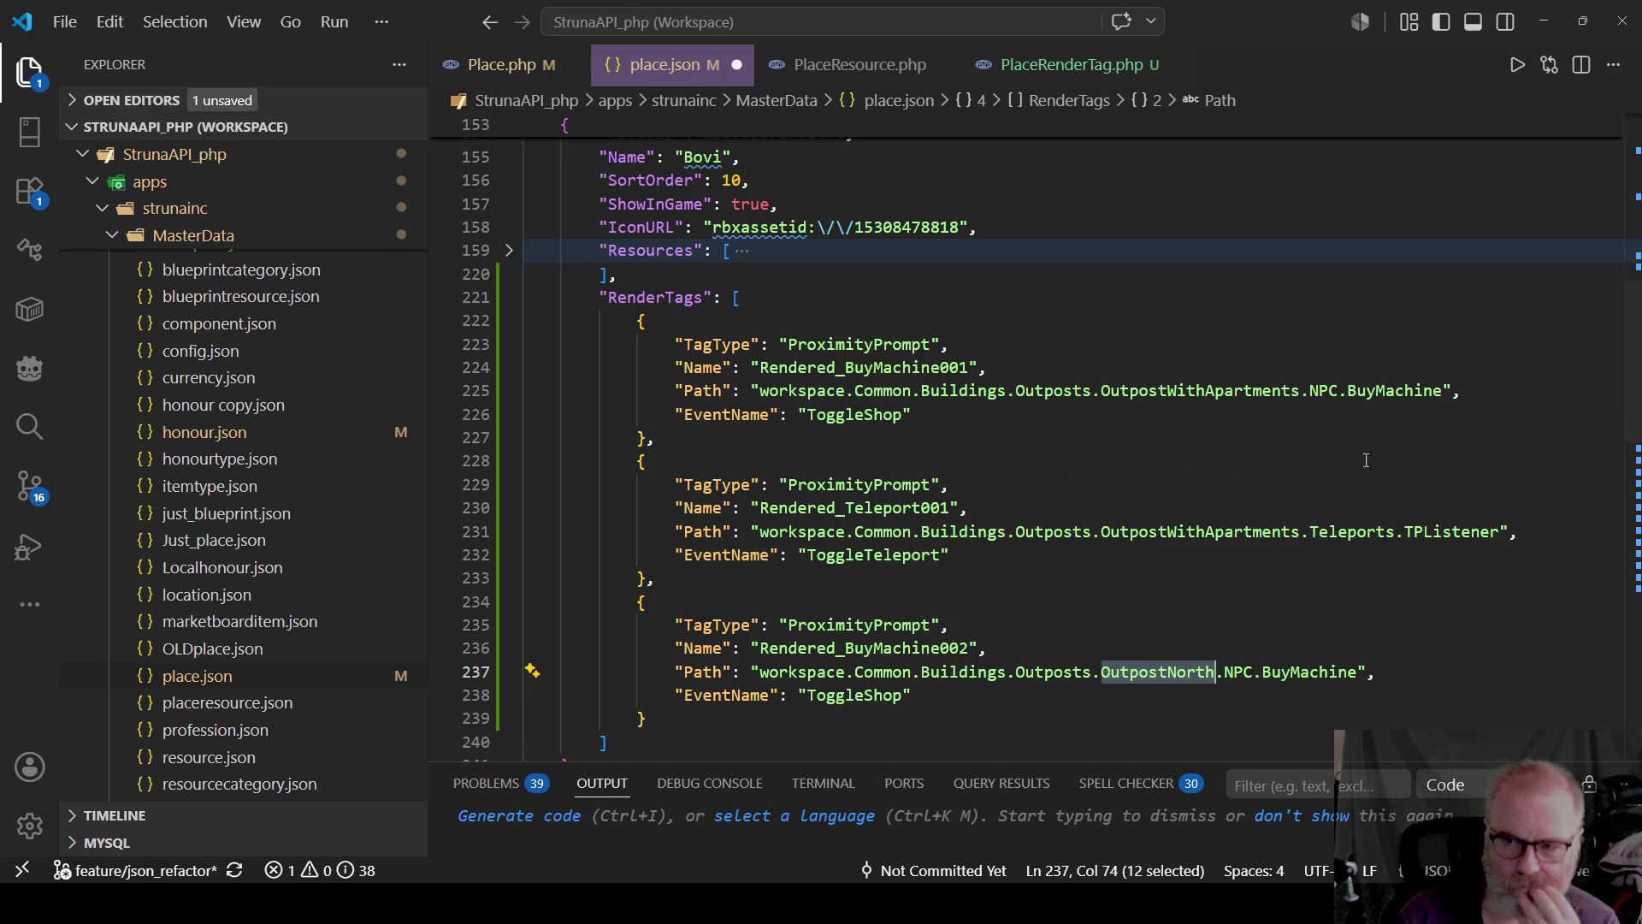
{"action": "double_click", "coordinate": [1390, 391]}
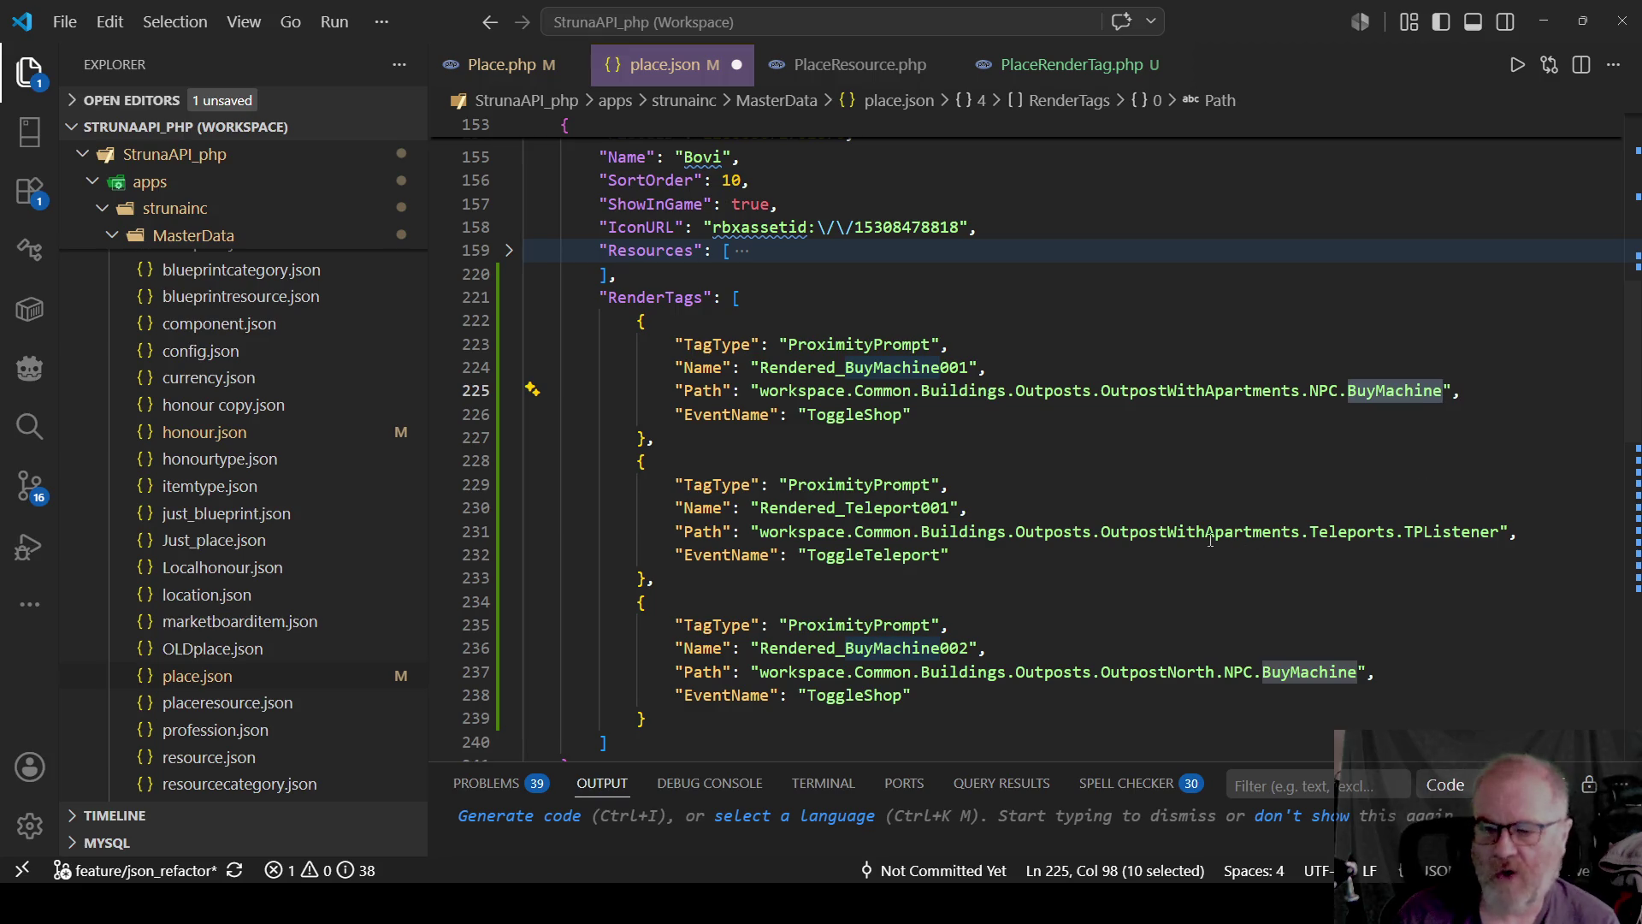
{"action": "double_click", "coordinate": [1215, 391]}
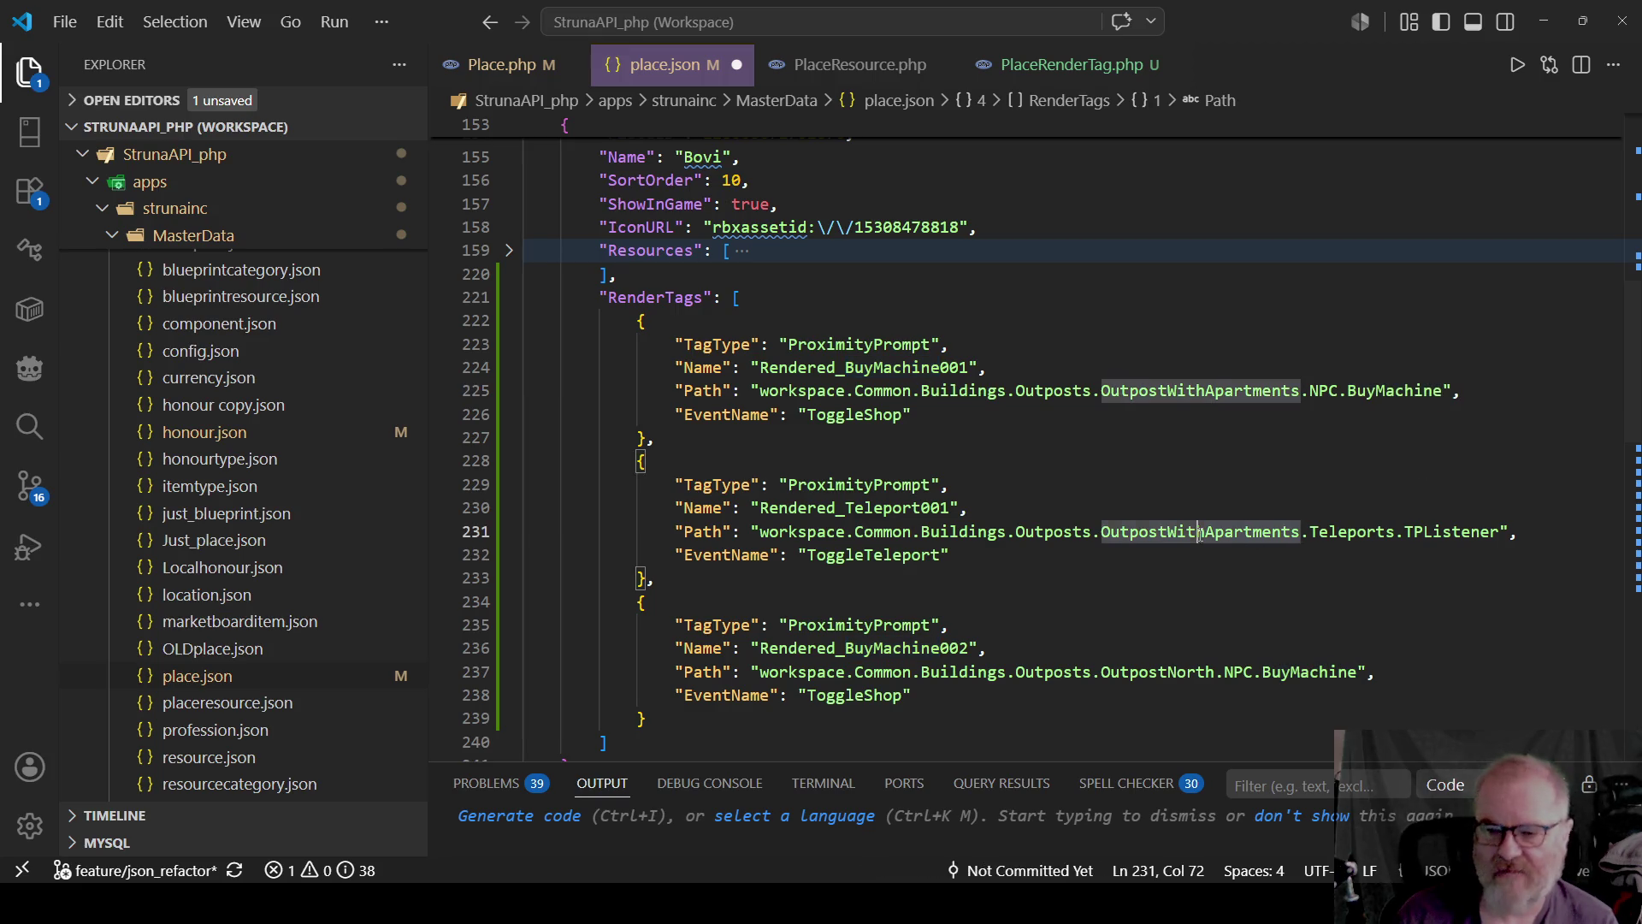
{"action": "double_click", "coordinate": [1407, 391]}
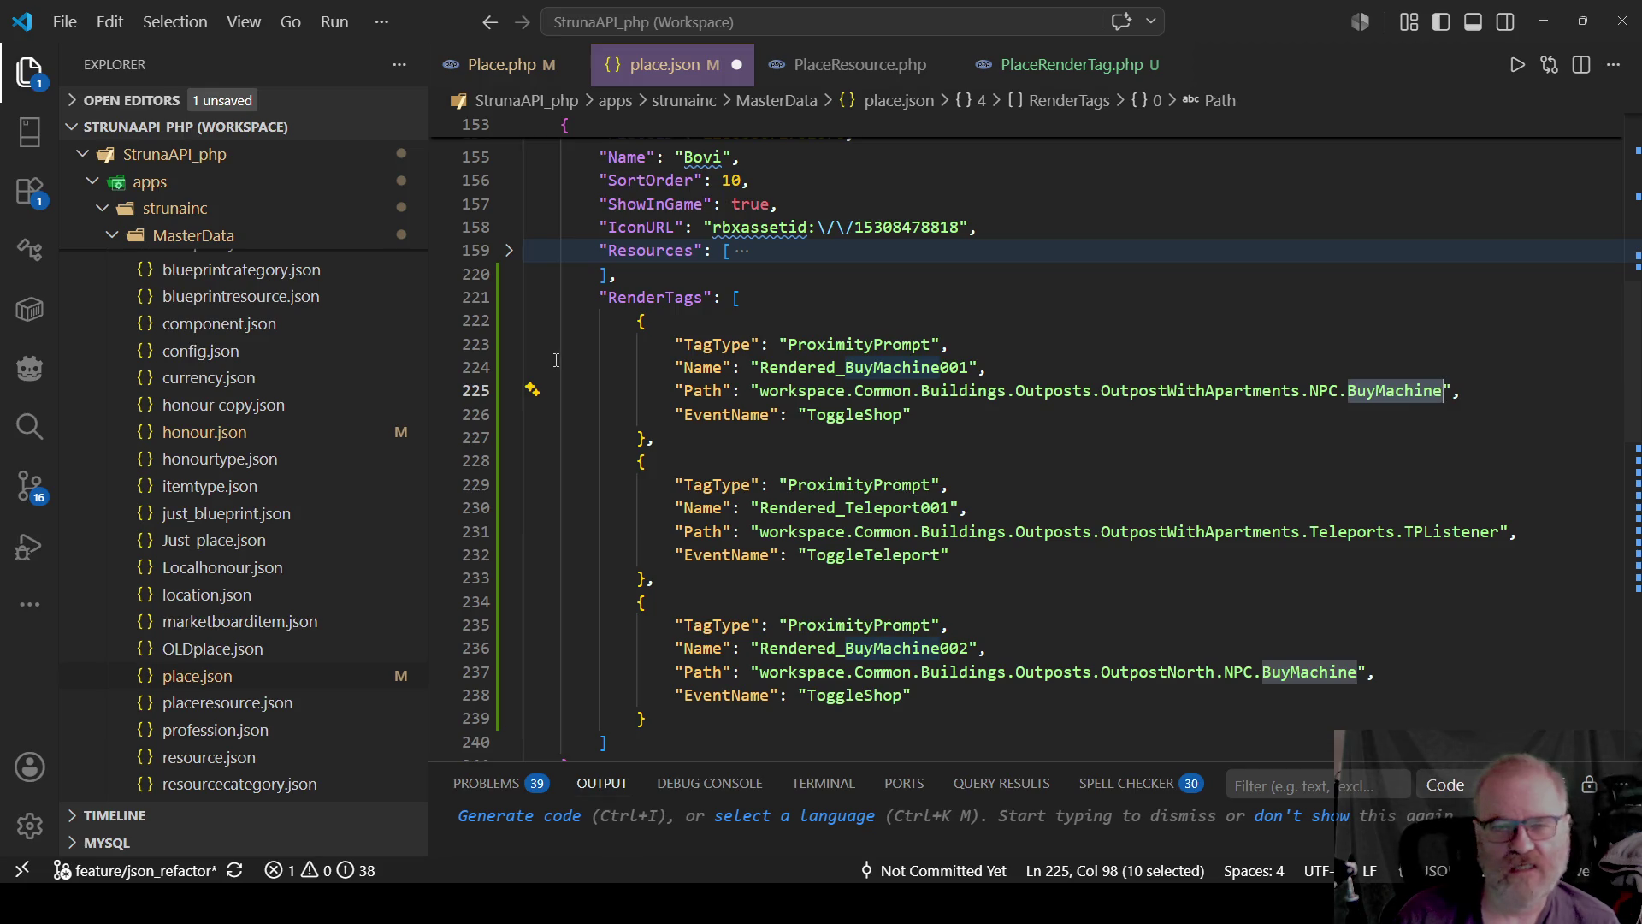
{"action": "mouse_move", "coordinate": [619, 320]}
{"action": "left_mouse_down"}
{"action": "mouse_move", "coordinate": [855, 423]}
{"action": "mouse_move", "coordinate": [793, 557]}
{"action": "mouse_move", "coordinate": [841, 591]}
{"action": "left_mouse_up"}
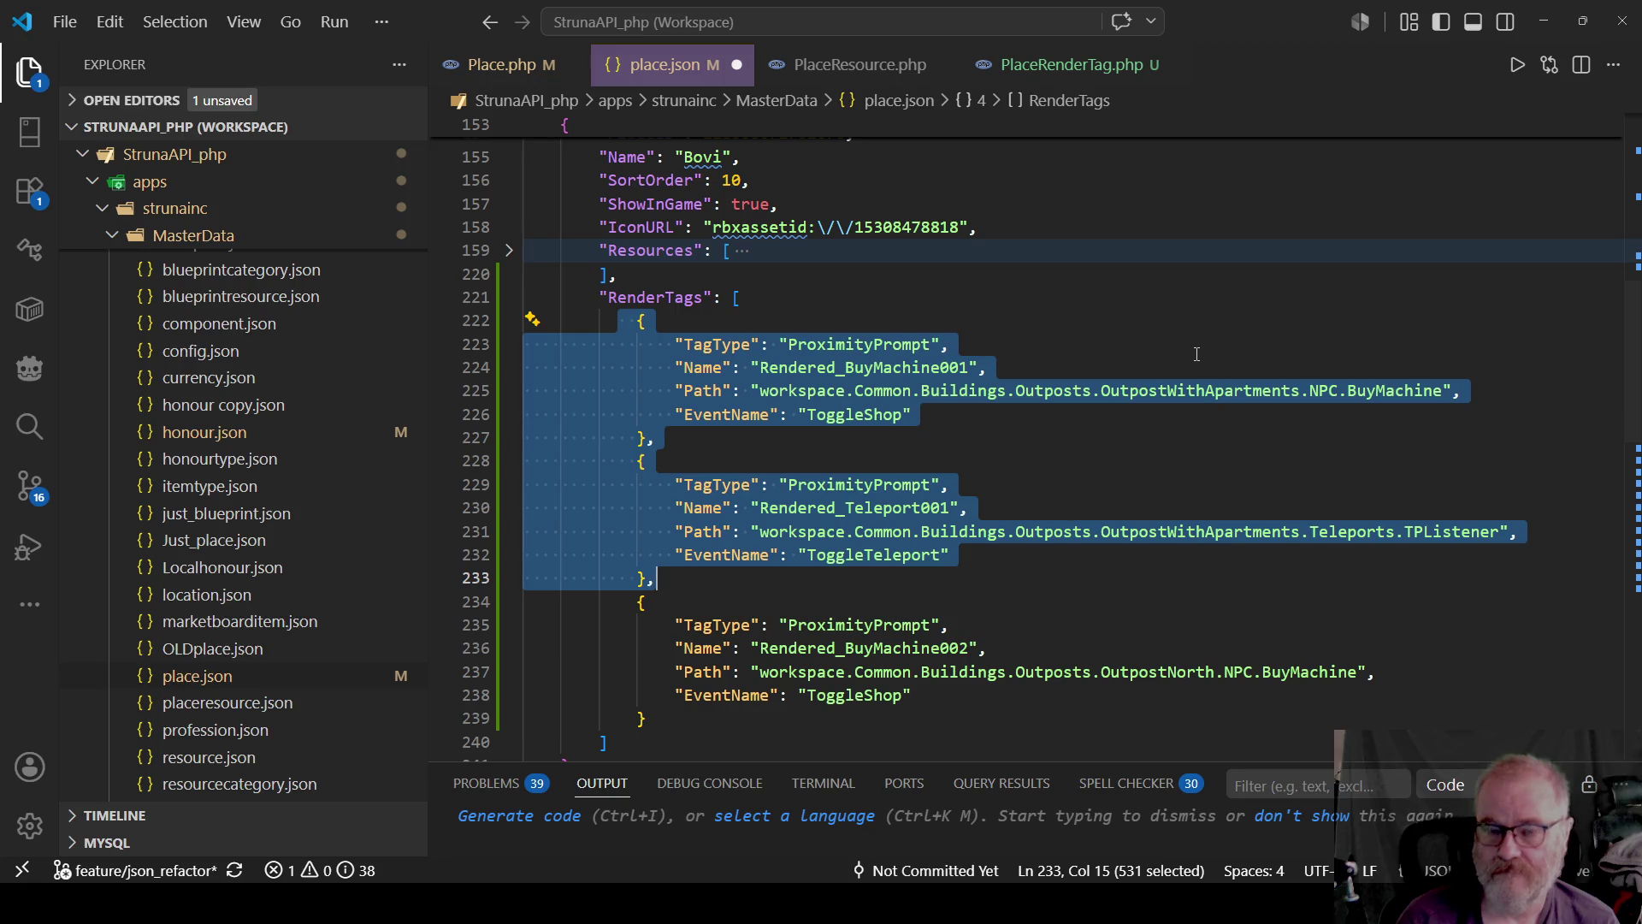
{"action": "scroll", "coordinate": [834, 333], "scroll_direction": "up", "scroll_amount": 3}
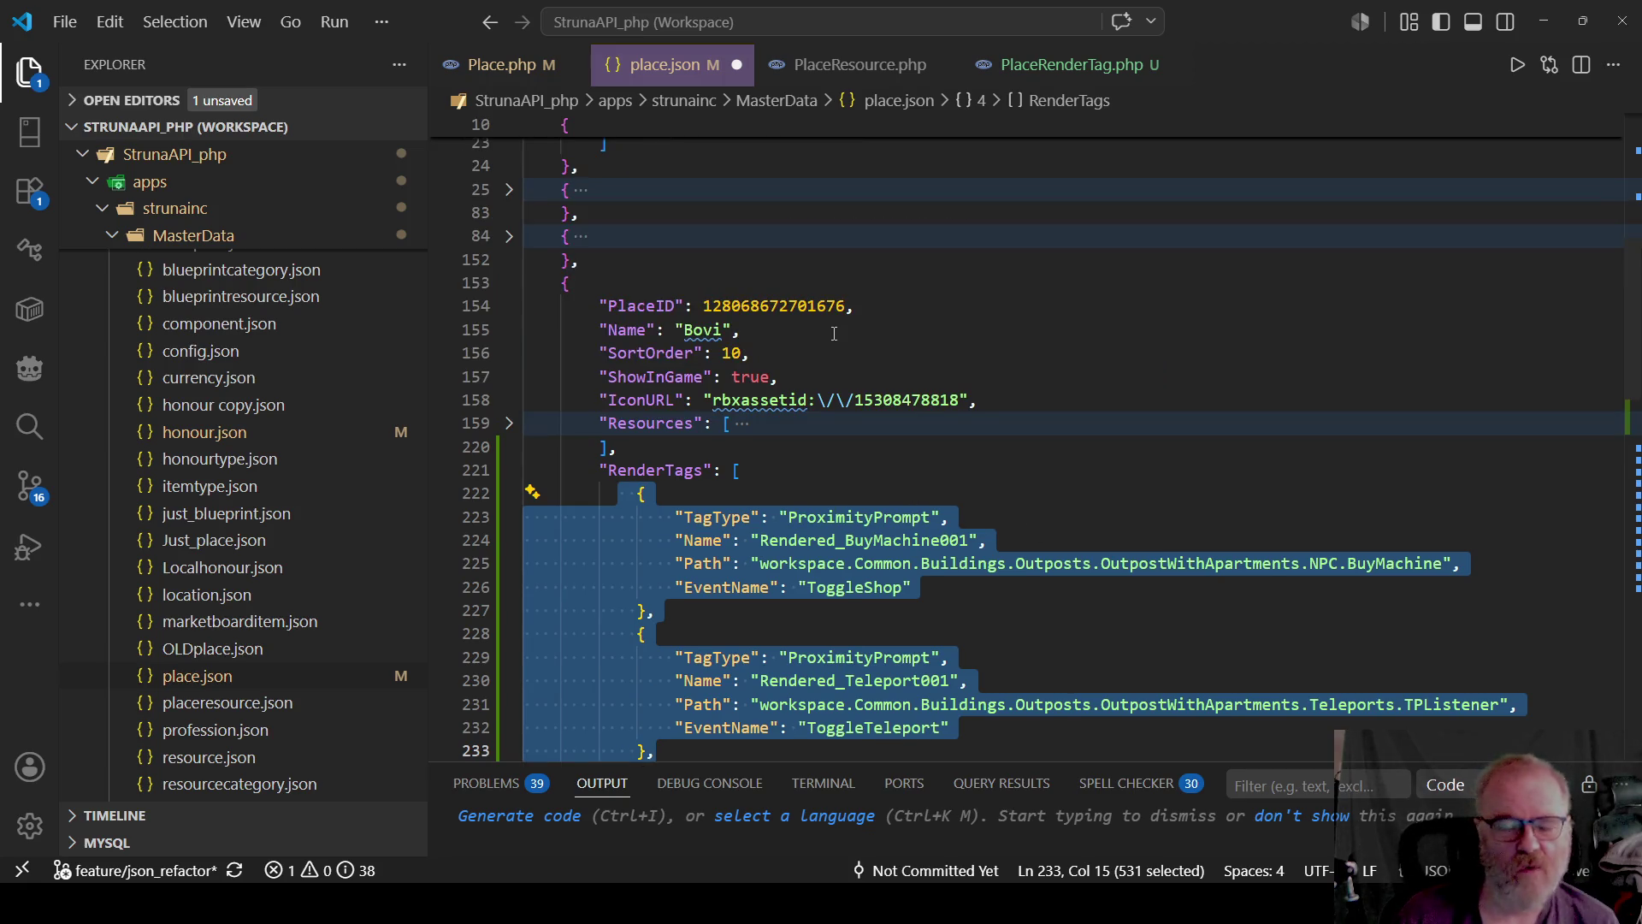
{"action": "scroll", "coordinate": [834, 334], "scroll_direction": "down", "scroll_amount": 3}
{"action": "scroll", "coordinate": [834, 333], "scroll_direction": "up", "scroll_amount": 3}
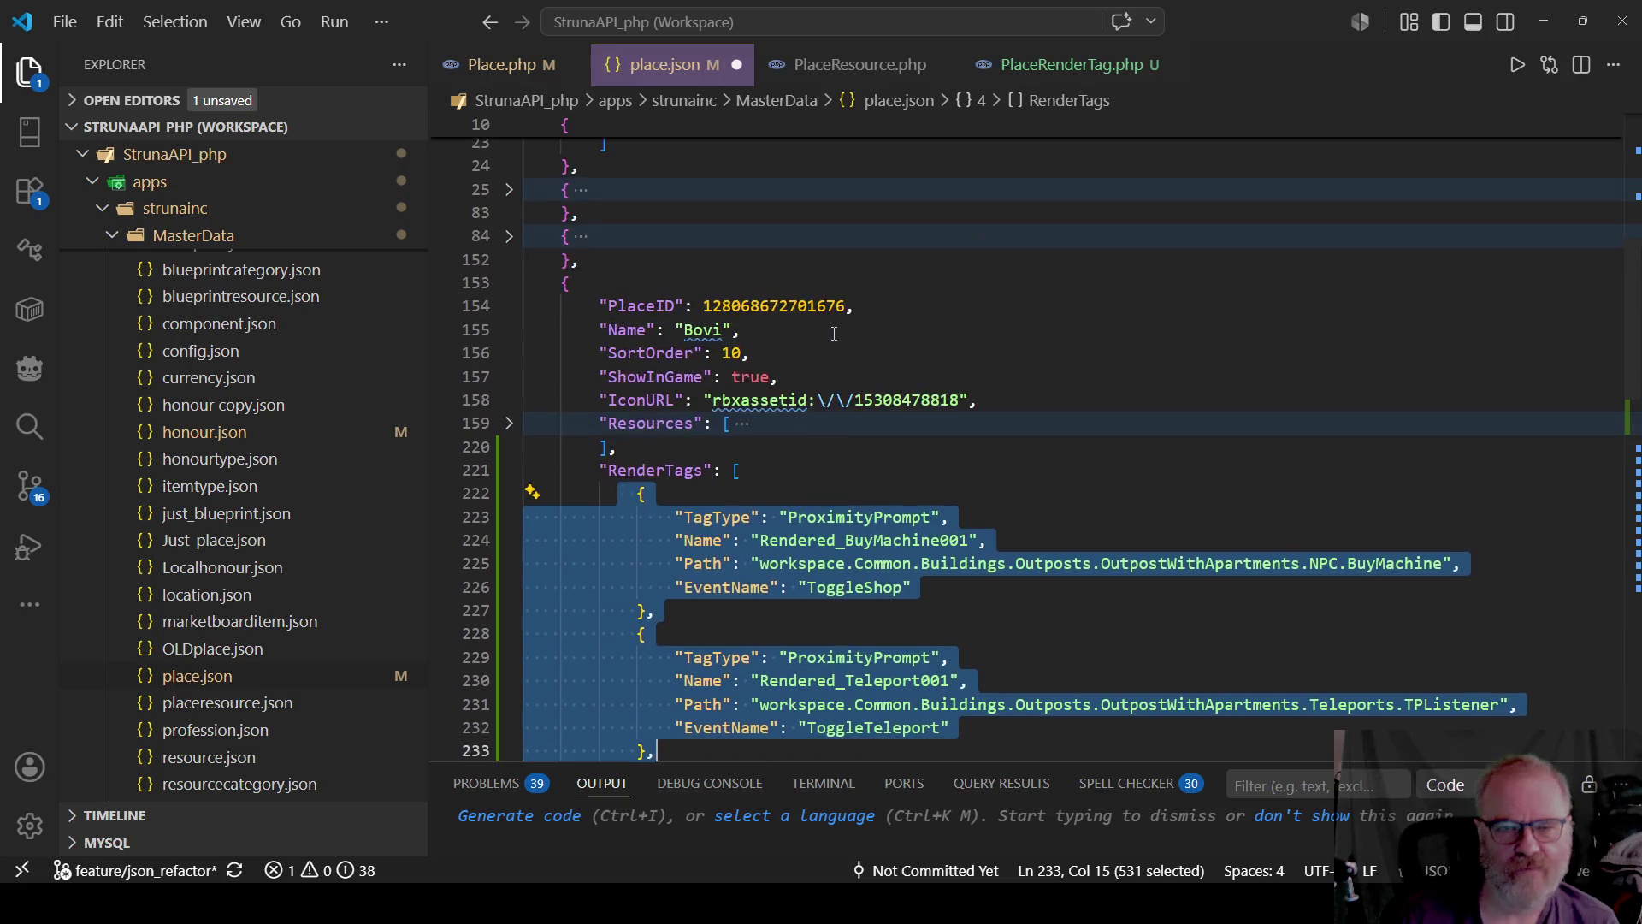
{"action": "scroll", "coordinate": [834, 334], "scroll_direction": "up", "scroll_amount": 5}
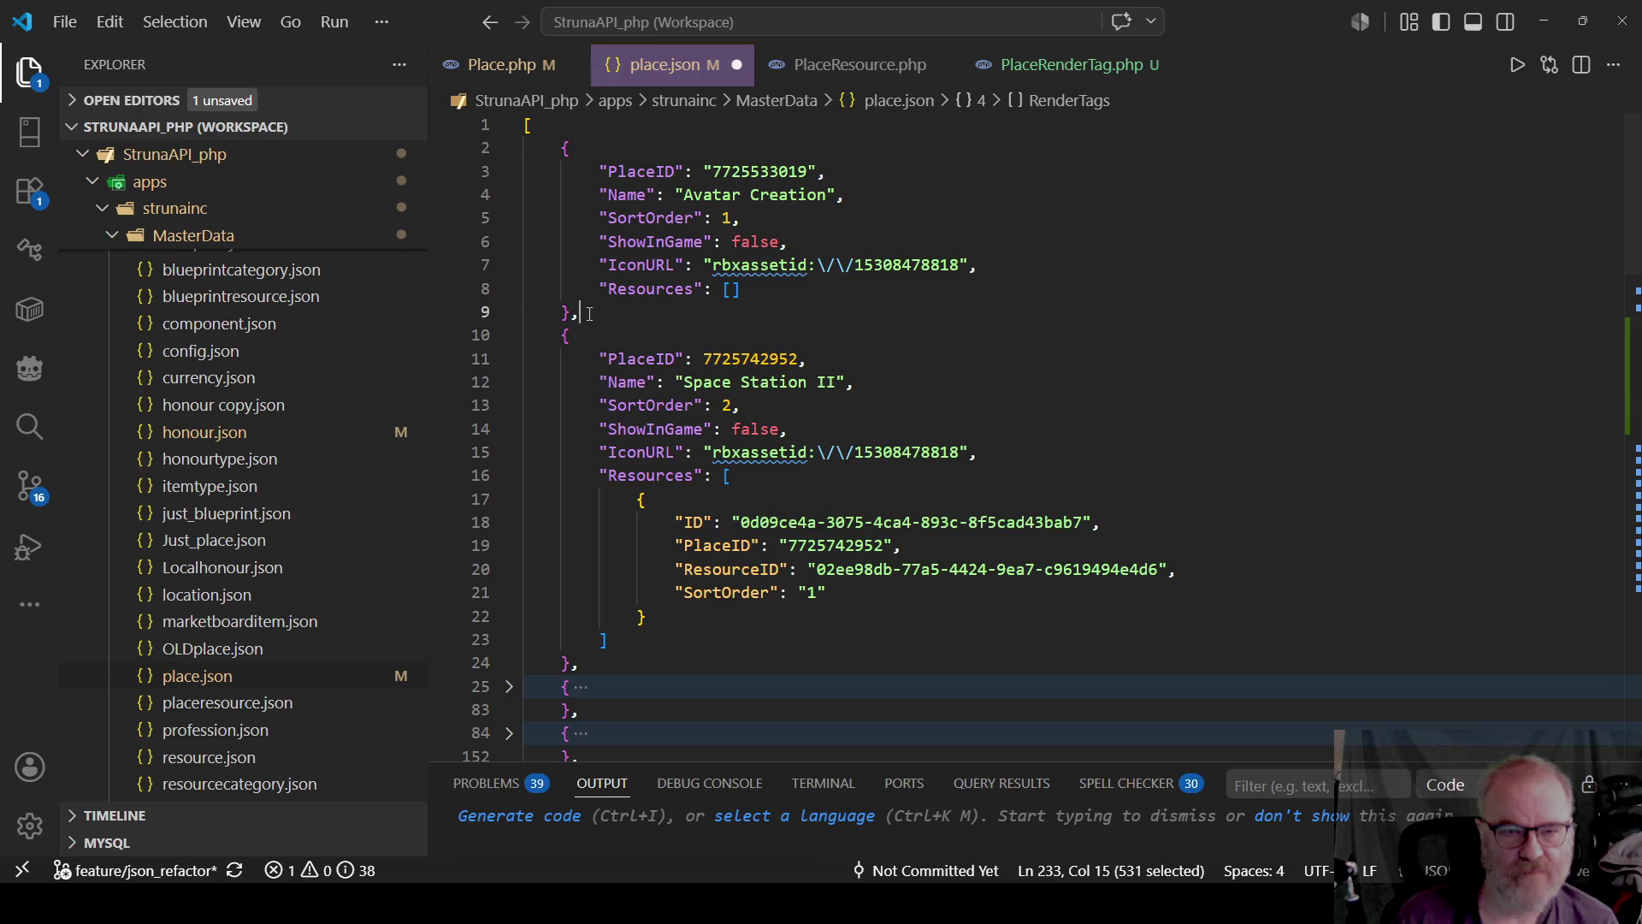
{"action": "left_click_drag", "start_coordinate": [580, 312], "coordinate": [503, 157]}
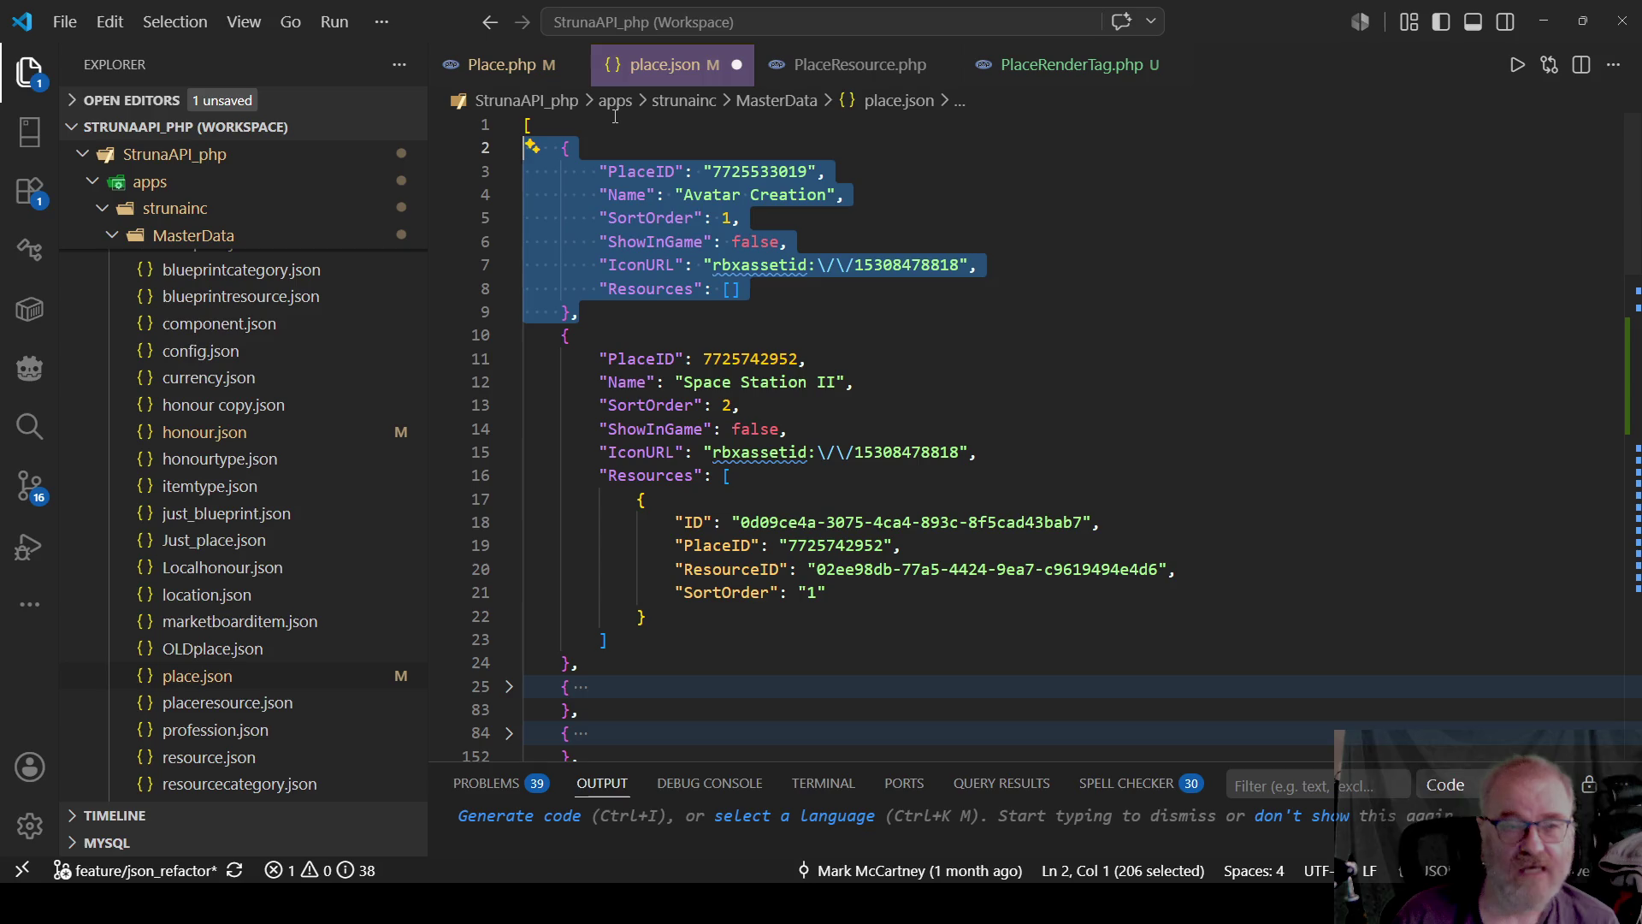
Paste a second copy of the Avatar Creation entry at the top of place.json.
{"action": "left_click", "coordinate": [804, 126]}
{"action": "key", "text": "ctrl+v"}
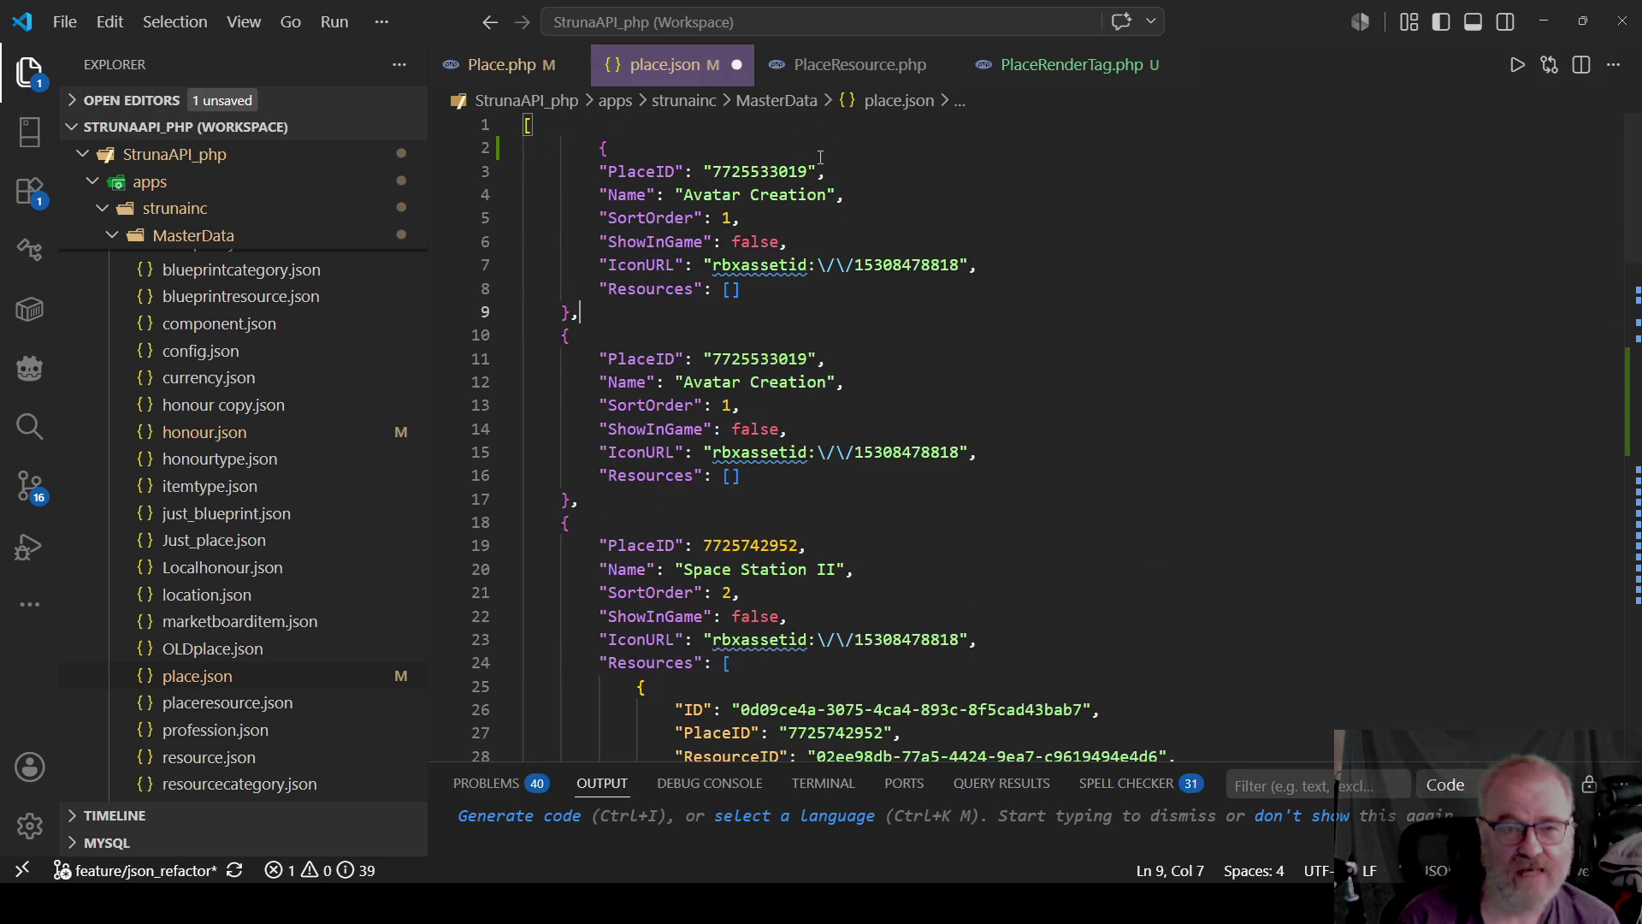
{"action": "key", "text": "Up"}
{"action": "key", "text": "Up"}
{"action": "key", "text": "Up"}
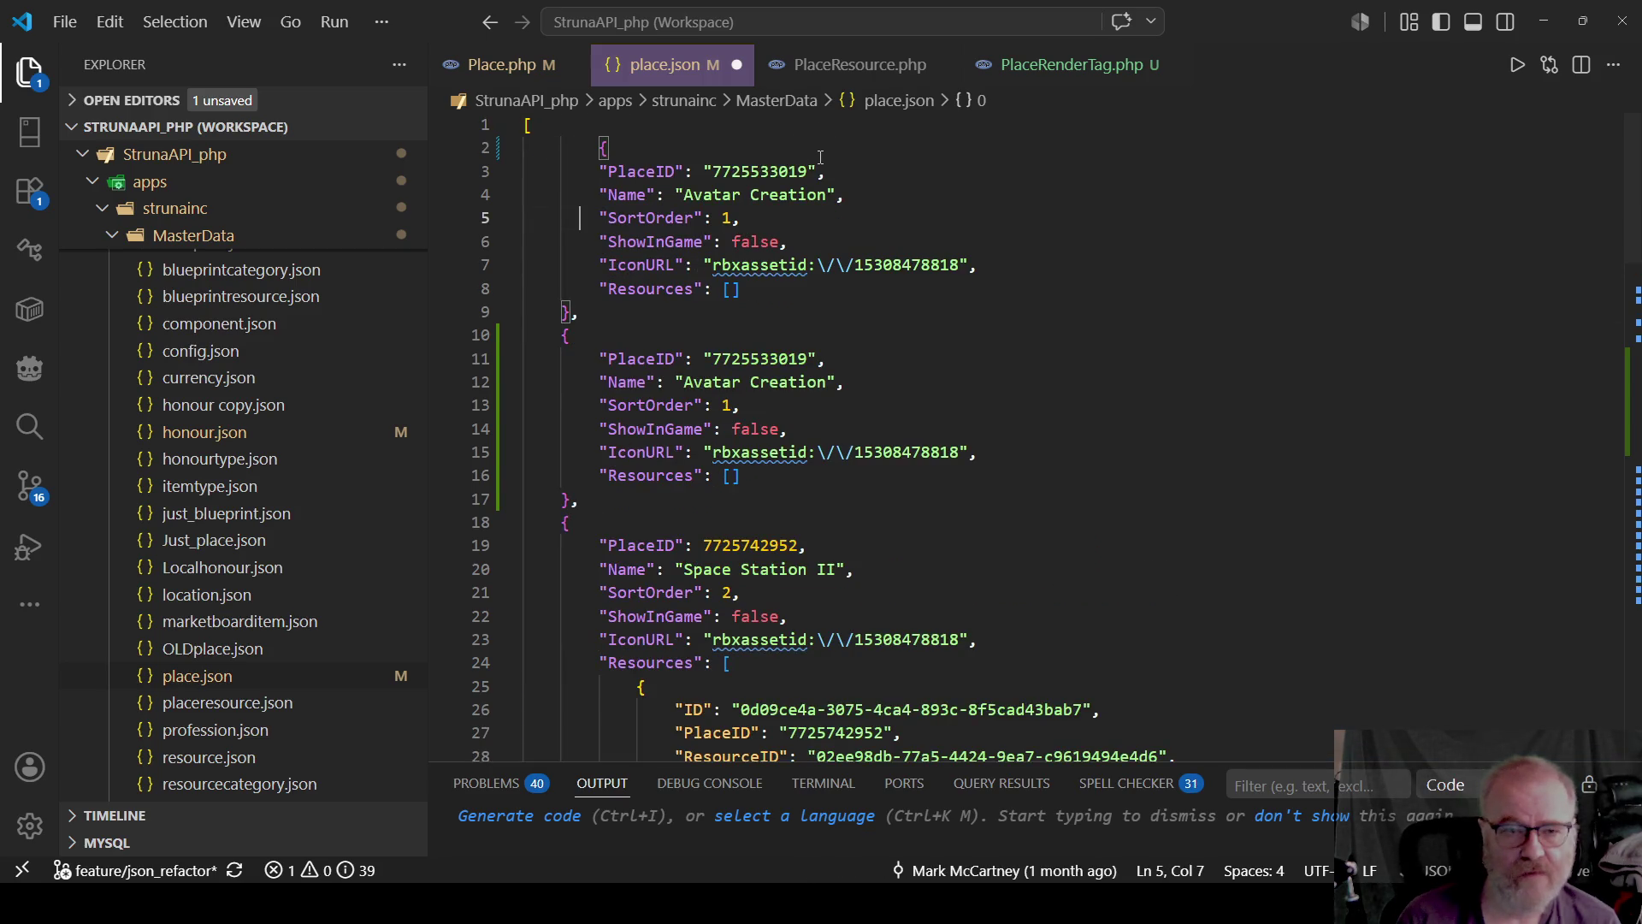
{"action": "key", "text": "ctrl+Right"}
{"action": "key", "text": "ctrl+Right"}
{"action": "key", "text": "ctrl+Right"}
{"action": "key", "text": "Escape"}
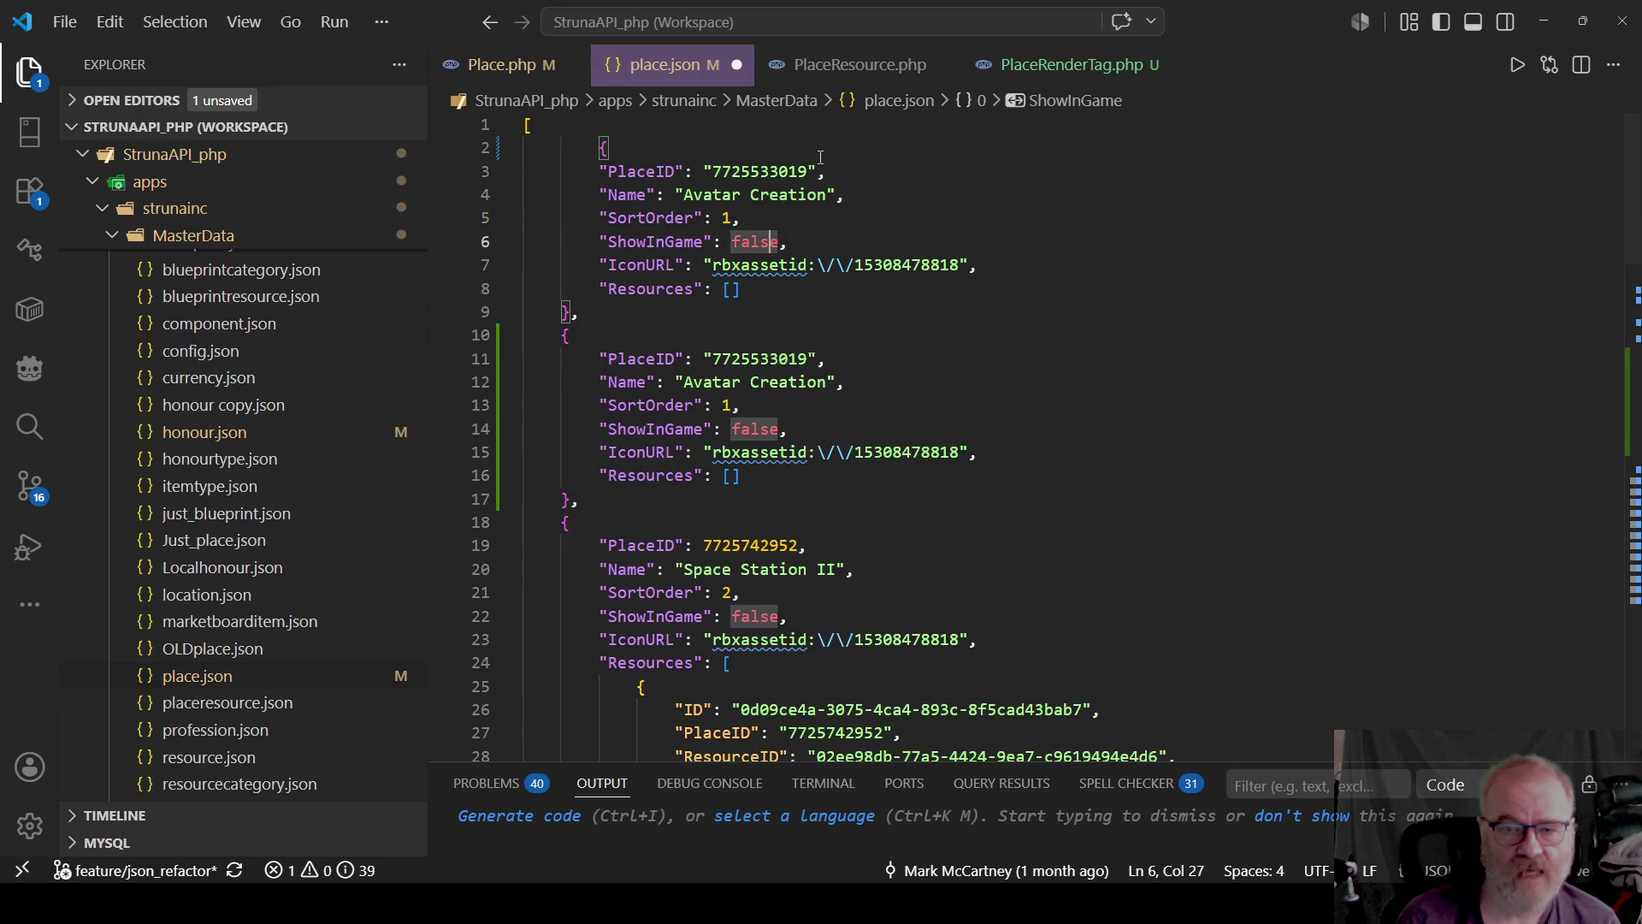
{"action": "key", "text": "Down"}
{"action": "key", "text": "Left"}
{"action": "key", "text": "Left"}
{"action": "key", "text": "Left"}
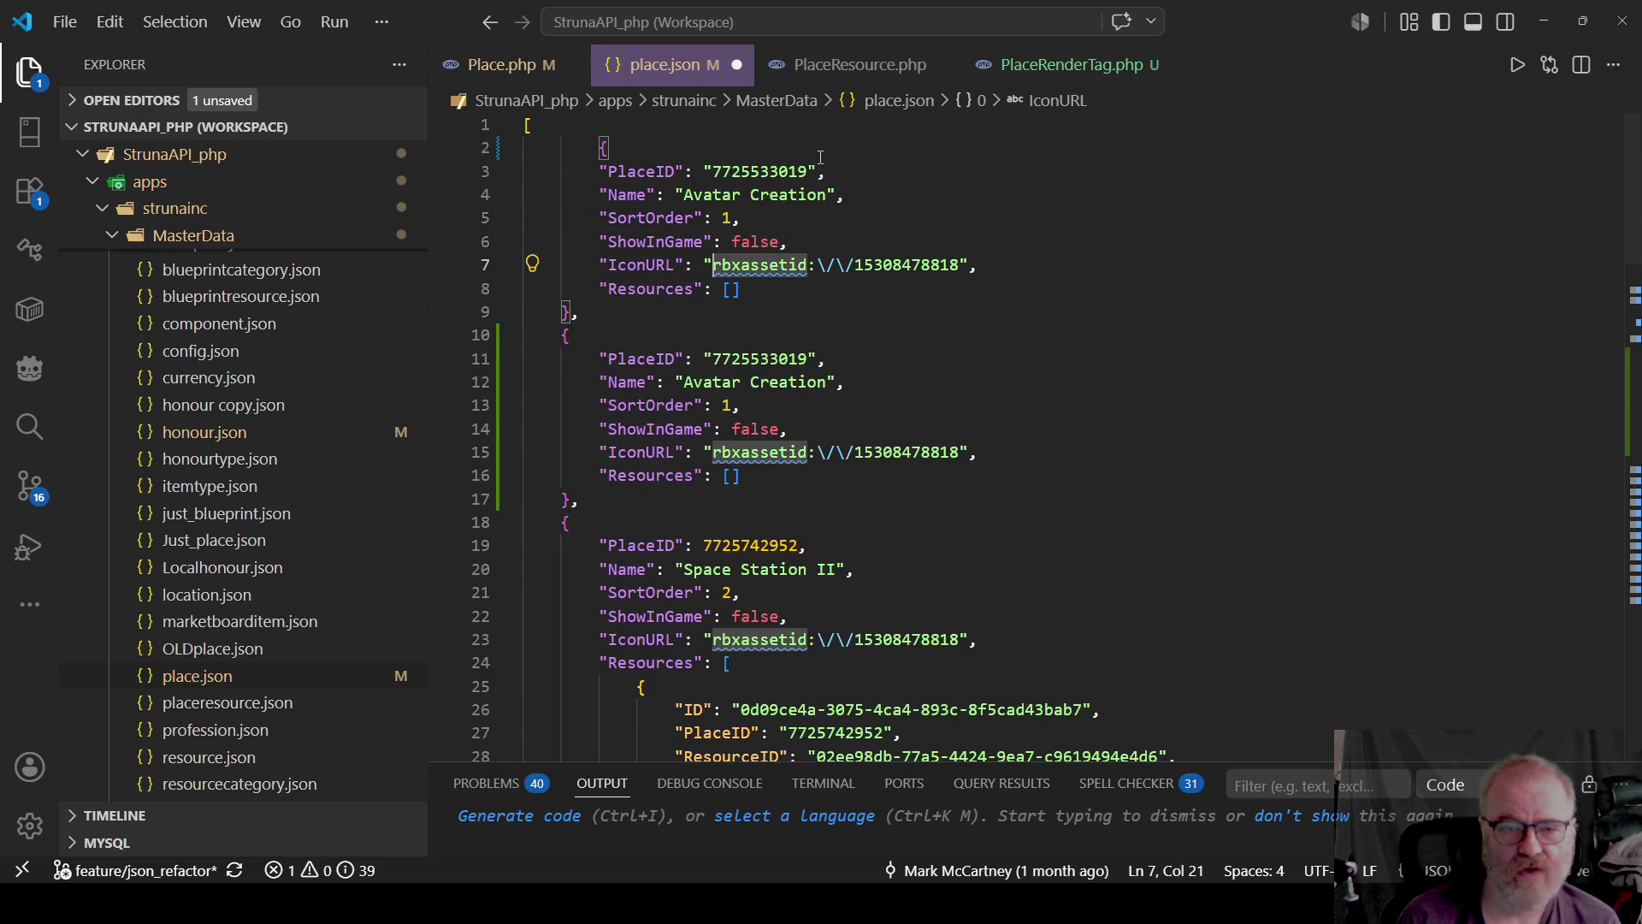
{"action": "key", "text": "Up"}
{"action": "key", "text": "Up"}
{"action": "key", "text": "Up"}
{"action": "key", "text": "Left"}
{"action": "key", "text": "ctrl+shift+Right"}
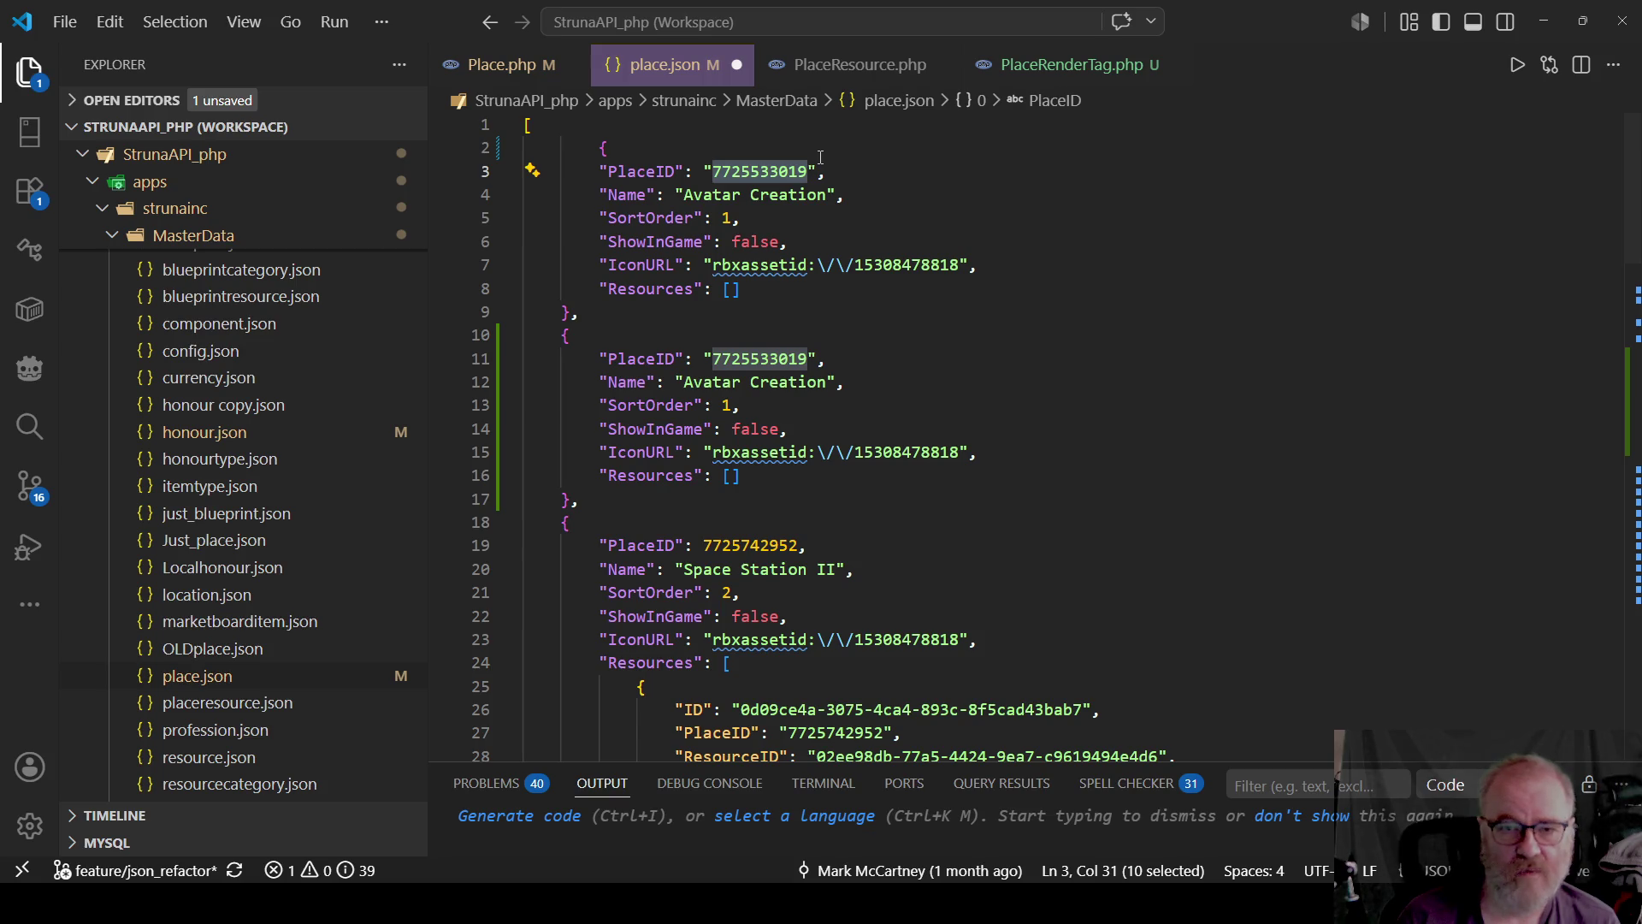
{"action": "key", "text": "Up"}
{"action": "key", "text": "Down"}
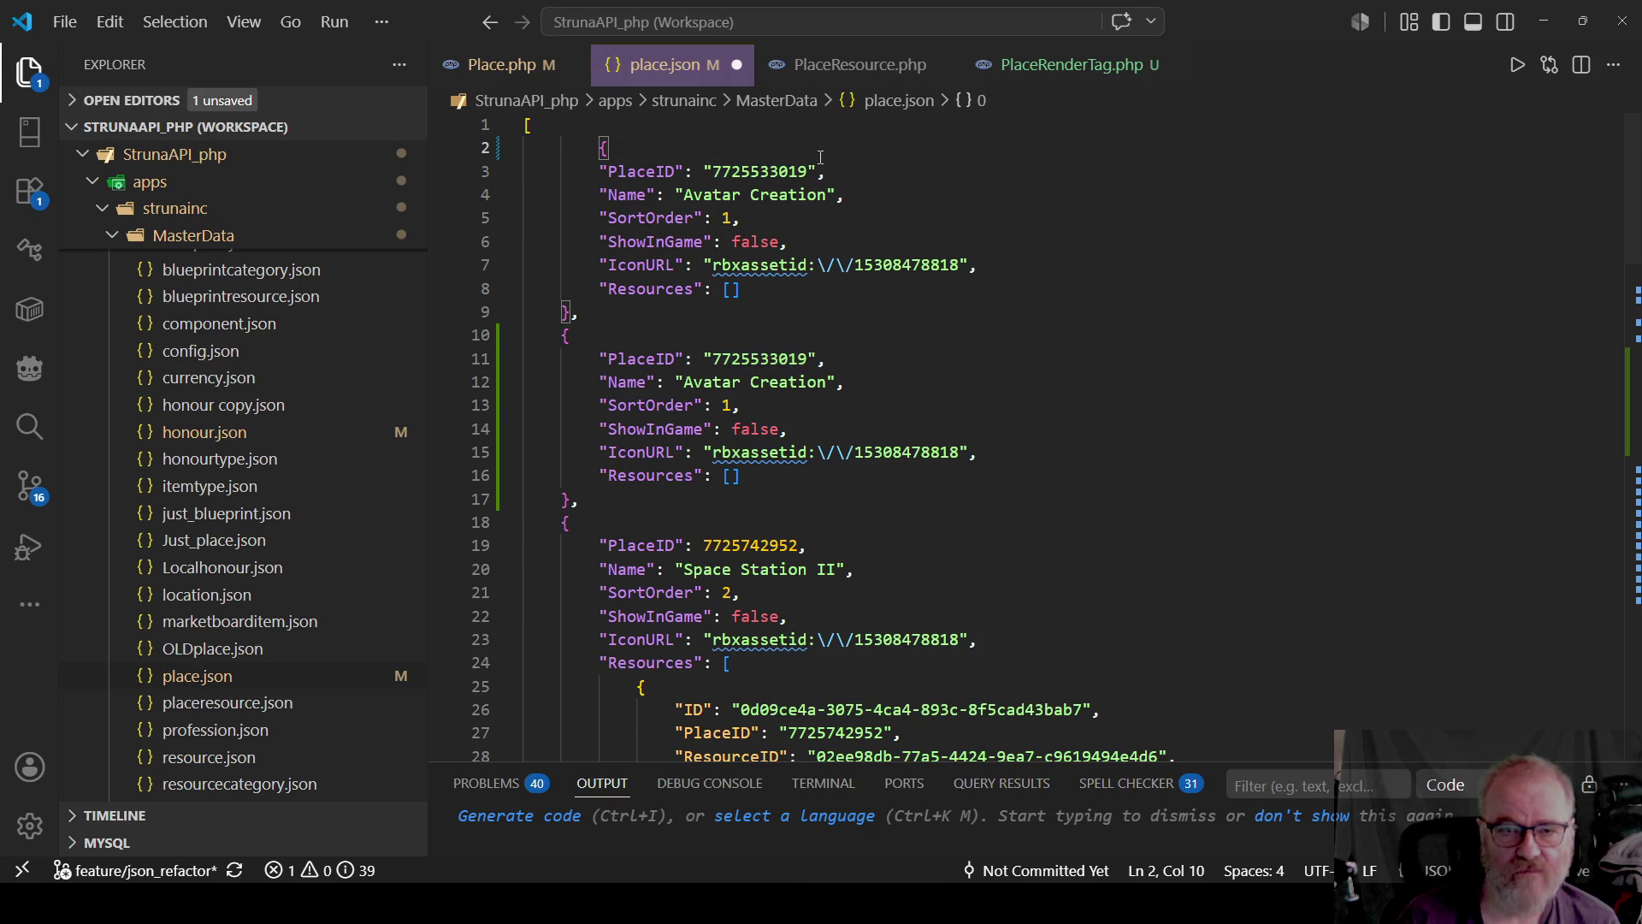
{"action": "key", "text": "End"}
{"action": "key", "text": "Return"}
{"action": "key", "text": "Tab"}
{"action": "key", "text": "Tab"}
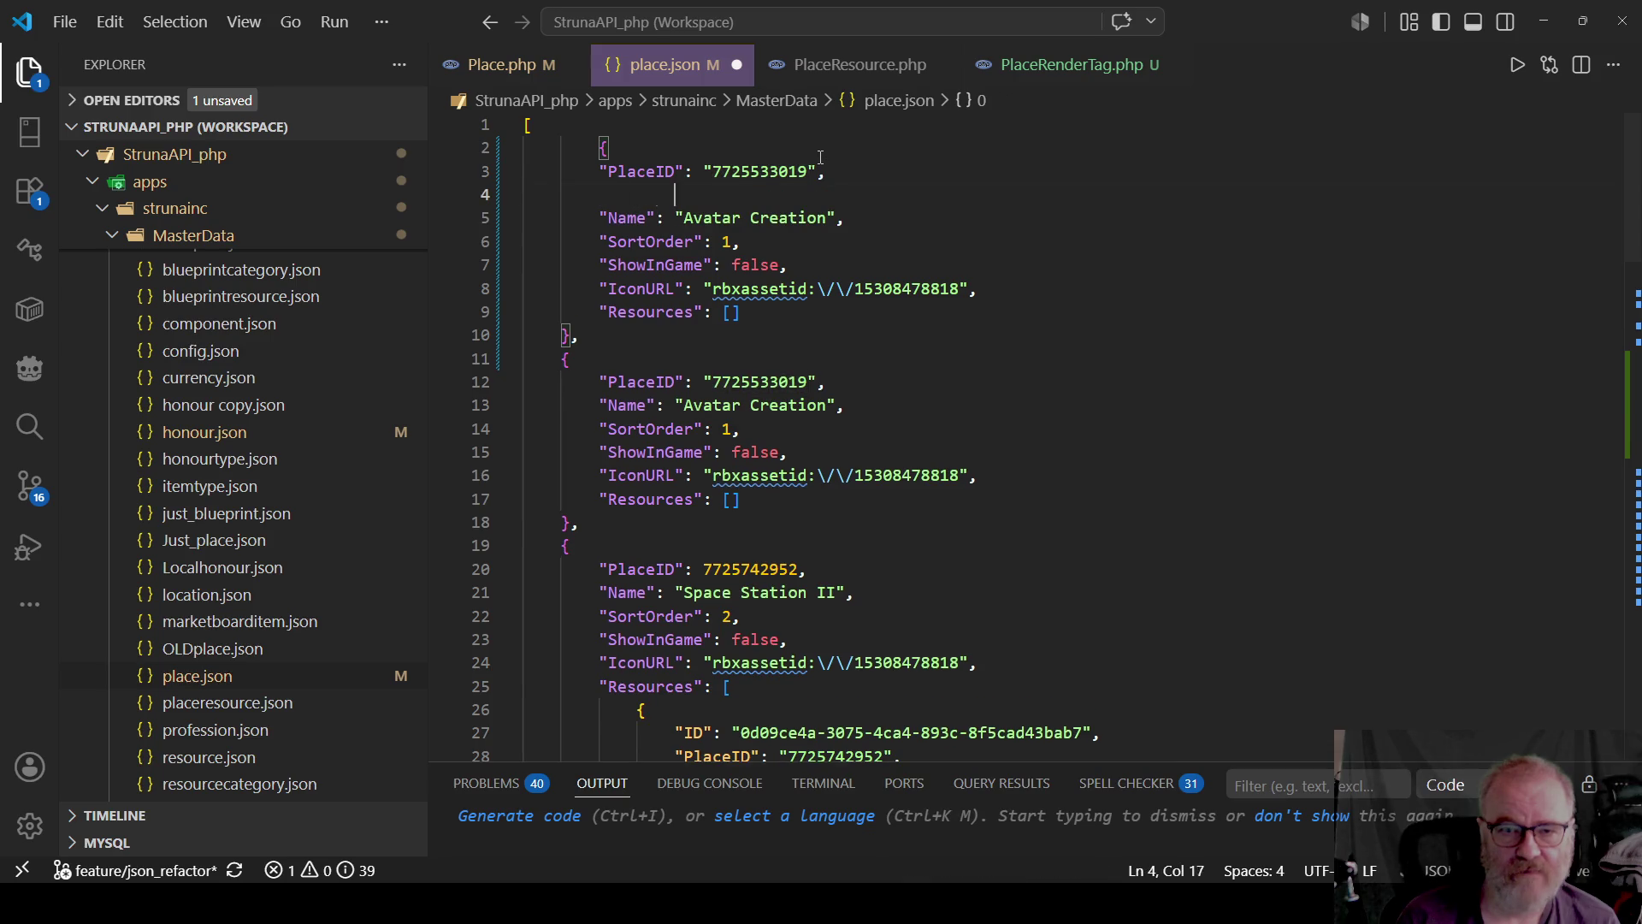
{"action": "key", "text": "Tab"}
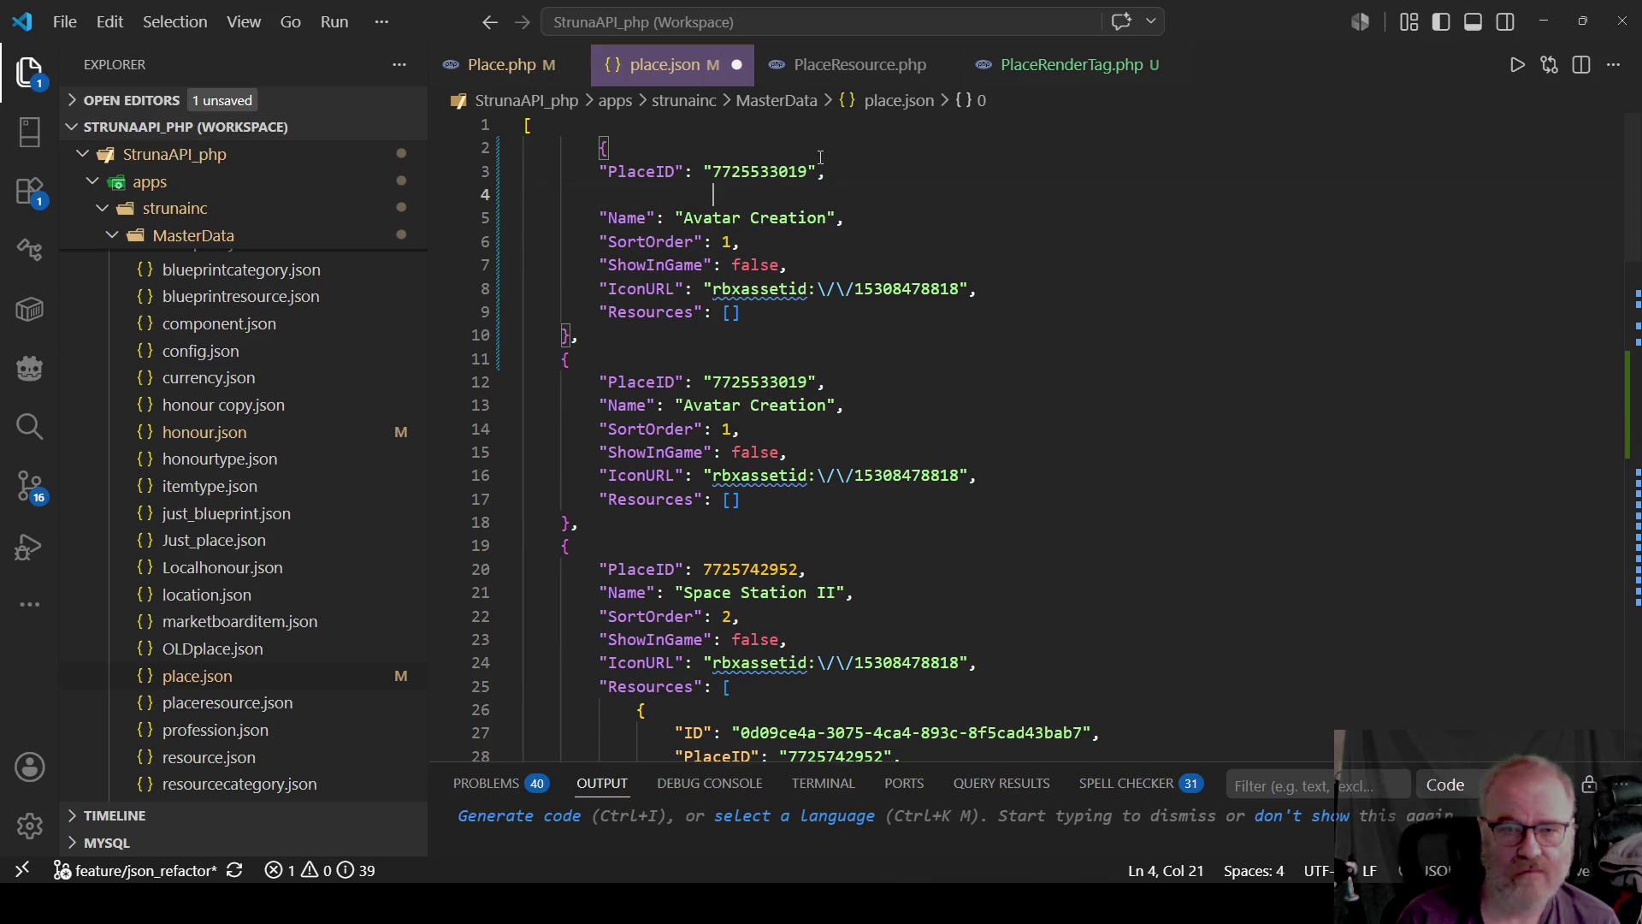
{"action": "type", "text": "0000000000"}
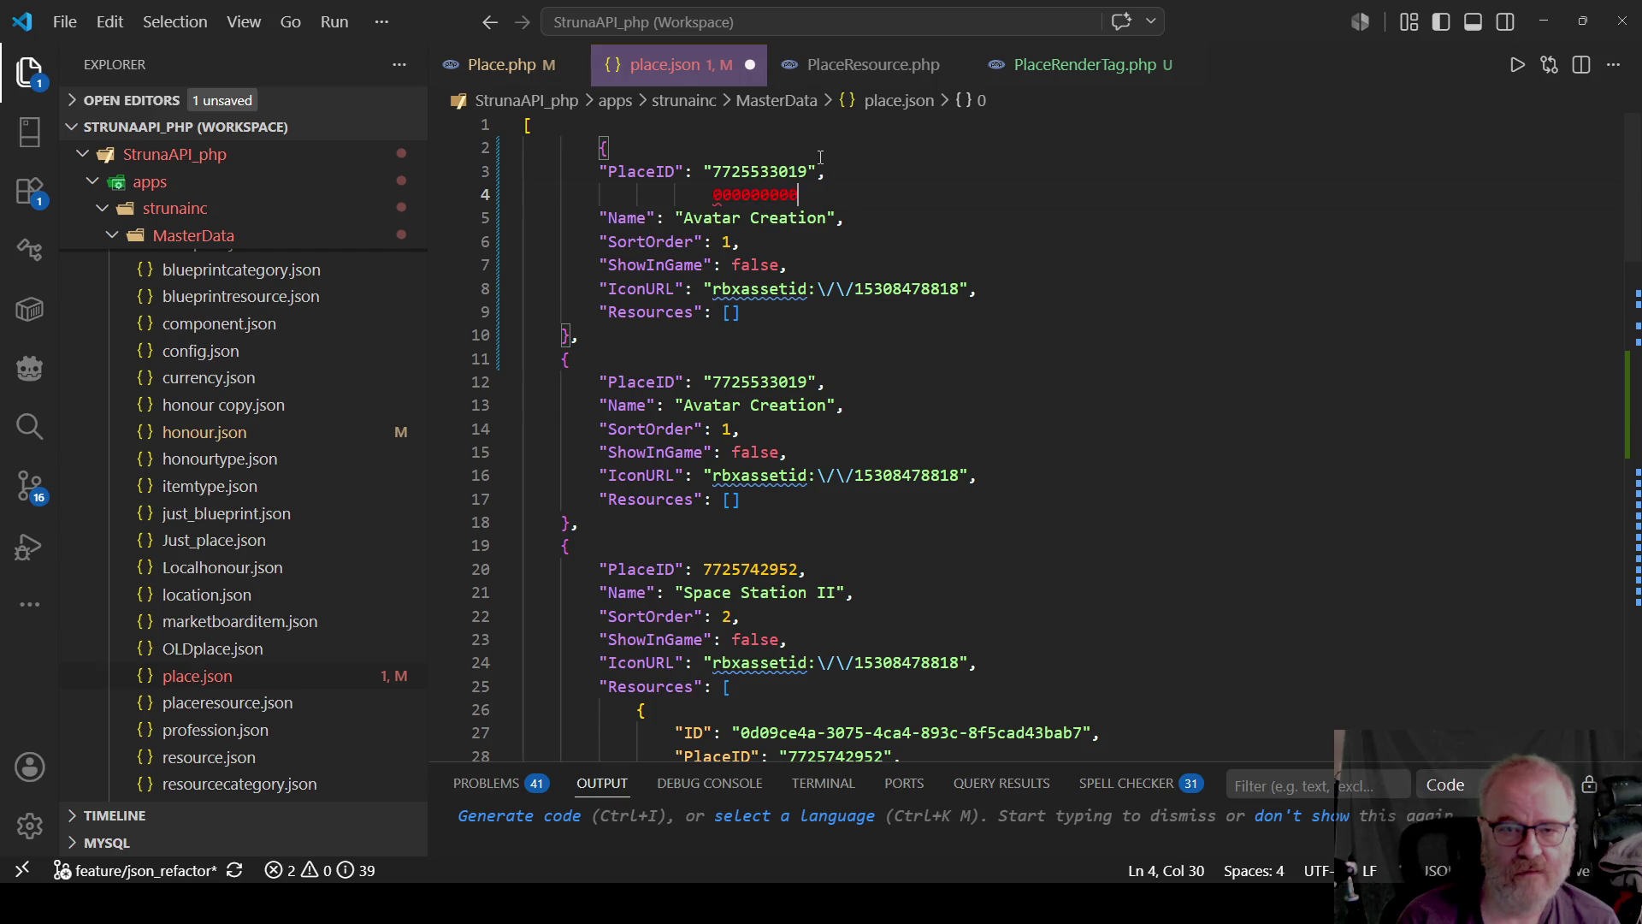
{"action": "key", "text": "shift+Home"}
{"action": "key", "text": "ctrl+c"}
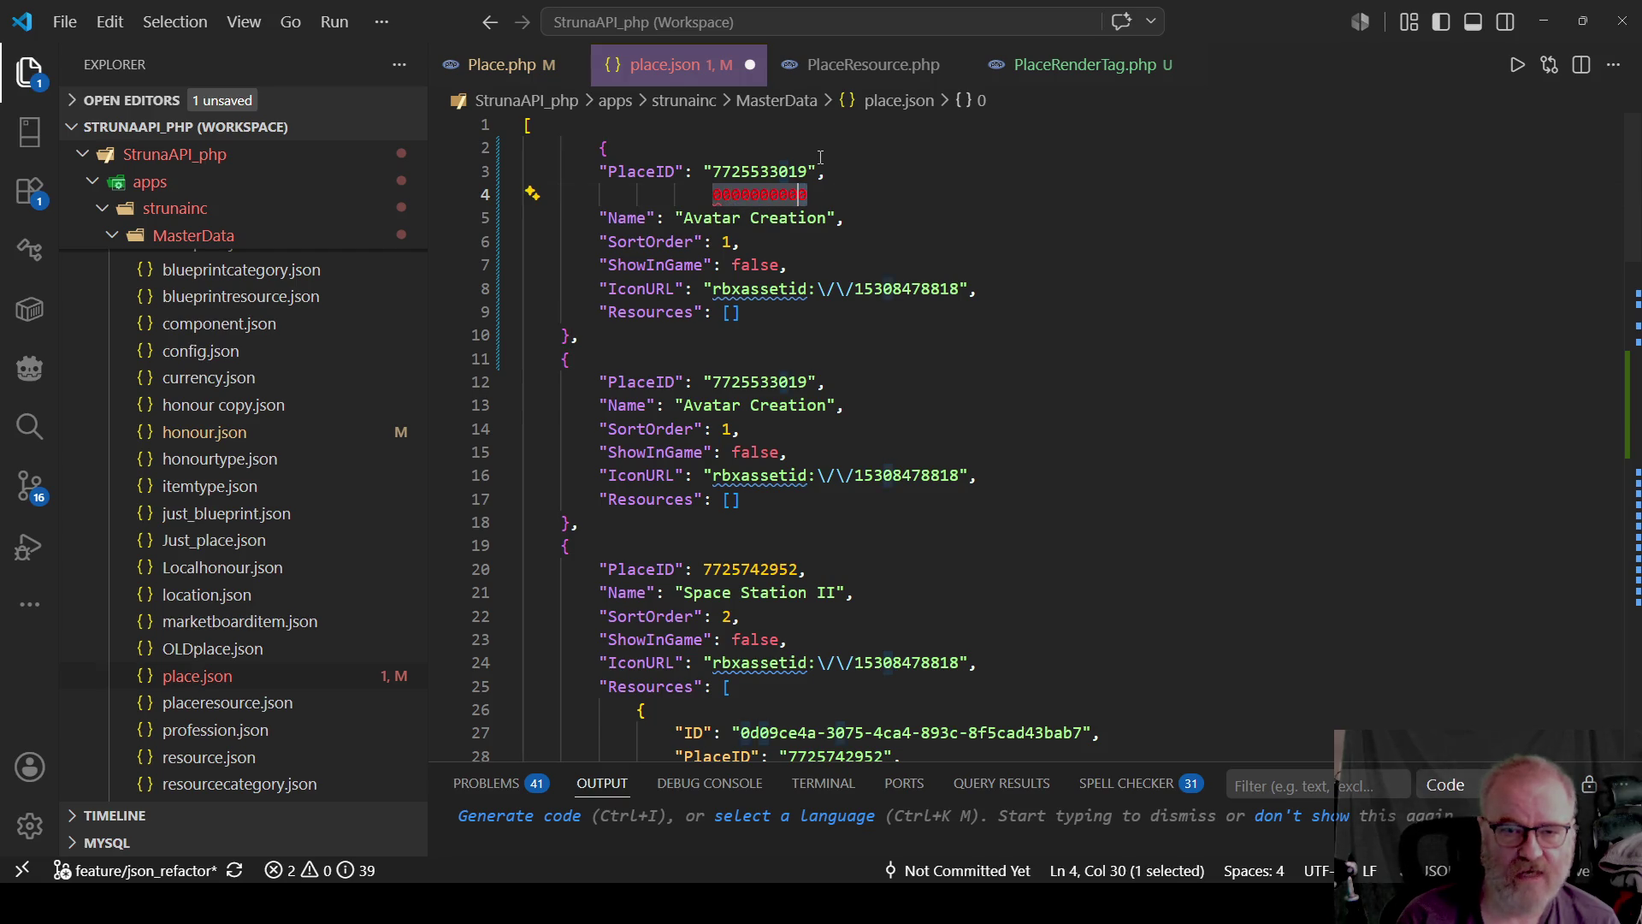
{"action": "key", "text": "BackSpace"}
{"action": "key", "text": "Up"}
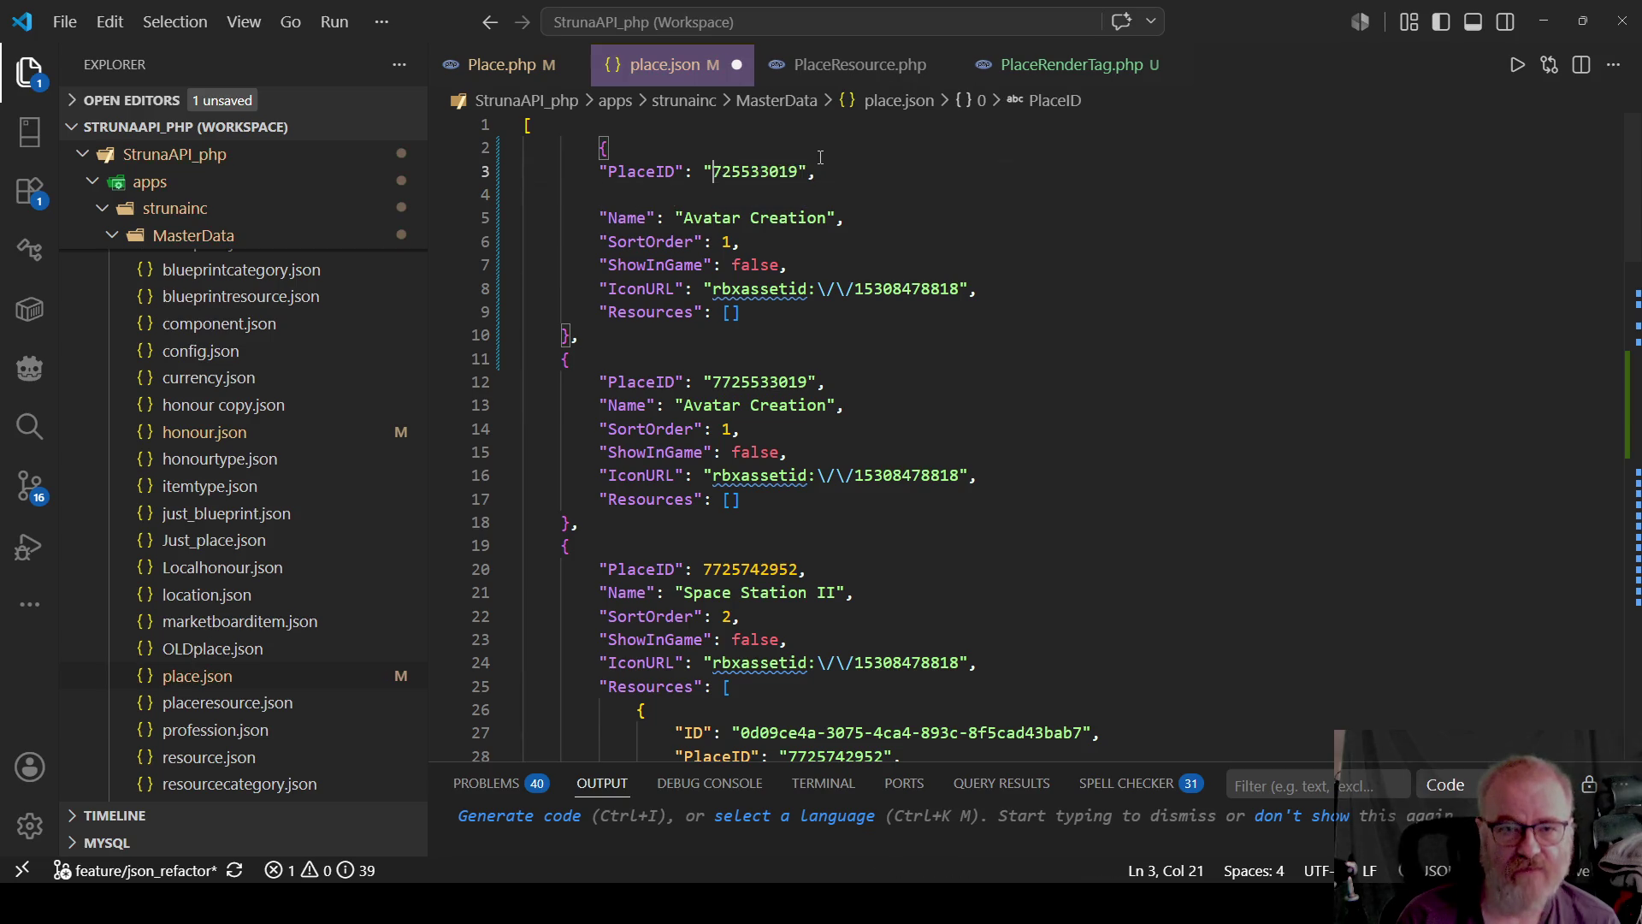
{"action": "key", "text": "Delete"}
{"action": "key", "text": "Delete"}
{"action": "key", "text": "Delete"}
{"action": "key", "text": "Delete"}
{"action": "key", "text": "ctrl+v"}
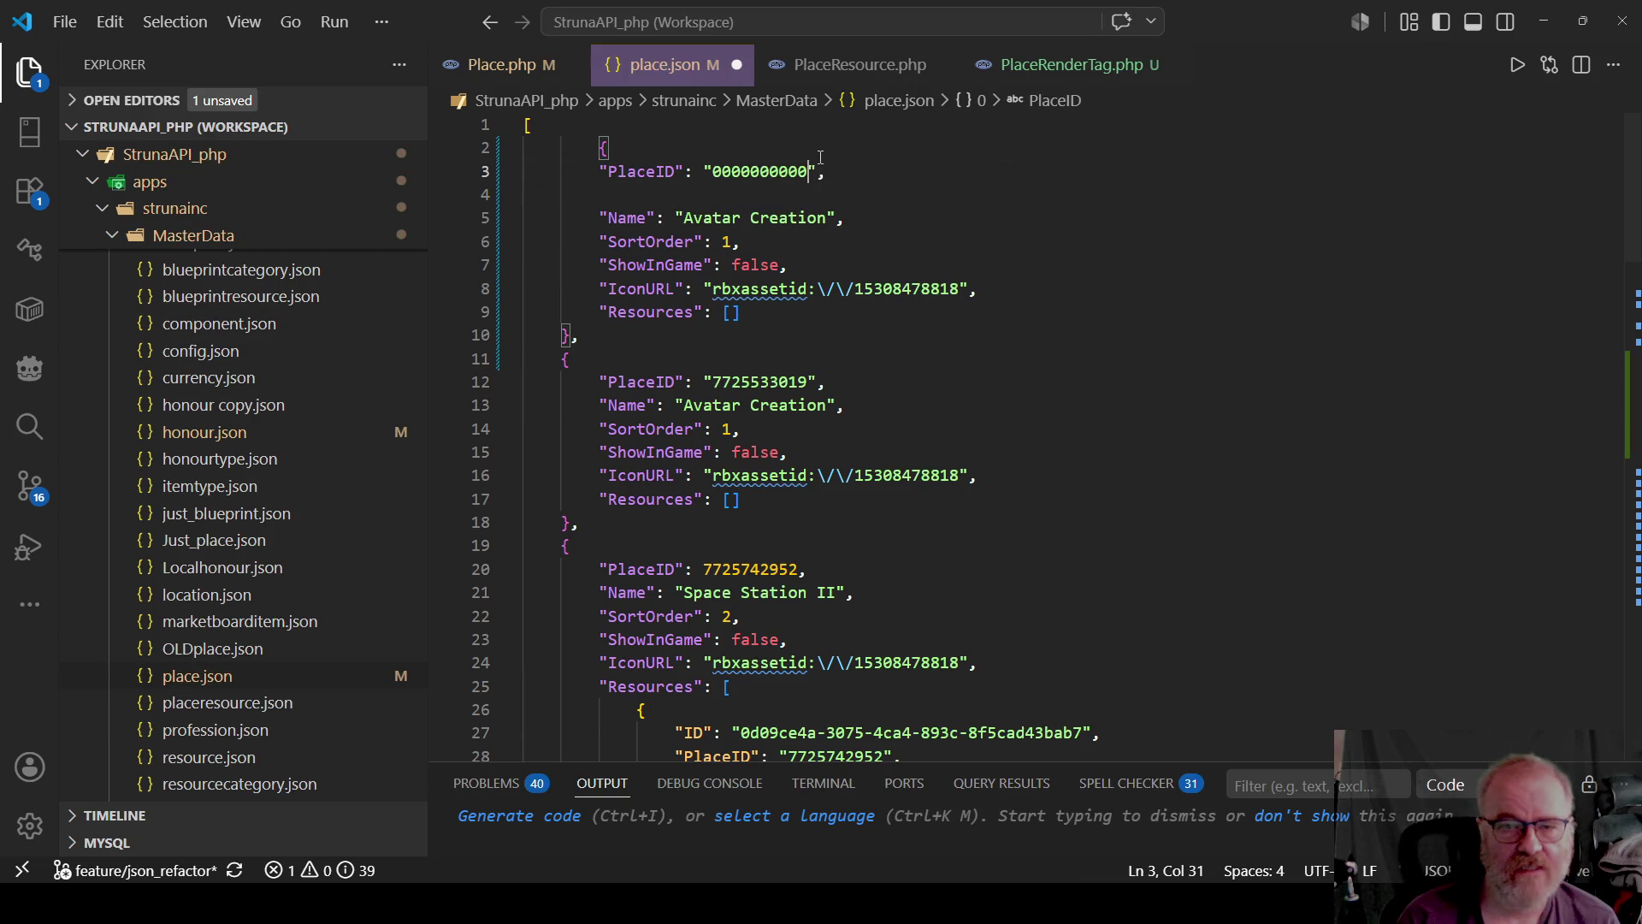
Rename the first entry to BasePlace and remove the leftover blank line.
{"action": "key", "text": "Down"}
{"action": "key", "text": "Down"}
{"action": "key", "text": "shift+End"}
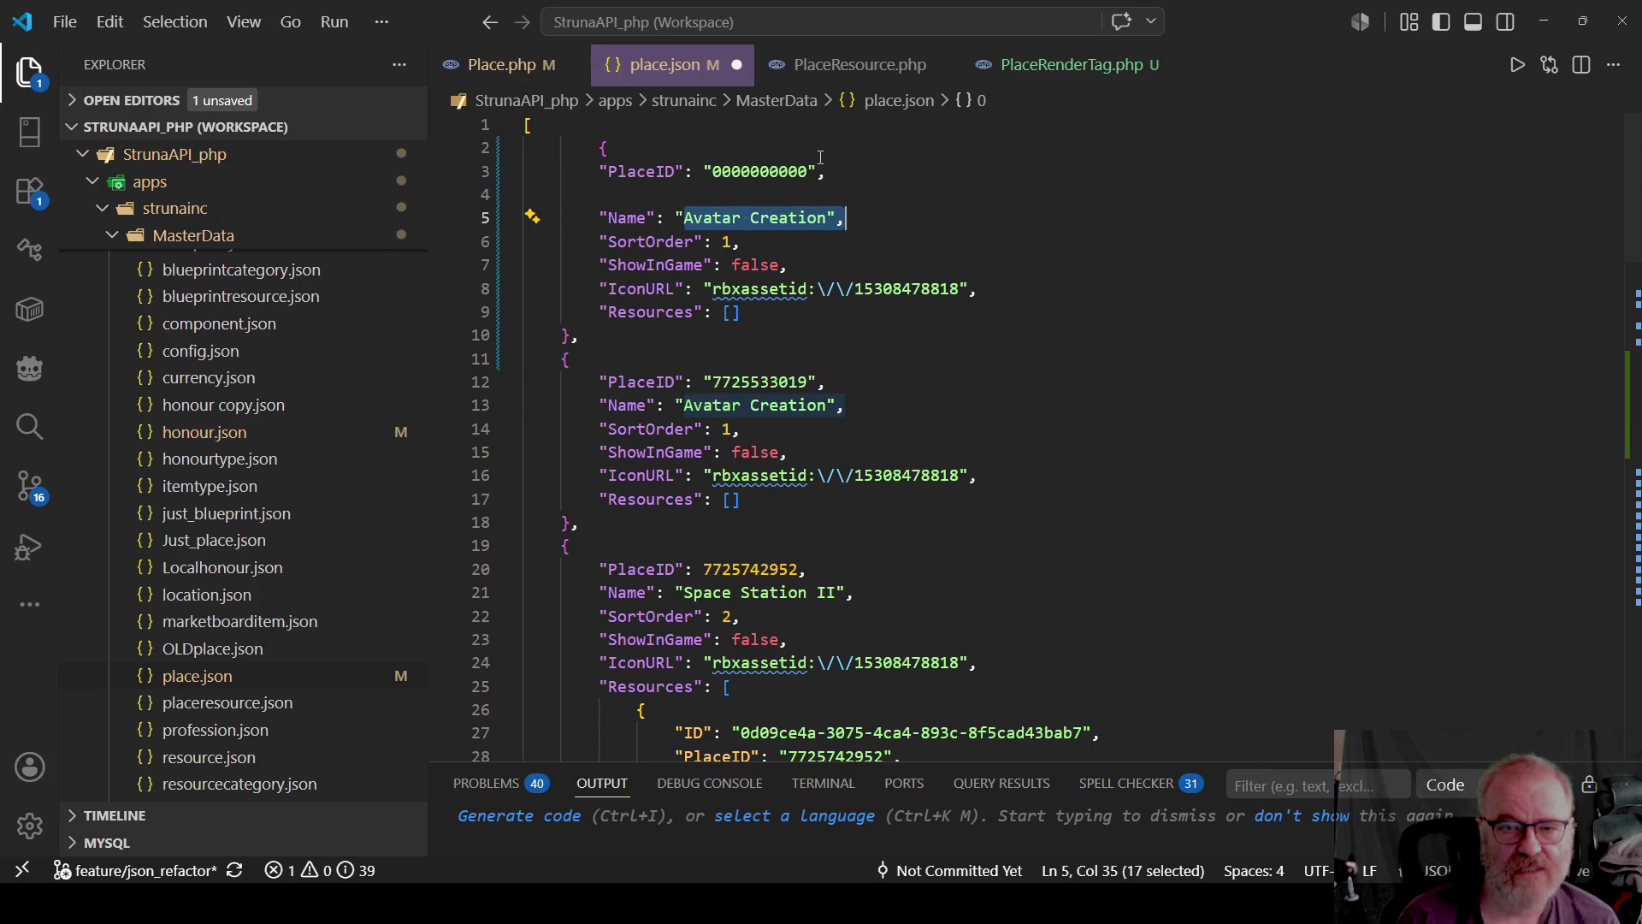
{"action": "key", "text": "shift+Left"}
{"action": "key", "text": "shift+Left"}
{"action": "type", "text": "BasePlace"}
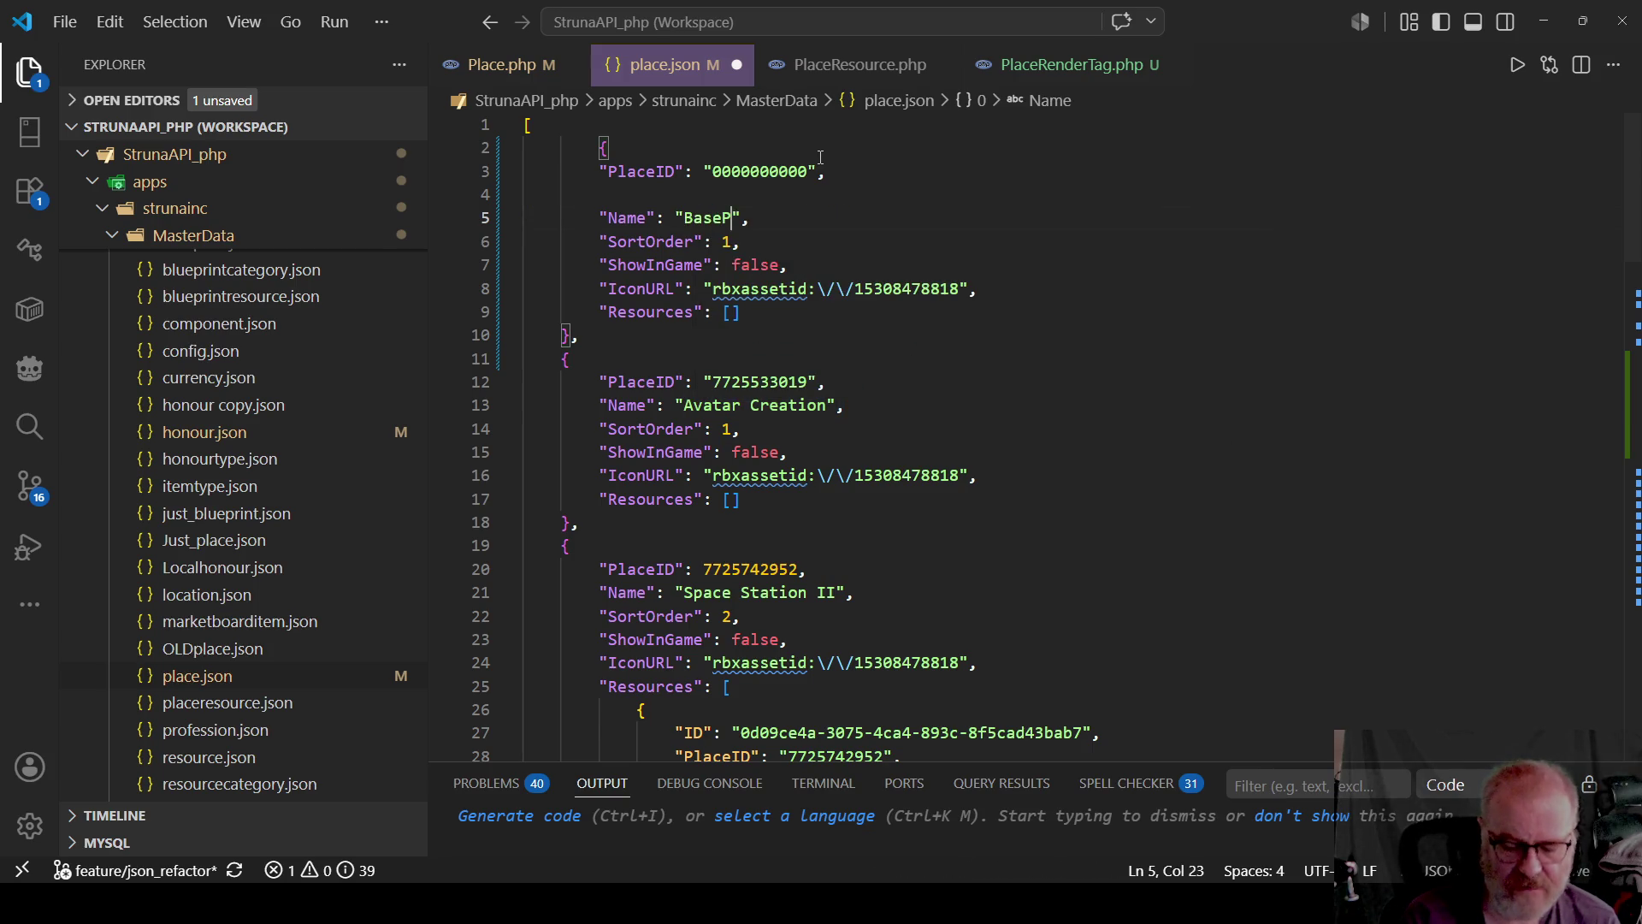
{"action": "key", "text": "Up"}
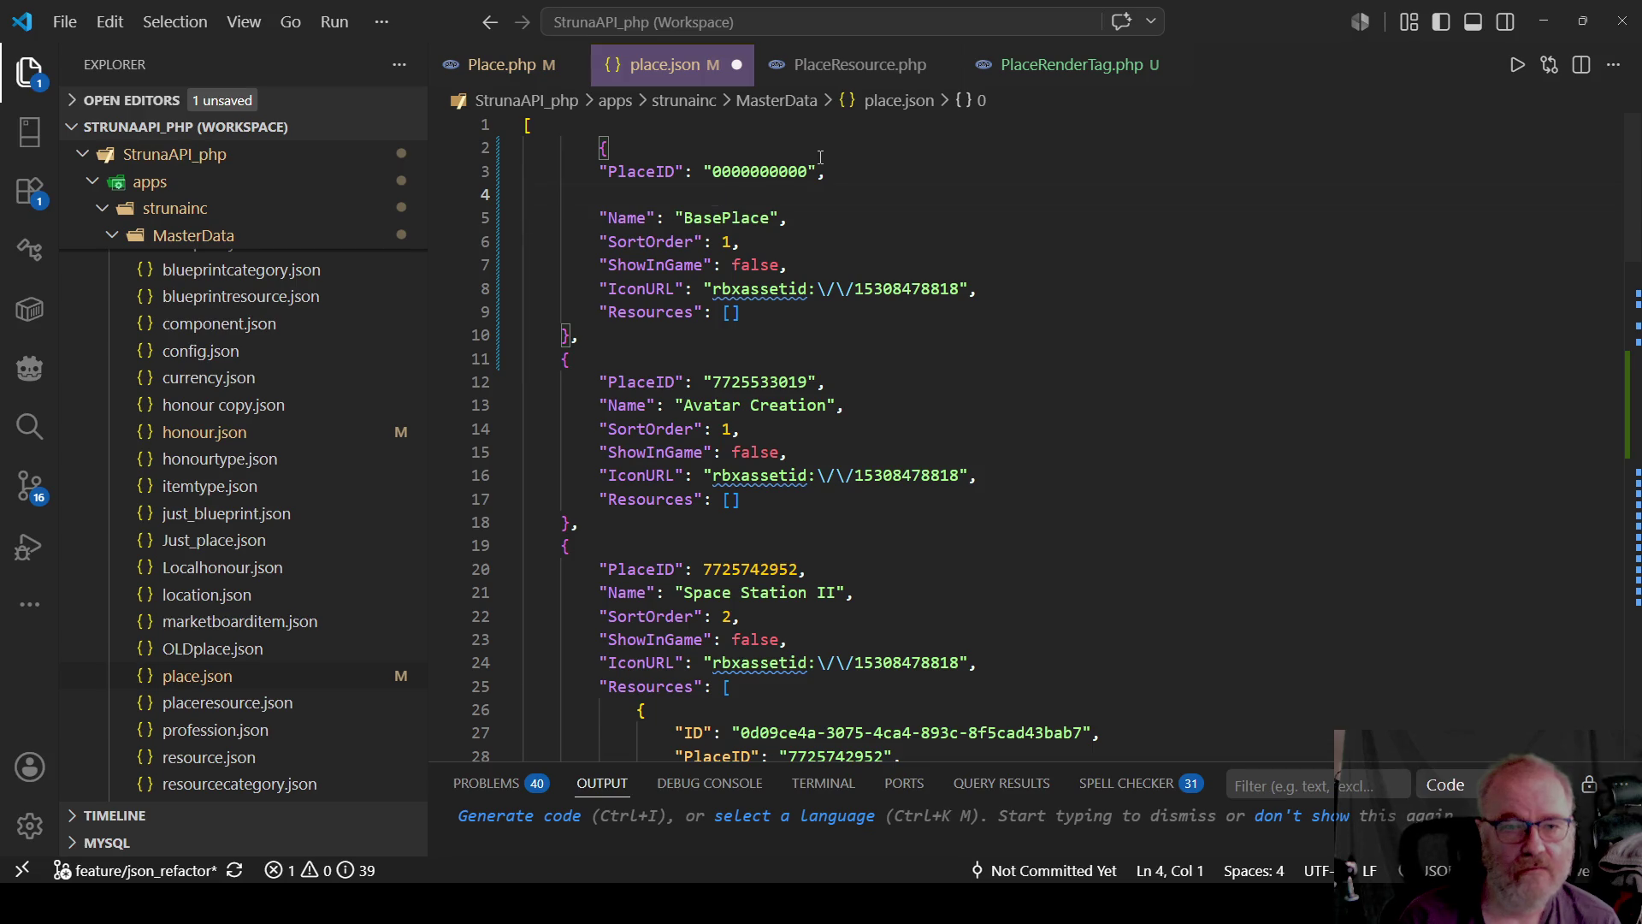
{"action": "key", "text": "shift+Down"}
{"action": "key", "text": "Delete"}
Save place.json and move to the end of the BasePlace Resources line.
{"action": "key", "text": "ctrl+s"}
{"action": "key", "text": "Down"}
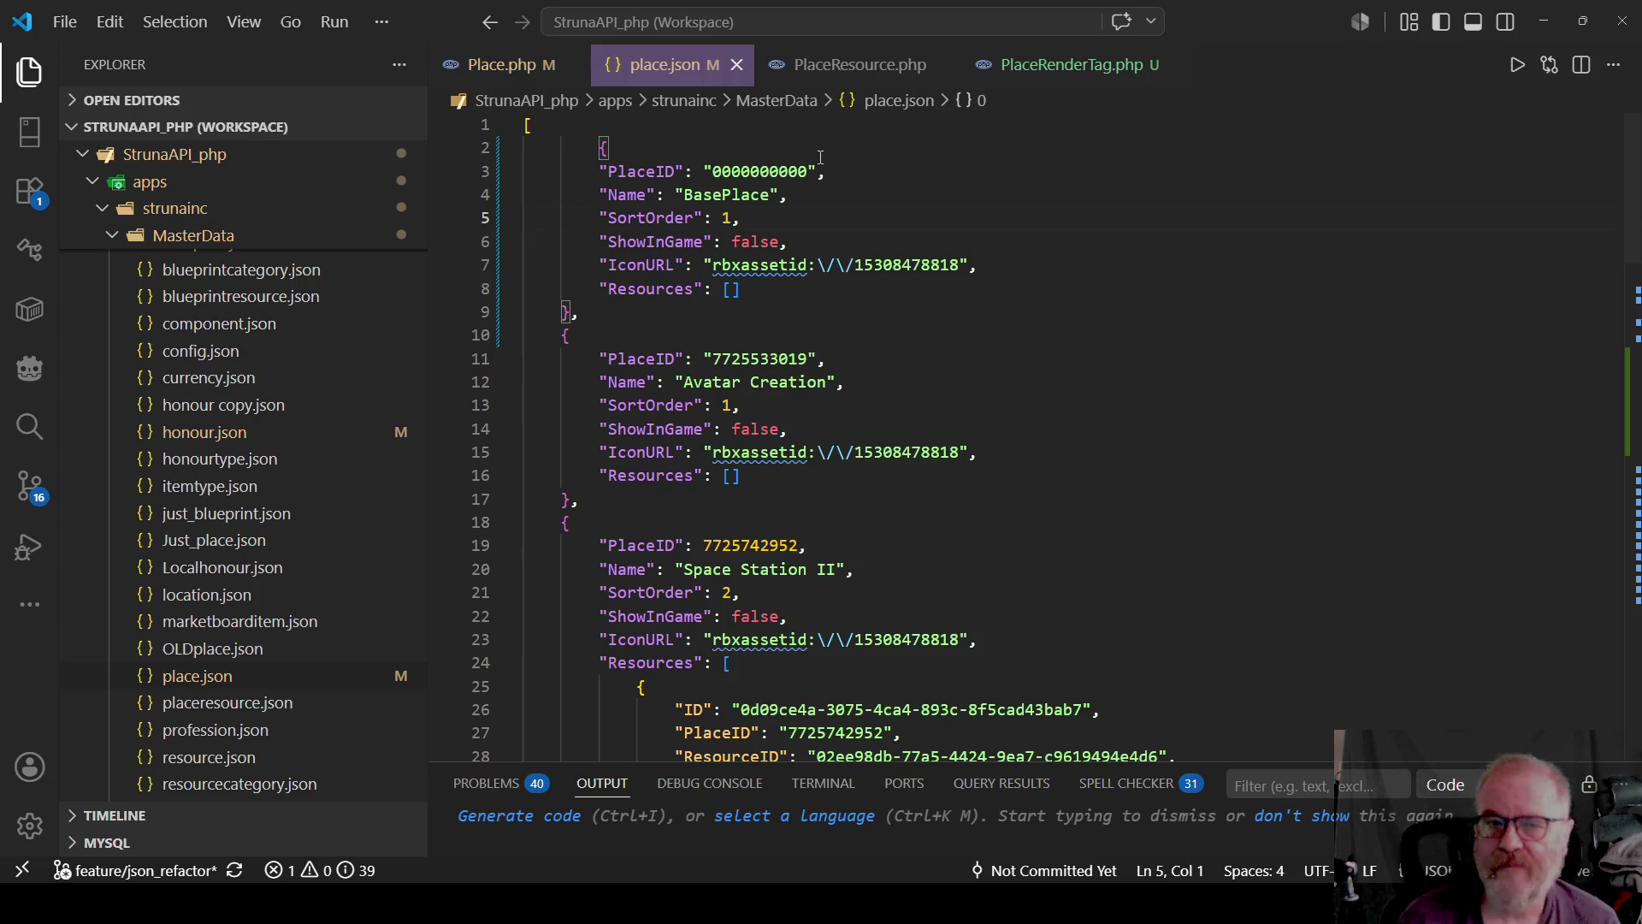
{"action": "key", "text": "Down"}
{"action": "key", "text": "Down"}
{"action": "key", "text": "Down"}
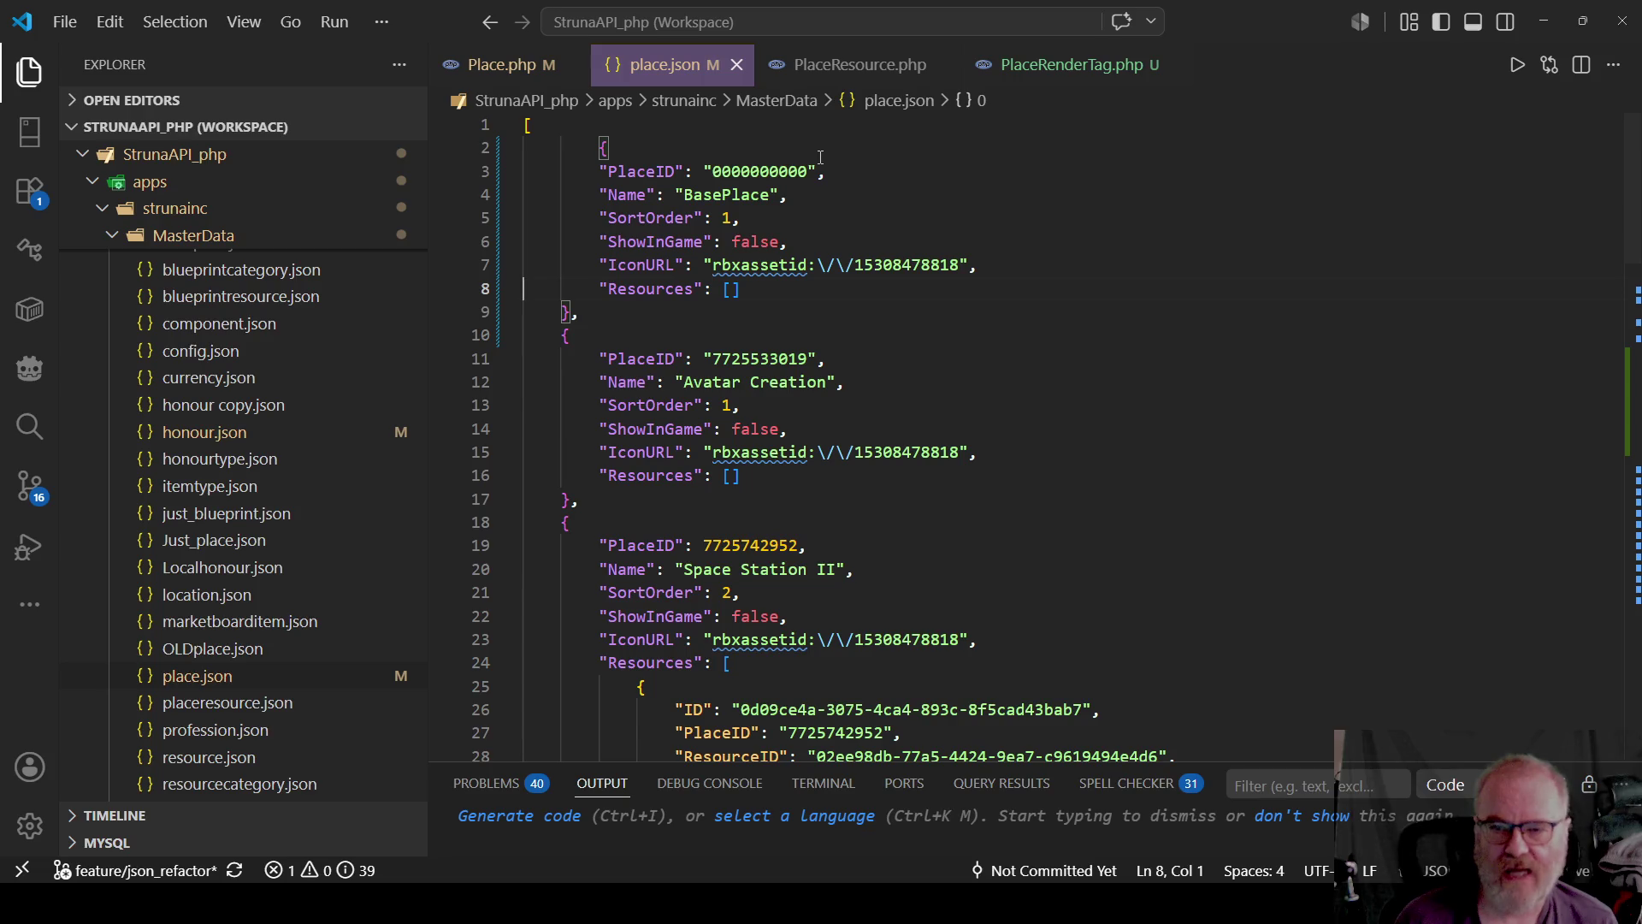
{"action": "key", "text": "End"}
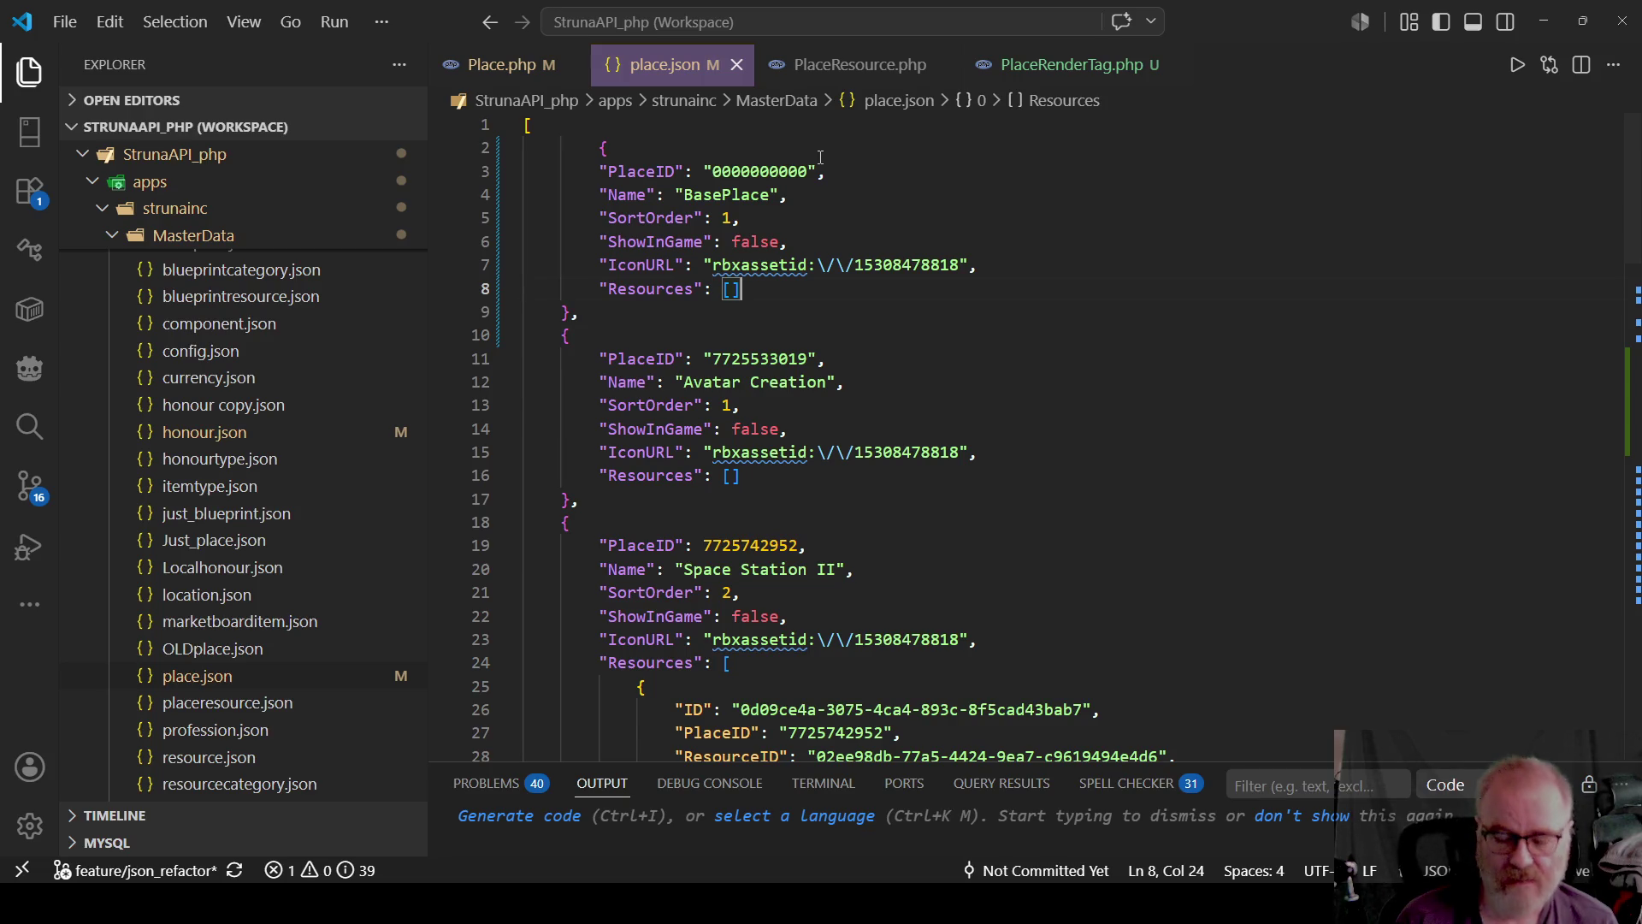
Add a comma after BasePlace's Resources [] and select Bovi's folded RenderTags array.
{"action": "type", "text": ","}
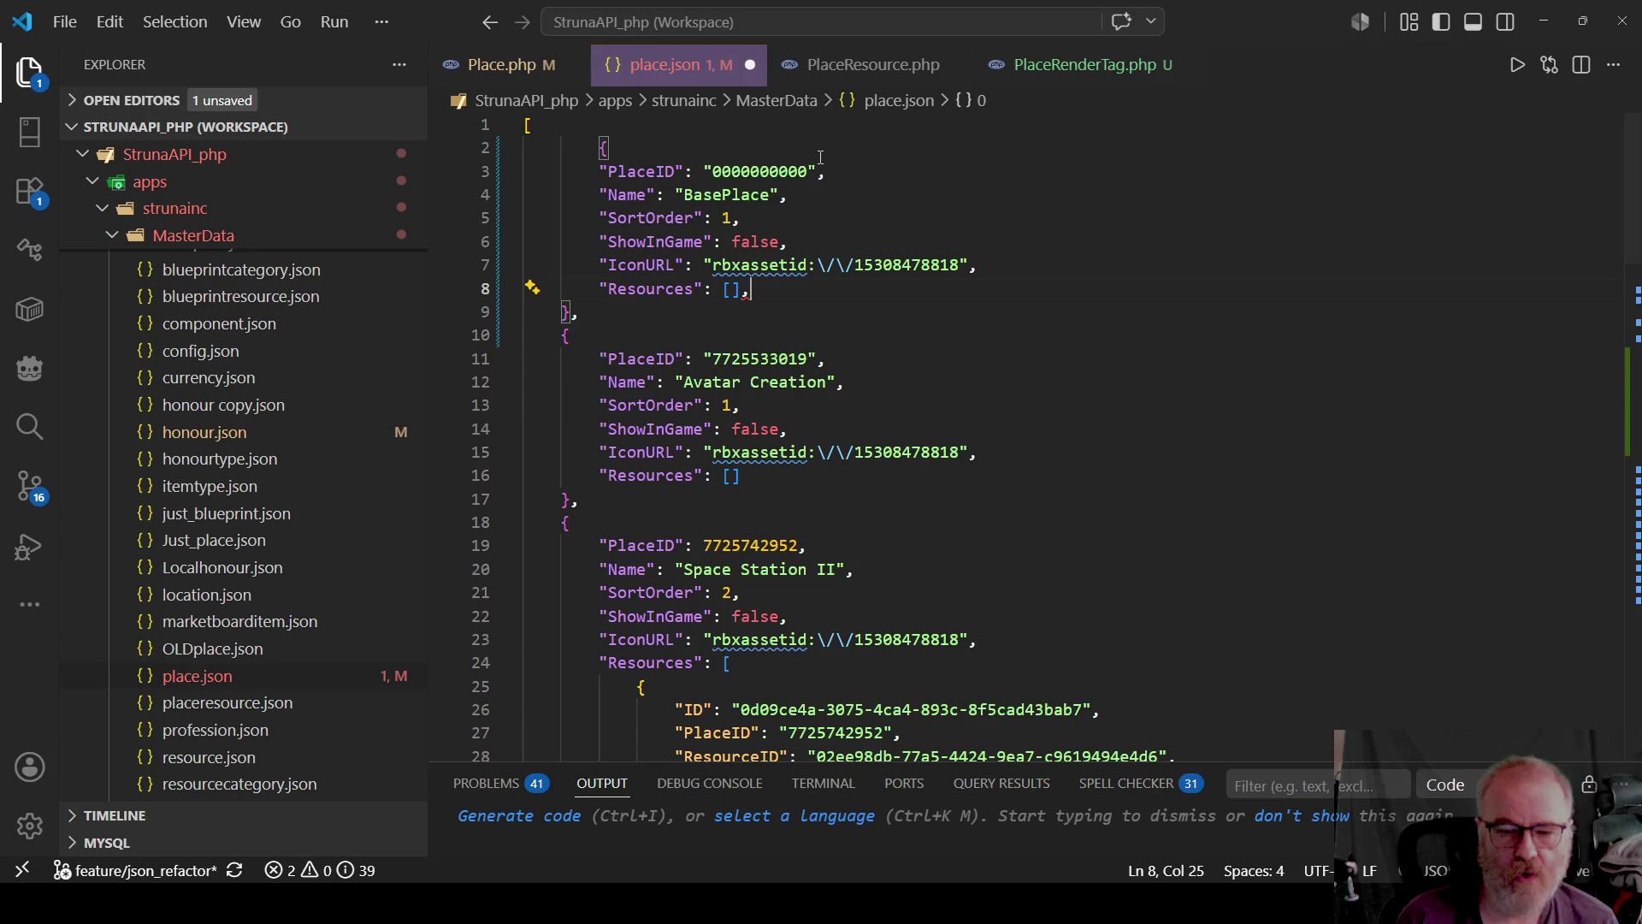
{"action": "scroll", "coordinate": [479, 504], "scroll_direction": "down", "scroll_amount": 2}
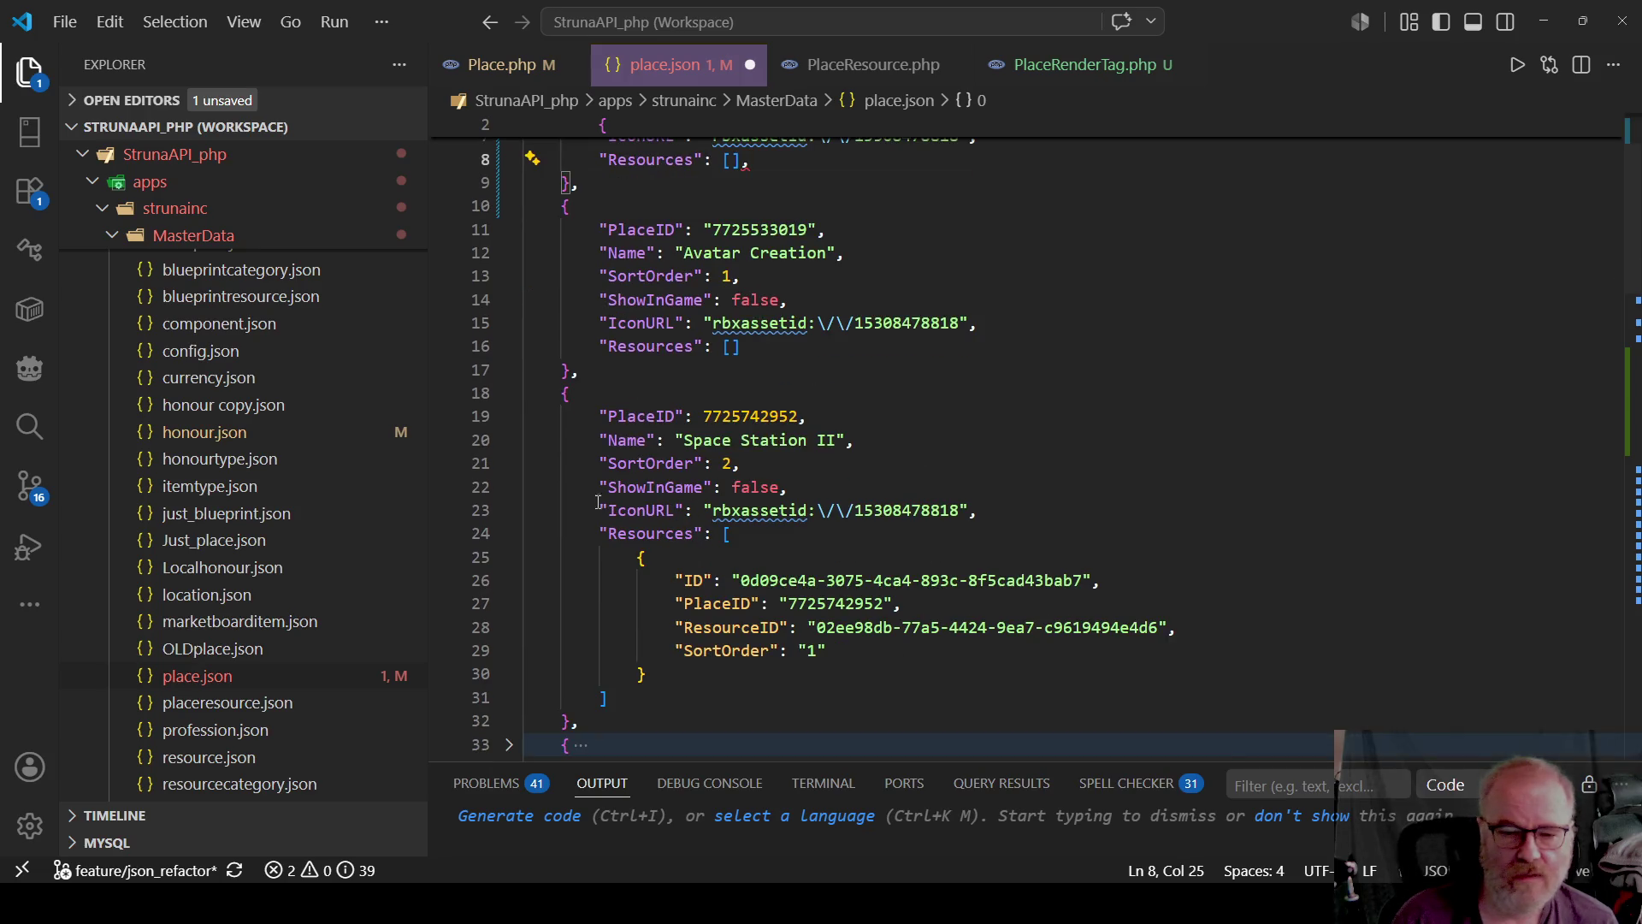
{"action": "left_click", "coordinate": [505, 536]}
{"action": "scroll", "coordinate": [599, 513], "scroll_direction": "down", "scroll_amount": 3}
{"action": "left_click", "coordinate": [509, 451]}
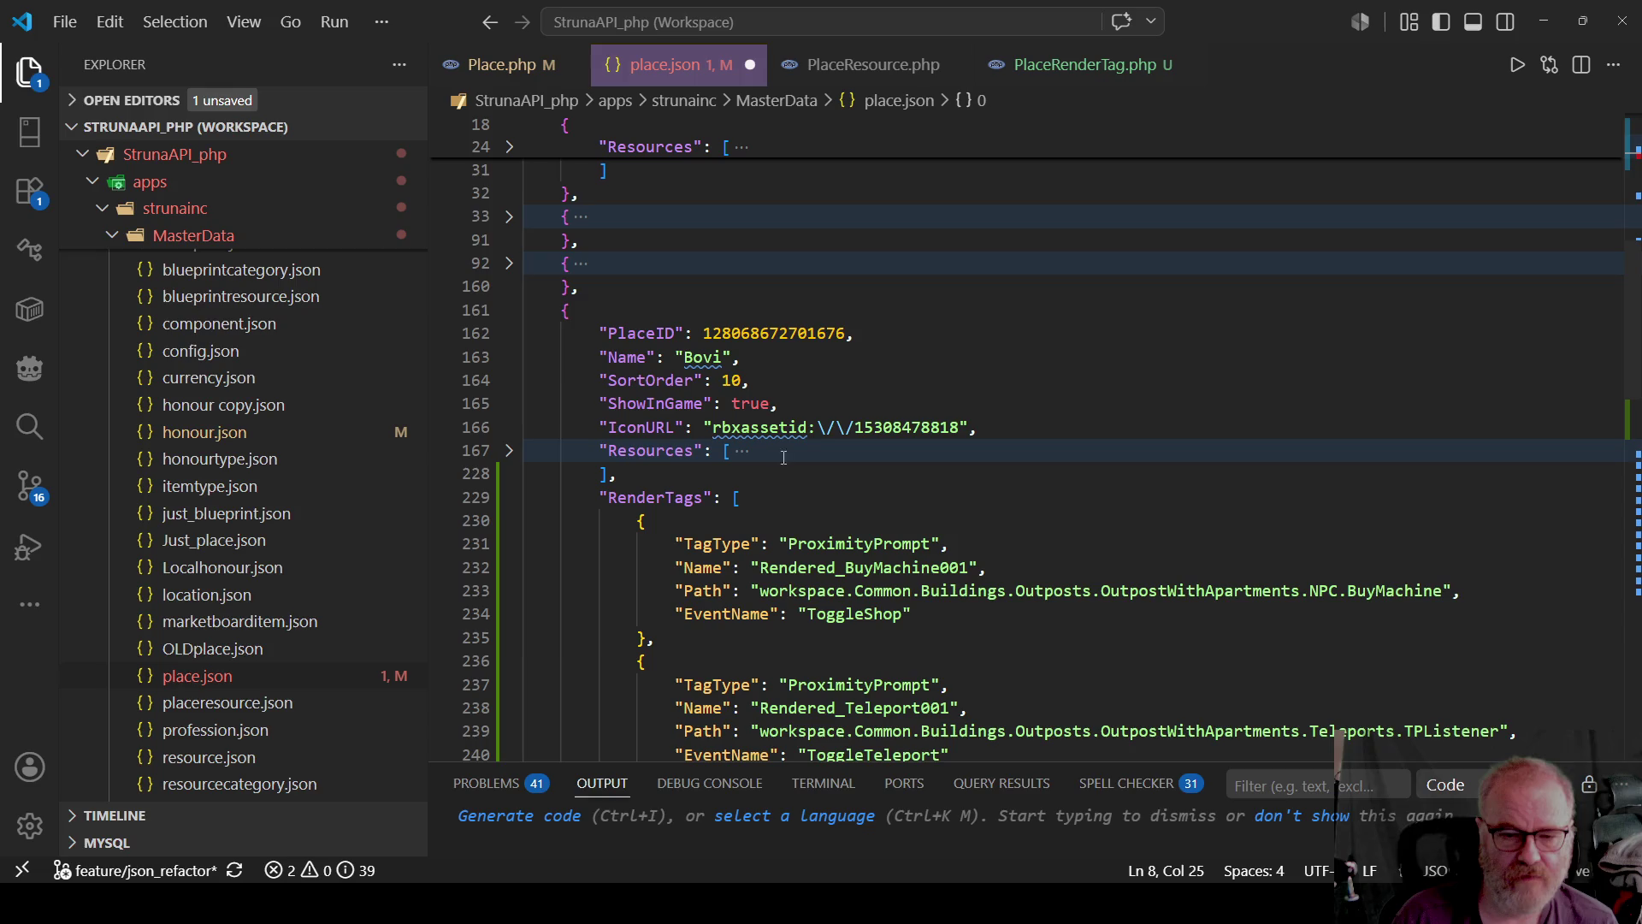
{"action": "scroll", "coordinate": [727, 513], "scroll_direction": "down", "scroll_amount": 2}
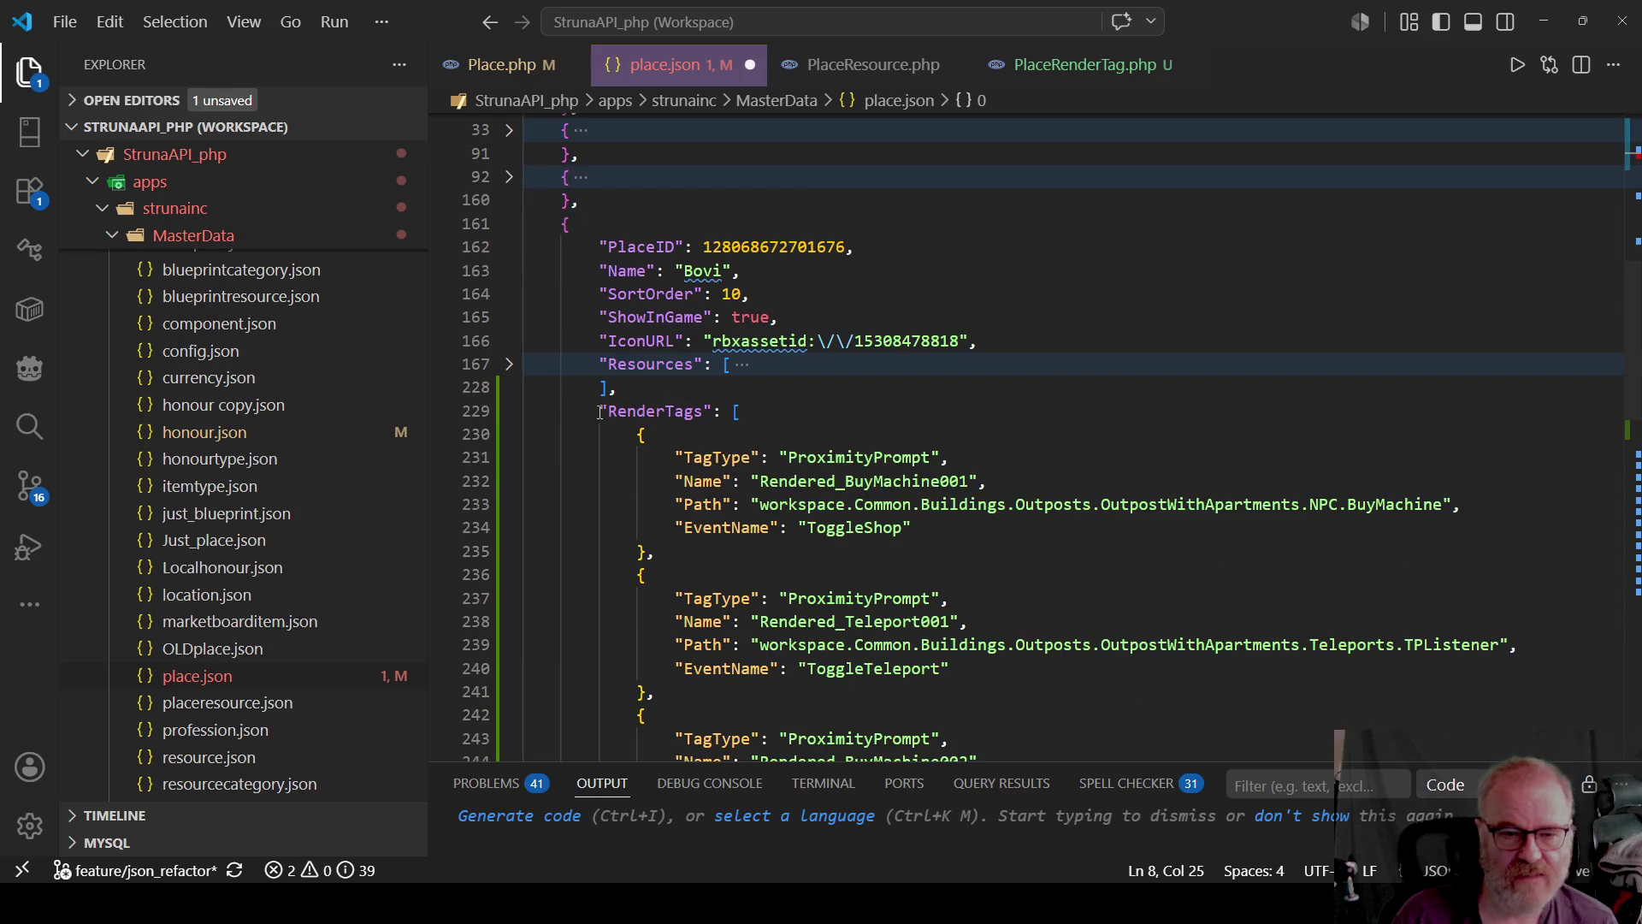
{"action": "left_click", "coordinate": [509, 411]}
{"action": "left_click_drag", "start_coordinate": [598, 411], "coordinate": [656, 425]}
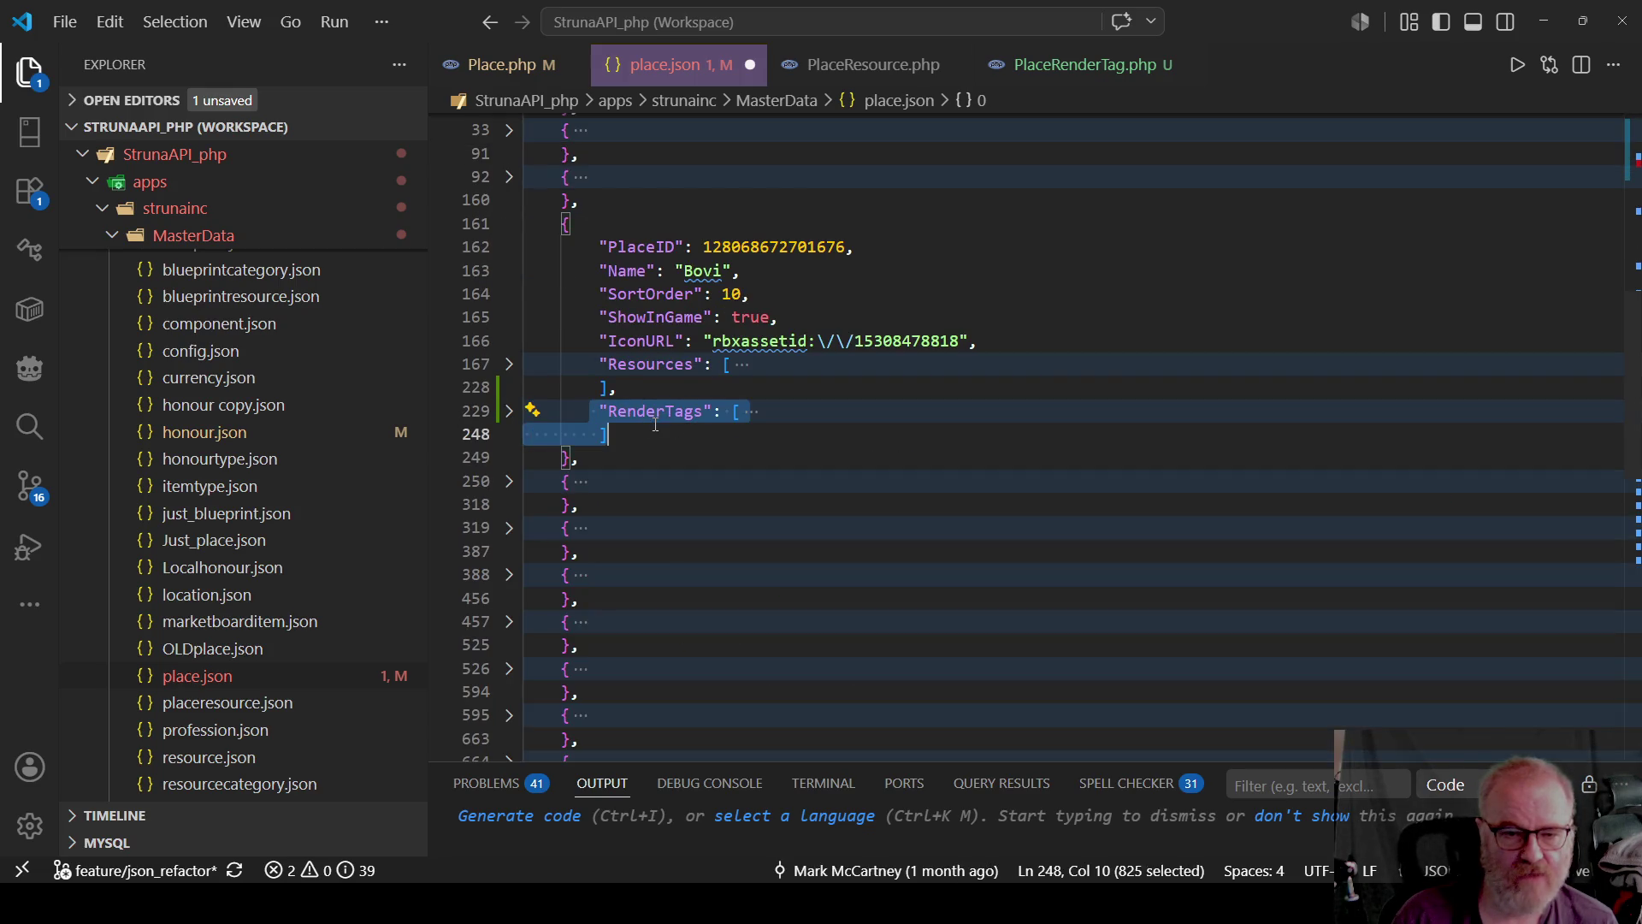
Paste the RenderTags array into BasePlace and delete the OutpostNorth BuyMachine002 tag.
{"action": "scroll", "coordinate": [794, 453], "scroll_direction": "up", "scroll_amount": 10}
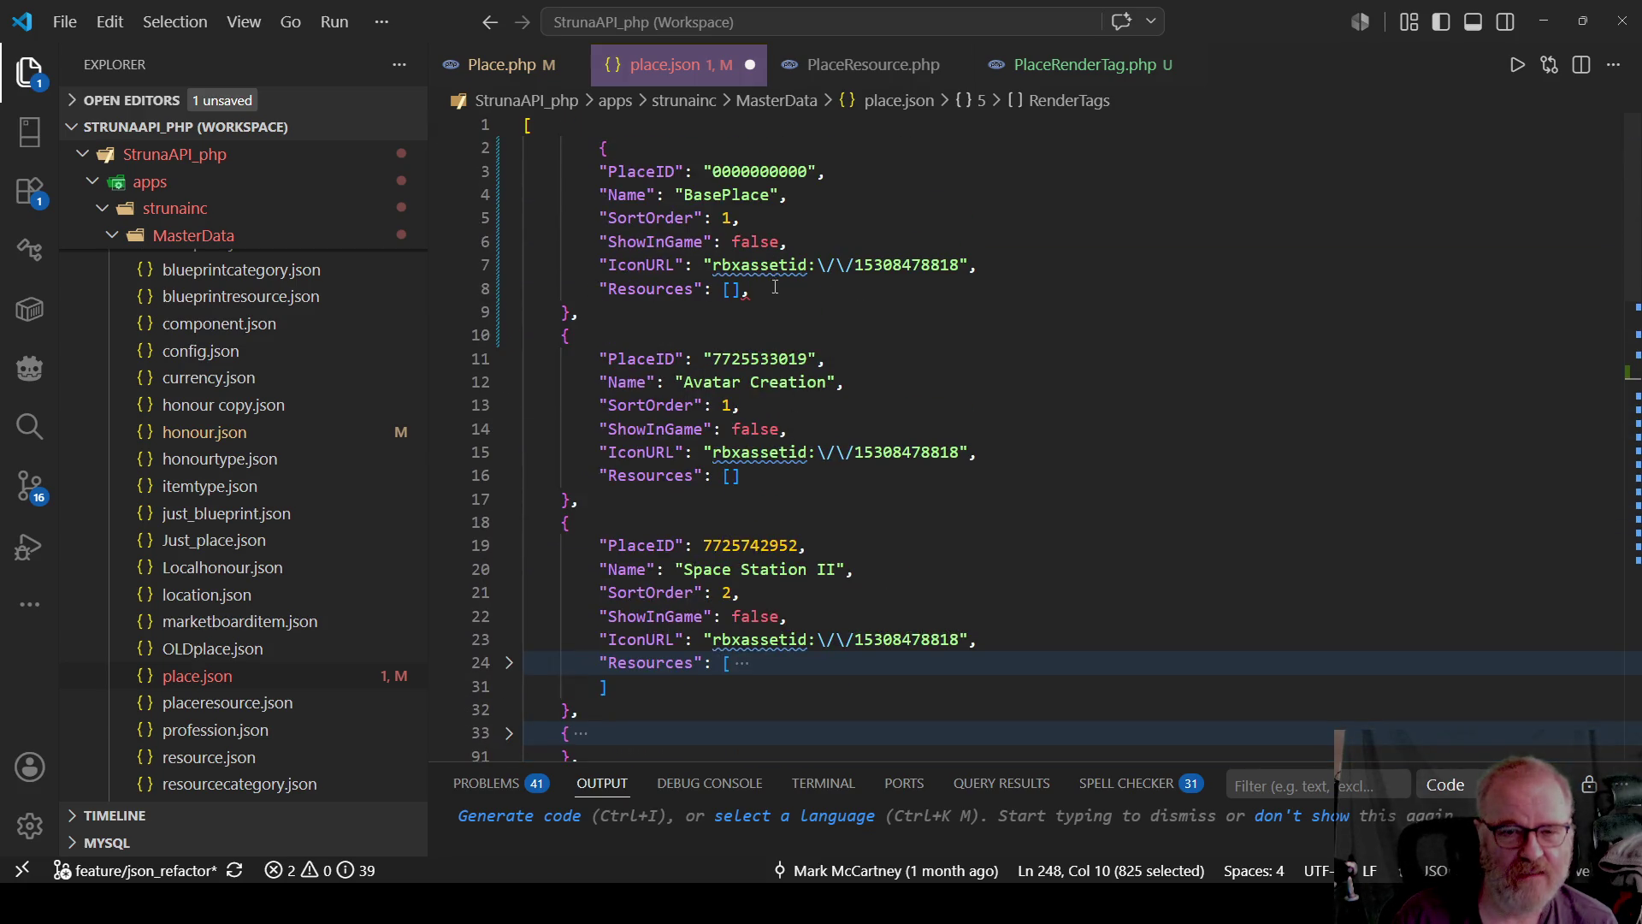
{"action": "left_click", "coordinate": [833, 292]}
{"action": "type", "text": "\"RenderTags\": [             {                 \"TagType\": \"ProximityPrompt\",                 \"Name\": \"Rendered_BuyMachine001\",                 \"Path\": \"workspace.Common.Buildings.Outposts.OutpostWithApartments.NPC.BuyMachine\",                 \"EventName\": \"ToggleShop\"             },             {                 \"TagType\": \"ProximityPrompt\",                 \"Name\": \"Rendered_Teleport001\",                 \"Path\": \"workspace.Common.Buildings.Outposts.OutpostWithApartments.Teleports.TPListener\",                 \"EventName\": \"ToggleTeleport\"             },             {                 \"TagType\": \"ProximityPrompt\",                 \"Name\": \"Rendered_BuyMachine002\",                 \"Path\": \"workspace.Common.Buildings.Outposts.OutpostNorth.NPC.BuyMachine\",                 \"EventName\": \"ToggleShop\"             }         ]"}
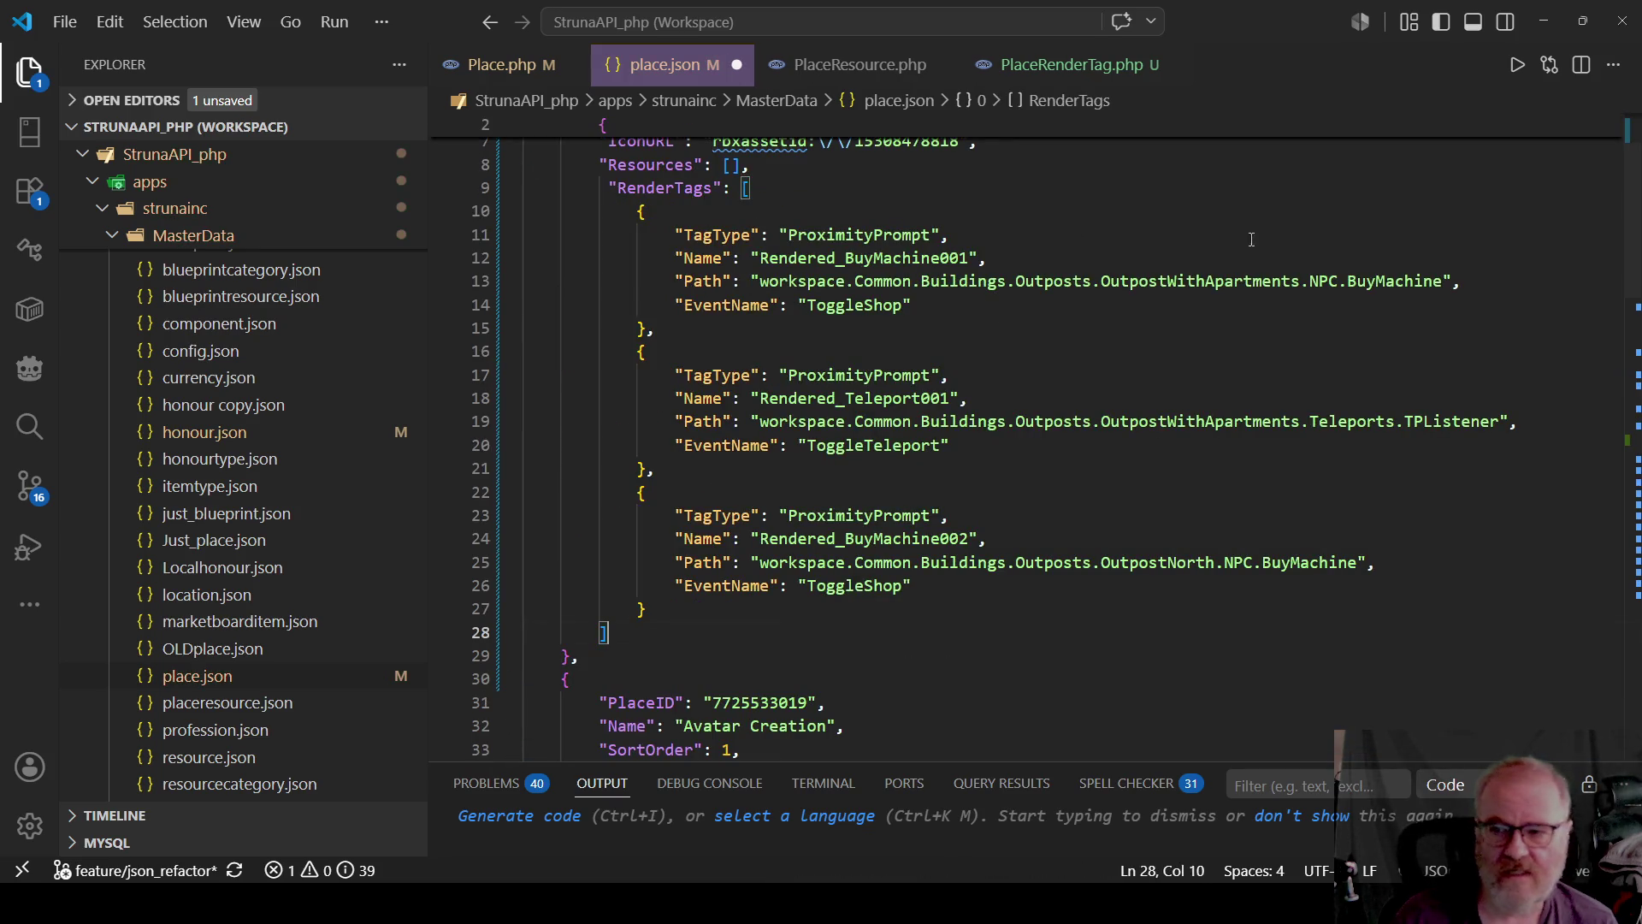
{"action": "double_click", "coordinate": [1181, 285]}
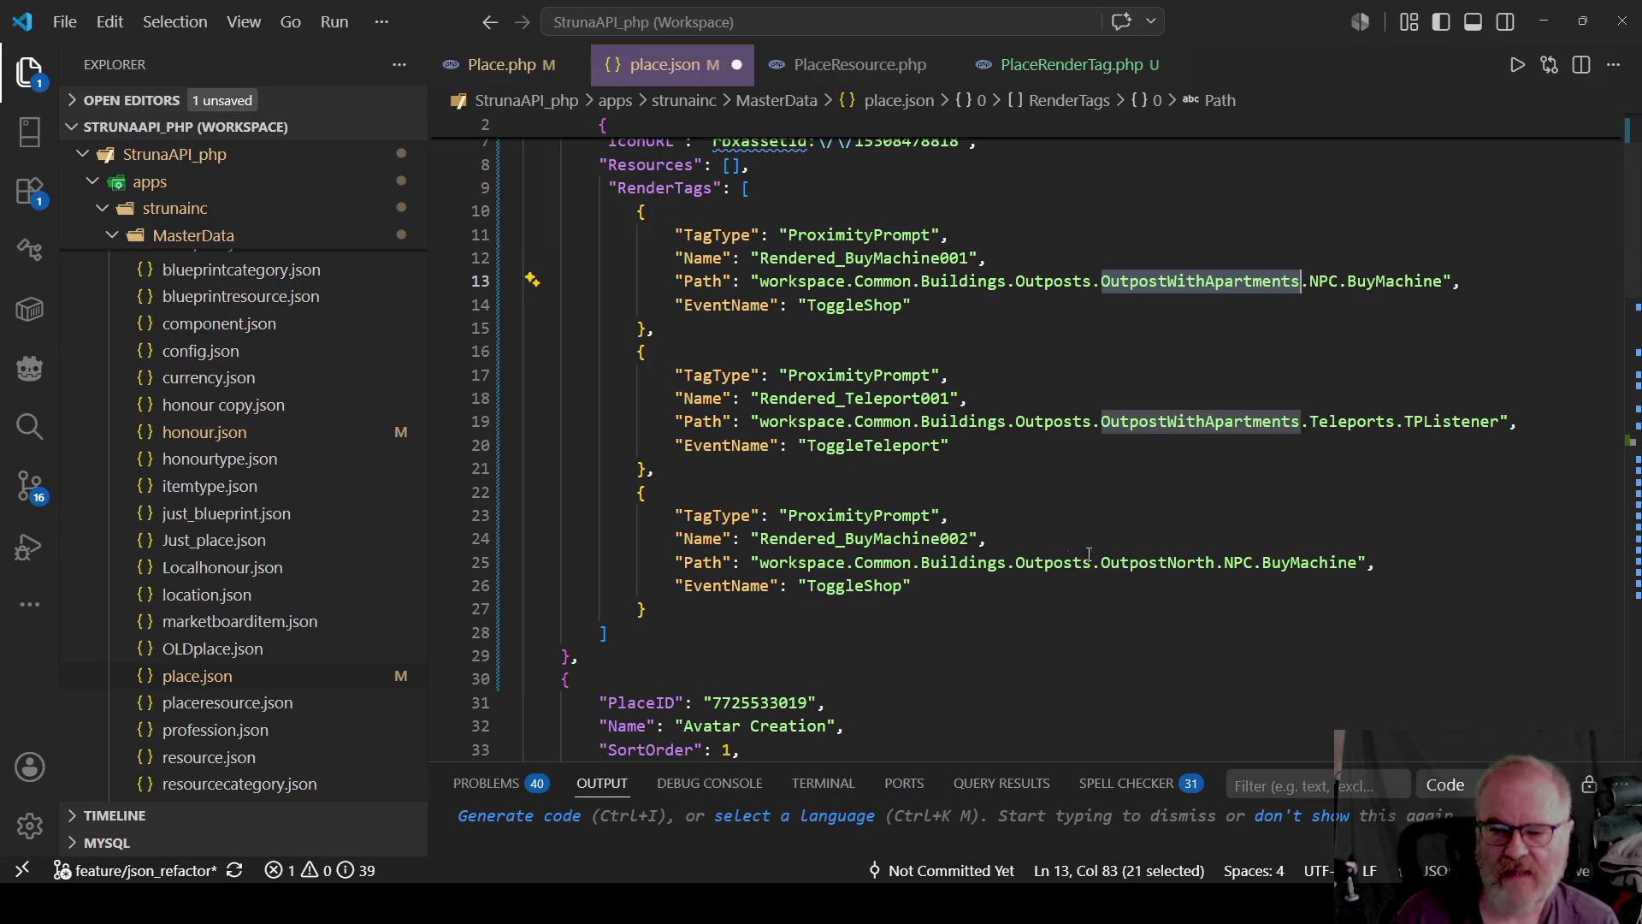
{"action": "double_click", "coordinate": [1156, 562]}
{"action": "left_click_drag", "start_coordinate": [611, 486], "coordinate": [648, 609]}
{"action": "key", "text": "Delete"}
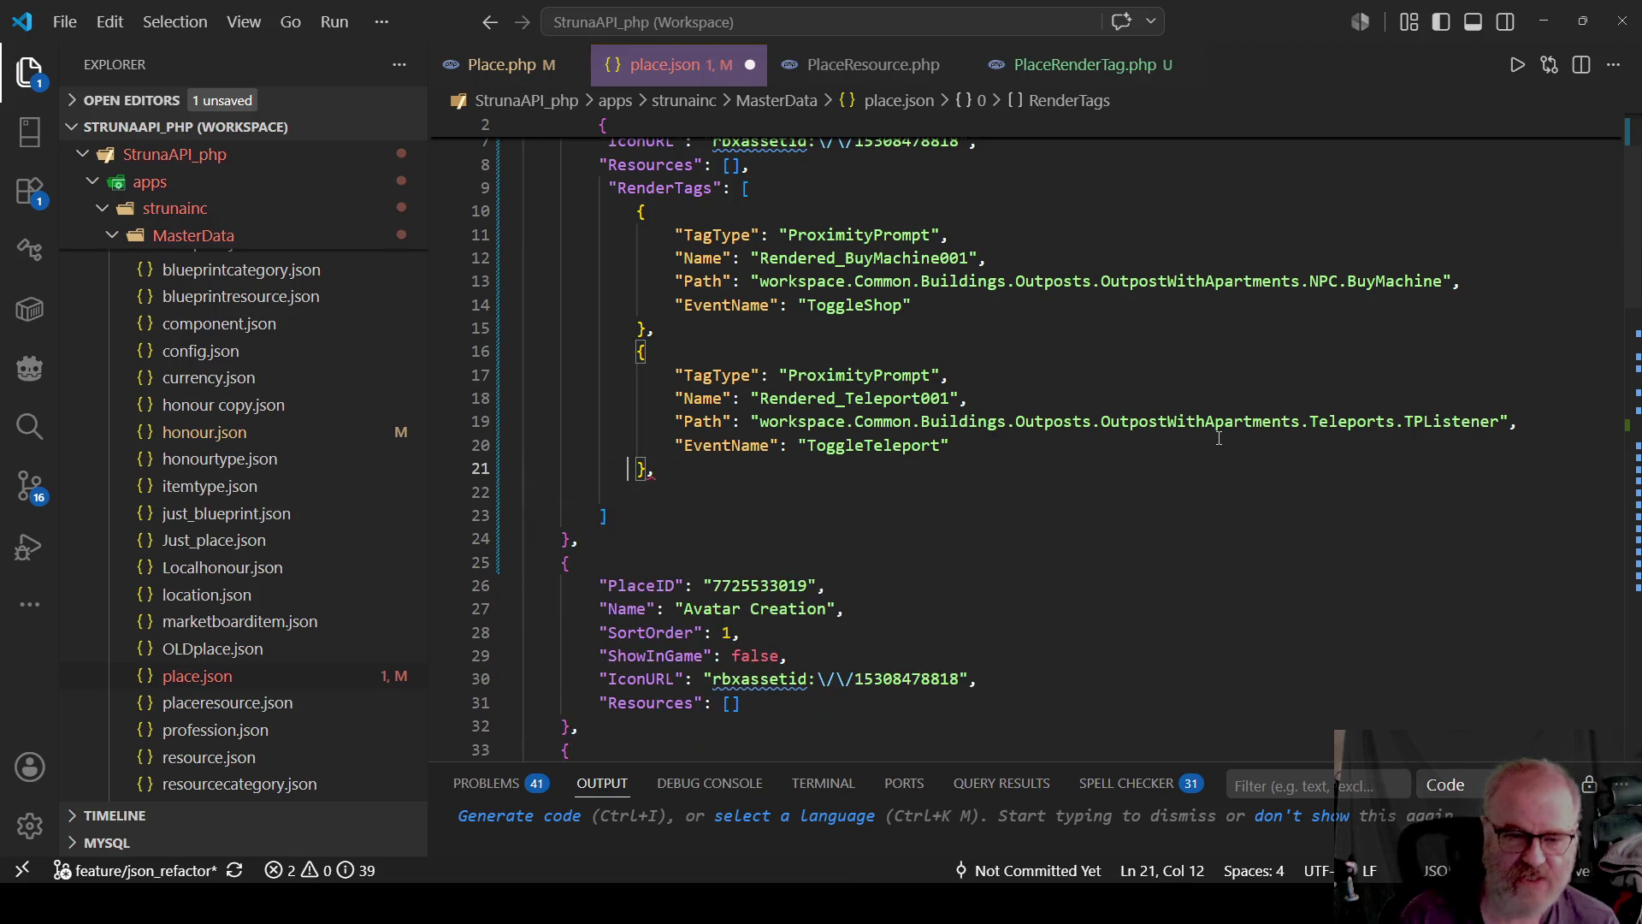
{"action": "key", "text": "Up"}
{"action": "key", "text": "End"}
{"action": "key", "text": "BackSpace"}
{"action": "key", "text": "ctrl+s"}
{"action": "scroll", "coordinate": [693, 517], "scroll_direction": "down", "scroll_amount": 3}
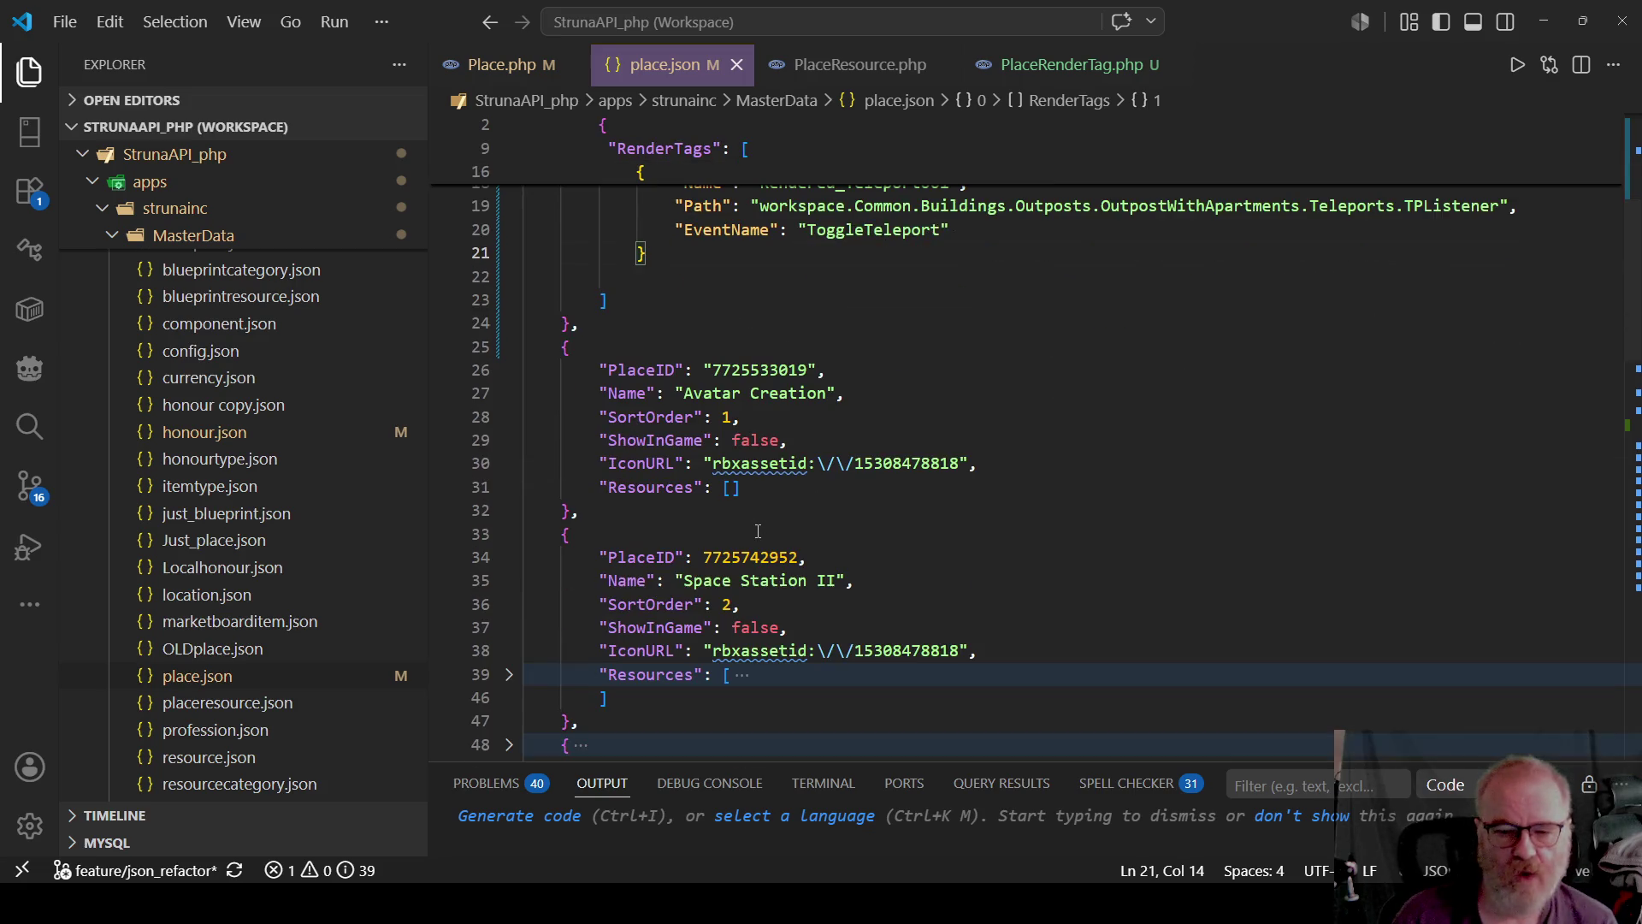
{"action": "scroll", "coordinate": [1012, 505], "scroll_direction": "up", "scroll_amount": 6}
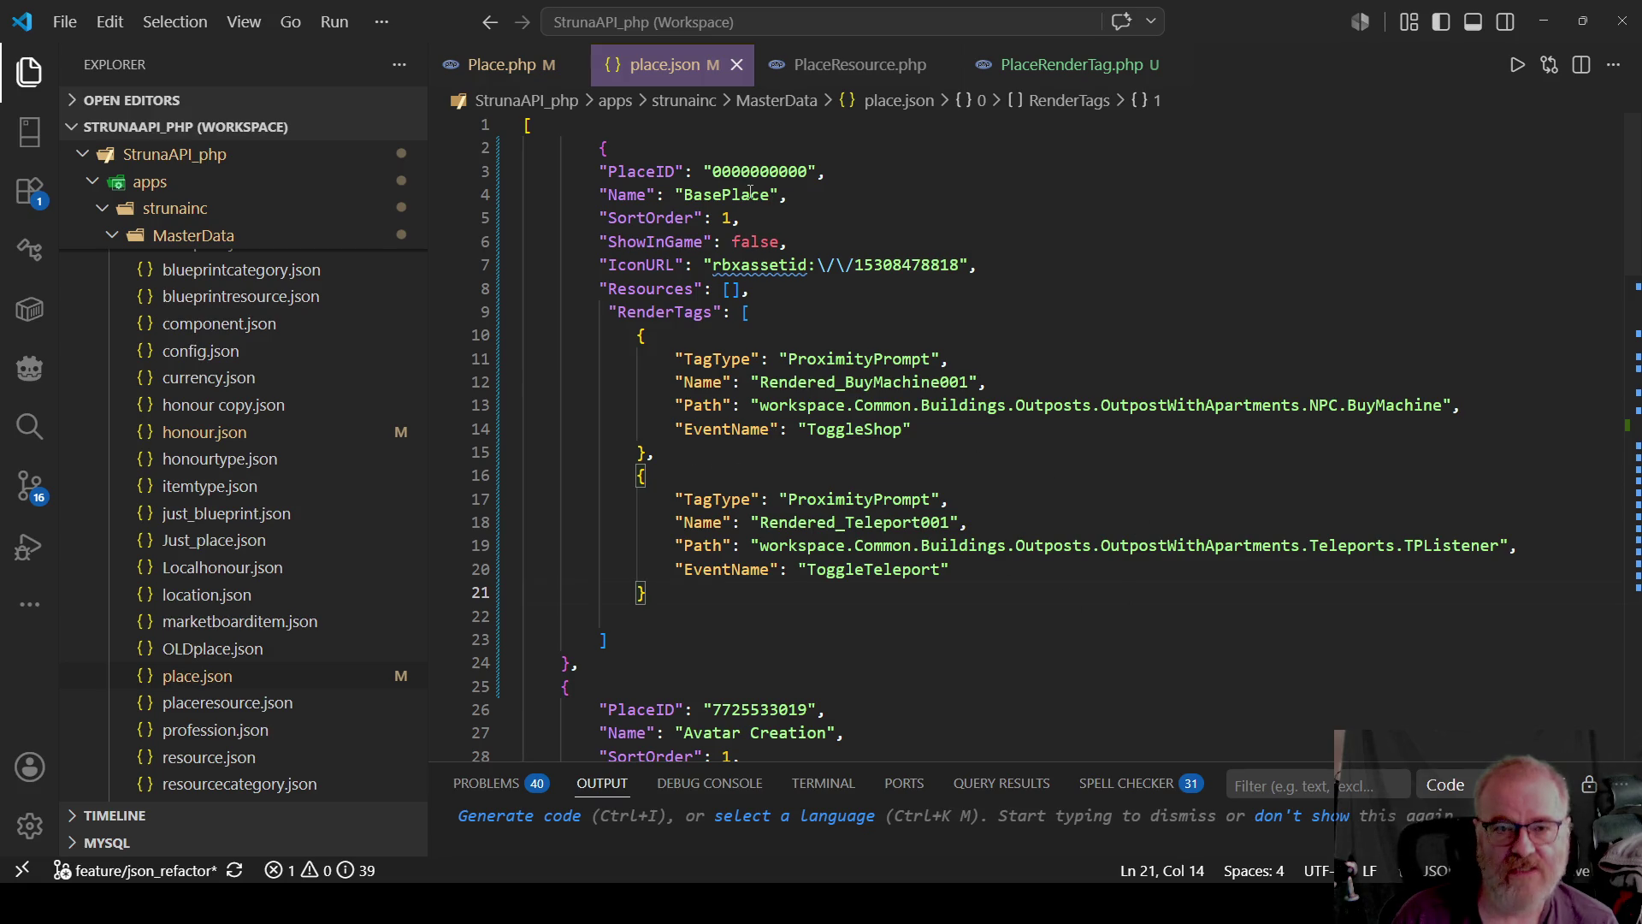
{"action": "double_click", "coordinate": [725, 195]}
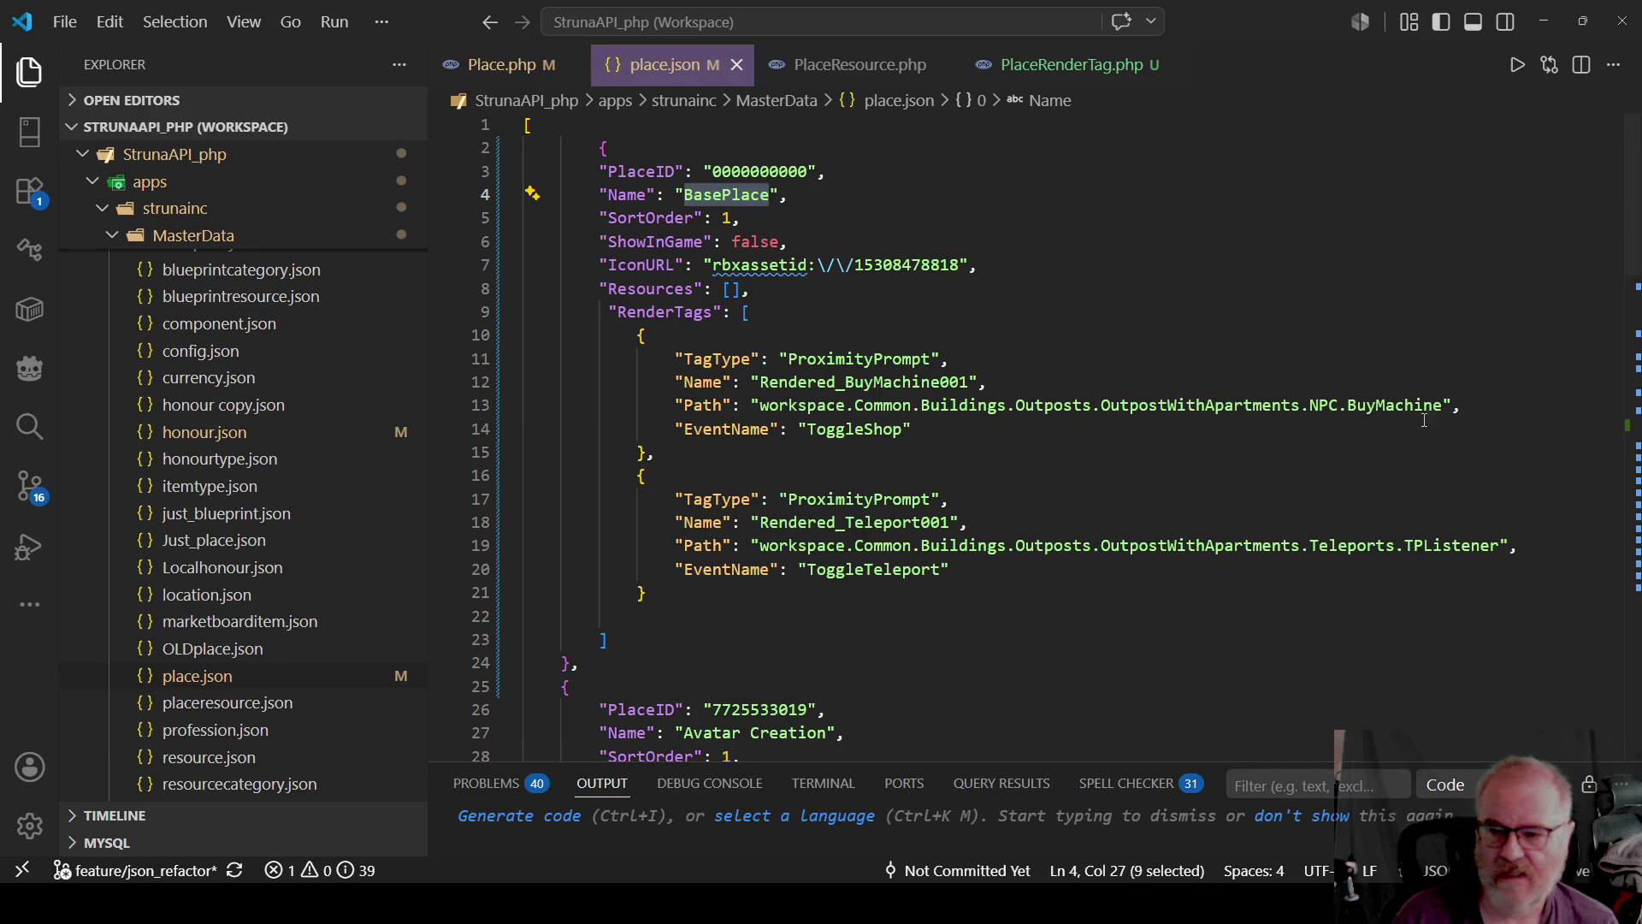
{"action": "left_click", "coordinate": [602, 311]}
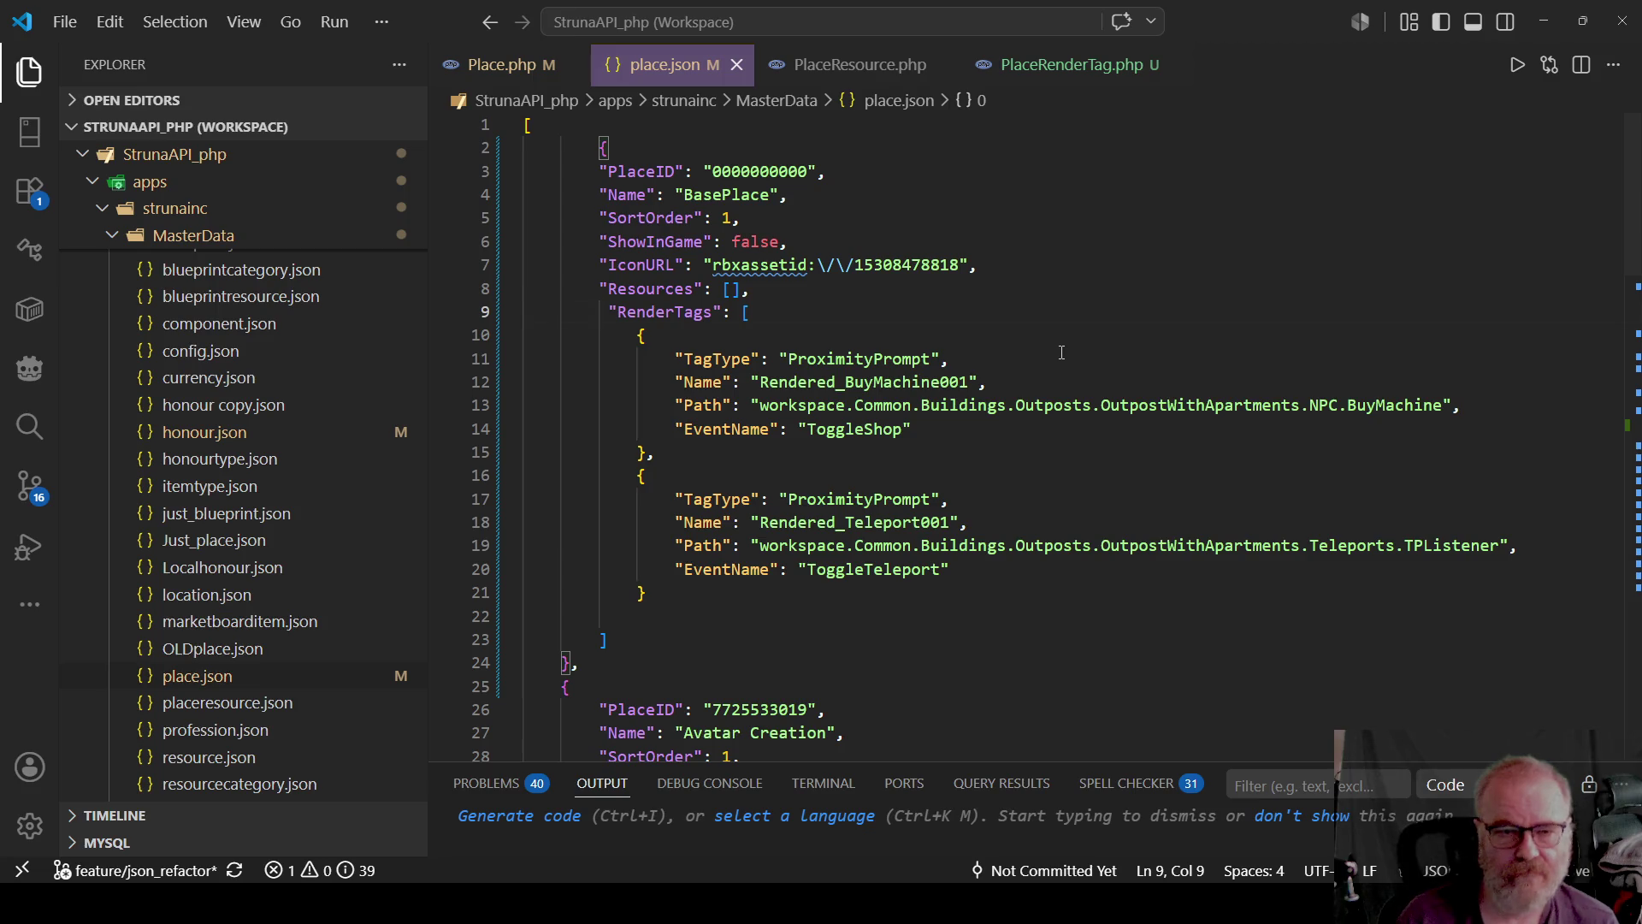
Delete the first two entries of Bovi's RenderTags, leaving only Rendered_BuyMachine002.
{"action": "scroll", "coordinate": [708, 477], "scroll_direction": "down", "scroll_amount": 2}
{"action": "scroll", "coordinate": [727, 479], "scroll_direction": "down", "scroll_amount": 10}
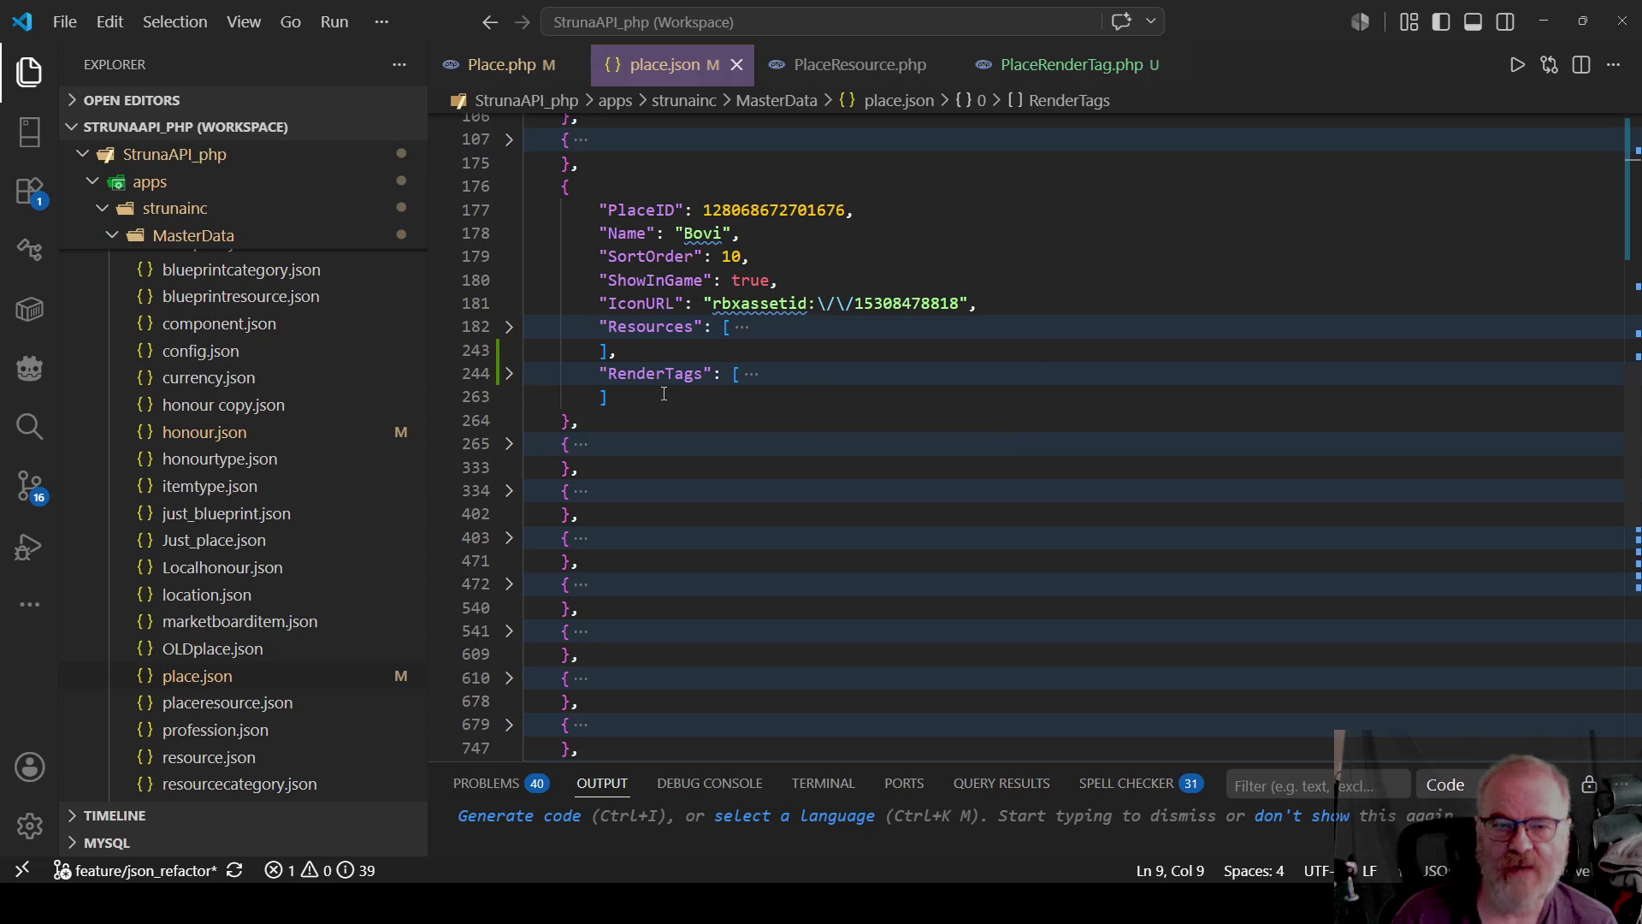
{"action": "left_click", "coordinate": [511, 376]}
{"action": "scroll", "coordinate": [745, 575], "scroll_direction": "down", "scroll_amount": 1}
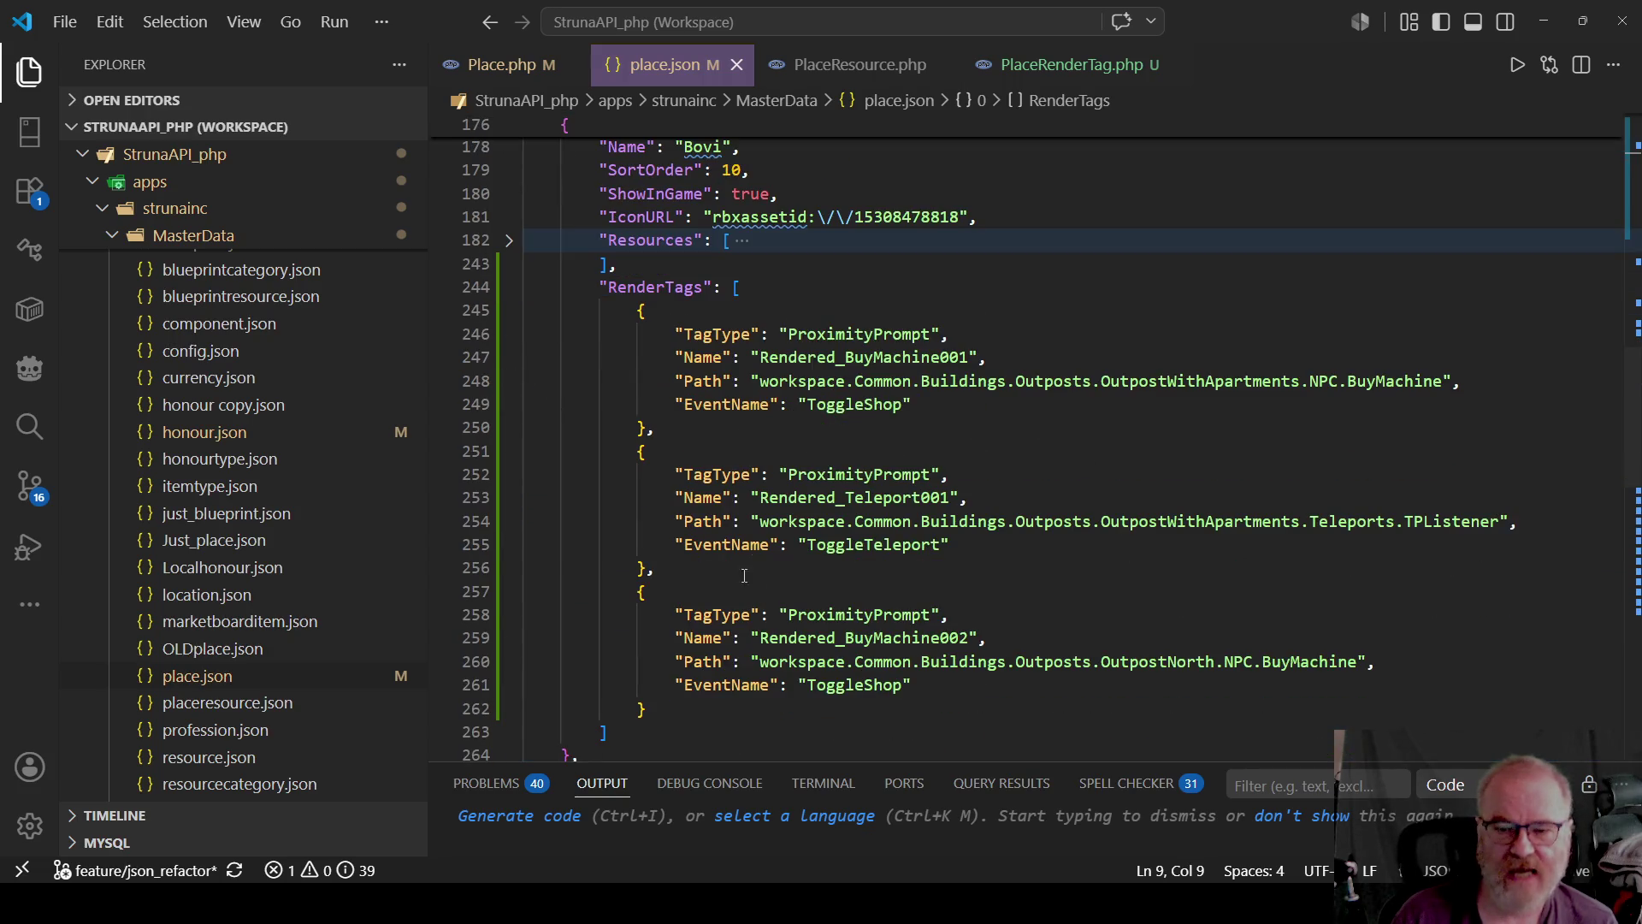
{"action": "mouse_move", "coordinate": [656, 572]}
{"action": "left_mouse_down"}
{"action": "mouse_move", "coordinate": [524, 462]}
{"action": "mouse_move", "coordinate": [523, 310]}
{"action": "left_mouse_up"}
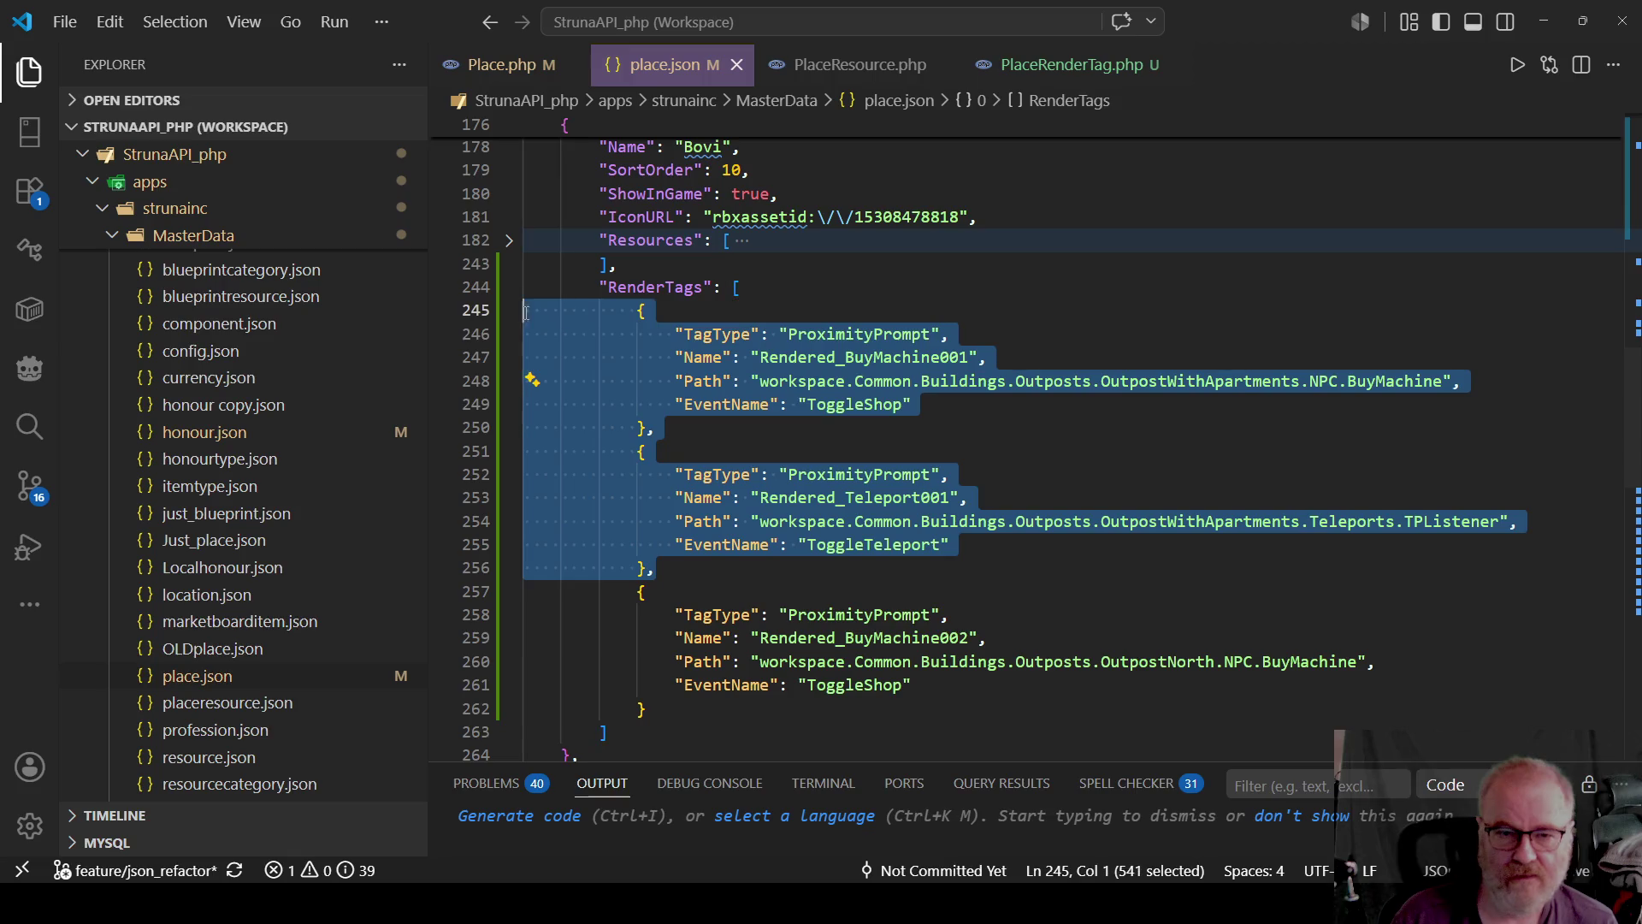
{"action": "key", "text": "Delete"}
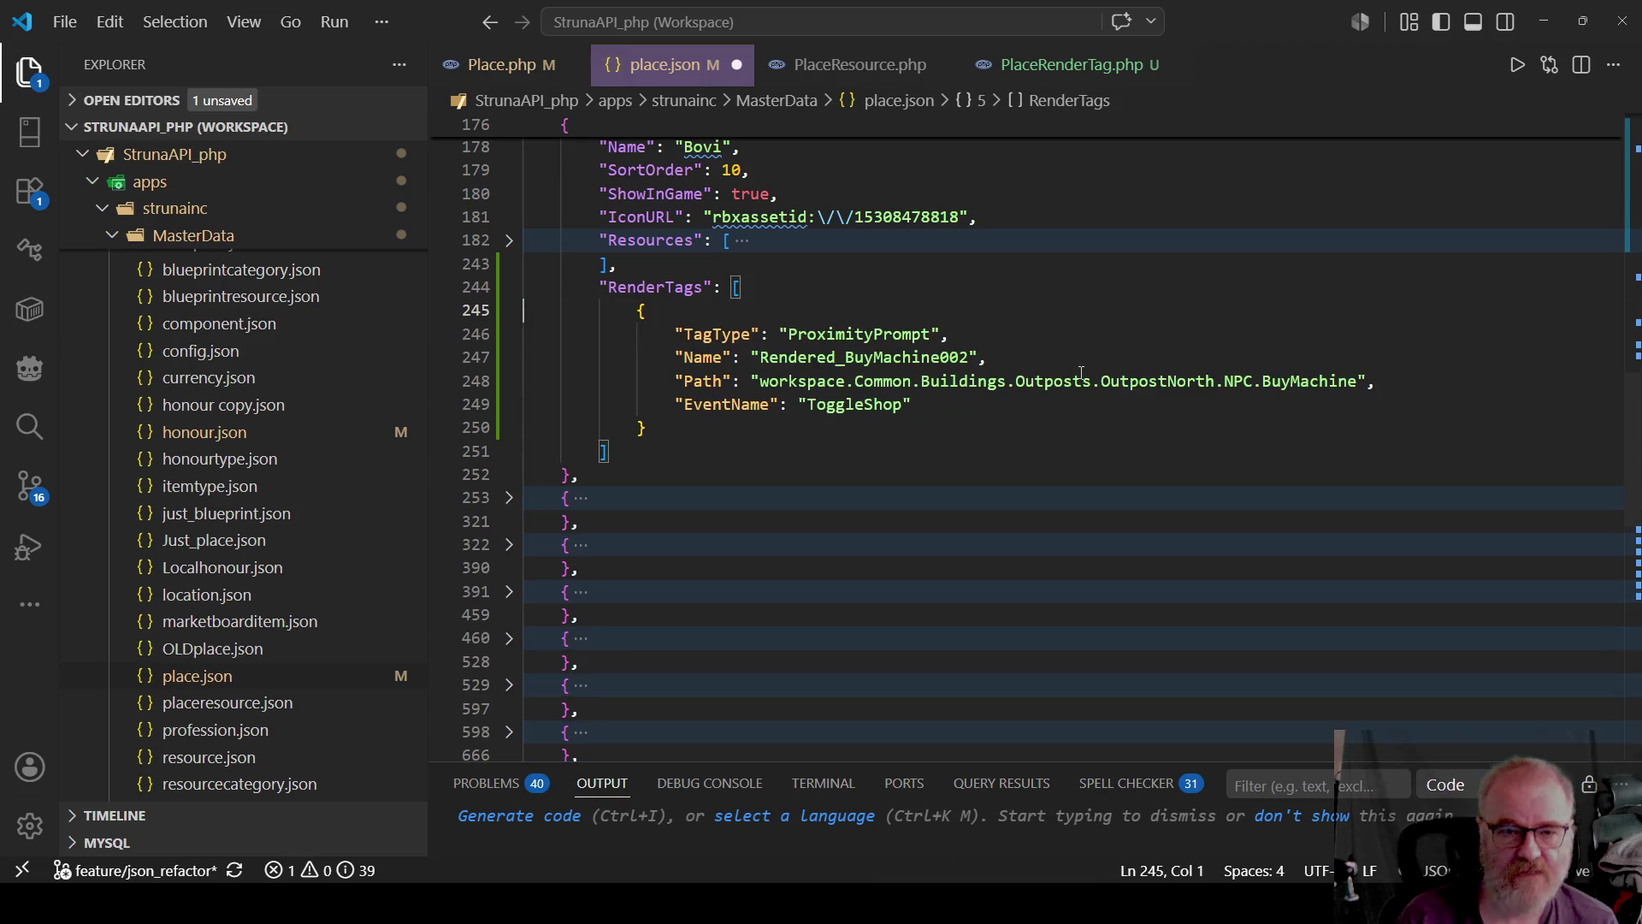
{"action": "left_click", "coordinate": [977, 386]}
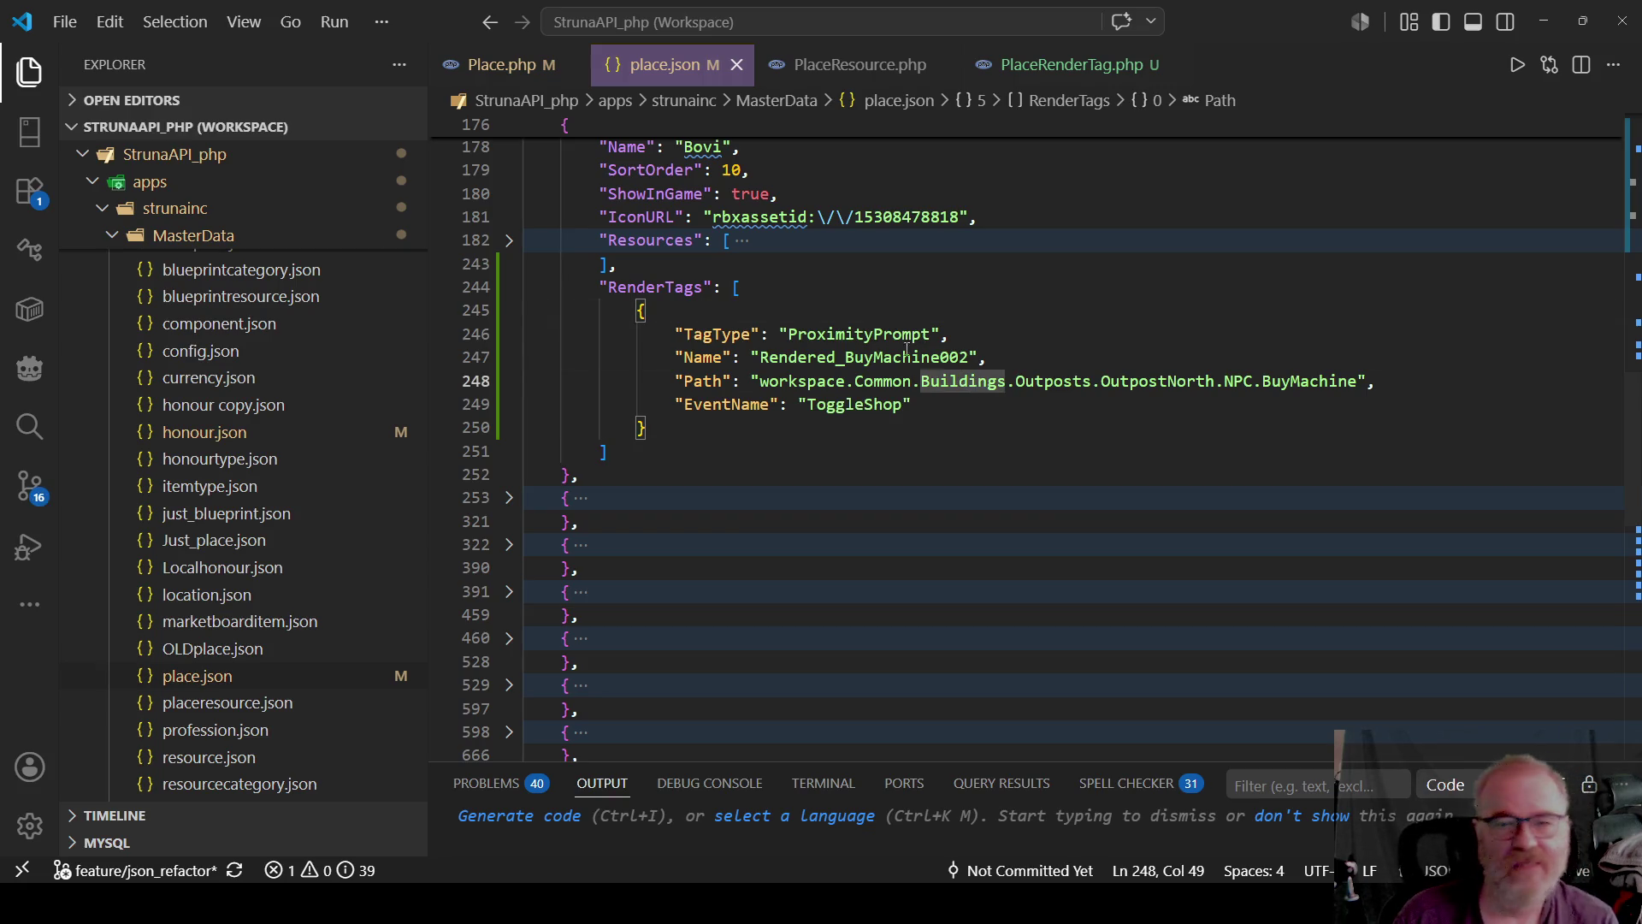
{"action": "scroll", "coordinate": [958, 368], "scroll_direction": "up", "scroll_amount": 7}
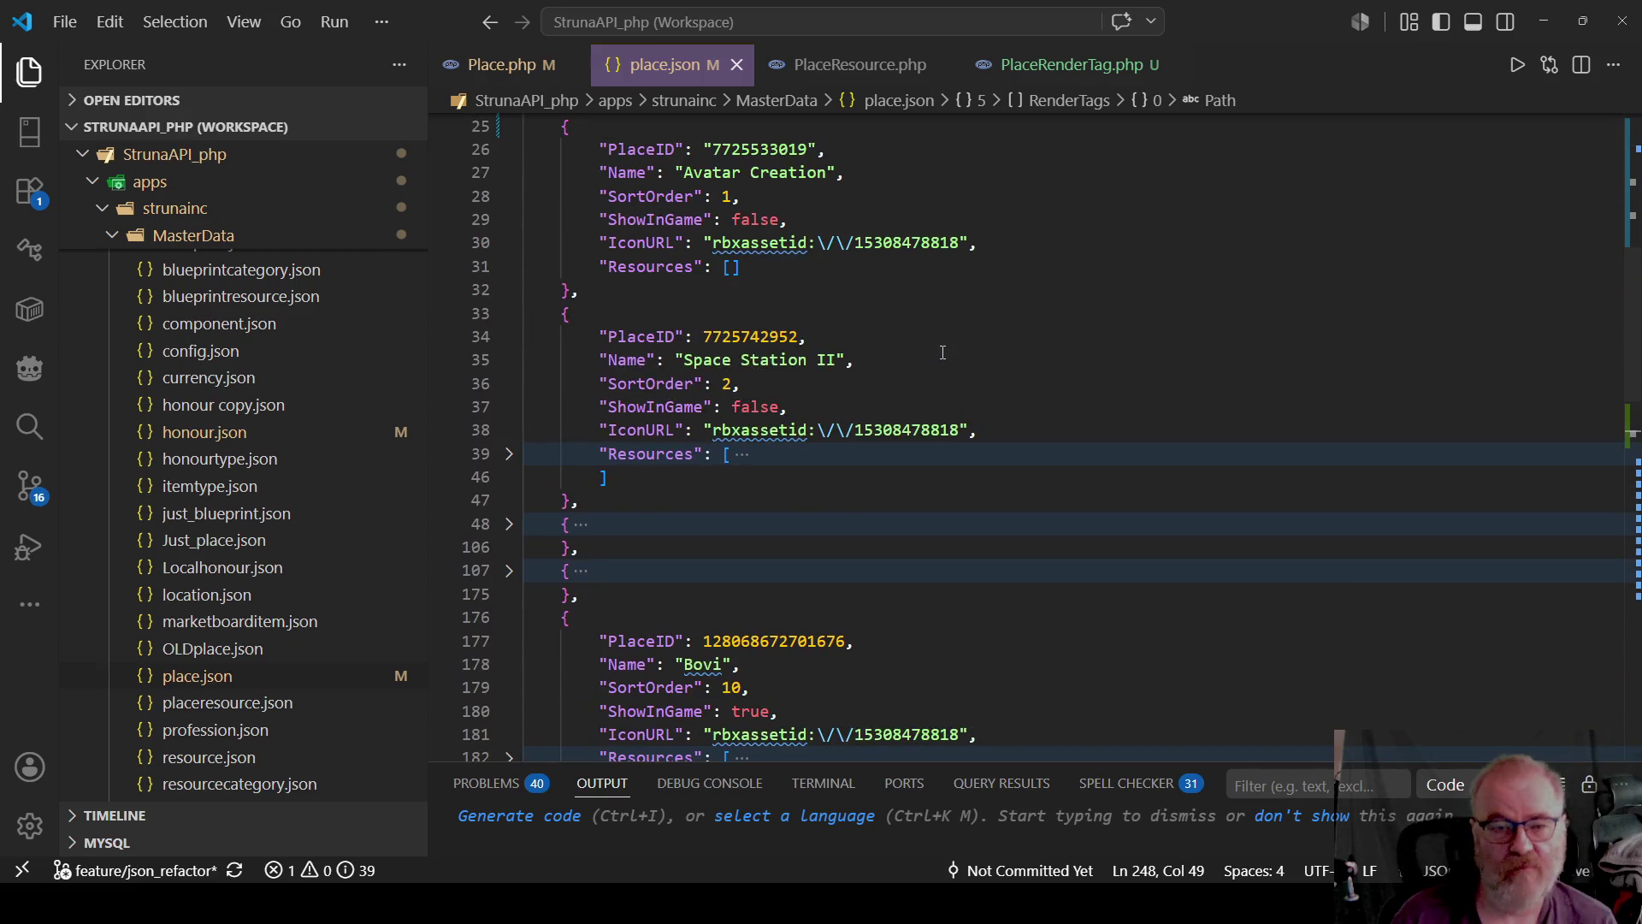
{"action": "scroll", "coordinate": [943, 353], "scroll_direction": "up", "scroll_amount": 2}
{"action": "left_click", "coordinate": [997, 419]}
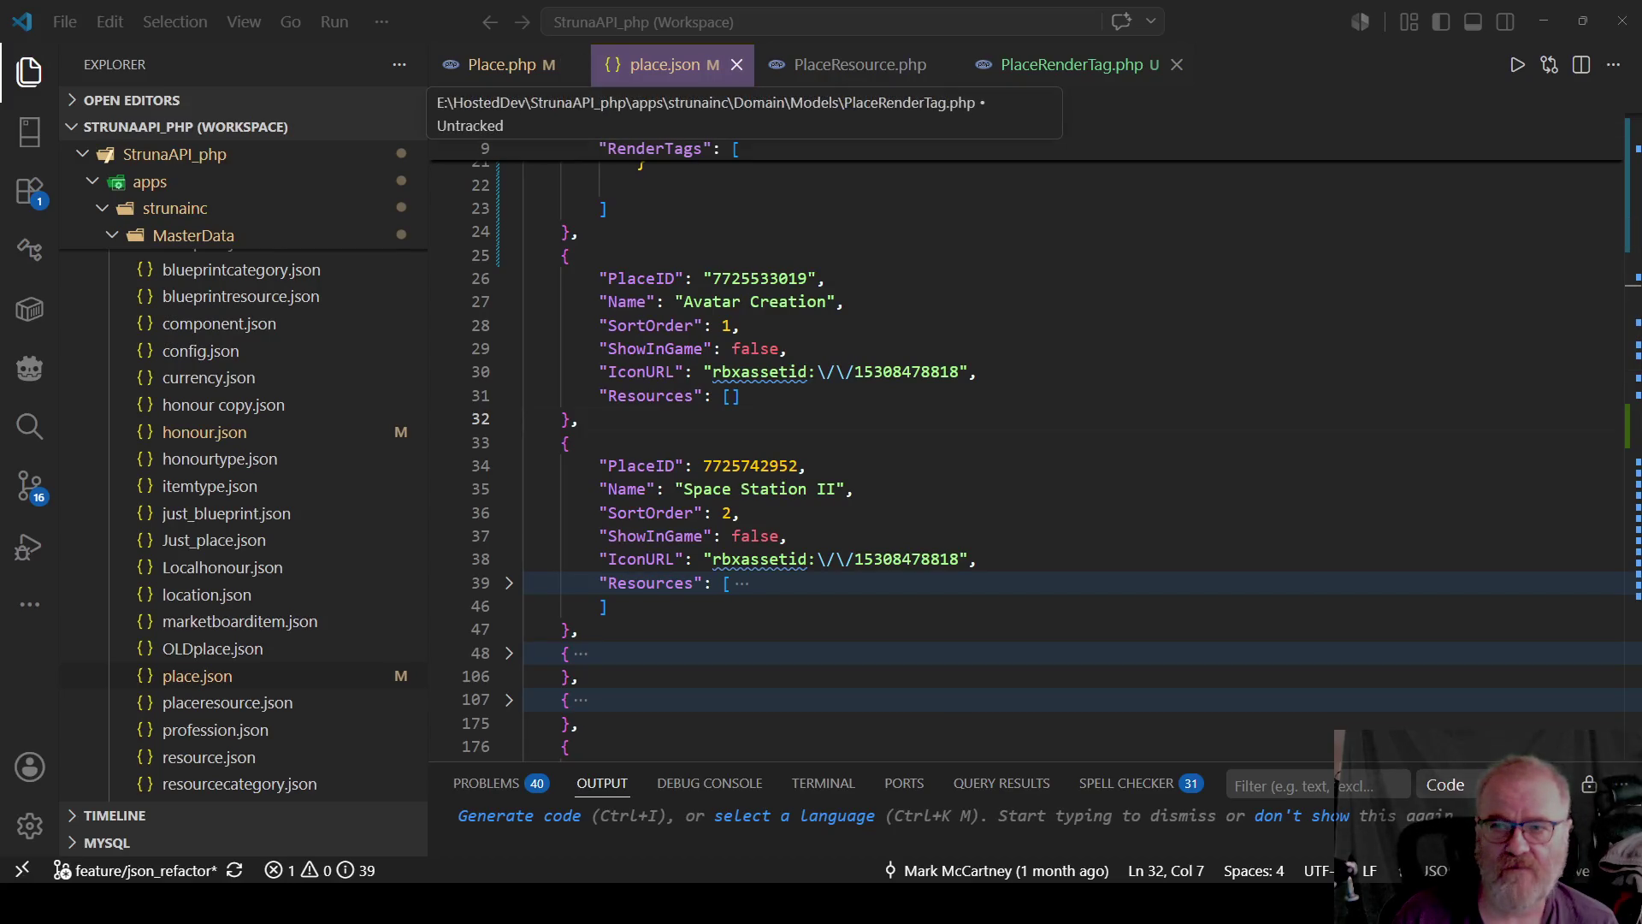
{"action": "left_click", "coordinate": [1053, 78]}
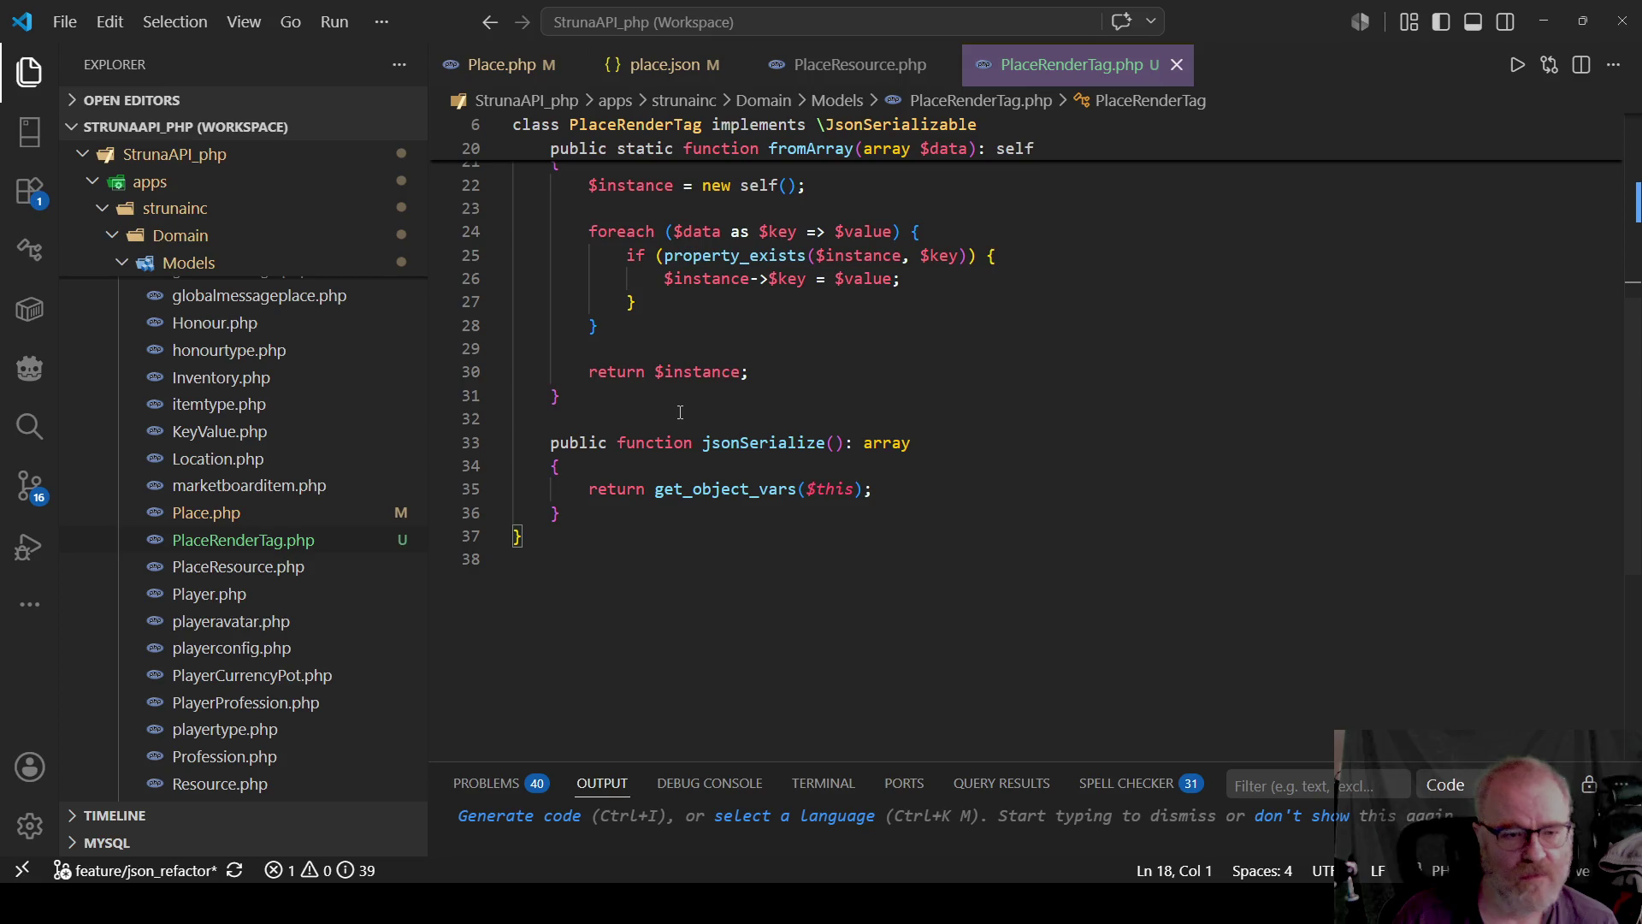
Review the PlaceResource.php and Place.php classes and the PlaceRenderTag class reference.
{"action": "scroll", "coordinate": [680, 412], "scroll_direction": "up", "scroll_amount": 5}
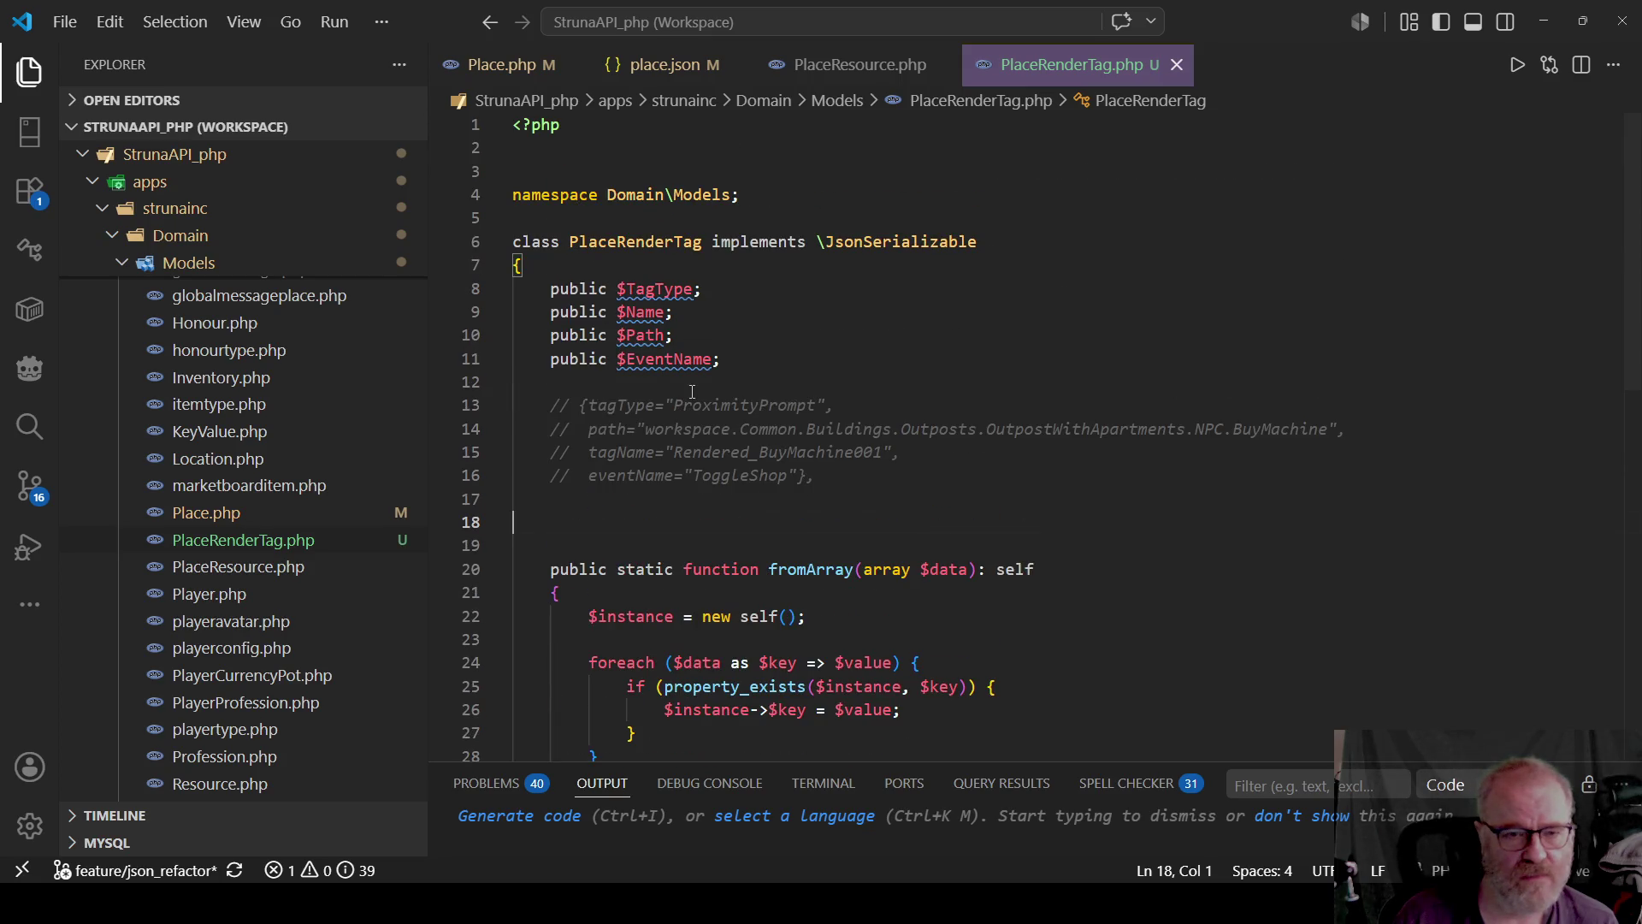
{"action": "left_click", "coordinate": [858, 67]}
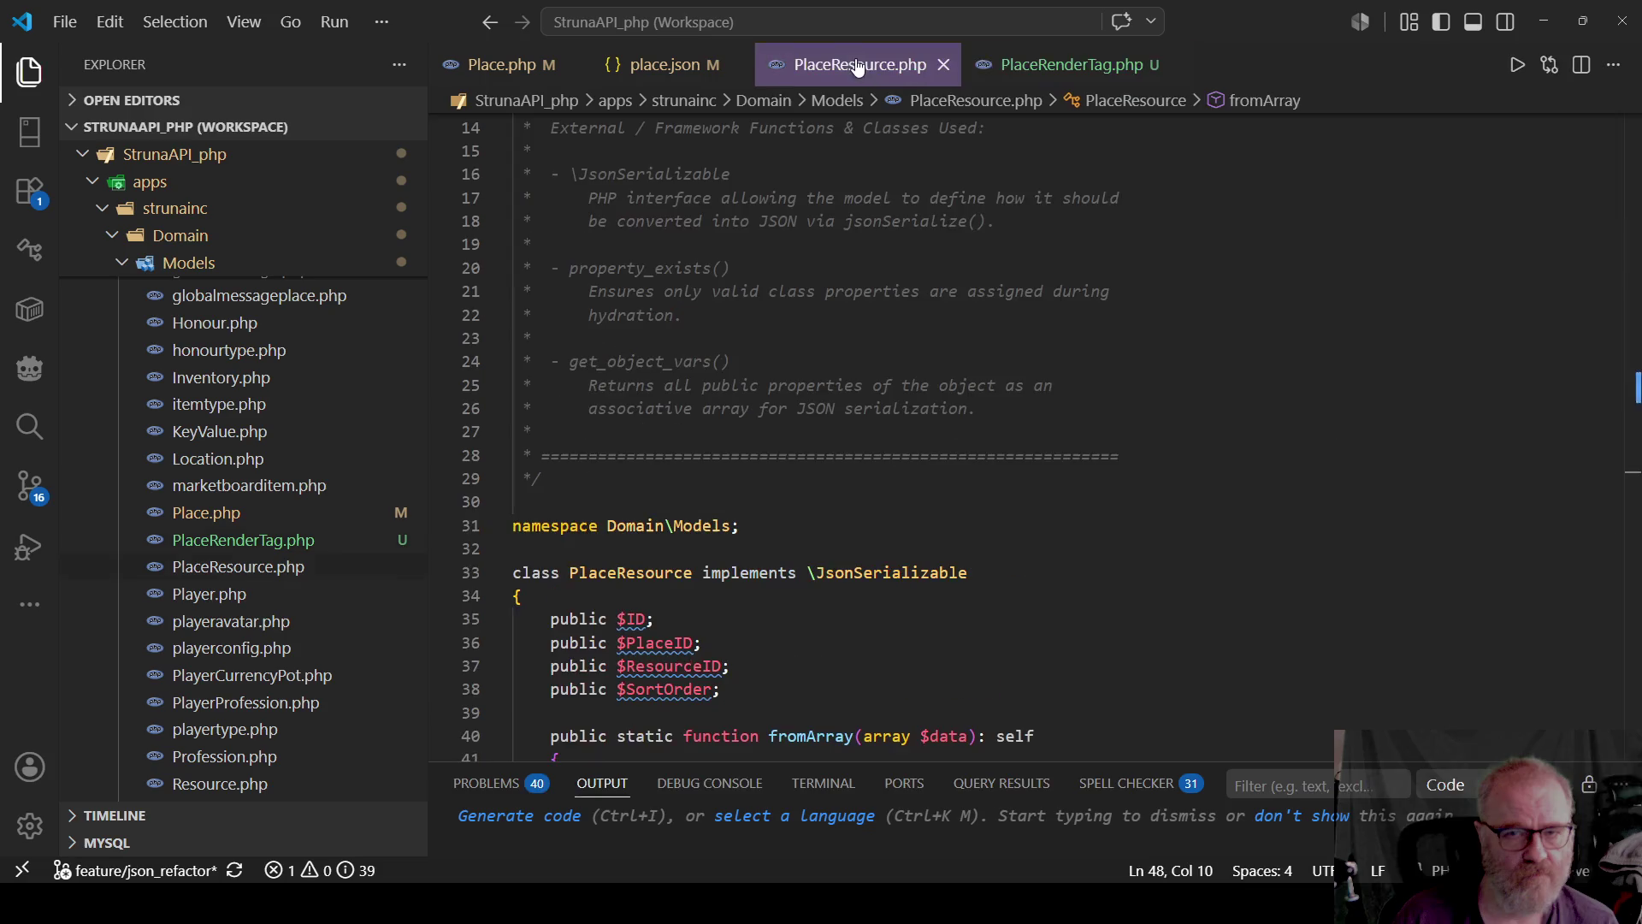
{"action": "left_click", "coordinate": [502, 64]}
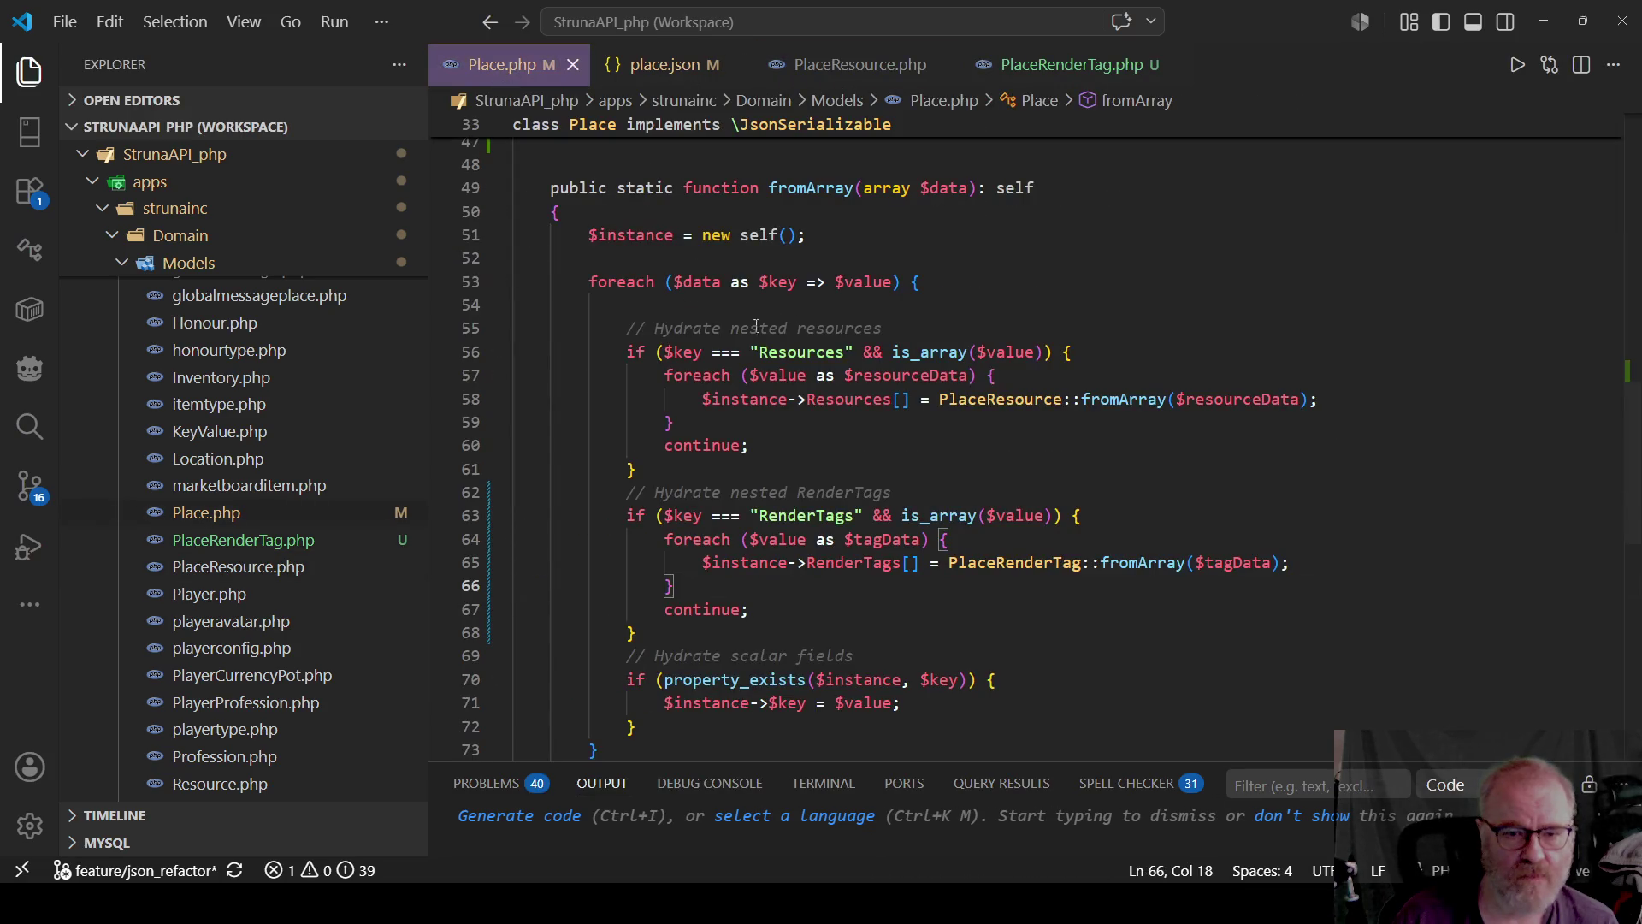
{"action": "key", "text": "alt+Tab"}
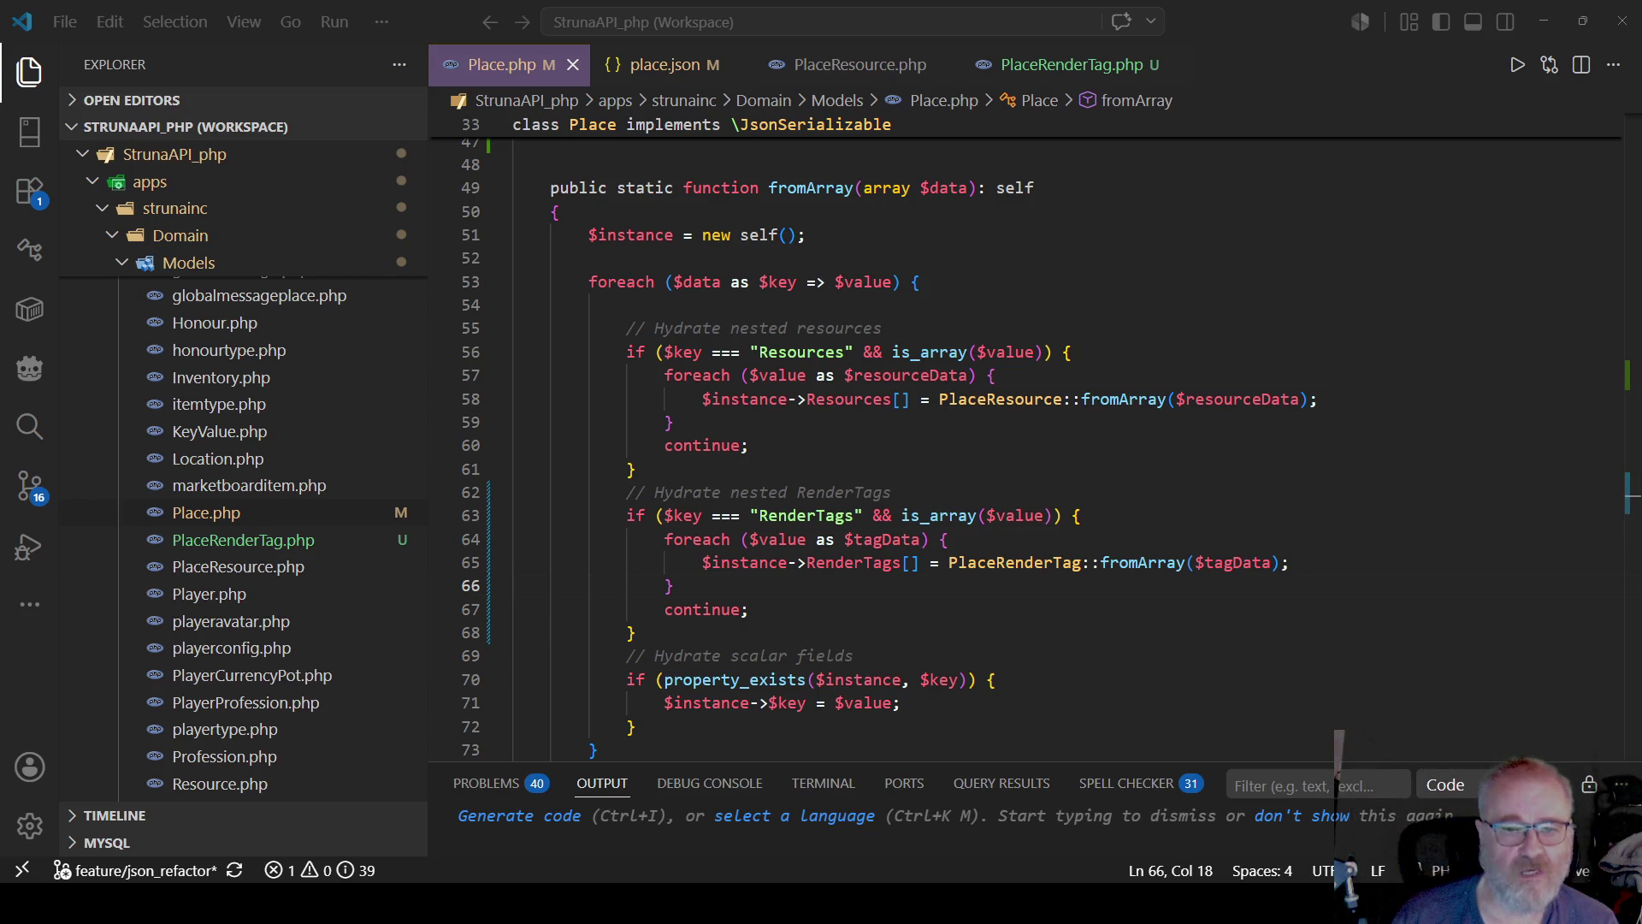
{"action": "key", "text": "alt+Tab"}
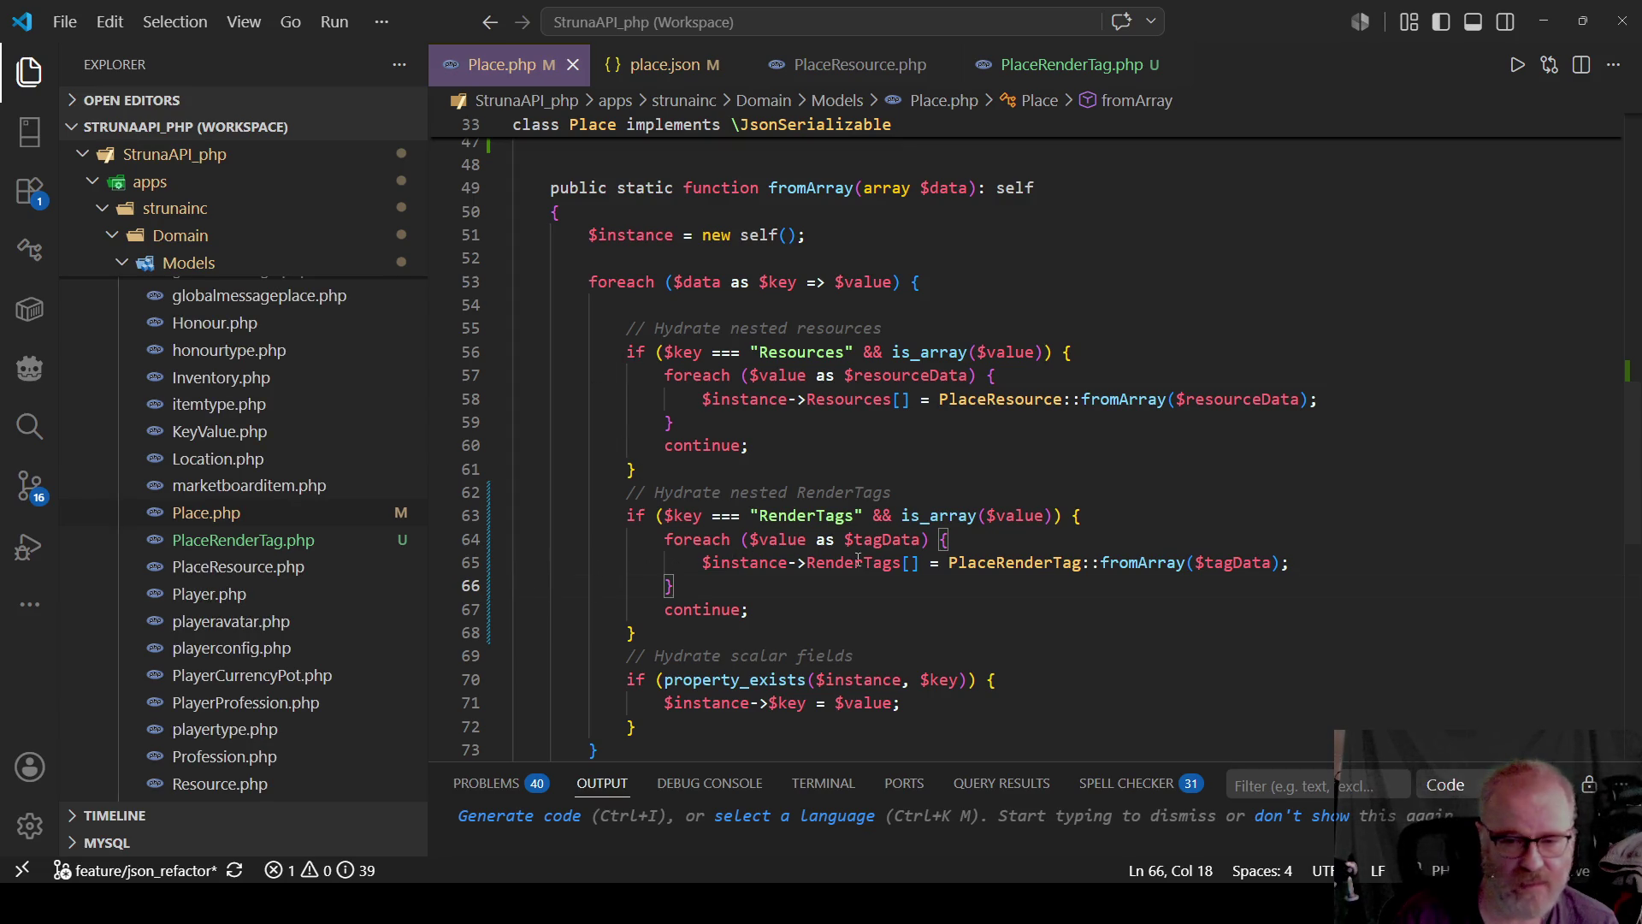
{"action": "double_click", "coordinate": [1016, 563]}
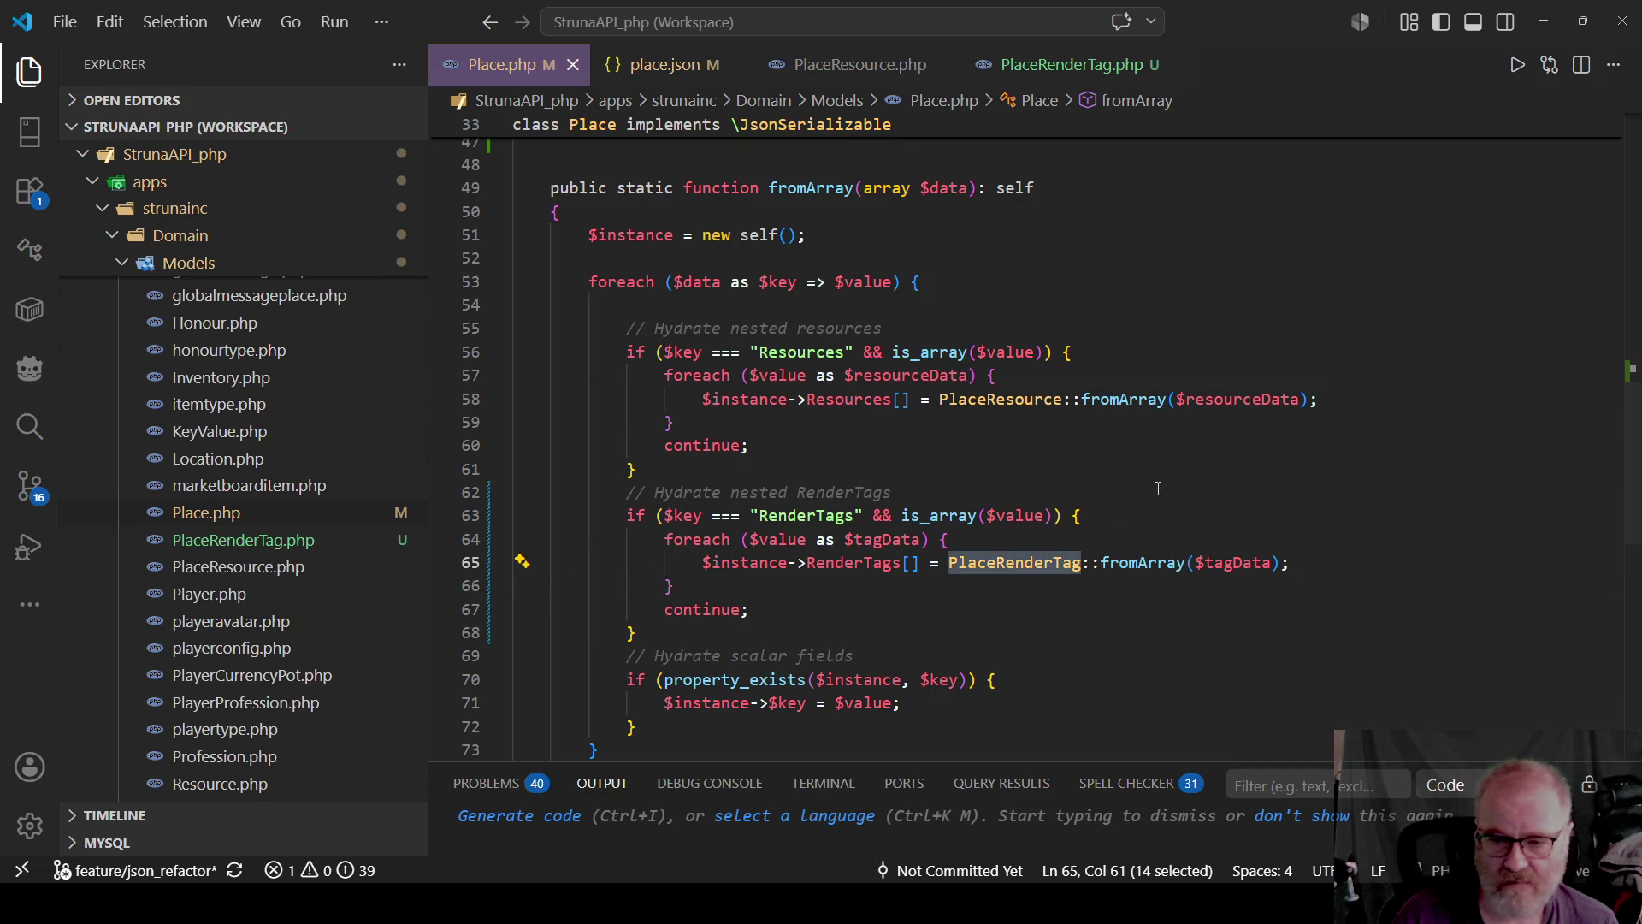
{"action": "mouse_move", "coordinate": [1011, 562]}
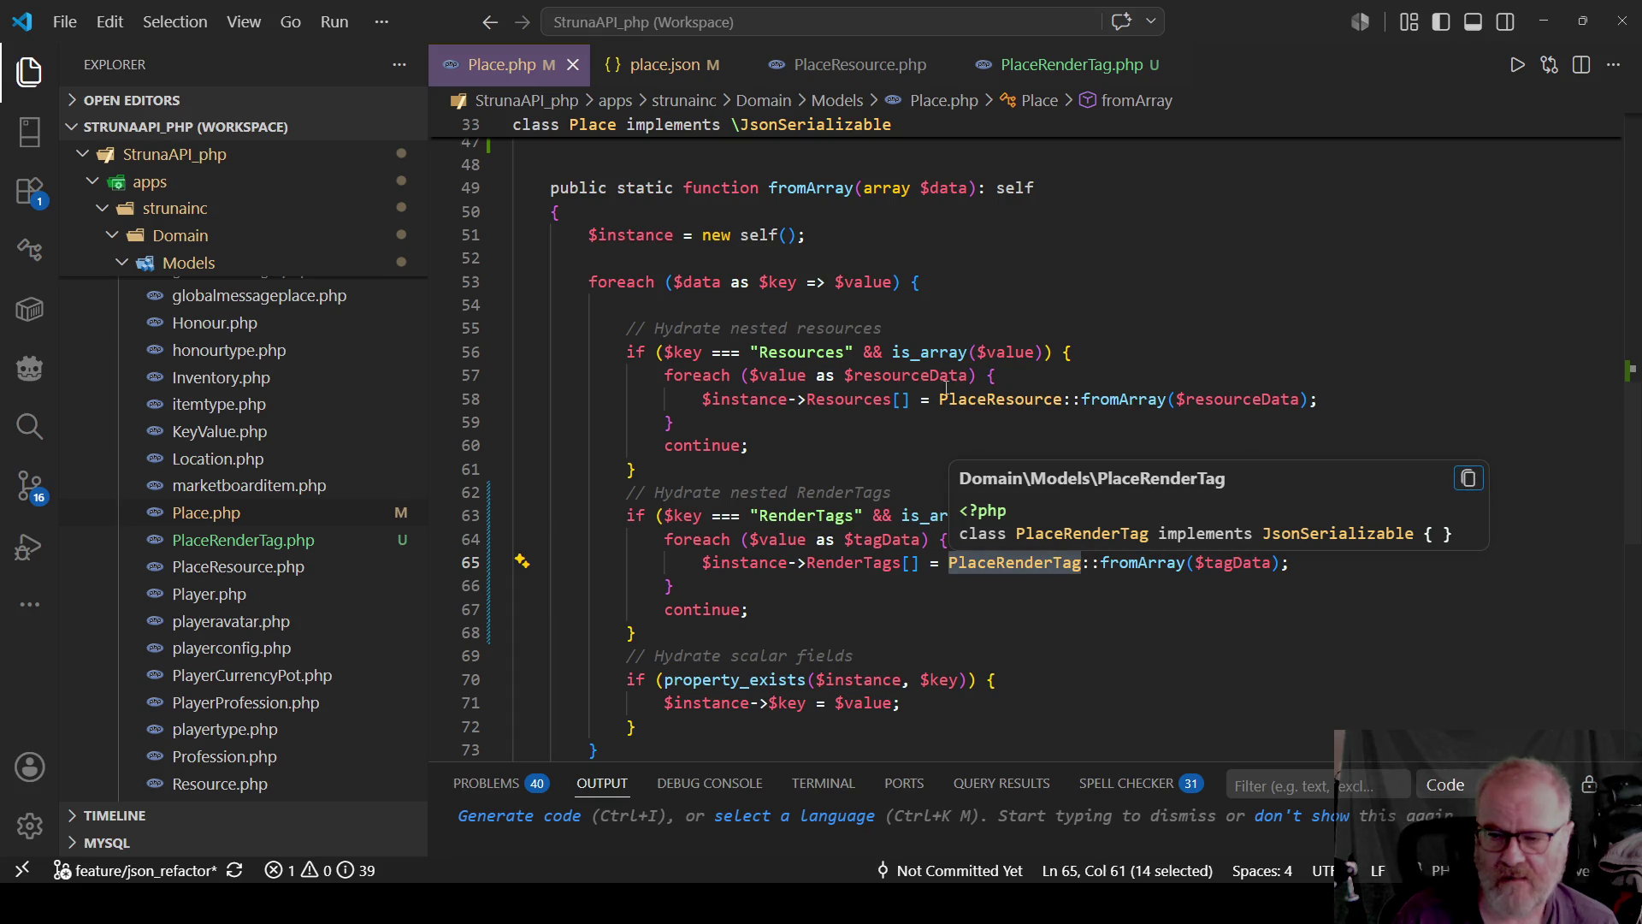
{"action": "scroll", "coordinate": [946, 389], "scroll_direction": "up", "scroll_amount": 9}
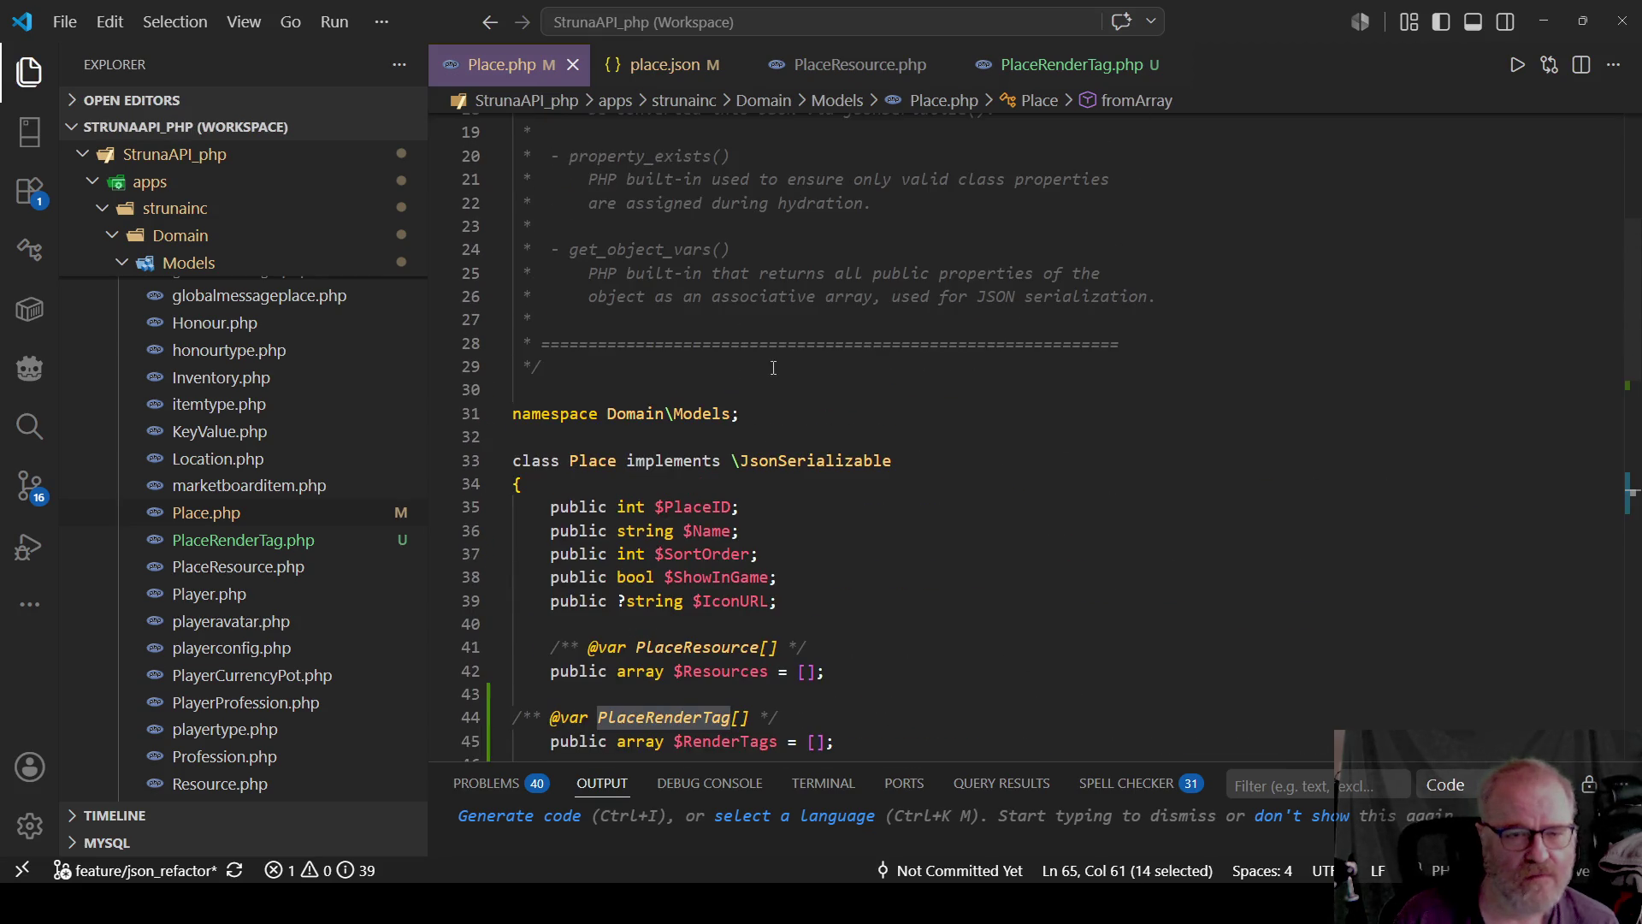
{"action": "left_click", "coordinate": [1266, 413]}
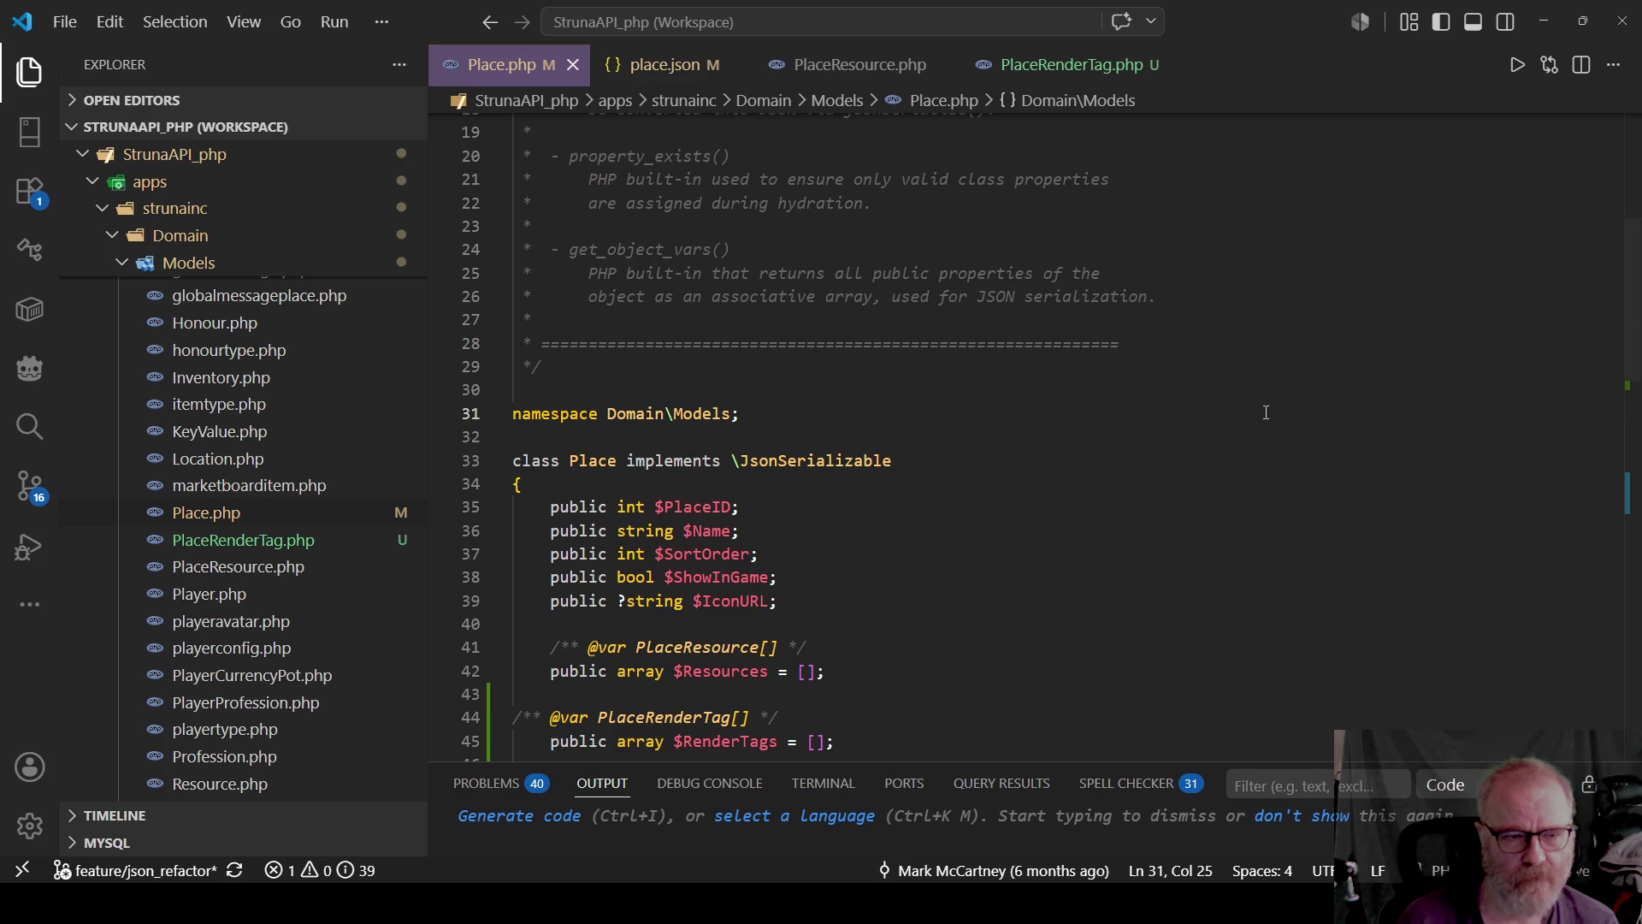
Open _Models_Bootstrap.php from the Explorer.
{"action": "scroll", "coordinate": [190, 459], "scroll_direction": "up", "scroll_amount": 5}
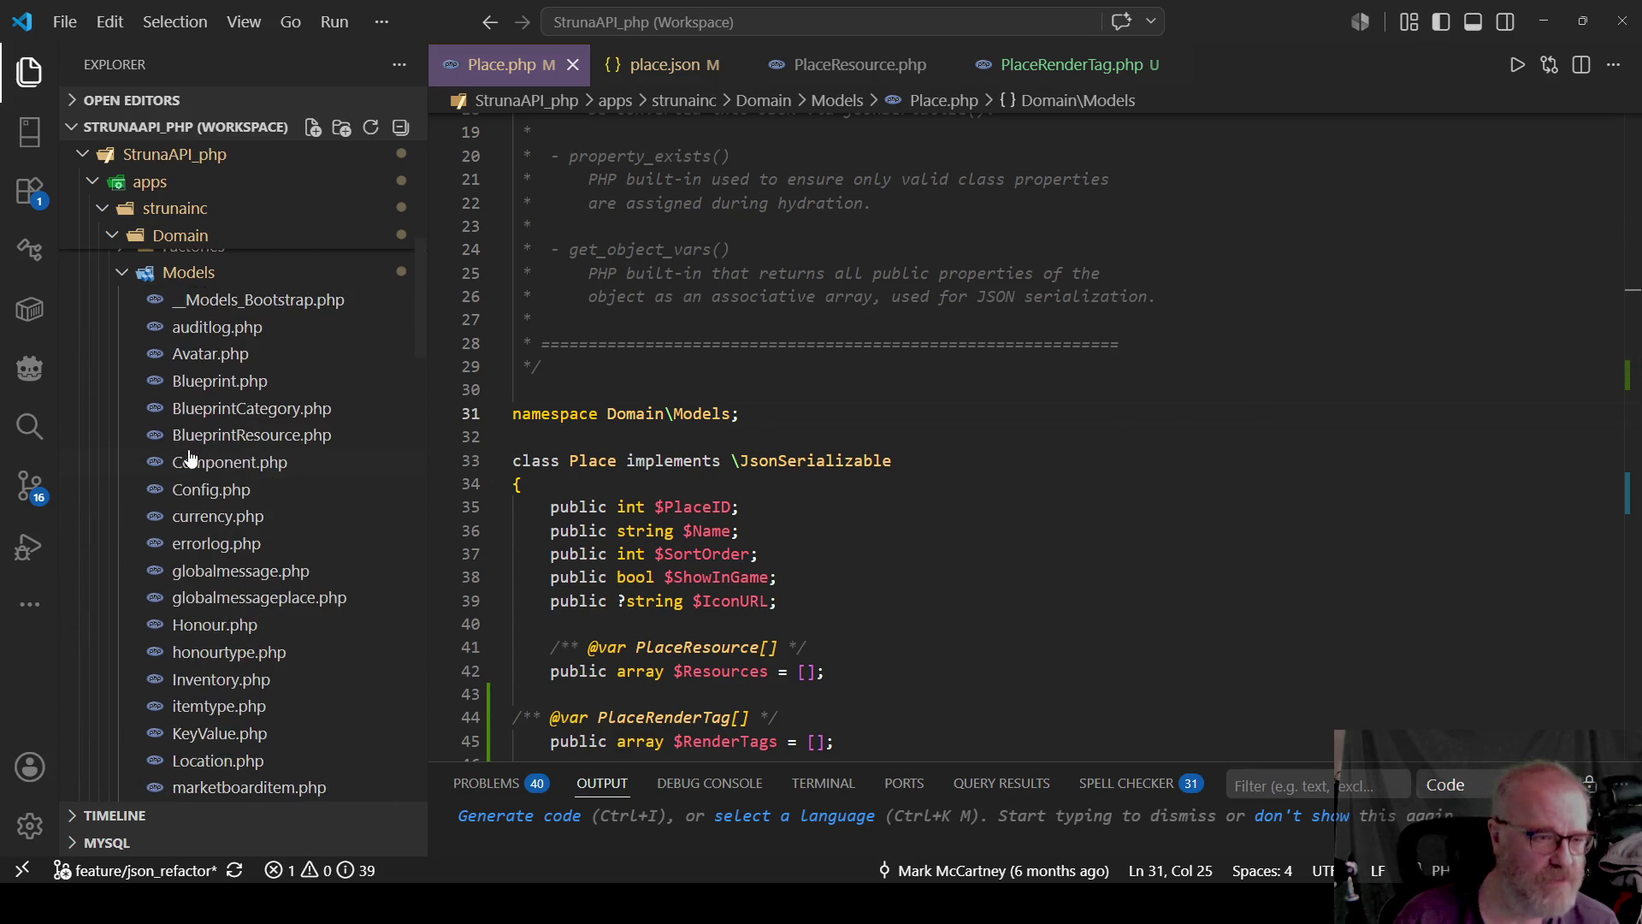
{"action": "scroll", "coordinate": [190, 460], "scroll_direction": "up", "scroll_amount": 2}
{"action": "left_click", "coordinate": [293, 350]}
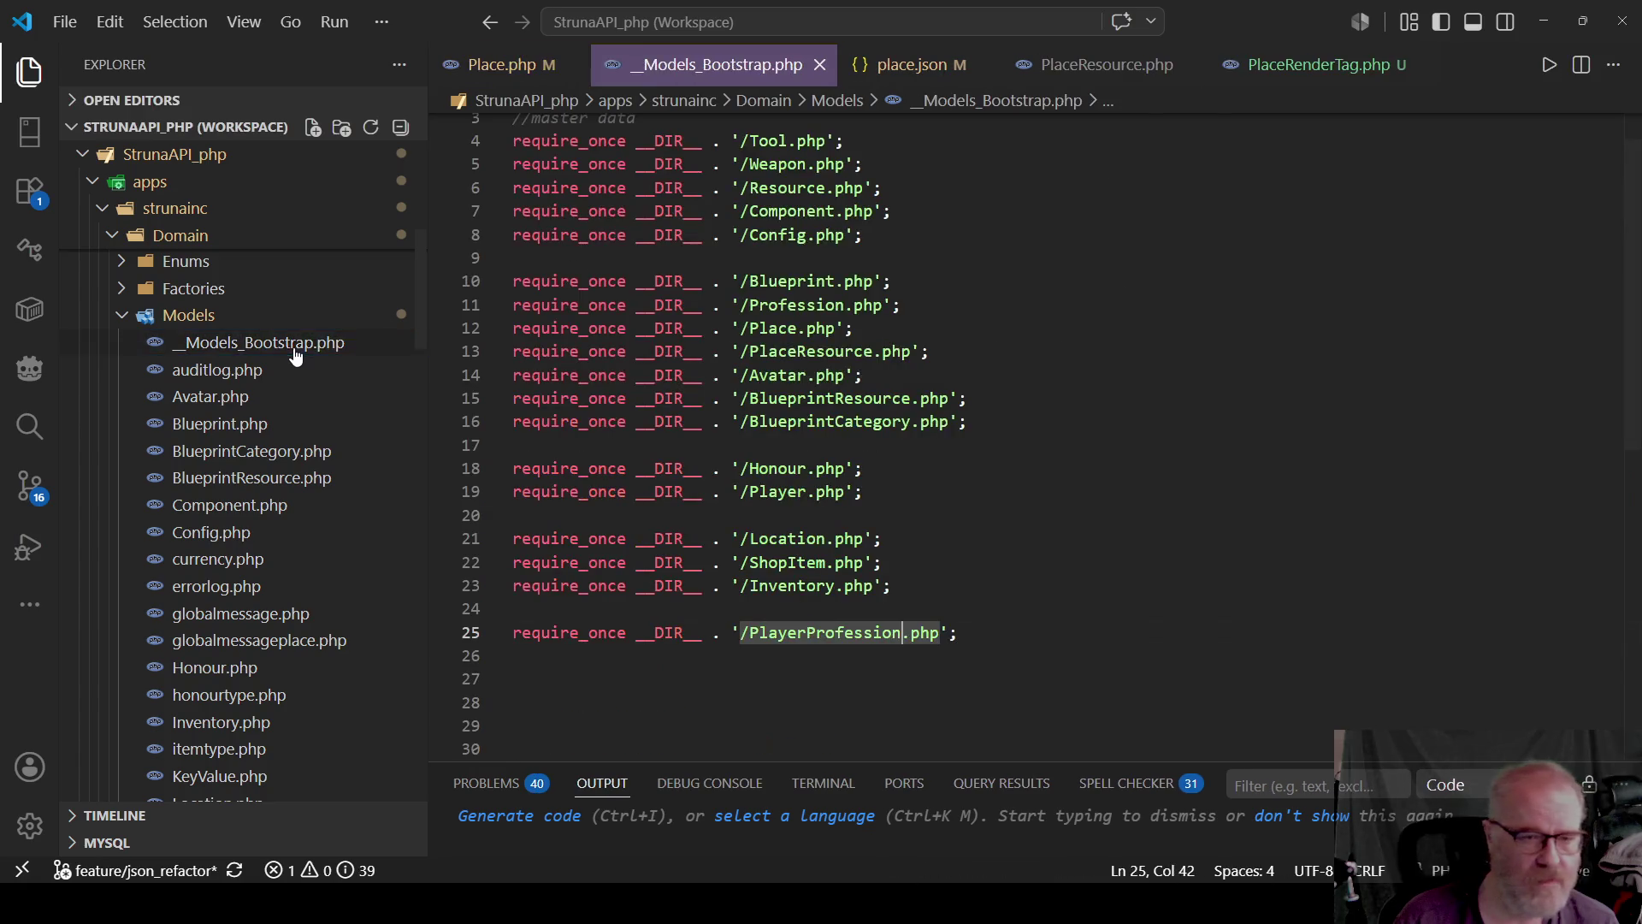
Add a require_once for PlaceRenderTag.php below the PlaceResource.php line and save.
{"action": "scroll", "coordinate": [935, 458], "scroll_direction": "down", "scroll_amount": 1}
{"action": "scroll", "coordinate": [944, 424], "scroll_direction": "up", "scroll_amount": 2}
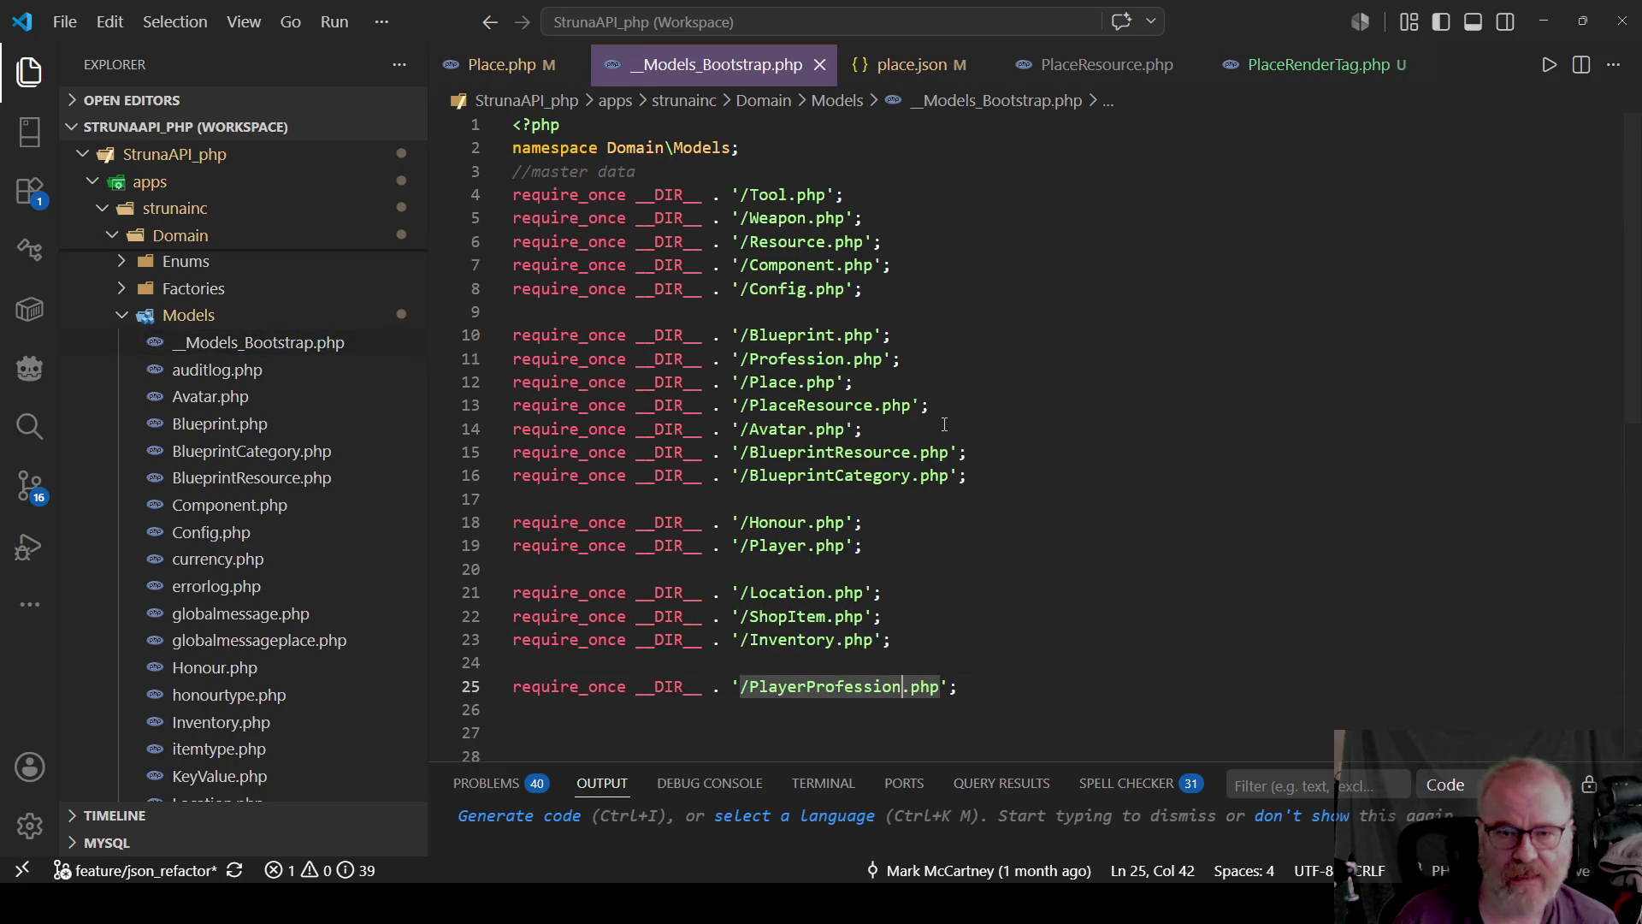
{"action": "left_click", "coordinate": [982, 402]}
{"action": "key", "text": "Return"}
{"action": "type", "text": "require_"}
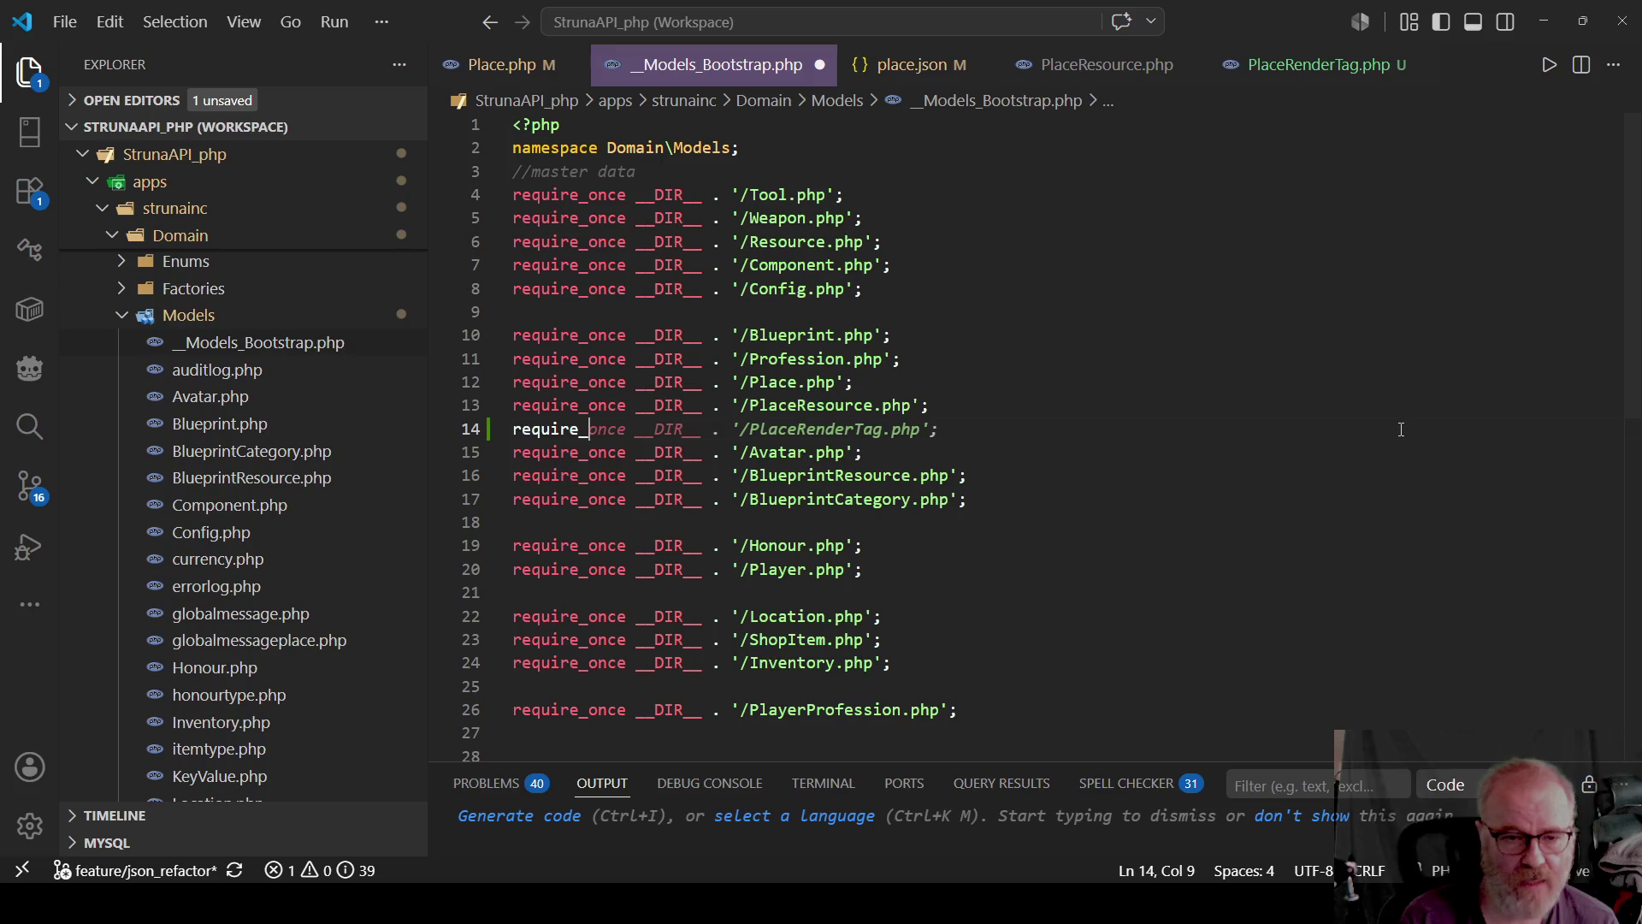
{"action": "key", "text": "Tab"}
{"action": "key", "text": "ctrl+s"}
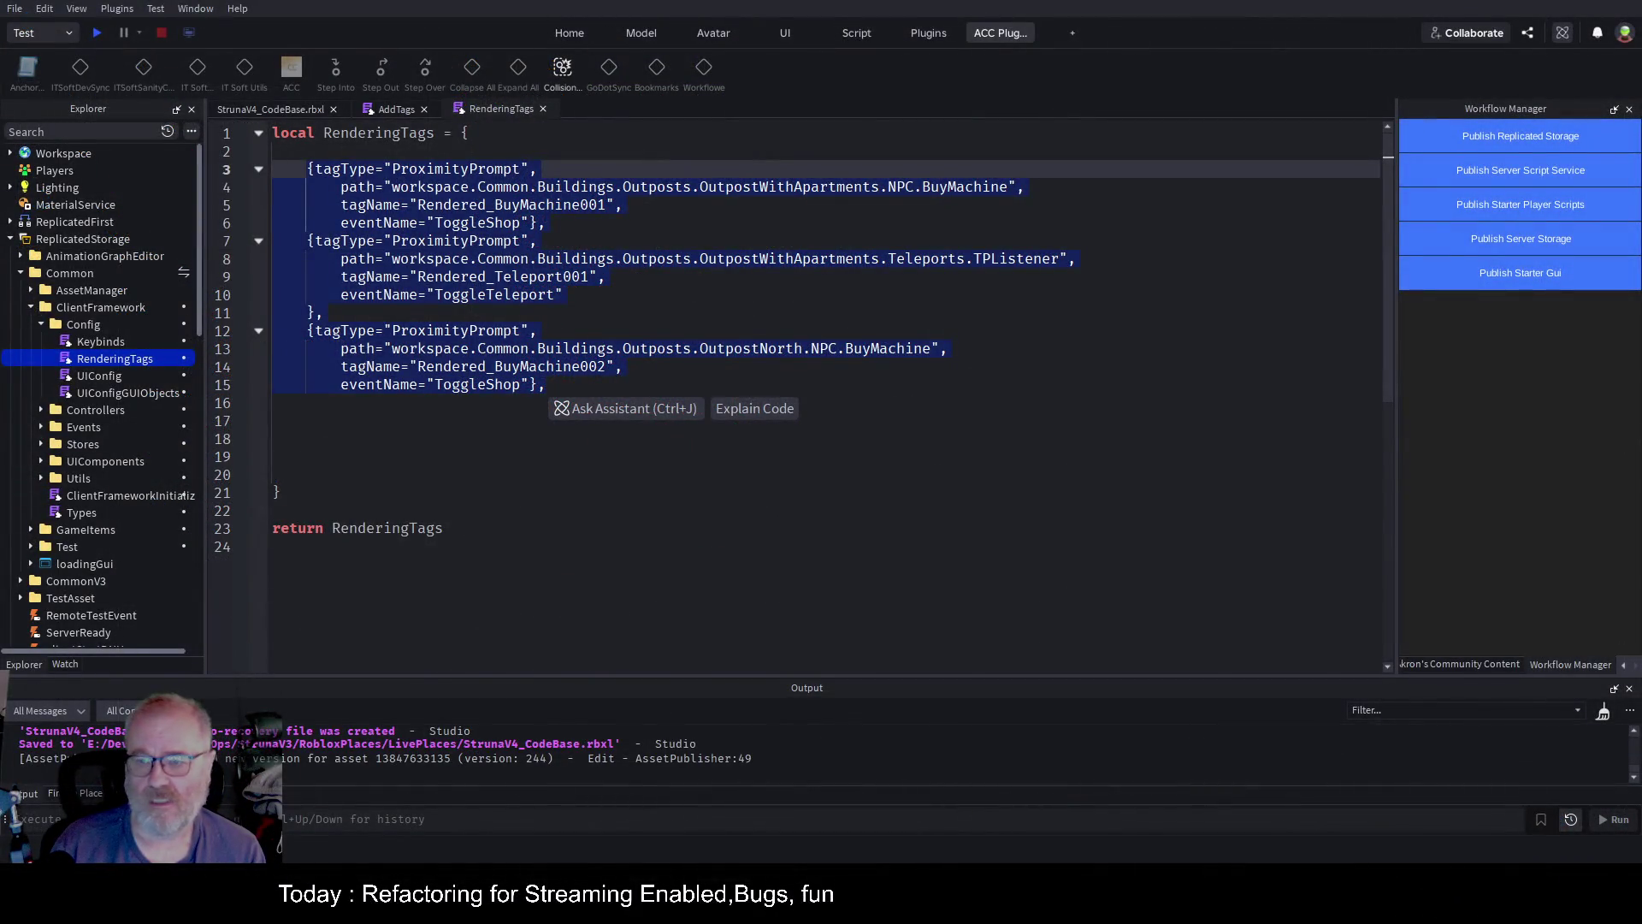
Inspect AddTags line 18's require of RenderingTags, check that module, then return to AddTags.
{"action": "left_click", "coordinate": [770, 474]}
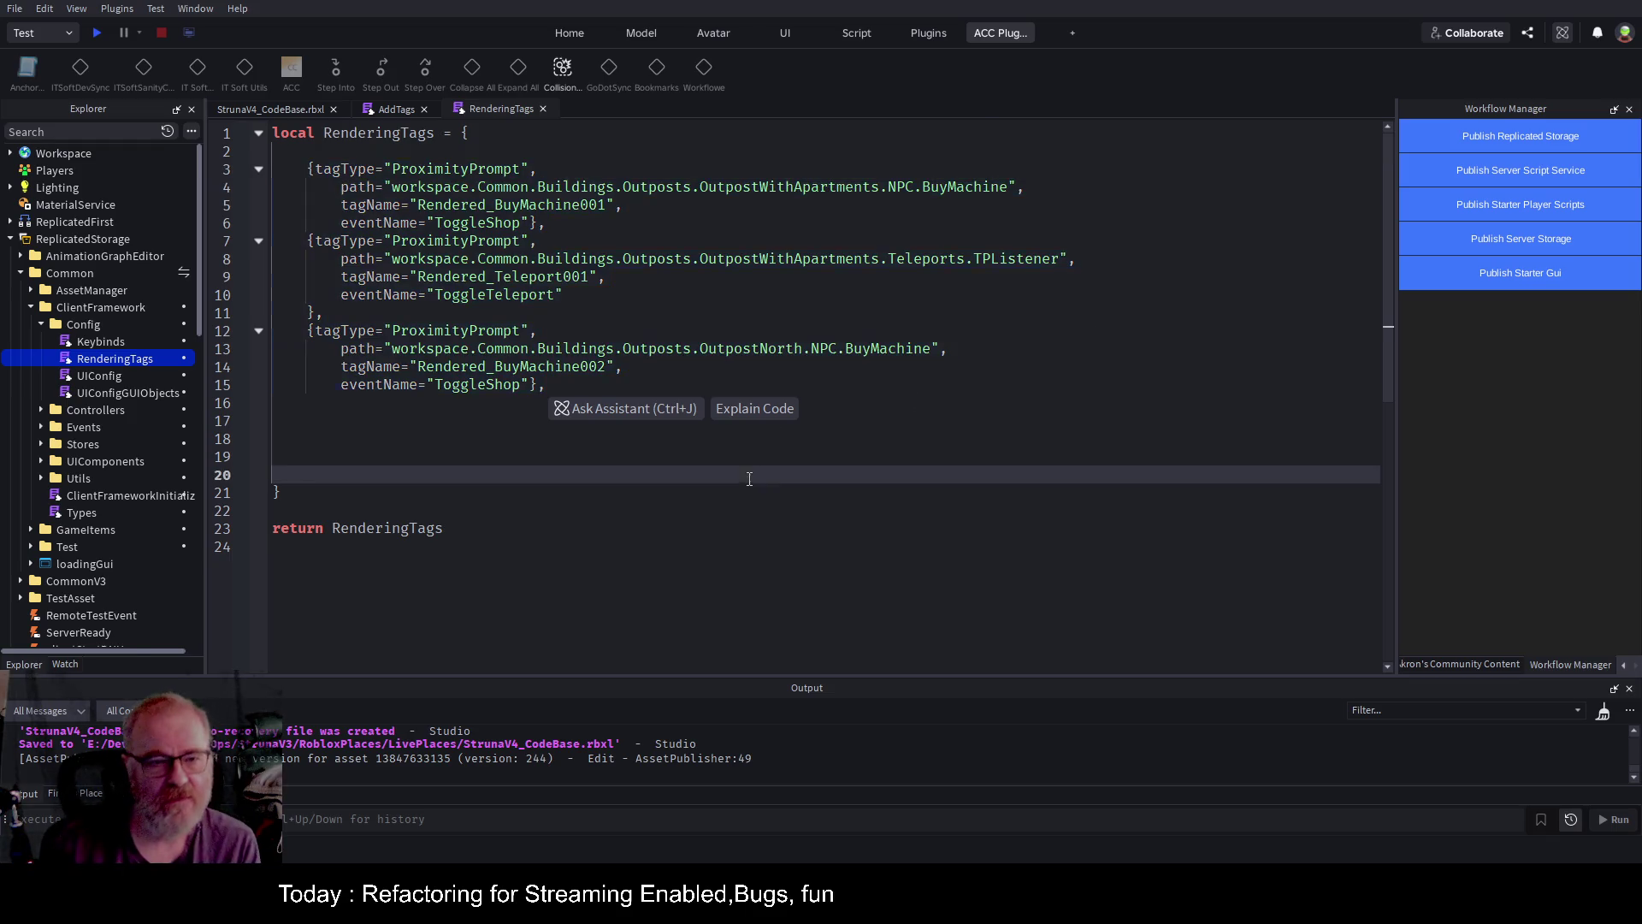
{"action": "left_click", "coordinate": [390, 111]}
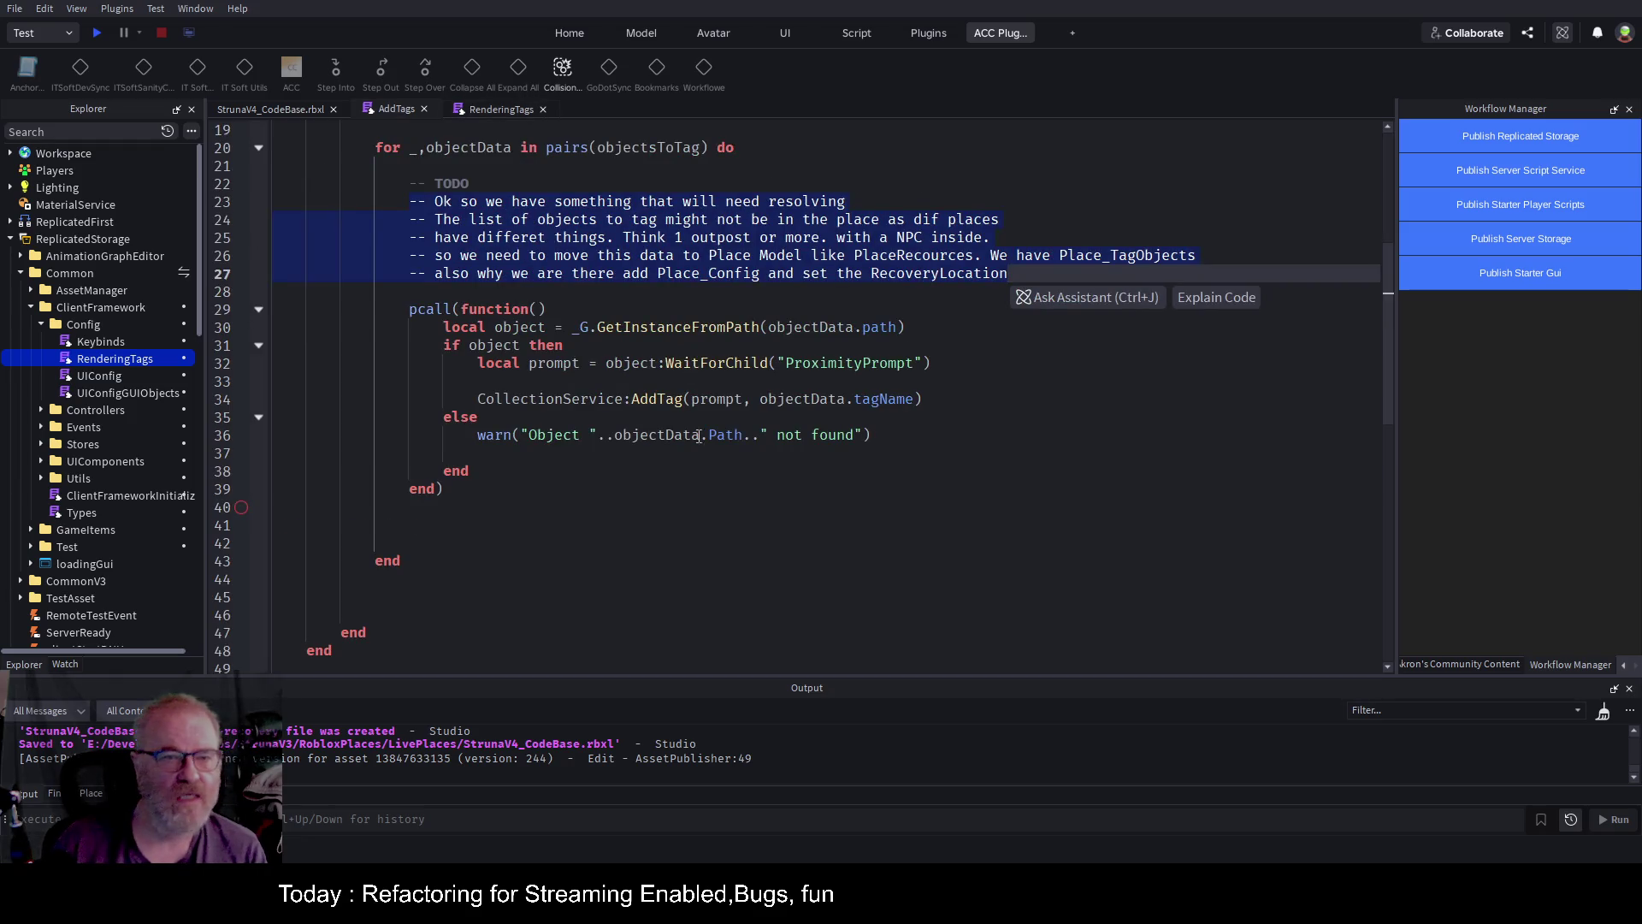
{"action": "scroll", "coordinate": [700, 436], "scroll_direction": "up", "scroll_amount": 6}
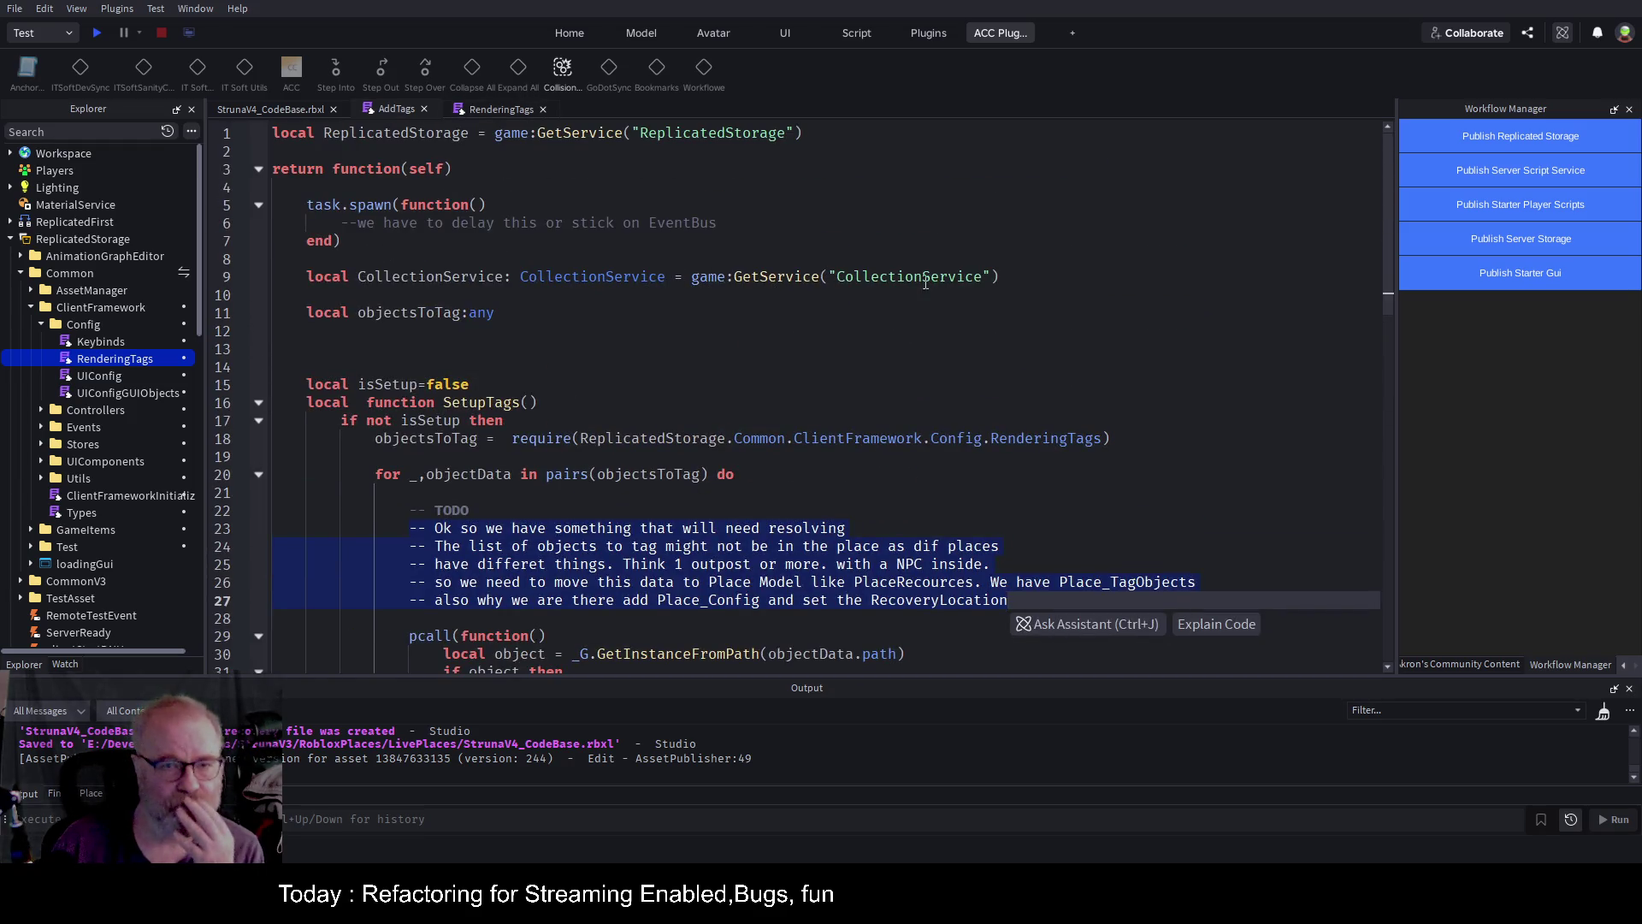
{"action": "double_click", "coordinate": [535, 441]}
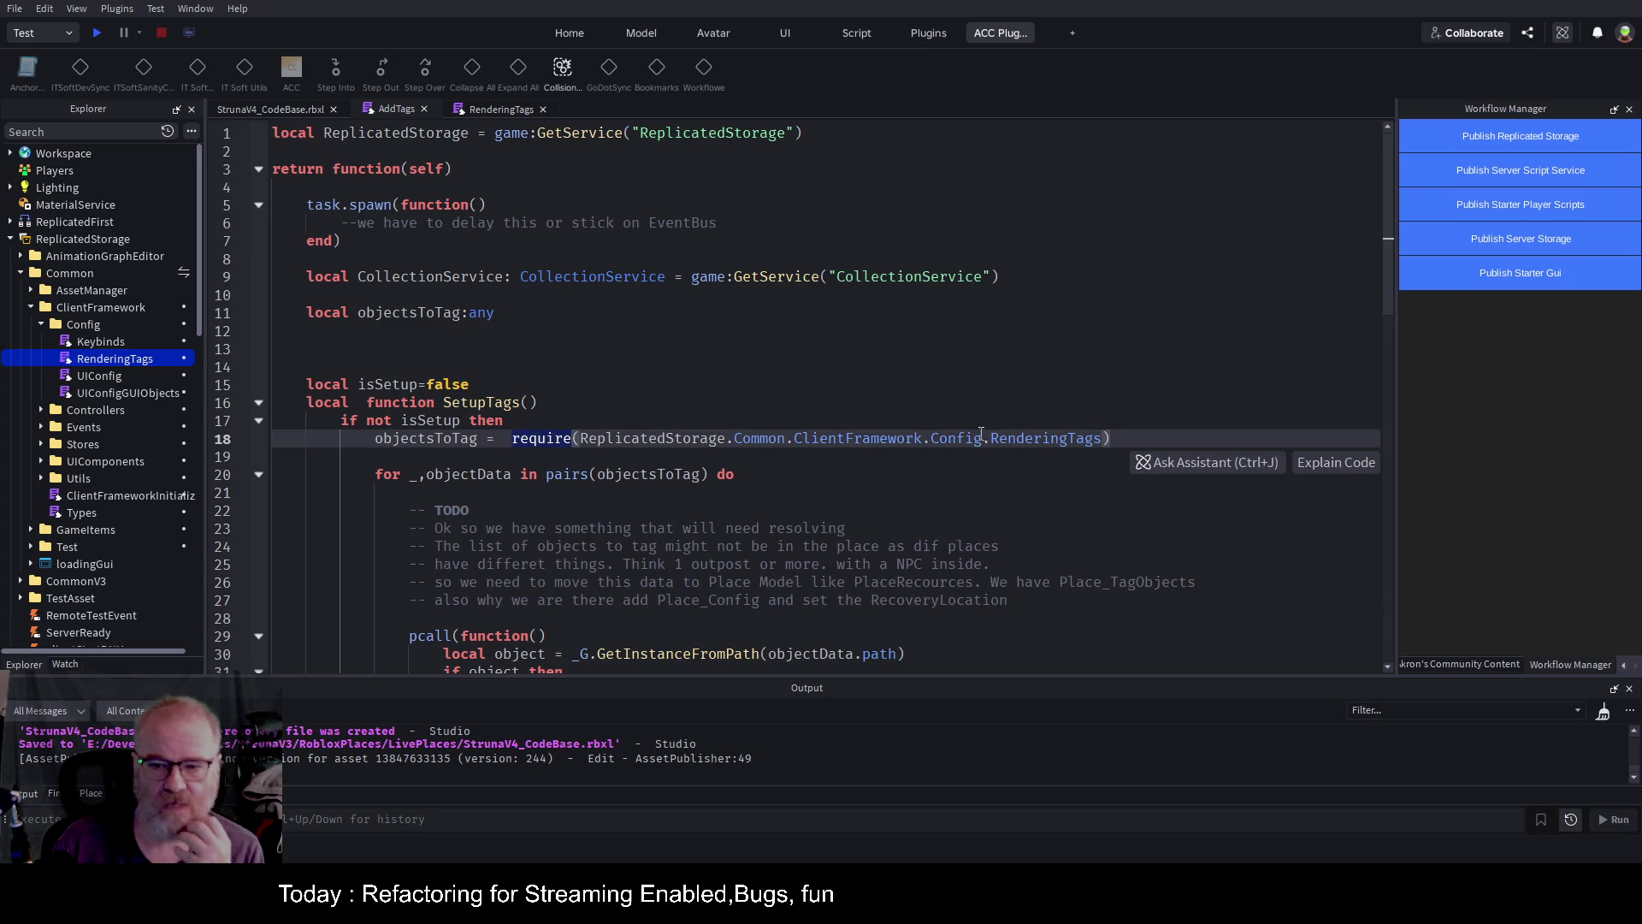
{"action": "double_click", "coordinate": [1027, 438]}
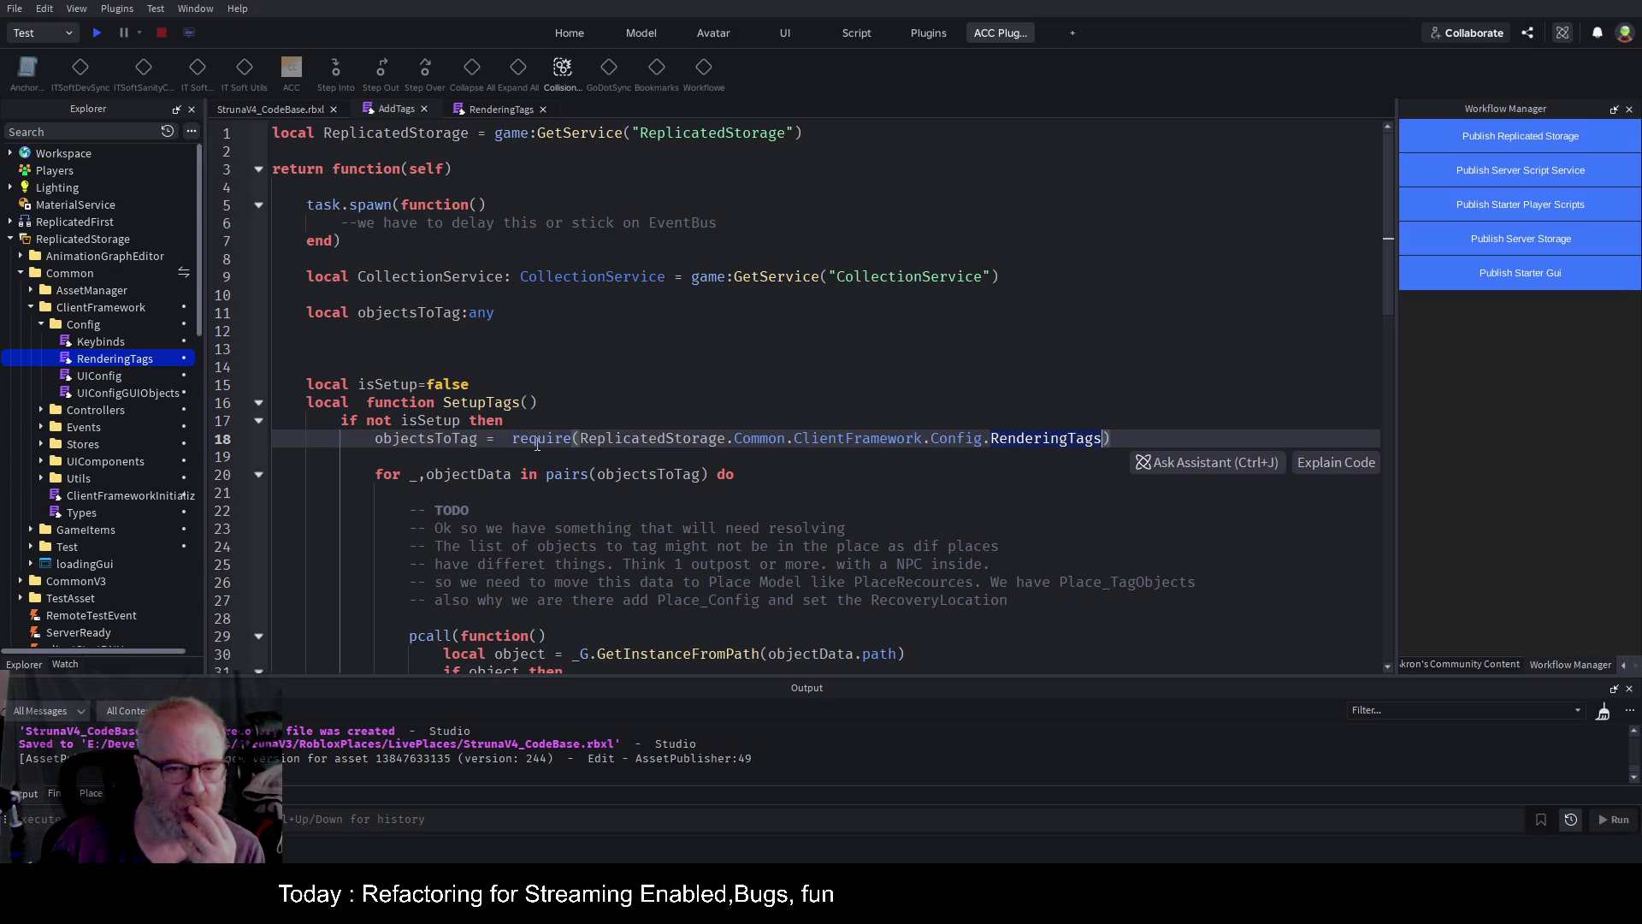
{"action": "left_click", "coordinate": [503, 111]}
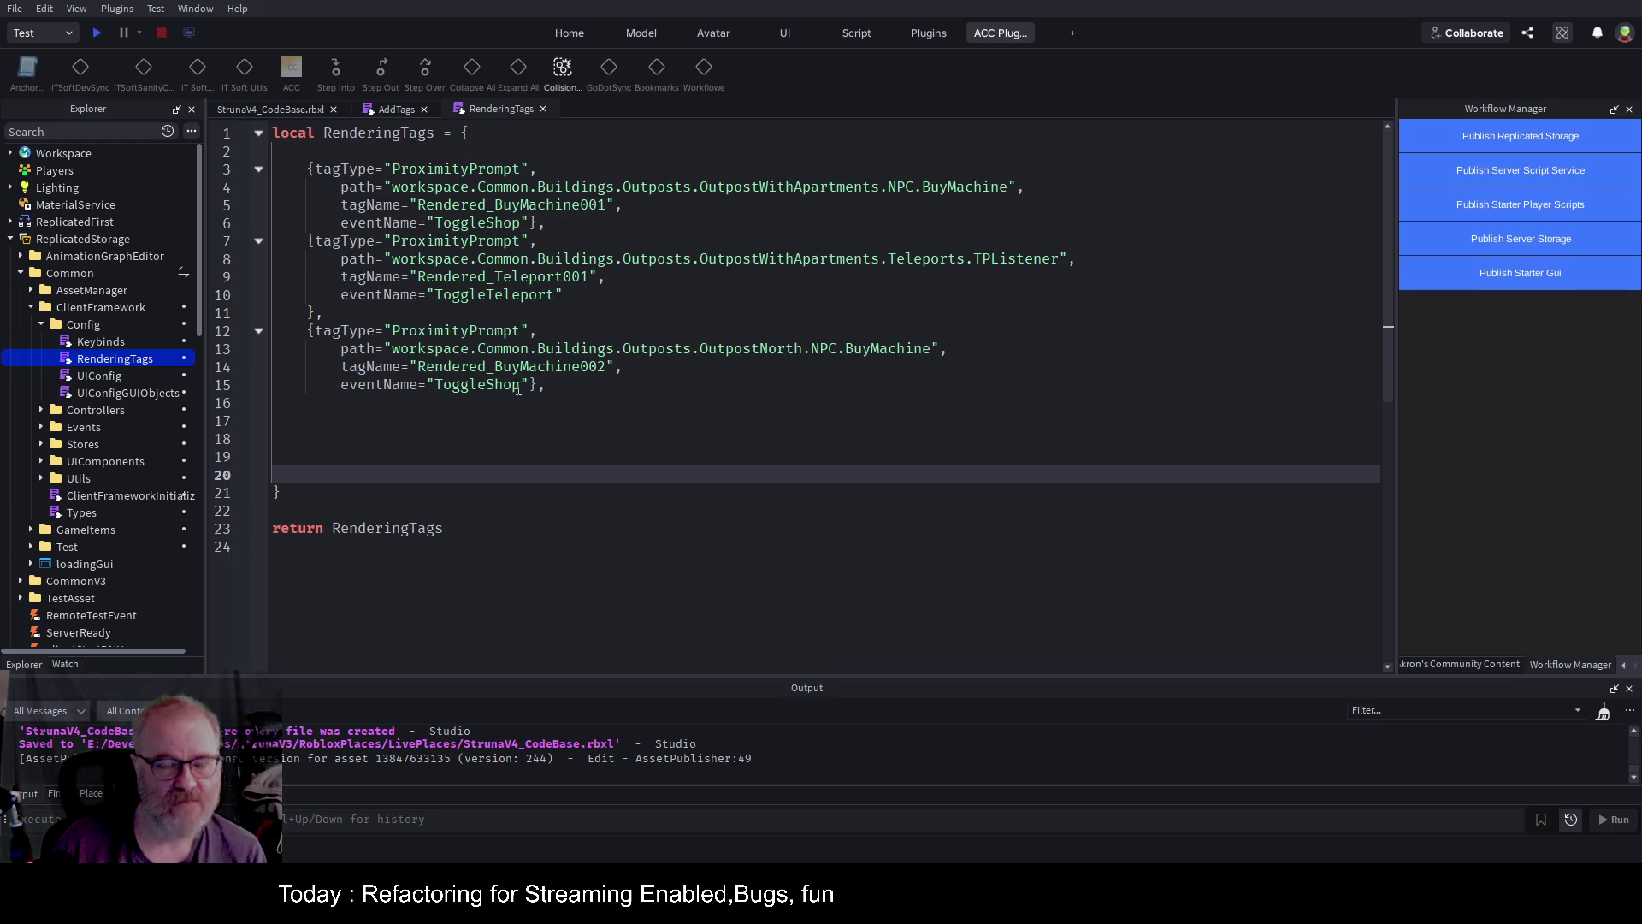
{"action": "left_click", "coordinate": [400, 110]}
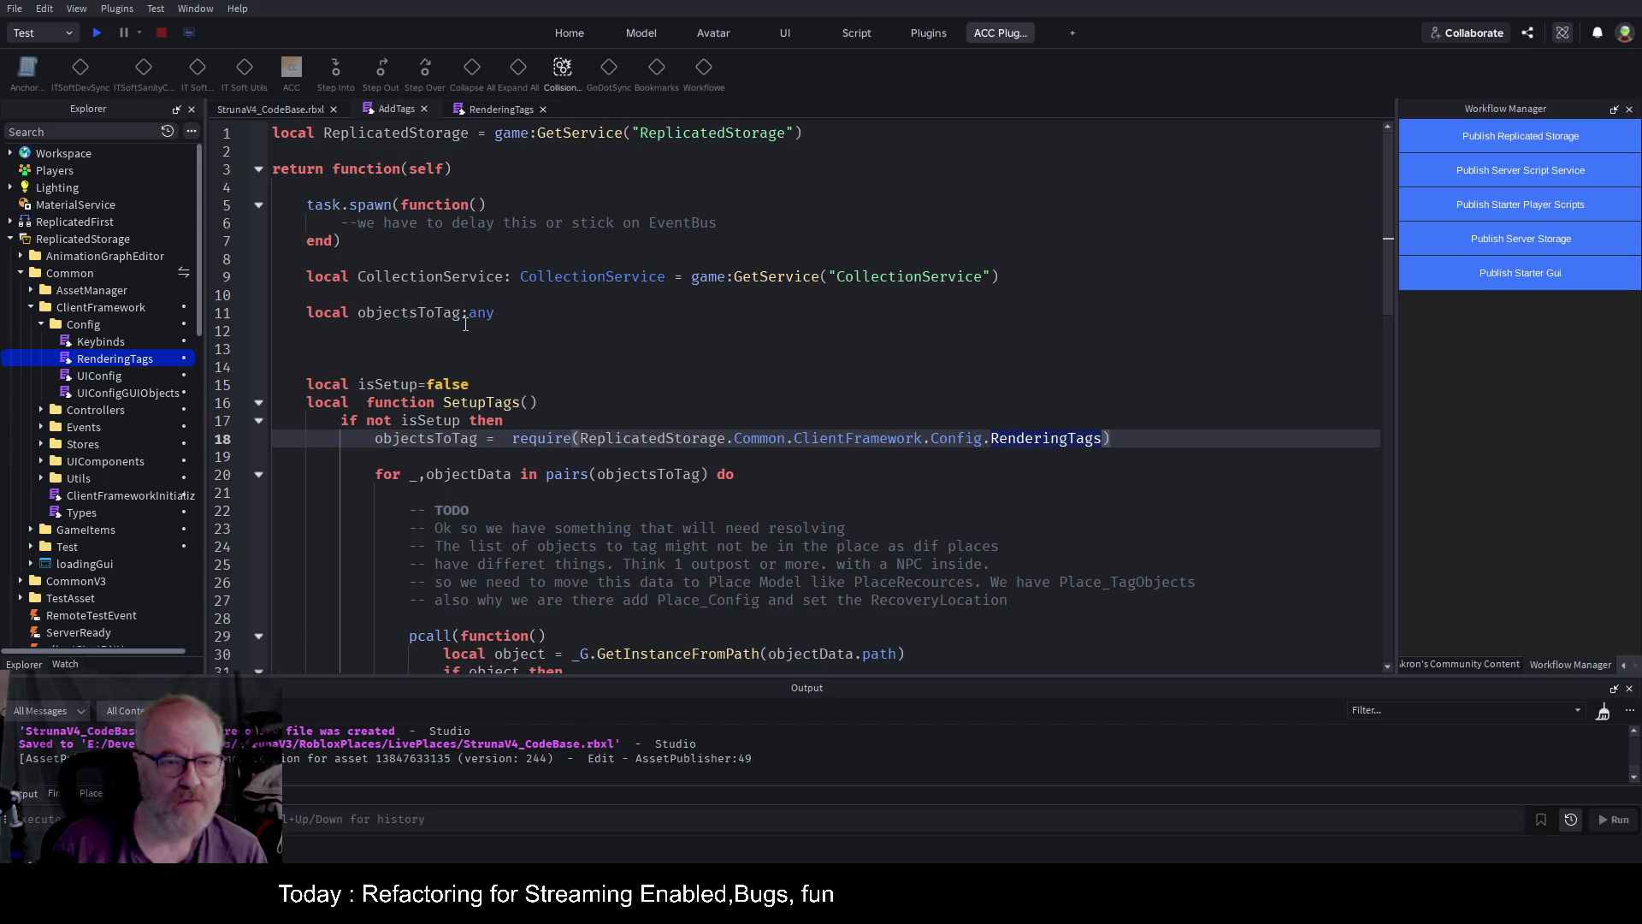
Type self.MasterDataService. on a new line 20 below the require line.
{"action": "left_click", "coordinate": [1146, 437]}
{"action": "key", "text": "Return"}
{"action": "key", "text": "Return"}
{"action": "type", "text": "se"}
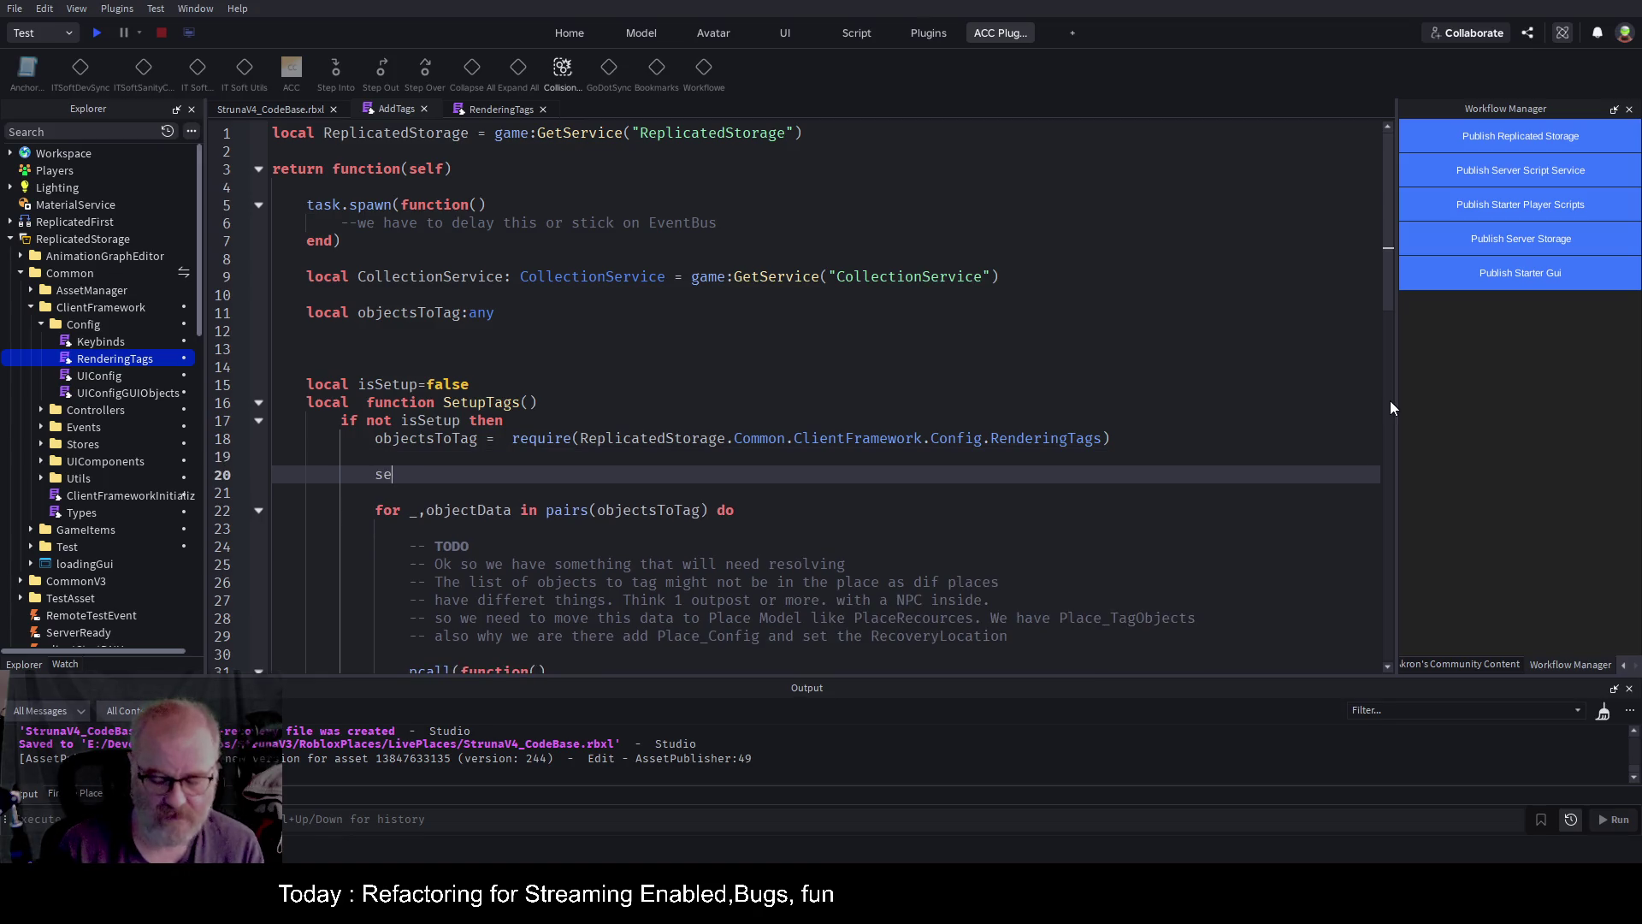
{"action": "type", "text": "lf.MasterData"}
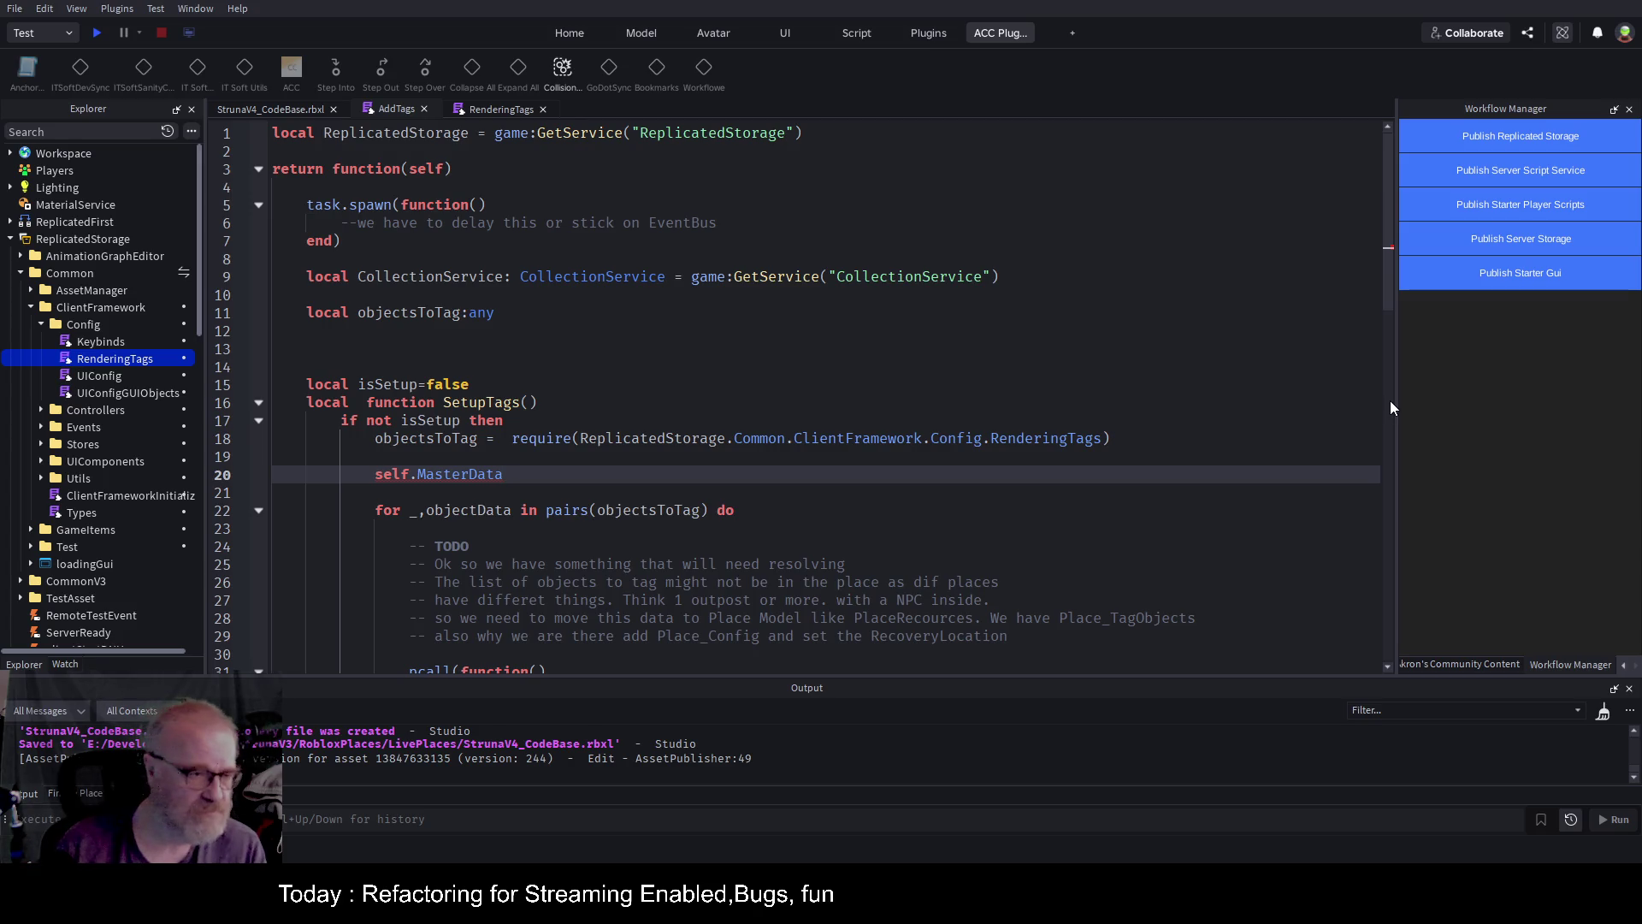
{"action": "scroll", "coordinate": [68, 346], "scroll_direction": "down", "scroll_amount": 15}
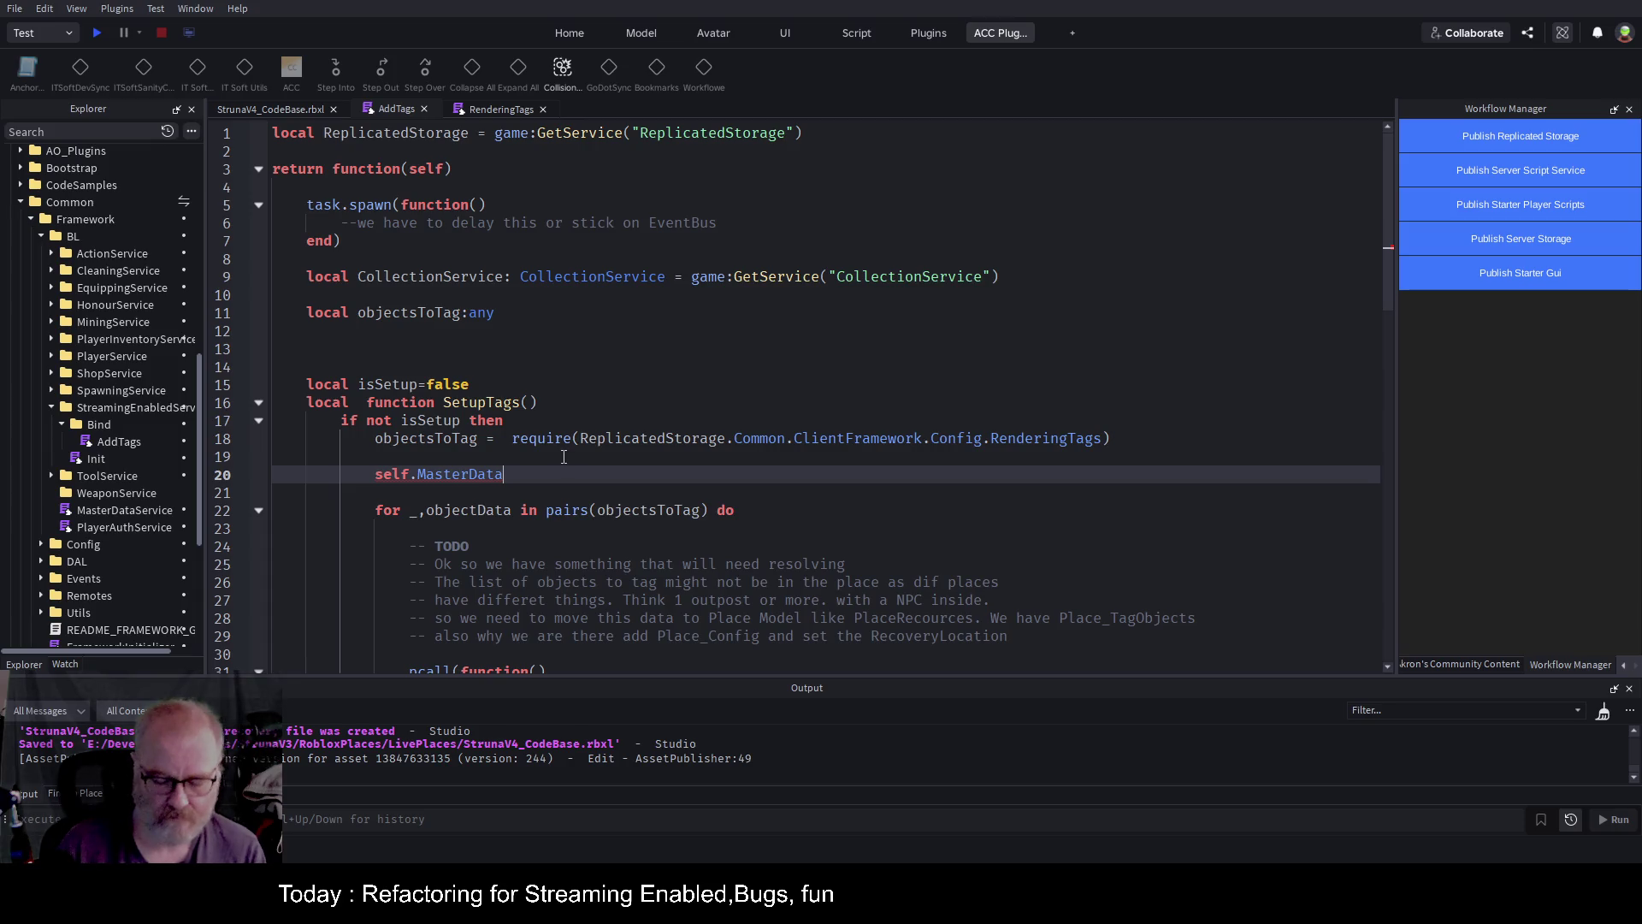
{"action": "type", "text": "Service"}
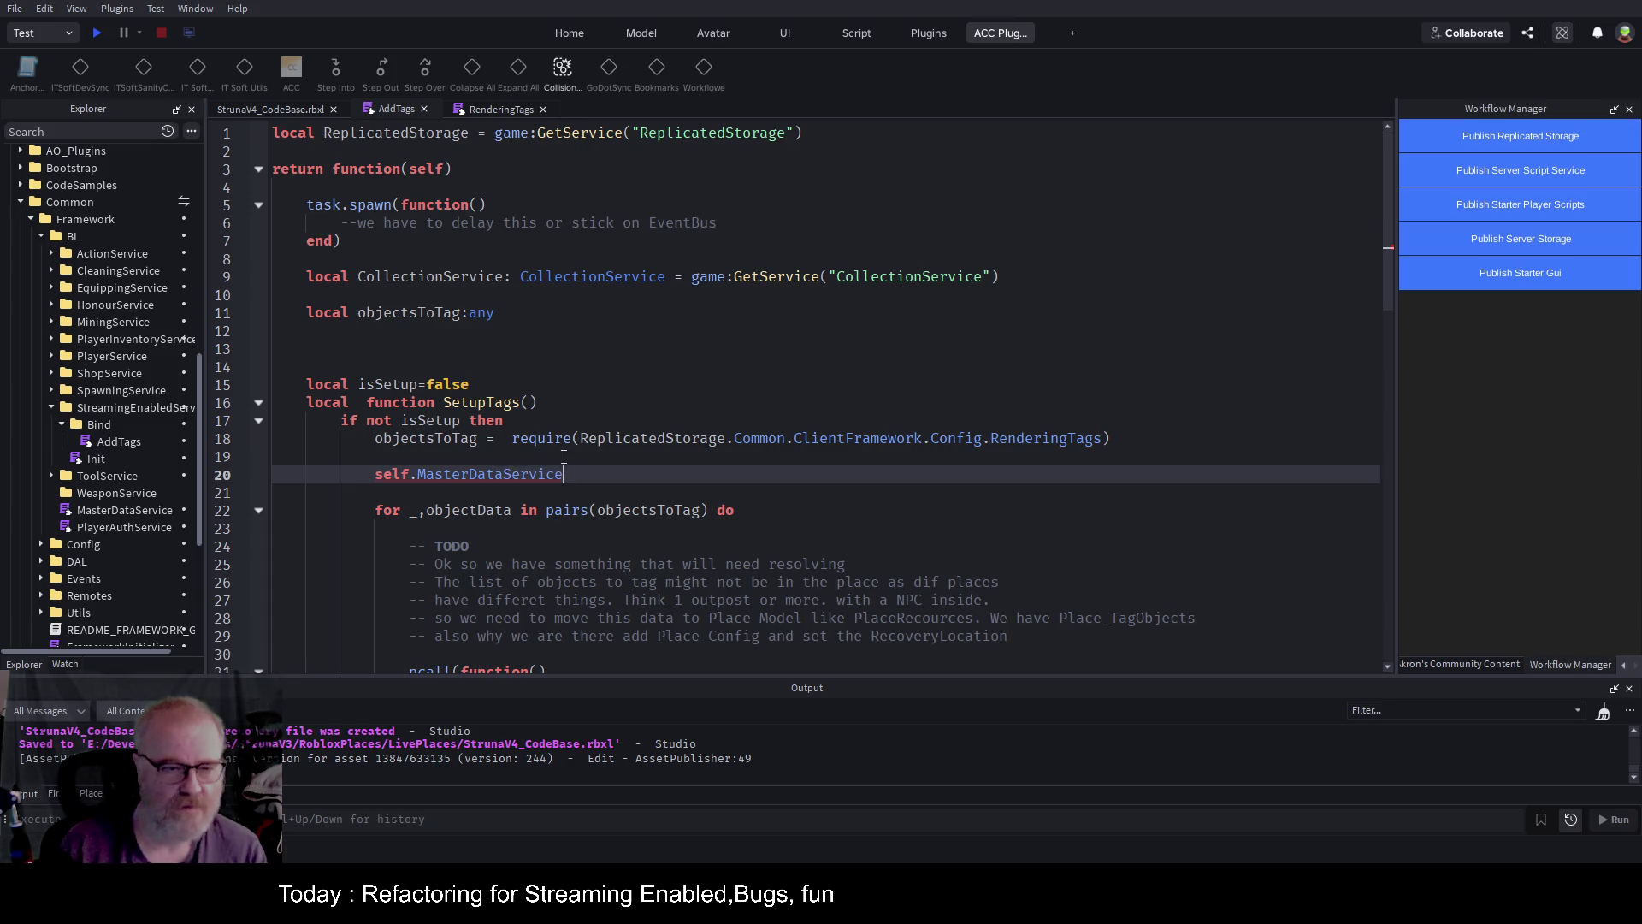
{"action": "type", "text": "."}
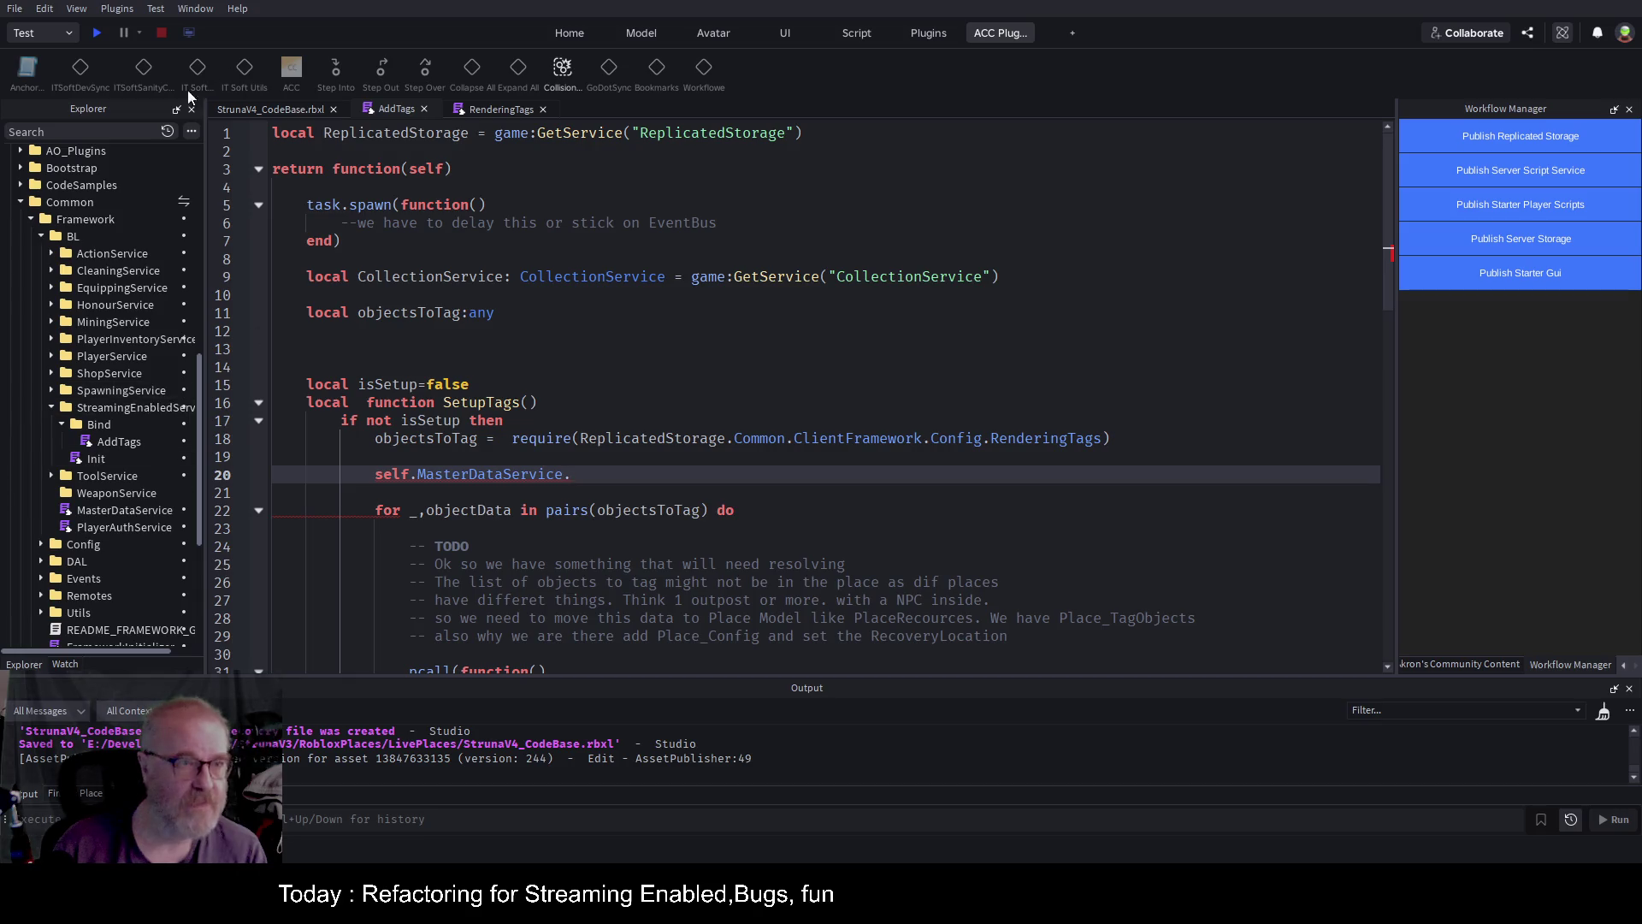
Set a breakpoint on line 20 and delete its trailing dot.
{"action": "left_click", "coordinate": [235, 476]}
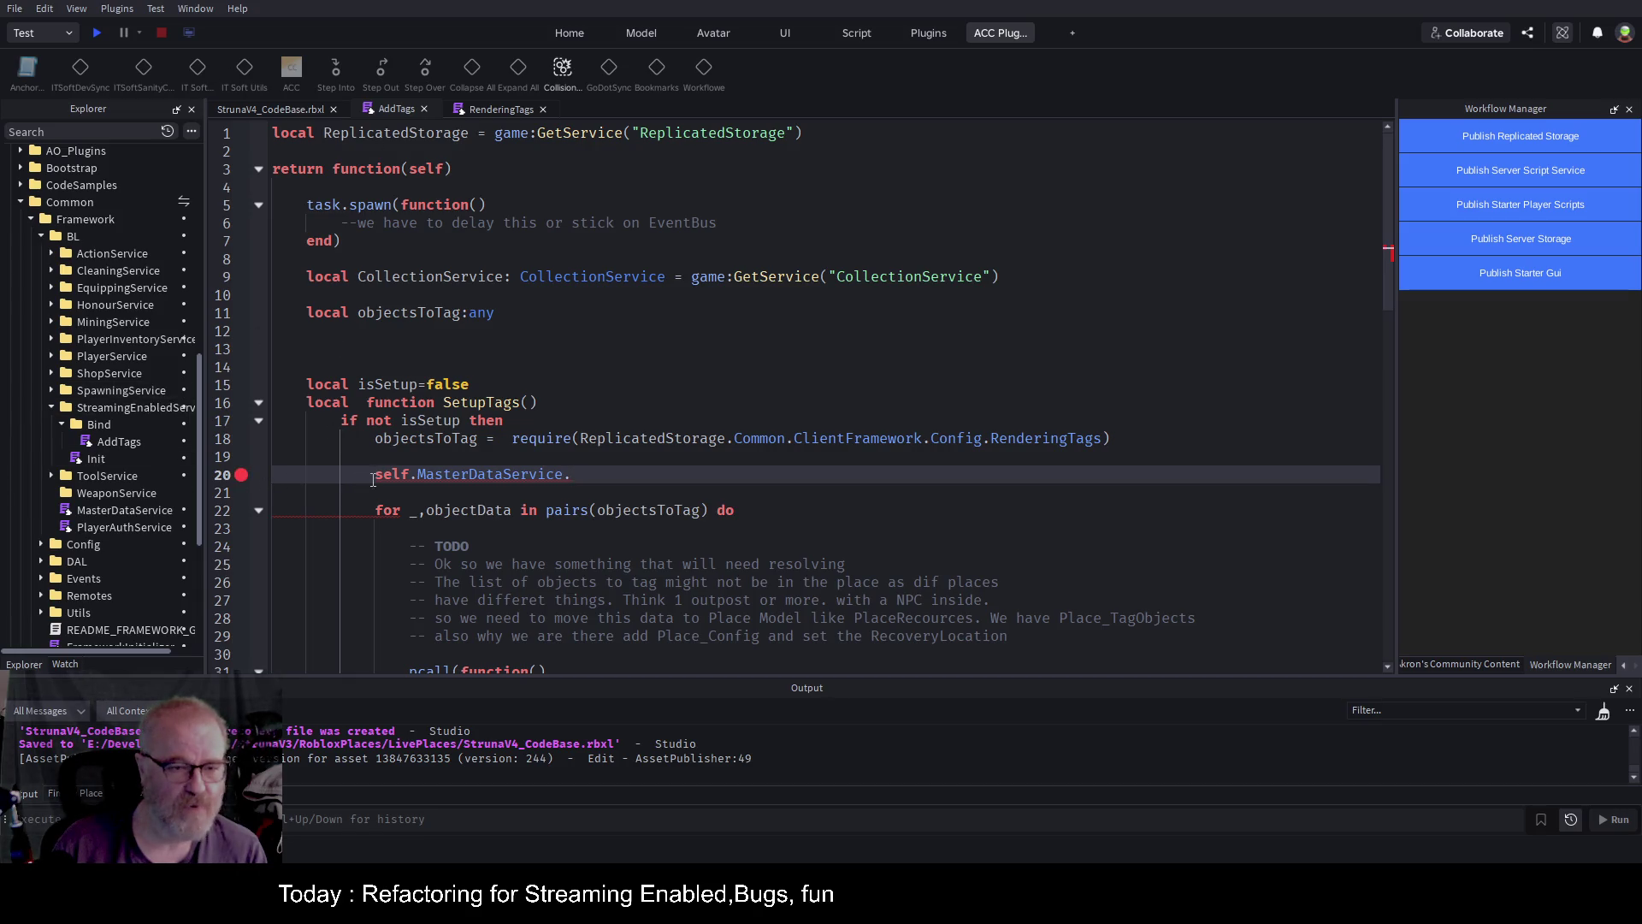
{"action": "left_click", "coordinate": [585, 478]}
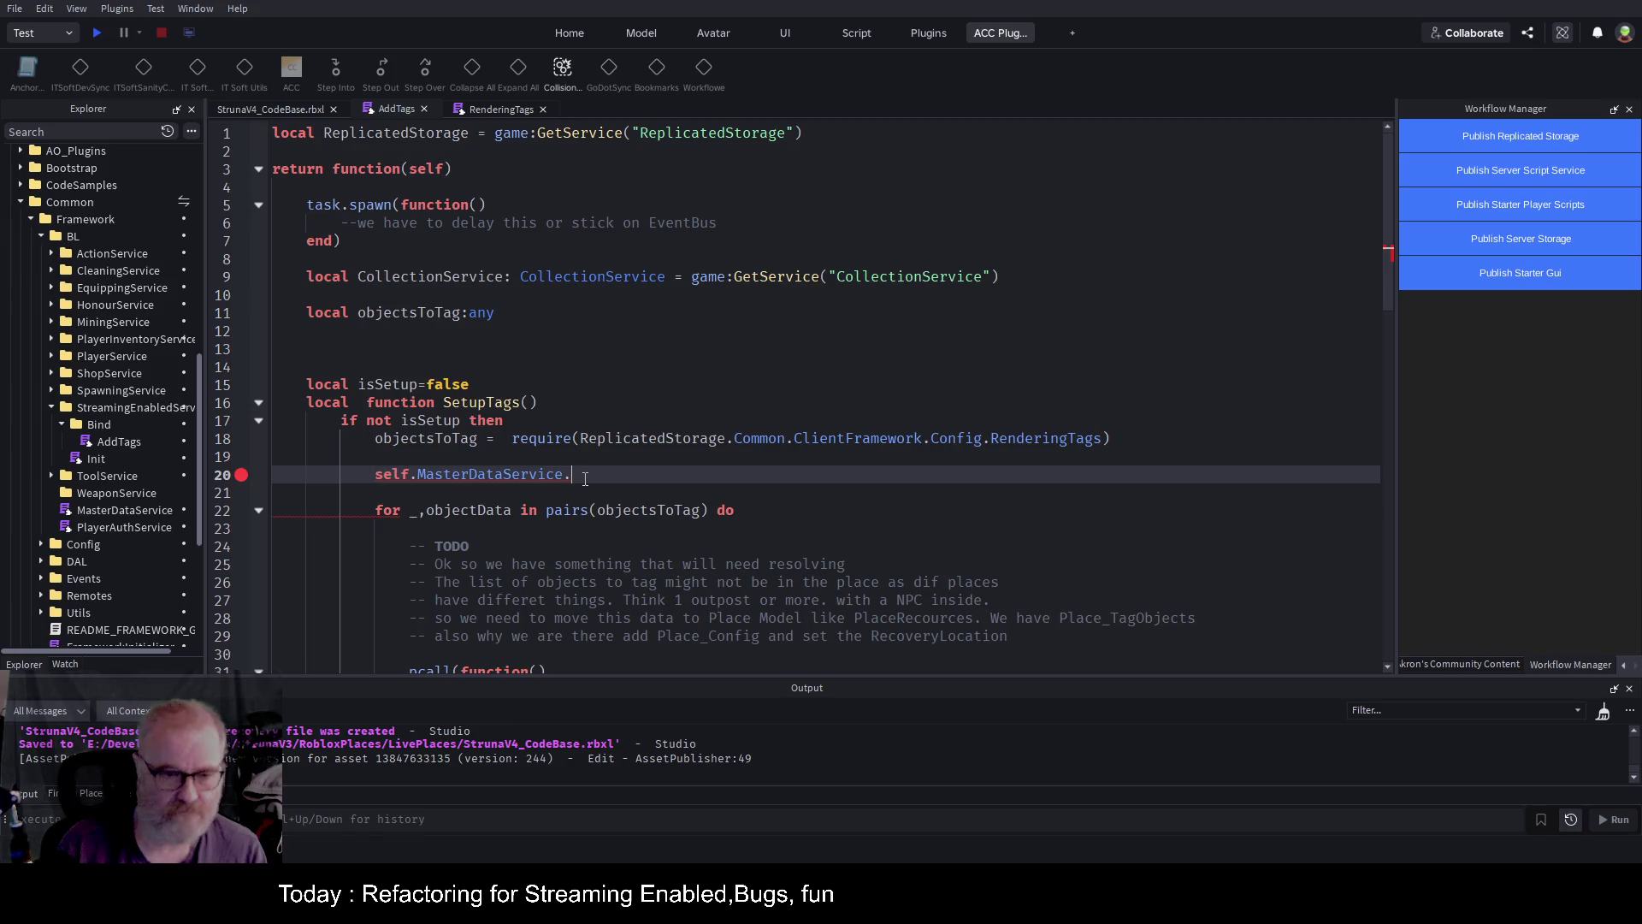
{"action": "key", "text": "BackSpace"}
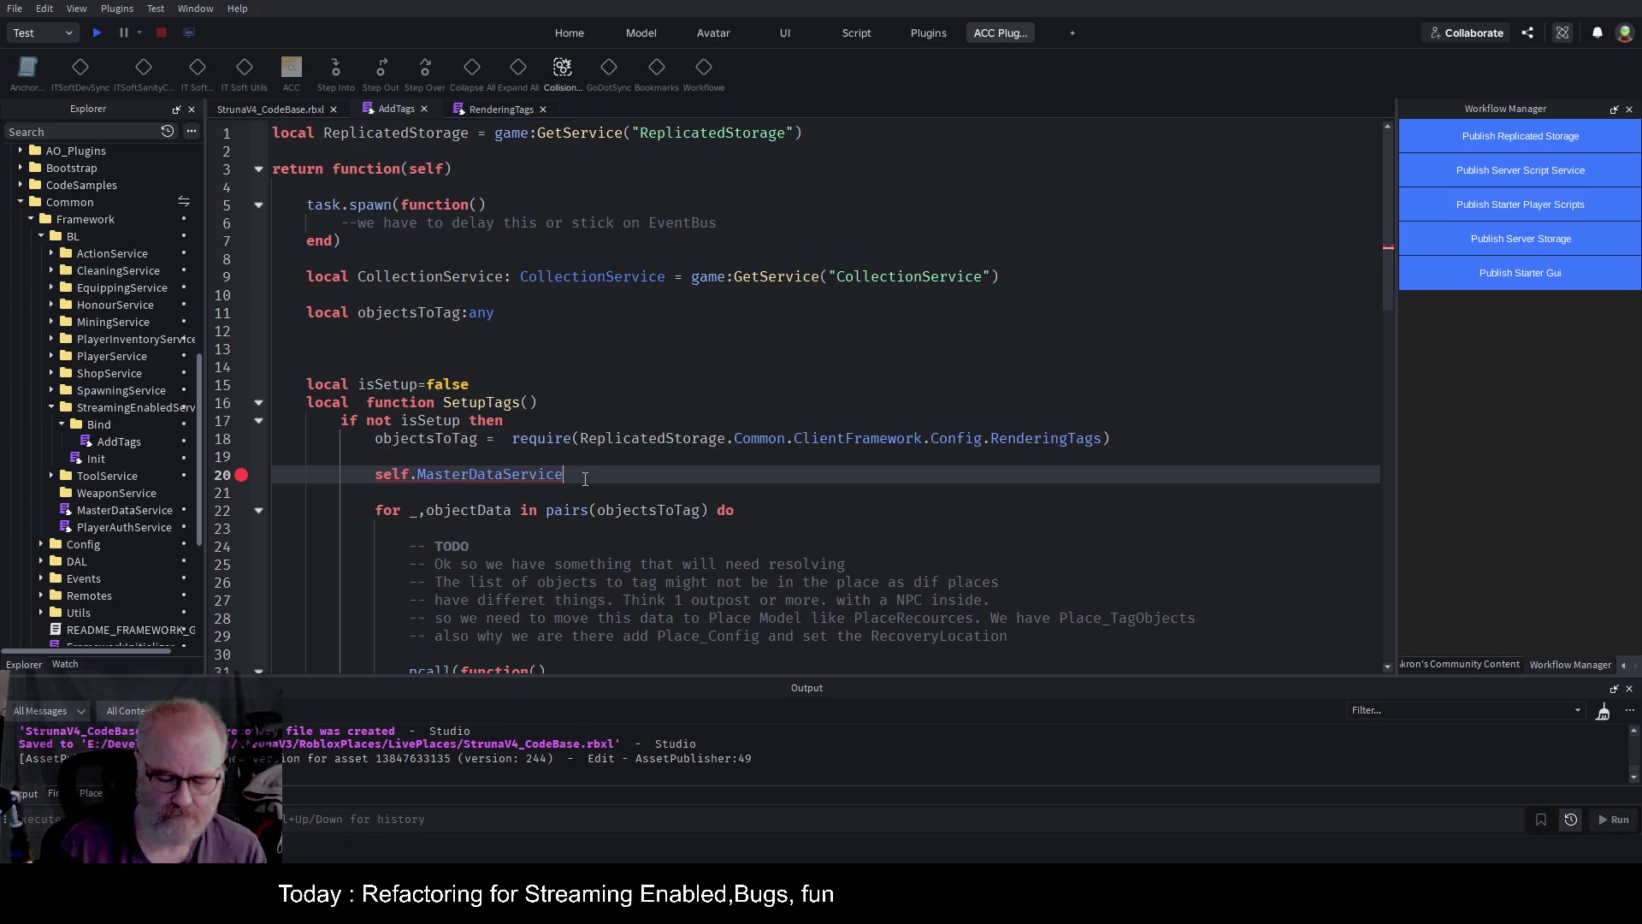
Locate GetPlaces in MasterDataService through the ACC function list, then go back to AddTags.
{"action": "double_click", "coordinate": [144, 511]}
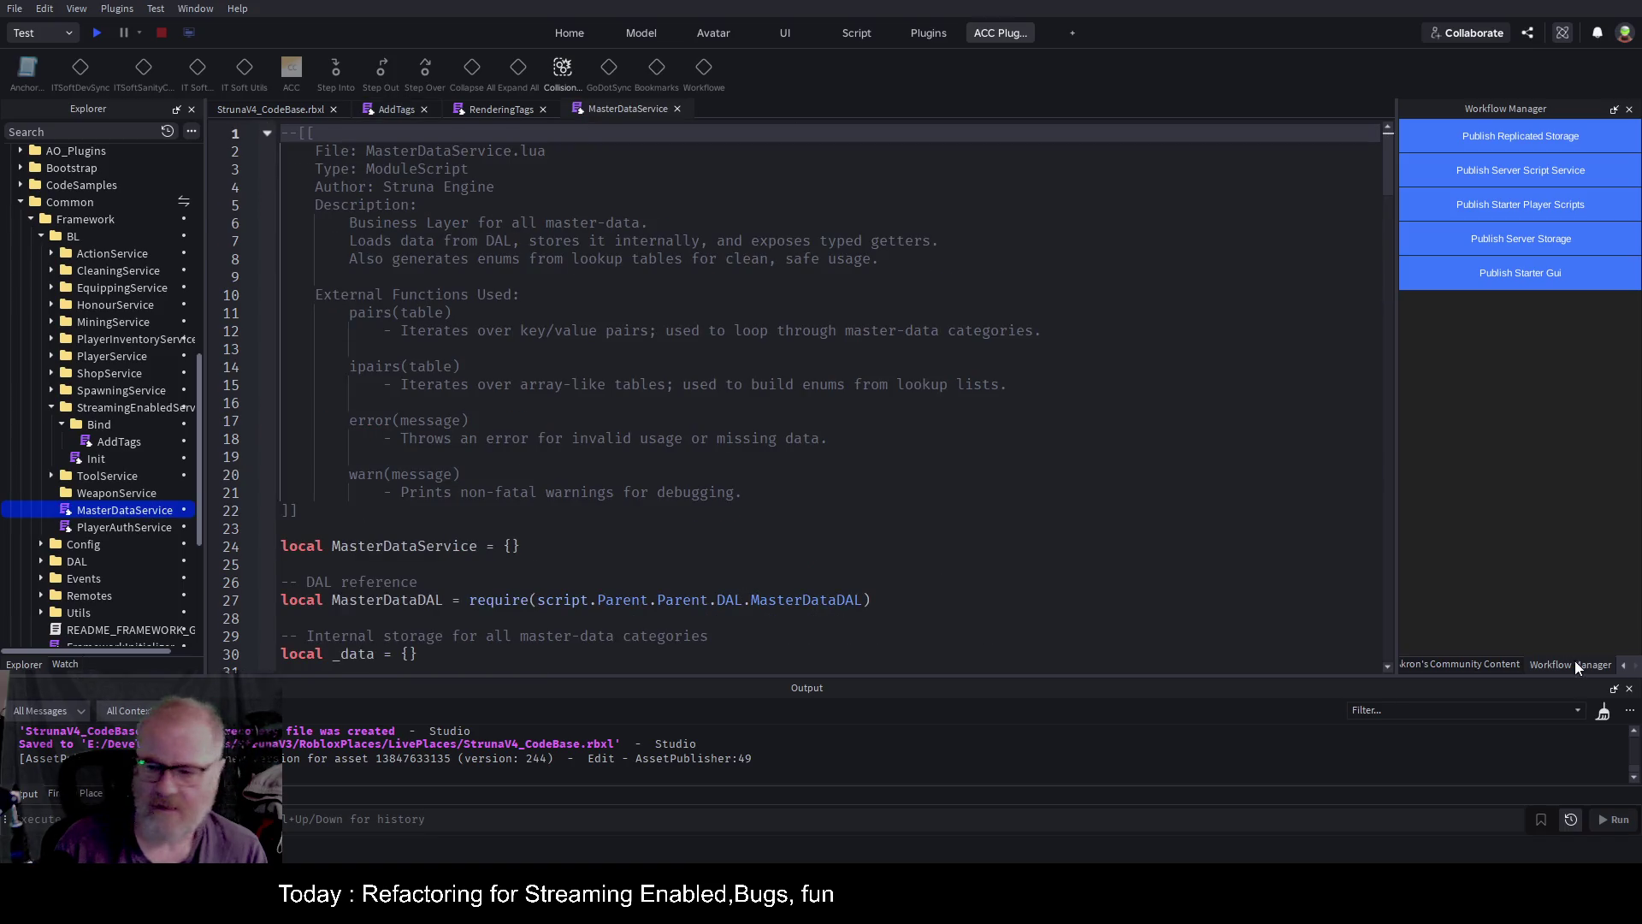
{"action": "left_click", "coordinate": [1481, 666]}
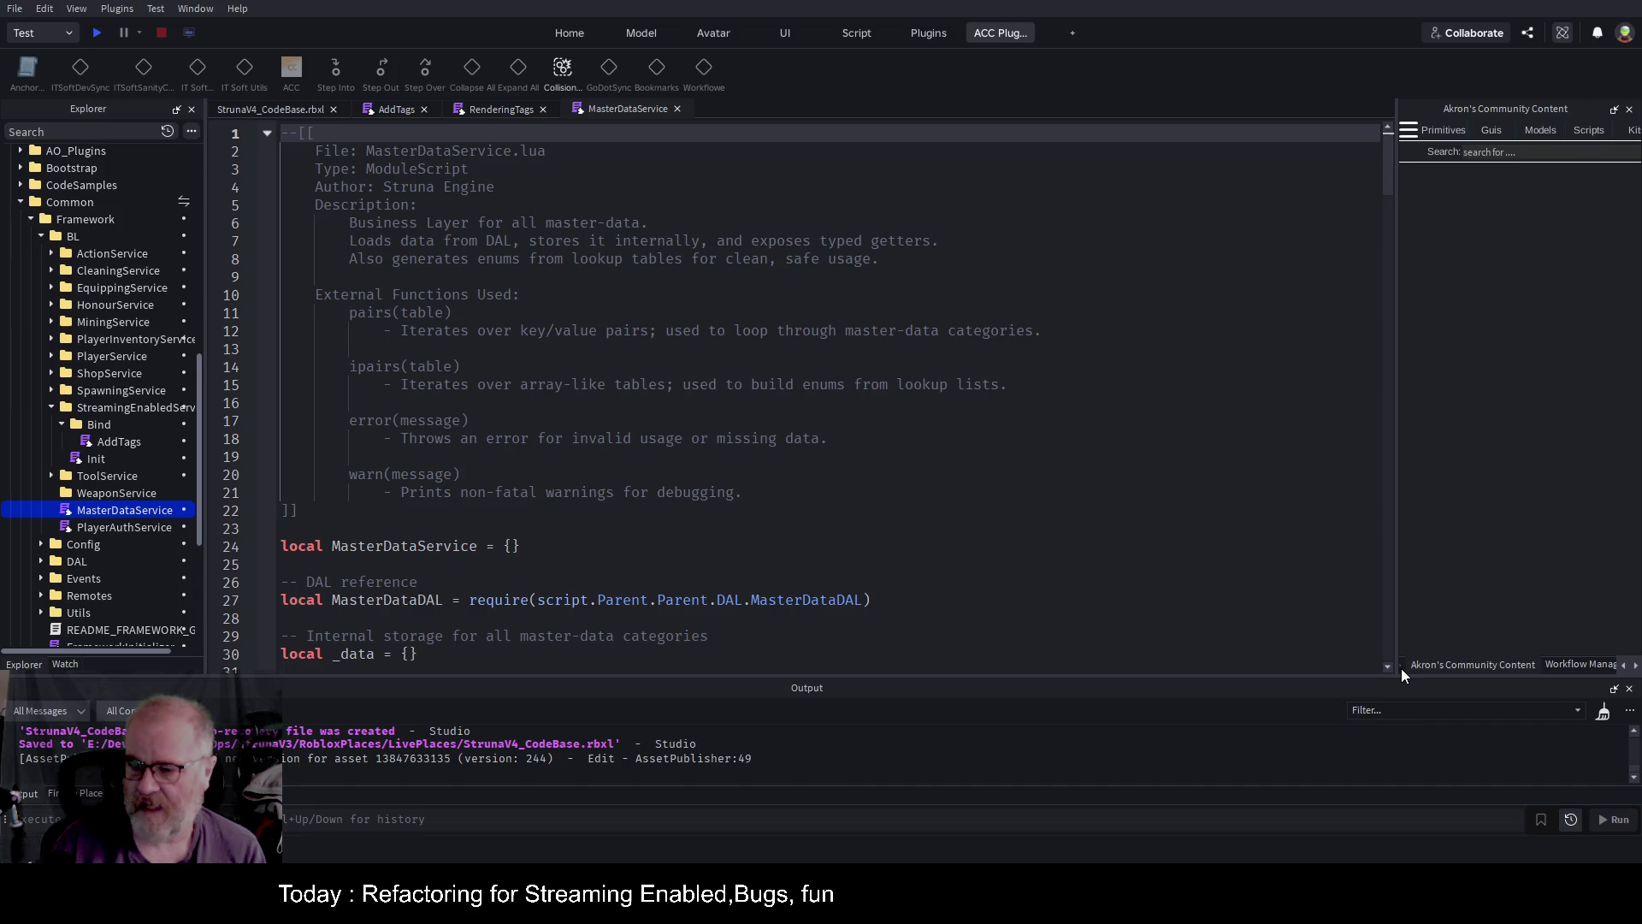
{"action": "left_click", "coordinate": [1622, 666]}
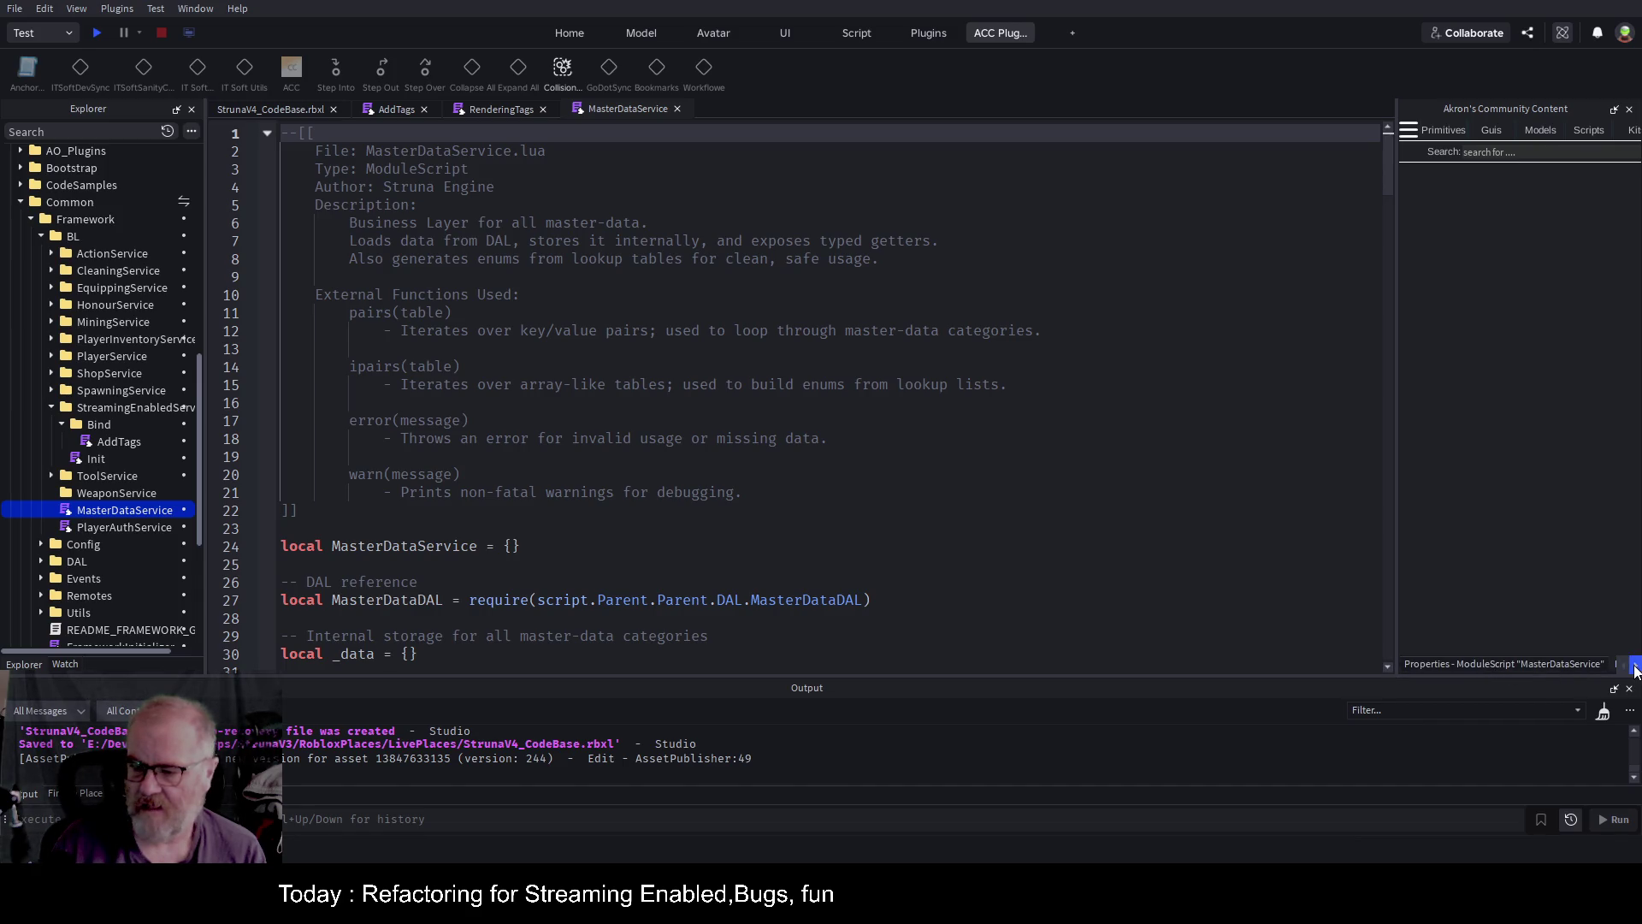
{"action": "left_click", "coordinate": [1635, 667]}
{"action": "left_click", "coordinate": [1636, 667]}
{"action": "left_click", "coordinate": [1591, 665]}
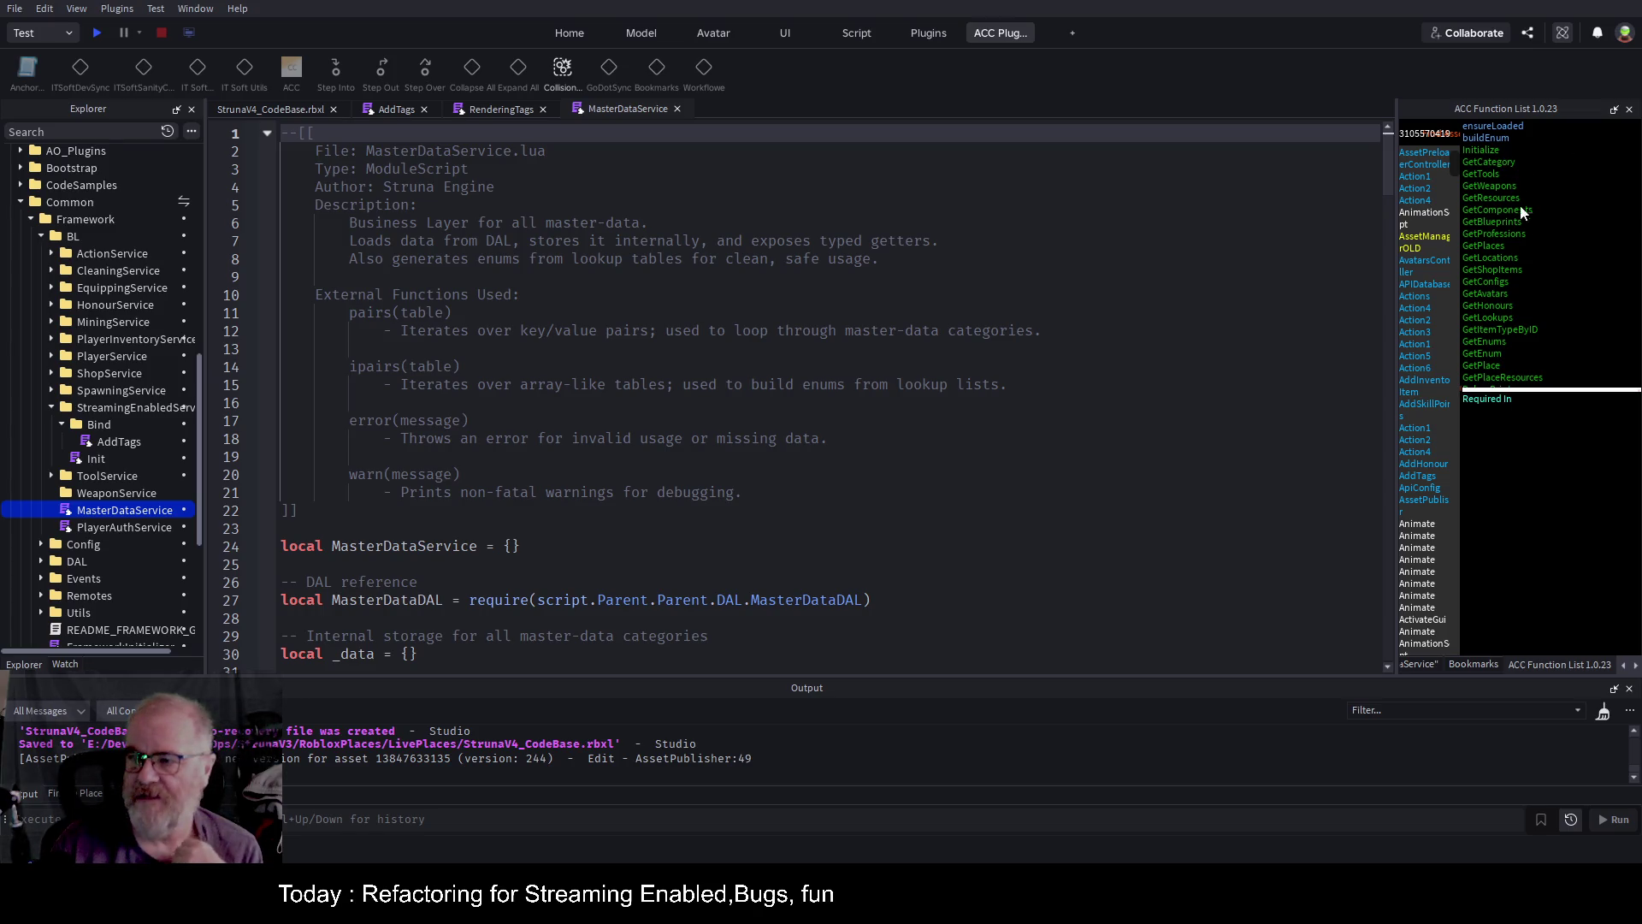
{"action": "left_click", "coordinate": [1491, 244]}
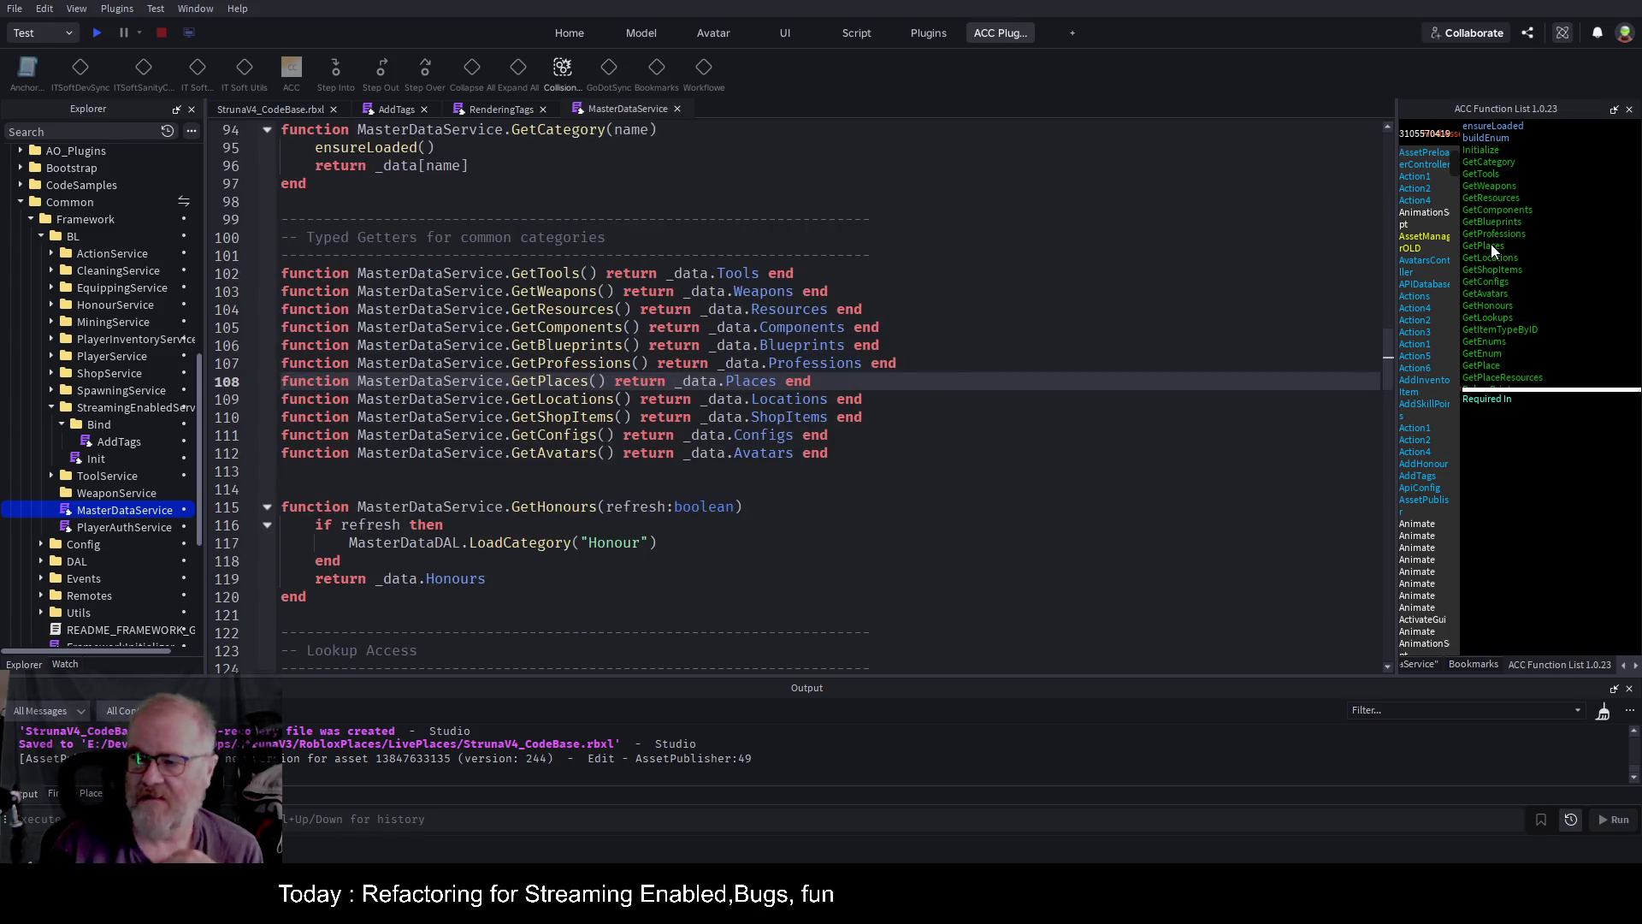
{"action": "double_click", "coordinate": [558, 380]}
{"action": "key", "text": "ctrl+c"}
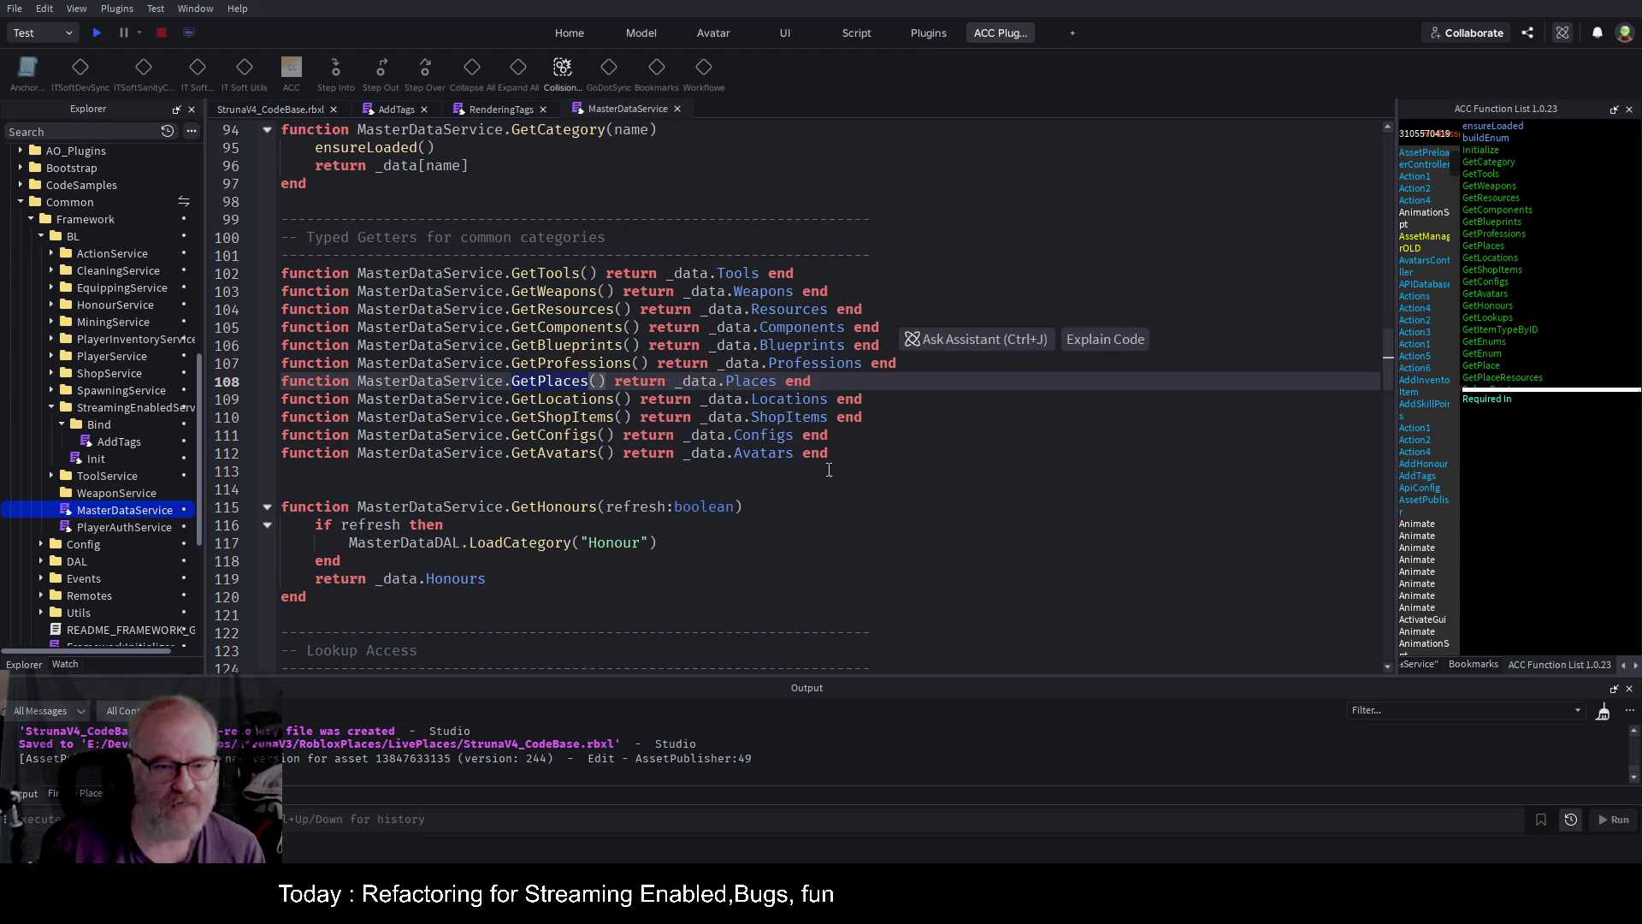
{"action": "left_click", "coordinate": [396, 112]}
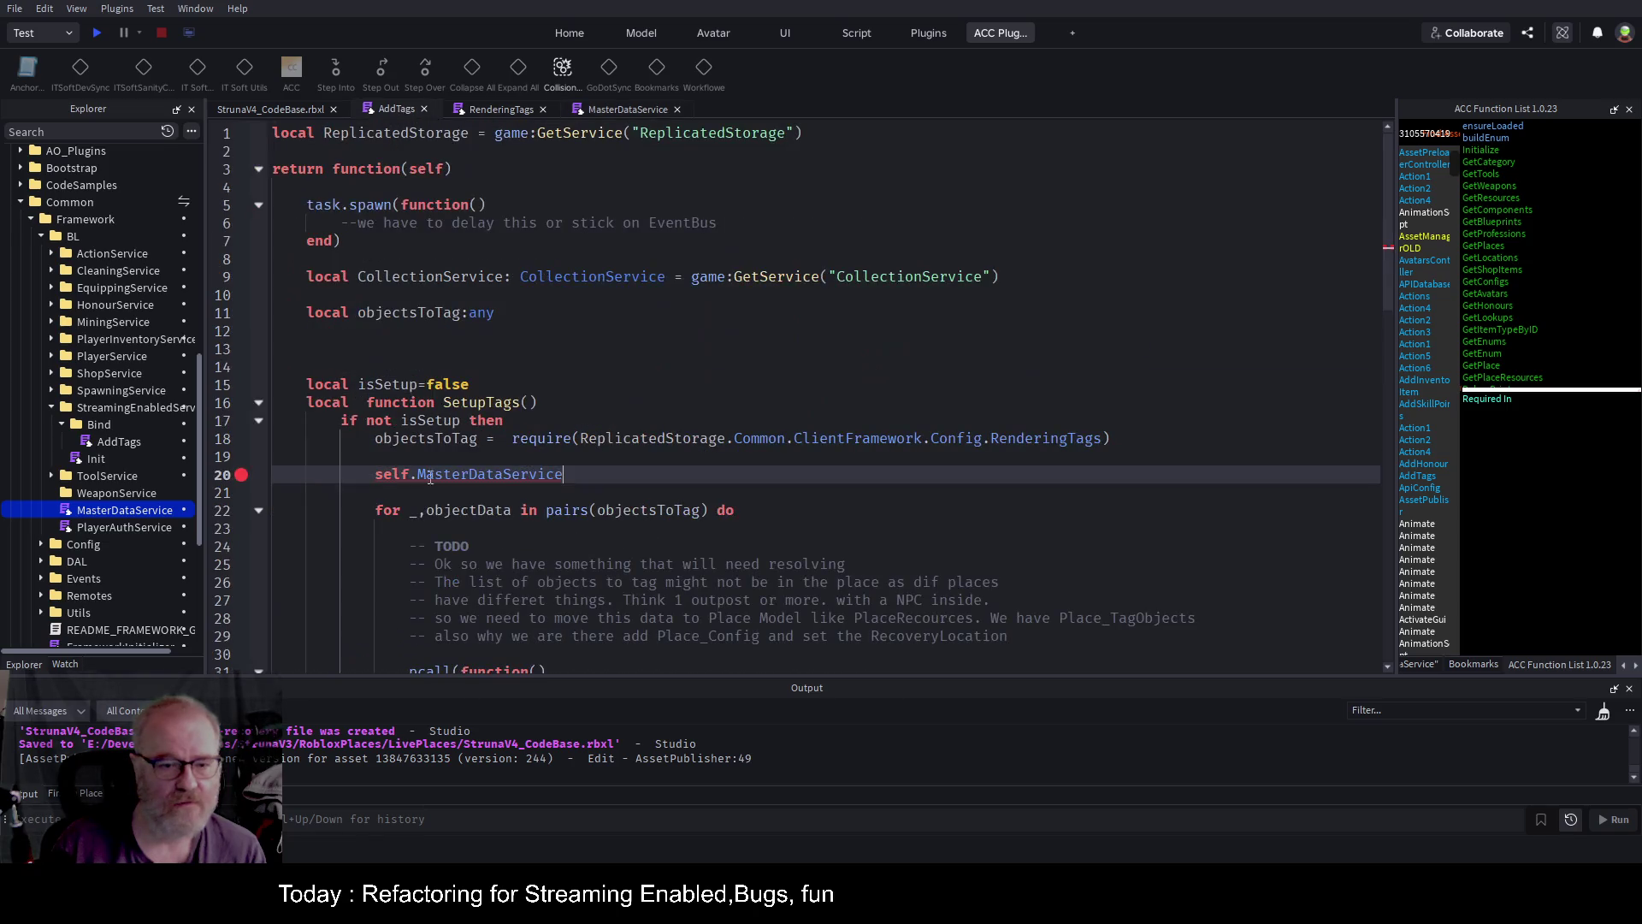
Make line 20 read local places=self.MasterDataService.GetPlaces() and start a play test.
{"action": "type", "text": "."}
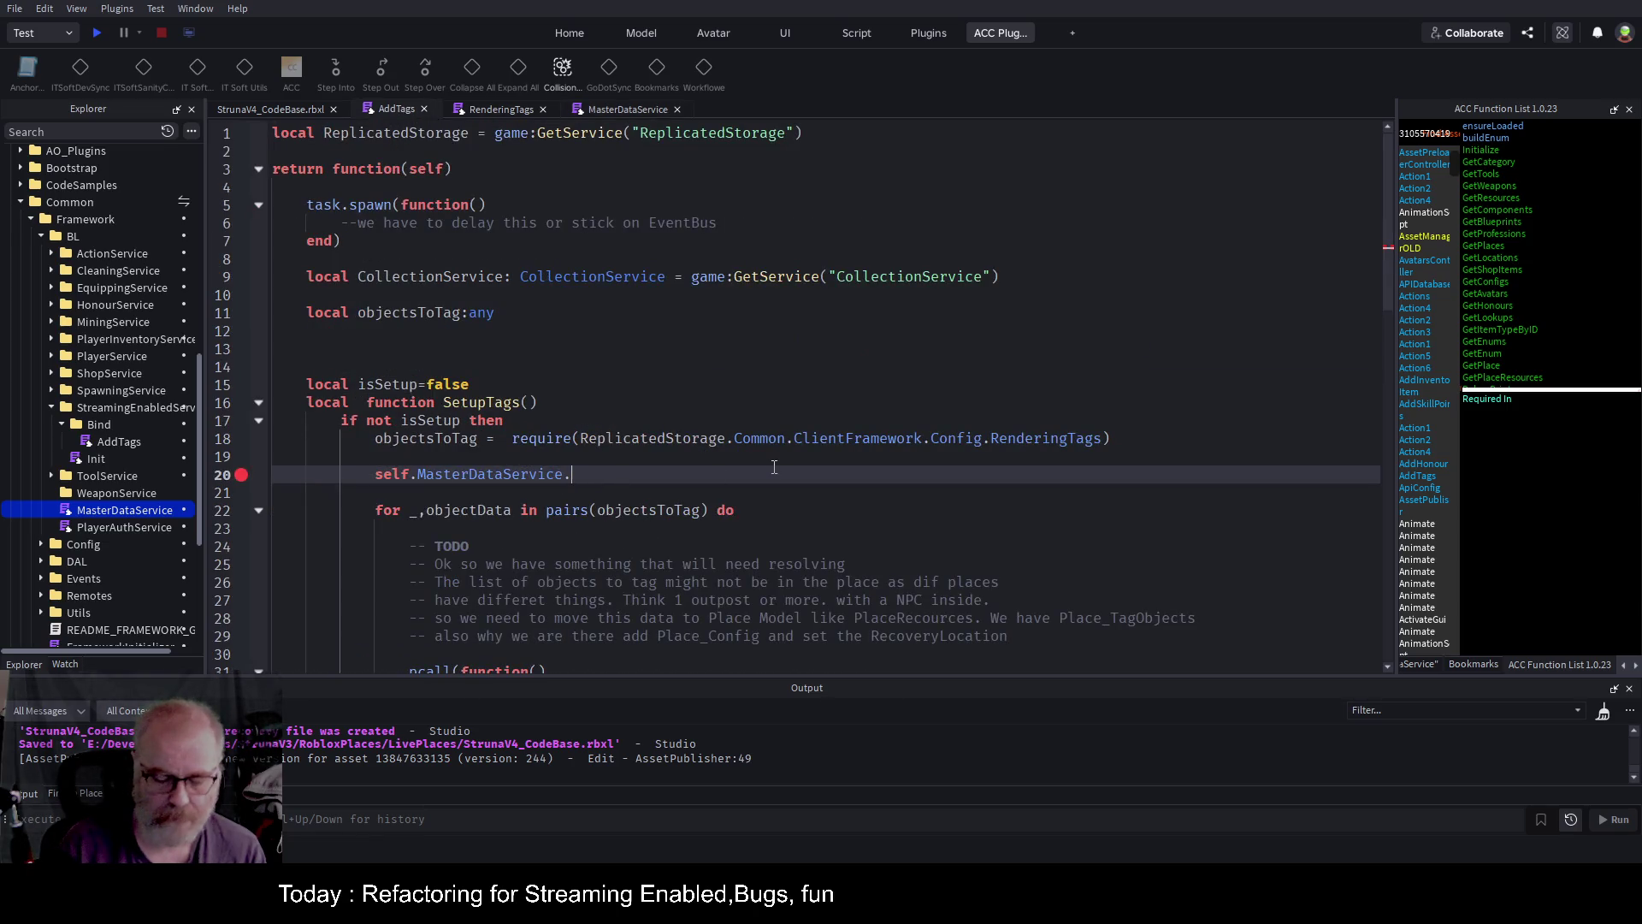
{"action": "key", "text": "ctrl+v"}
{"action": "type", "text": "()"}
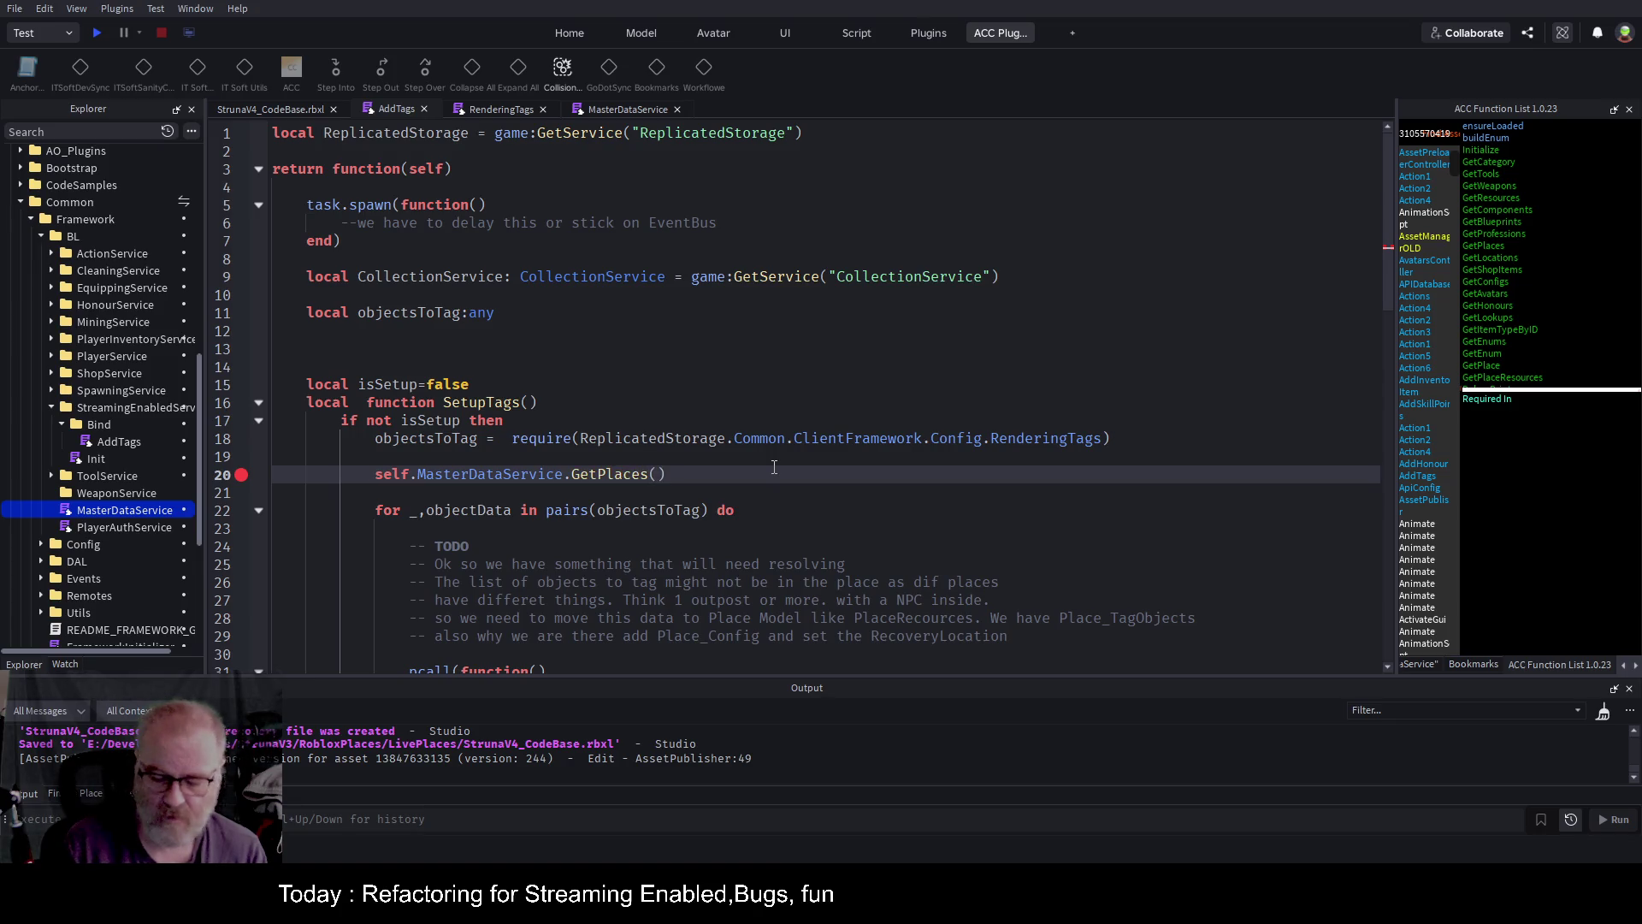
{"action": "key", "text": "Home"}
{"action": "type", "text": "local p"}
{"action": "type", "text": "laces="}
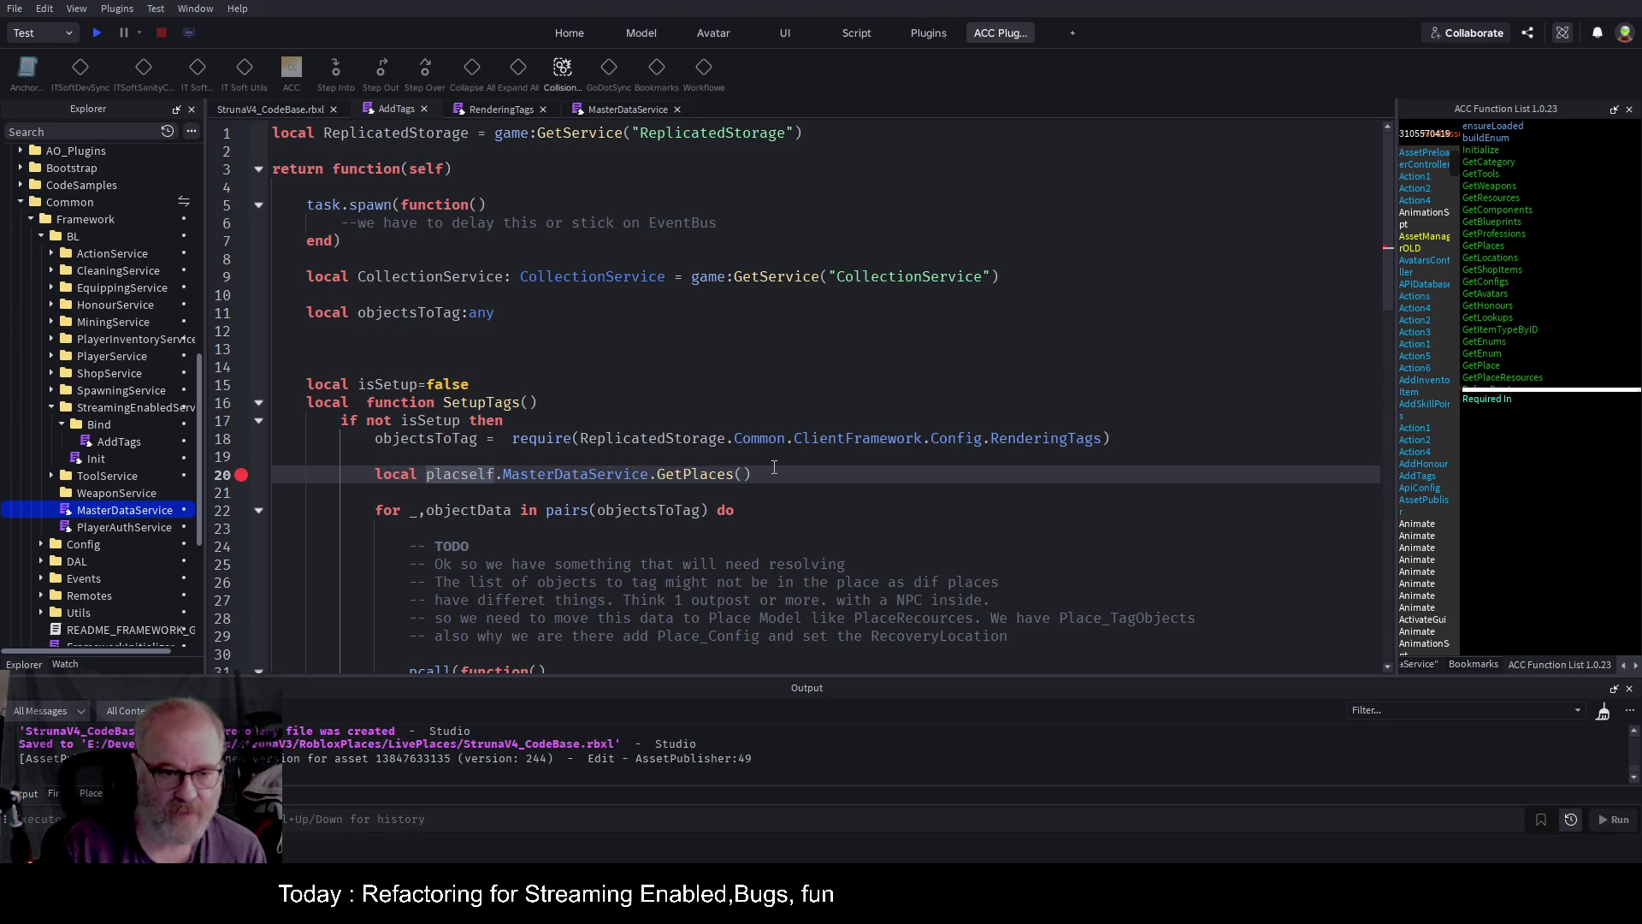
{"action": "key", "text": "Up"}
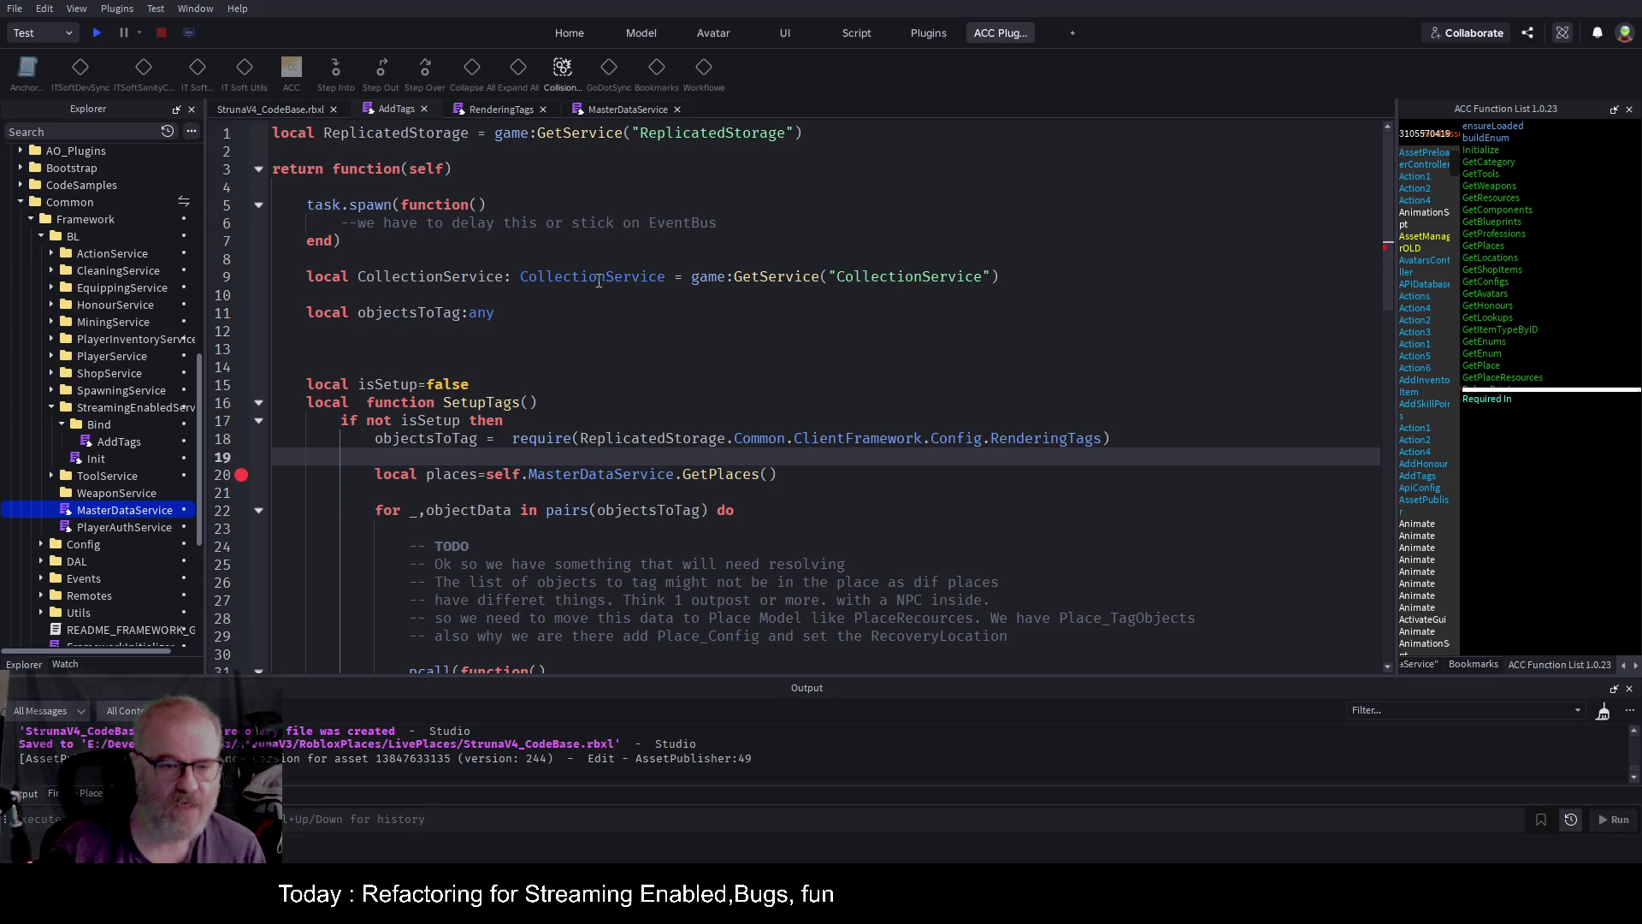
{"action": "key", "text": "F5"}
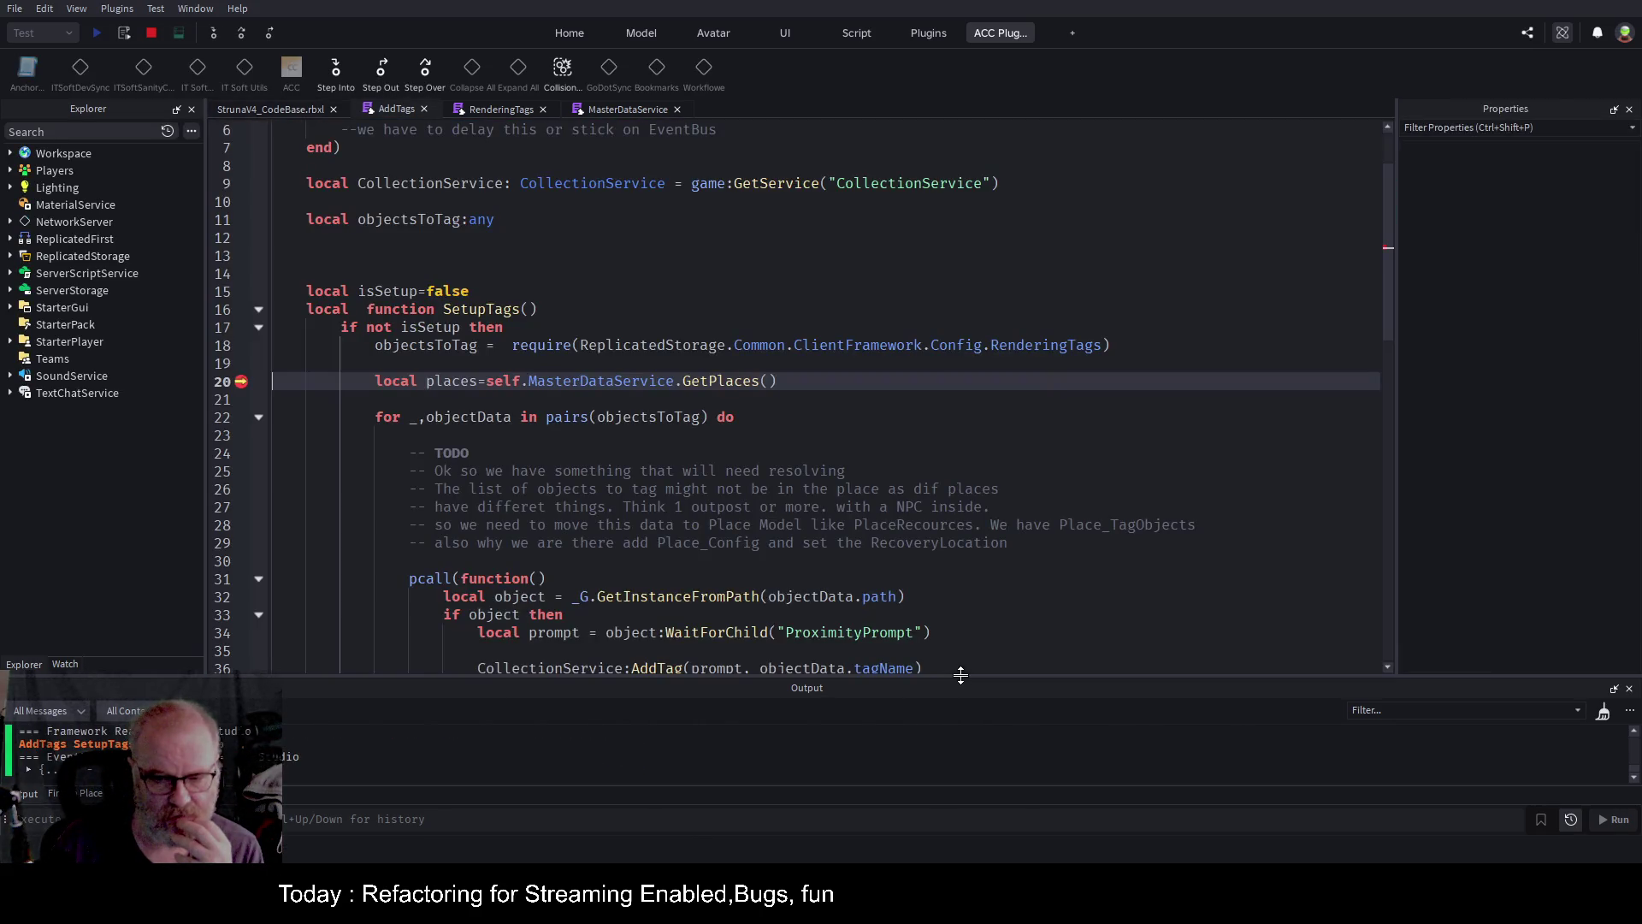
Enlarge the output log, continue past the line 20 breakpoint, show Watch, and stop testing.
{"action": "left_click_drag", "start_coordinate": [962, 678], "coordinate": [967, 535]}
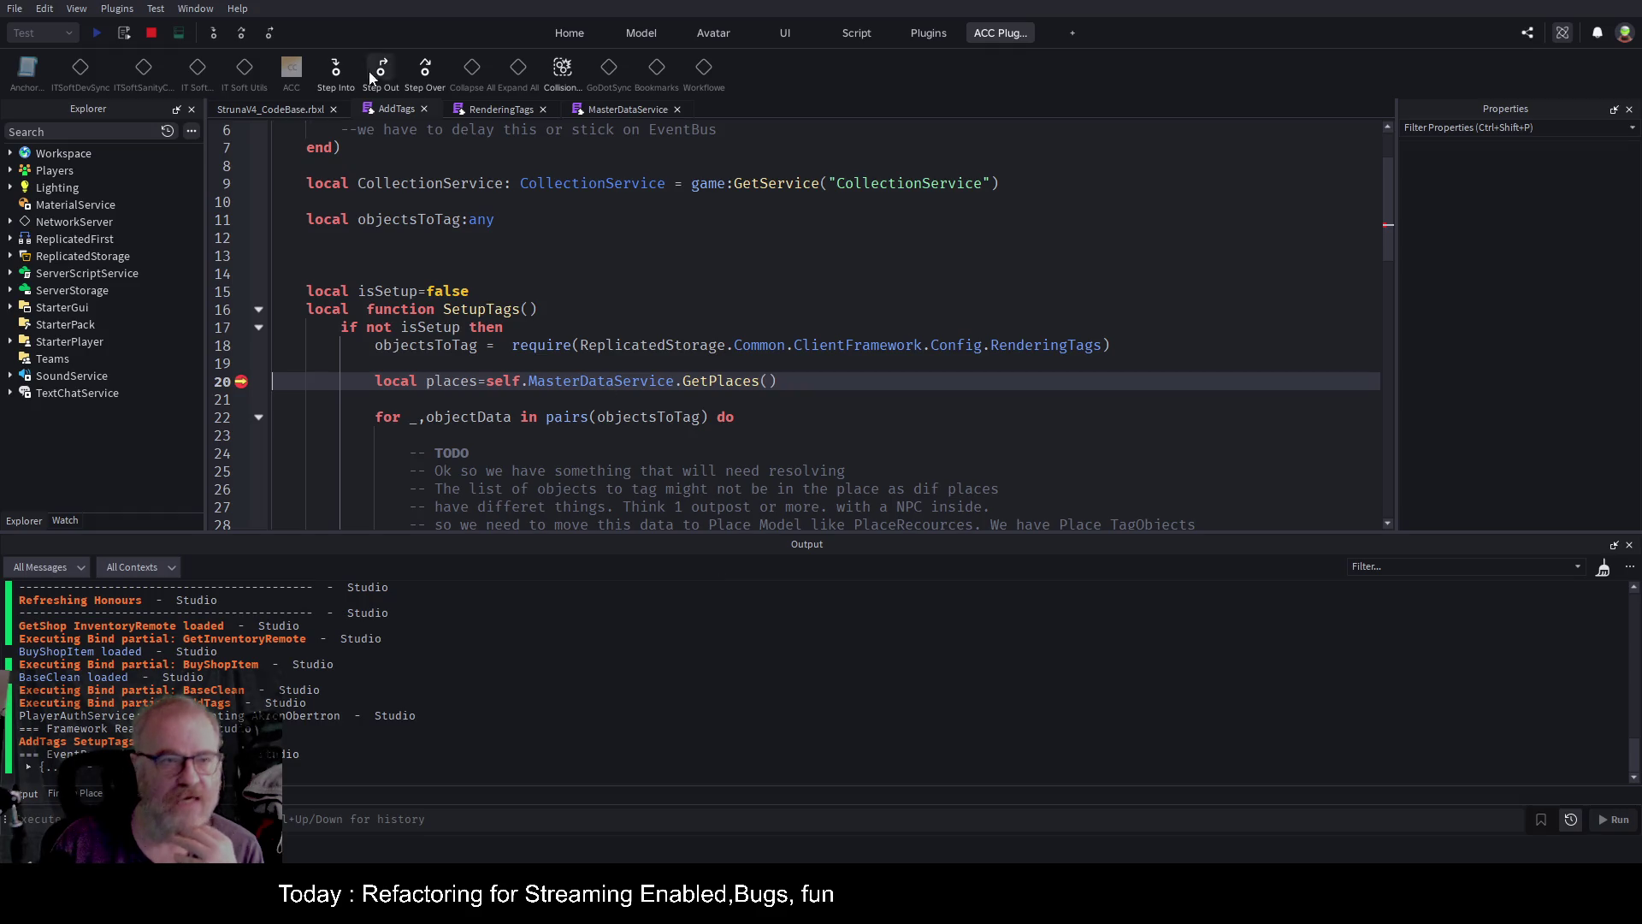
{"action": "left_click", "coordinate": [242, 34]}
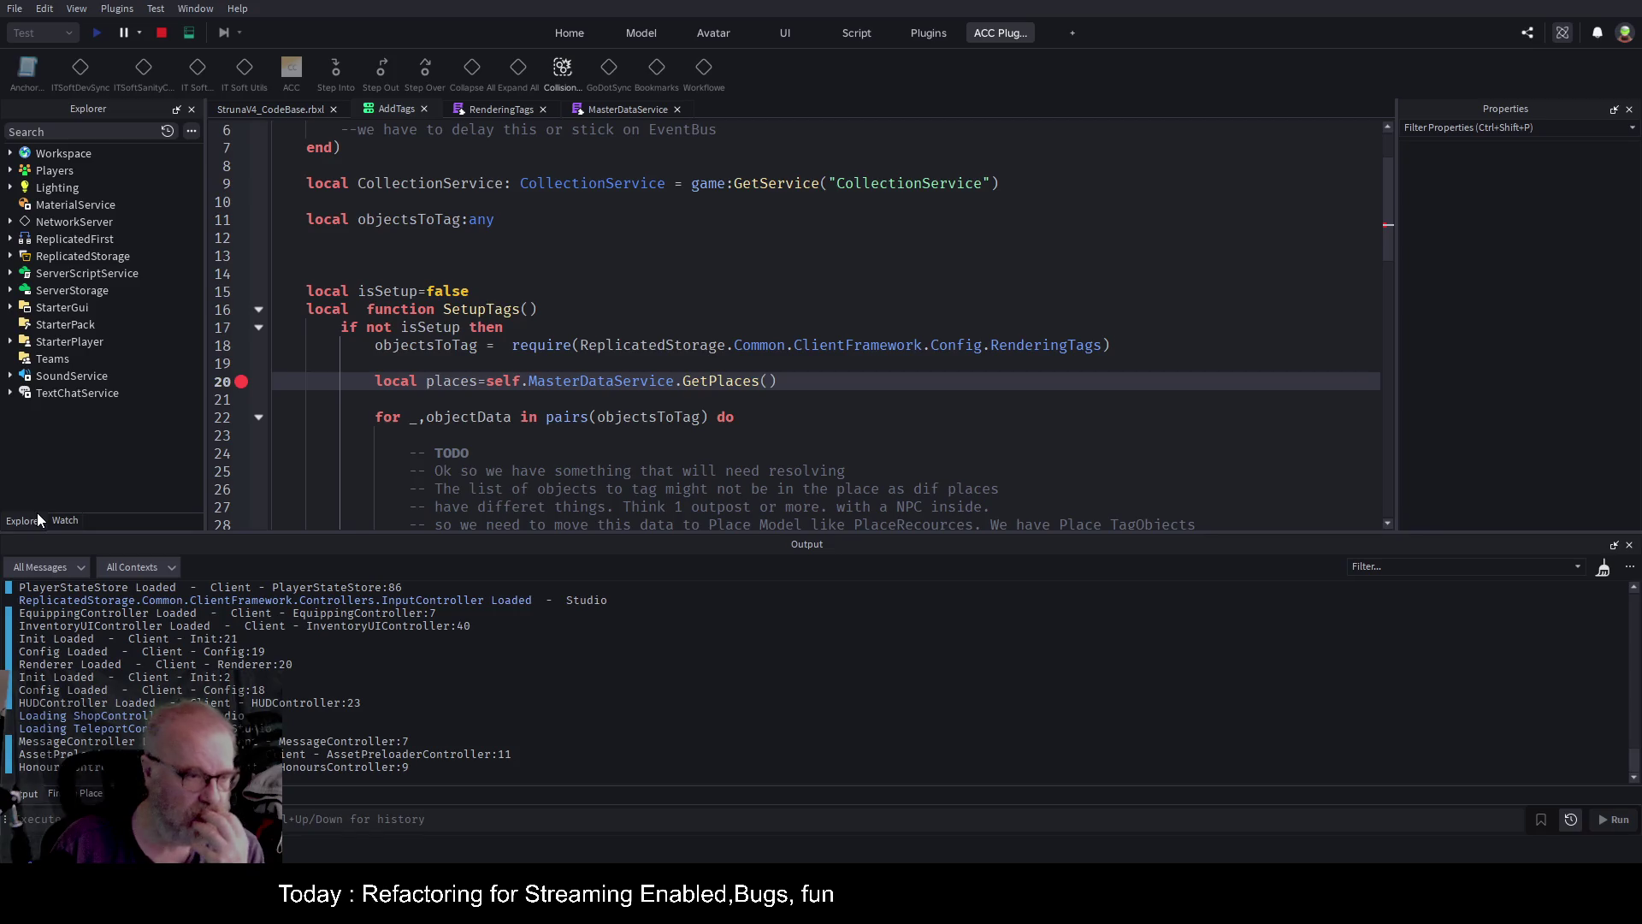
{"action": "left_click", "coordinate": [67, 520]}
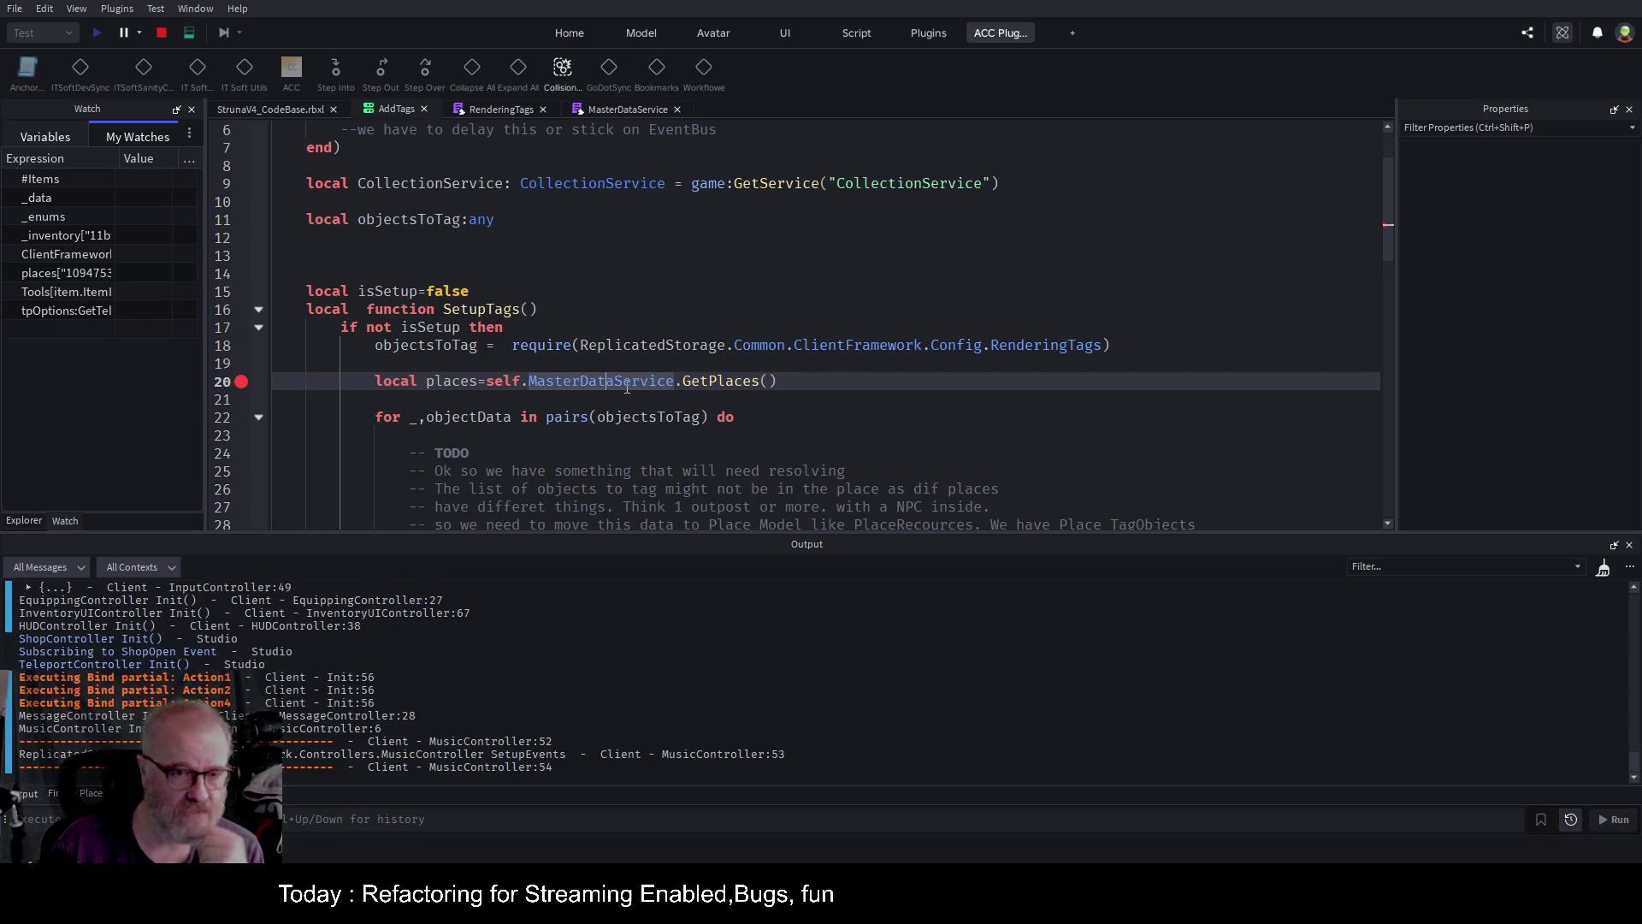
{"action": "left_click", "coordinate": [163, 33]}
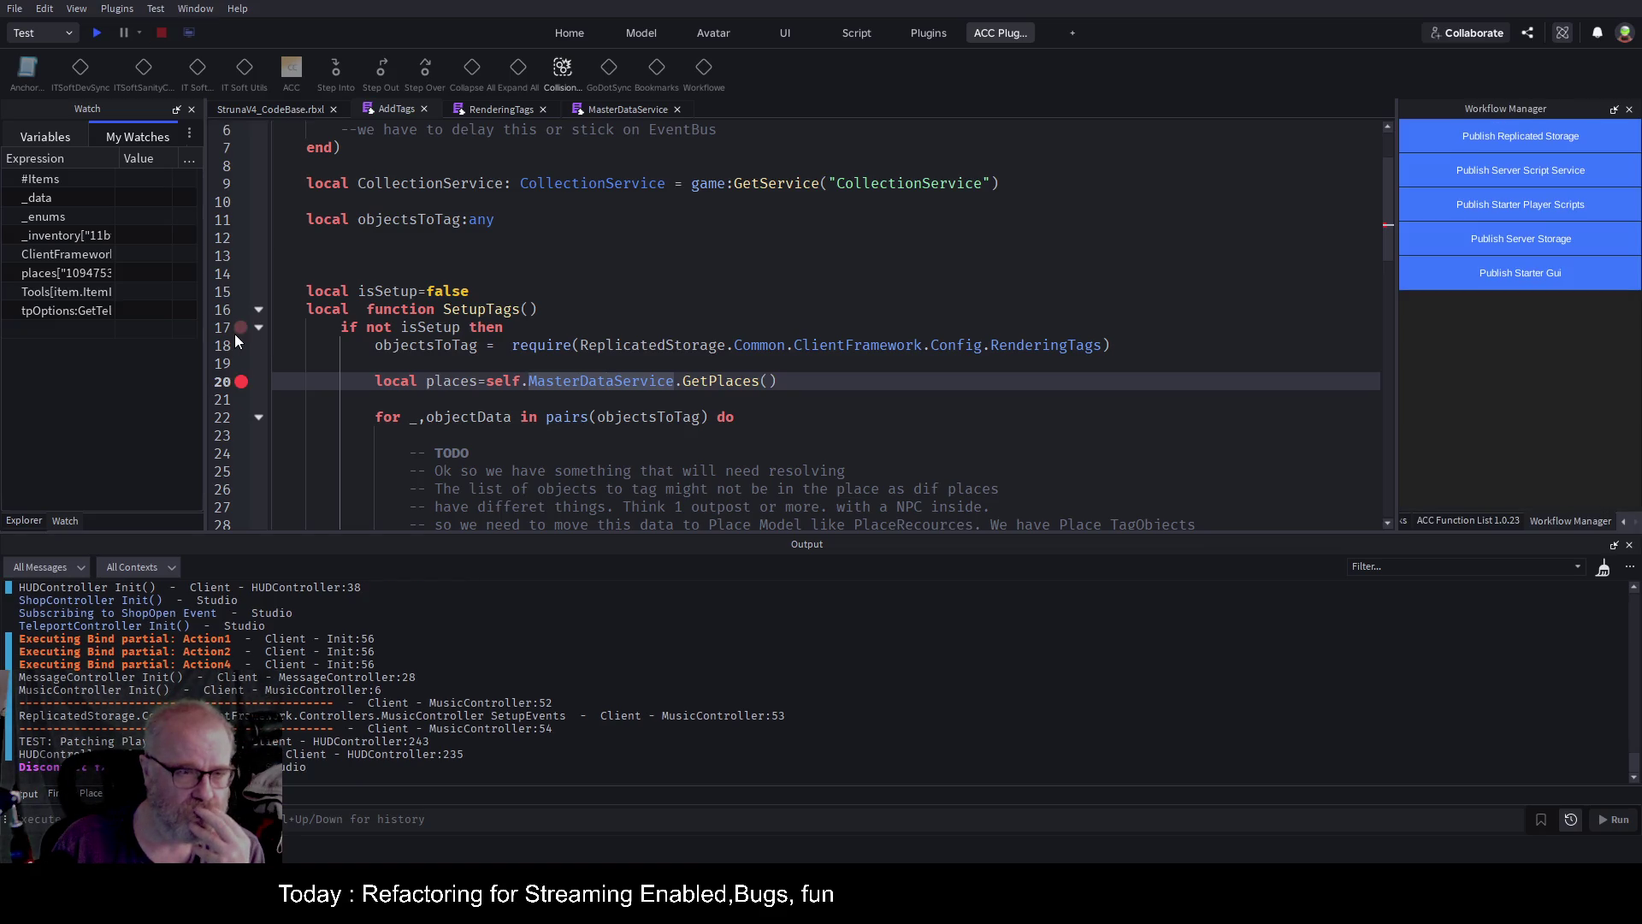
Open FrameworkInitializer and find MasterDataService passed to StreamingEnabledService.Init on line 267.
{"action": "left_click", "coordinate": [24, 521]}
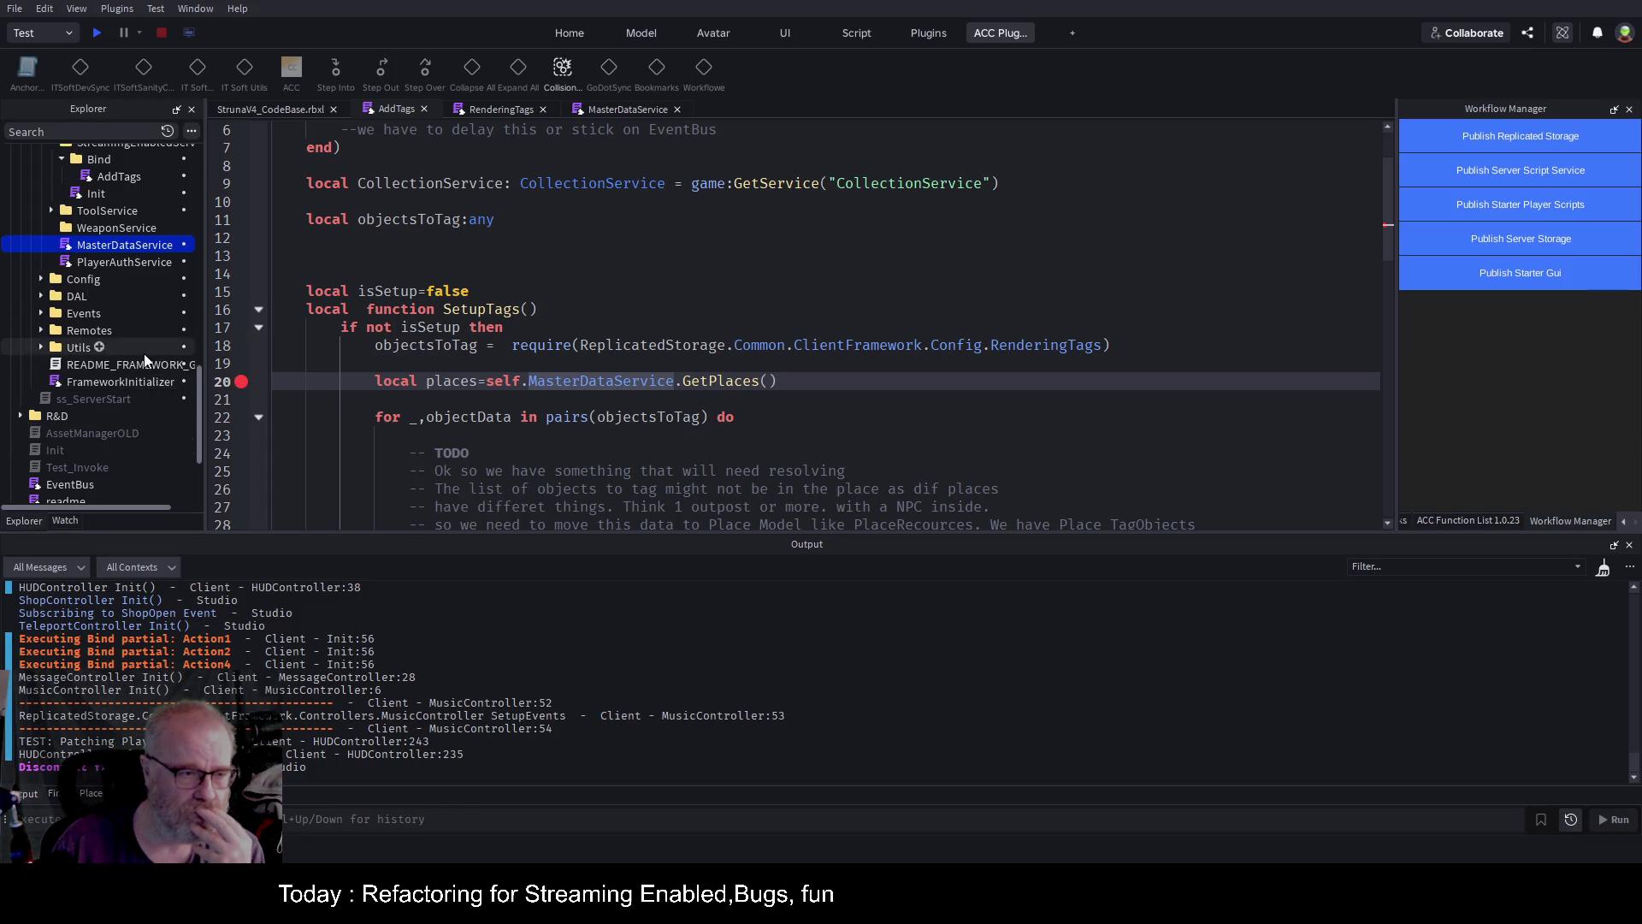
{"action": "double_click", "coordinate": [121, 381]}
{"action": "scroll", "coordinate": [590, 412], "scroll_direction": "down", "scroll_amount": 10}
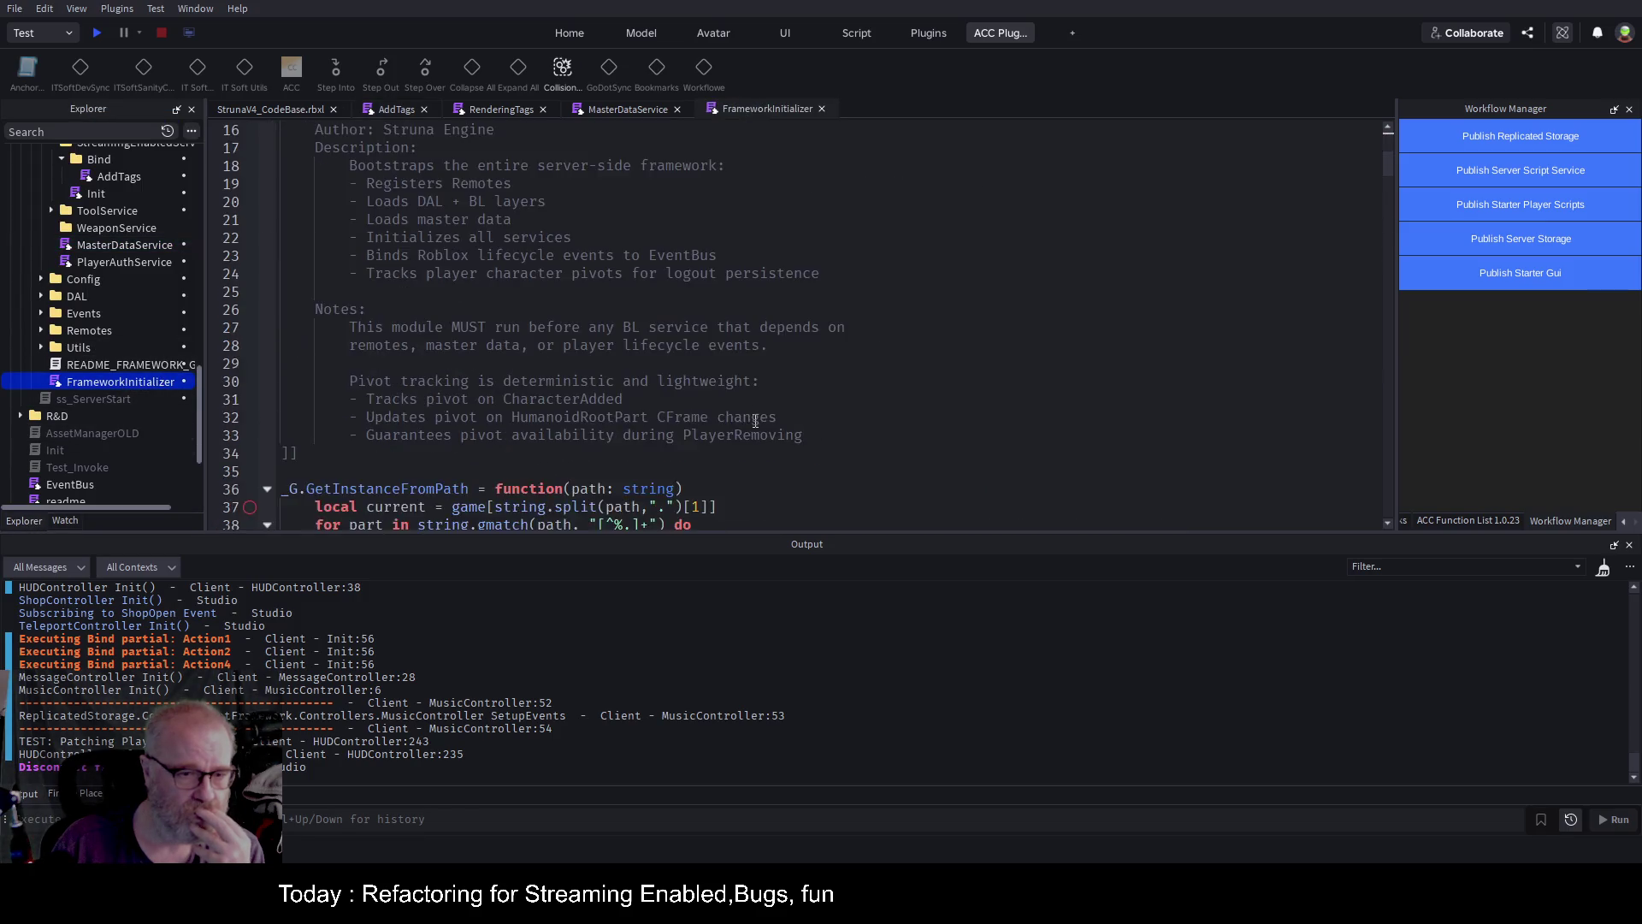
{"action": "scroll", "coordinate": [590, 411], "scroll_direction": "down", "scroll_amount": 20}
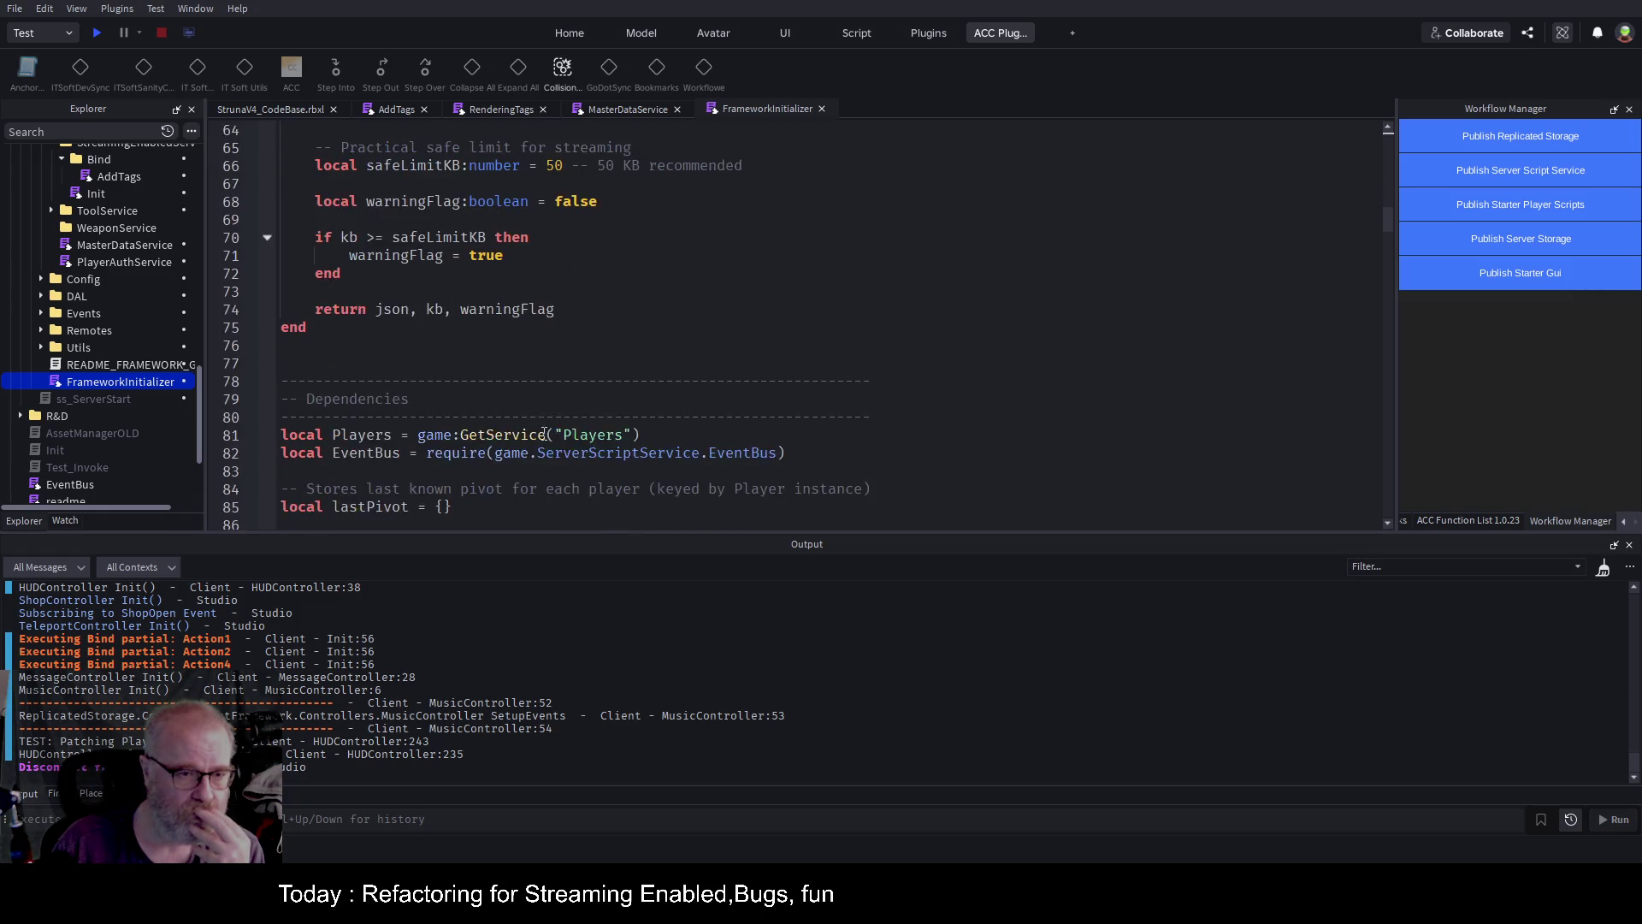
{"action": "scroll", "coordinate": [548, 439], "scroll_direction": "down", "scroll_amount": 20}
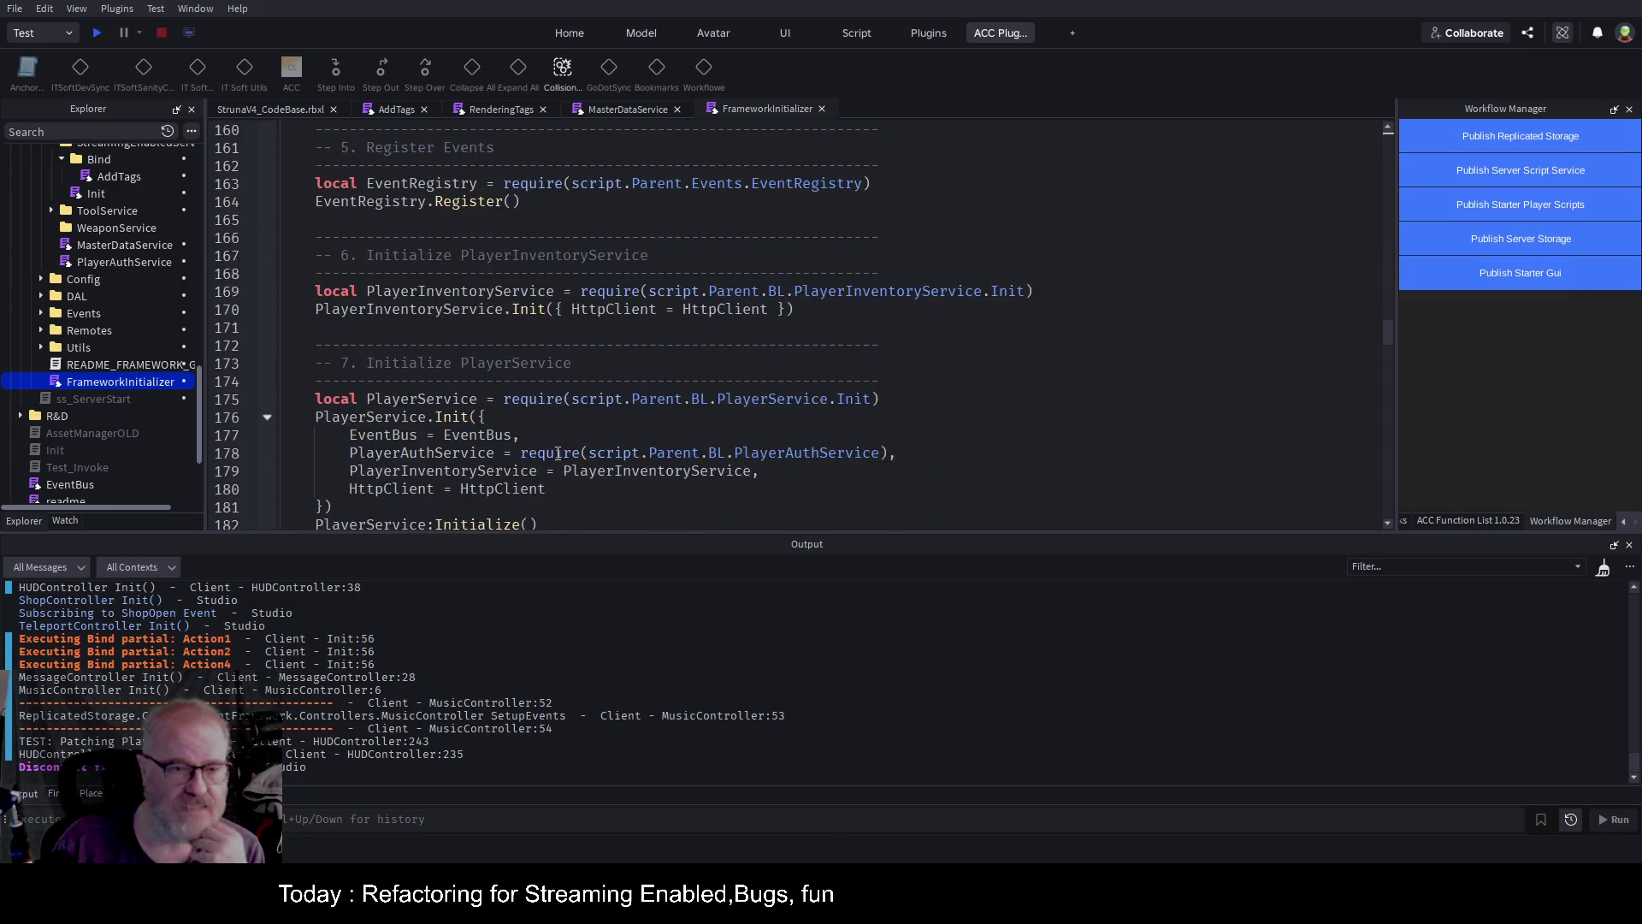
{"action": "scroll", "coordinate": [557, 444], "scroll_direction": "down", "scroll_amount": 6}
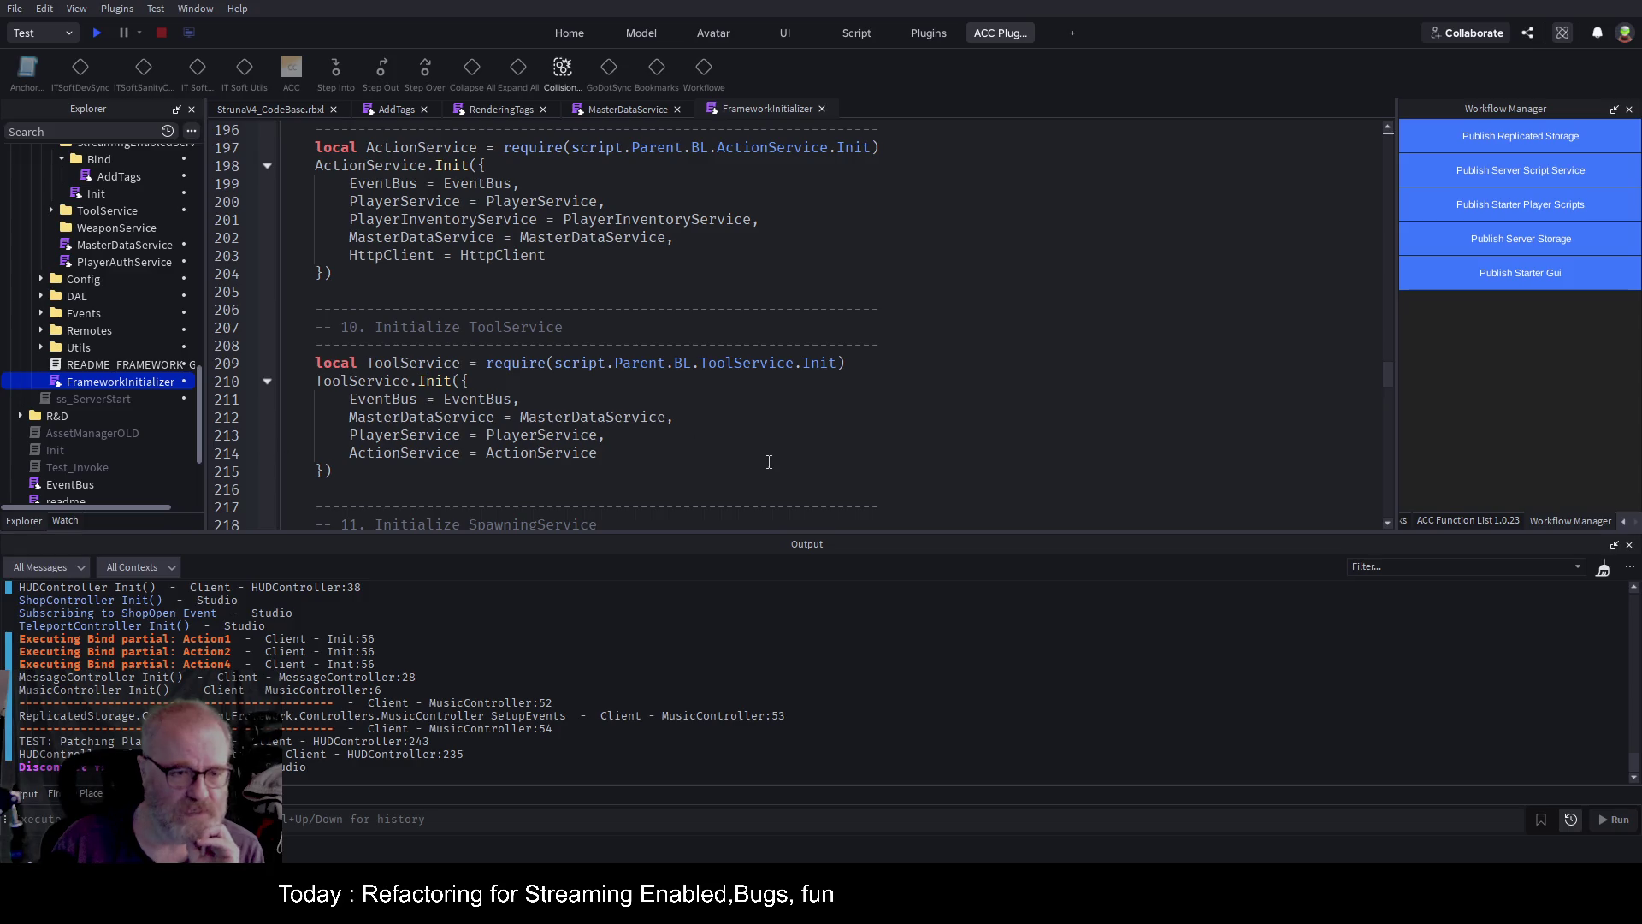
{"action": "scroll", "coordinate": [732, 424], "scroll_direction": "down", "scroll_amount": 2}
{"action": "scroll", "coordinate": [733, 424], "scroll_direction": "down", "scroll_amount": 4}
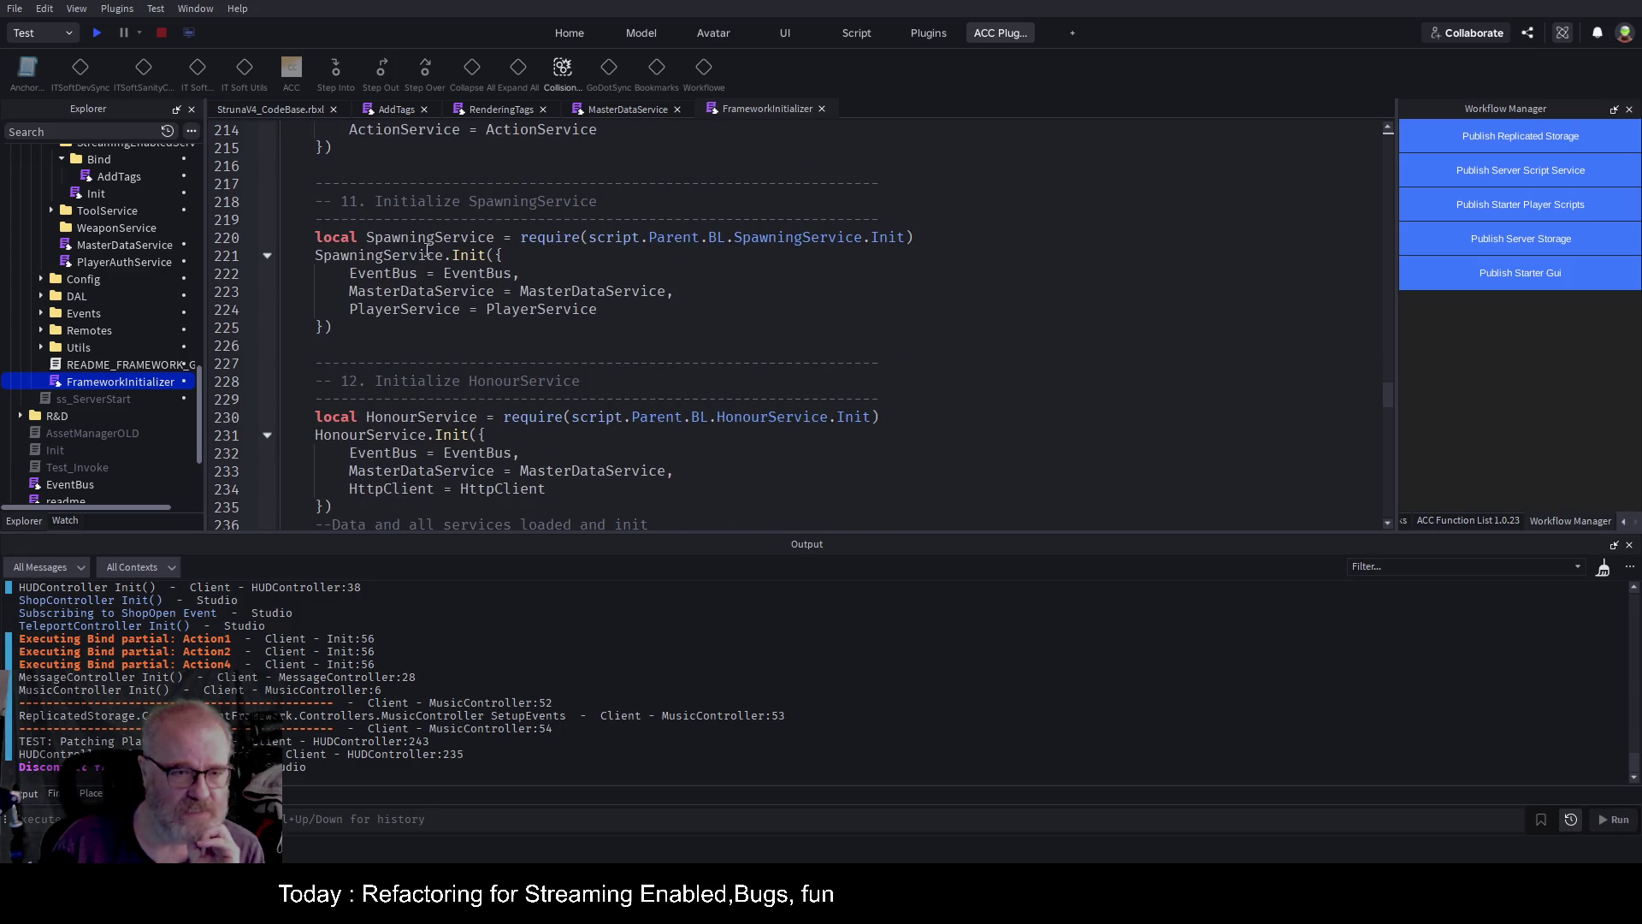
{"action": "scroll", "coordinate": [556, 280], "scroll_direction": "down", "scroll_amount": 7}
{"action": "scroll", "coordinate": [530, 308], "scroll_direction": "down", "scroll_amount": 4}
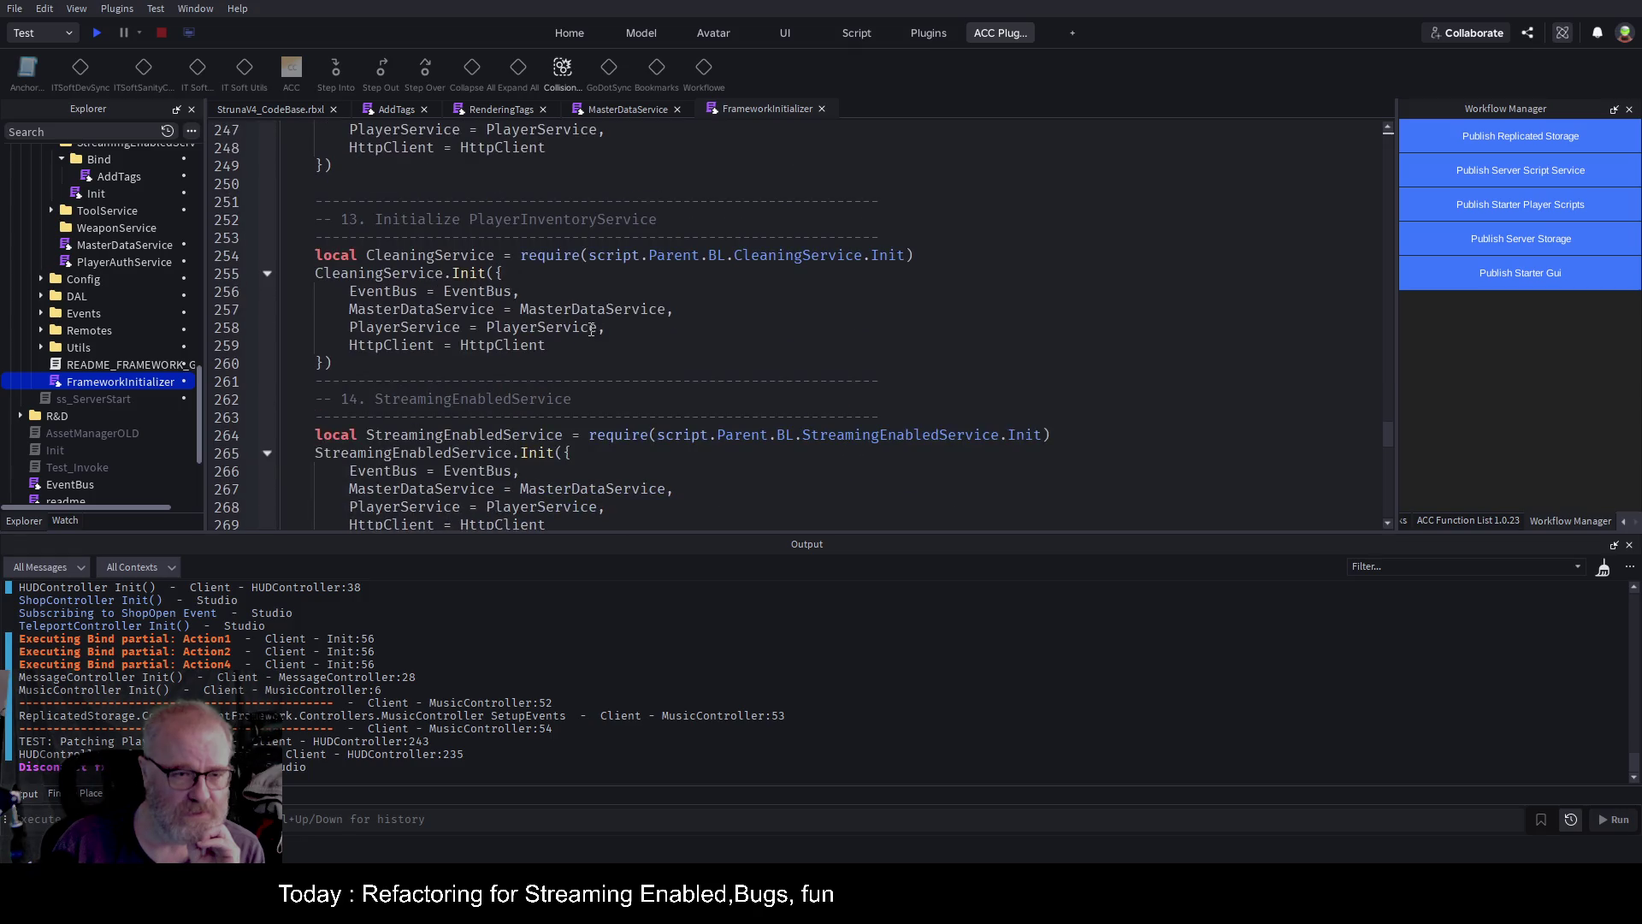
{"action": "scroll", "coordinate": [438, 269], "scroll_direction": "down", "scroll_amount": 3}
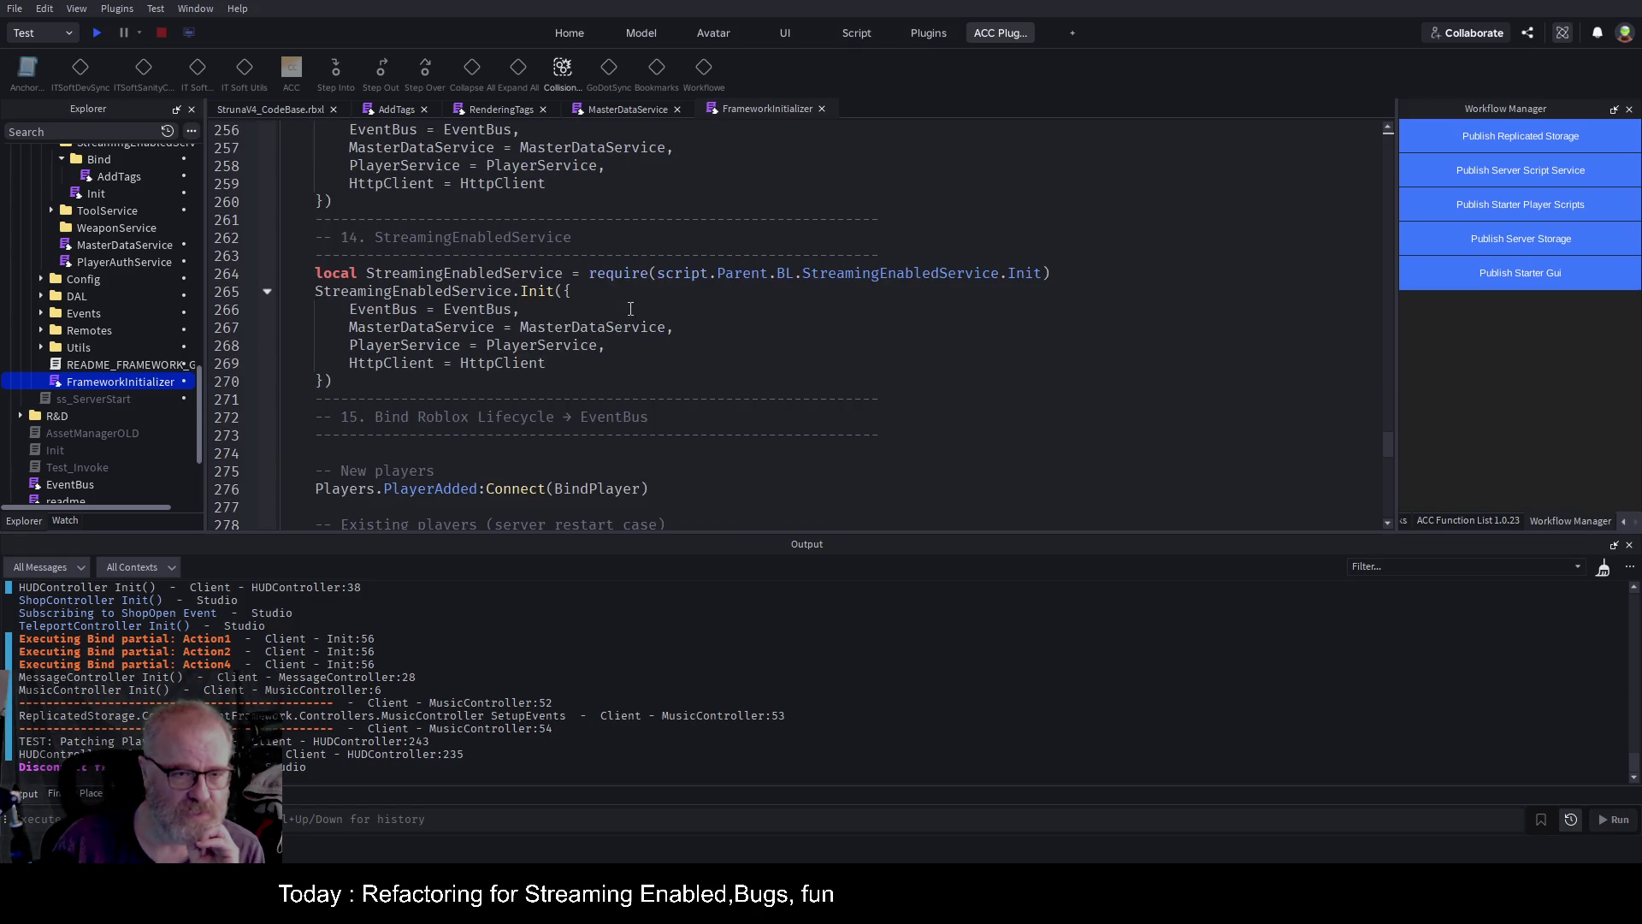
{"action": "double_click", "coordinate": [414, 329]}
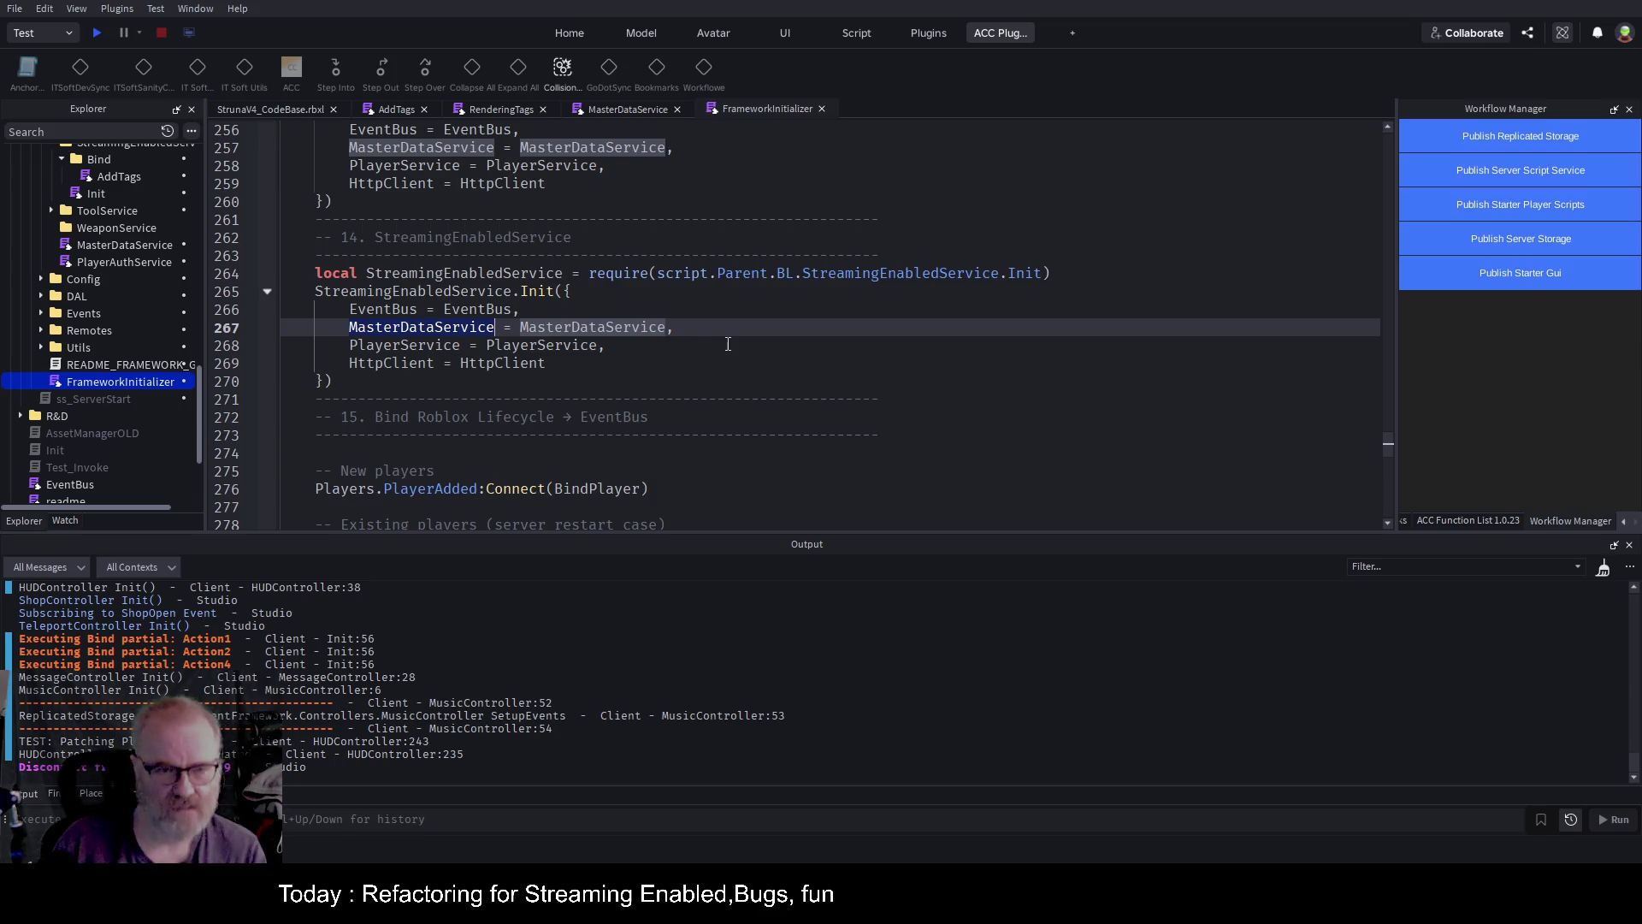
Rerun the play test and expand self in the variable list (only EventBus and Init), then return to Explorer.
{"action": "left_click", "coordinate": [393, 113]}
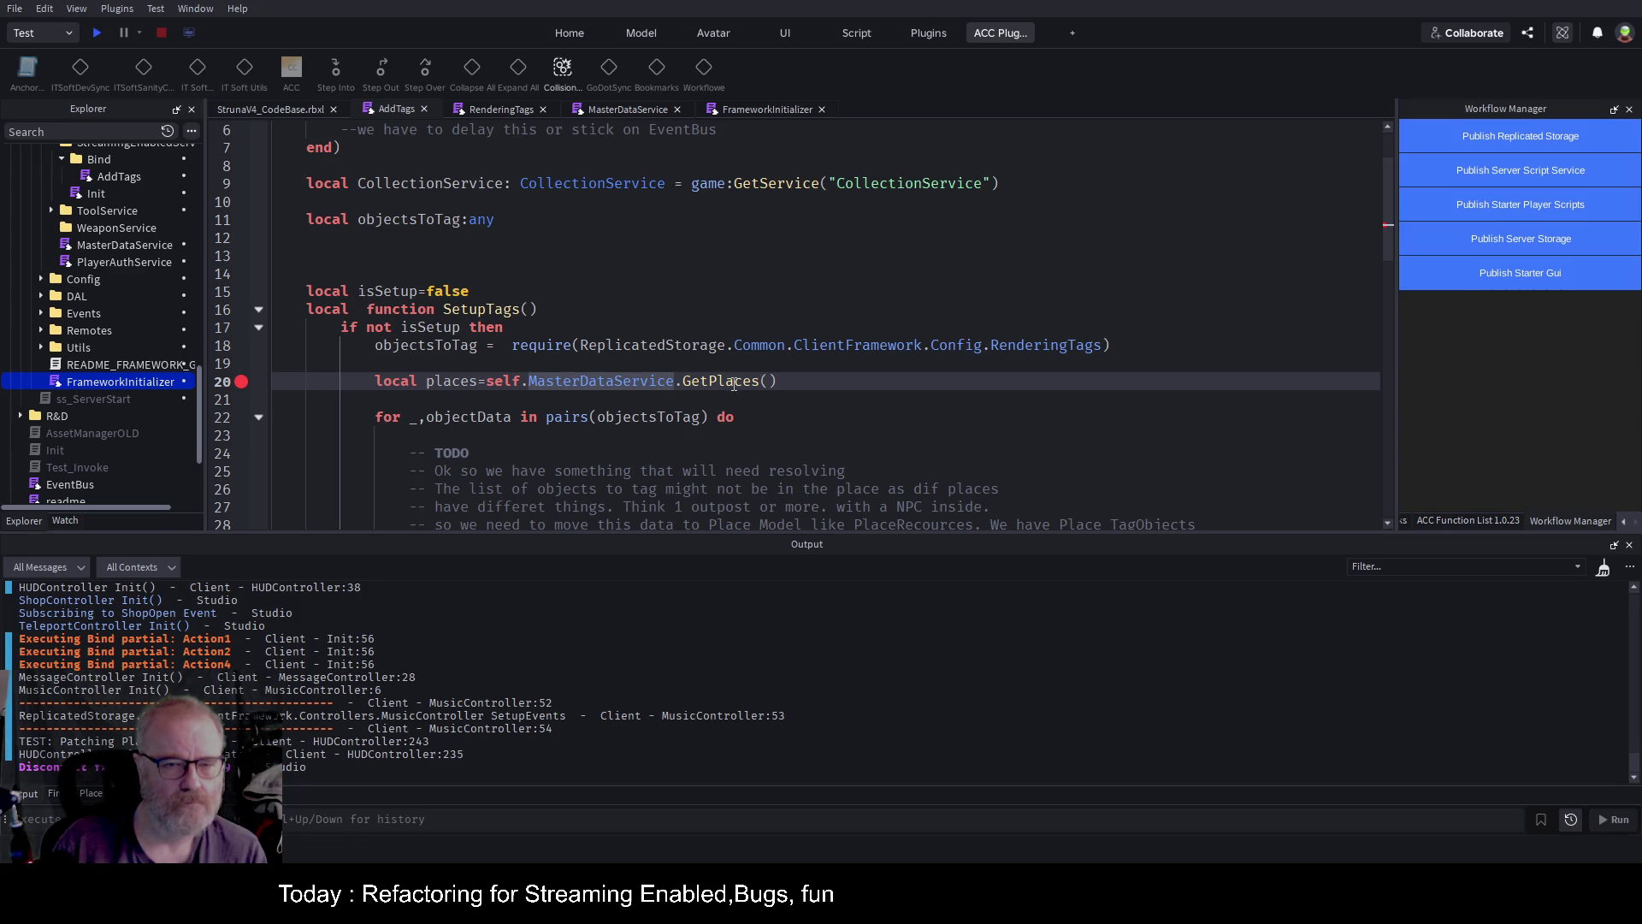
{"action": "left_click", "coordinate": [99, 33]}
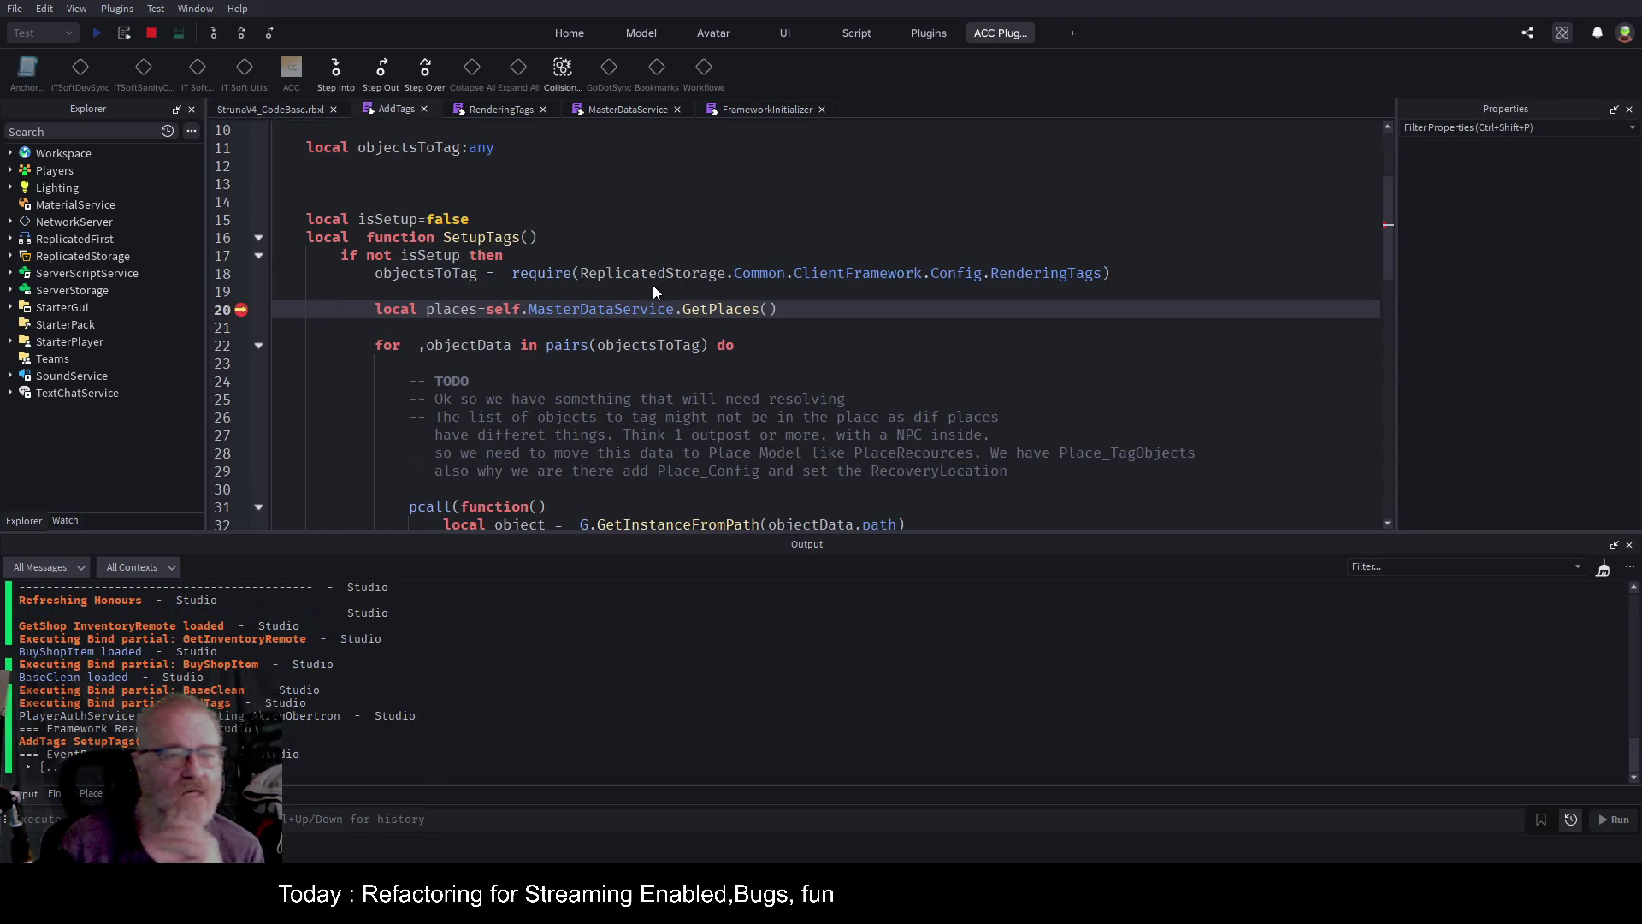
{"action": "left_click", "coordinate": [66, 520]}
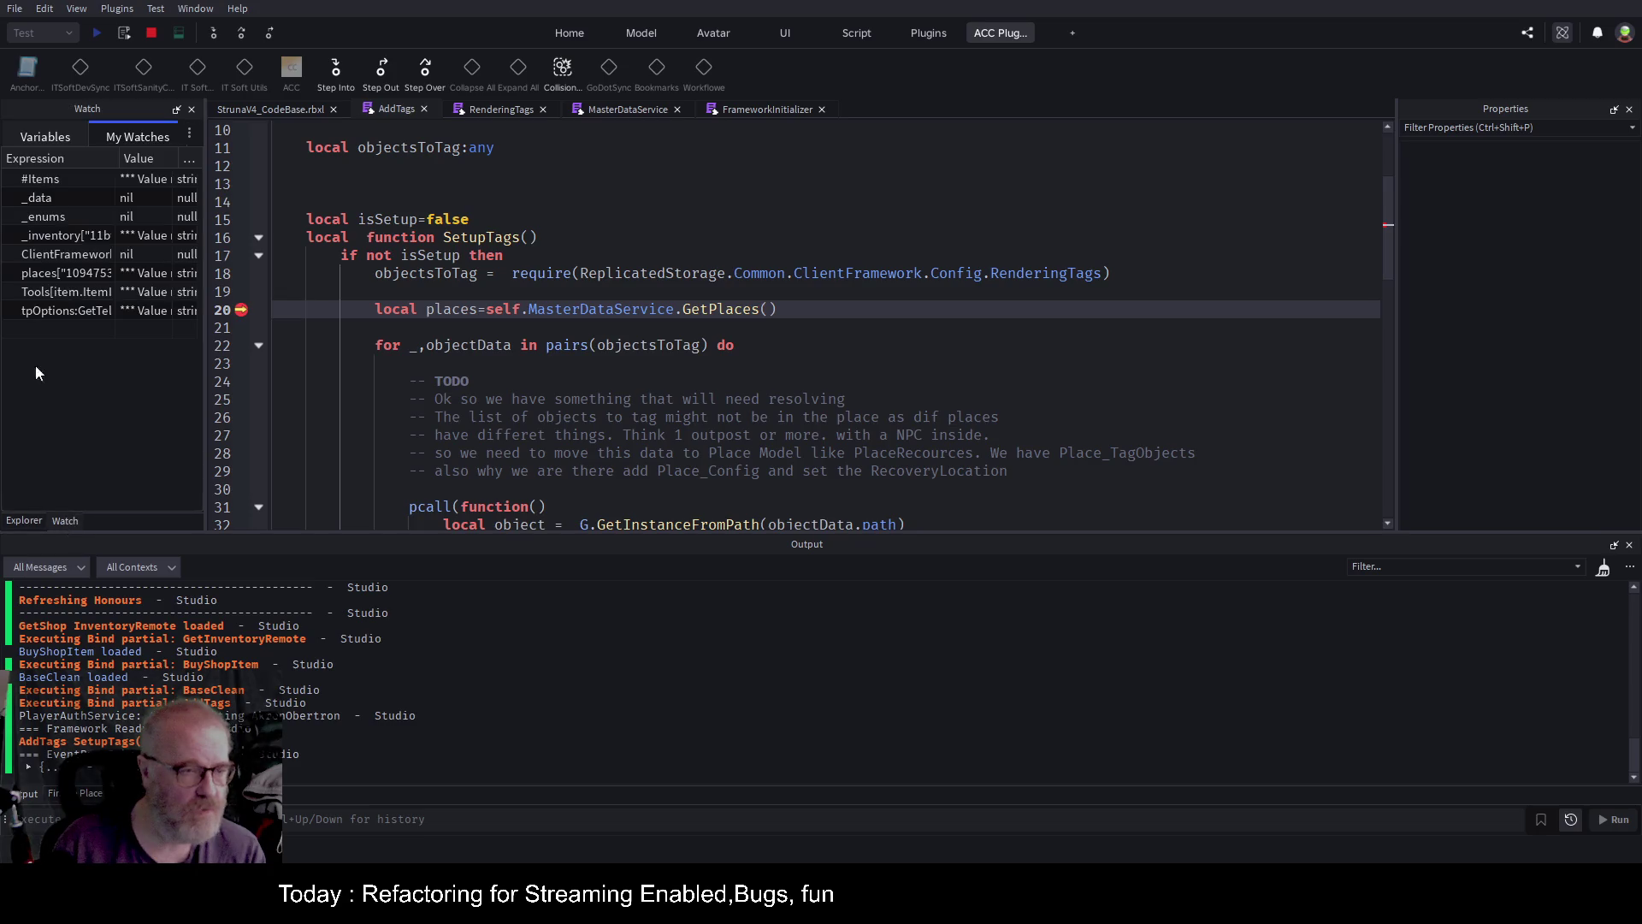
{"action": "left_click", "coordinate": [58, 137]}
{"action": "left_click", "coordinate": [11, 291]}
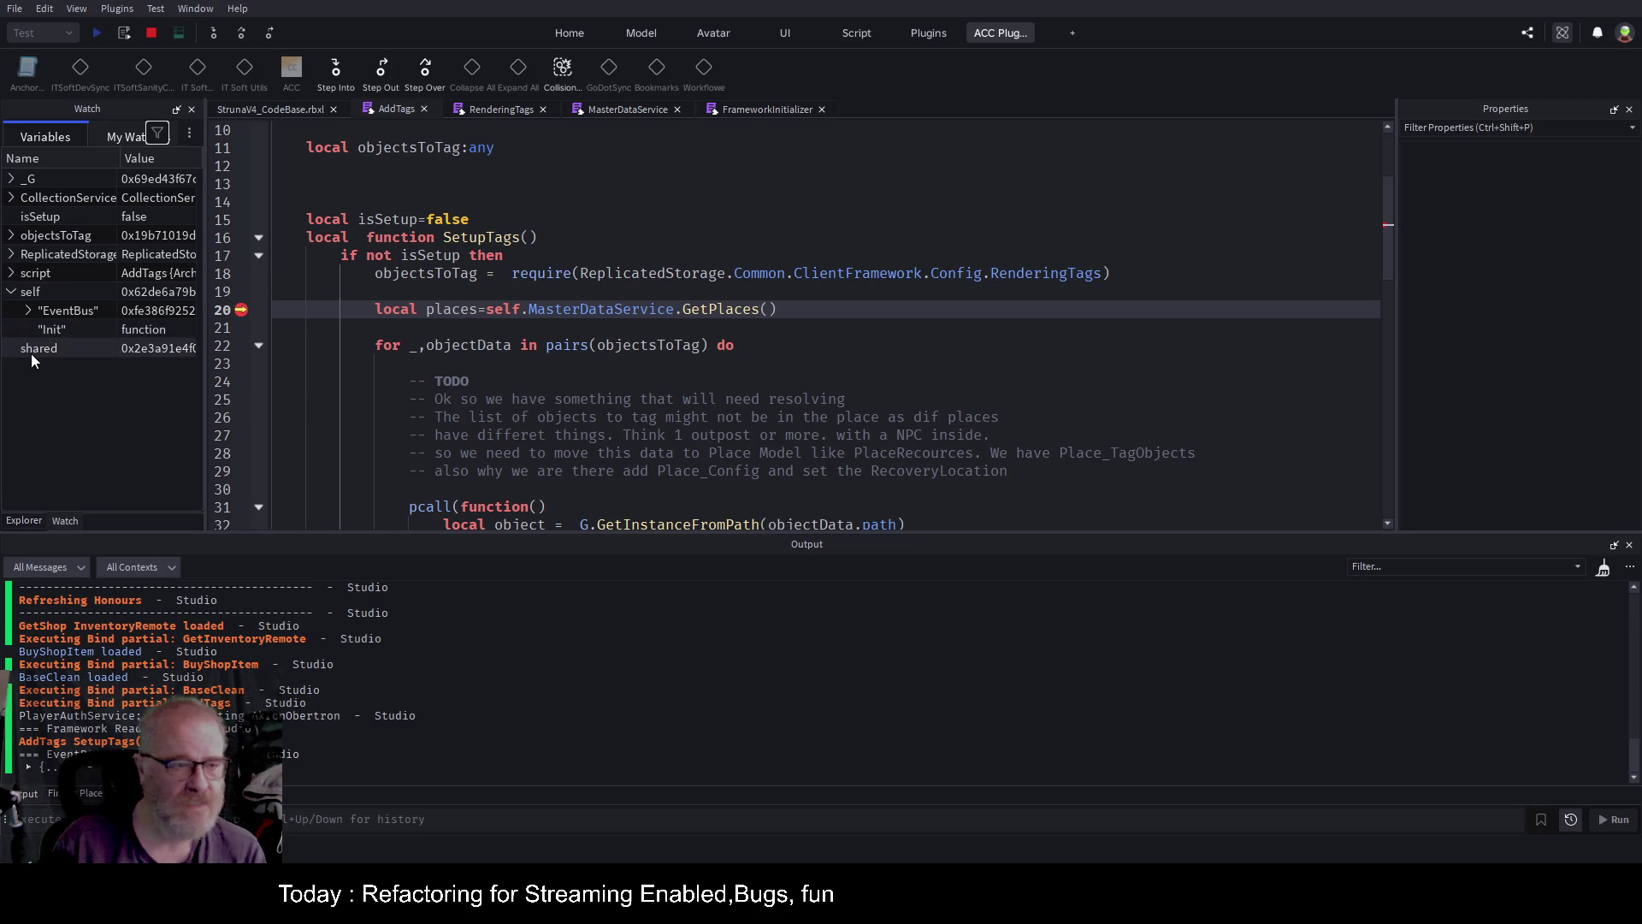
{"action": "scroll", "coordinate": [562, 257], "scroll_direction": "up", "scroll_amount": 3}
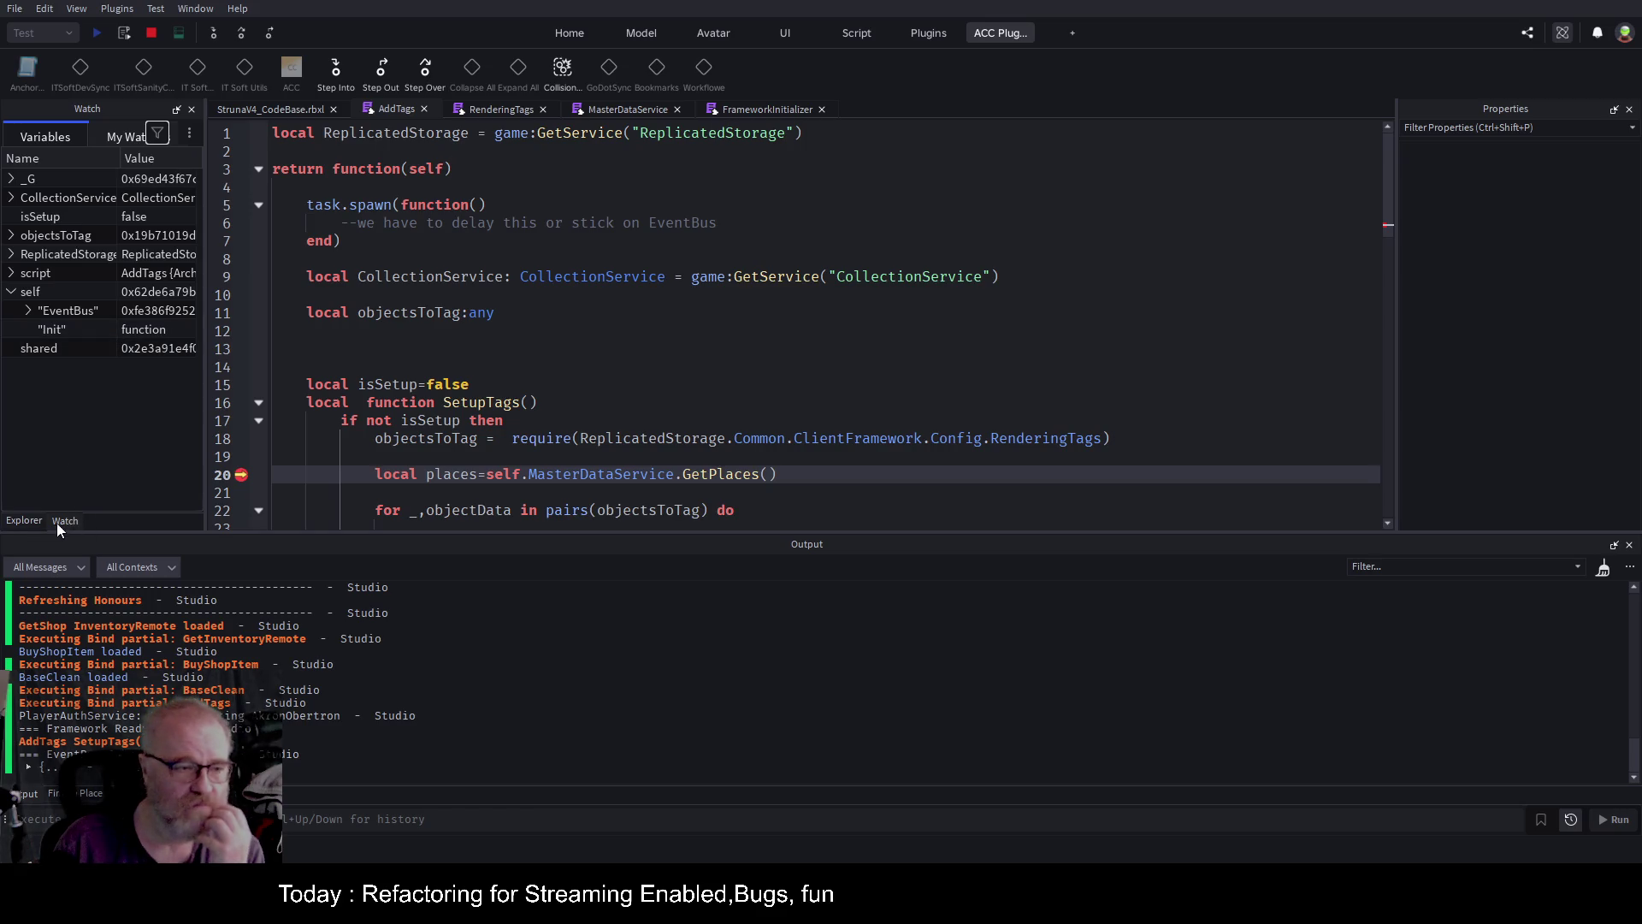
{"action": "left_click", "coordinate": [34, 522]}
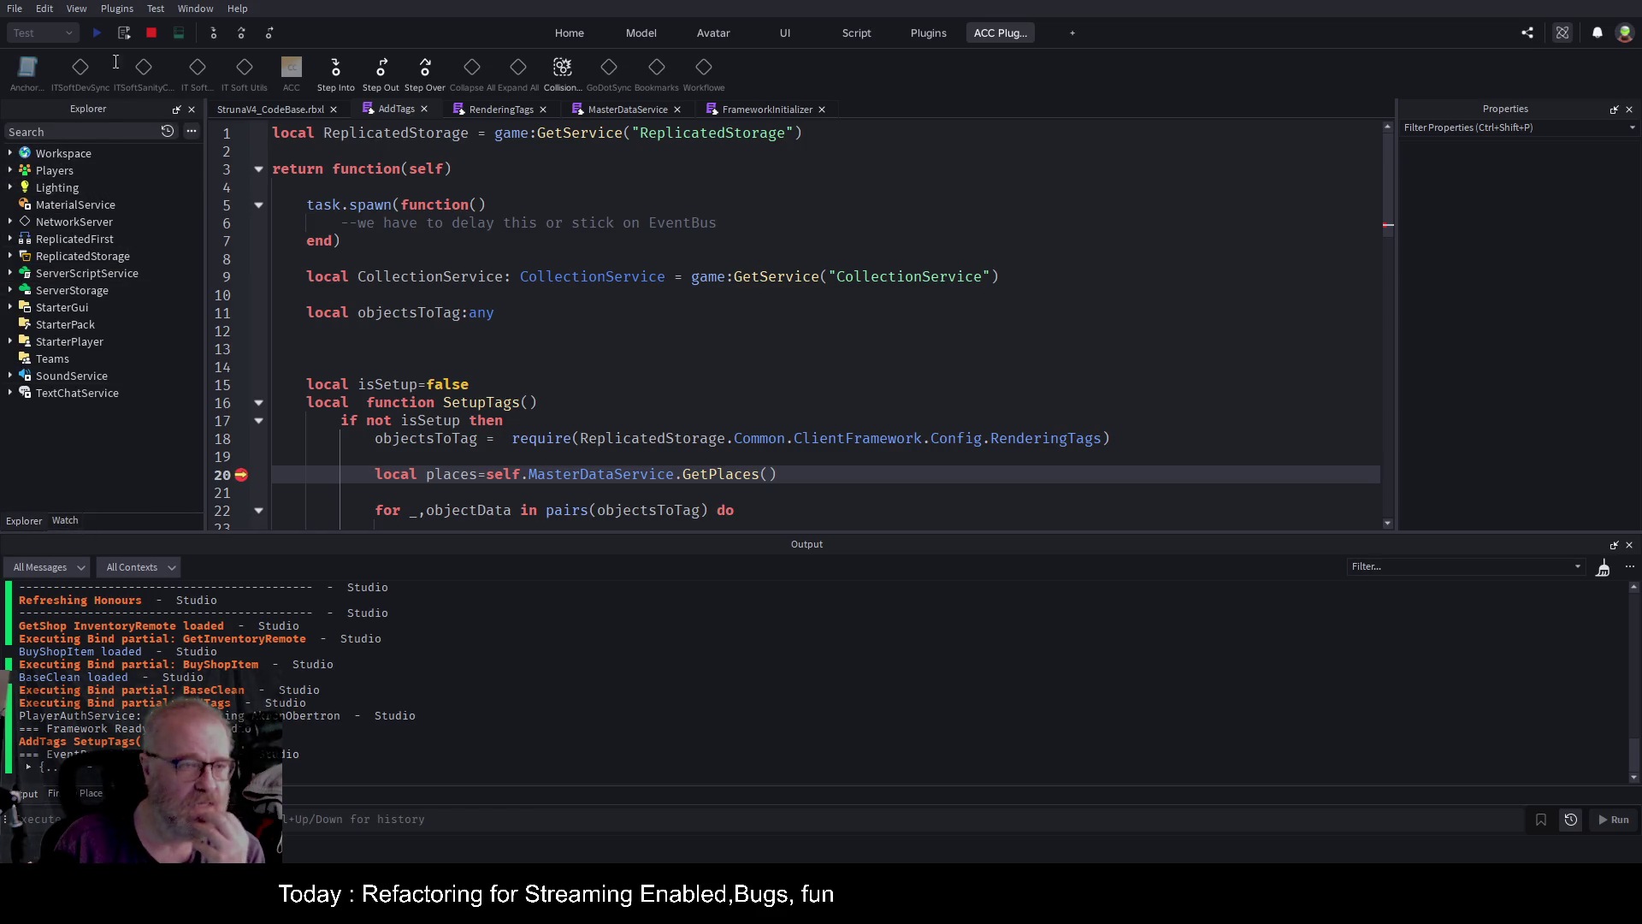
Stop the test and open StreamingEnabledService's Init to inspect its dependencies parameter.
{"action": "left_click", "coordinate": [152, 38]}
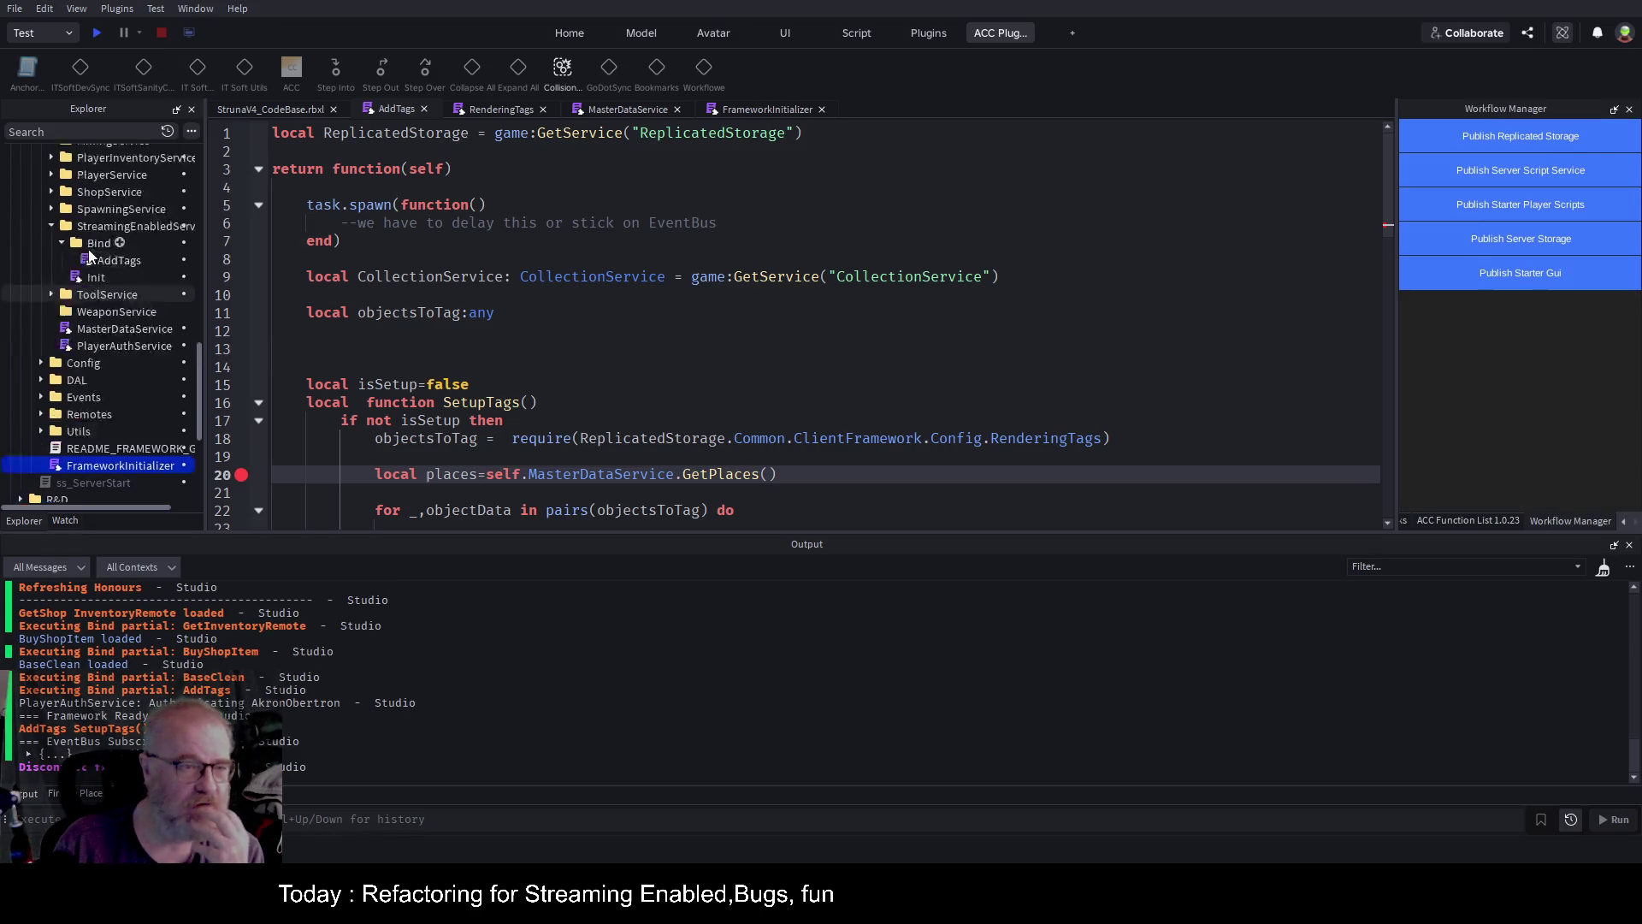
{"action": "scroll", "coordinate": [130, 377], "scroll_direction": "up", "scroll_amount": 1}
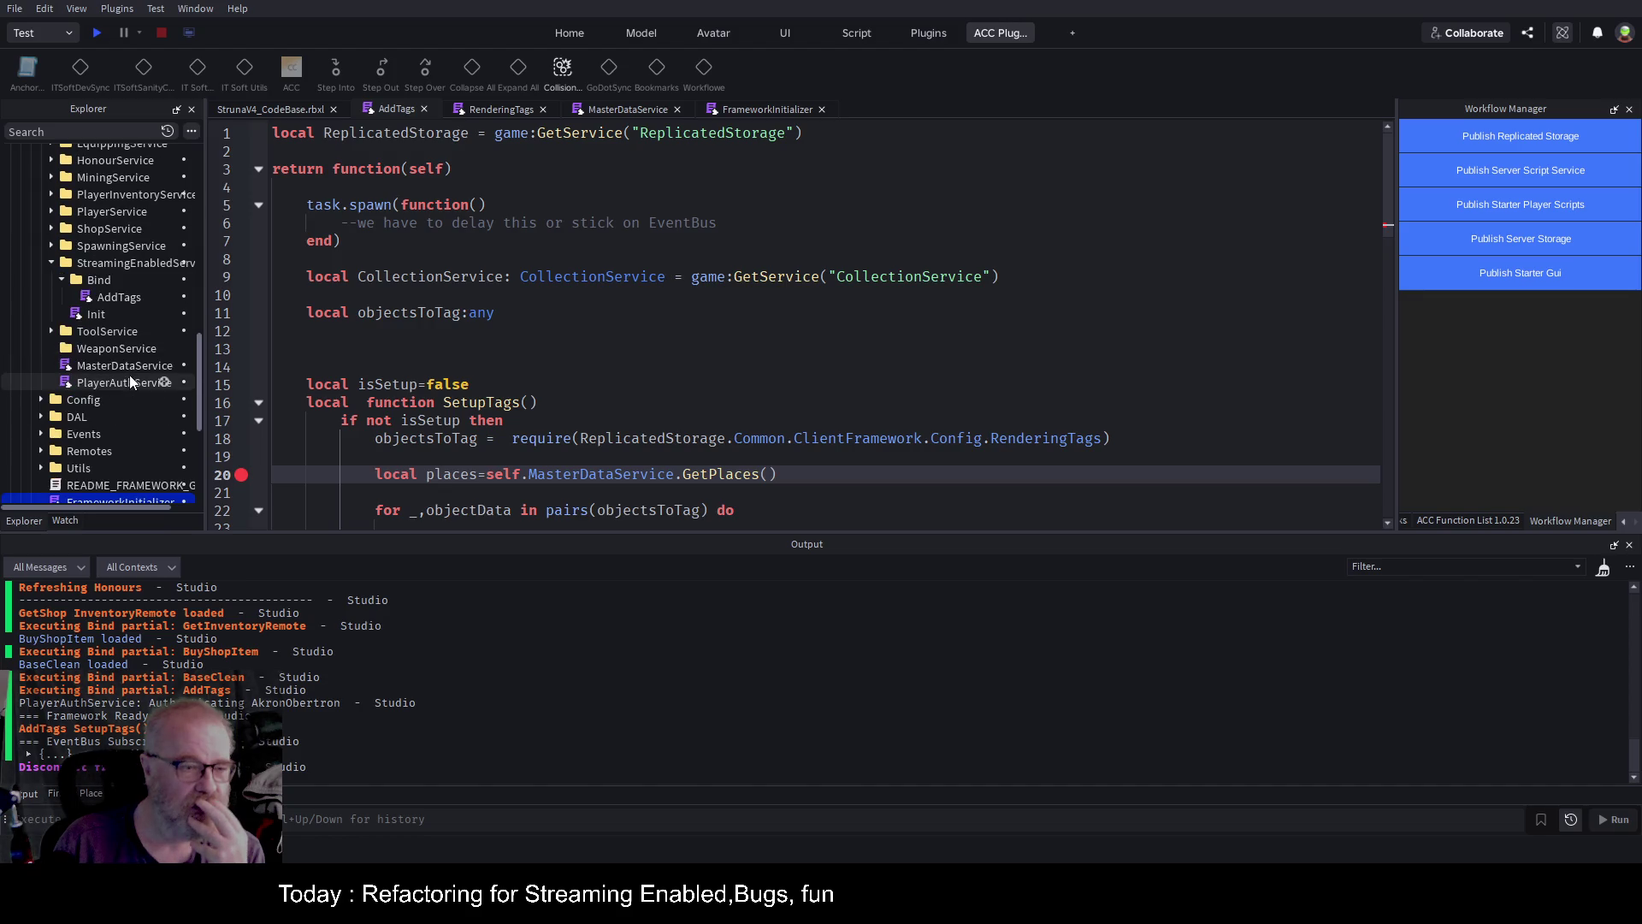
{"action": "double_click", "coordinate": [82, 314]}
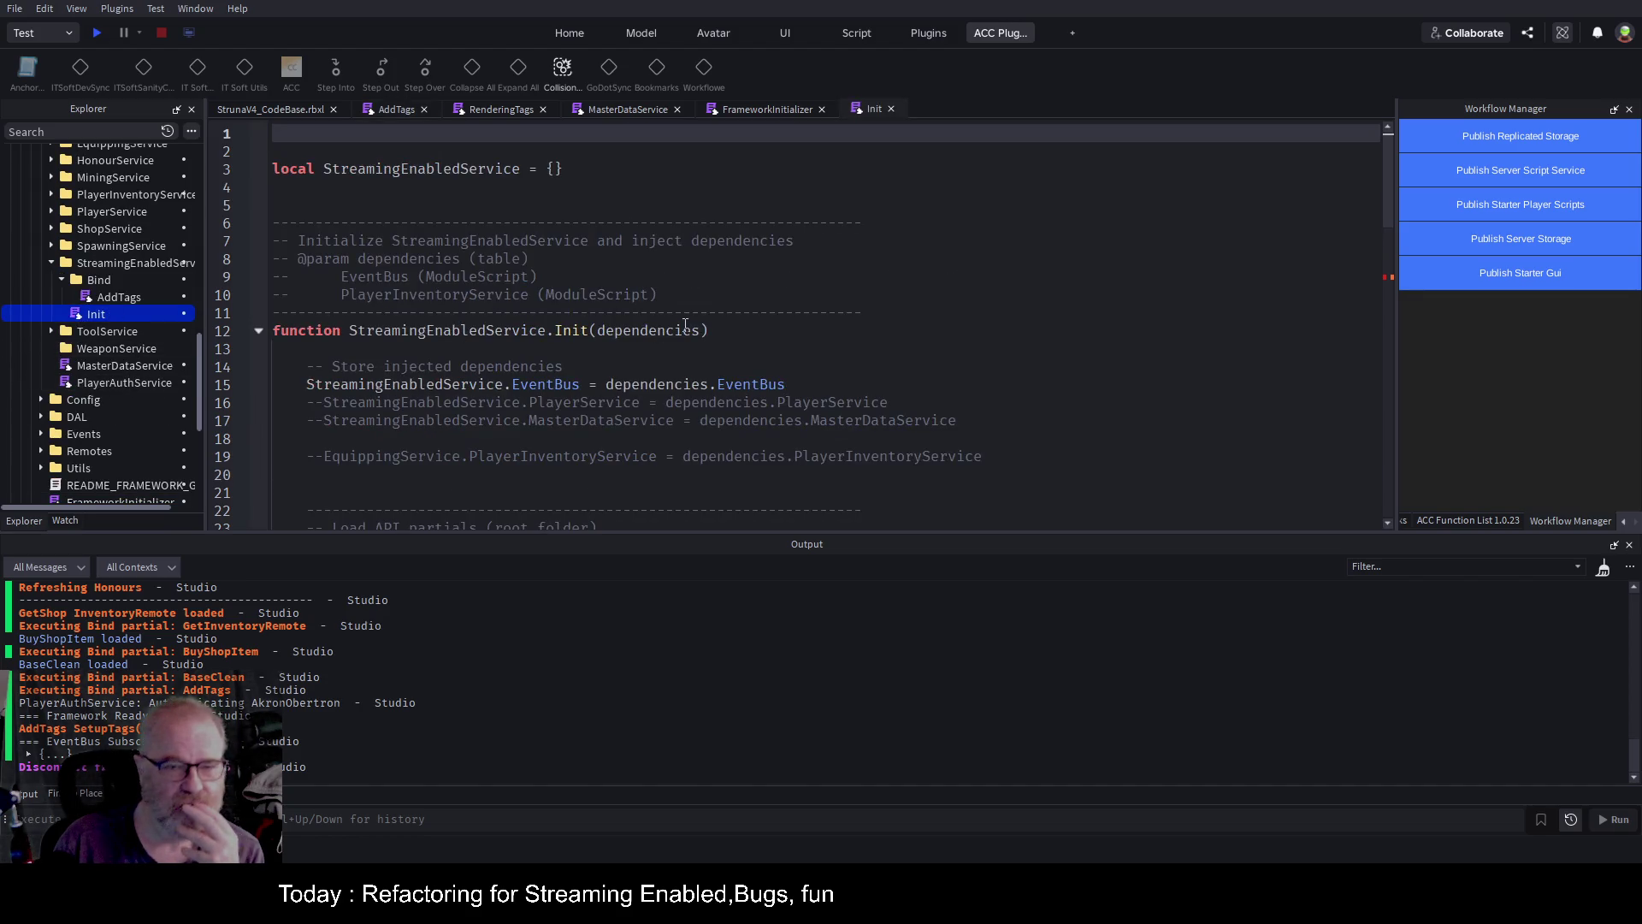
{"action": "scroll", "coordinate": [685, 326], "scroll_direction": "down", "scroll_amount": 8}
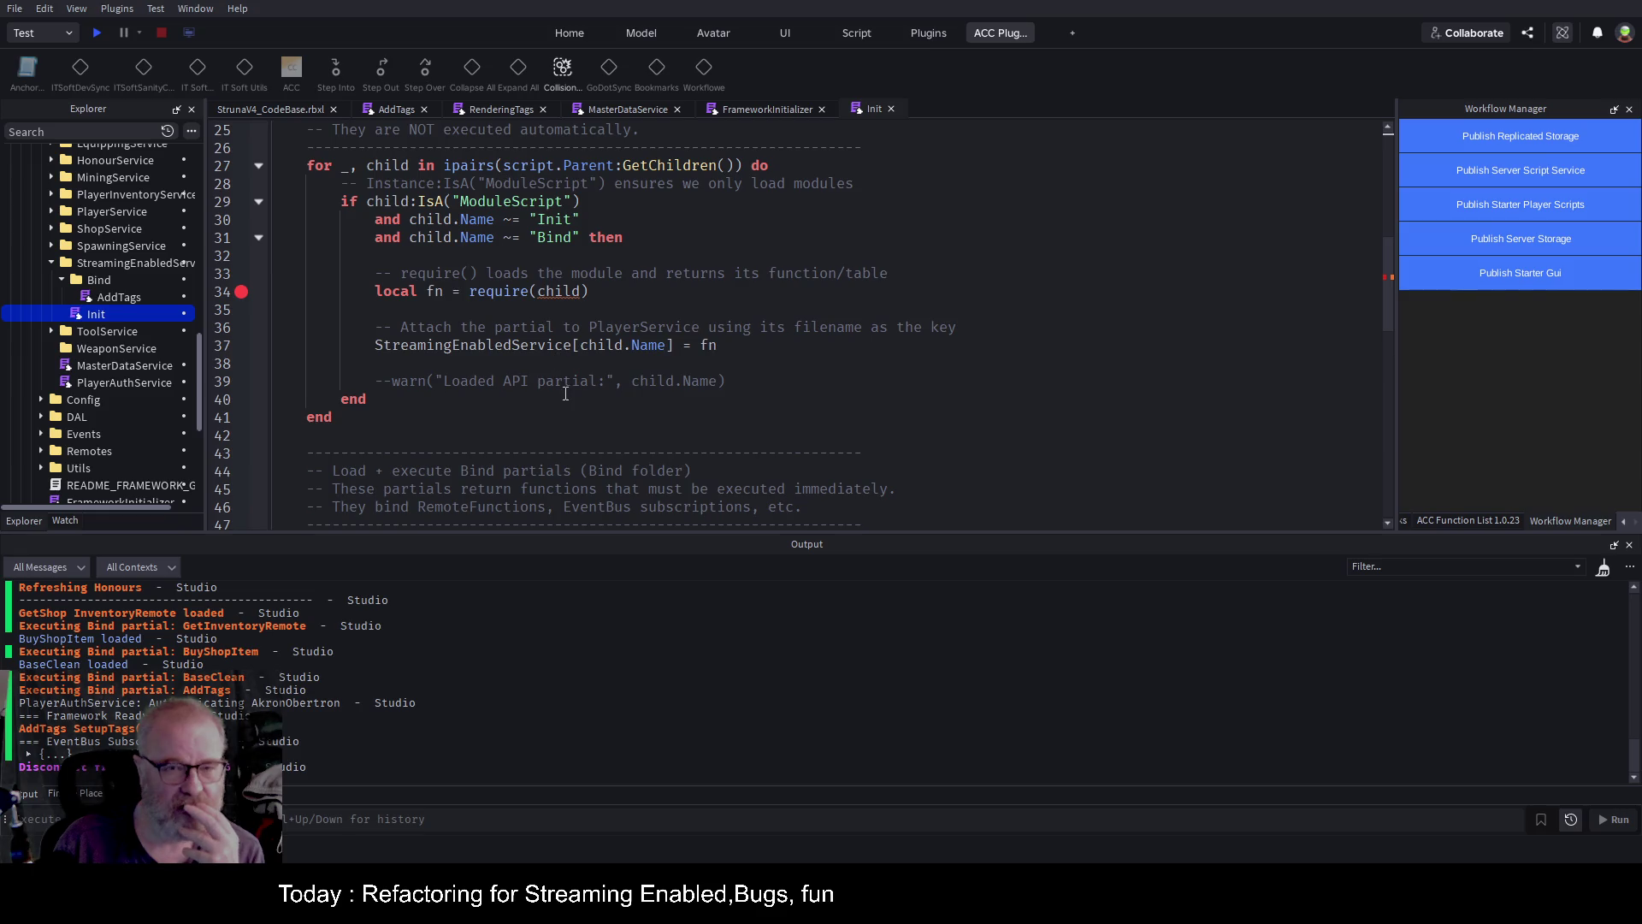
{"action": "scroll", "coordinate": [566, 399], "scroll_direction": "down", "scroll_amount": 6}
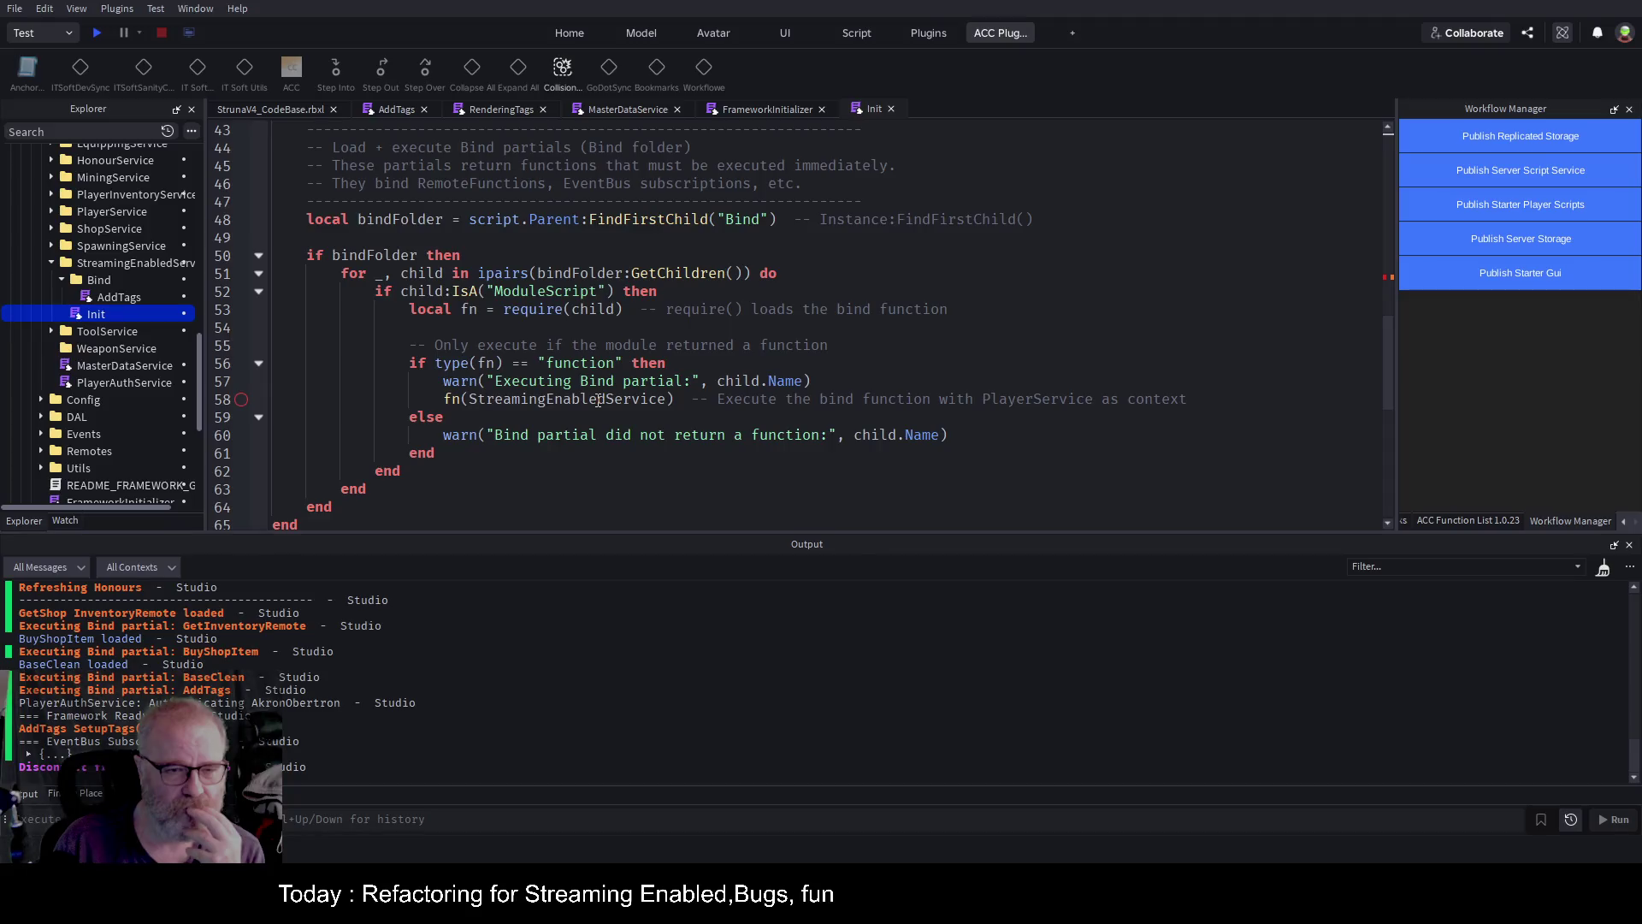
{"action": "double_click", "coordinate": [598, 401]}
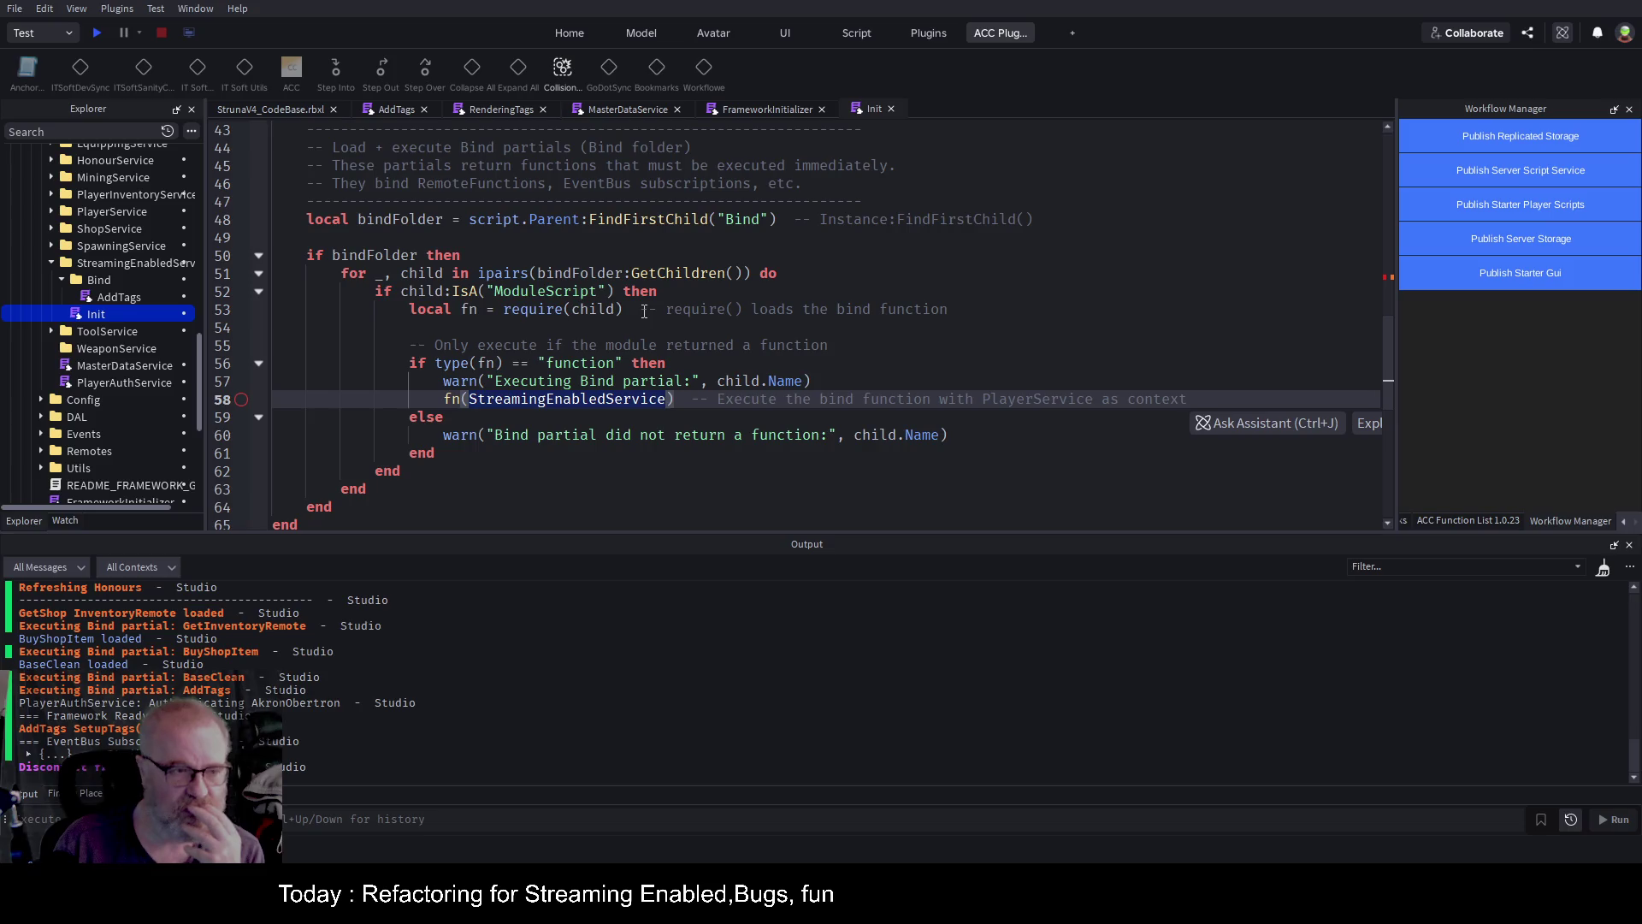
{"action": "scroll", "coordinate": [644, 311], "scroll_direction": "up", "scroll_amount": 12}
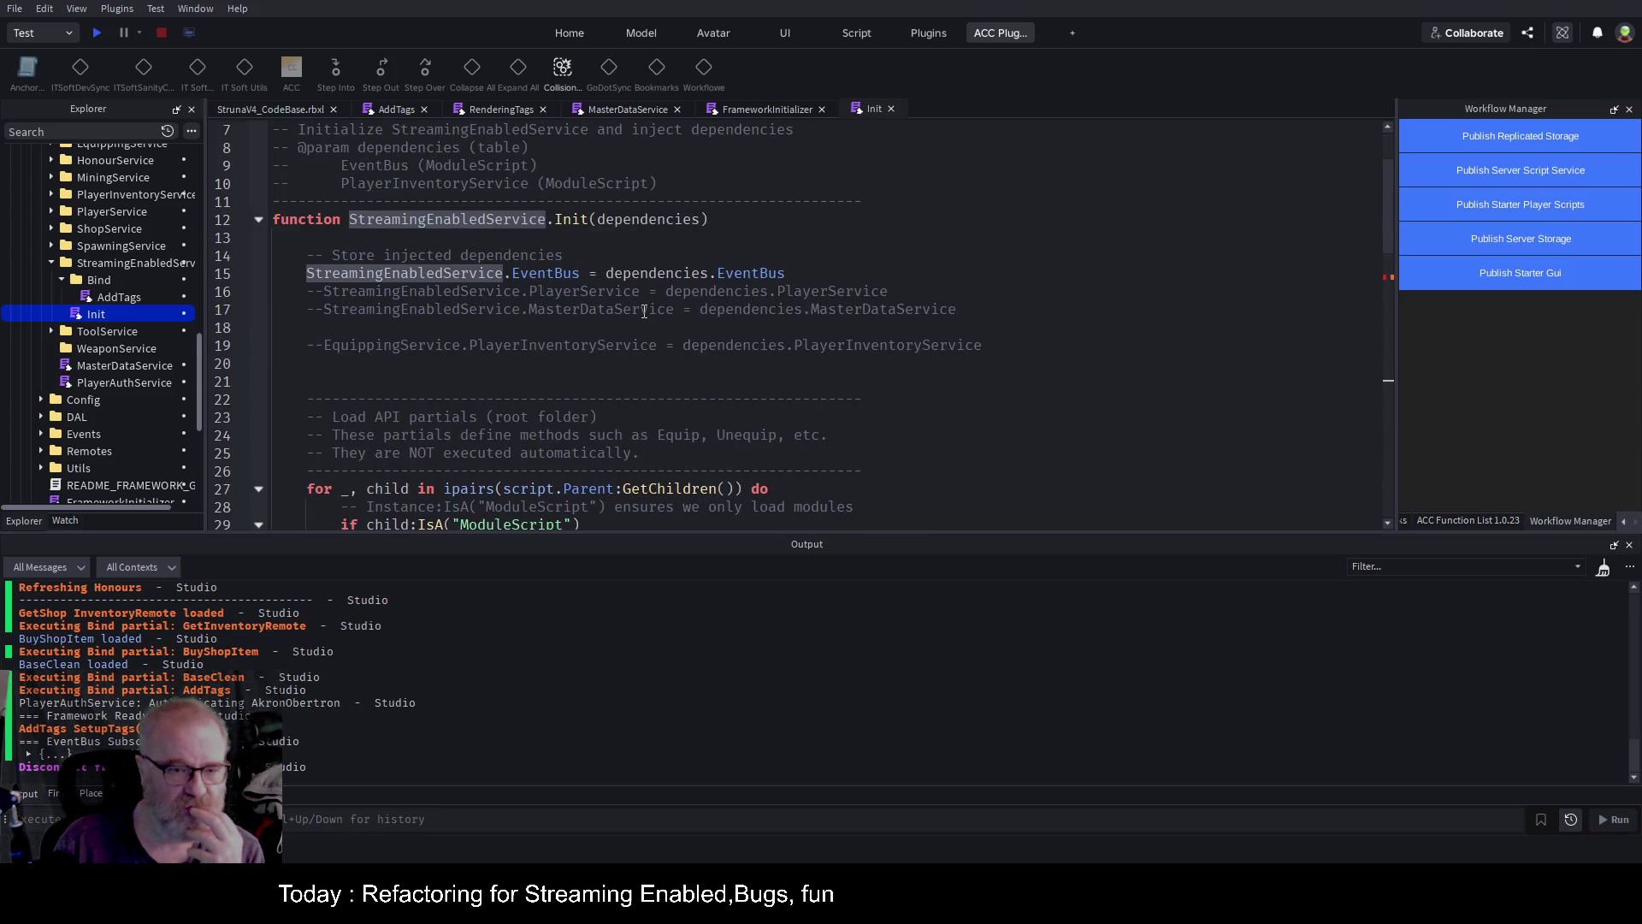
{"action": "double_click", "coordinate": [652, 220]}
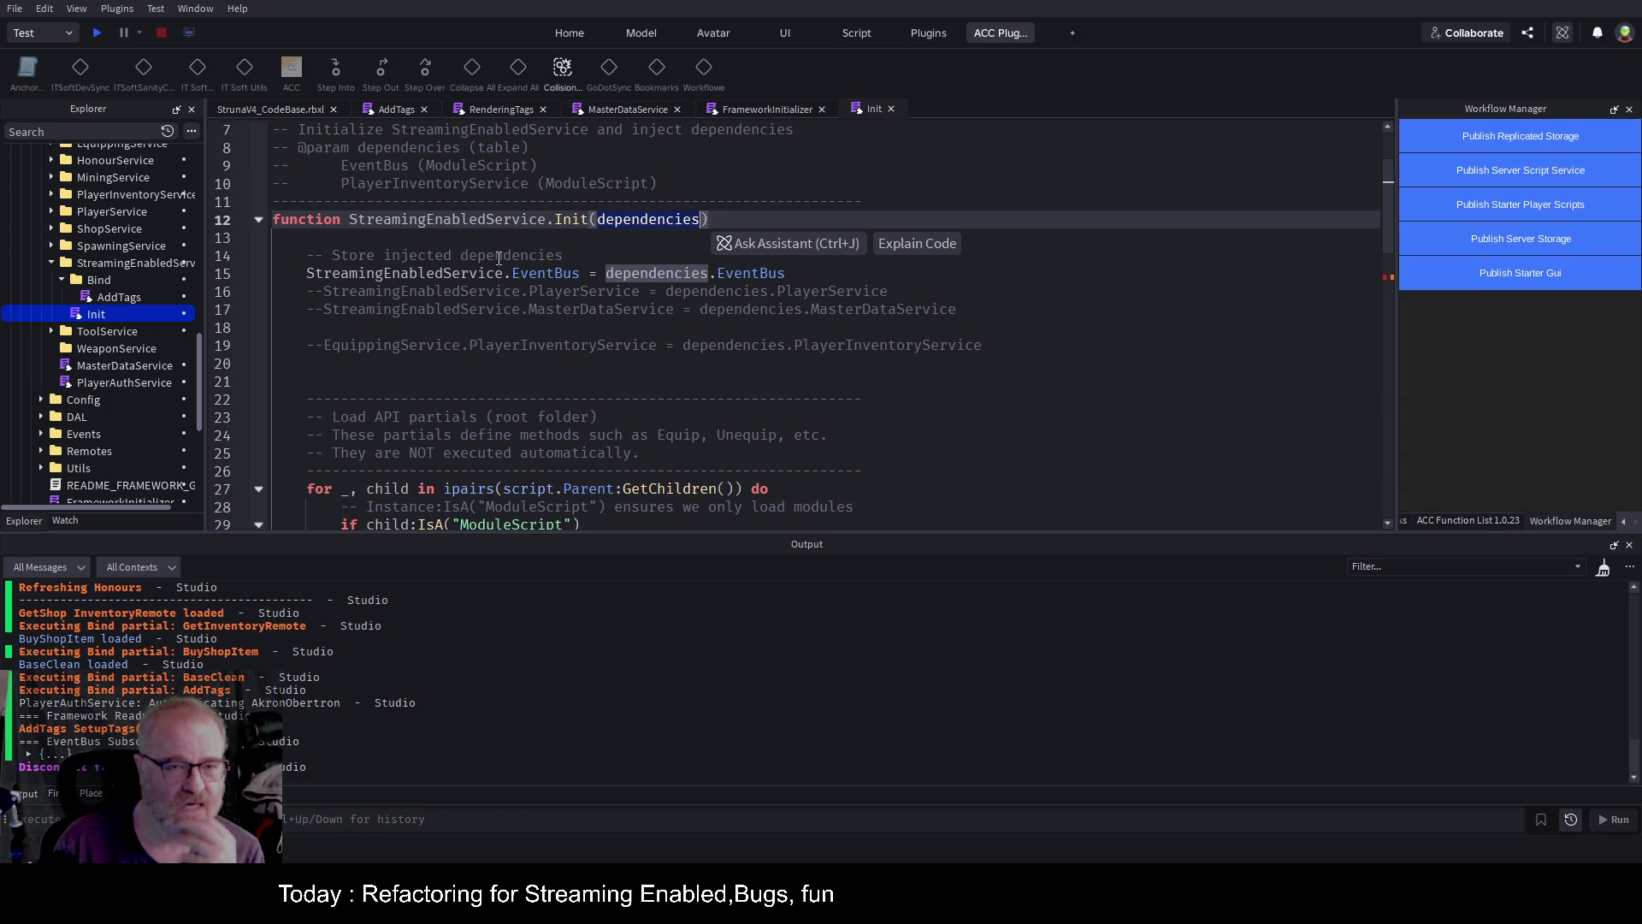
Uncomment line 17's MasterDataService assignment from dependencies and save the place.
{"action": "left_click", "coordinate": [539, 310]}
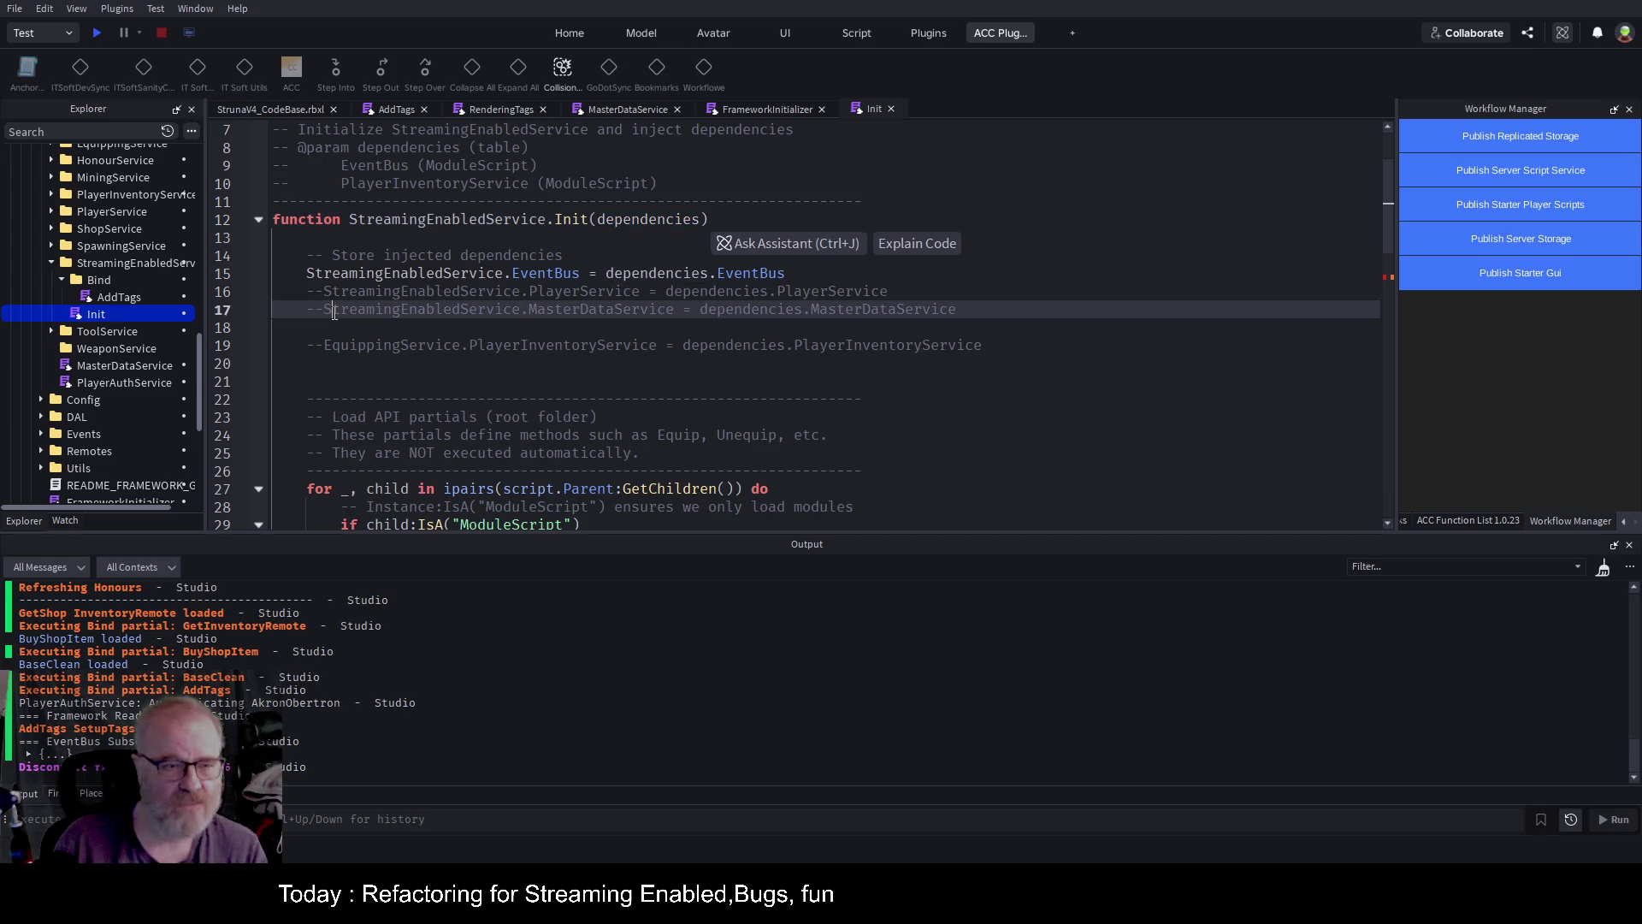
{"action": "key", "text": "ctrl+slash"}
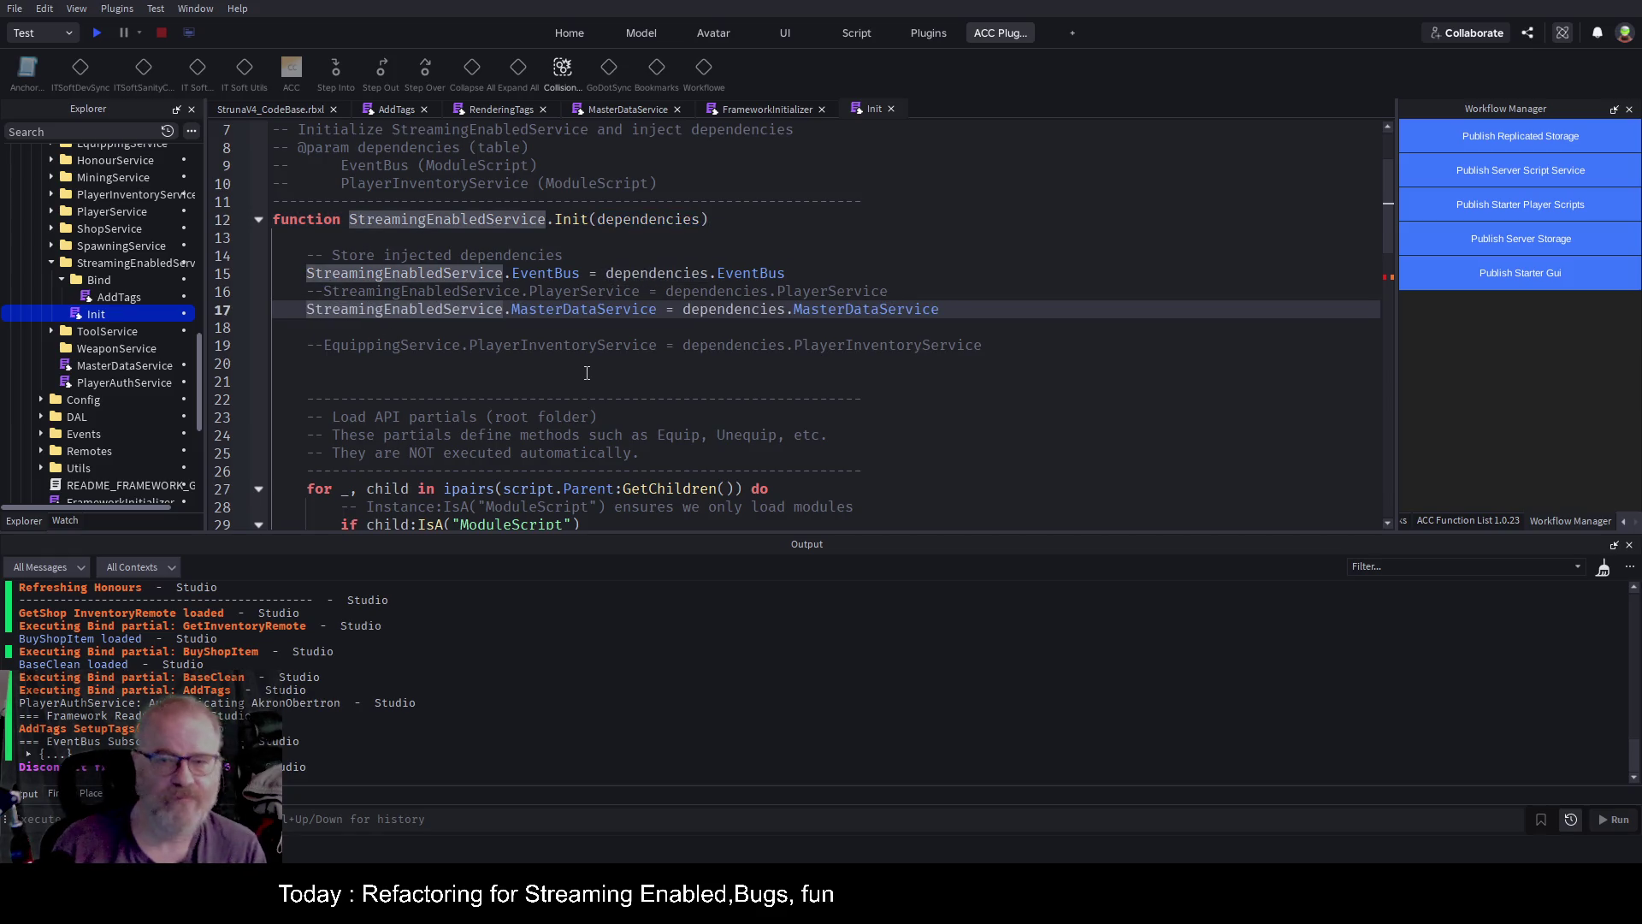
{"action": "key", "text": "ctrl+s"}
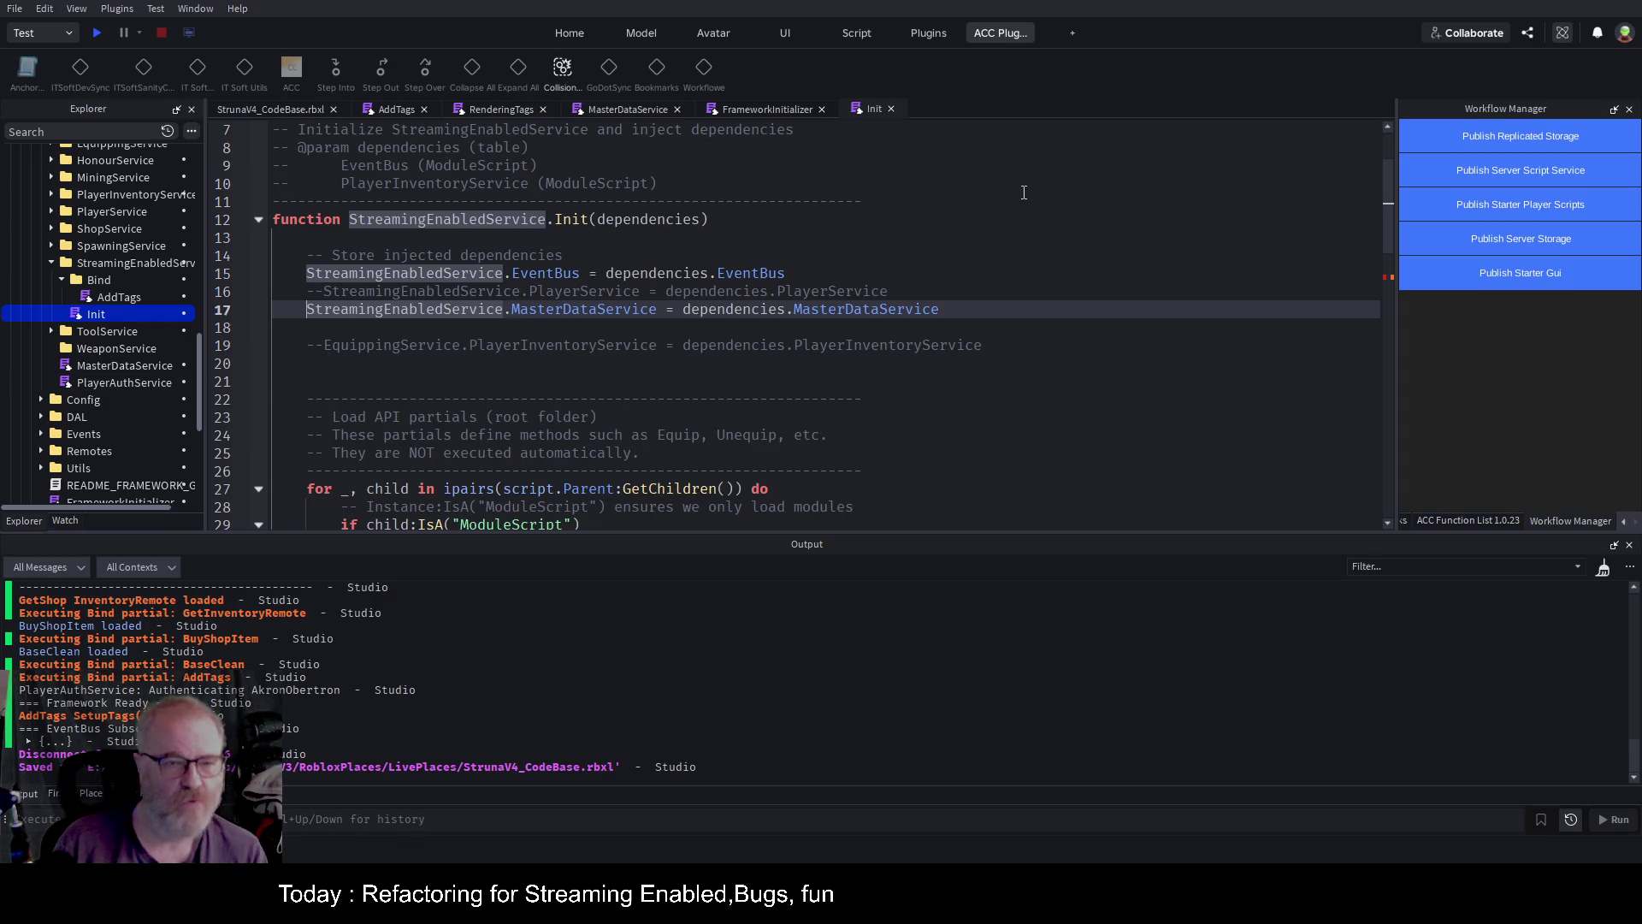
{"action": "double_click", "coordinate": [628, 220]}
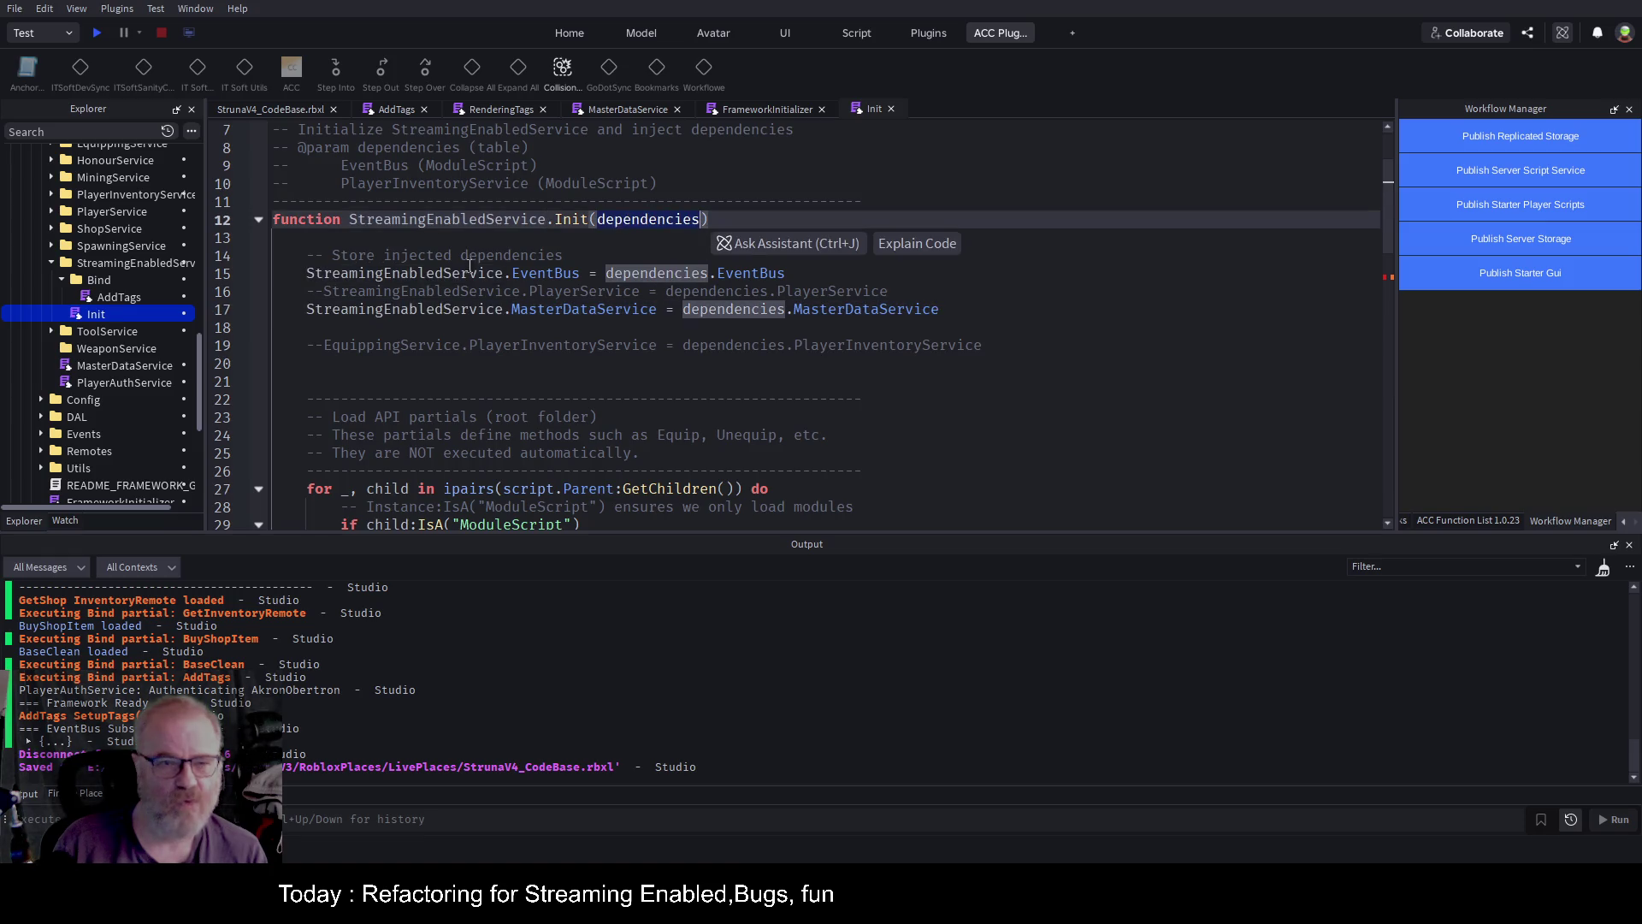
{"action": "left_click", "coordinate": [594, 304]}
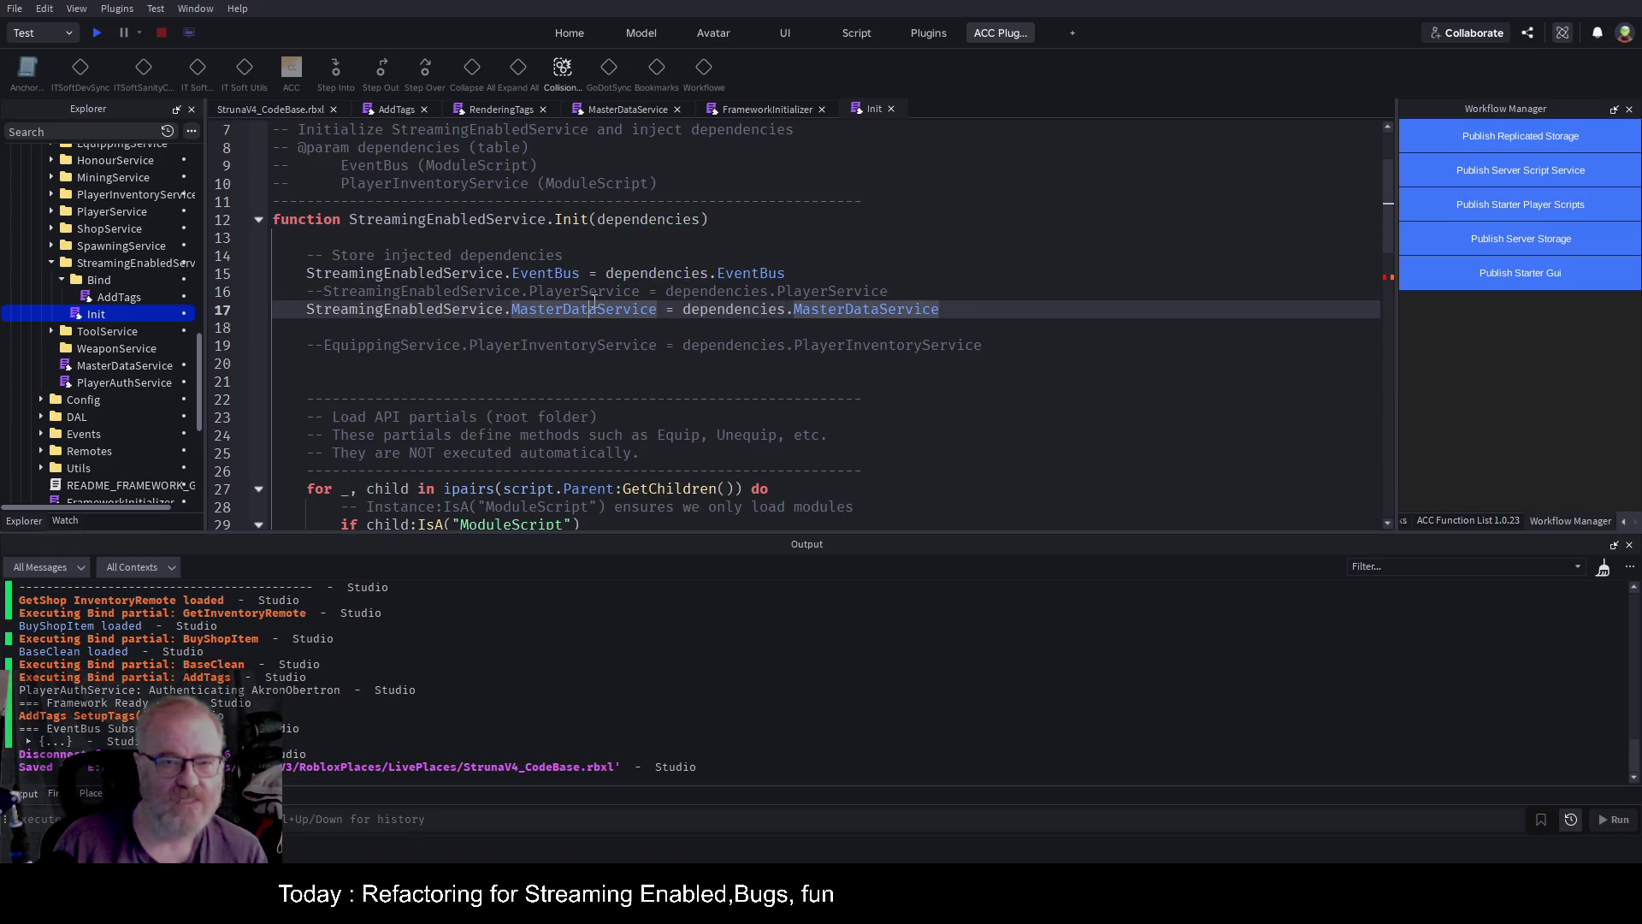
{"action": "double_click", "coordinate": [585, 291]}
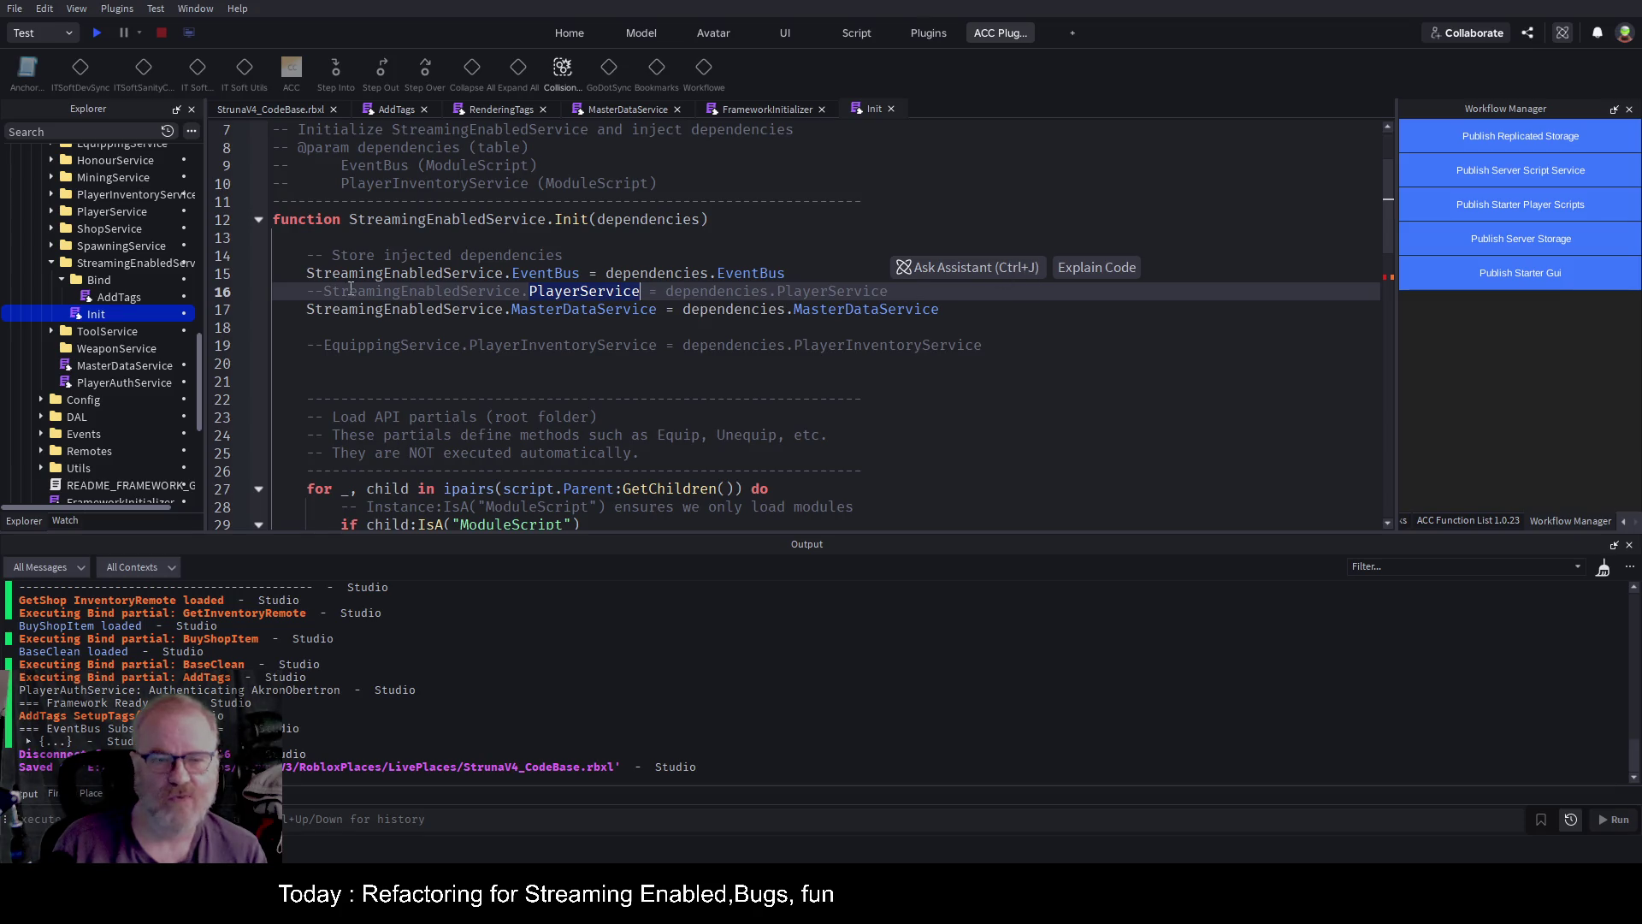
{"action": "key", "text": "Right"}
{"action": "double_click", "coordinate": [647, 310]}
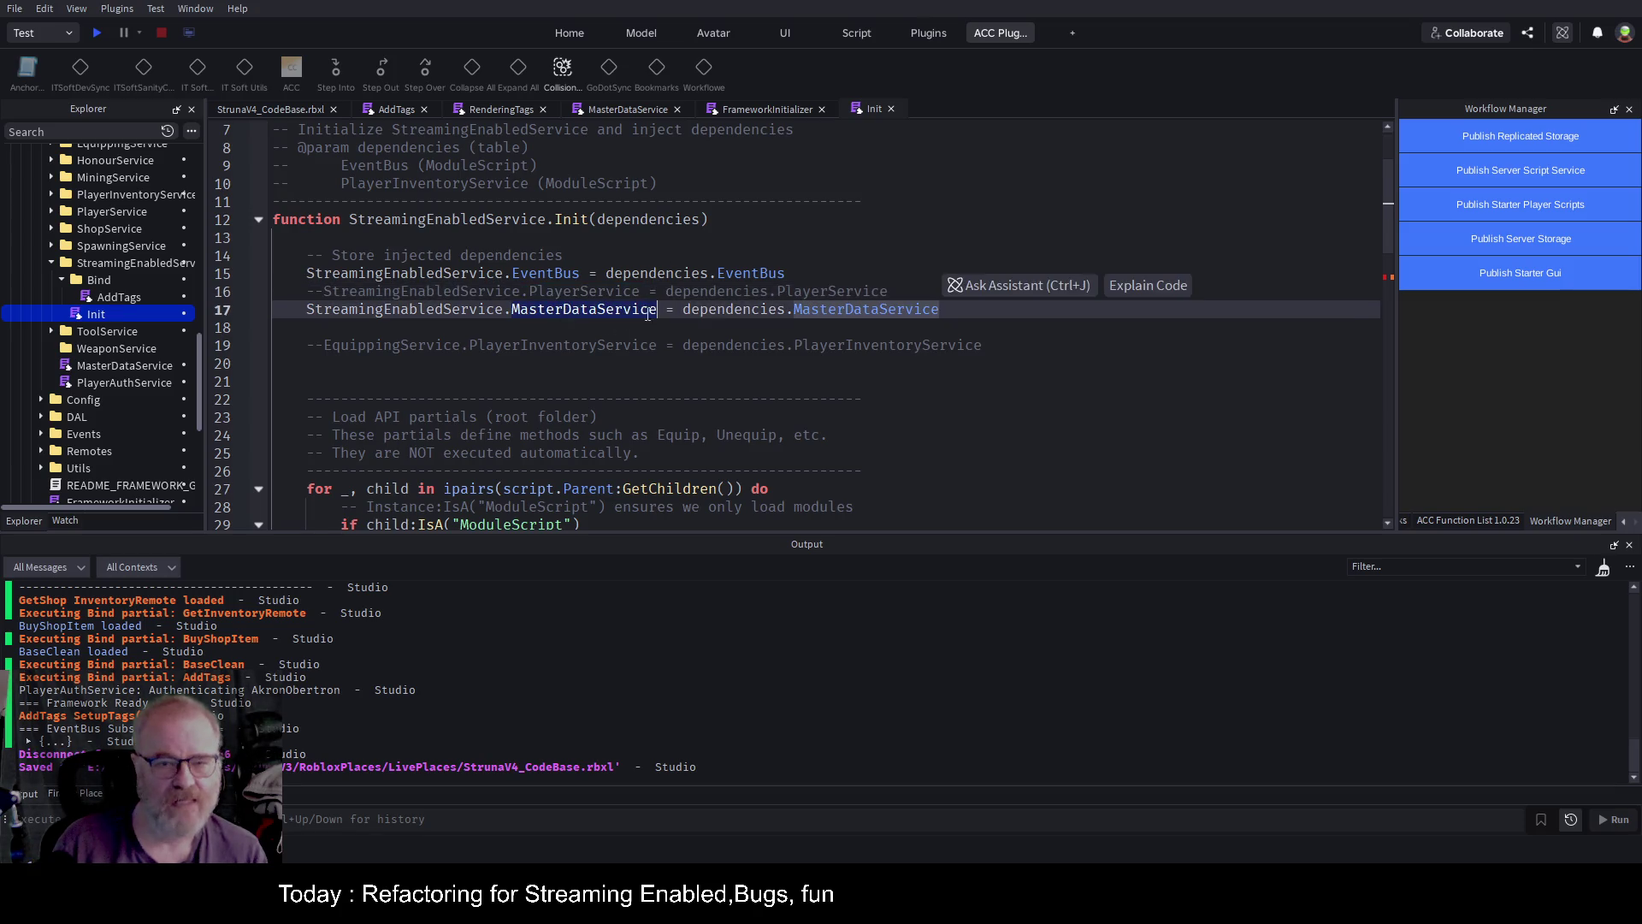
{"action": "key", "text": "ctrl+s"}
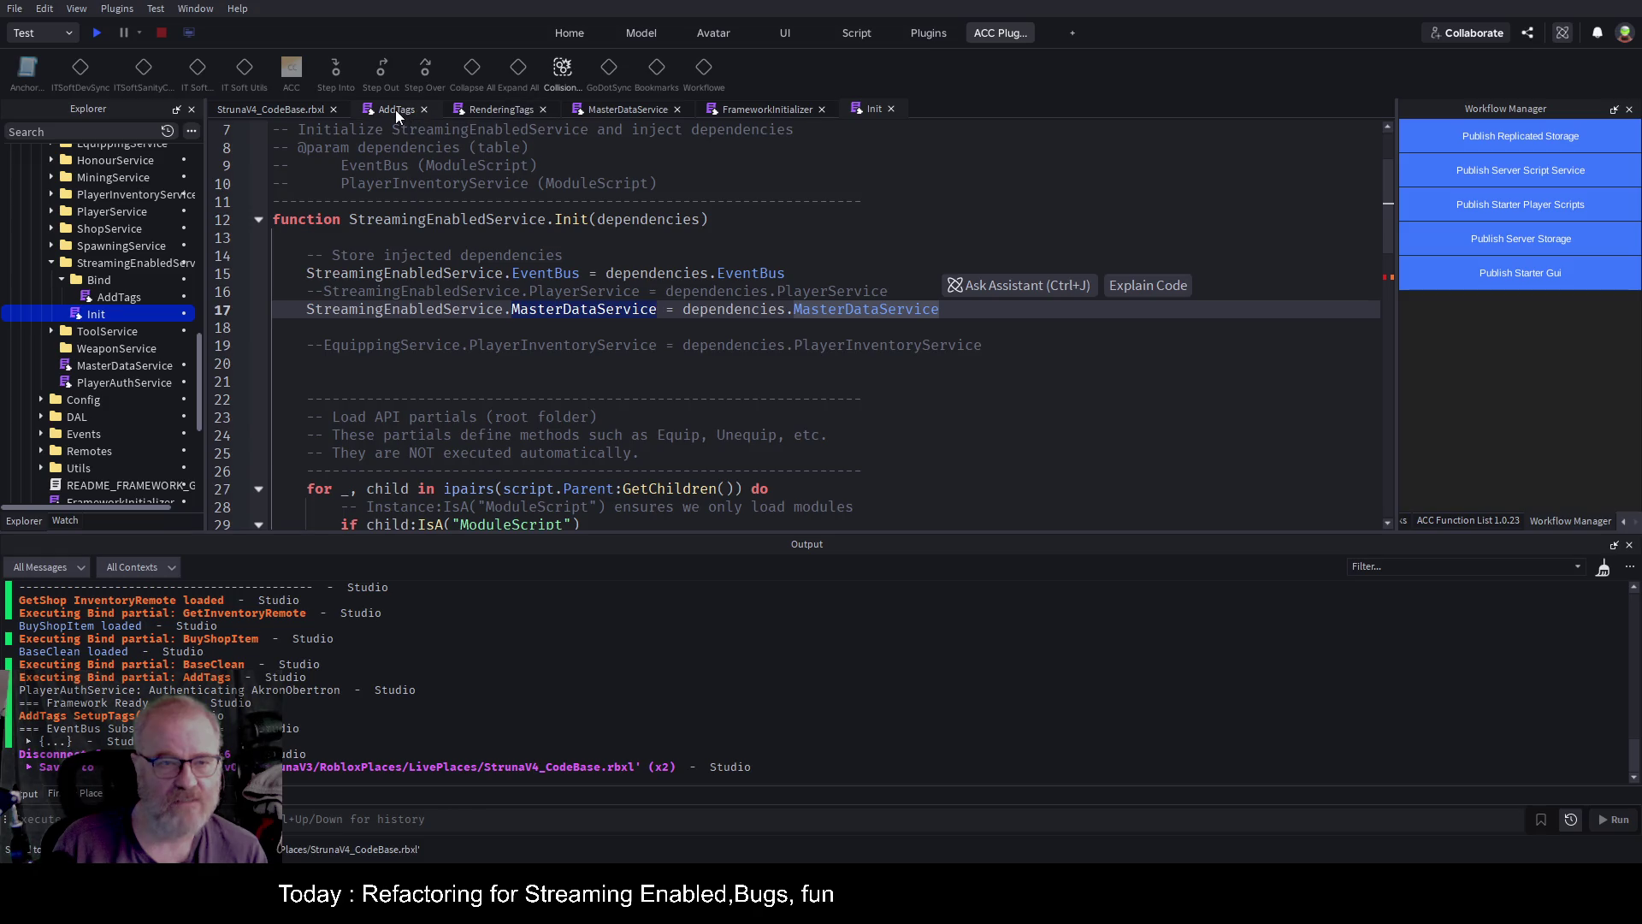
Start a new play test from AddTags and step over the line-20 GetPlaces call to line 22.
{"action": "left_click", "coordinate": [396, 109]}
{"action": "scroll", "coordinate": [713, 290], "scroll_direction": "down", "scroll_amount": 2}
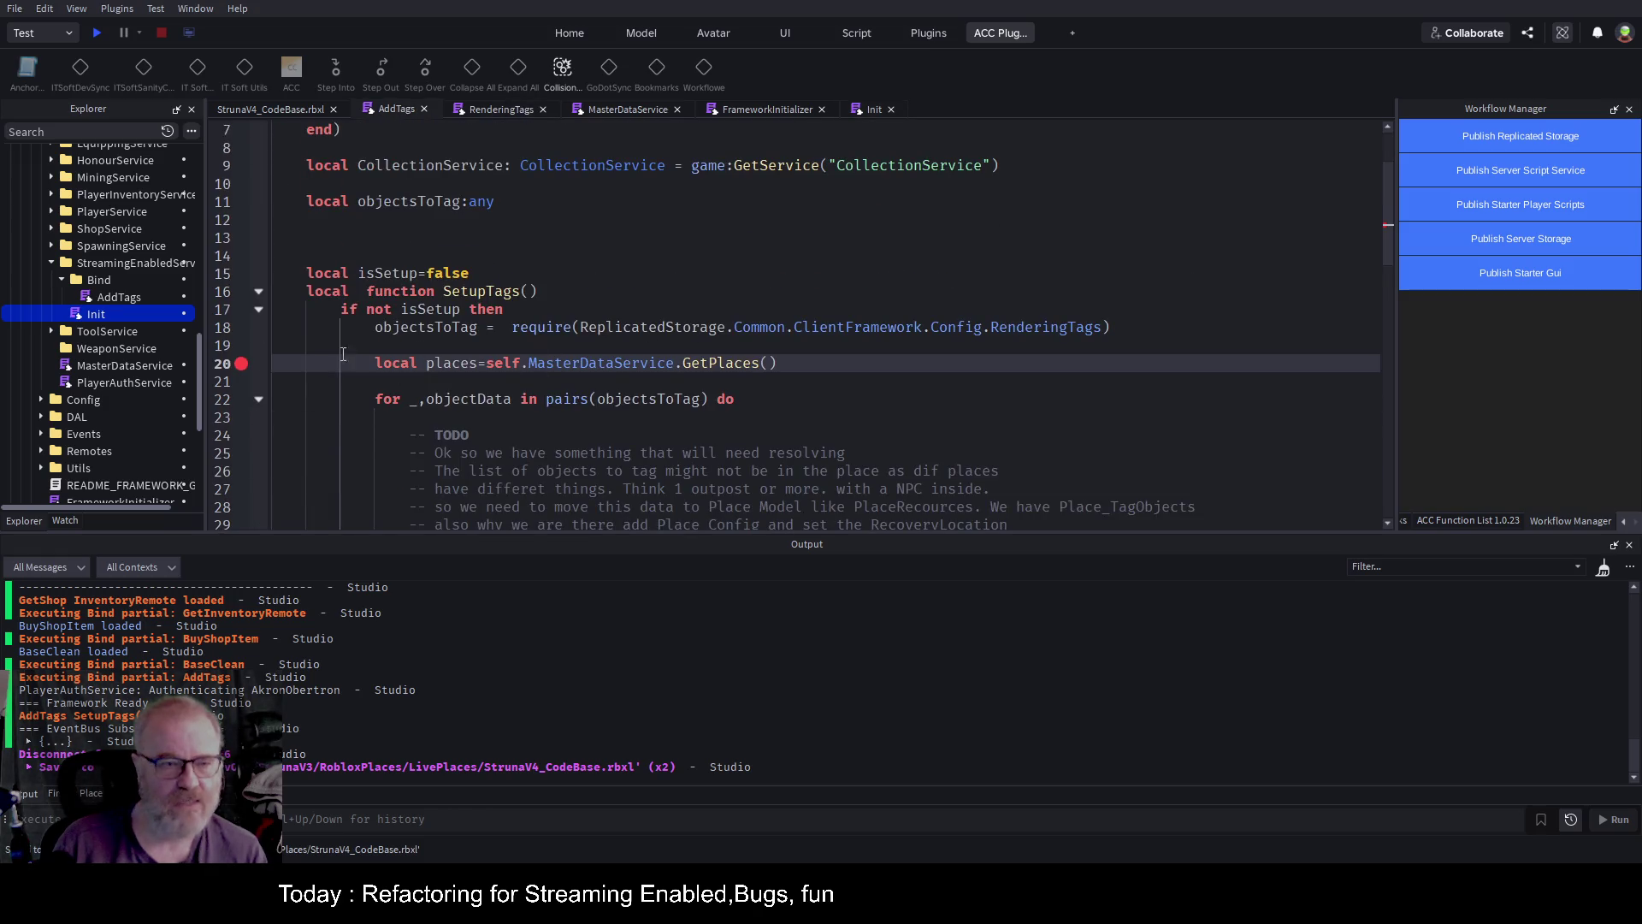
{"action": "left_click", "coordinate": [97, 32]}
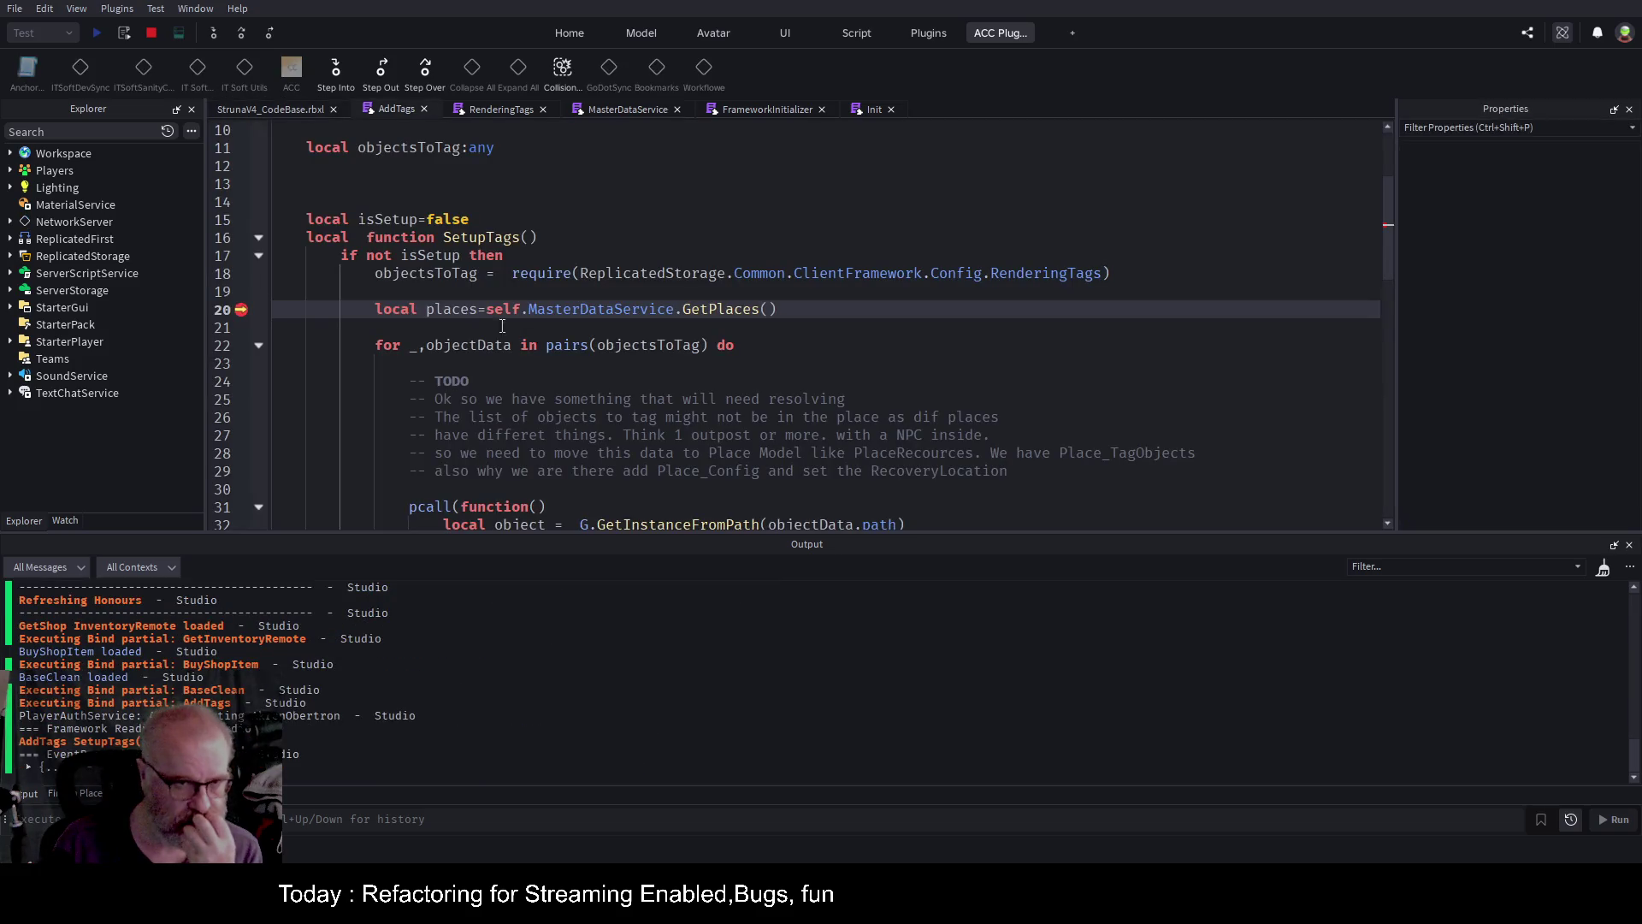
{"action": "left_click", "coordinate": [243, 32]}
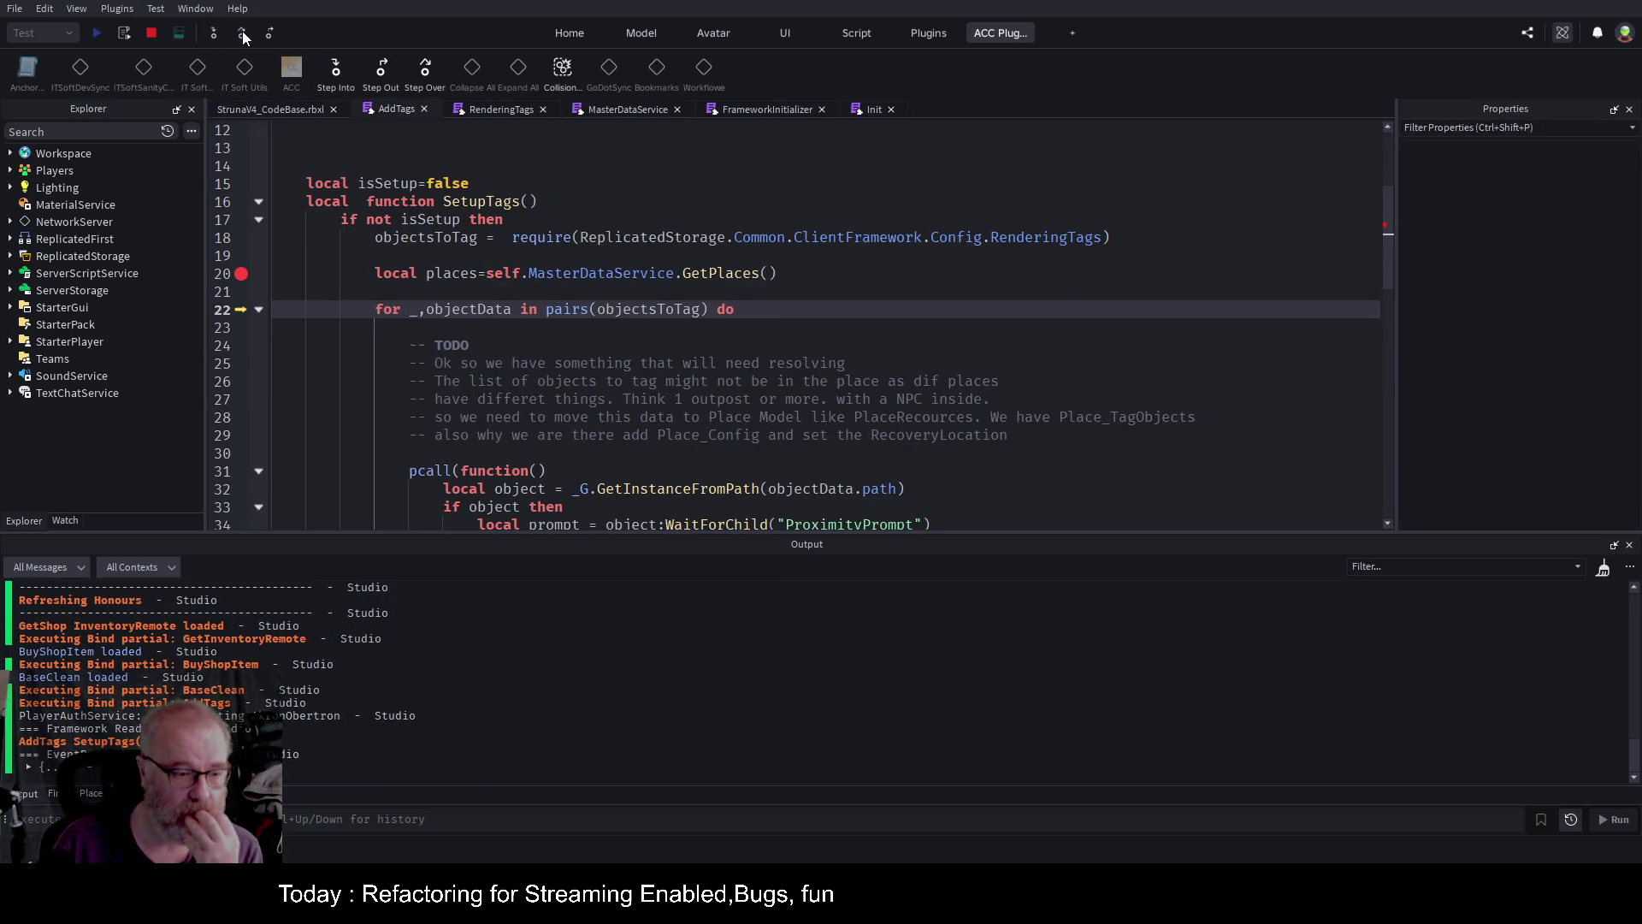
In Watch, expand places > 0 > RenderTags entries 1 and 2, widening the panel.
{"action": "left_click", "coordinate": [68, 520]}
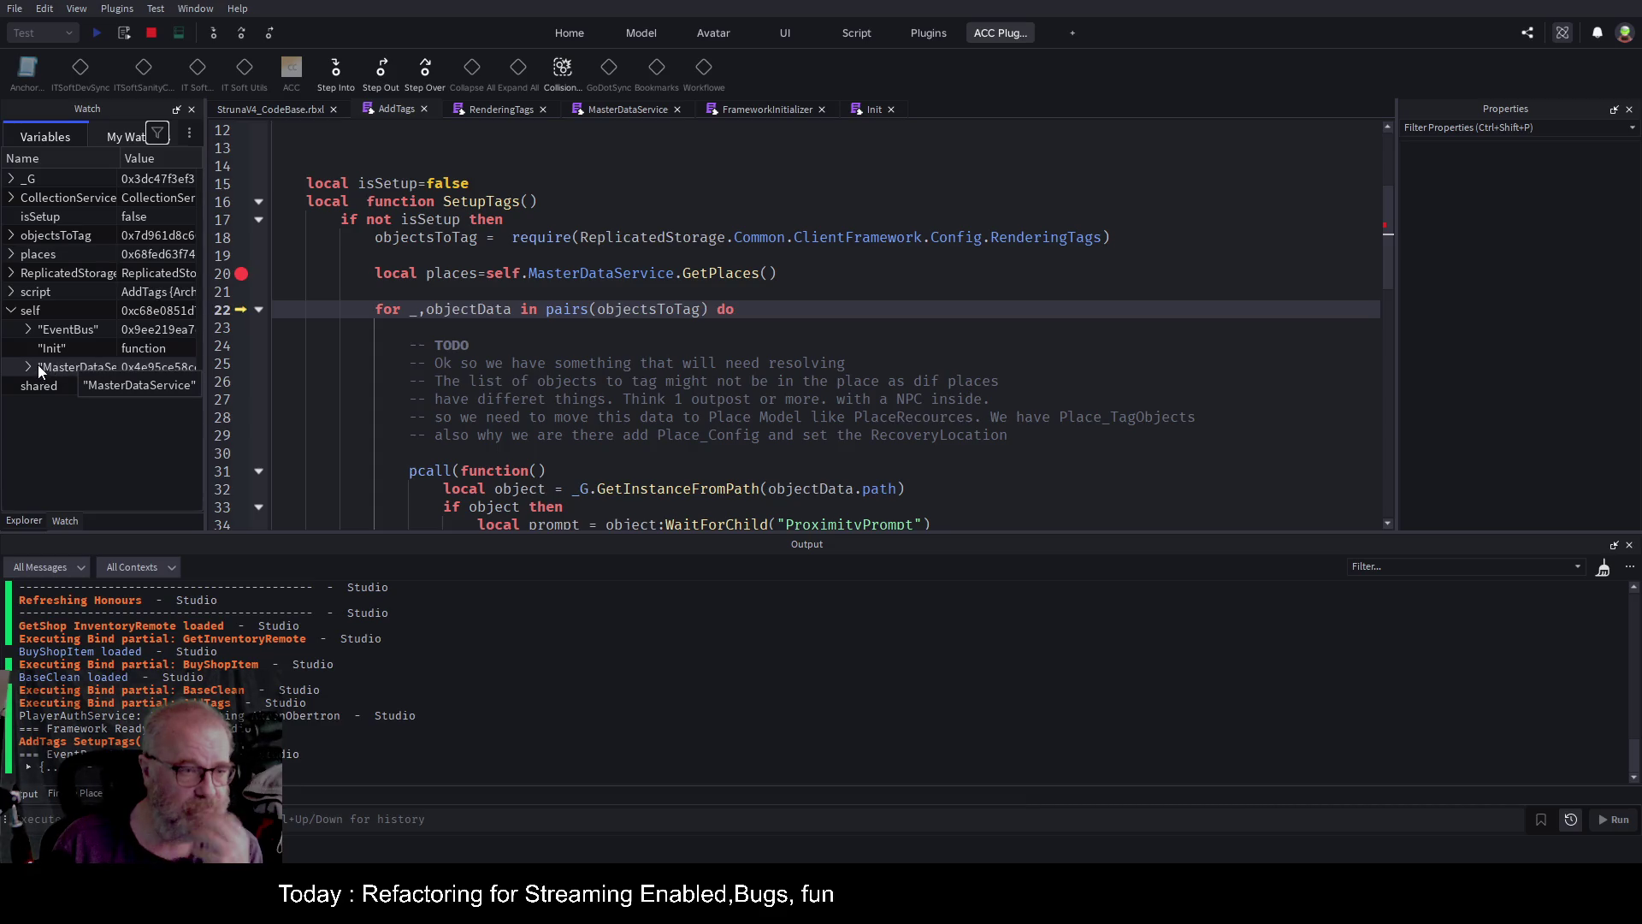
{"action": "left_click", "coordinate": [11, 254]}
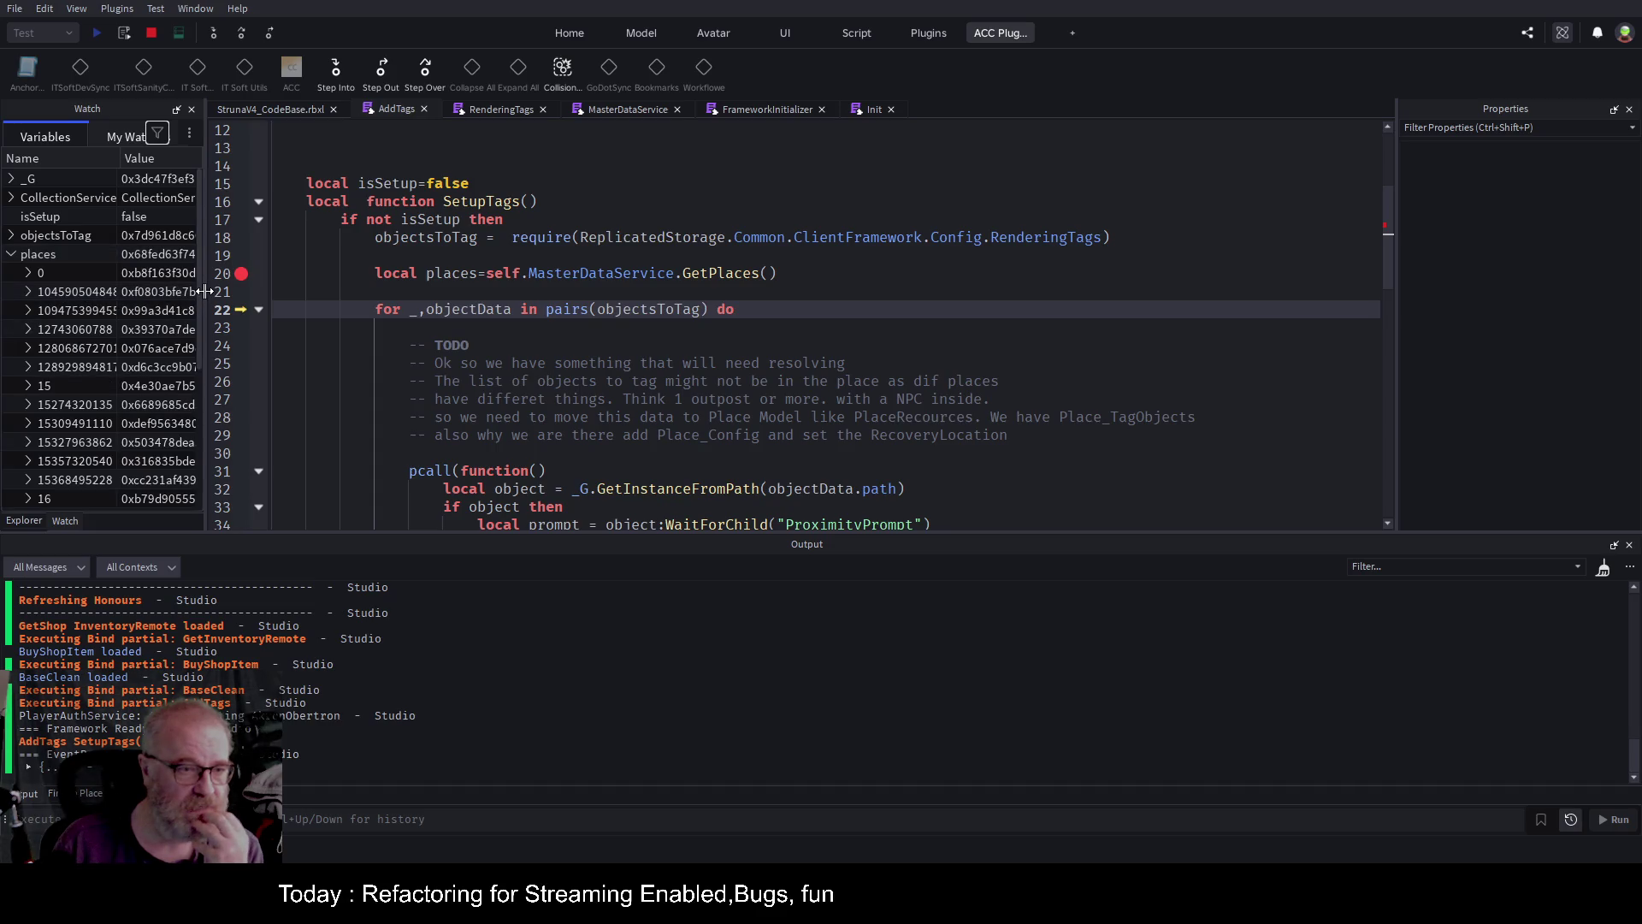
{"action": "left_click_drag", "start_coordinate": [205, 295], "coordinate": [579, 295]}
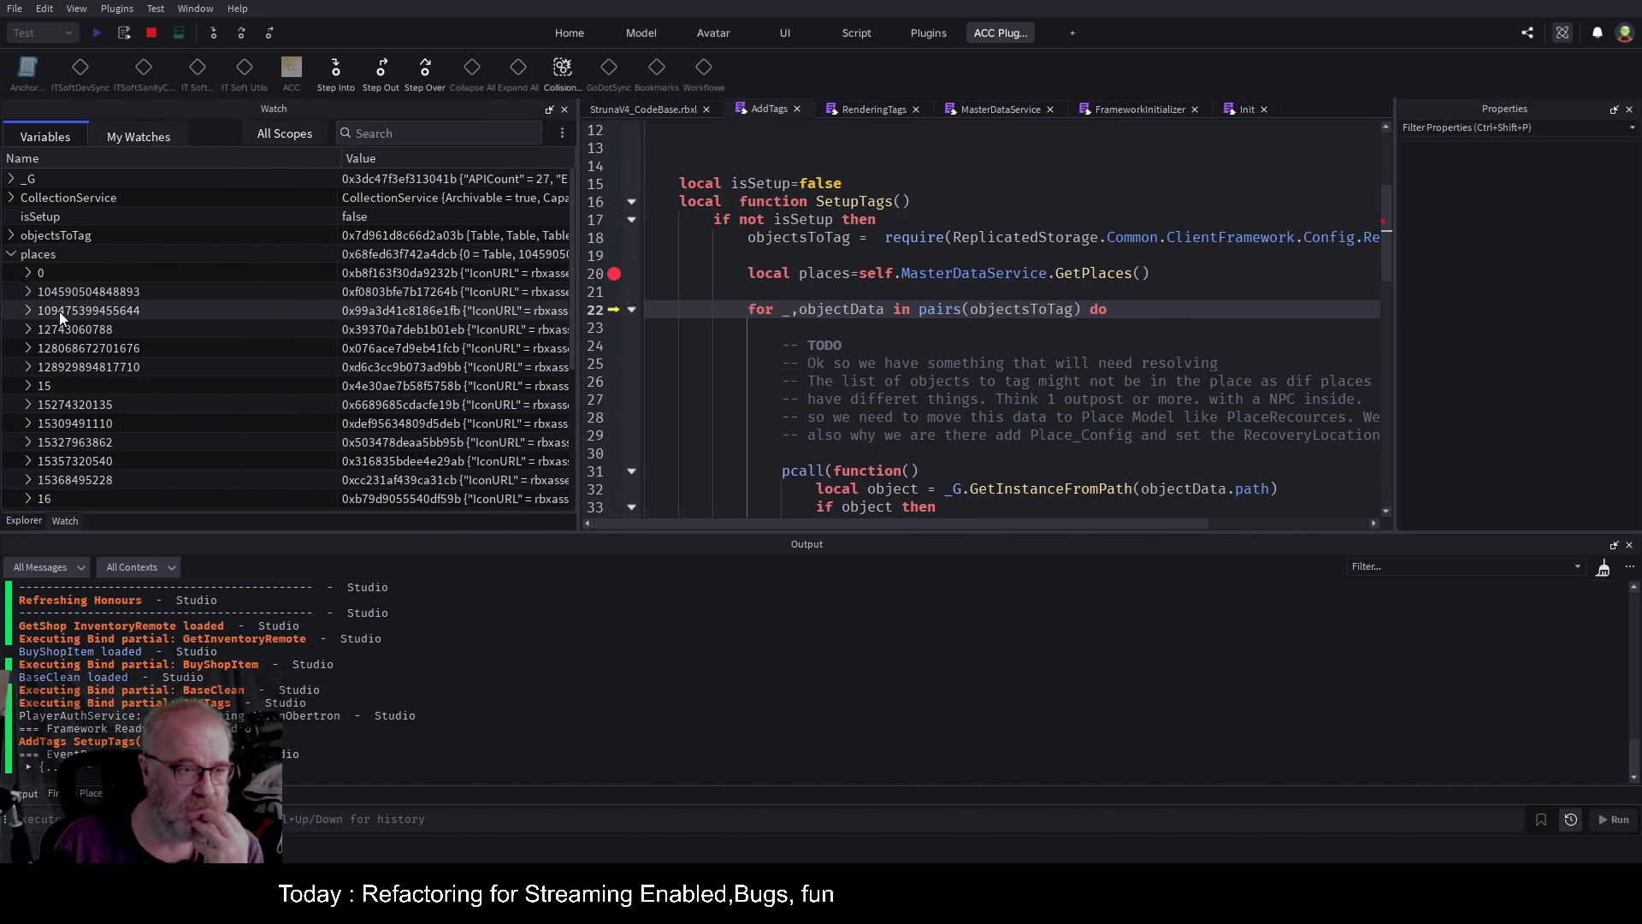
{"action": "left_click", "coordinate": [29, 274]}
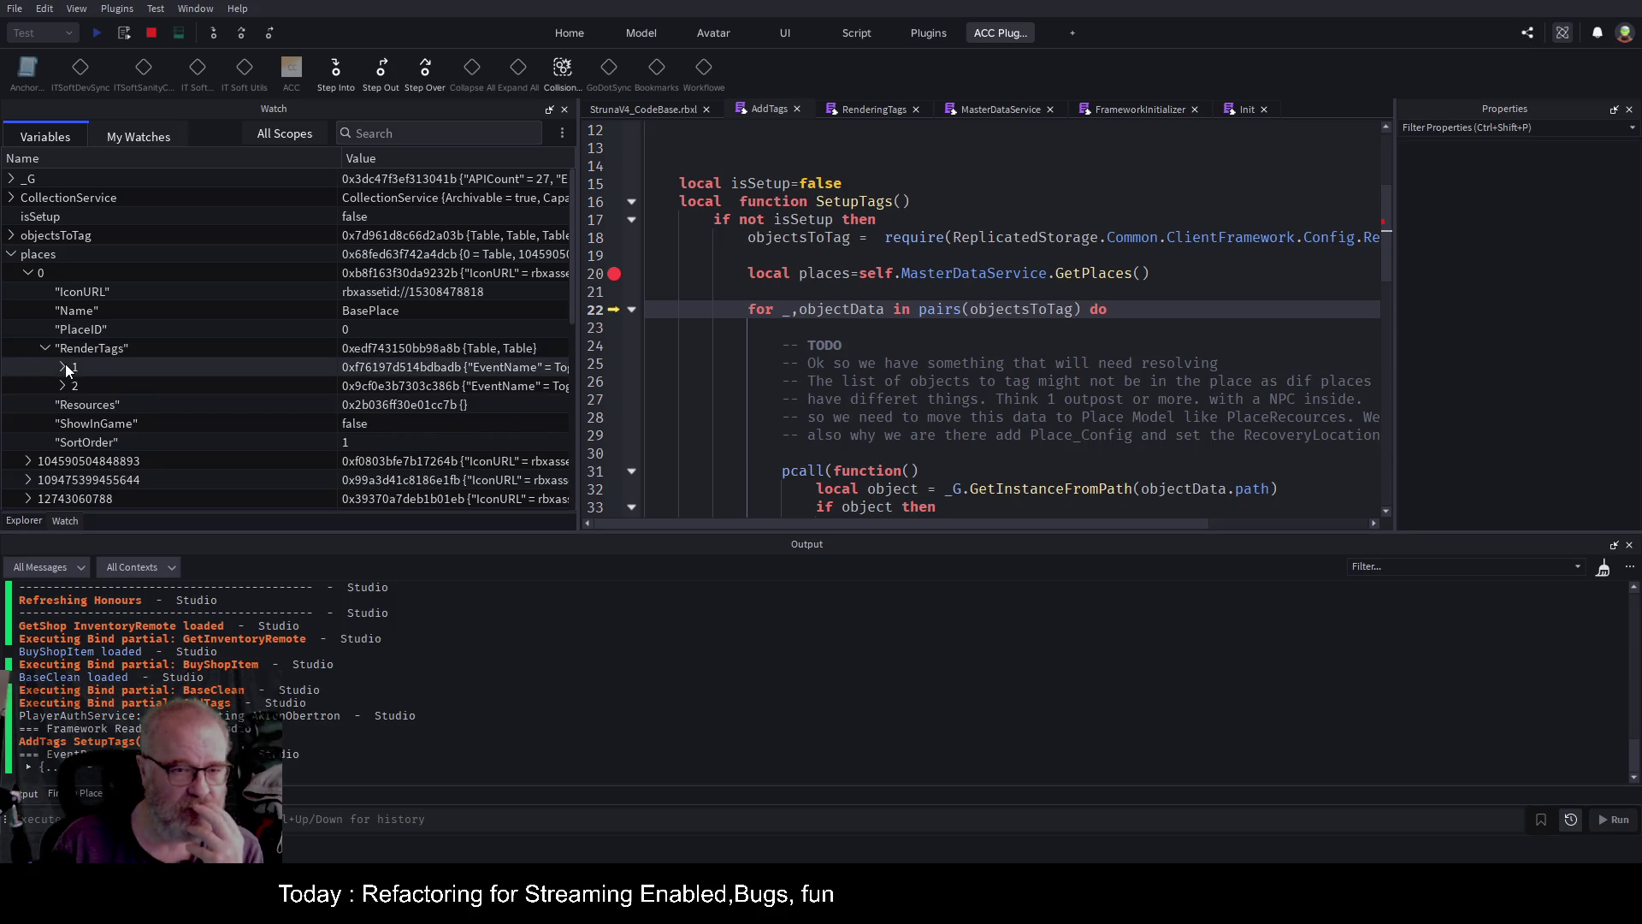
{"action": "left_click", "coordinate": [63, 367]}
{"action": "left_click_drag", "start_coordinate": [579, 372], "coordinate": [732, 372]}
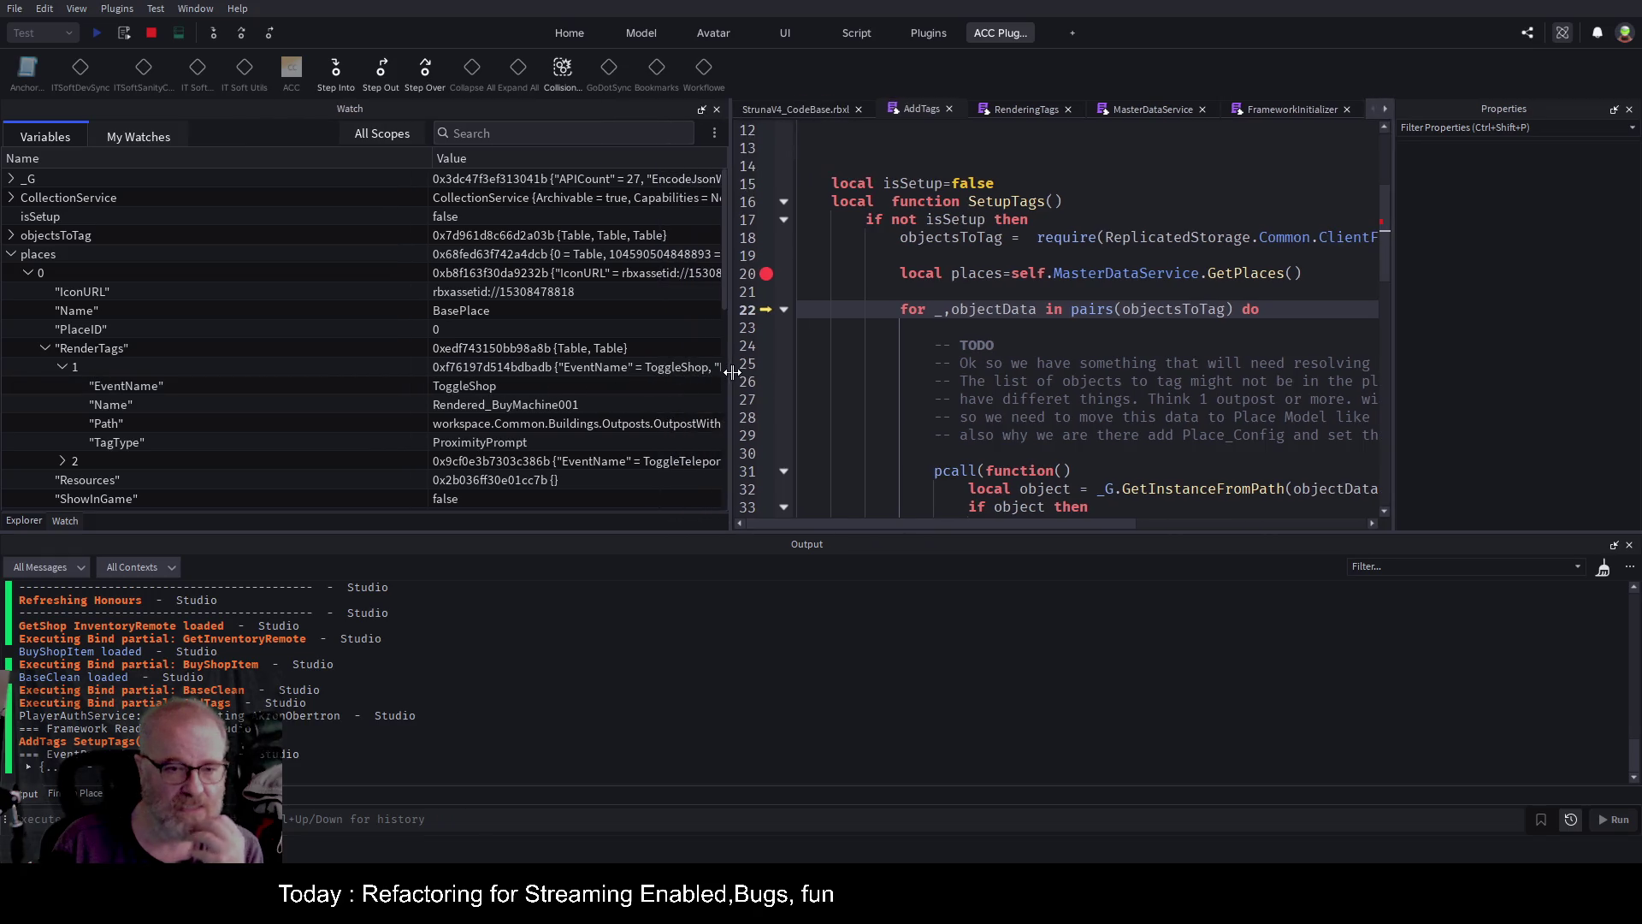
{"action": "left_click", "coordinate": [63, 461]}
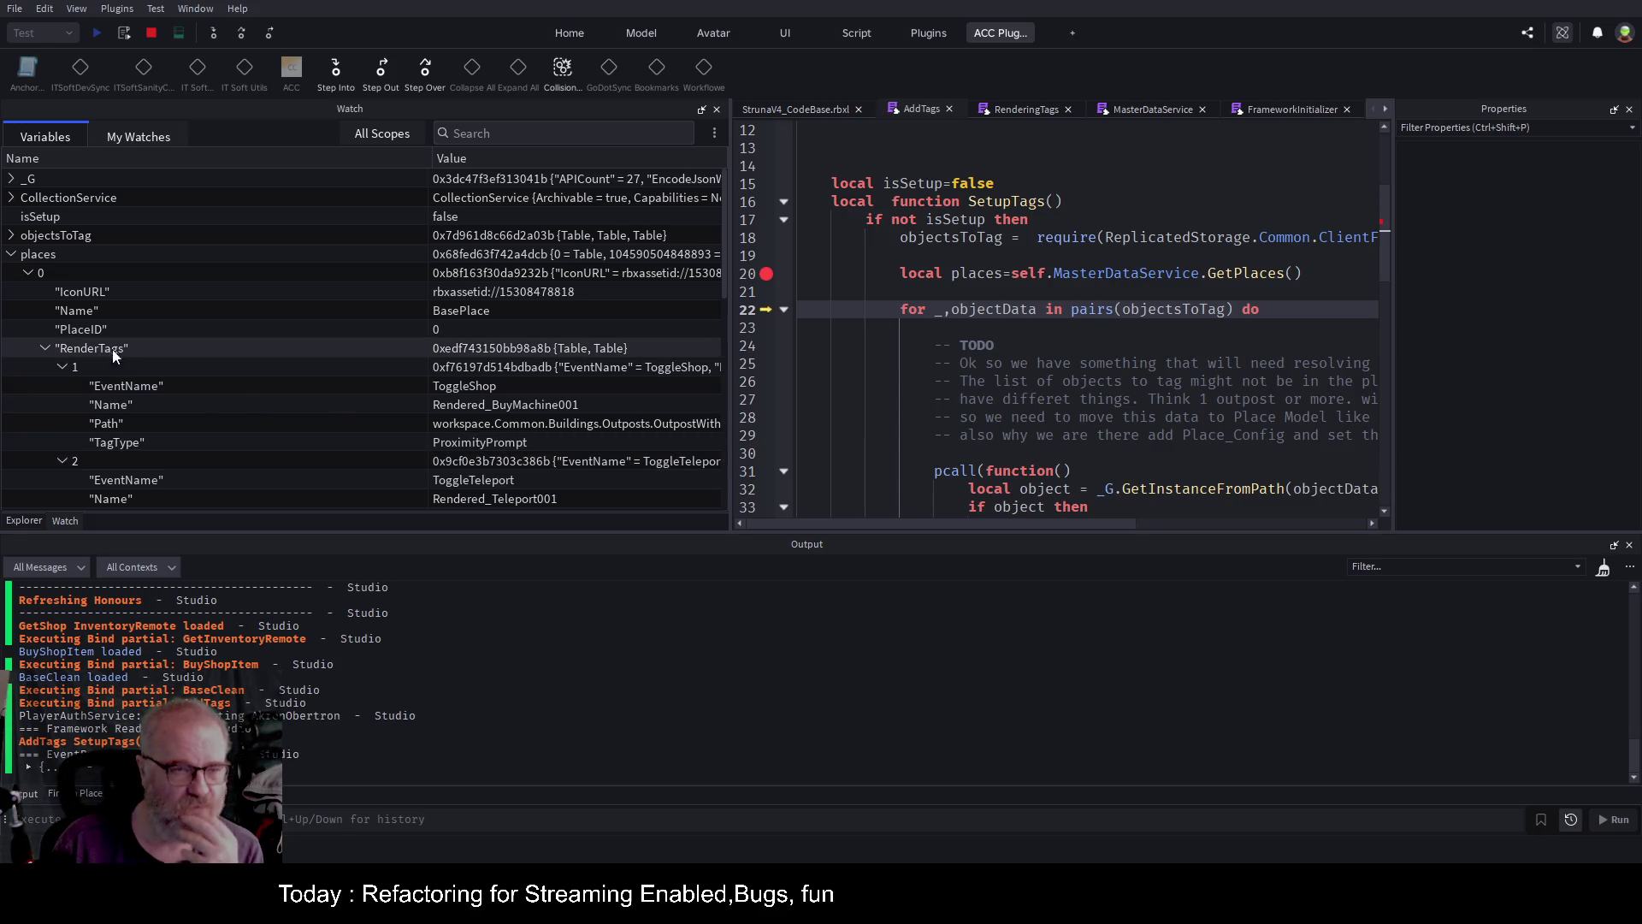
Add line 21 reading objectsToTag=[] after the GetPlaces call.
{"action": "double_click", "coordinate": [1186, 310]}
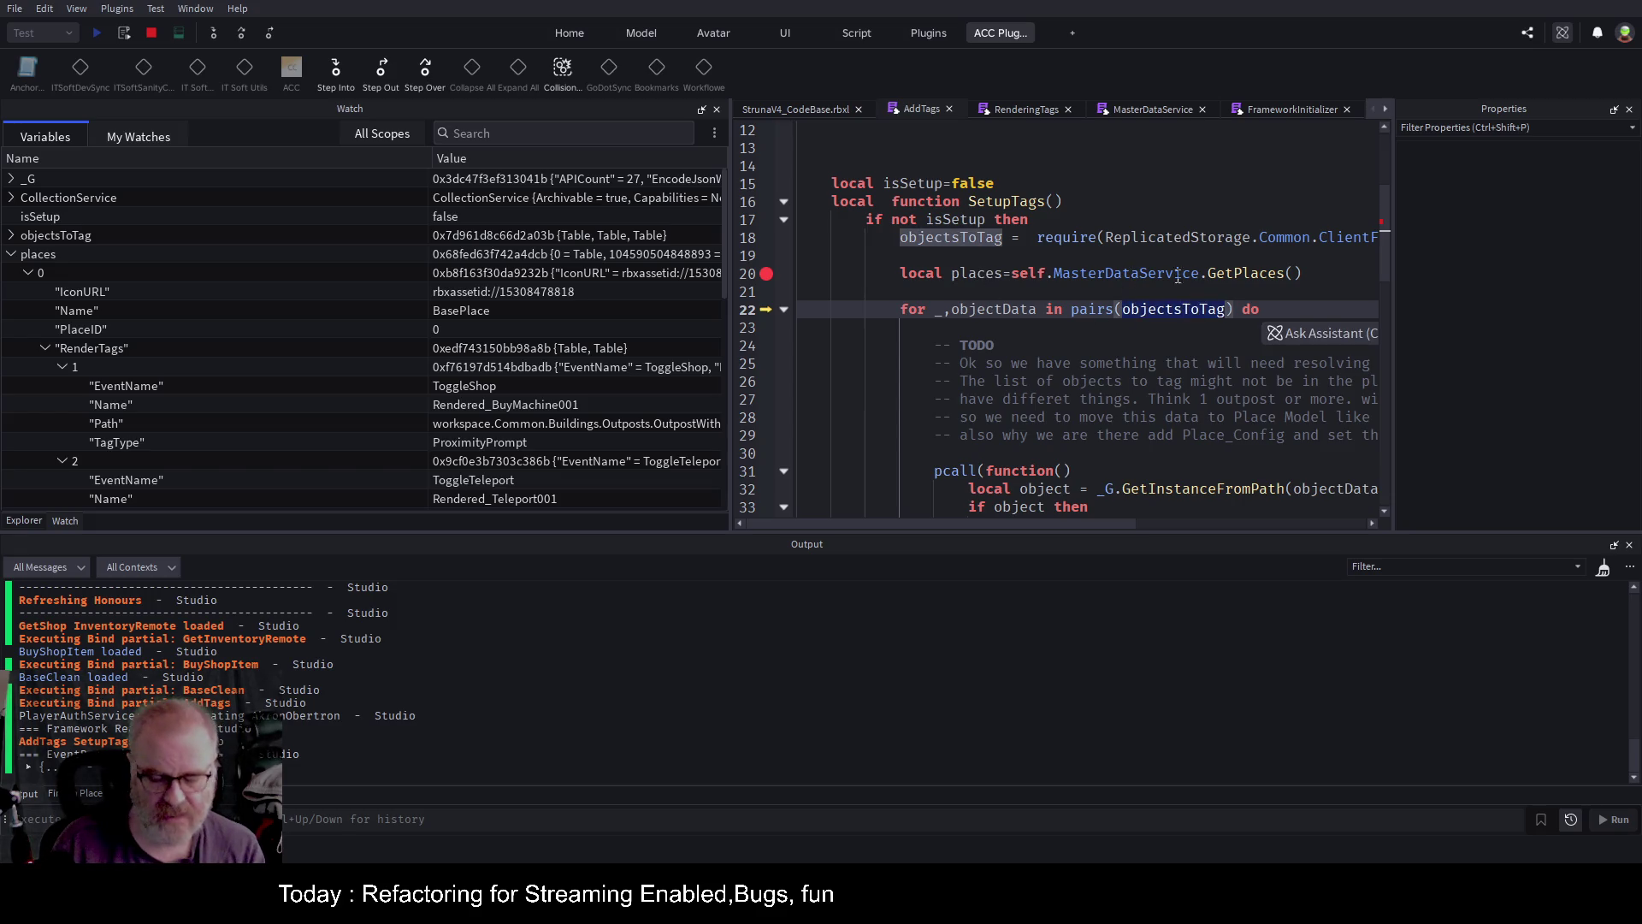
{"action": "left_click", "coordinate": [994, 294]}
{"action": "type", "text": "objectsToTag=[]"}
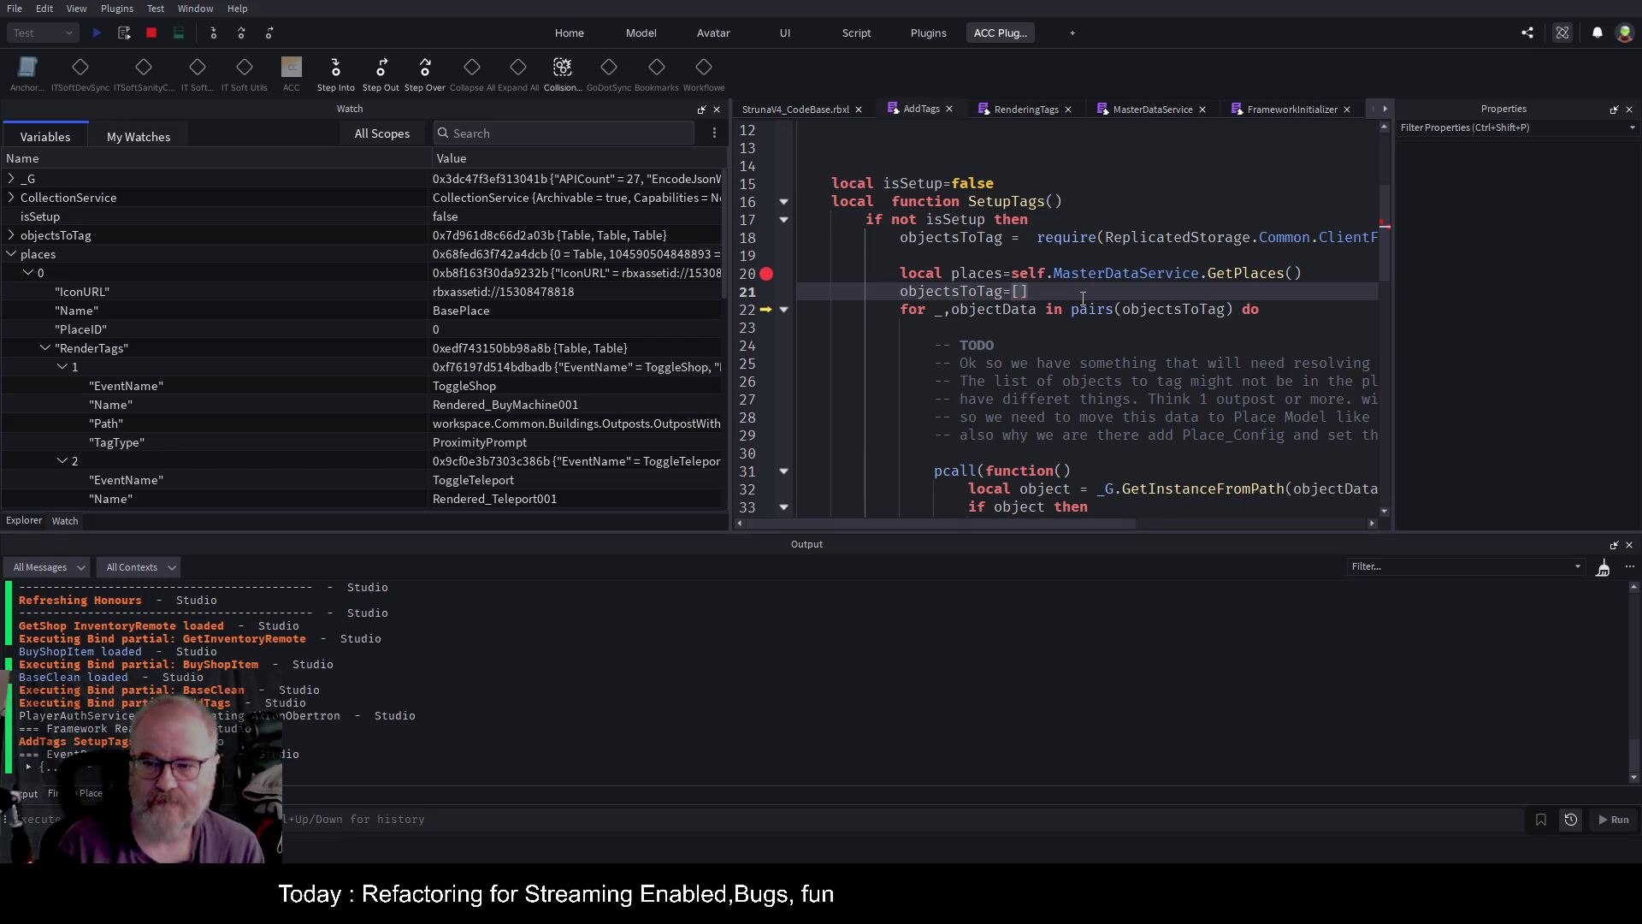
Change line 21 to objectsToTag=places[0].RenderTags, leaving an empty line below.
{"action": "key", "text": "BackSpace"}
{"action": "key", "text": "BackSpace"}
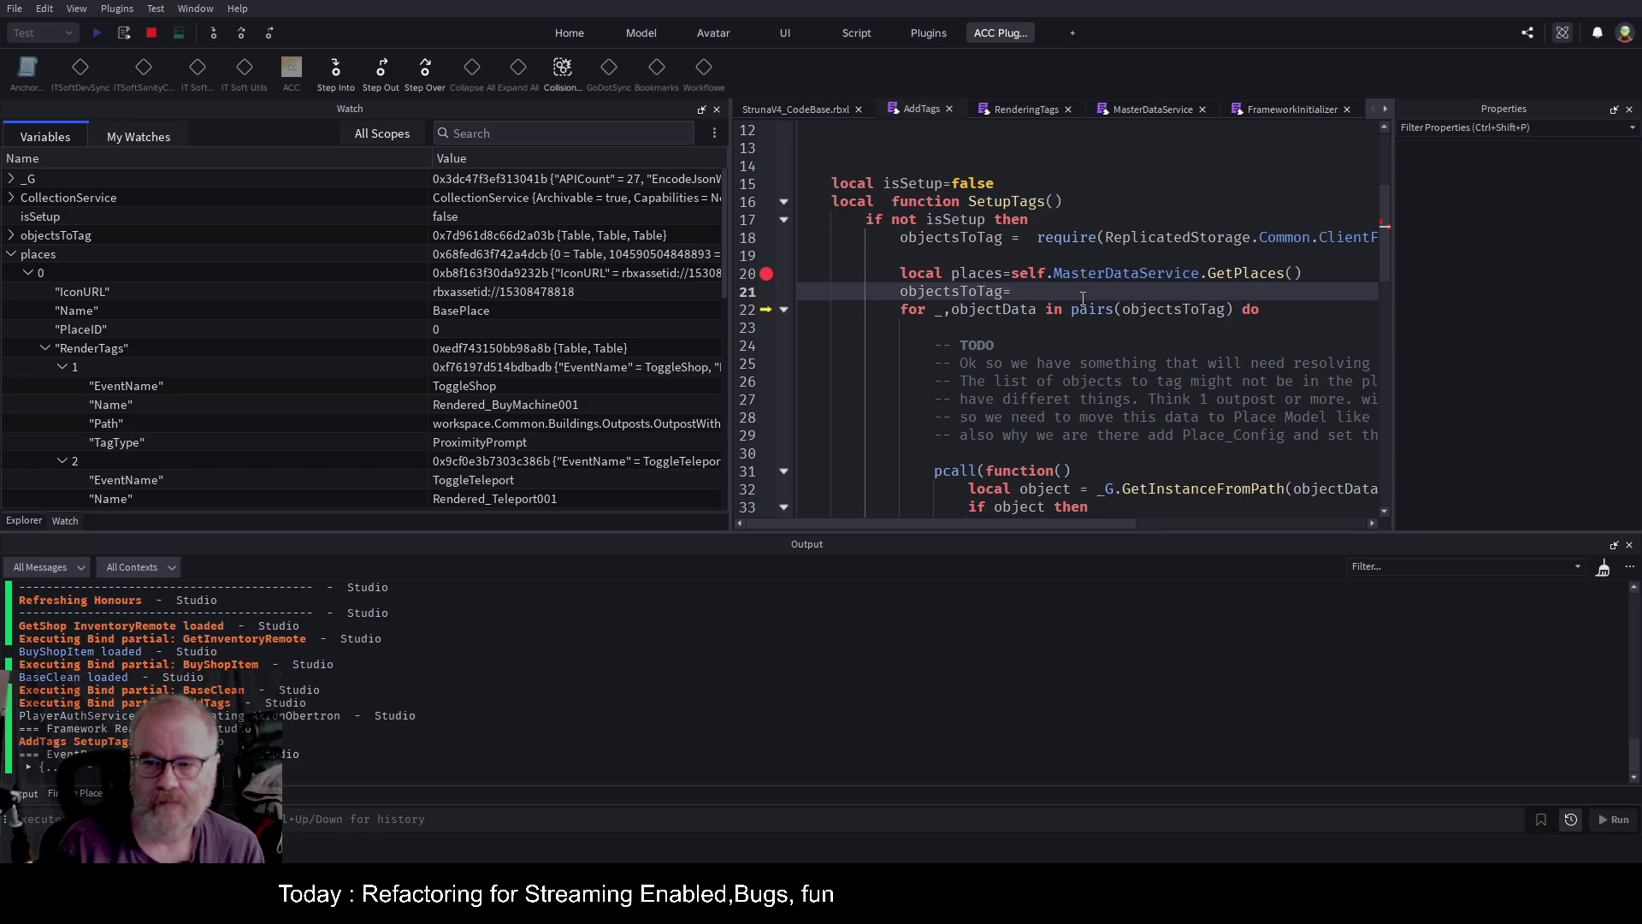
{"action": "type", "text": "place"}
{"action": "key", "text": "BackSpace"}
{"action": "key", "text": "BackSpace"}
{"action": "key", "text": "BackSpace"}
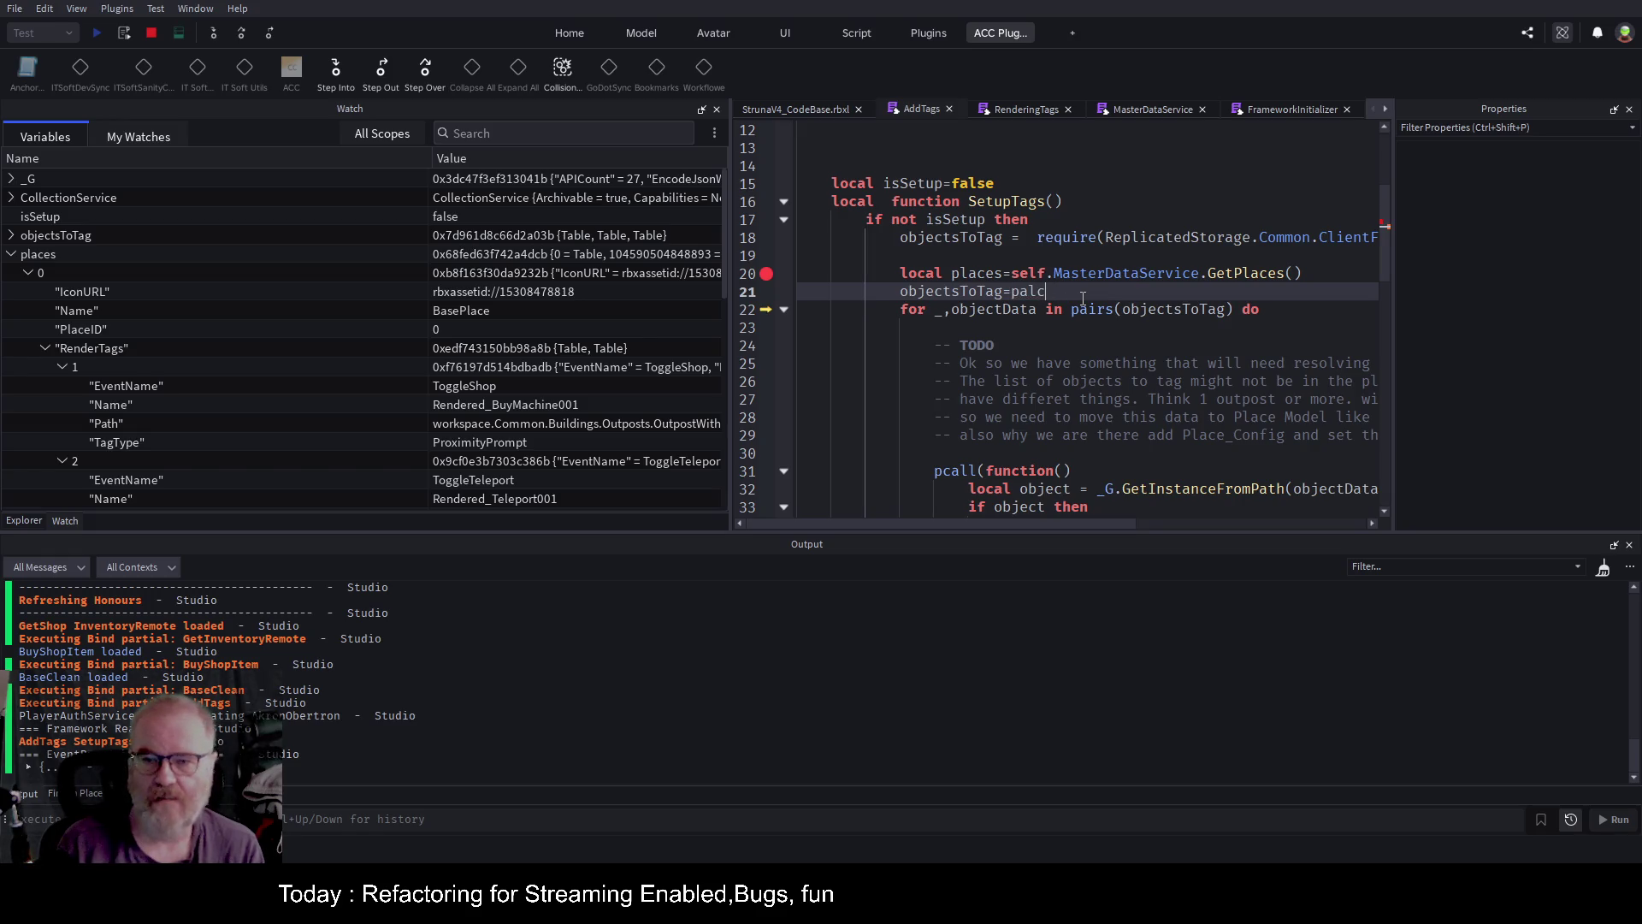
{"action": "type", "text": "laces"}
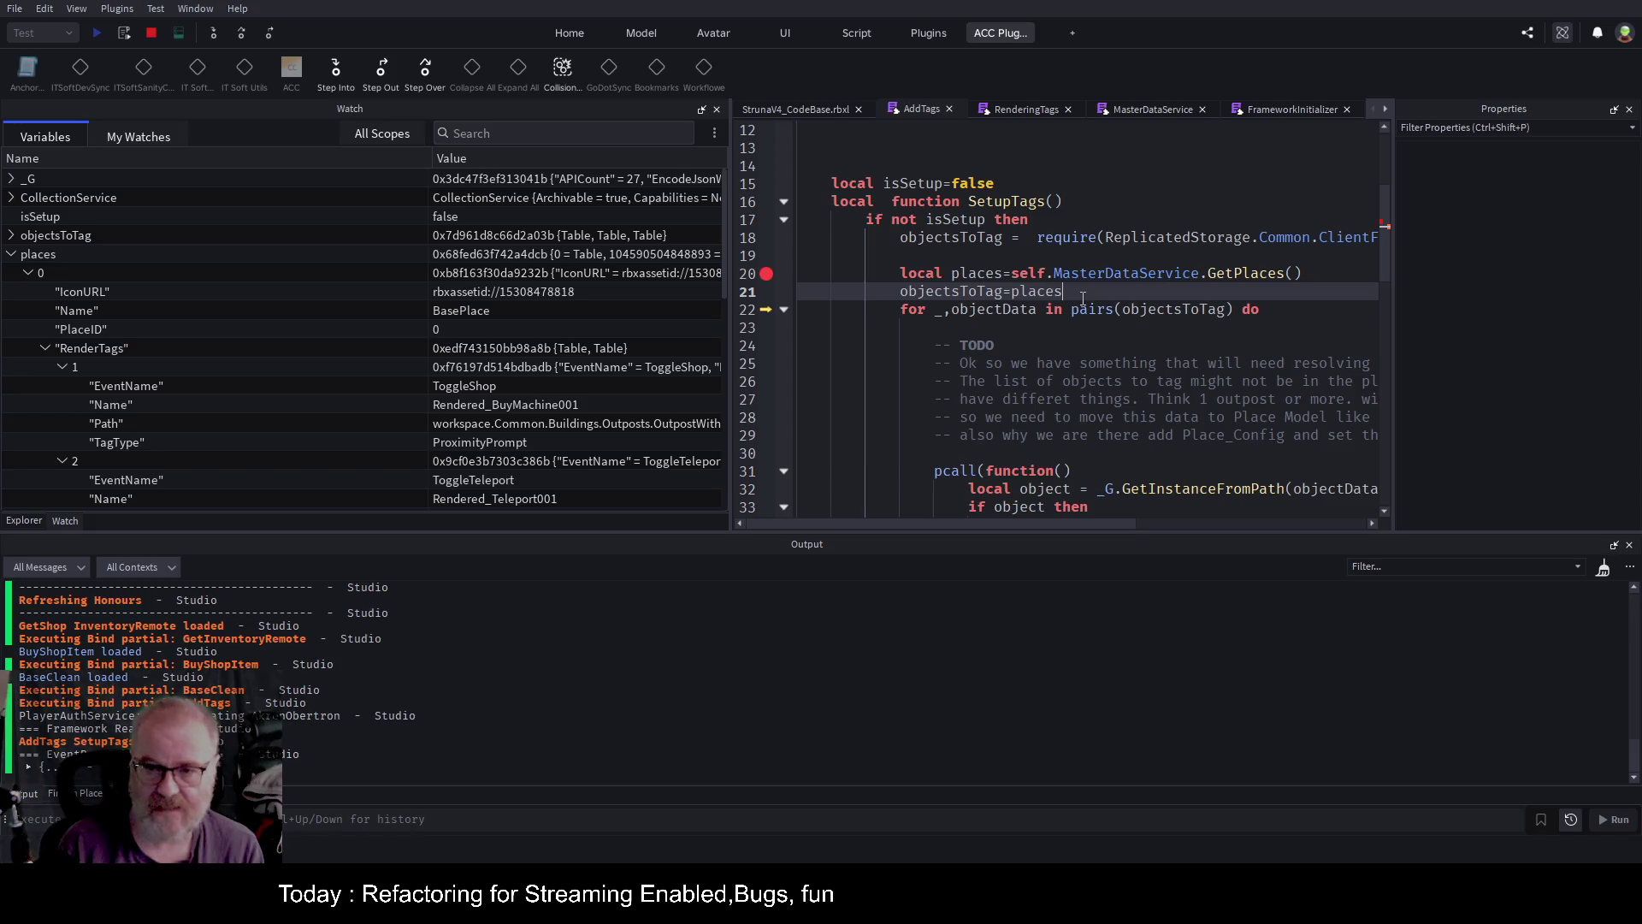
{"action": "type", "text": "[0"}
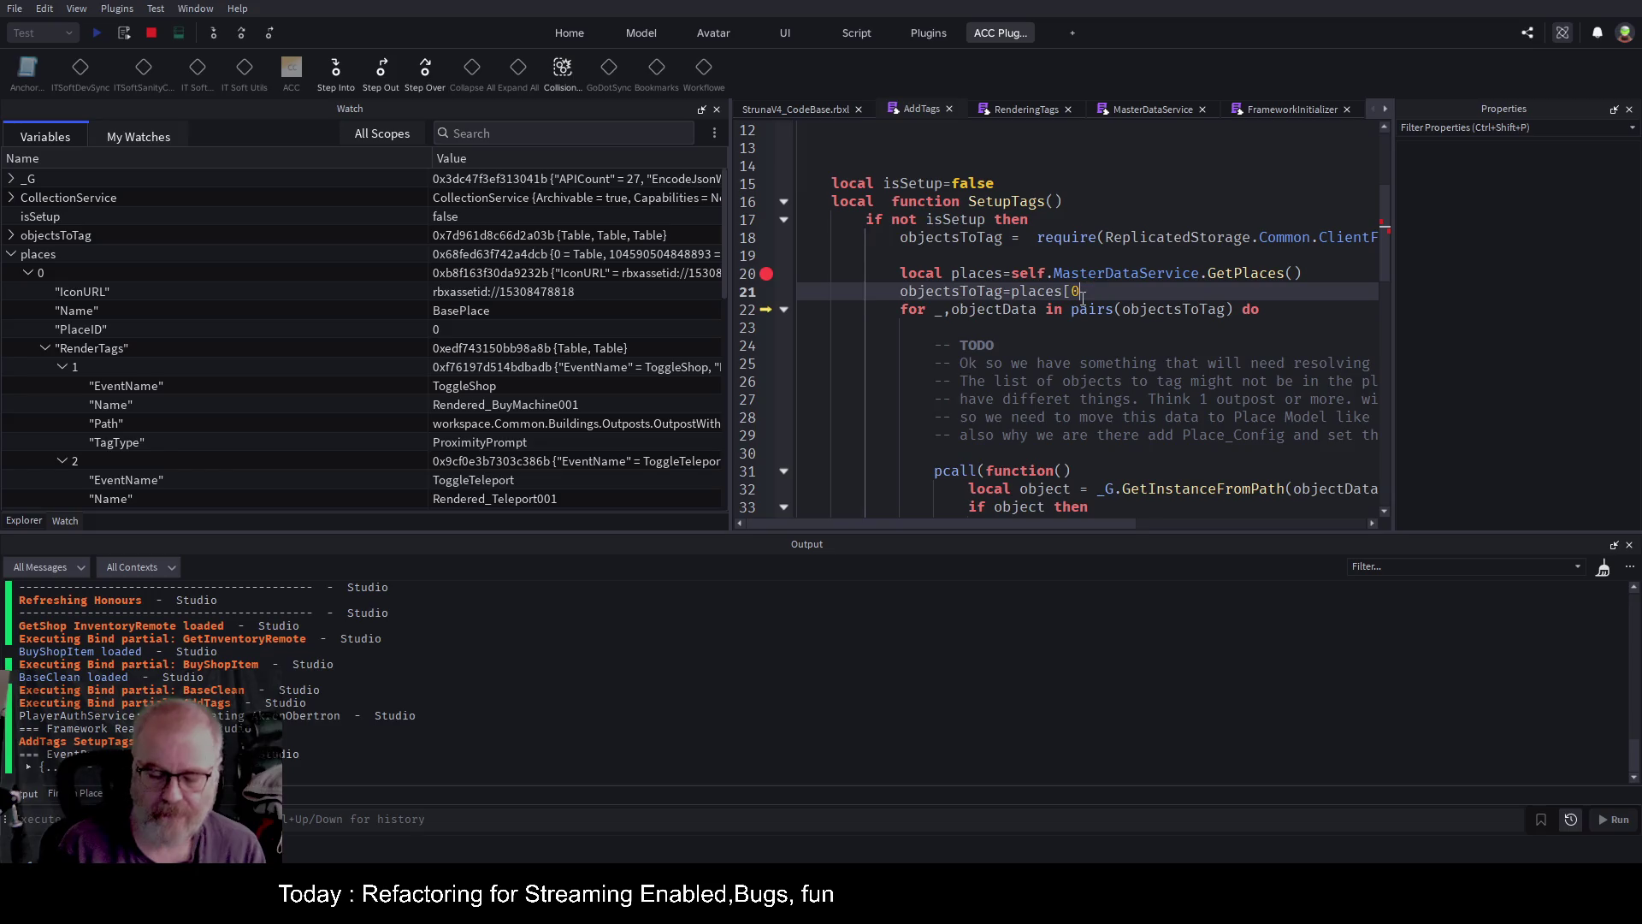
{"action": "type", "text": "]."}
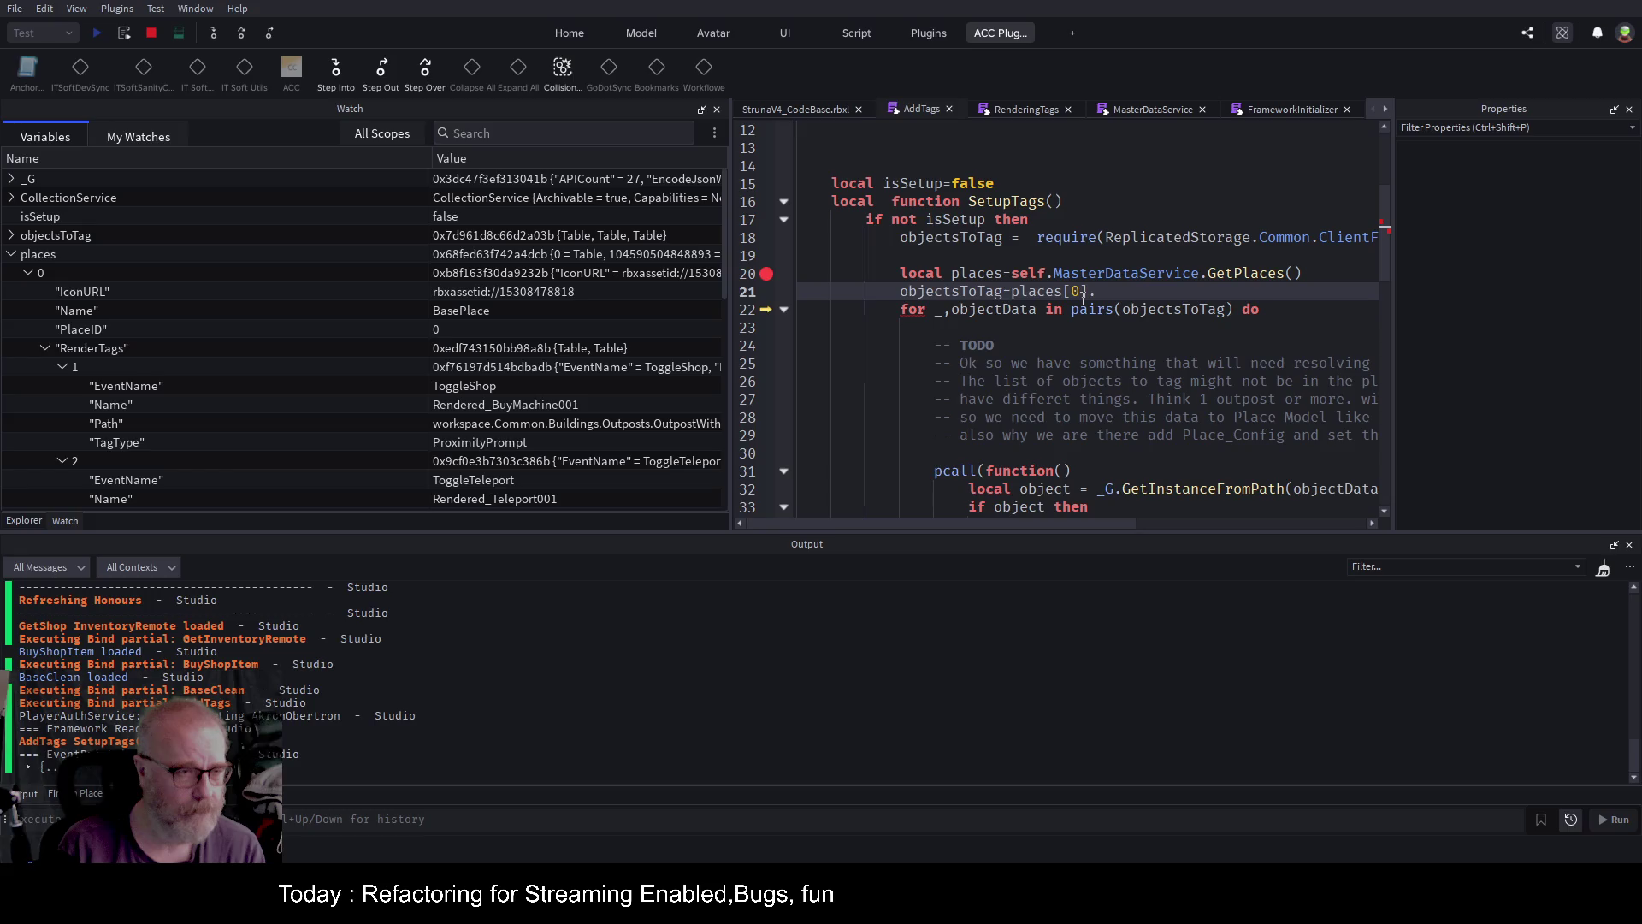
{"action": "type", "text": "Render"}
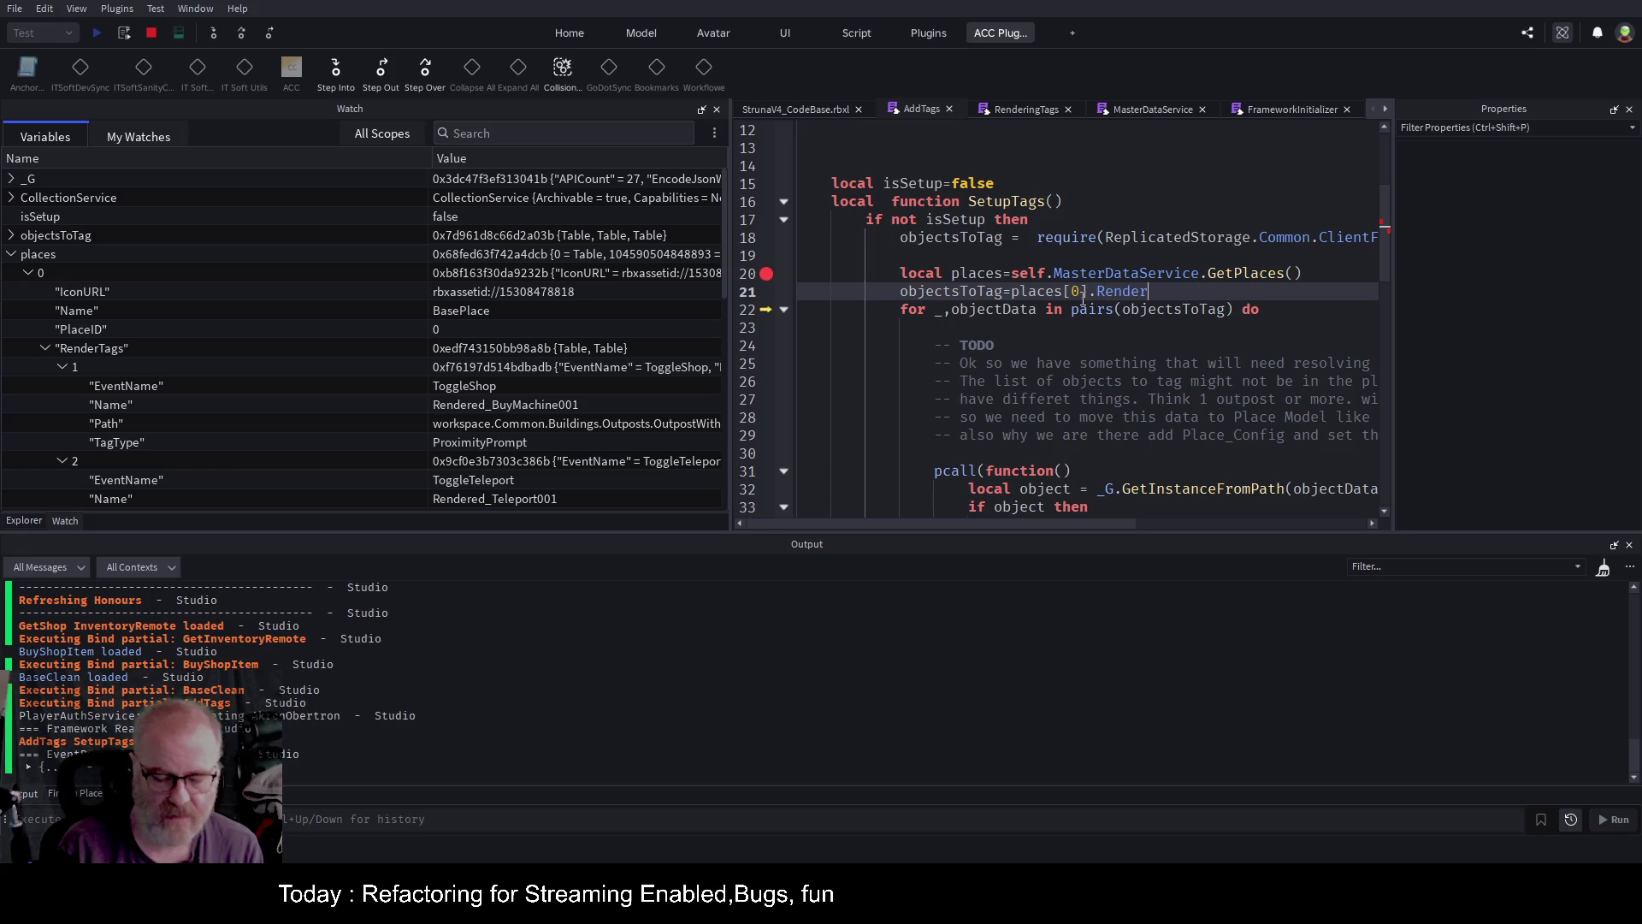
{"action": "type", "text": "Tags"}
{"action": "key", "text": "Return"}
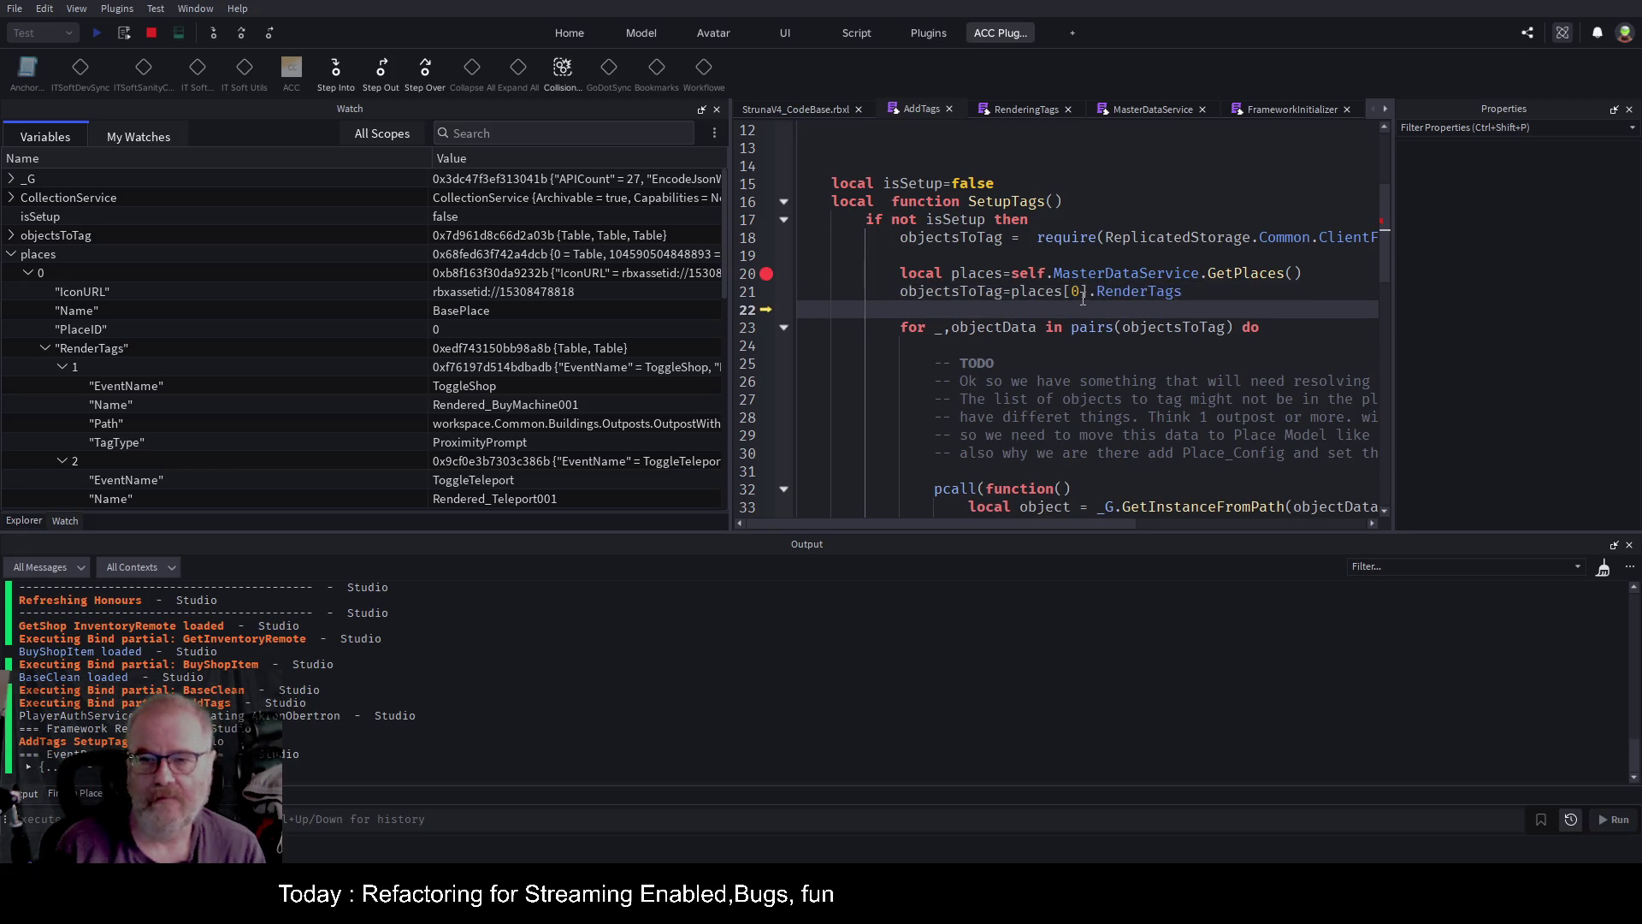
{"action": "key", "text": "Down"}
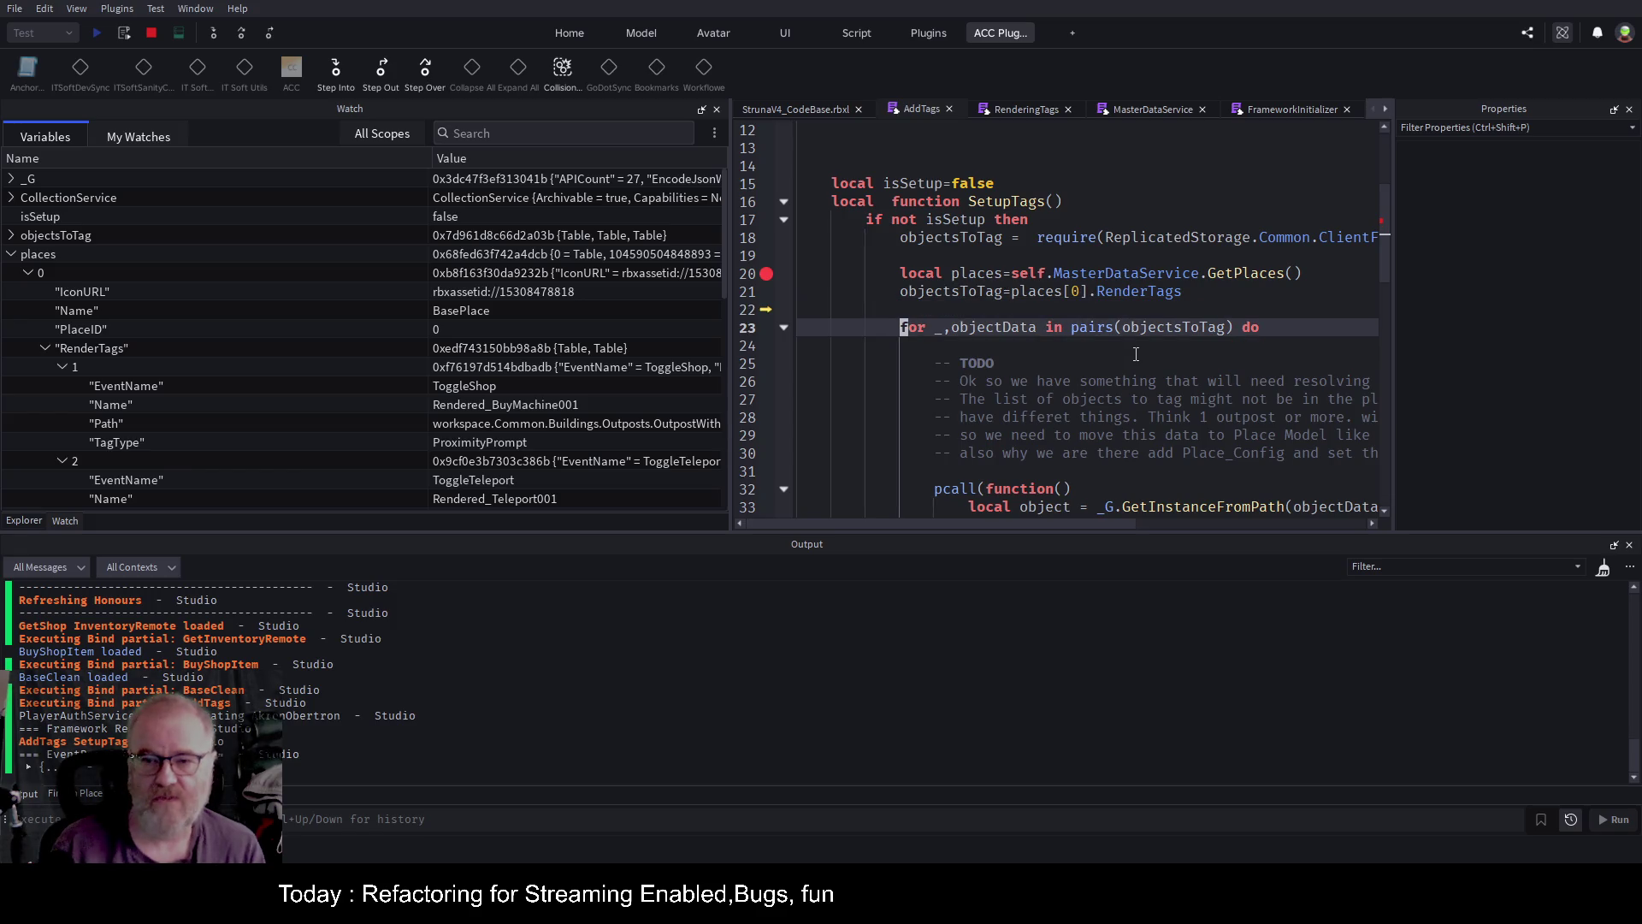
{"action": "scroll", "coordinate": [1126, 359], "scroll_direction": "down", "scroll_amount": 3}
{"action": "scroll", "coordinate": [1126, 359], "scroll_direction": "up", "scroll_amount": 4}
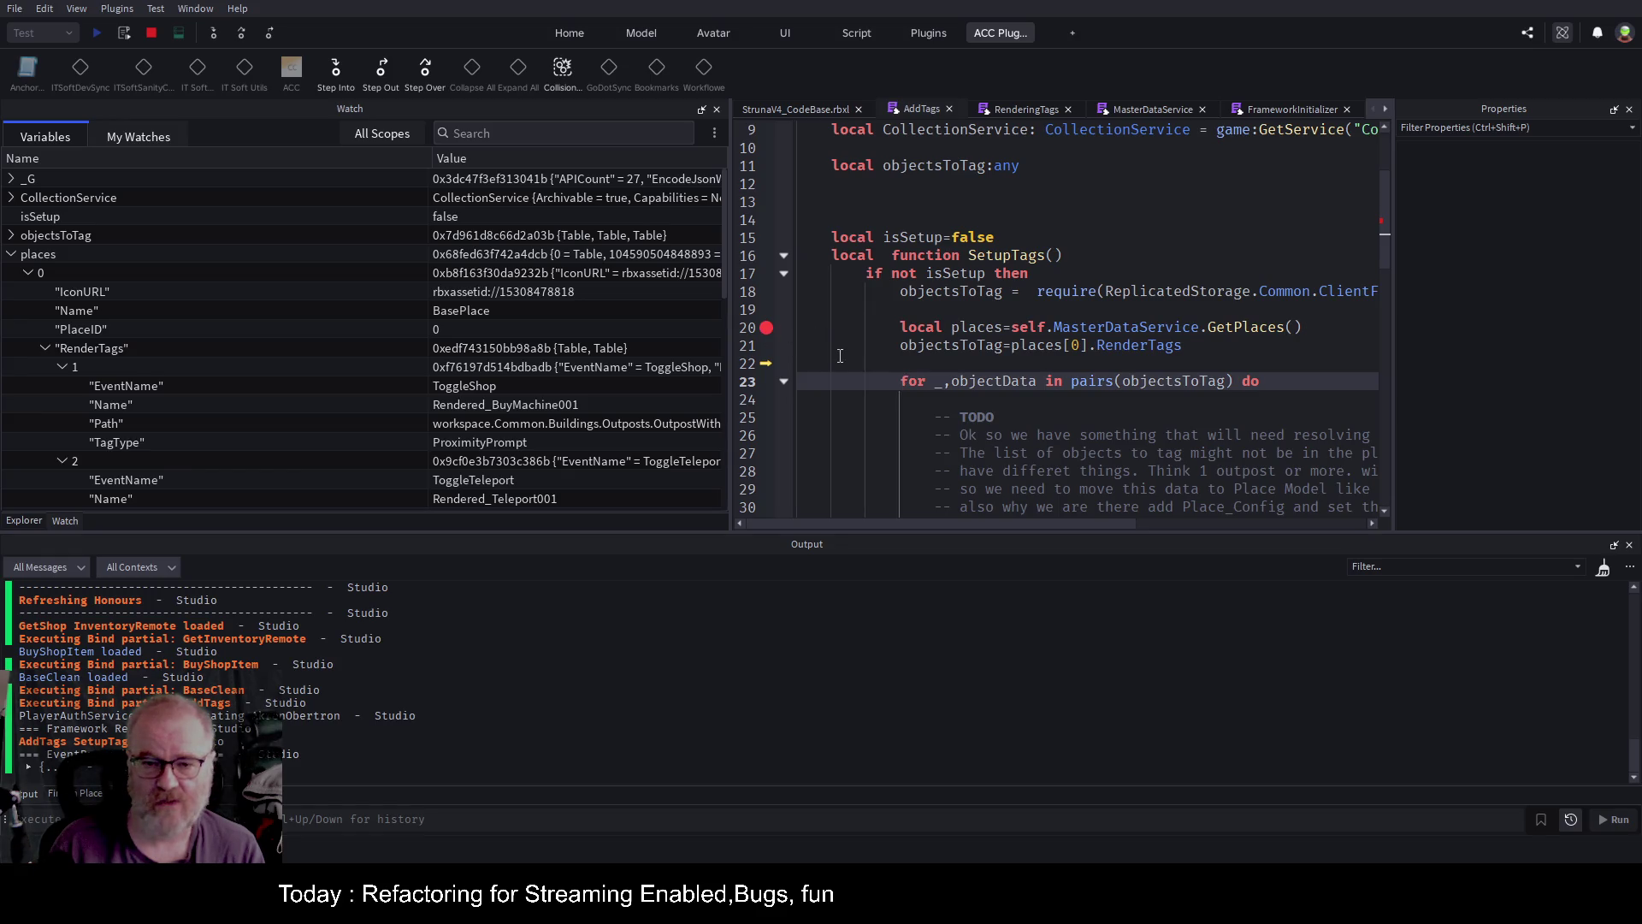
{"action": "left_click", "coordinate": [904, 361]}
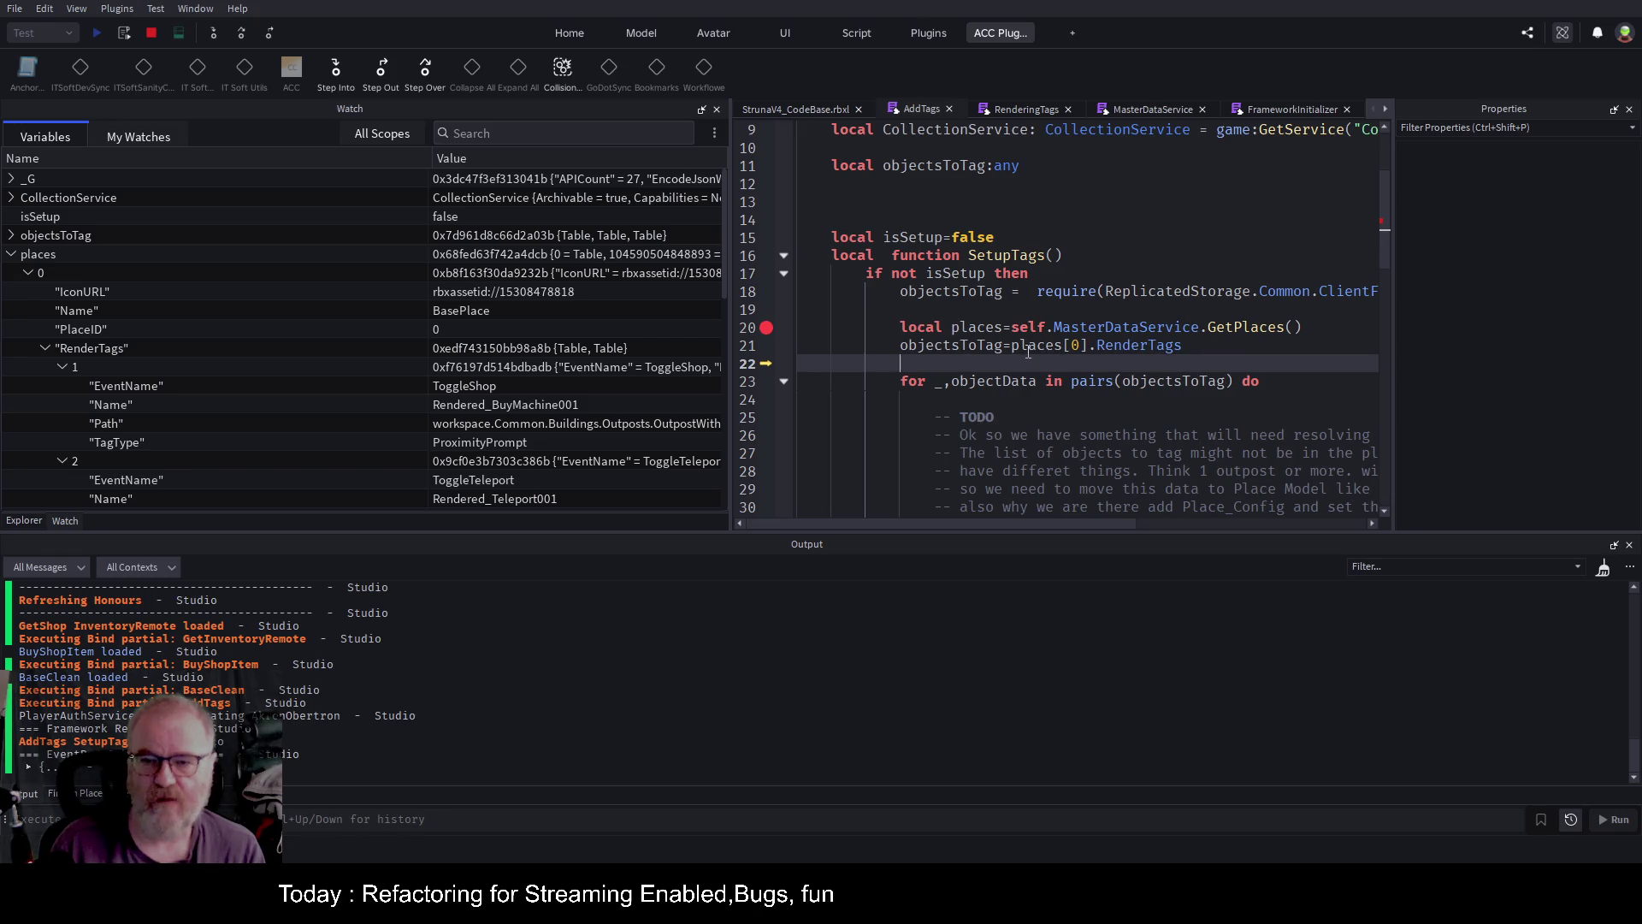
{"action": "left_click", "coordinate": [1271, 348]}
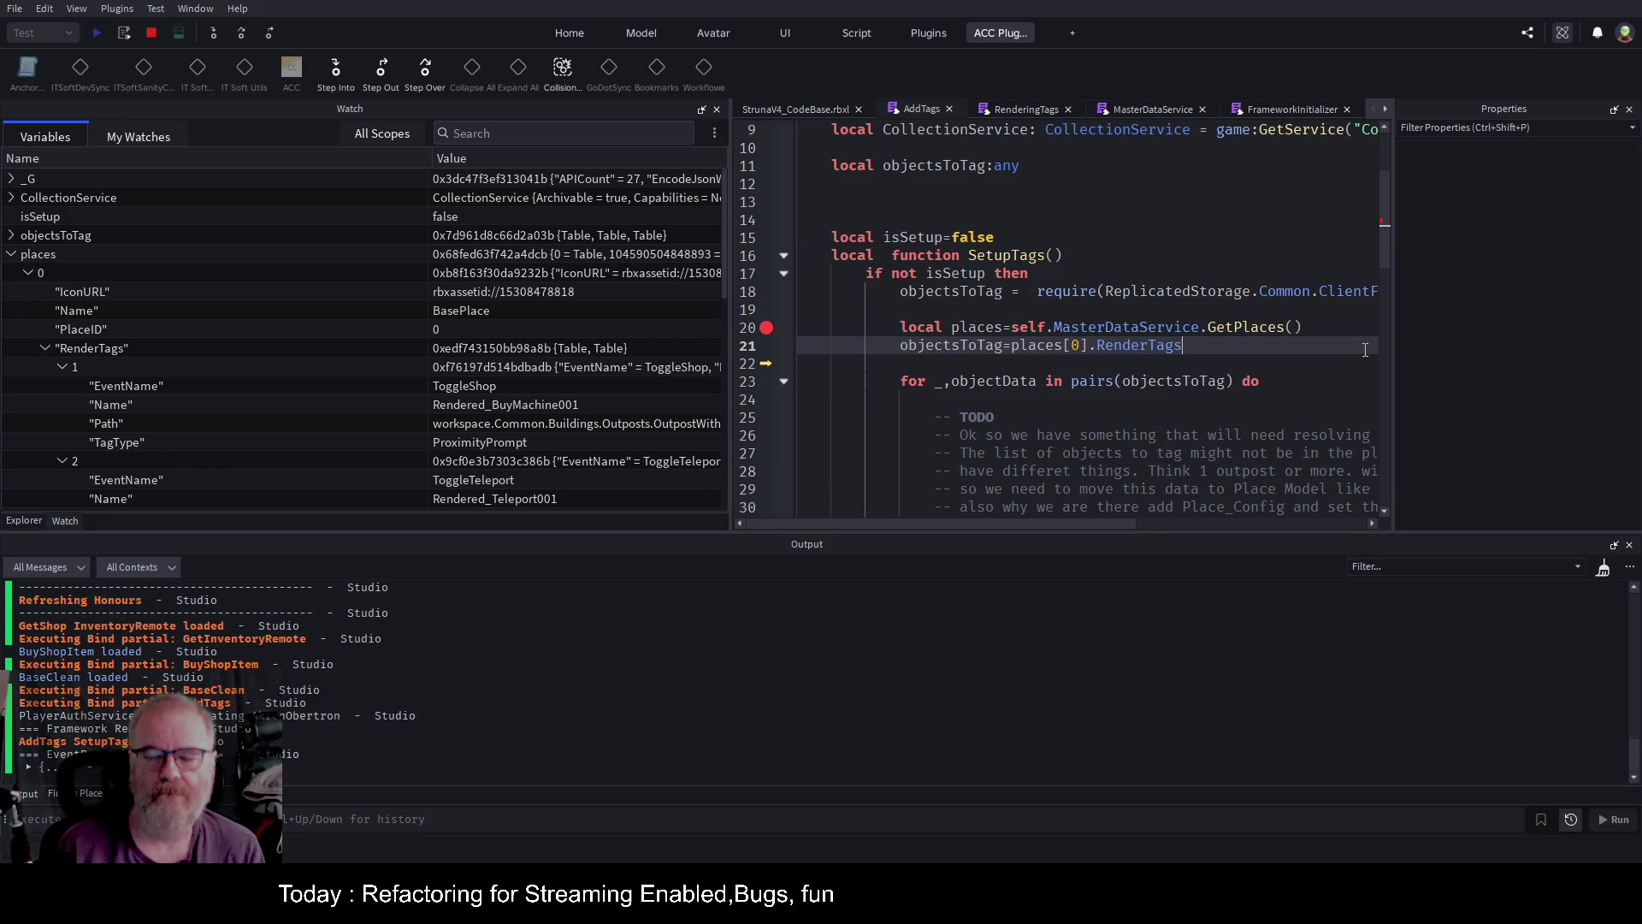
Insert a new line 22 reading places[_G.PlaceID] below the RenderTags assignment.
{"action": "key", "text": "Return"}
{"action": "type", "text": "_"}
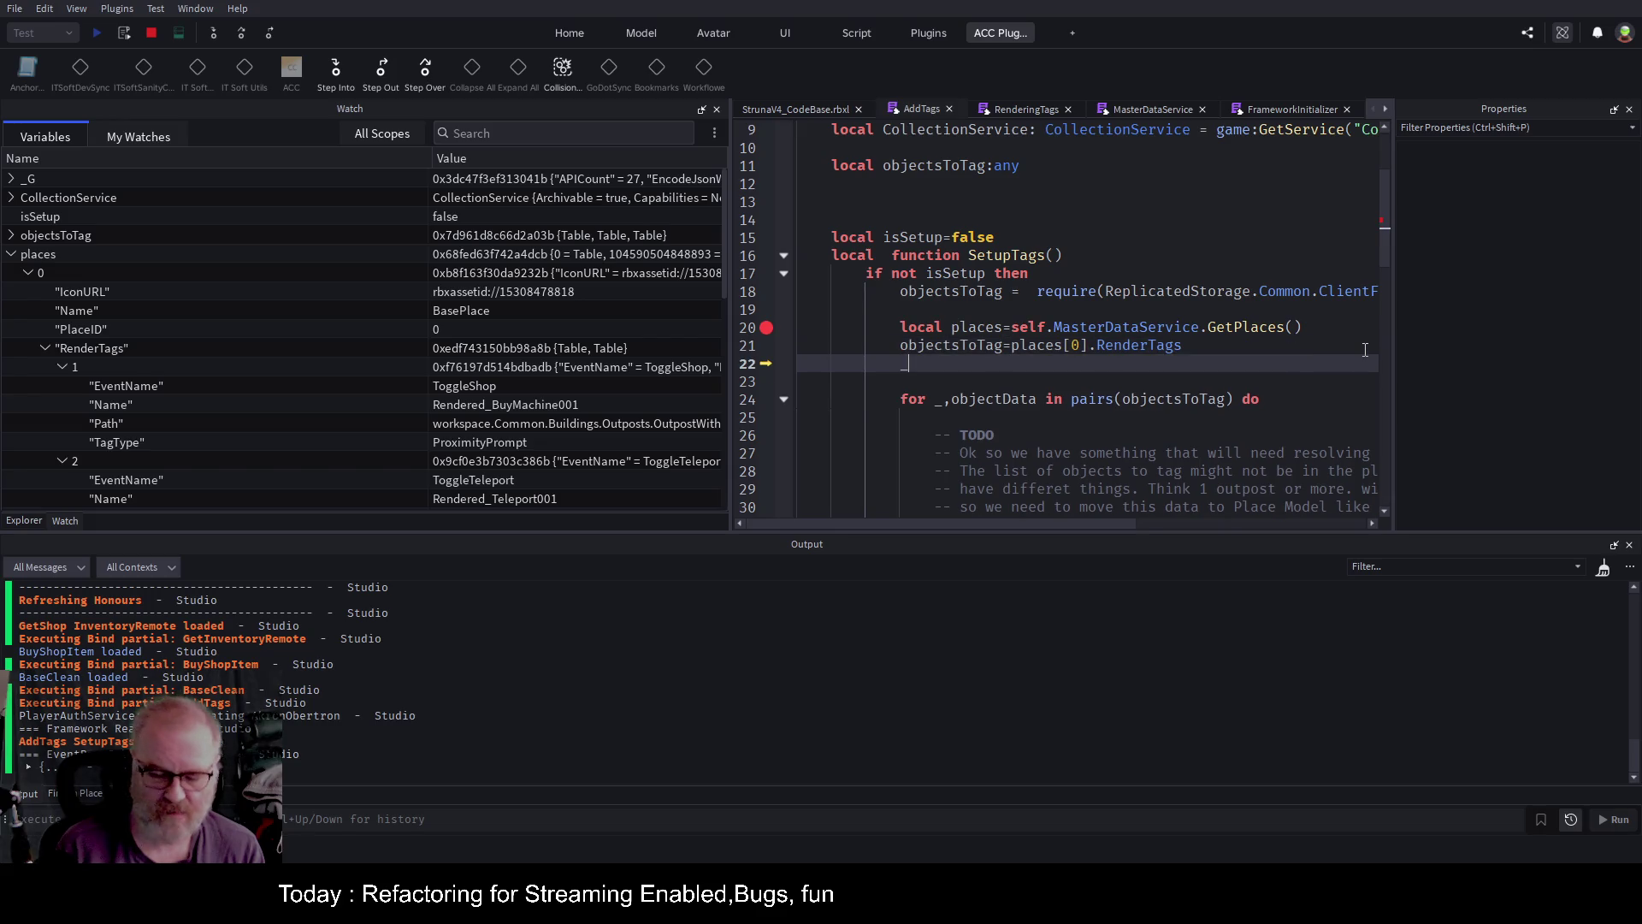
{"action": "type", "text": "G.,PlaceID"}
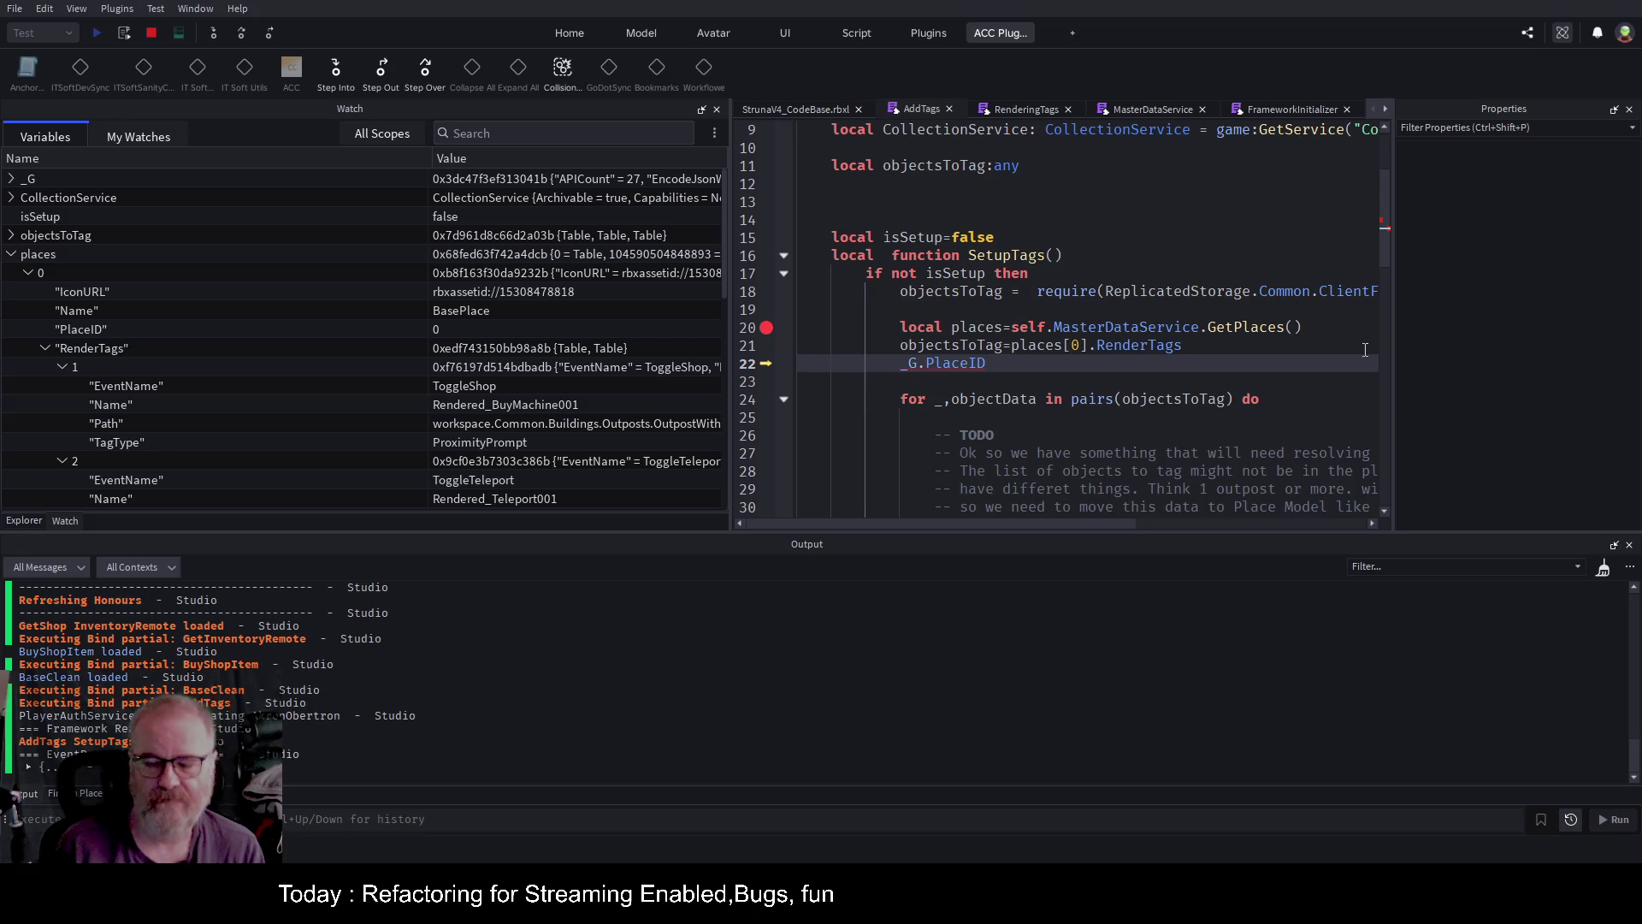
{"action": "key", "text": "shift+Left"}
{"action": "key", "text": "shift+Left"}
{"action": "key", "text": "shift+Left"}
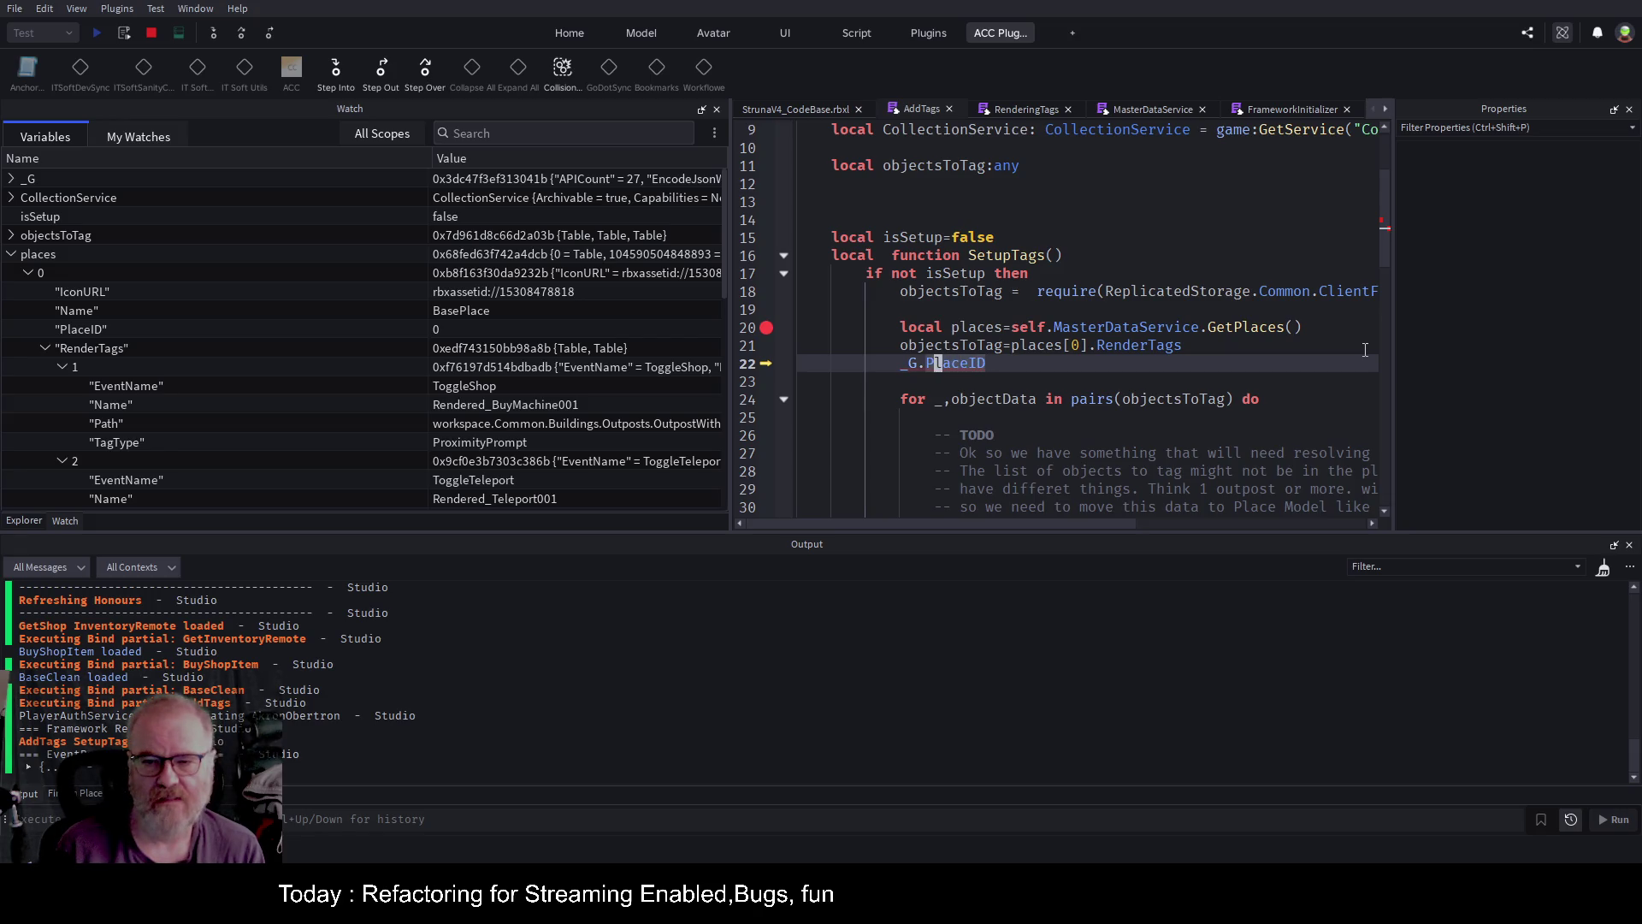
{"action": "key", "text": "End"}
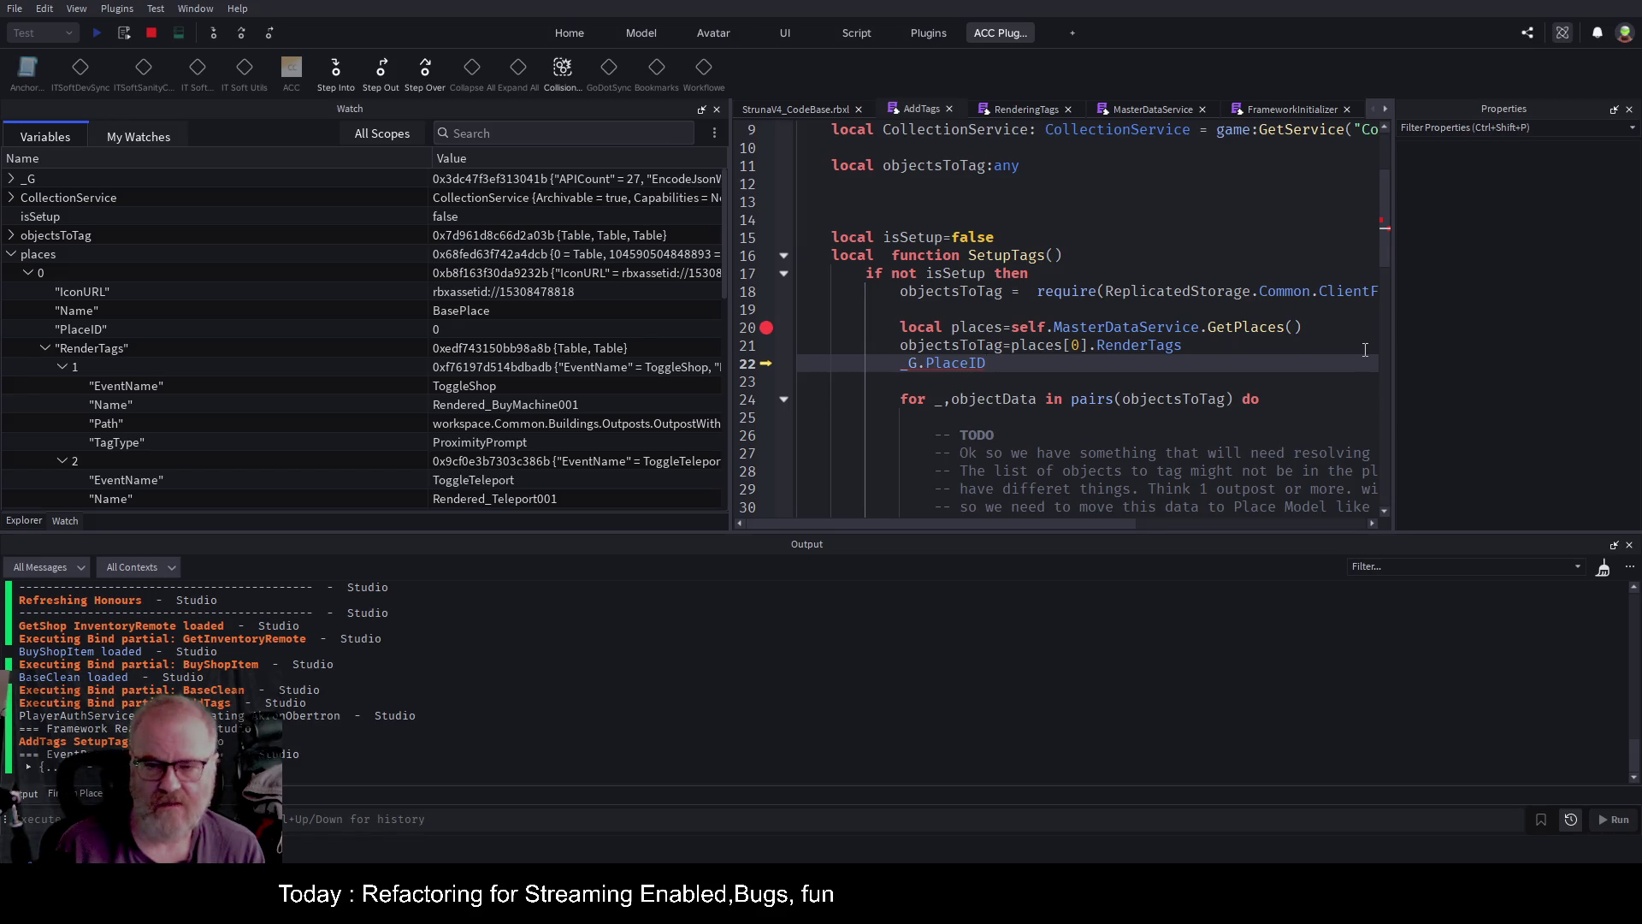
{"action": "key", "text": "Up"}
{"action": "key", "text": "Right"}
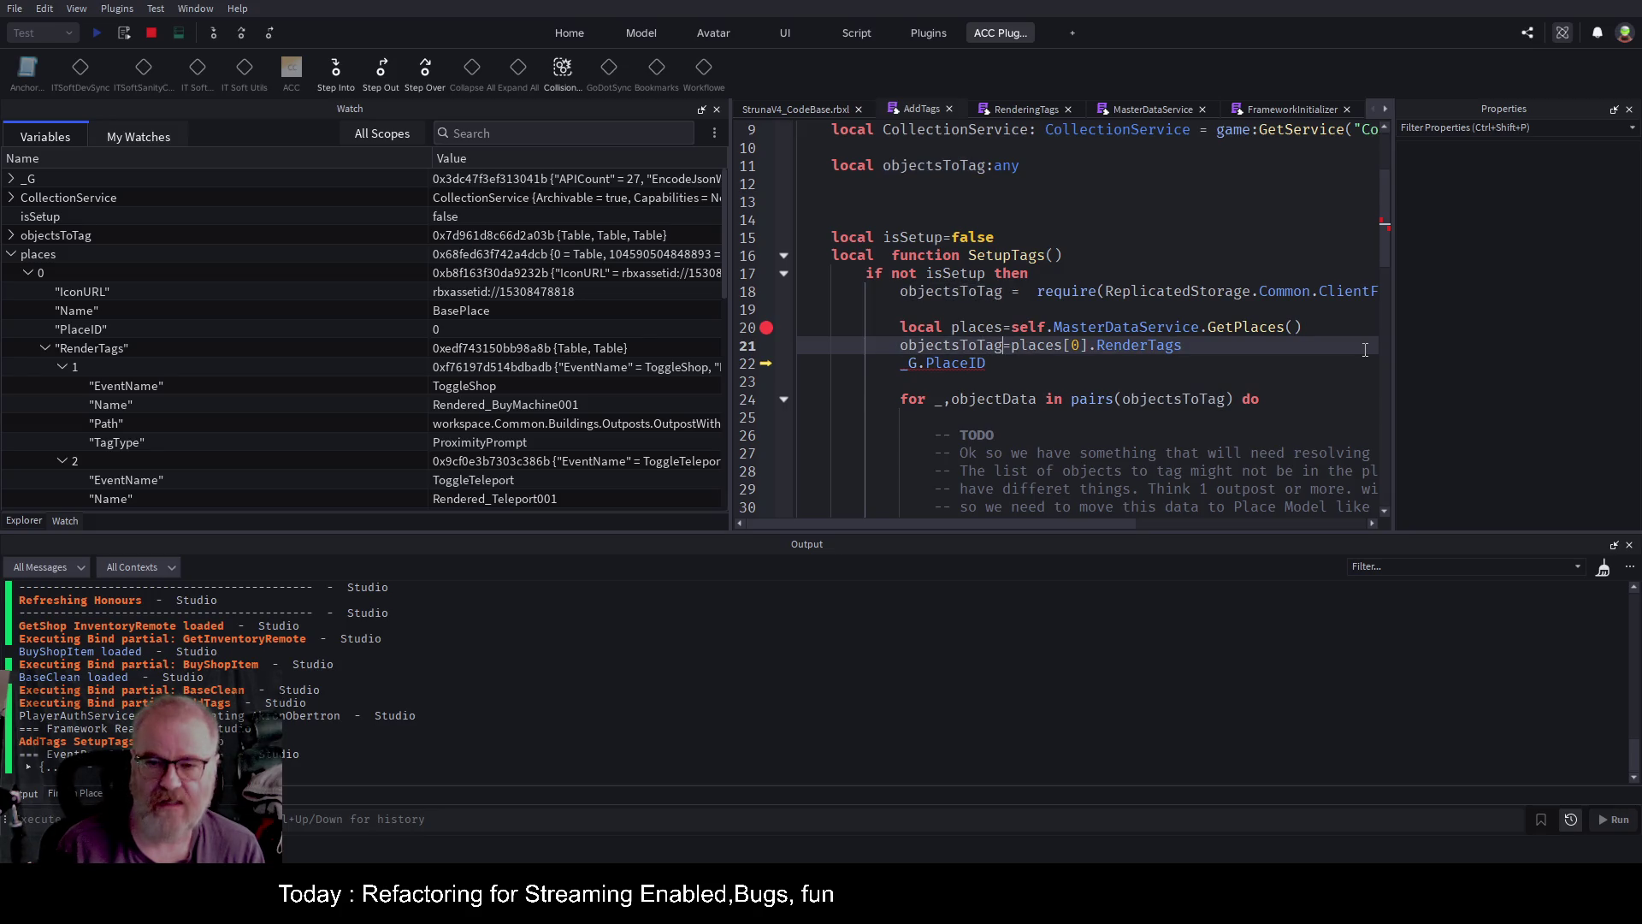
{"action": "key", "text": "Down"}
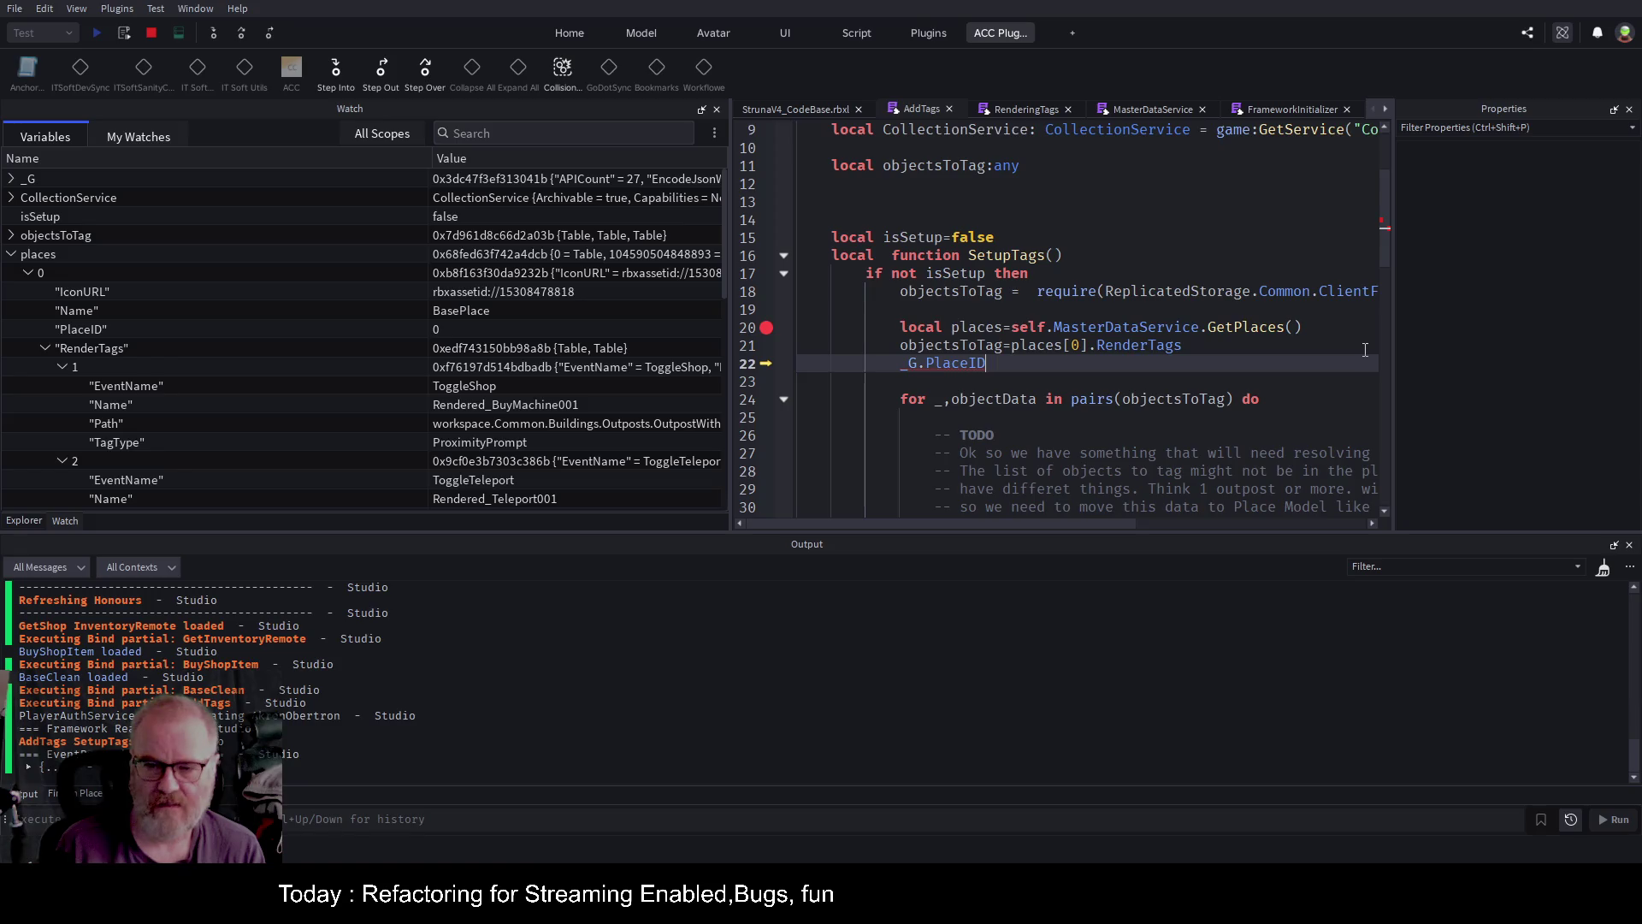
{"action": "key", "text": "Home"}
{"action": "key", "text": "shift+Right"}
{"action": "key", "text": "shift+Right"}
{"action": "key", "text": "shift+Right"}
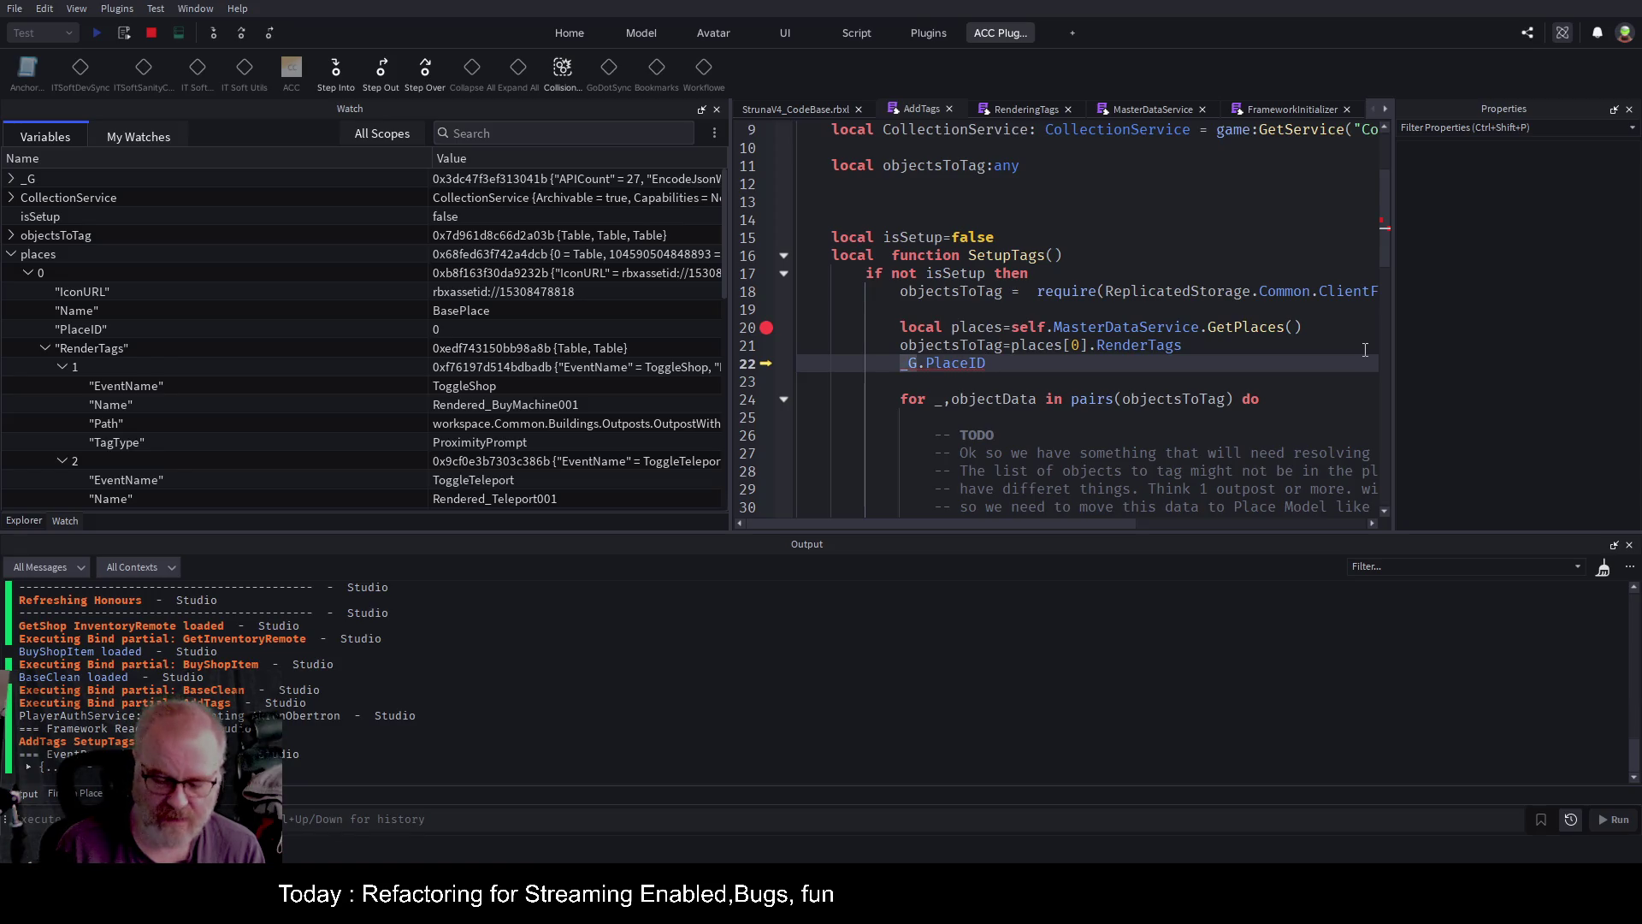
{"action": "type", "text": "places"}
{"action": "key", "text": "Delete"}
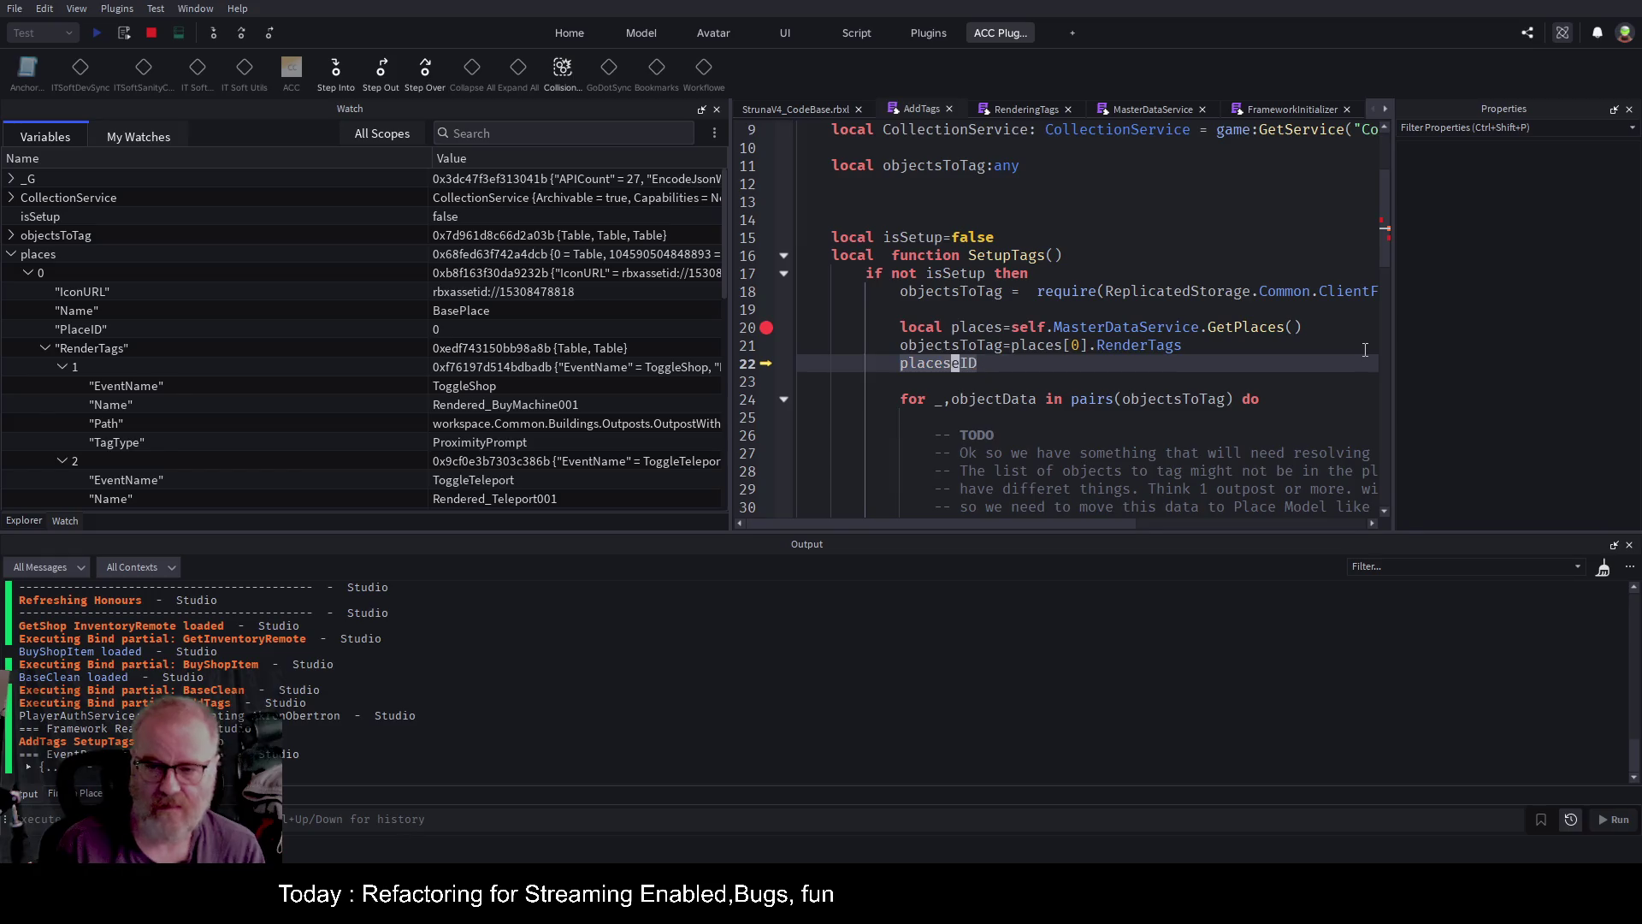
{"action": "key", "text": "Delete"}
{"action": "key", "text": "Delete"}
{"action": "key", "text": "Delete"}
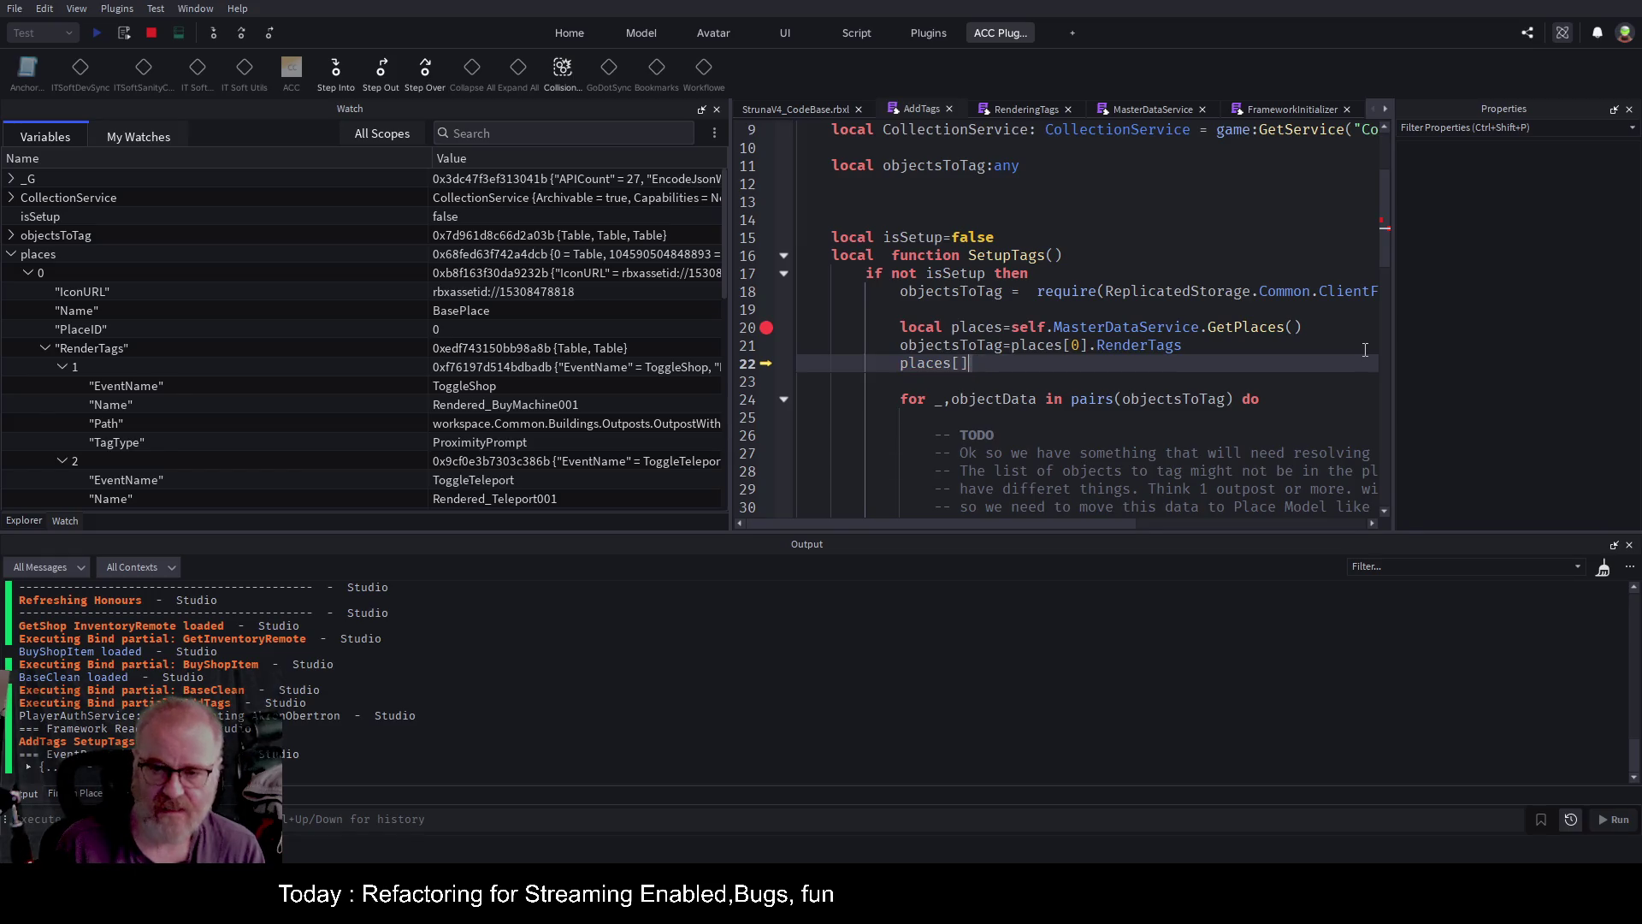
{"action": "type", "text": "["}
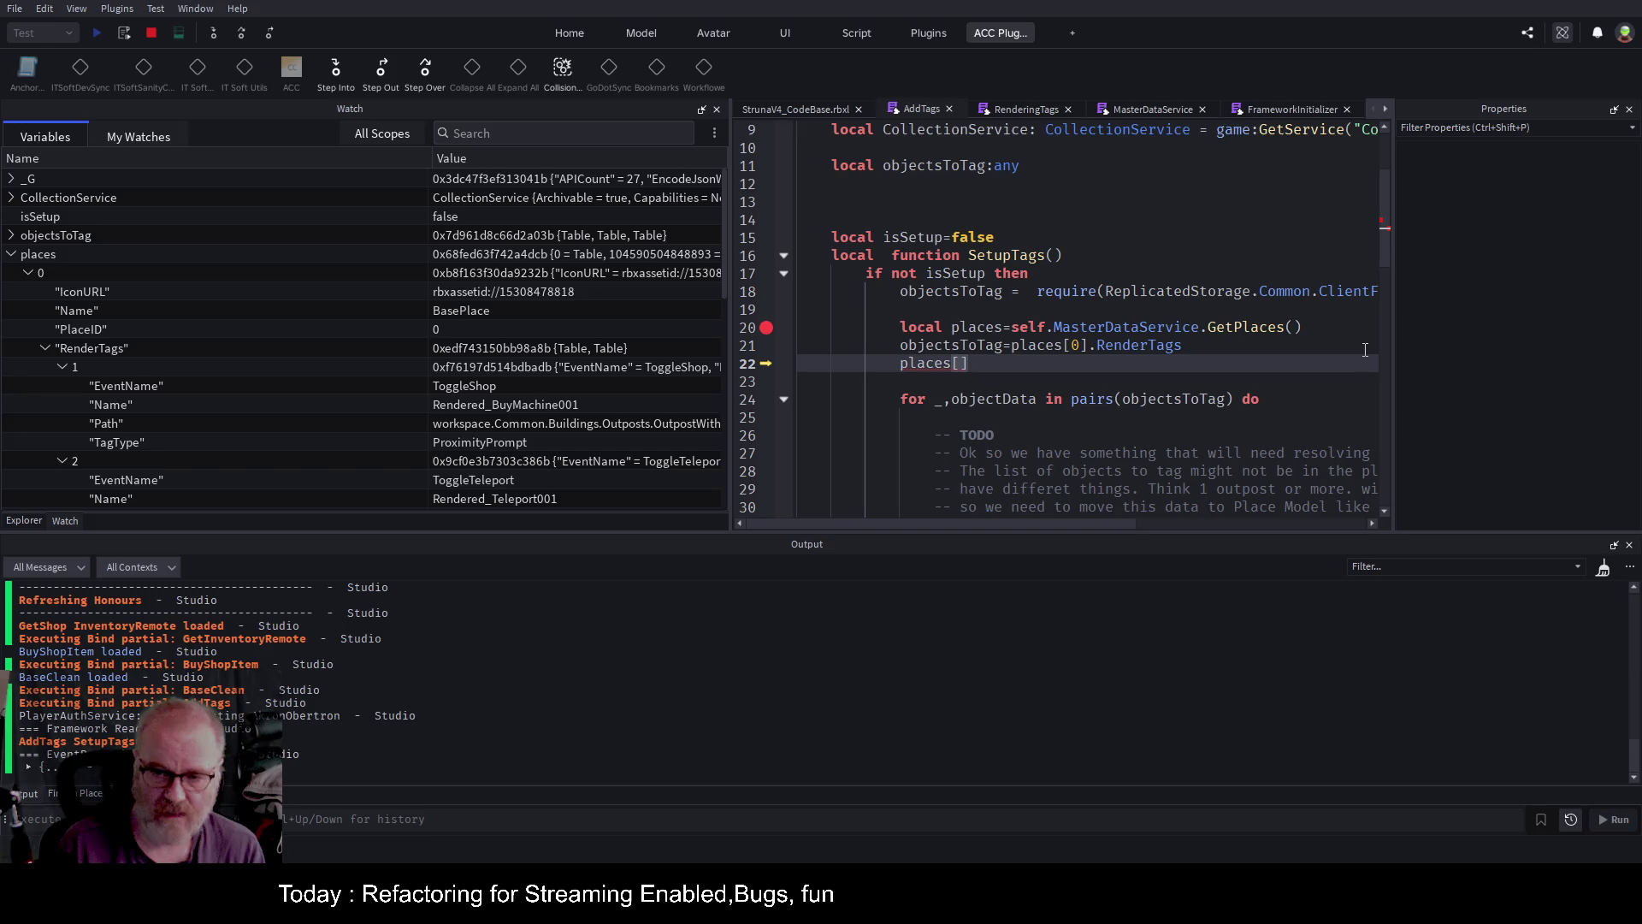
{"action": "type", "text": "_"}
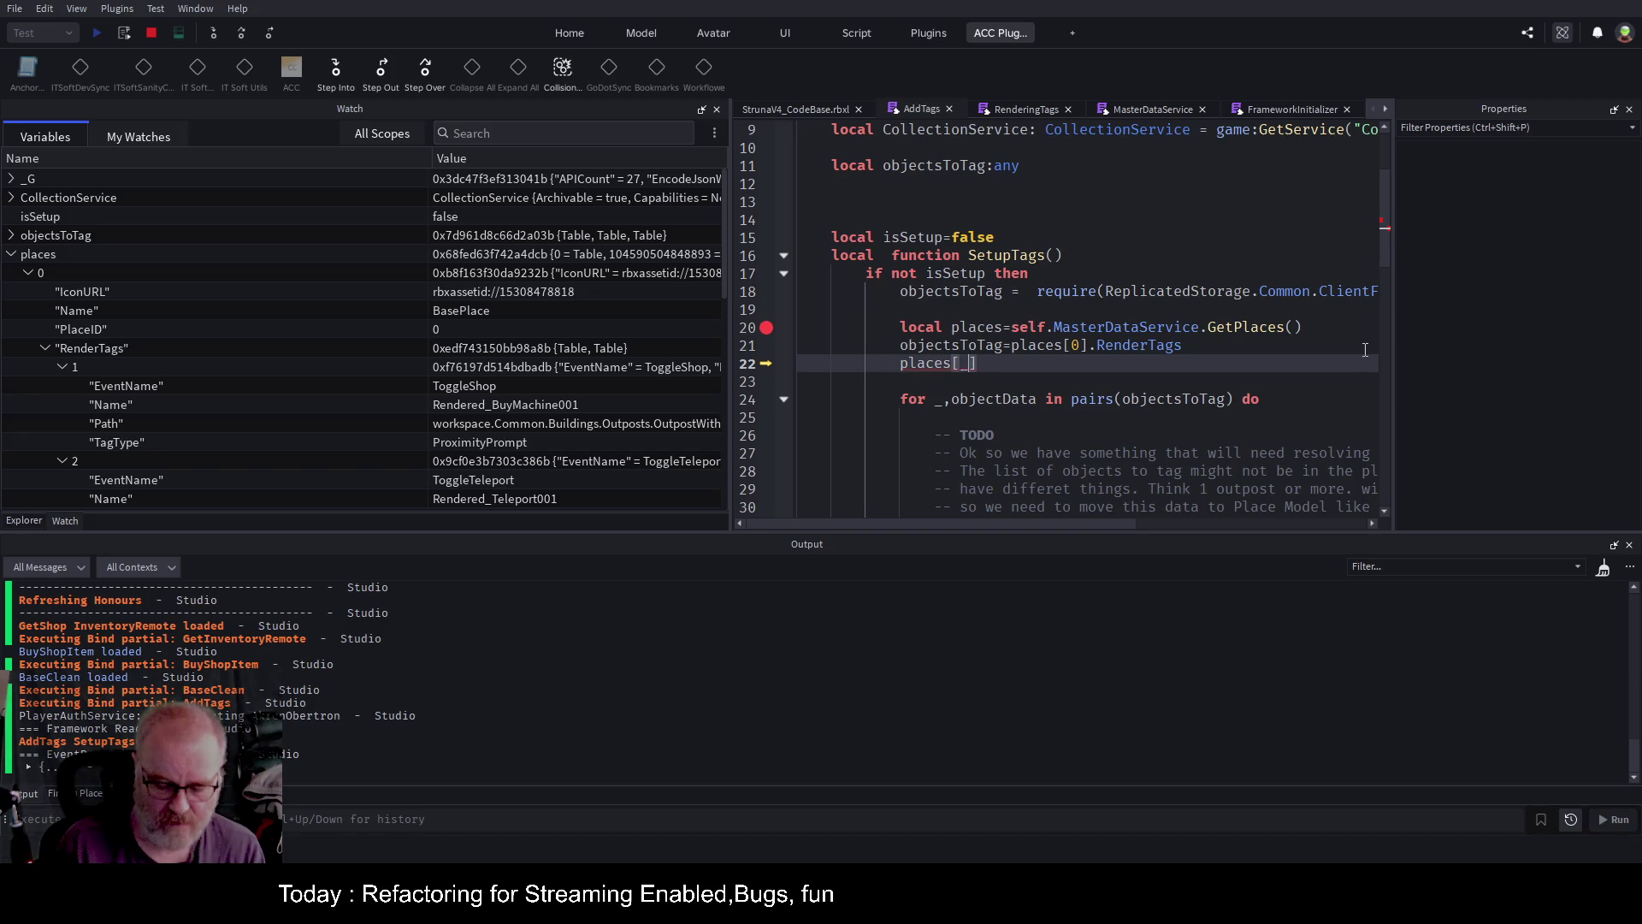
{"action": "type", "text": "G.PlaceID"}
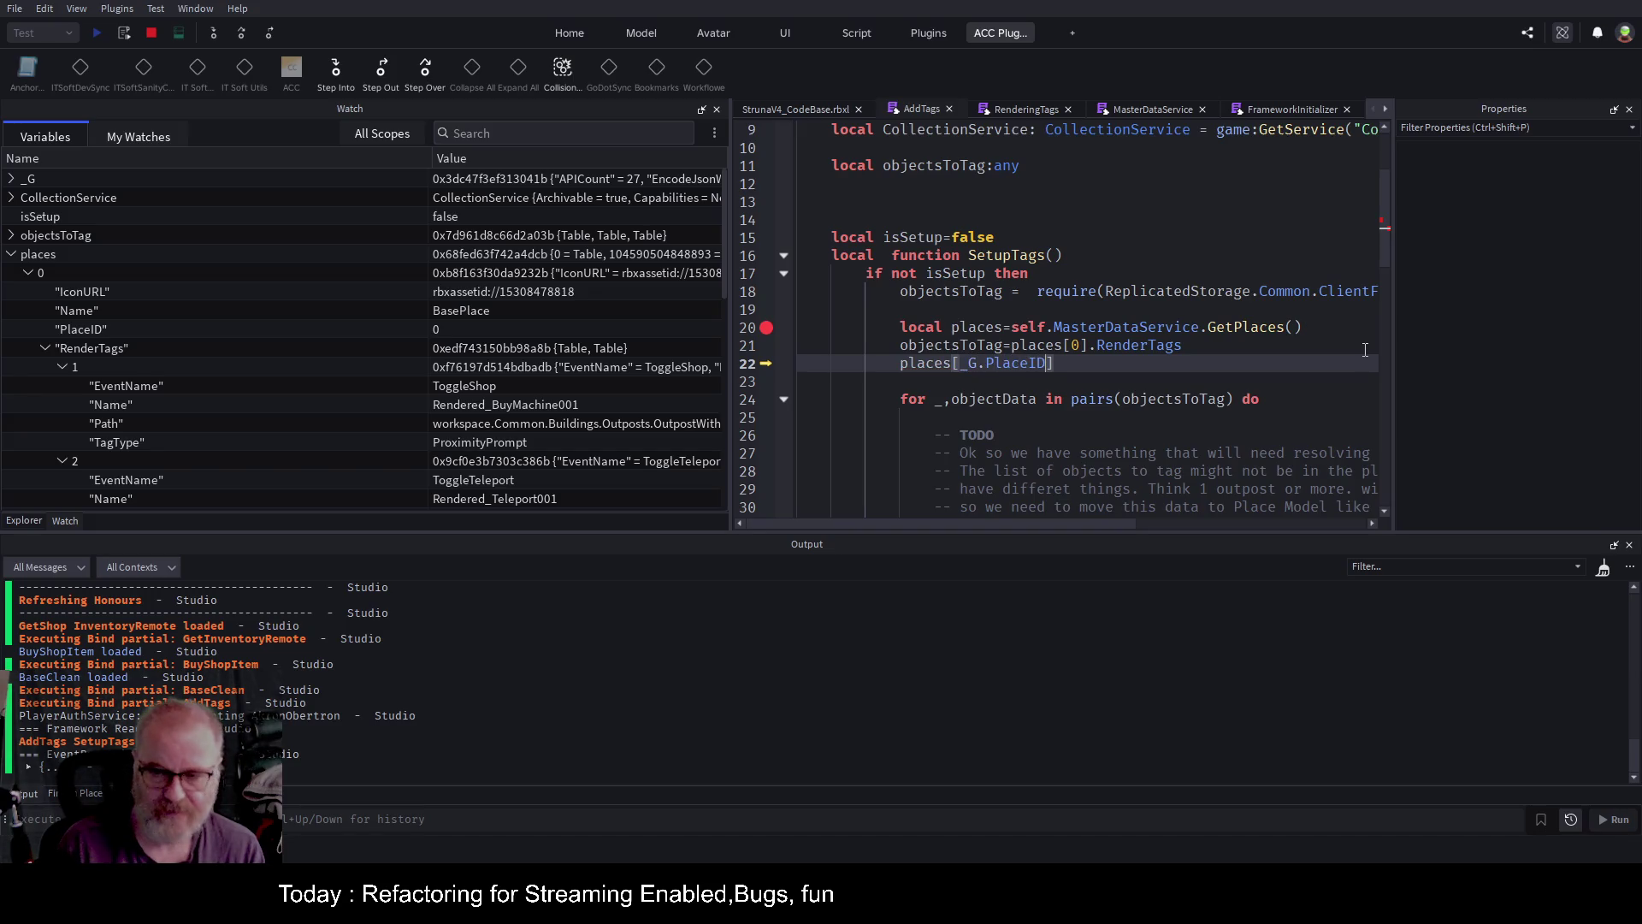
Prefix line 22 with objectsToTag += so it appends places[_G.PlaceID].
{"action": "key", "text": "Home"}
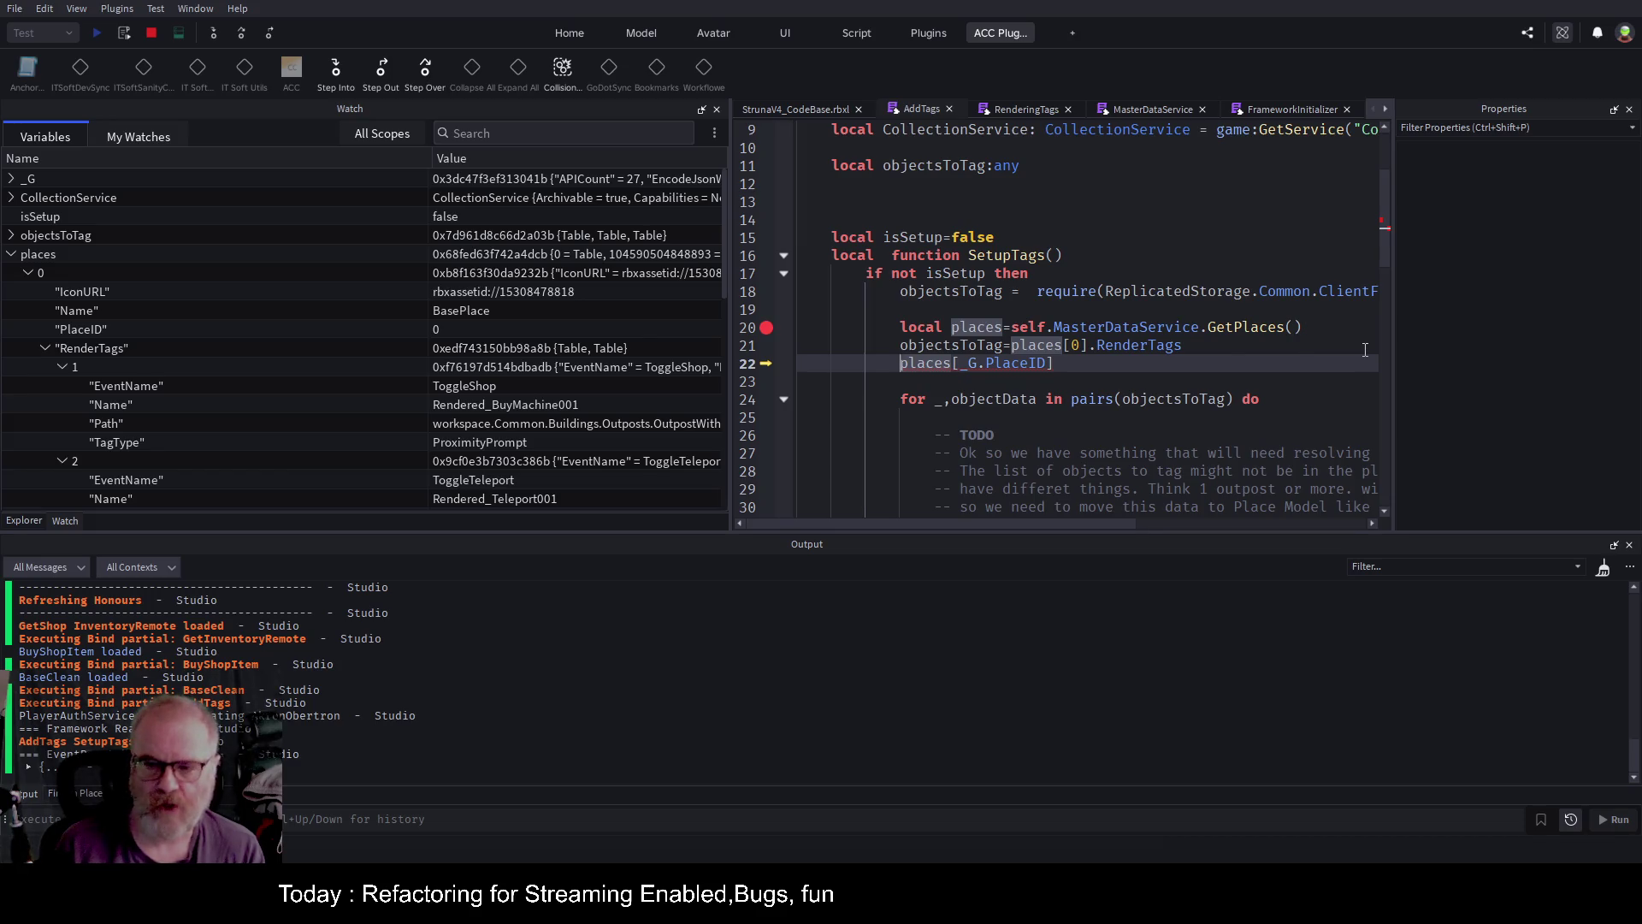
{"action": "key", "text": "Up"}
{"action": "key", "text": "Down"}
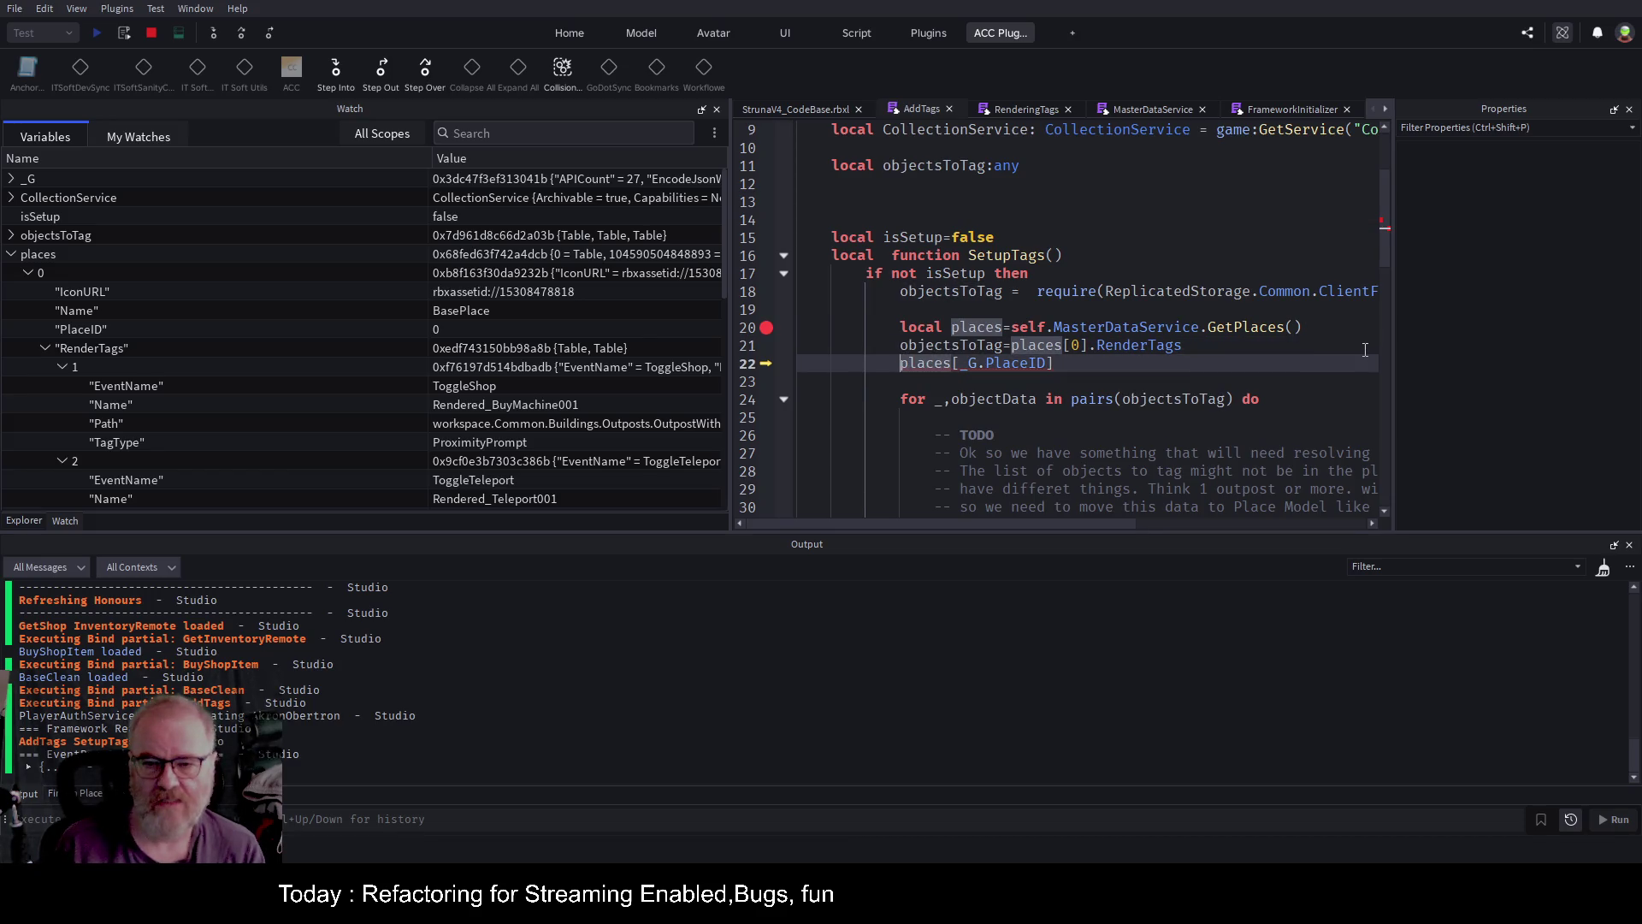
{"action": "key", "text": "Up"}
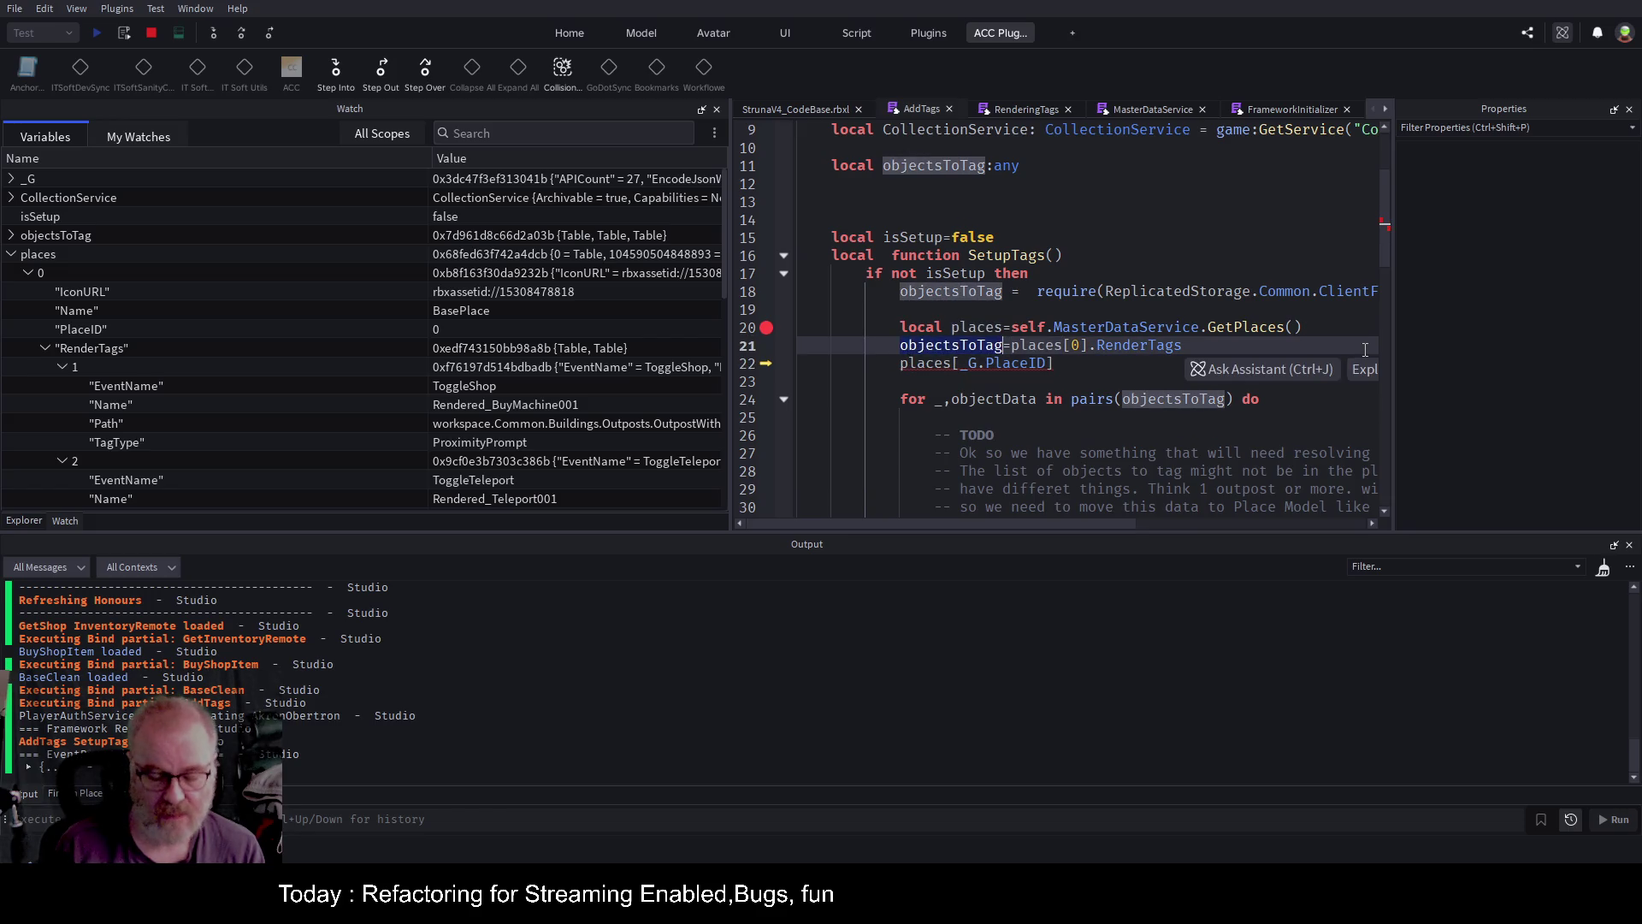
{"action": "key", "text": "Down"}
{"action": "key", "text": "Left"}
{"action": "key", "text": "Left"}
{"action": "key", "text": "Left"}
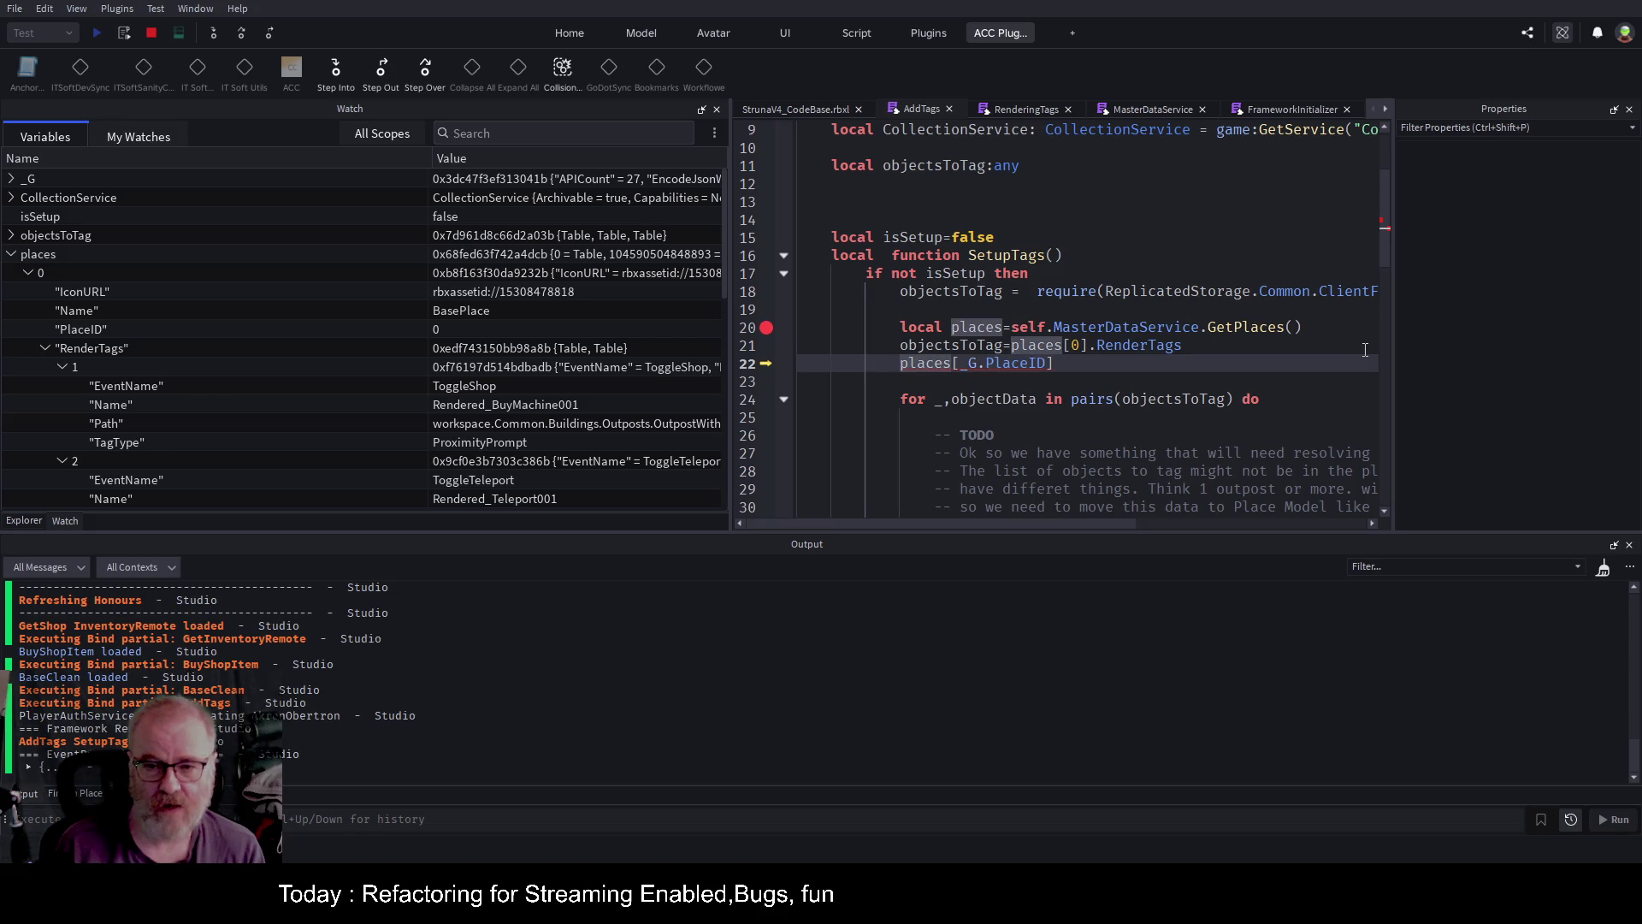
{"action": "key", "text": "Home"}
{"action": "type", "text": "objectsToTag"}
{"action": "type", "text": " +="}
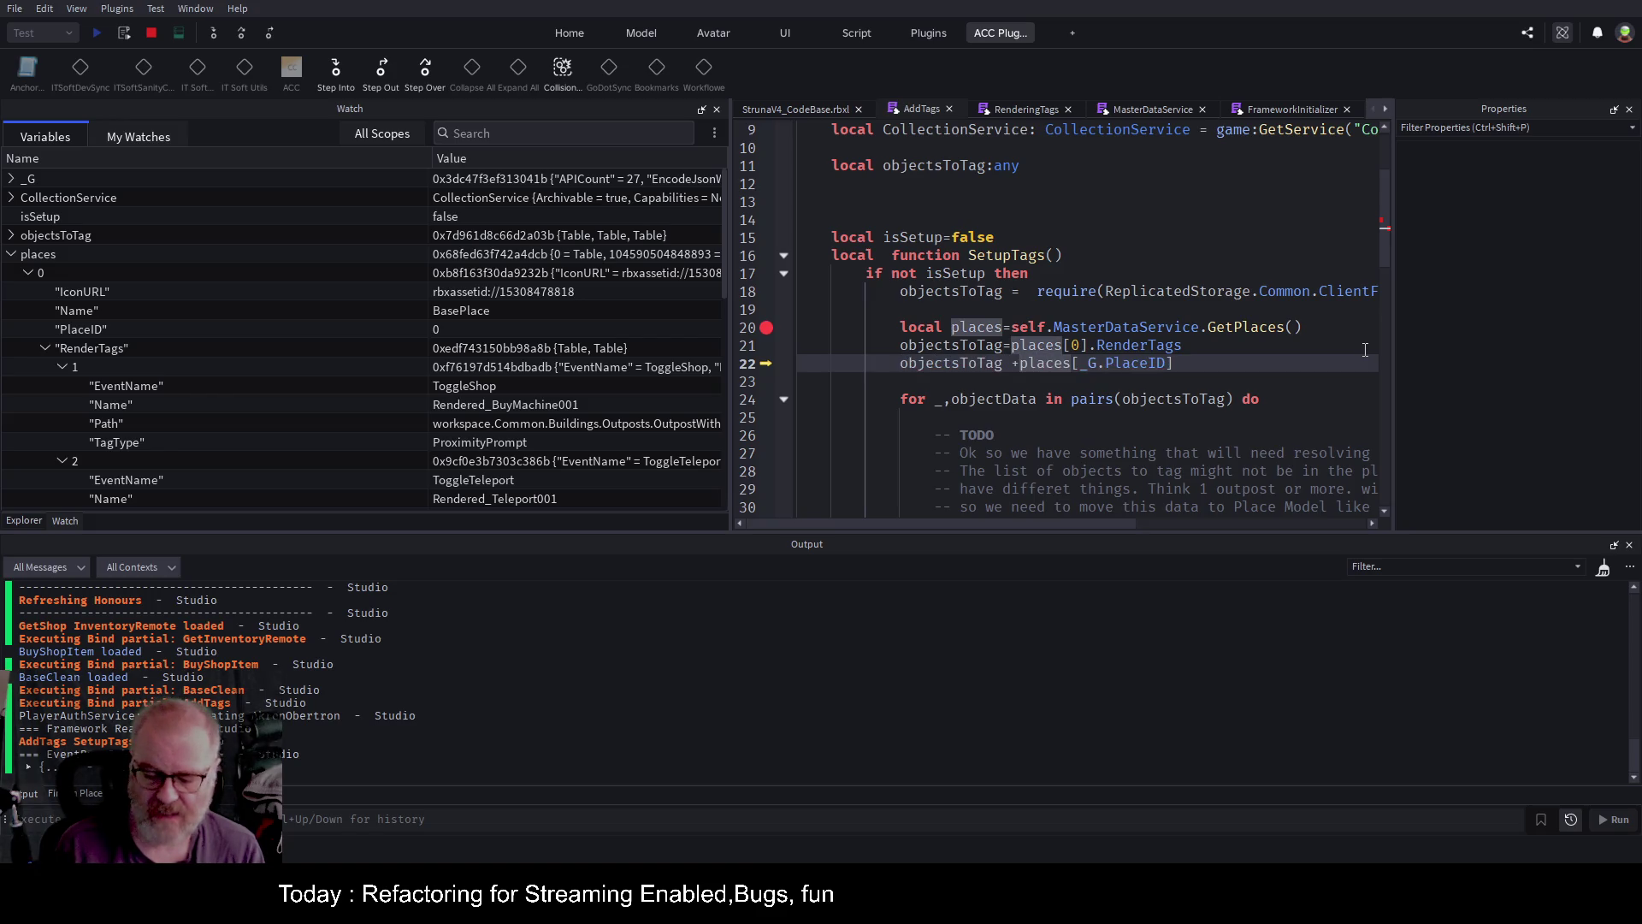
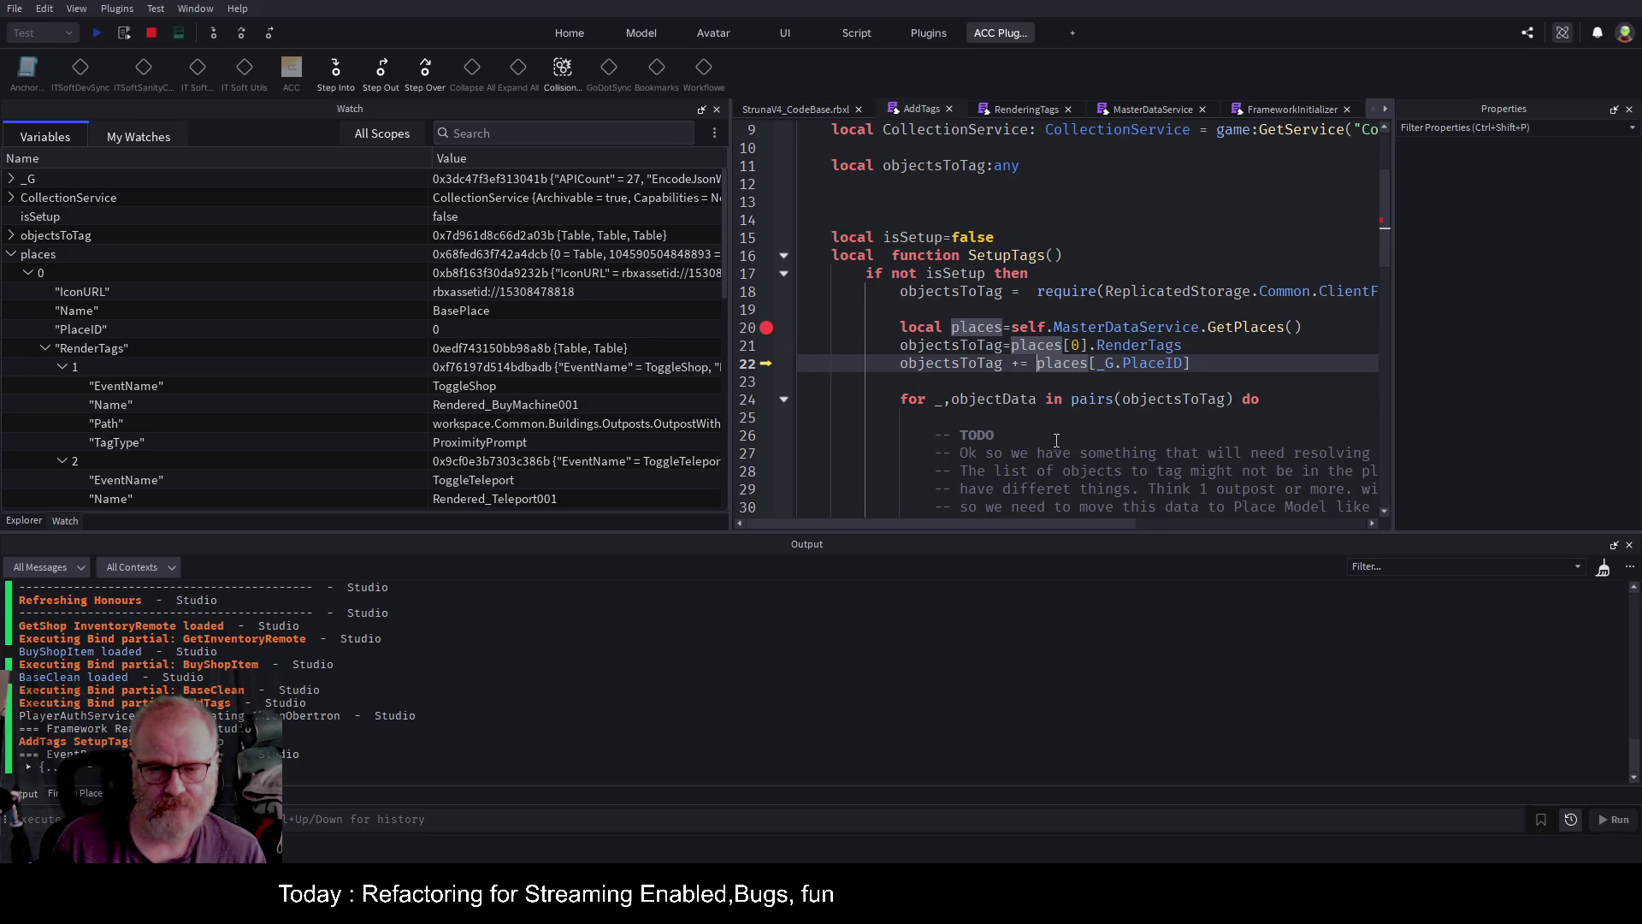
Shrink the Watch and Output panels so the editor shows full lines of the SetupTags function.
{"action": "scroll", "coordinate": [1066, 345], "scroll_direction": "down", "scroll_amount": 4}
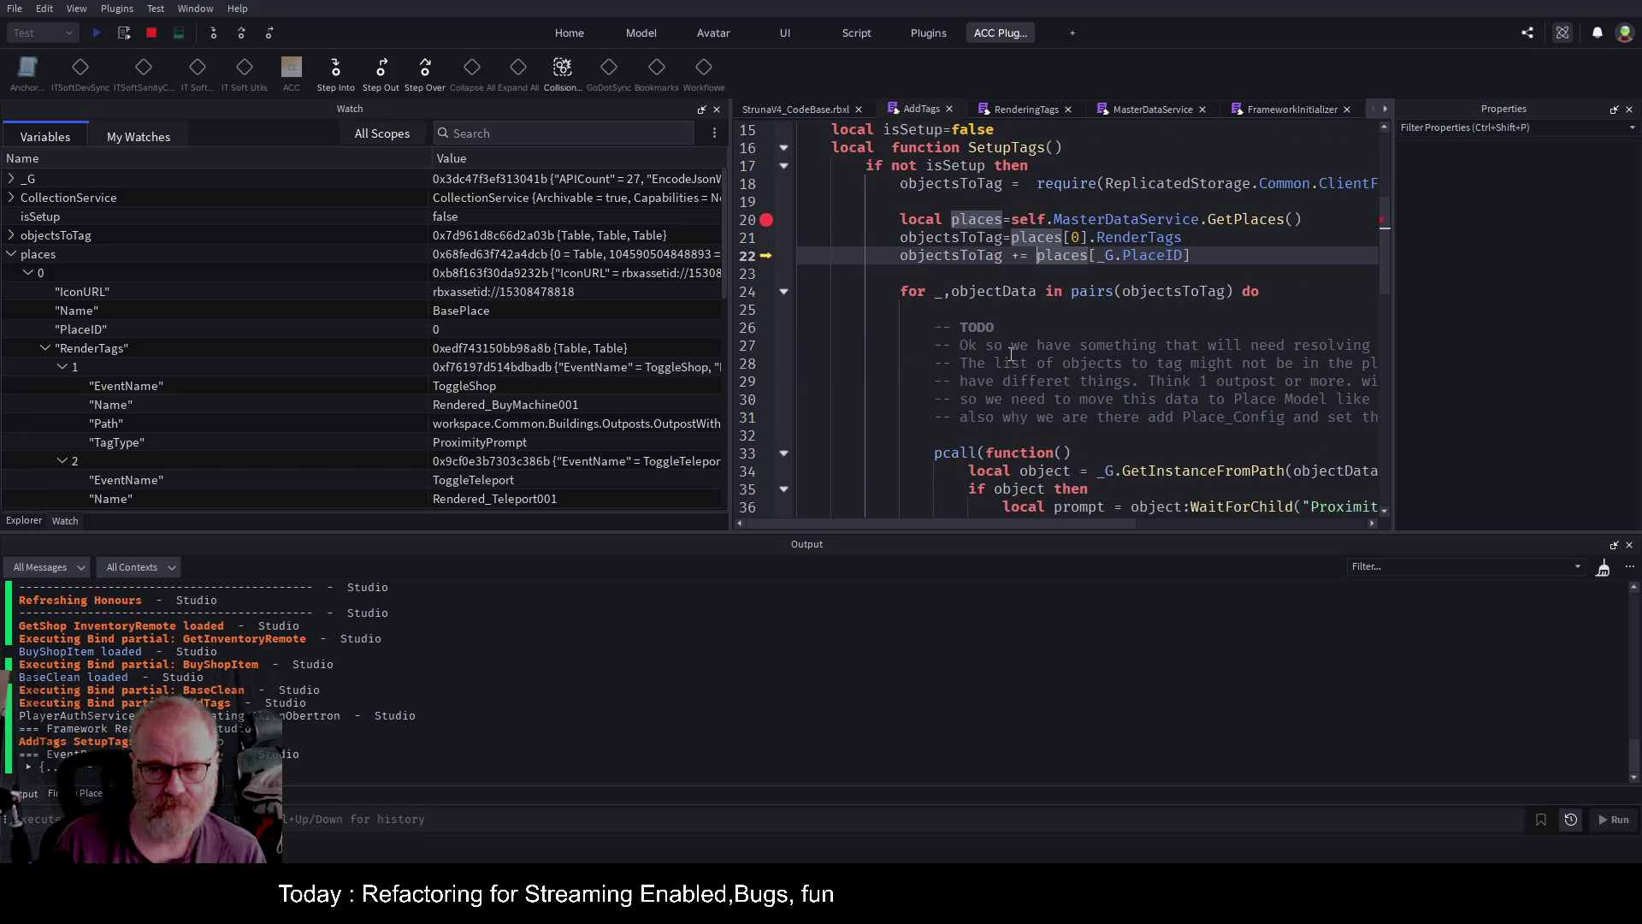
{"action": "scroll", "coordinate": [1070, 387], "scroll_direction": "up", "scroll_amount": 3}
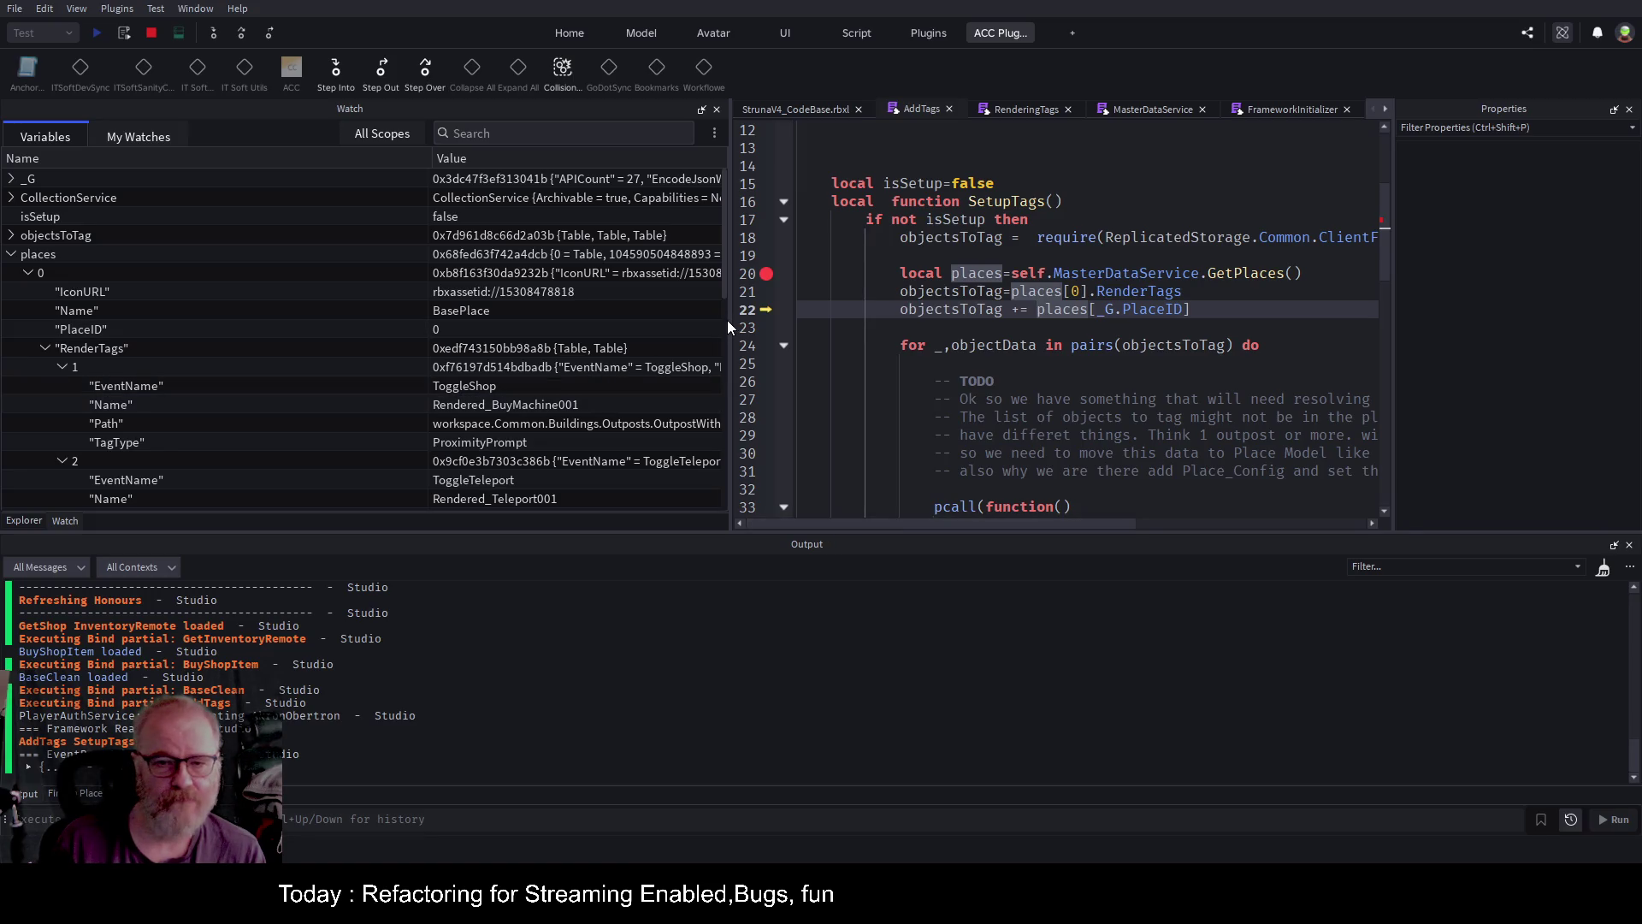
{"action": "mouse_move", "coordinate": [731, 320]}
{"action": "left_mouse_down"}
{"action": "mouse_move", "coordinate": [564, 354]}
{"action": "mouse_move", "coordinate": [318, 353]}
{"action": "left_mouse_up"}
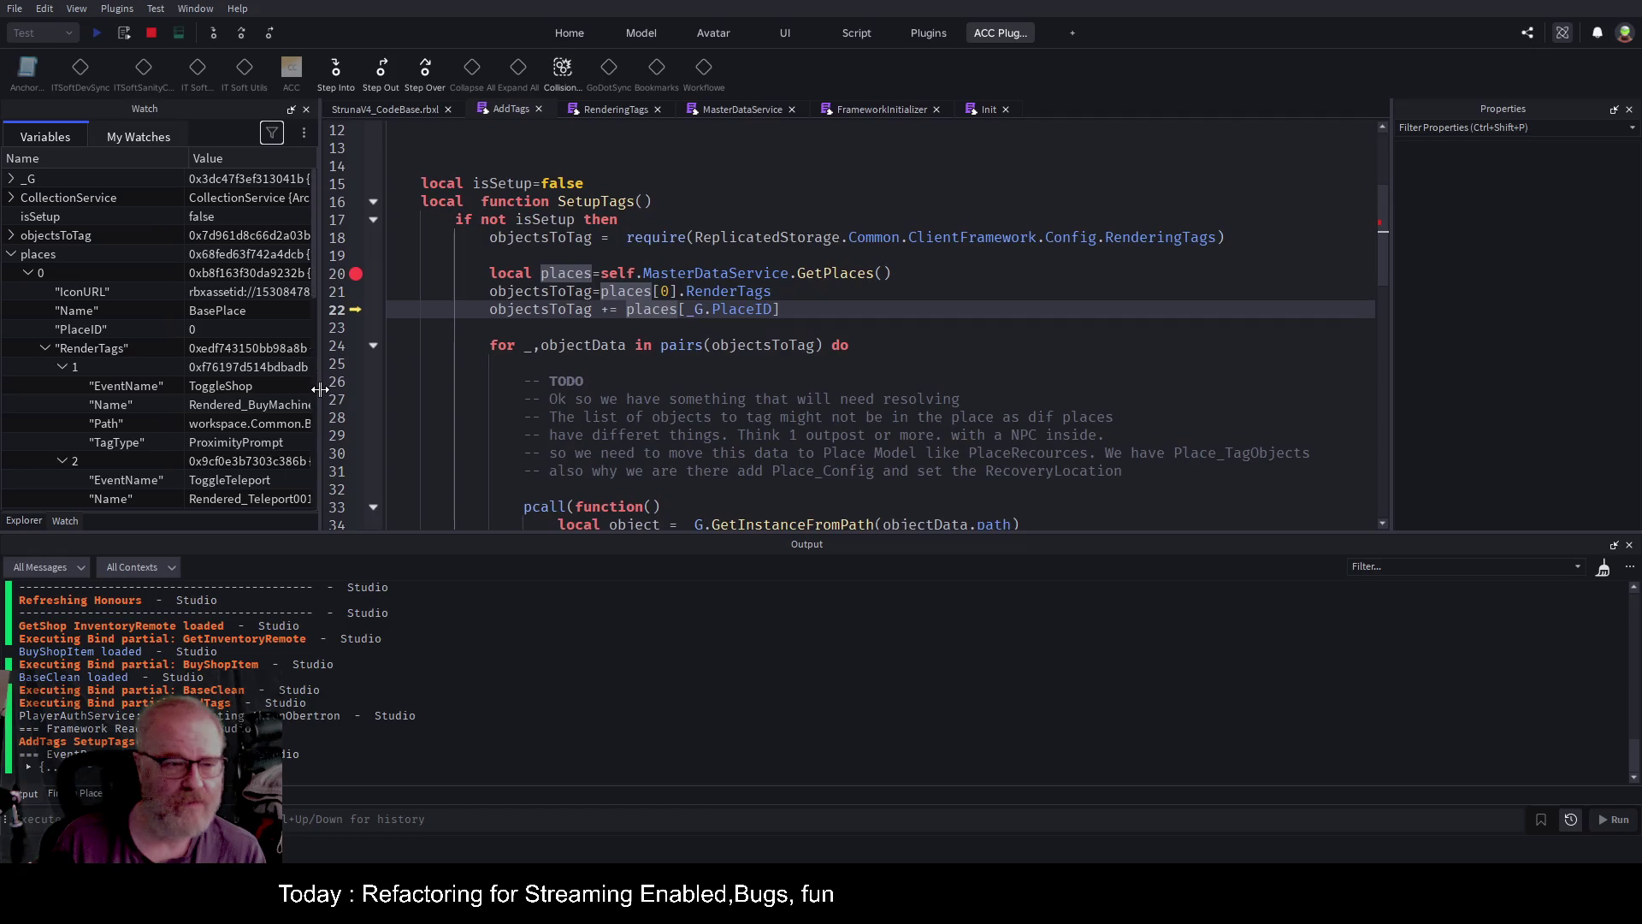
{"action": "left_click_drag", "start_coordinate": [748, 534], "coordinate": [748, 680]}
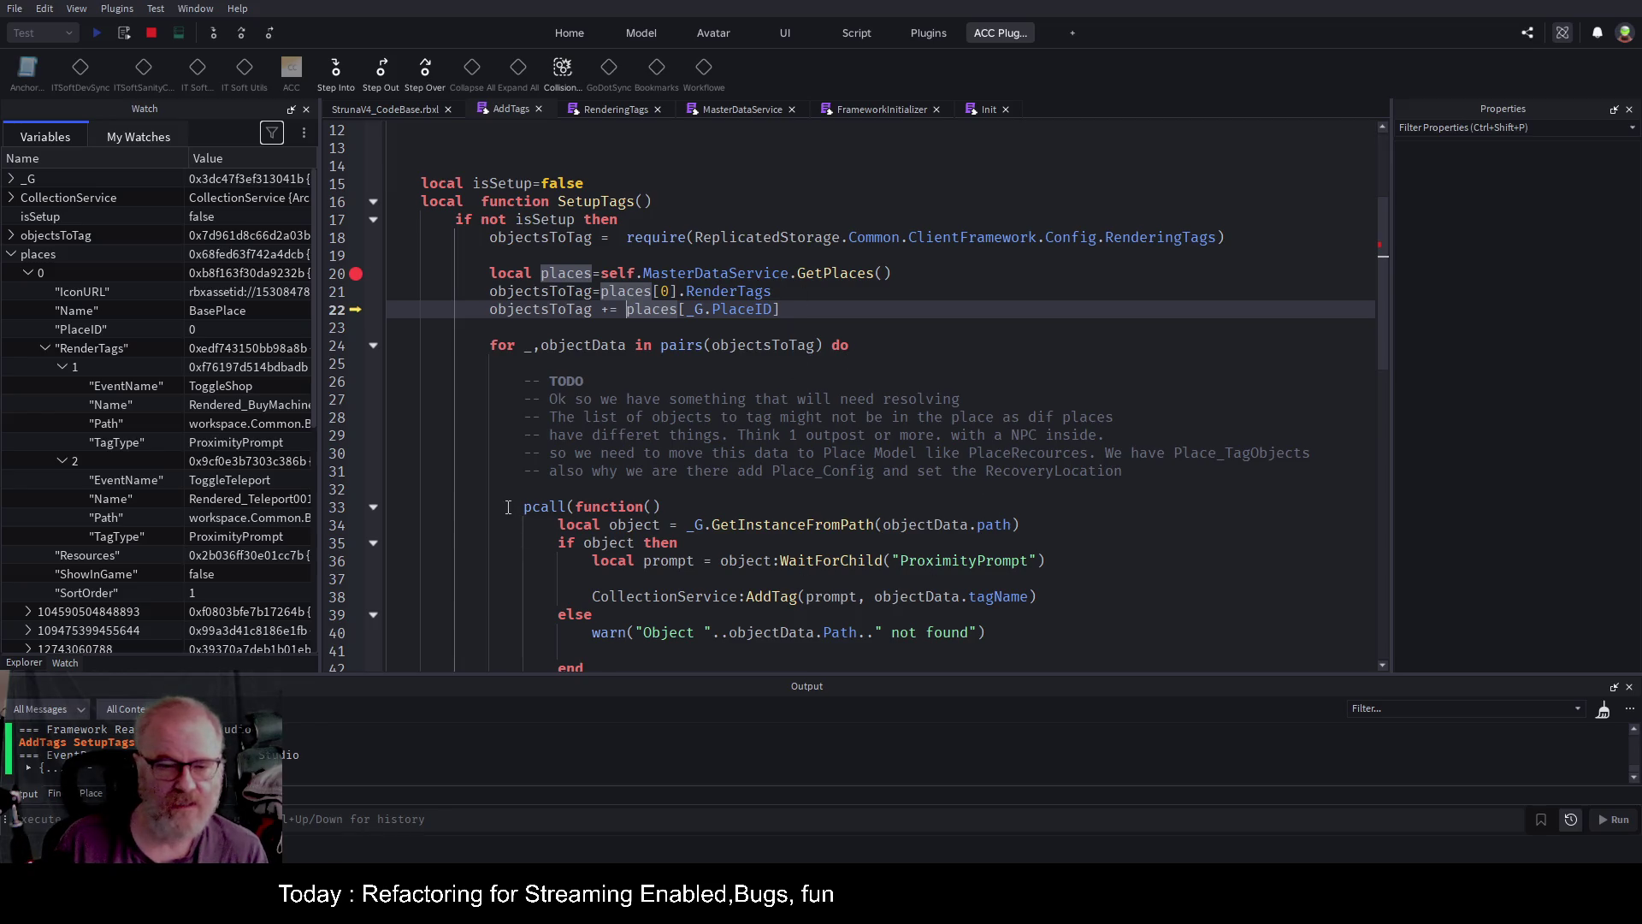
{"action": "mouse_move", "coordinate": [512, 517]}
{"action": "left_mouse_down"}
{"action": "mouse_move", "coordinate": [676, 555]}
{"action": "mouse_move", "coordinate": [662, 537]}
{"action": "left_mouse_up"}
{"action": "scroll", "coordinate": [675, 555], "scroll_direction": "down", "scroll_amount": 3}
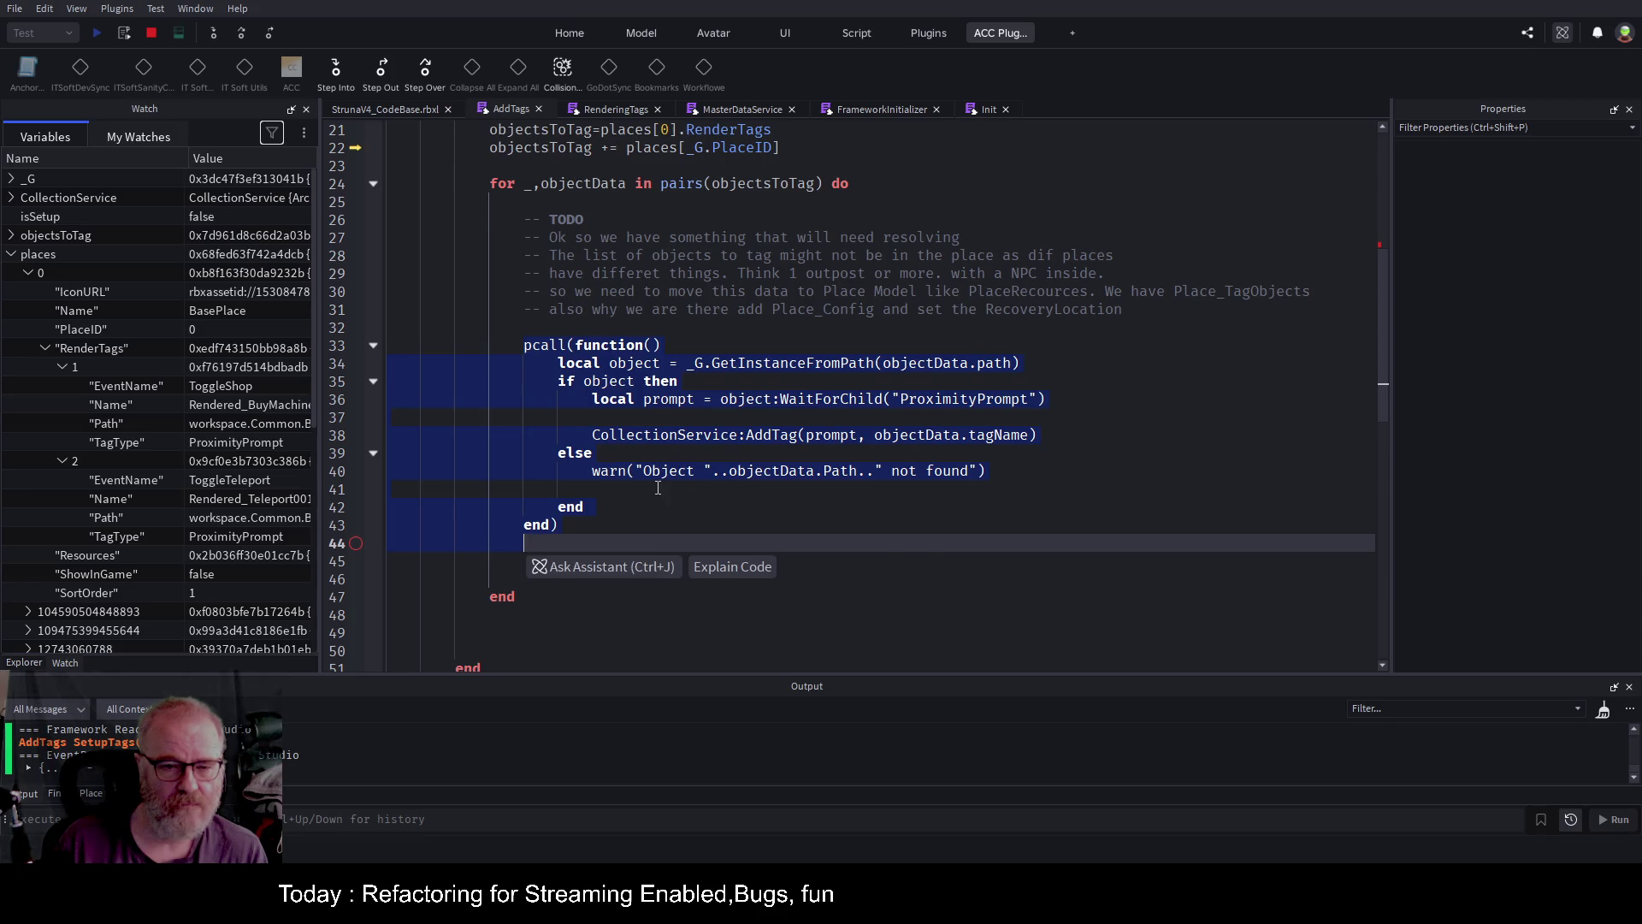
{"action": "scroll", "coordinate": [692, 514], "scroll_direction": "up", "scroll_amount": 1}
Take the for/pcall tagging loop out of SetupTags, leaving a 'bob' placeholder.
{"action": "left_click_drag", "start_coordinate": [856, 237], "coordinate": [546, 603]}
{"action": "key", "text": "shift+Down"}
{"action": "key", "text": "shift+Down"}
{"action": "key", "text": "shift+Down"}
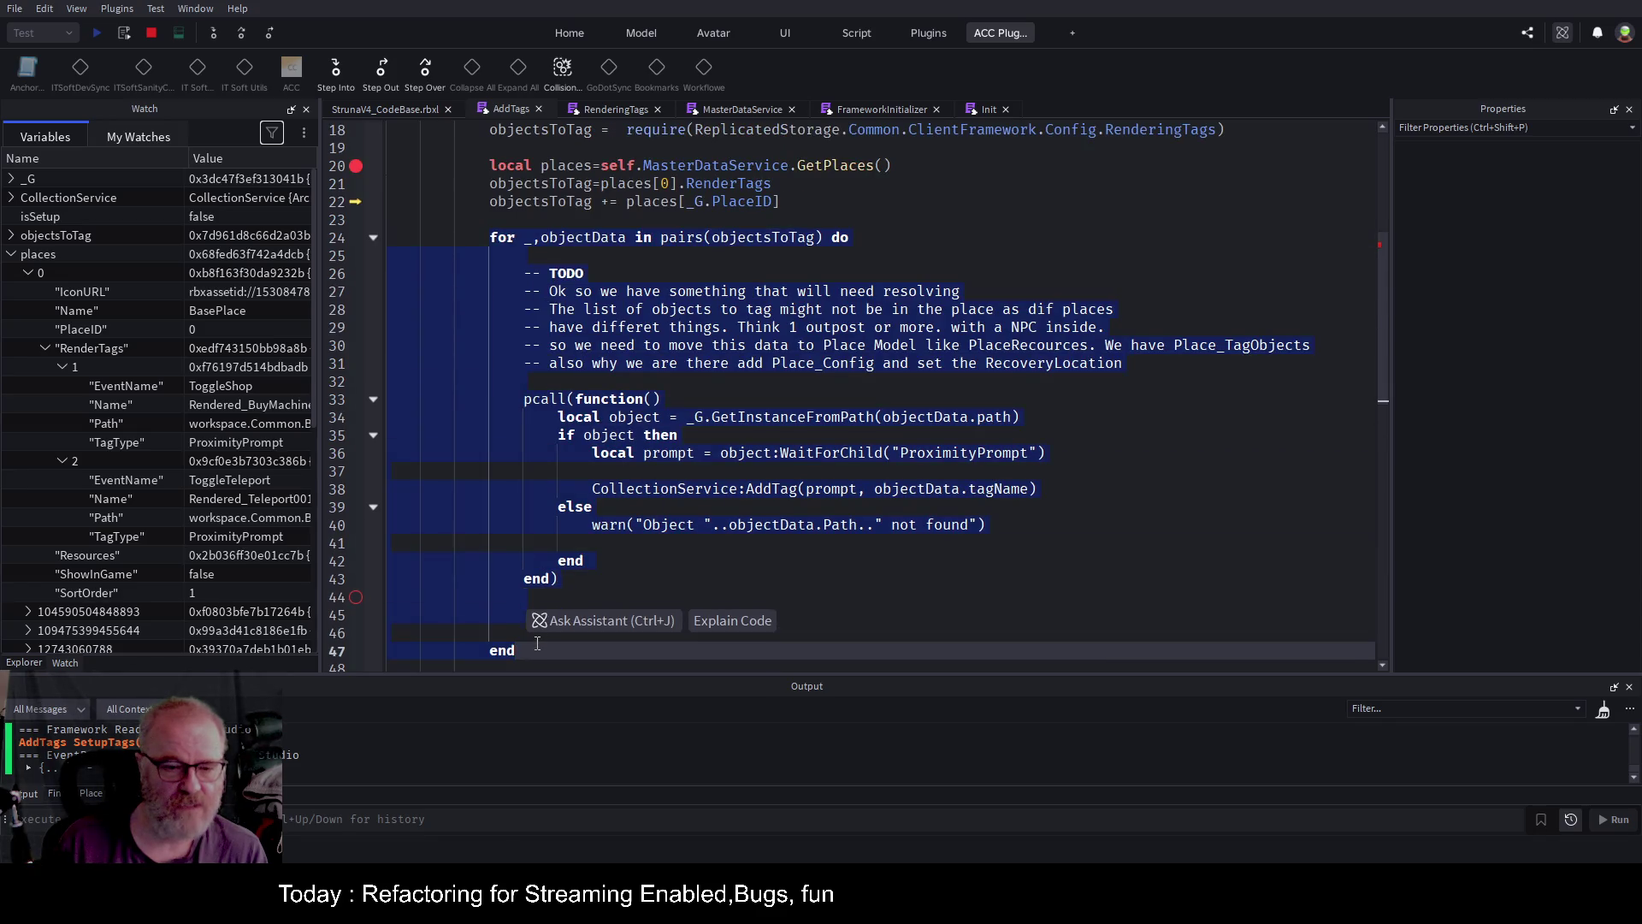
{"action": "key", "text": "Delete"}
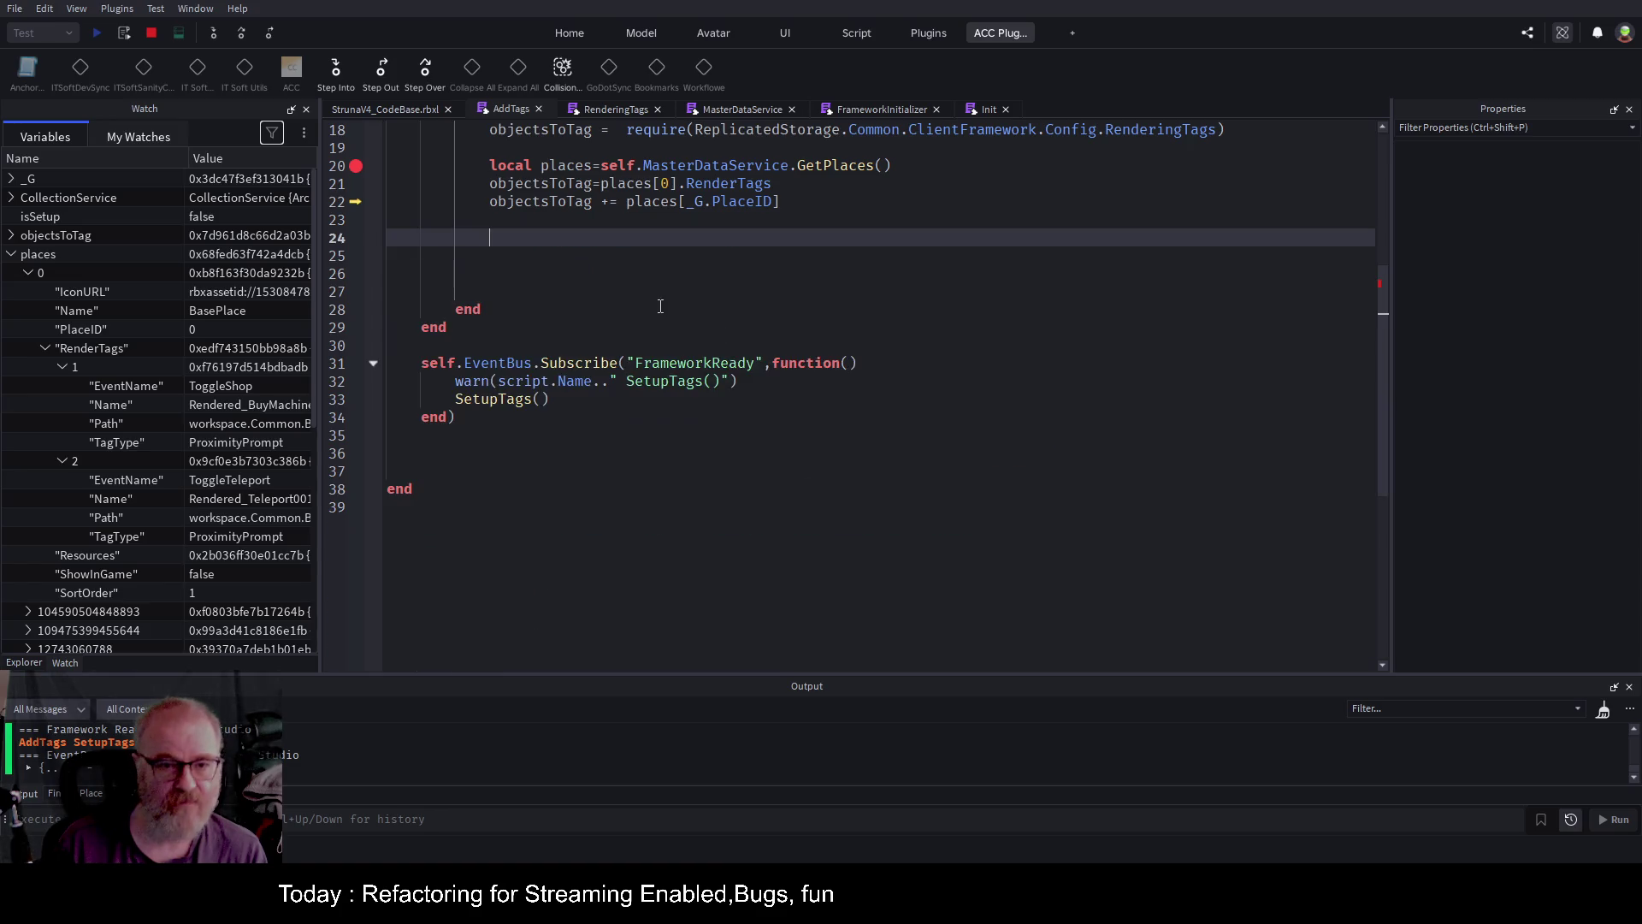
{"action": "scroll", "coordinate": [659, 306], "scroll_direction": "up", "scroll_amount": 5}
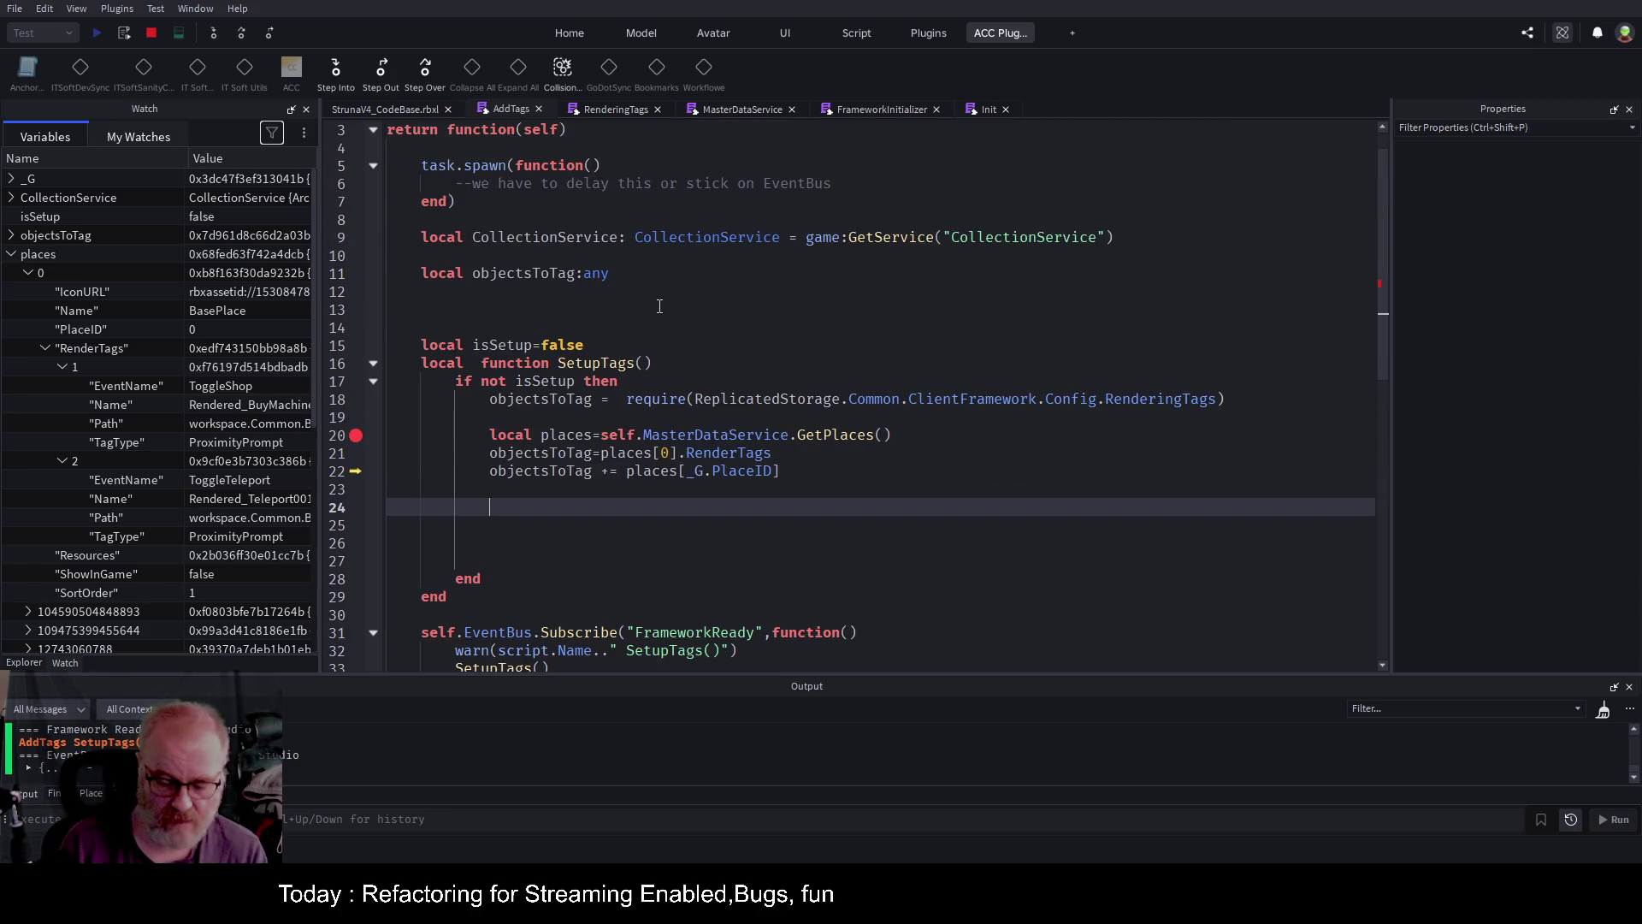
{"action": "type", "text": "bob"}
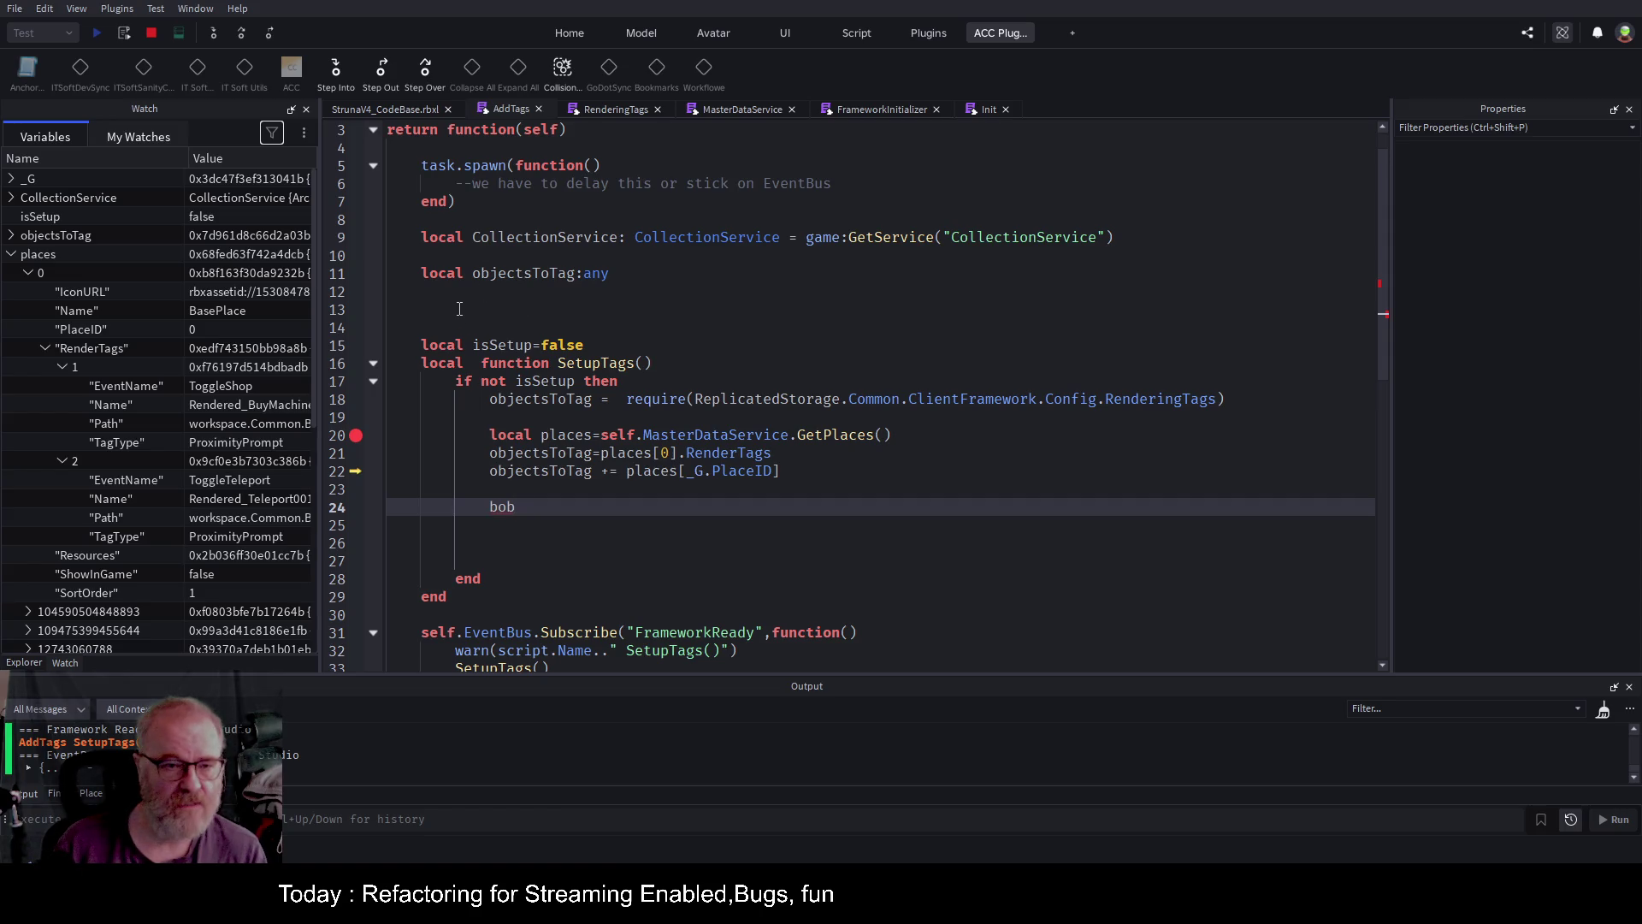
Add a 'local function Bob()' below isSetup=false and paste the tagging loop into it.
{"action": "left_click", "coordinate": [631, 339]}
{"action": "key", "text": "Return"}
{"action": "key", "text": "Return"}
{"action": "key", "text": "Return"}
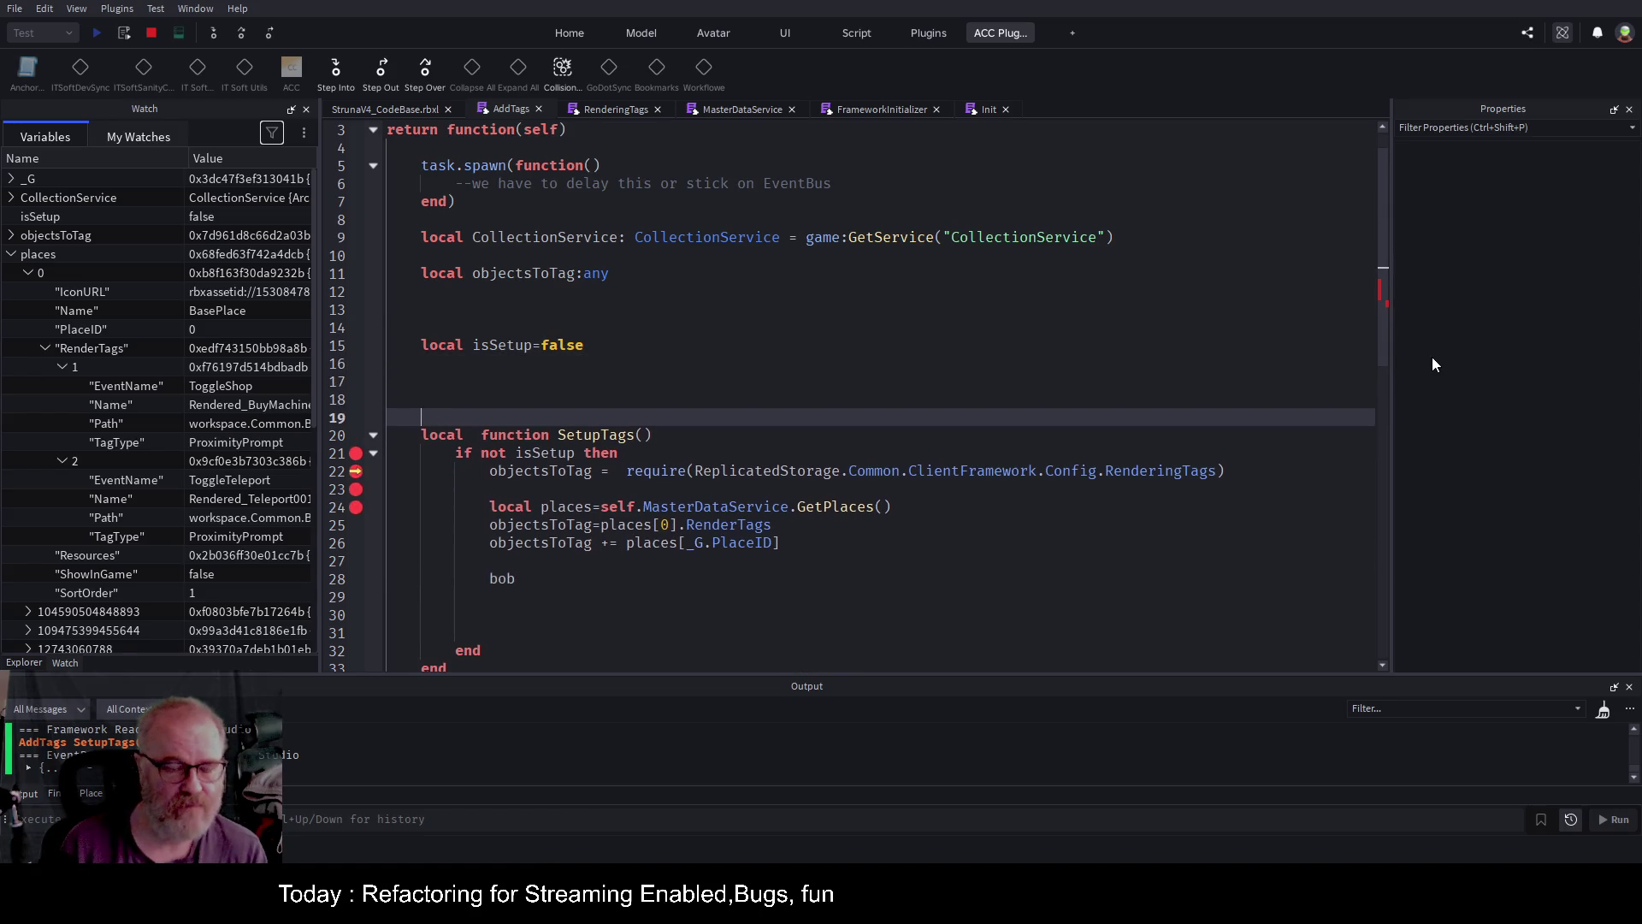
{"action": "key", "text": "Up"}
{"action": "key", "text": "Up"}
{"action": "type", "text": "ocal "}
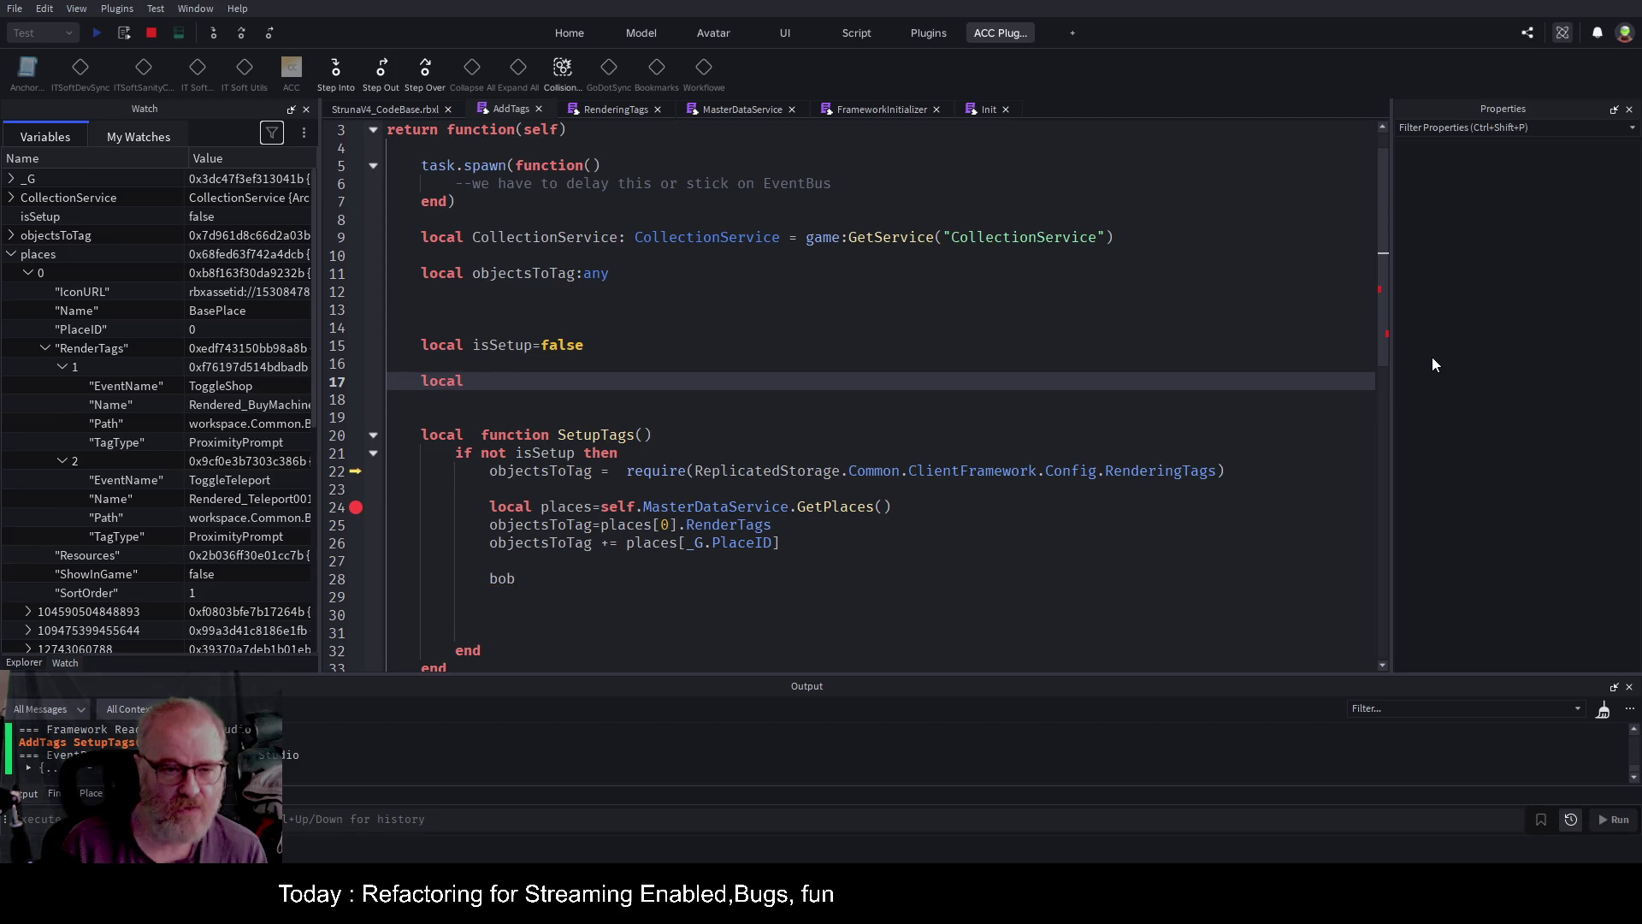
{"action": "type", "text": "function "}
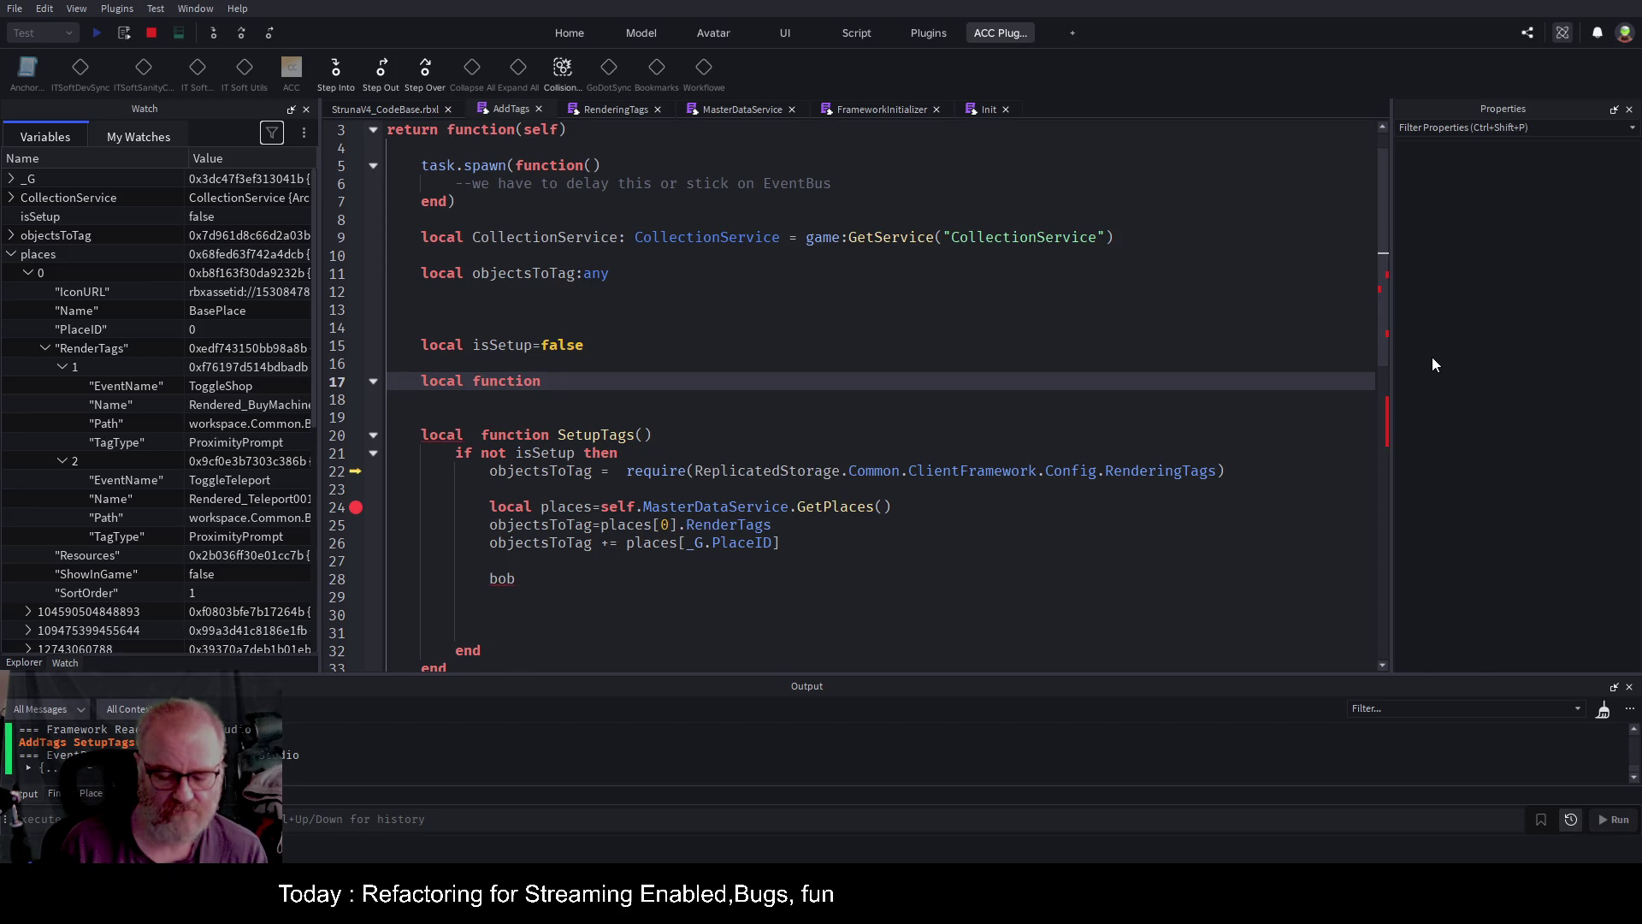
{"action": "type", "text": "Bob("}
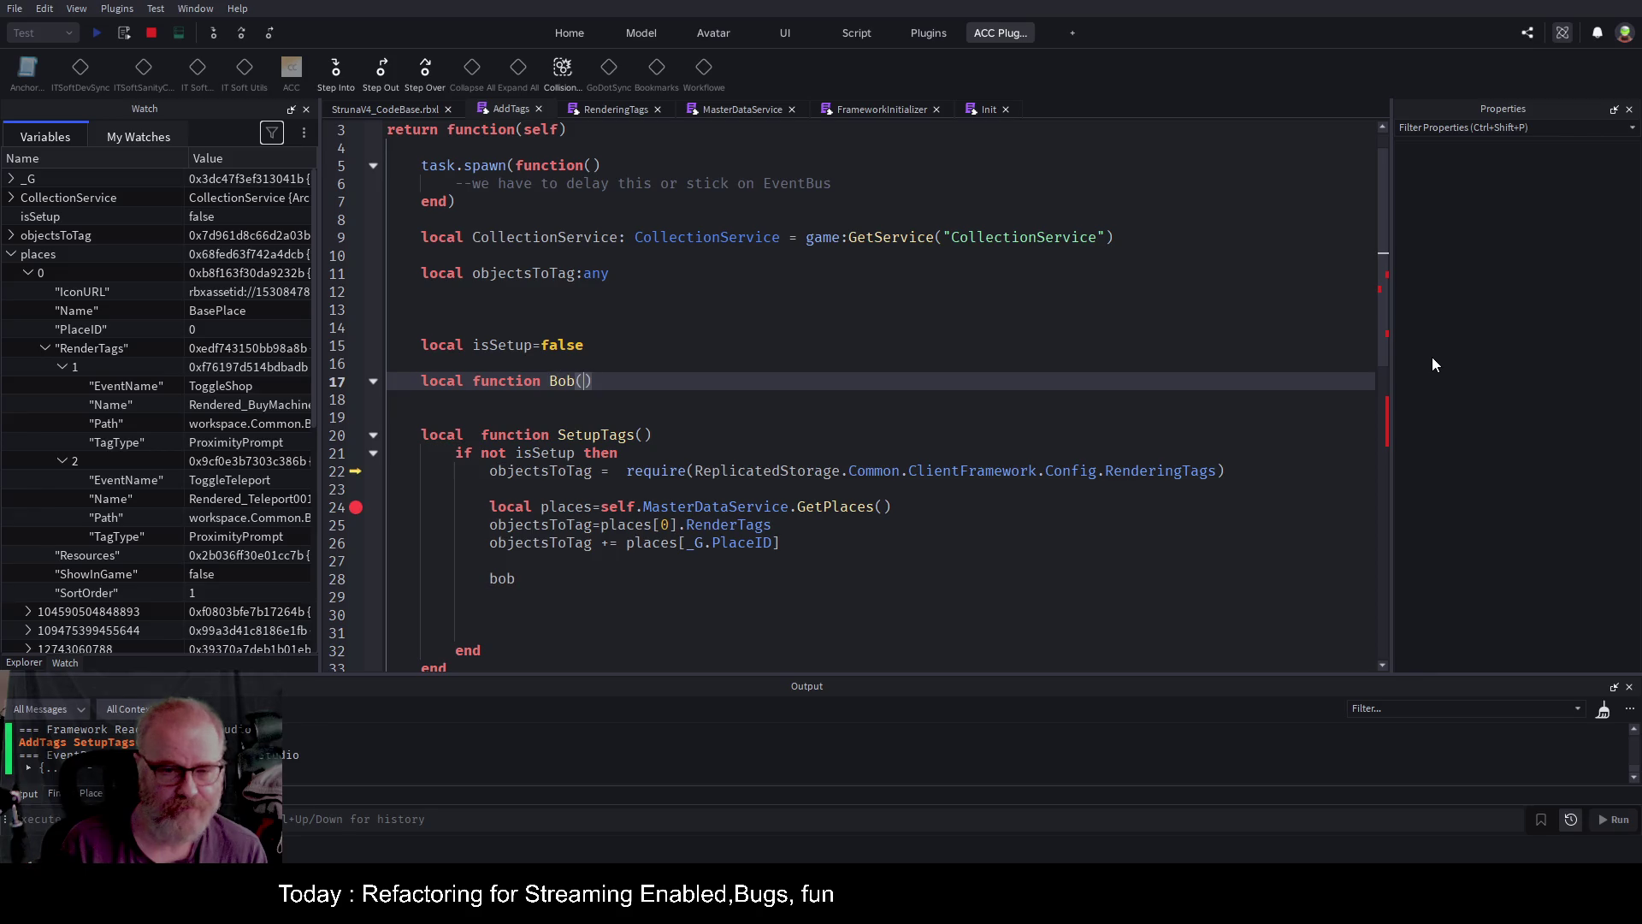
{"action": "key", "text": "Return"}
{"action": "type", "text": "for _,objectData in pairs(objectsToTag) do  \t\t\t-- TODO \t\t\t-- Ok so we have something that will need resolving \t\t\t-- The list of objects to tag might not be in the place as dif places \t\t\t-- have different things. Think 1 outpost or more. with a NPC inside. \t\t\t-- so we need to move this data to Place Model like PlaceRecources. We have Place_TagObjects \t\t\t-- also why we are there add Place_Config and set the RecoveryLocation  \t\t\tpcall(function() \t\t\t\tlocal object = _G.GetInstanceFromPath(objectData.path) \t\t\t\tif object then \t\t\t\t\tlocal prompt = object:WaitForChild(\"ProximityPrompt\")  \t\t\t\t\tCollectionService:AddTag(prompt, objectData.tagName) \t\t\t\telse \t\t\t\t\twarn(\"Object \"..objectData.Path..\" not found\")  \t\t\t\tend \t\t\tend)    \t\tend"}
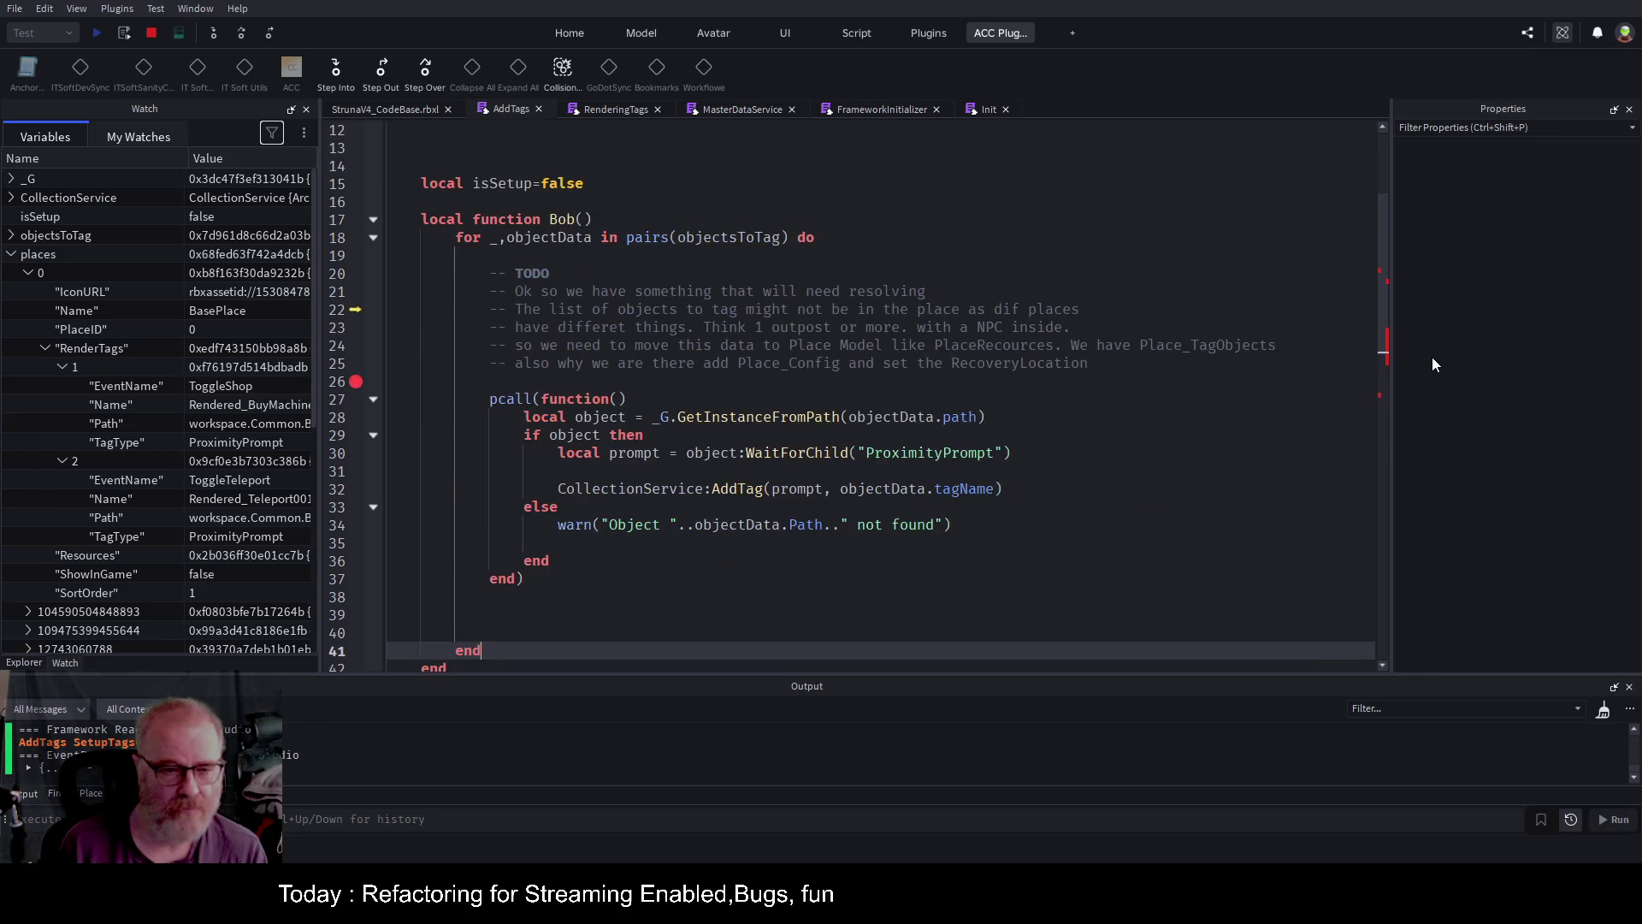
{"action": "key", "text": "Up"}
{"action": "key", "text": "Up"}
{"action": "key", "text": "Up"}
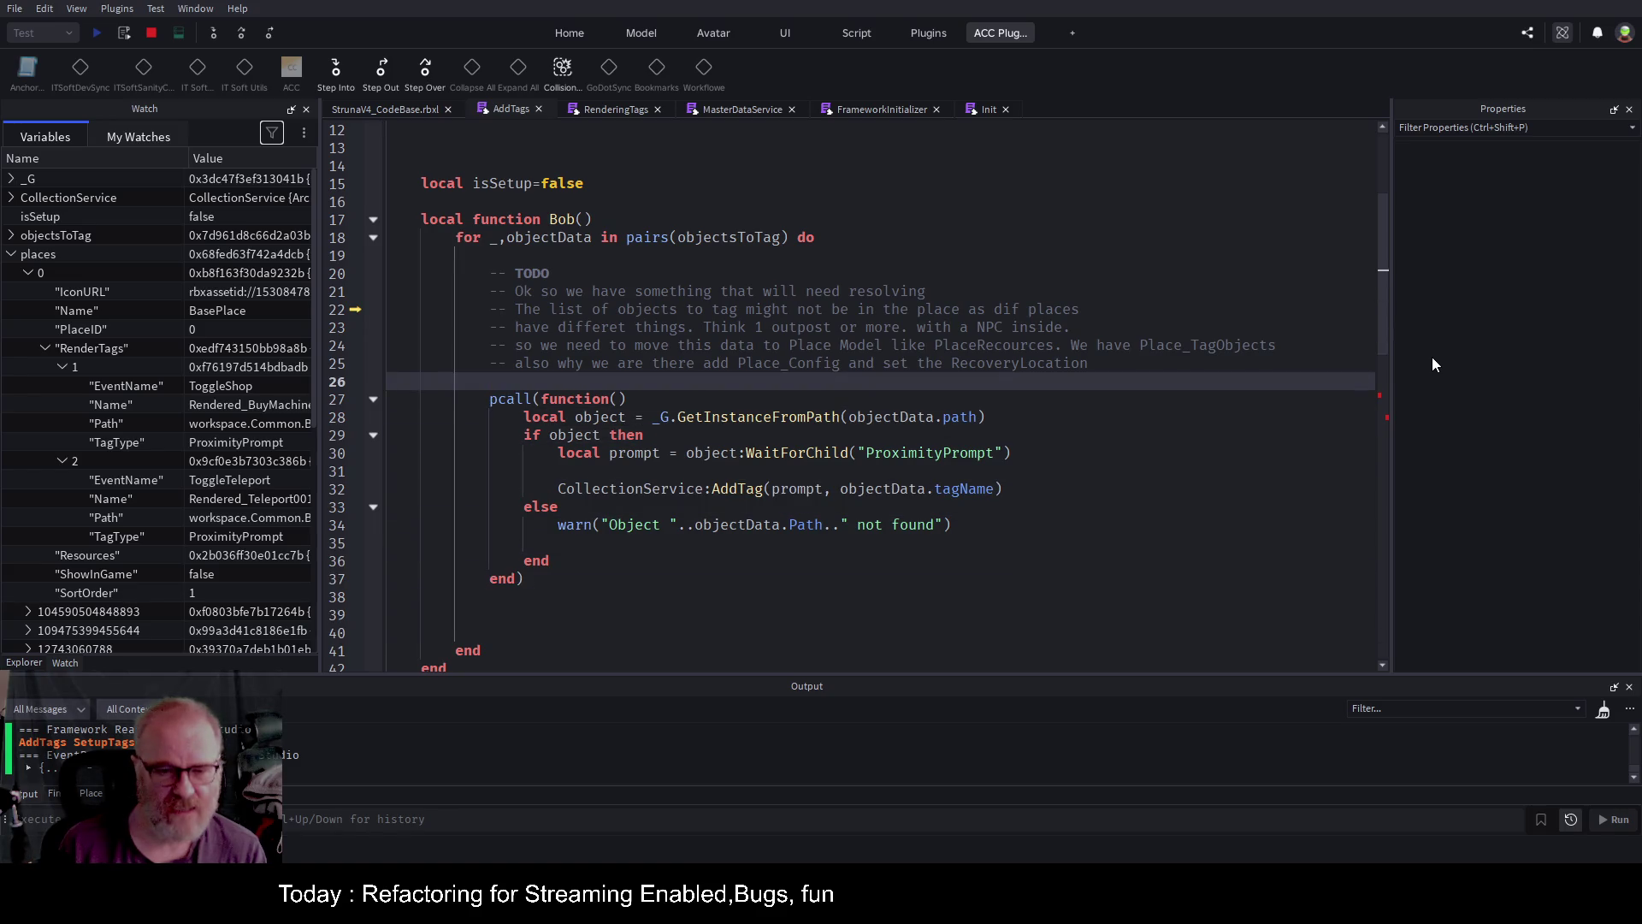
{"action": "key", "text": "Up"}
{"action": "key", "text": "Up"}
{"action": "key", "text": "Up"}
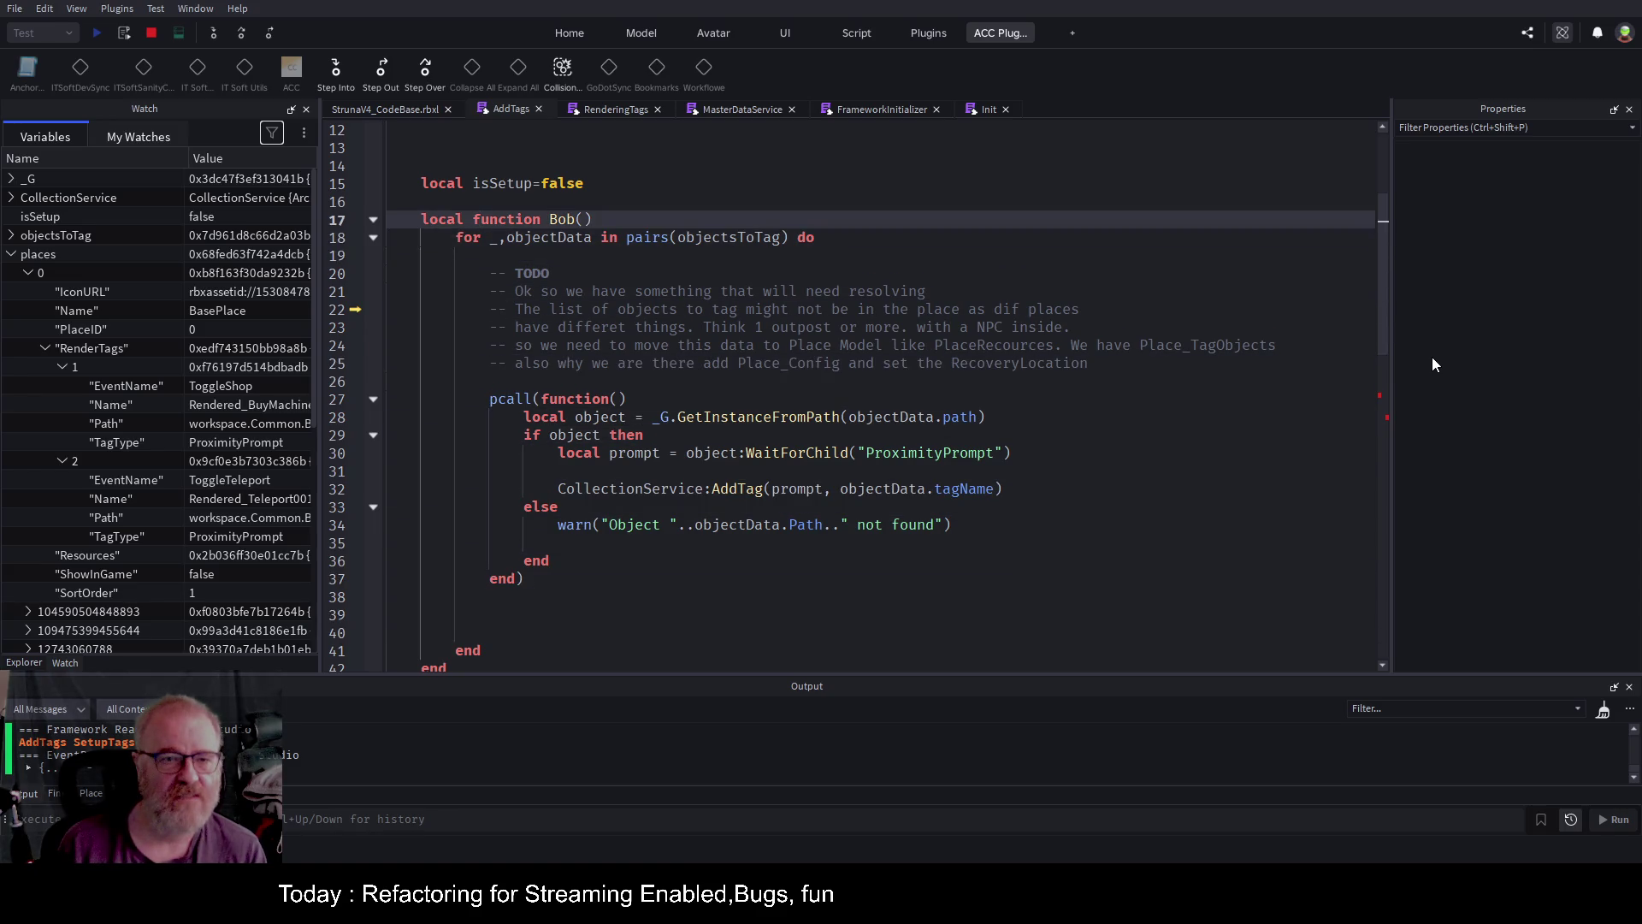
Rename the new function to AddTheTags with an objectsToTag parameter.
{"action": "key", "text": "BackSpace"}
{"action": "key", "text": "BackSpace"}
{"action": "key", "text": "BackSpace"}
{"action": "type", "text": "AddT"}
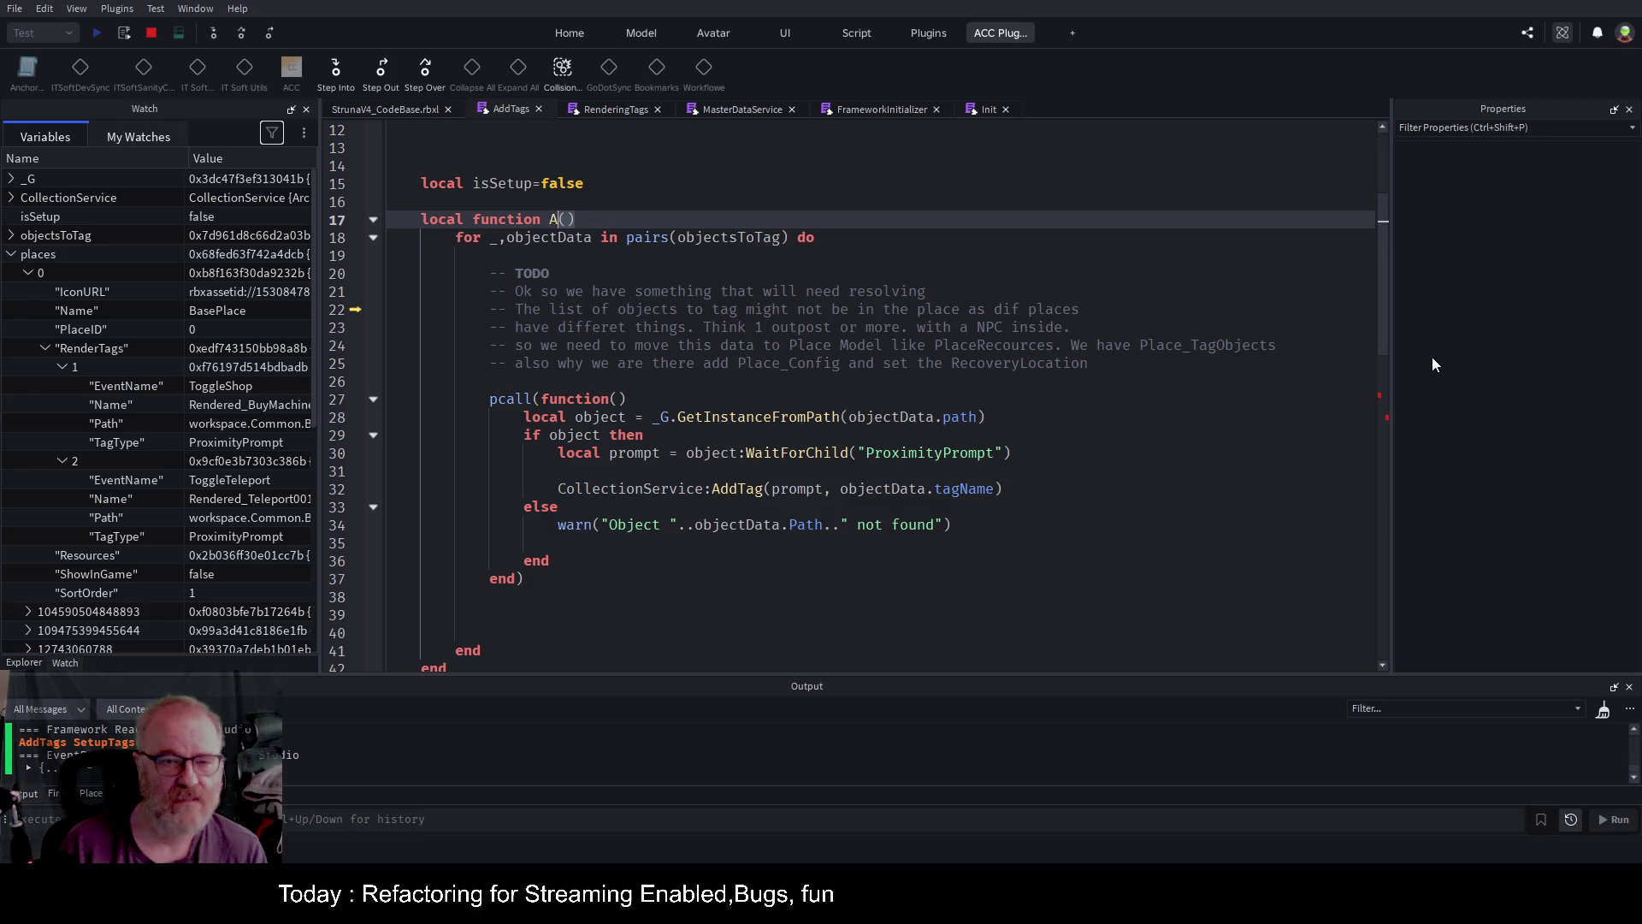
{"action": "type", "text": "agb"}
{"action": "key", "text": "BackSpace"}
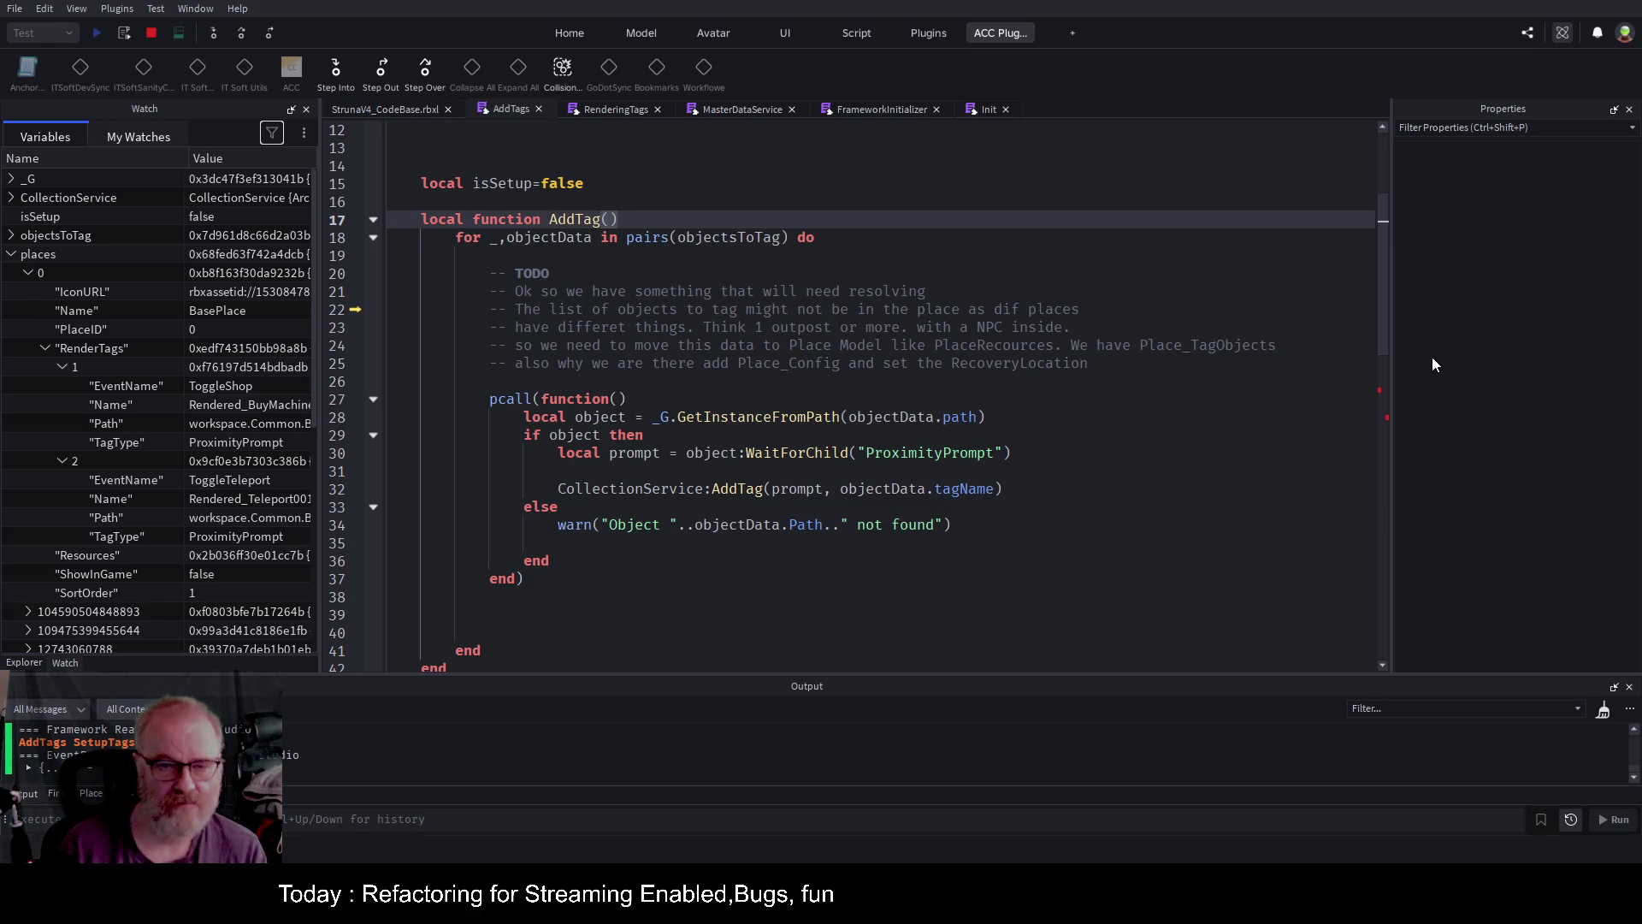
{"action": "type", "text": "s"}
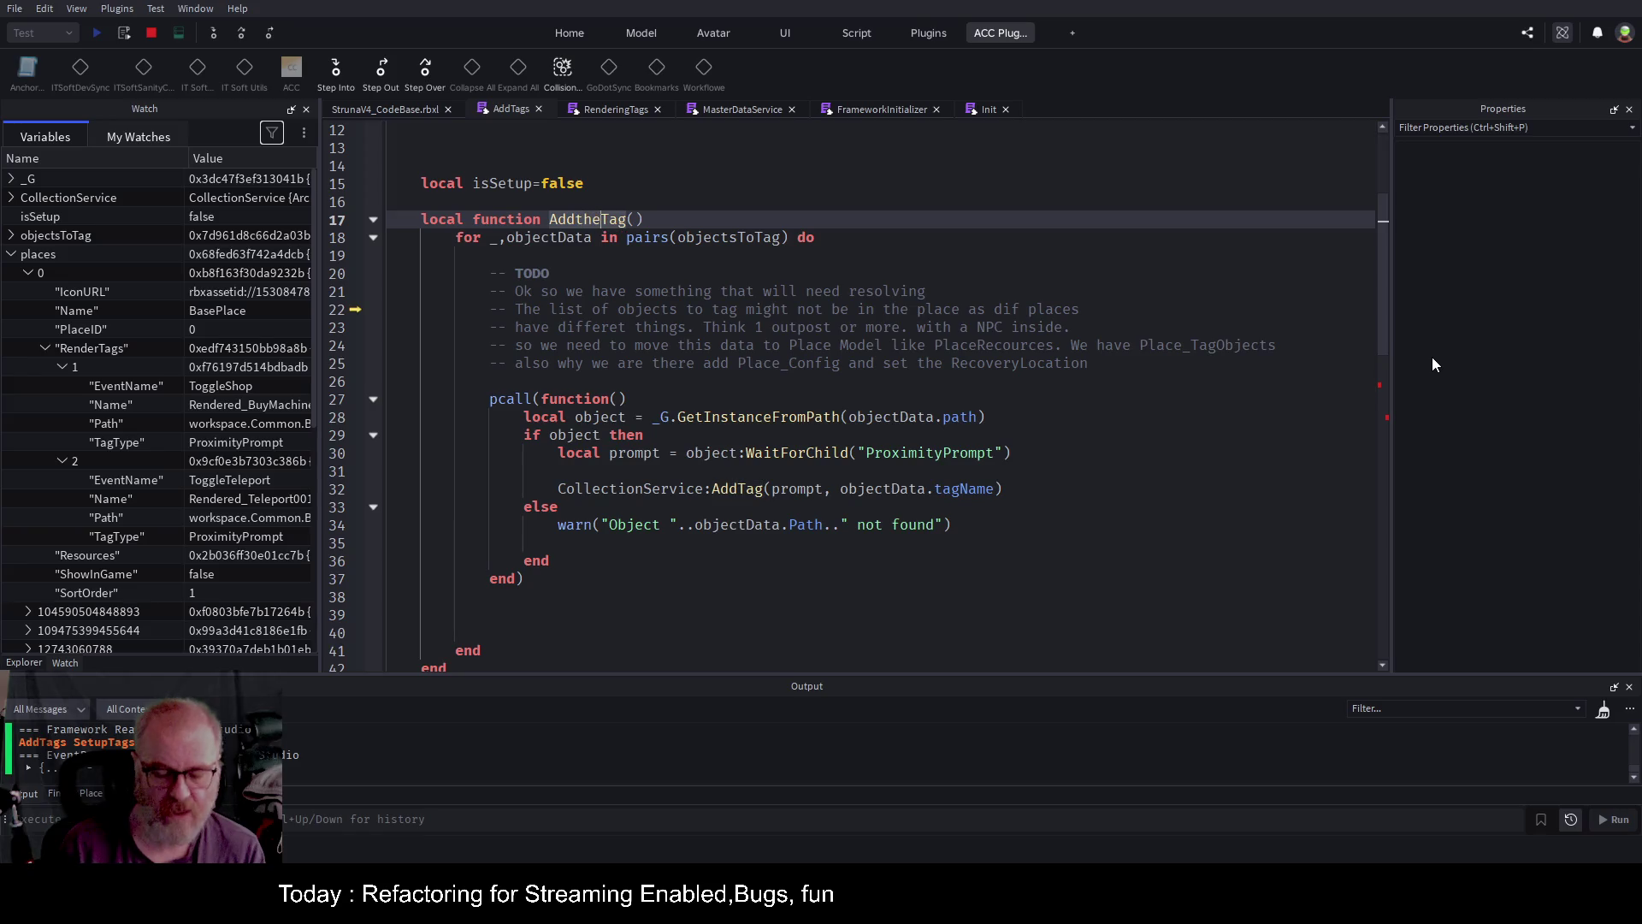
{"action": "key", "text": "Left"}
{"action": "key", "text": "Left"}
{"action": "key", "text": "Left"}
{"action": "type", "text": "the"}
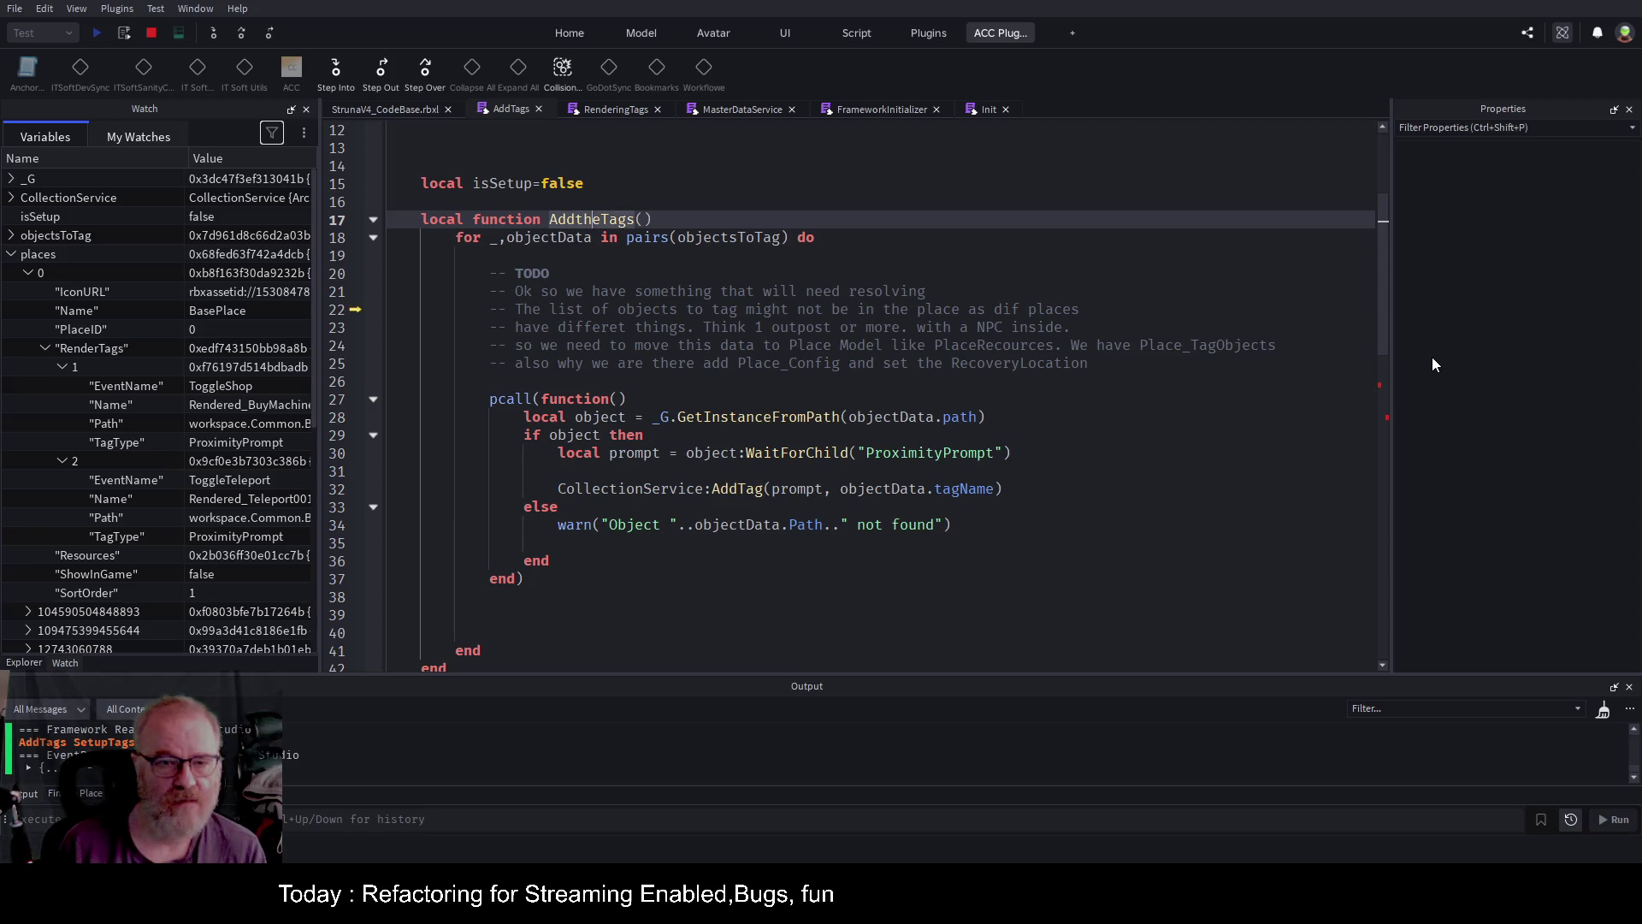
{"action": "key", "text": "BackSpace"}
{"action": "key", "text": "BackSpace"}
{"action": "key", "text": "BackSpace"}
{"action": "type", "text": "The"}
{"action": "key", "text": "Right"}
{"action": "key", "text": "Right"}
{"action": "key", "text": "Right"}
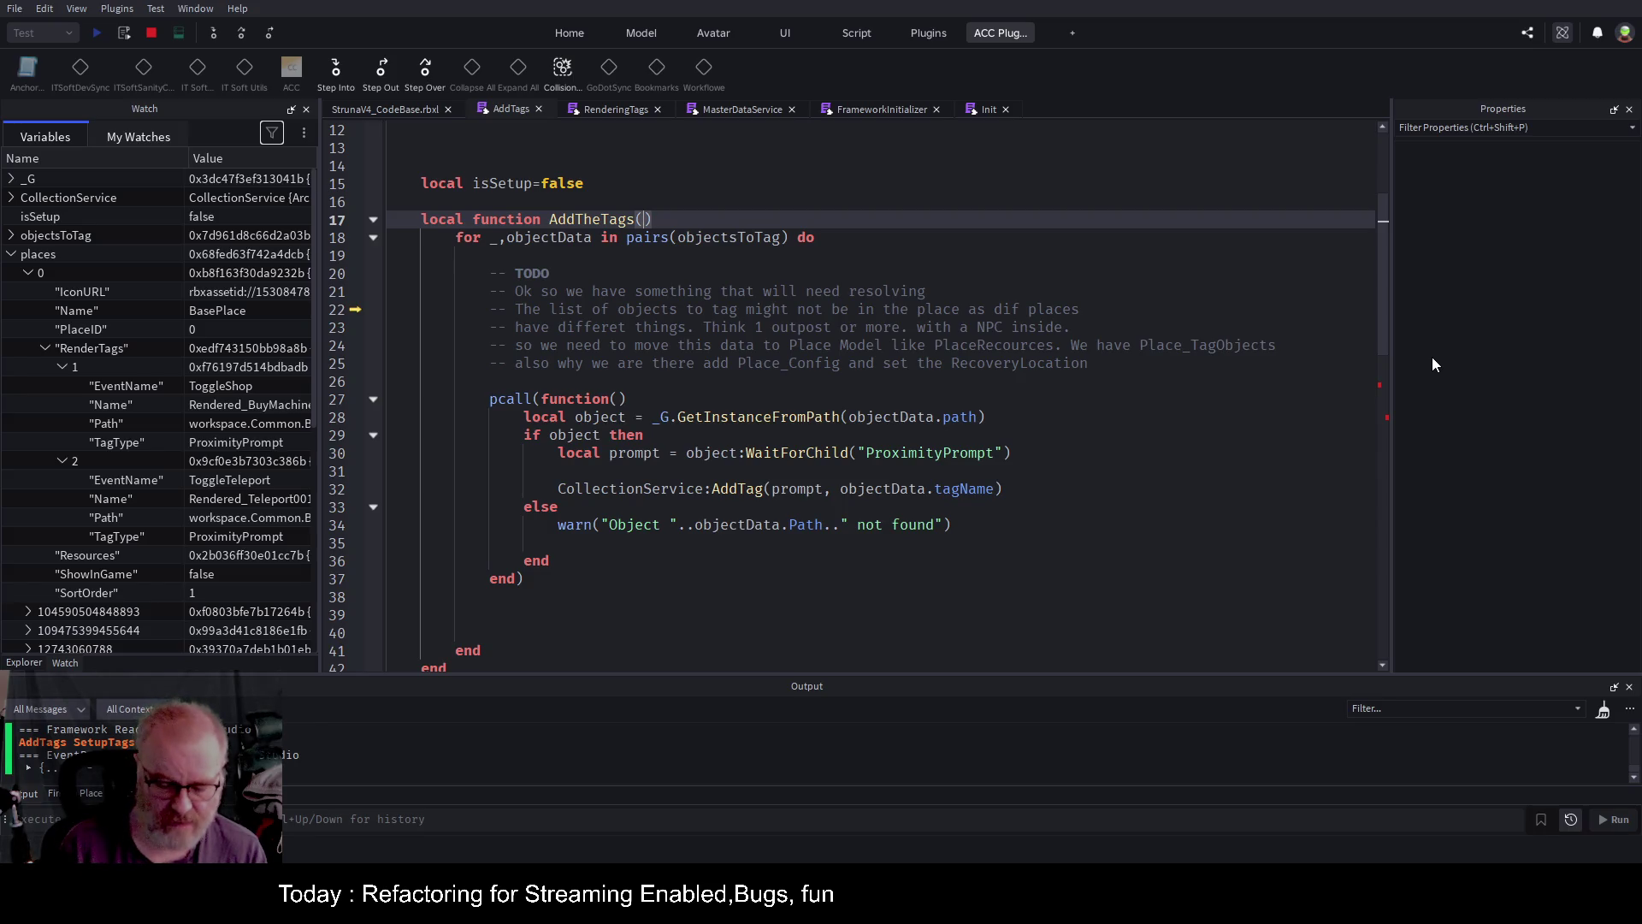
{"action": "type", "text": "objects"}
{"action": "type", "text": "ToTag"}
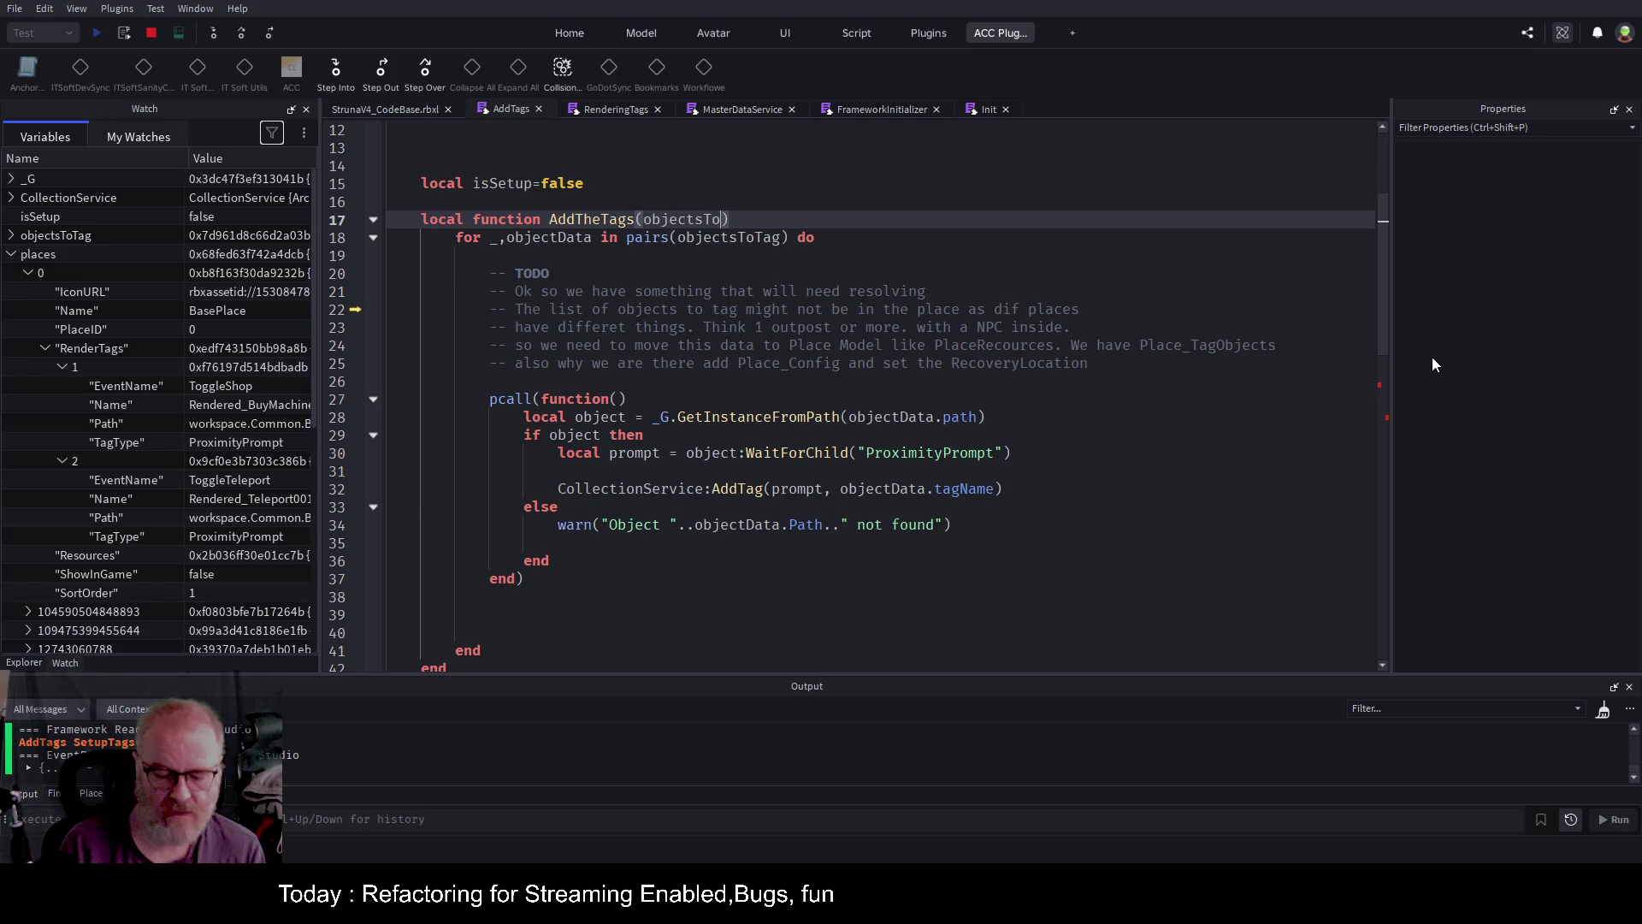
{"action": "key", "text": "Down"}
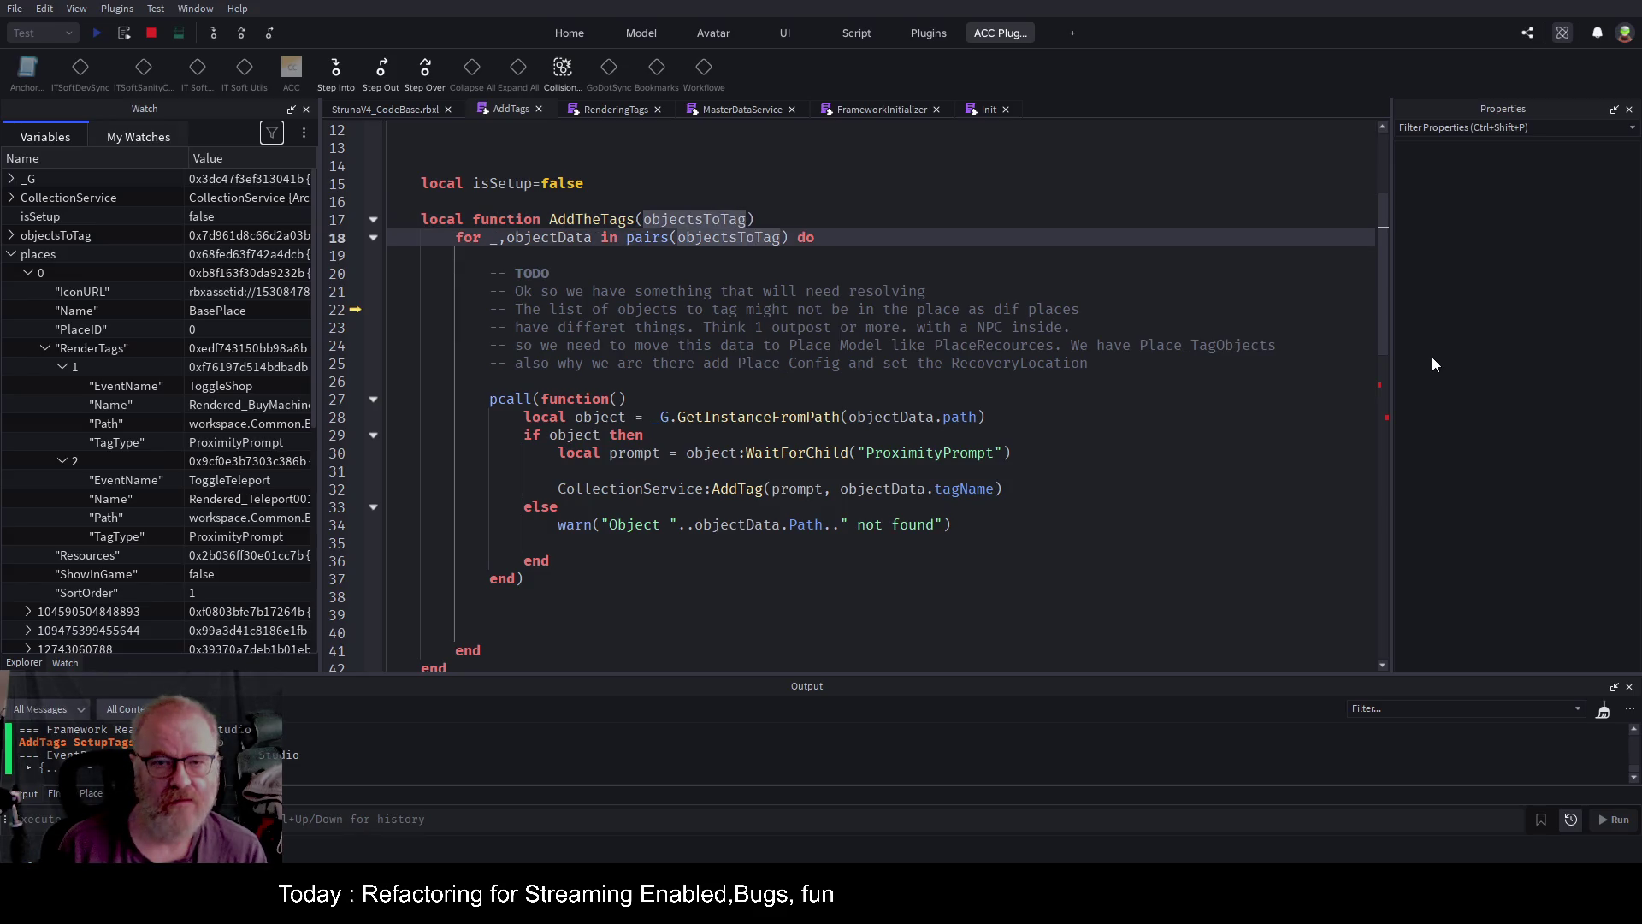
{"action": "key", "text": "Down"}
{"action": "key", "text": "Down"}
{"action": "key", "text": "Down"}
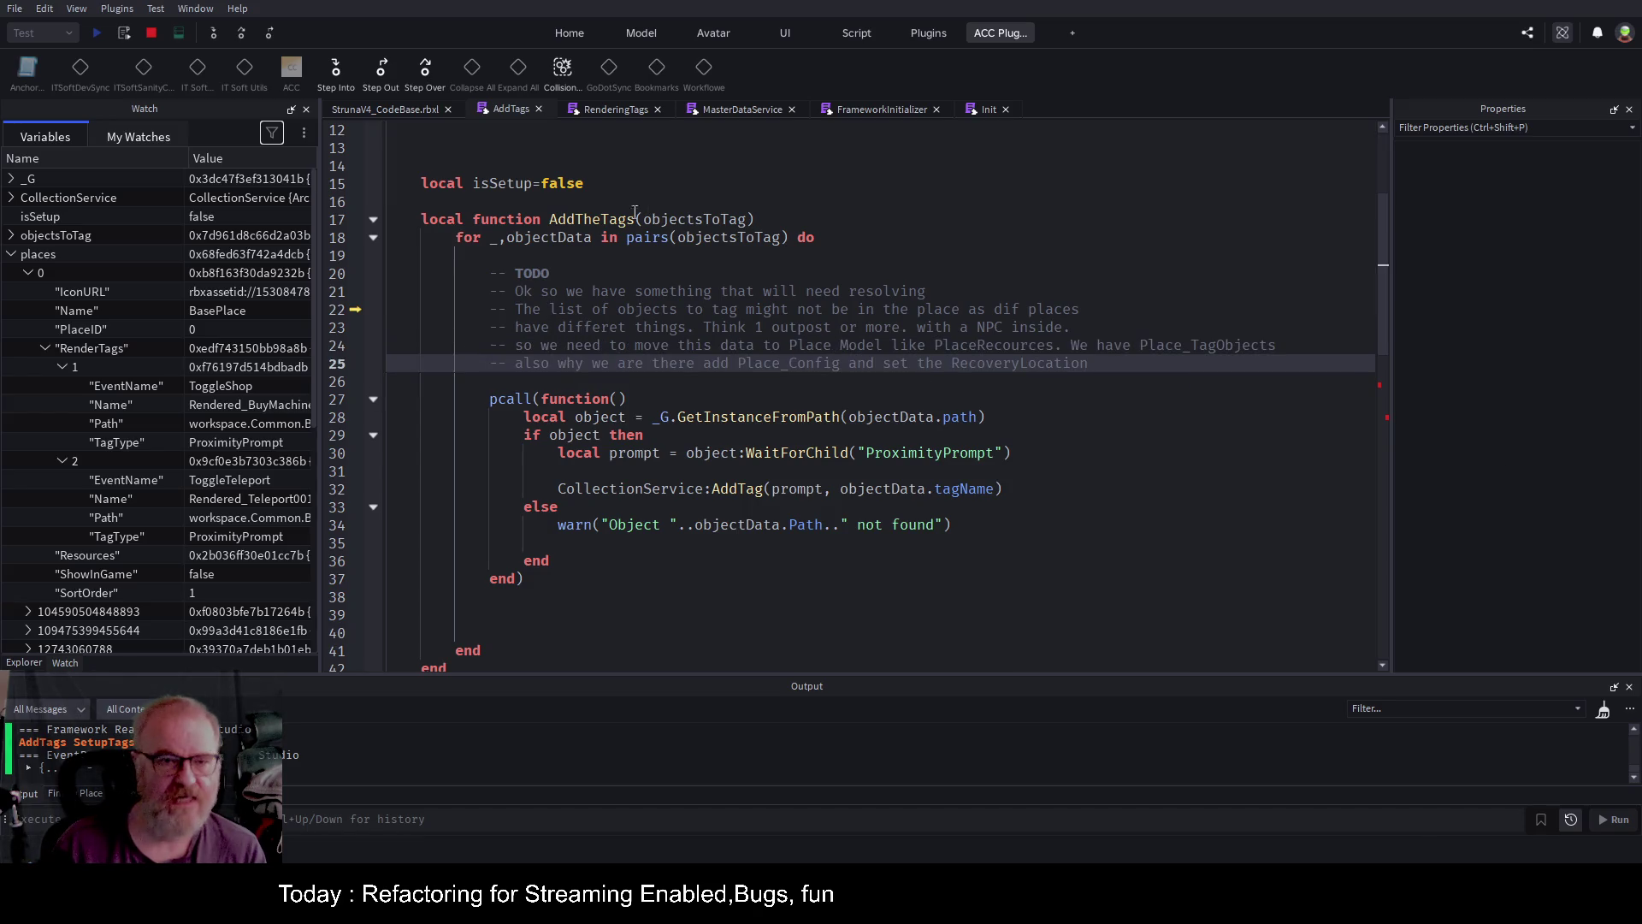
{"action": "left_click", "coordinate": [575, 219]}
Replace the bob placeholder with an AddTheTags(objectsToTag) call line and copy it.
{"action": "scroll", "coordinate": [700, 313], "scroll_direction": "down", "scroll_amount": 6}
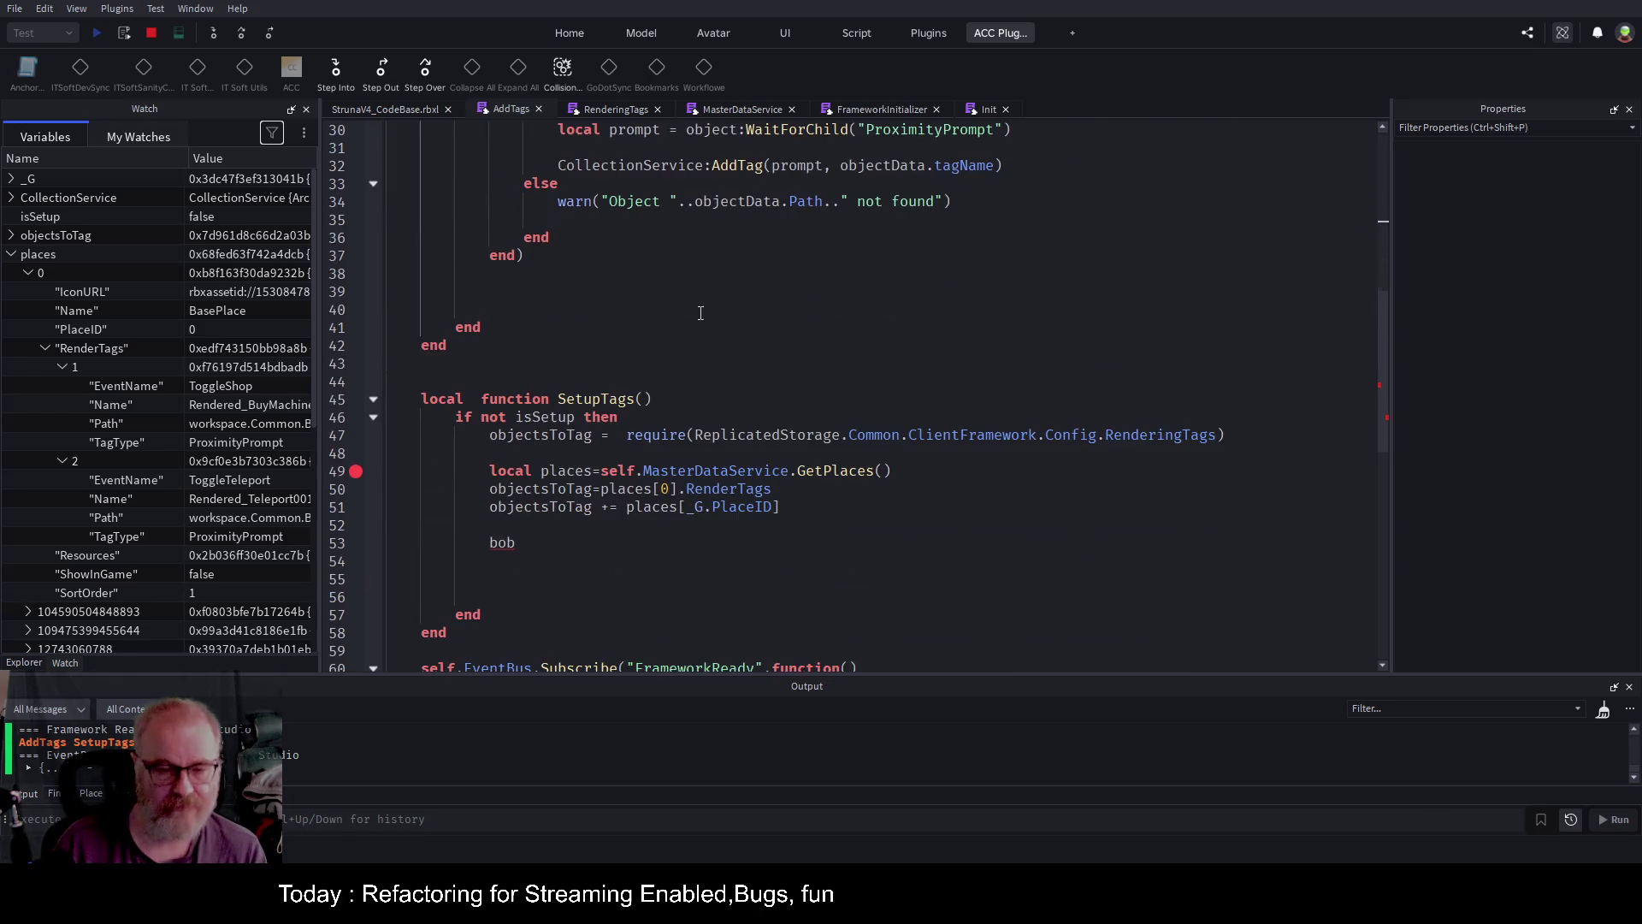
{"action": "double_click", "coordinate": [503, 545]}
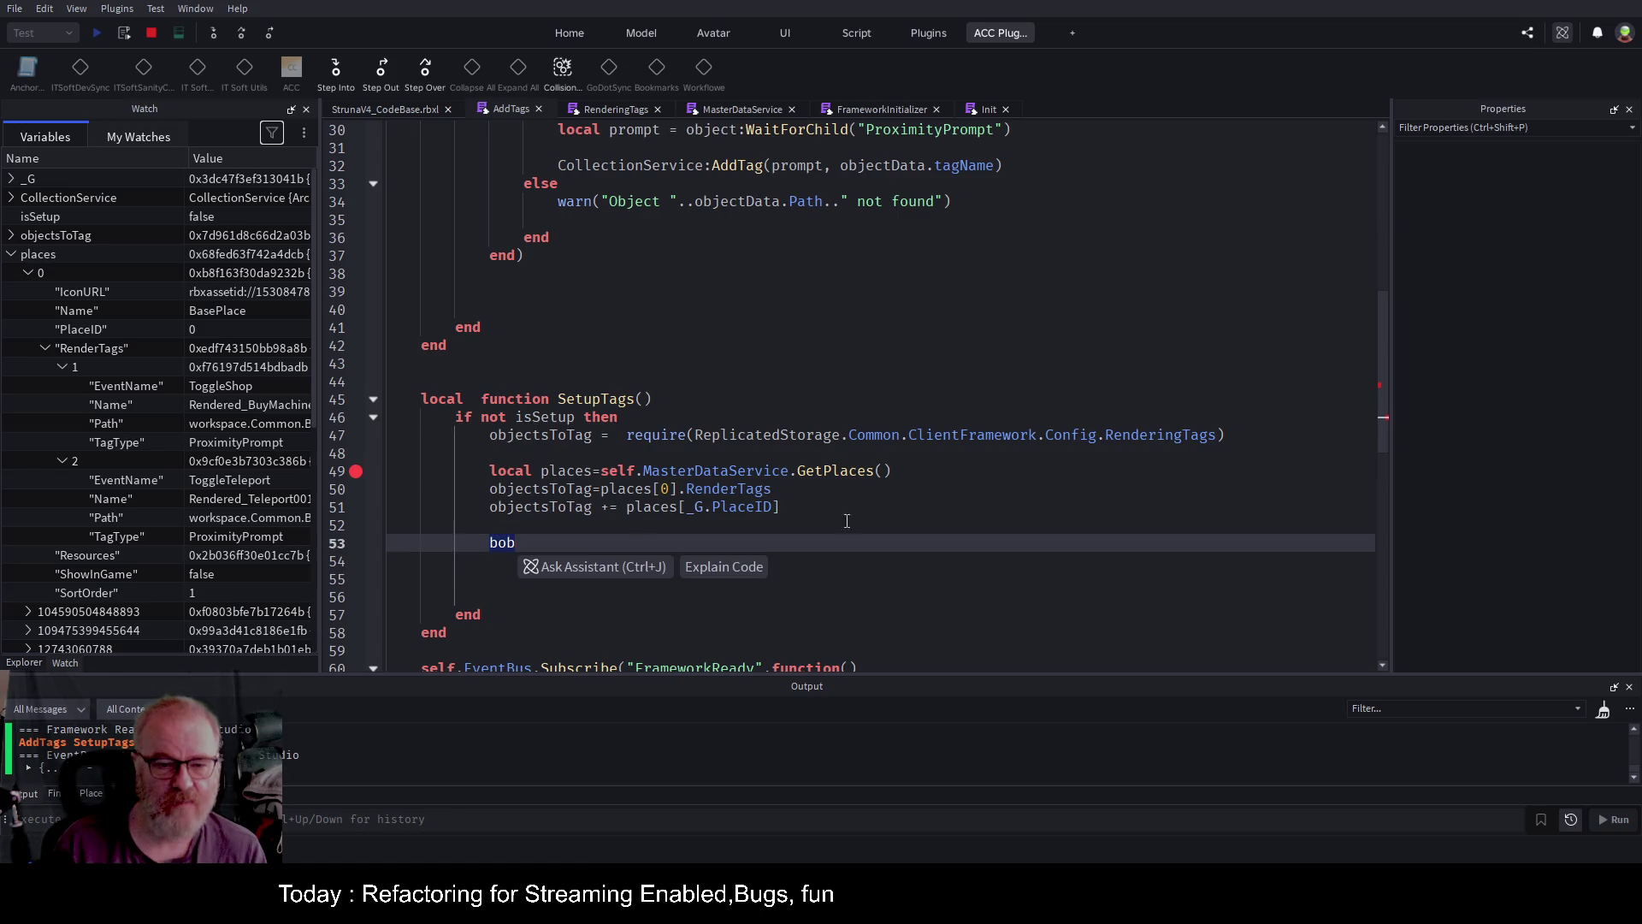
{"action": "type", "text": "AddTheTags()"}
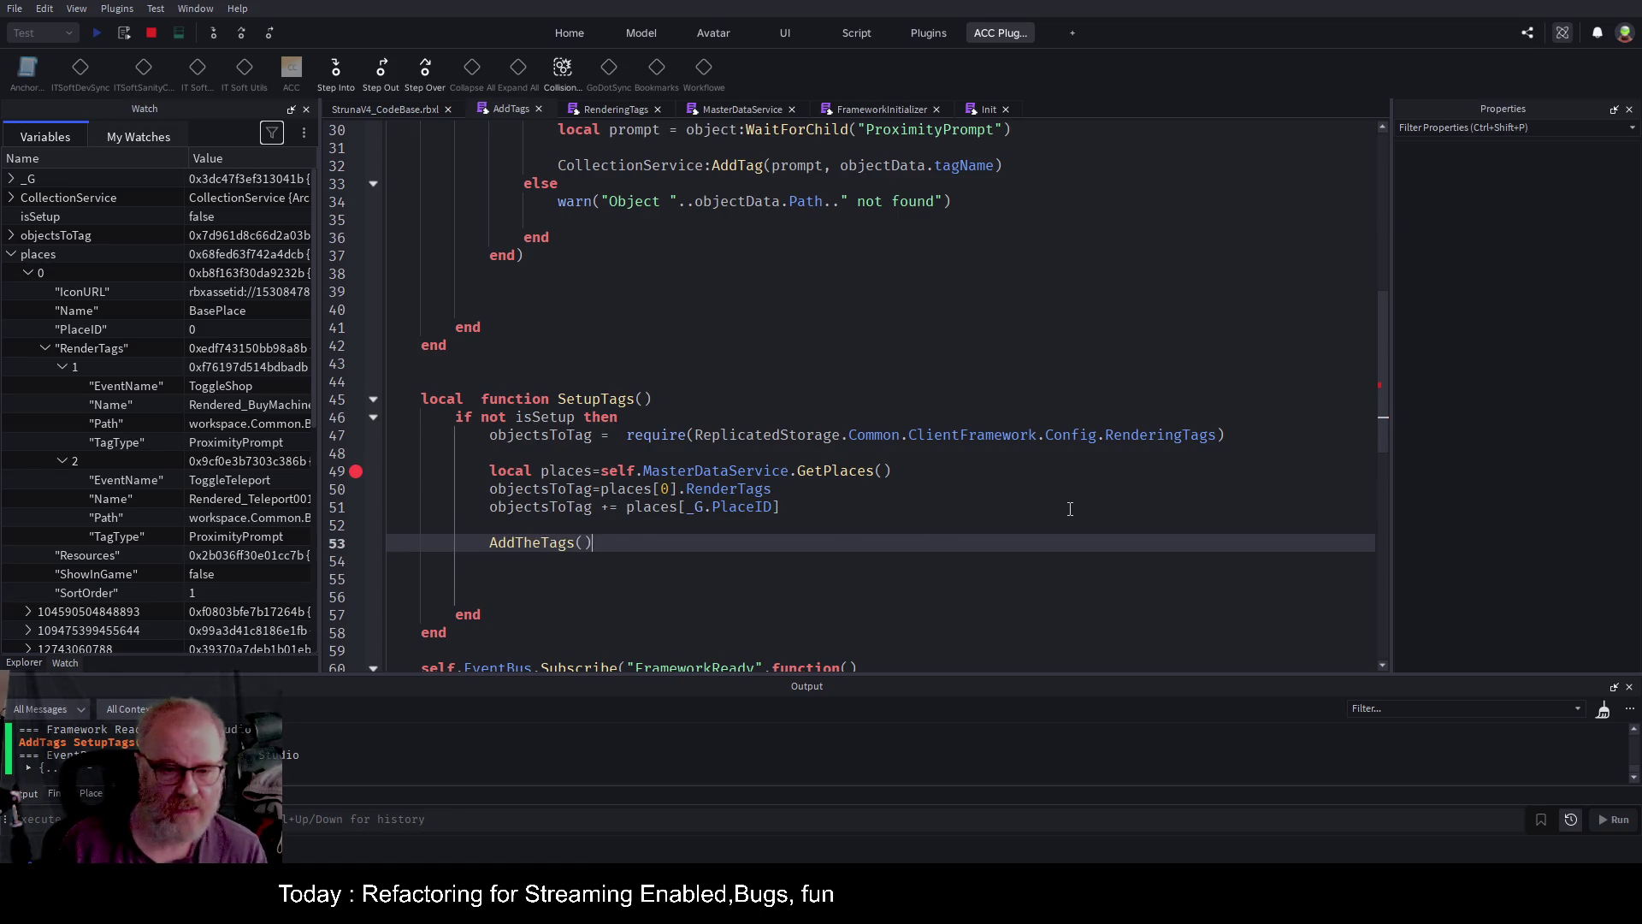
{"action": "key", "text": "Up"}
{"action": "key", "text": "Up"}
{"action": "key", "text": "Up"}
{"action": "key", "text": "ctrl+shift+Left"}
{"action": "key", "text": "ctrl+c"}
{"action": "key", "text": "Down"}
{"action": "key", "text": "Down"}
{"action": "key", "text": "Down"}
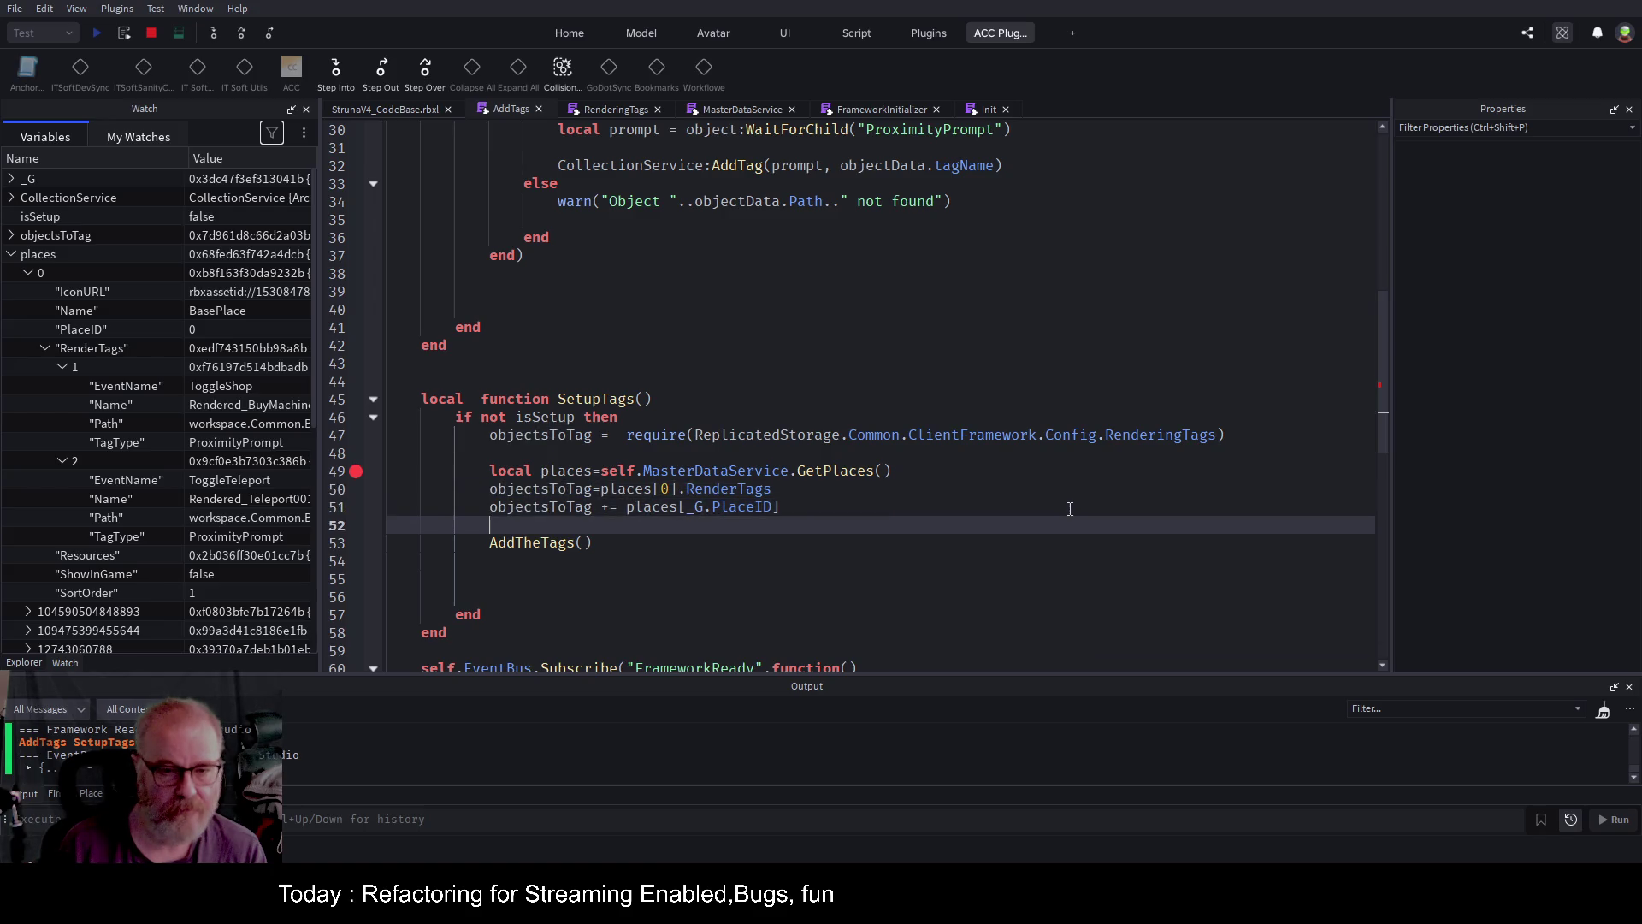
{"action": "key", "text": "End"}
{"action": "key", "text": "Left"}
{"action": "key", "text": "ctrl+v"}
{"action": "key", "text": "End"}
{"action": "key", "text": "shift+Home"}
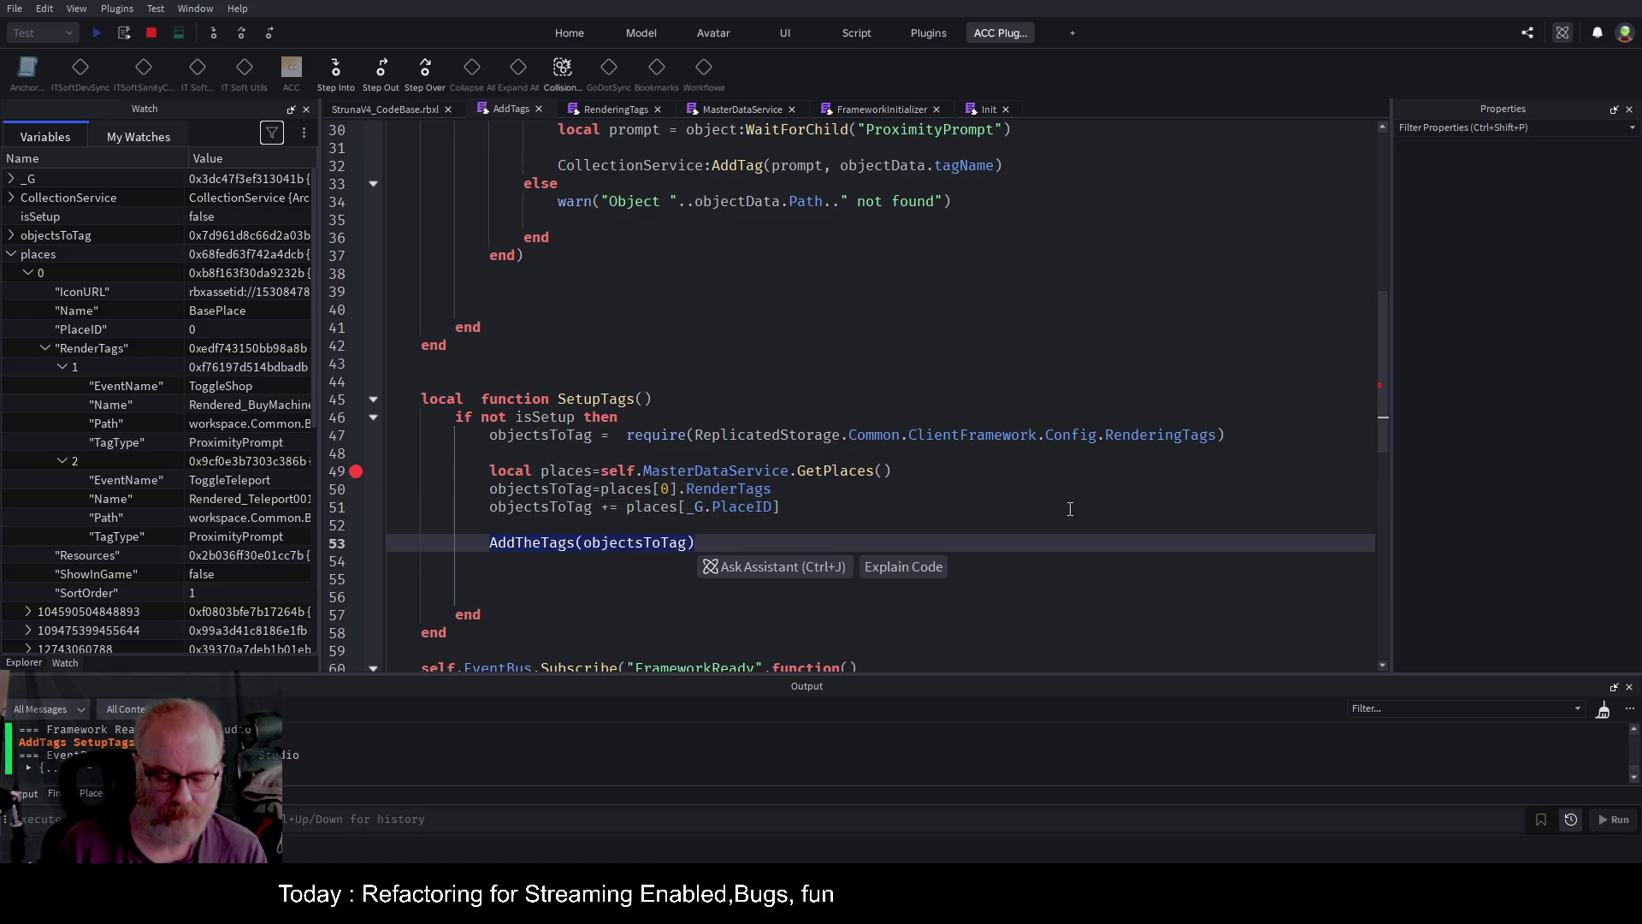
{"action": "key", "text": "BackSpace"}
Place AddTheTags(objectsToTag) calls after both the base-tags and this-place tags assignments.
{"action": "key", "text": "Up"}
{"action": "key", "text": "Up"}
{"action": "key", "text": "Up"}
{"action": "key", "text": "End"}
{"action": "key", "text": "Return"}
{"action": "key", "text": "Return"}
{"action": "key", "text": "Return"}
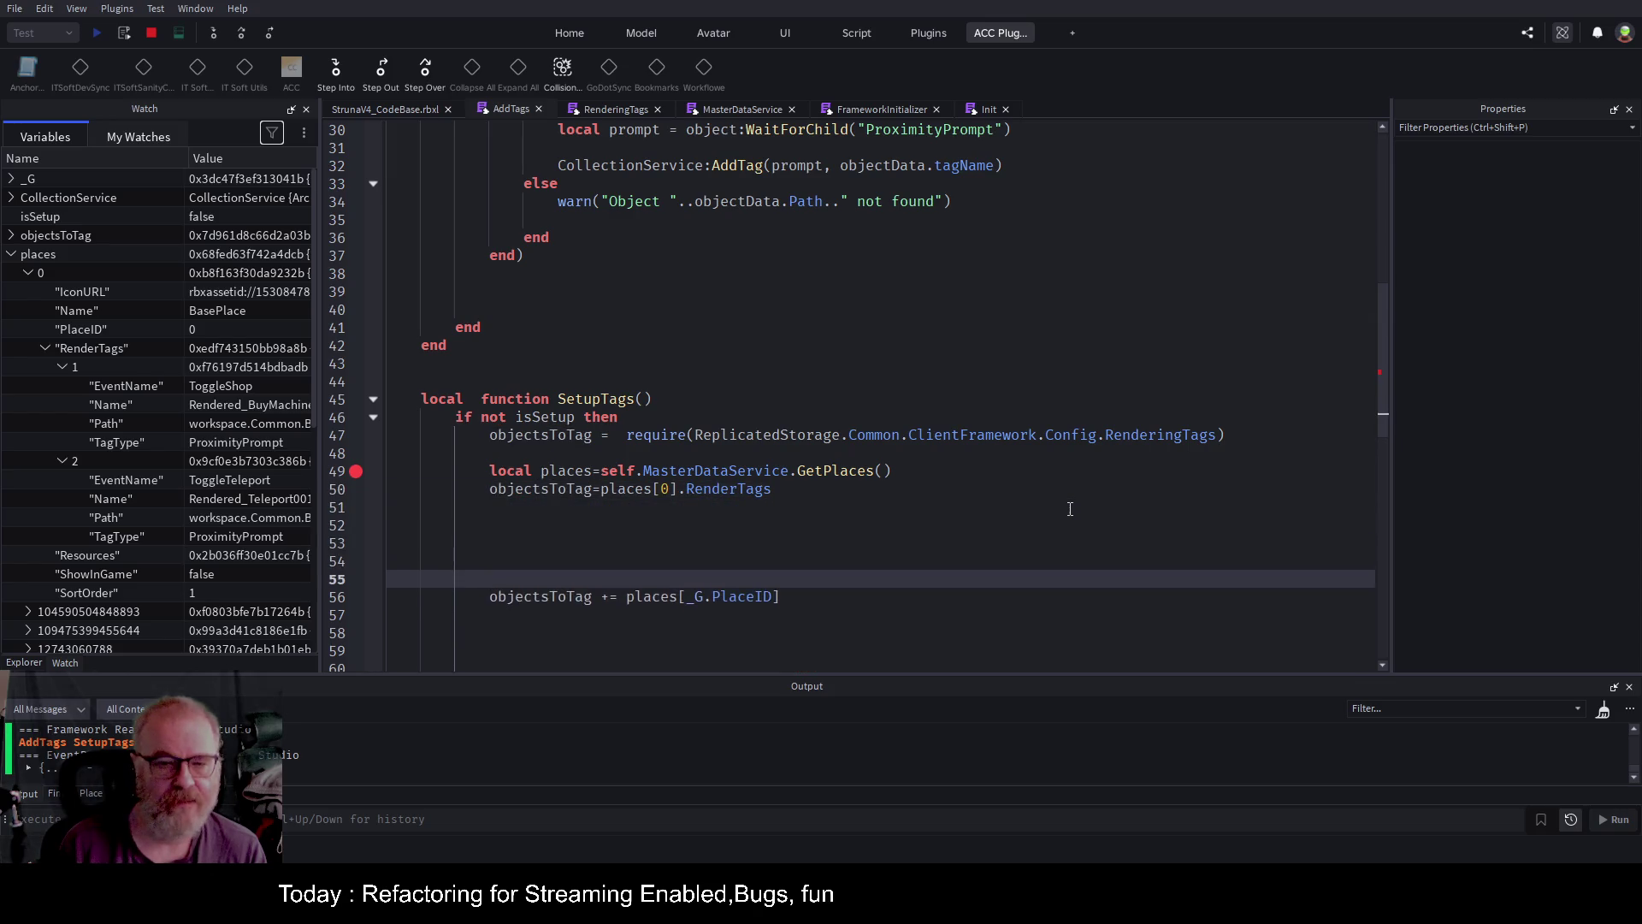
{"action": "key", "text": "Up"}
{"action": "key", "text": "Up"}
{"action": "key", "text": "Up"}
{"action": "key", "text": "ctrl+v"}
{"action": "key", "text": "Down"}
{"action": "key", "text": "Down"}
{"action": "key", "text": "Delete"}
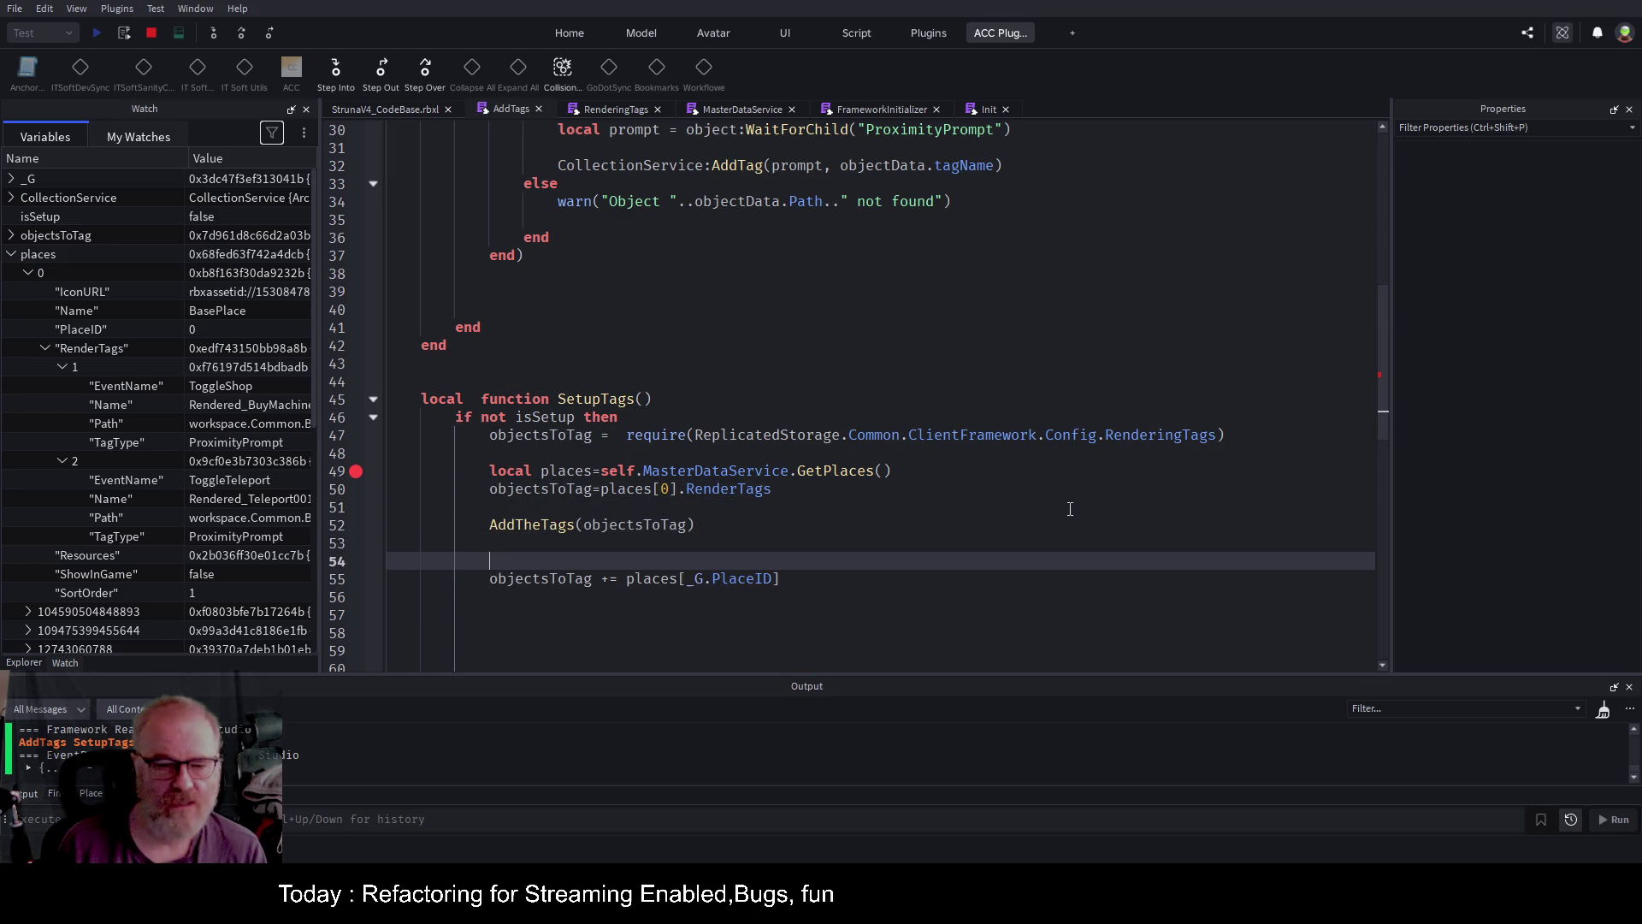
{"action": "key", "text": "Down"}
{"action": "key", "text": "Down"}
{"action": "key", "text": "Down"}
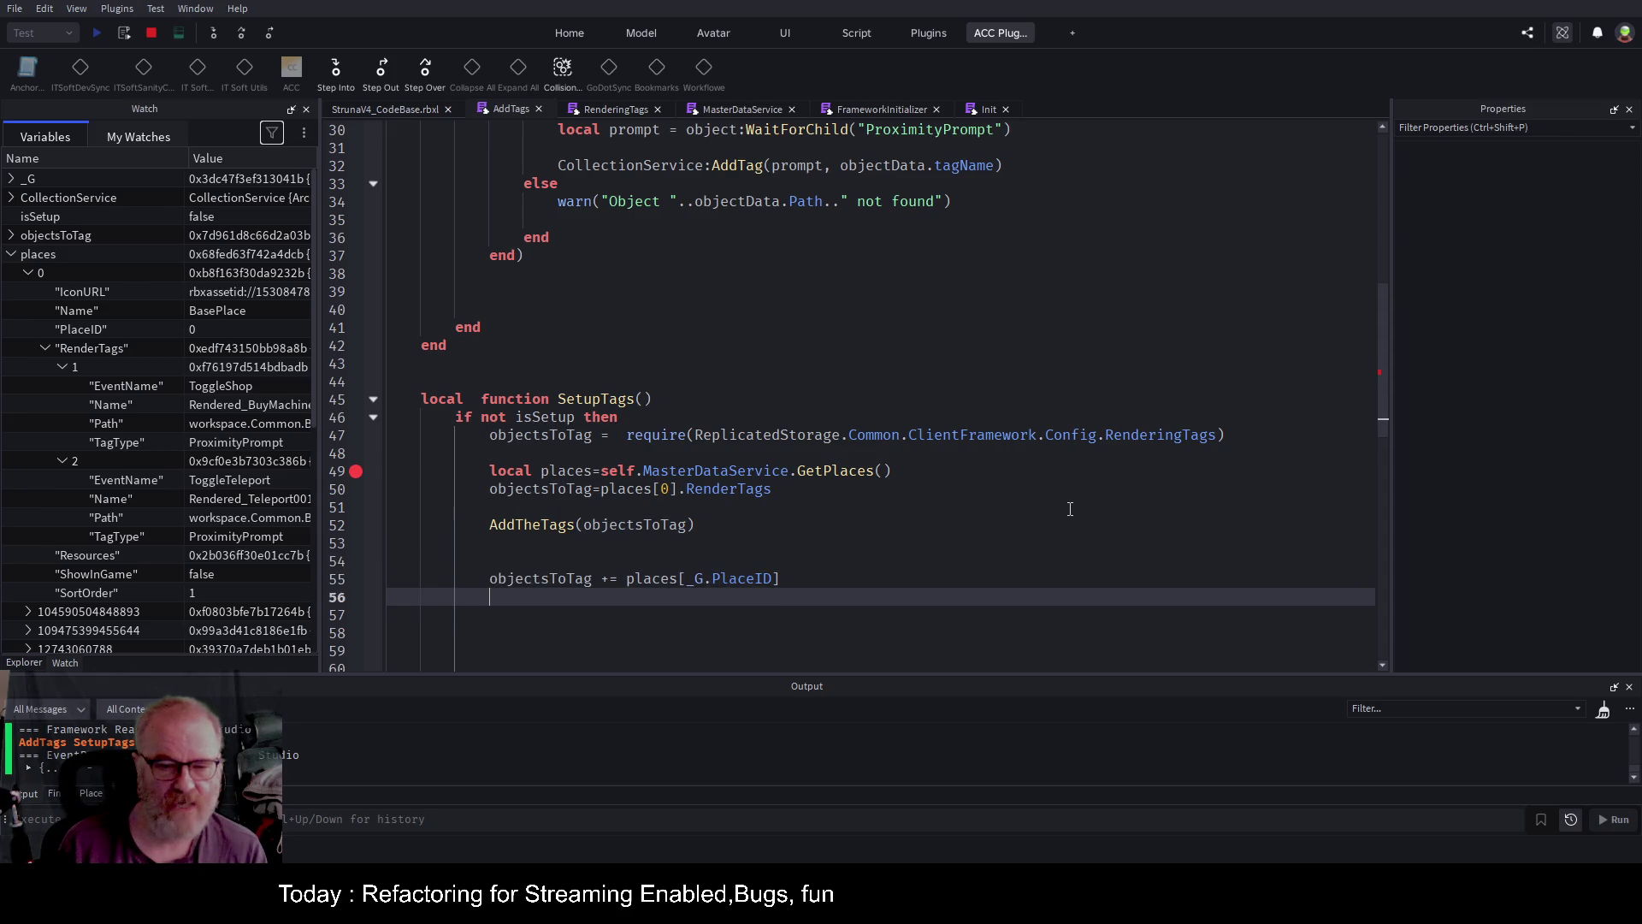
{"action": "key", "text": "ctrl+v"}
{"action": "key", "text": "Up"}
{"action": "key", "text": "Up"}
{"action": "key", "text": "Up"}
{"action": "key", "text": "Down"}
{"action": "key", "text": "Down"}
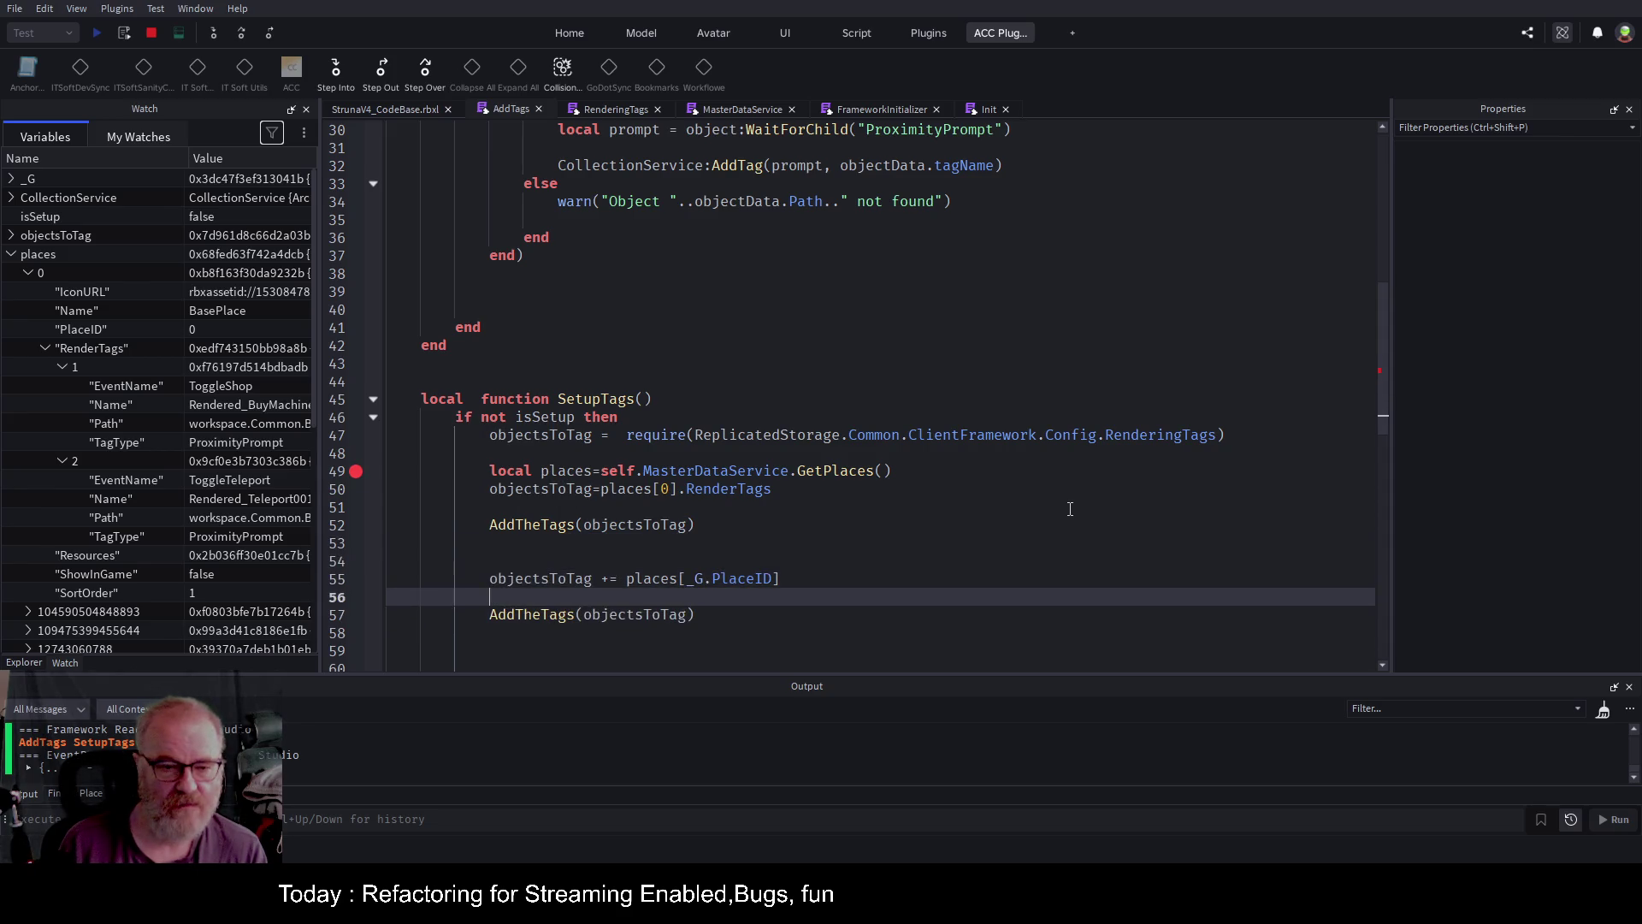
{"action": "key", "text": "Delete"}
{"action": "key", "text": "Up"}
{"action": "key", "text": "Home"}
{"action": "key", "text": "Up"}
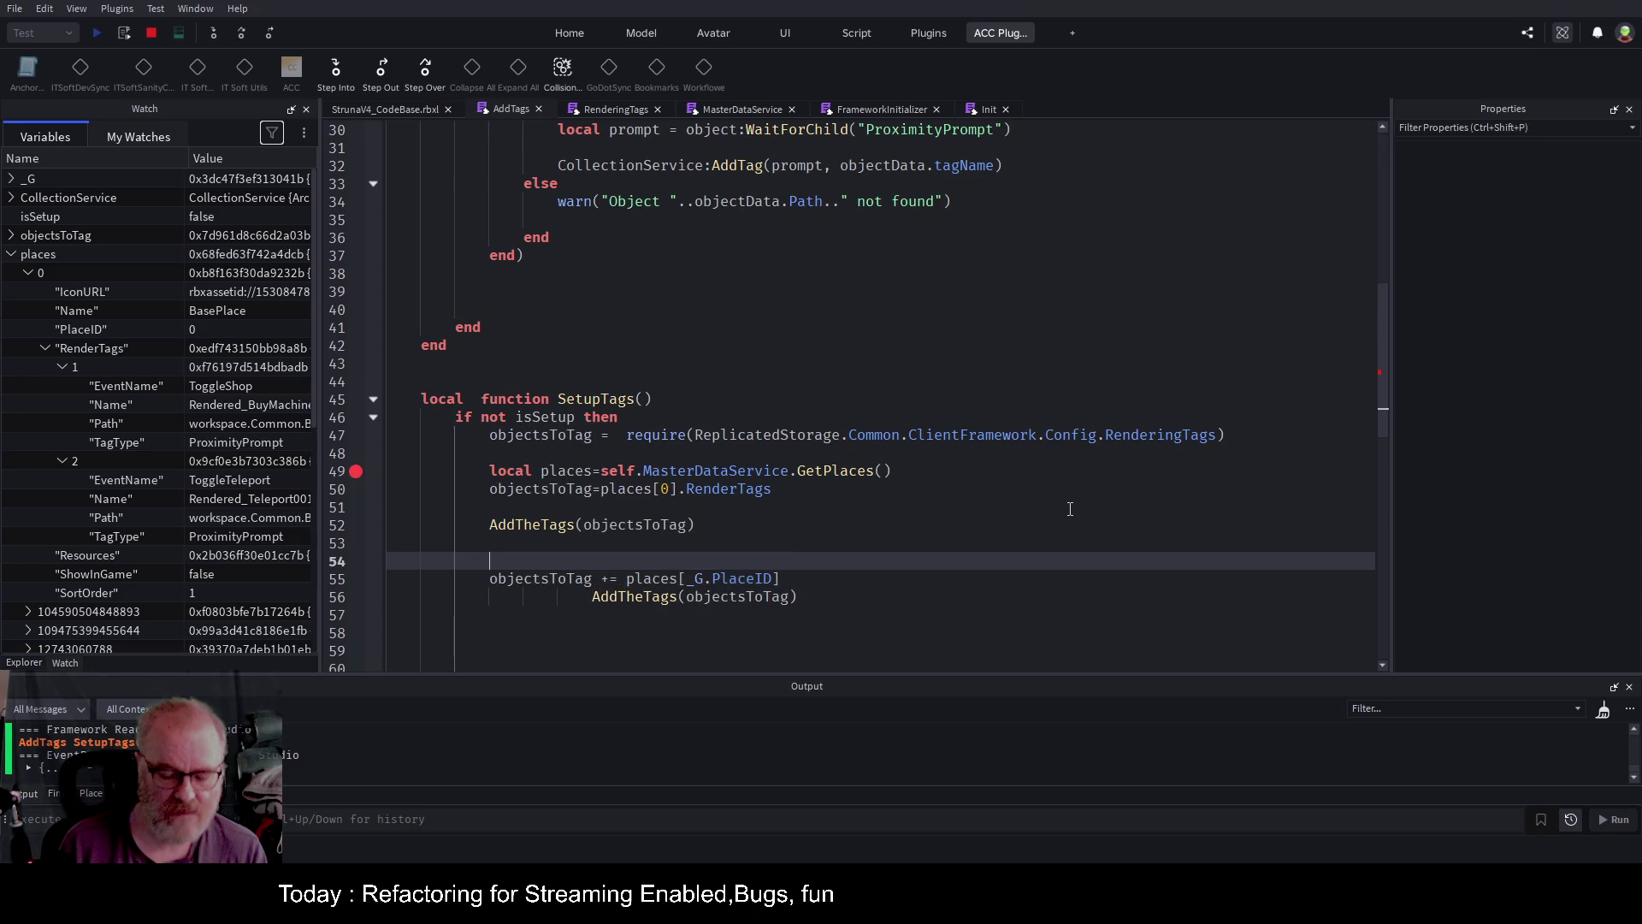
Add comments 'just this places items to tag' and 'get the baseItems to tag' above each assignment.
{"action": "type", "text": "j8us"}
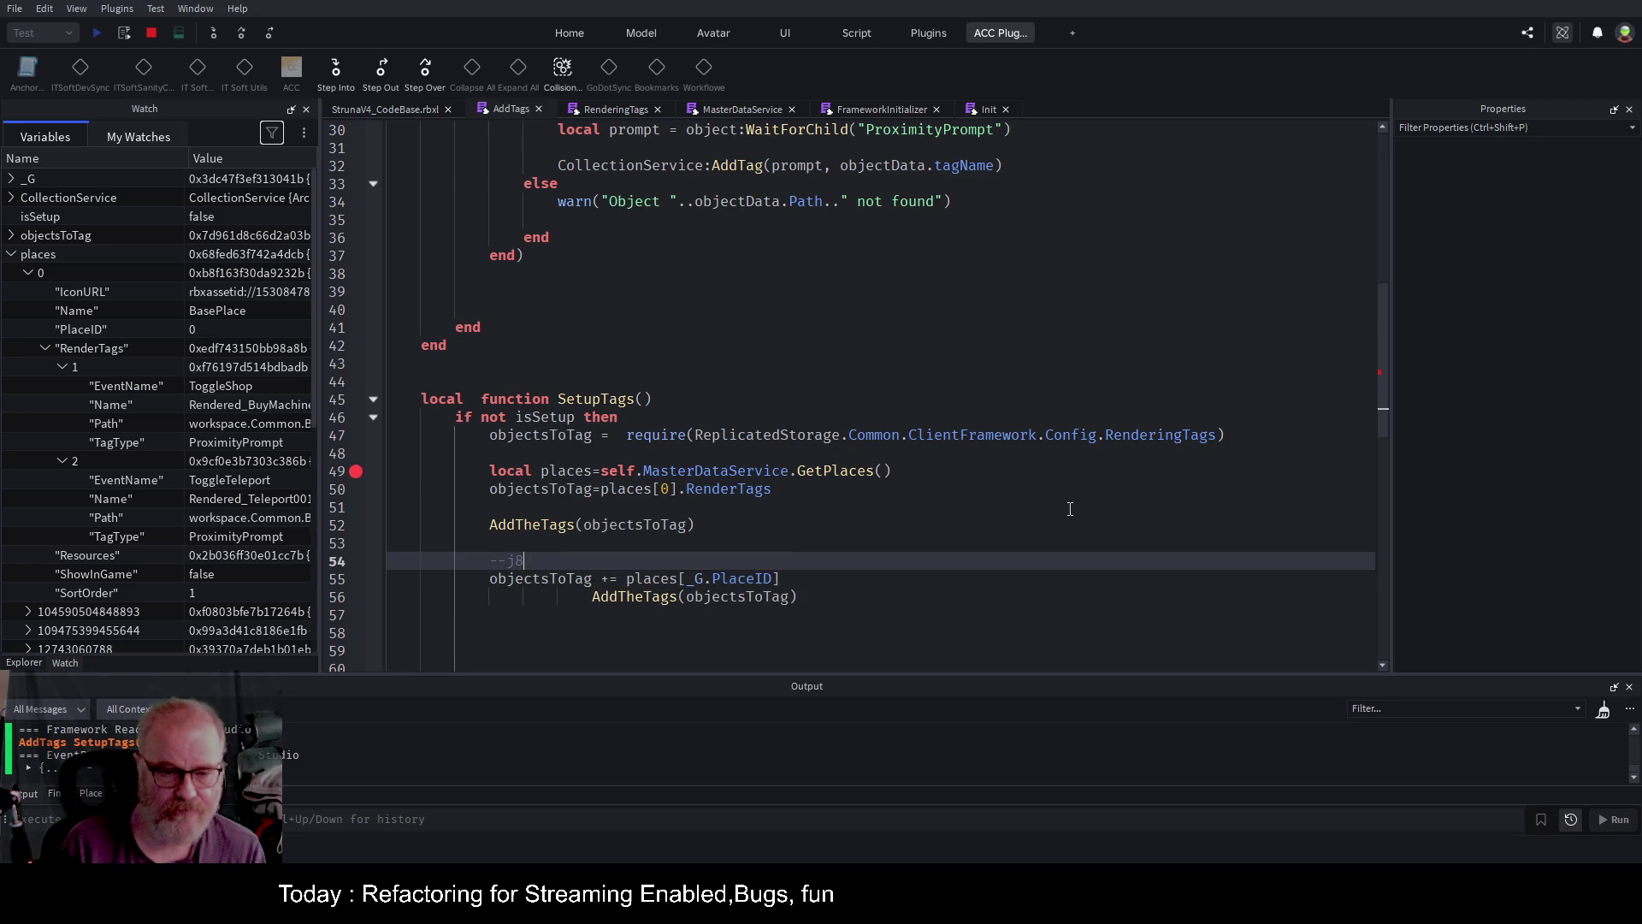
{"action": "key", "text": "BackSpace"}
{"action": "type", "text": "ust this places"}
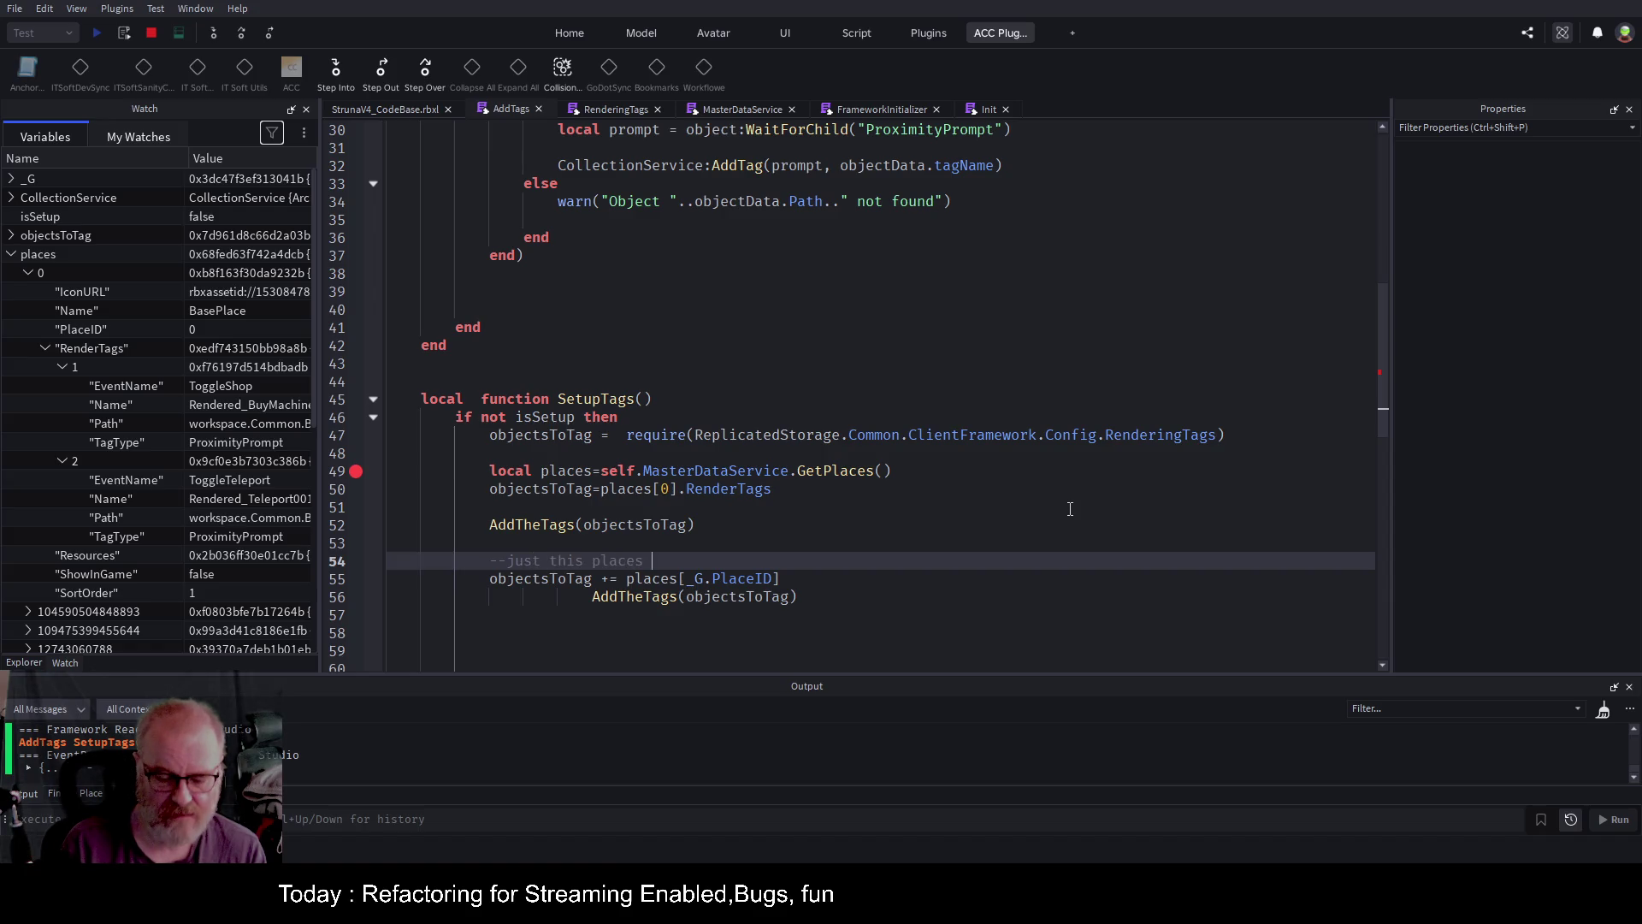
{"action": "type", "text": " items to tr"}
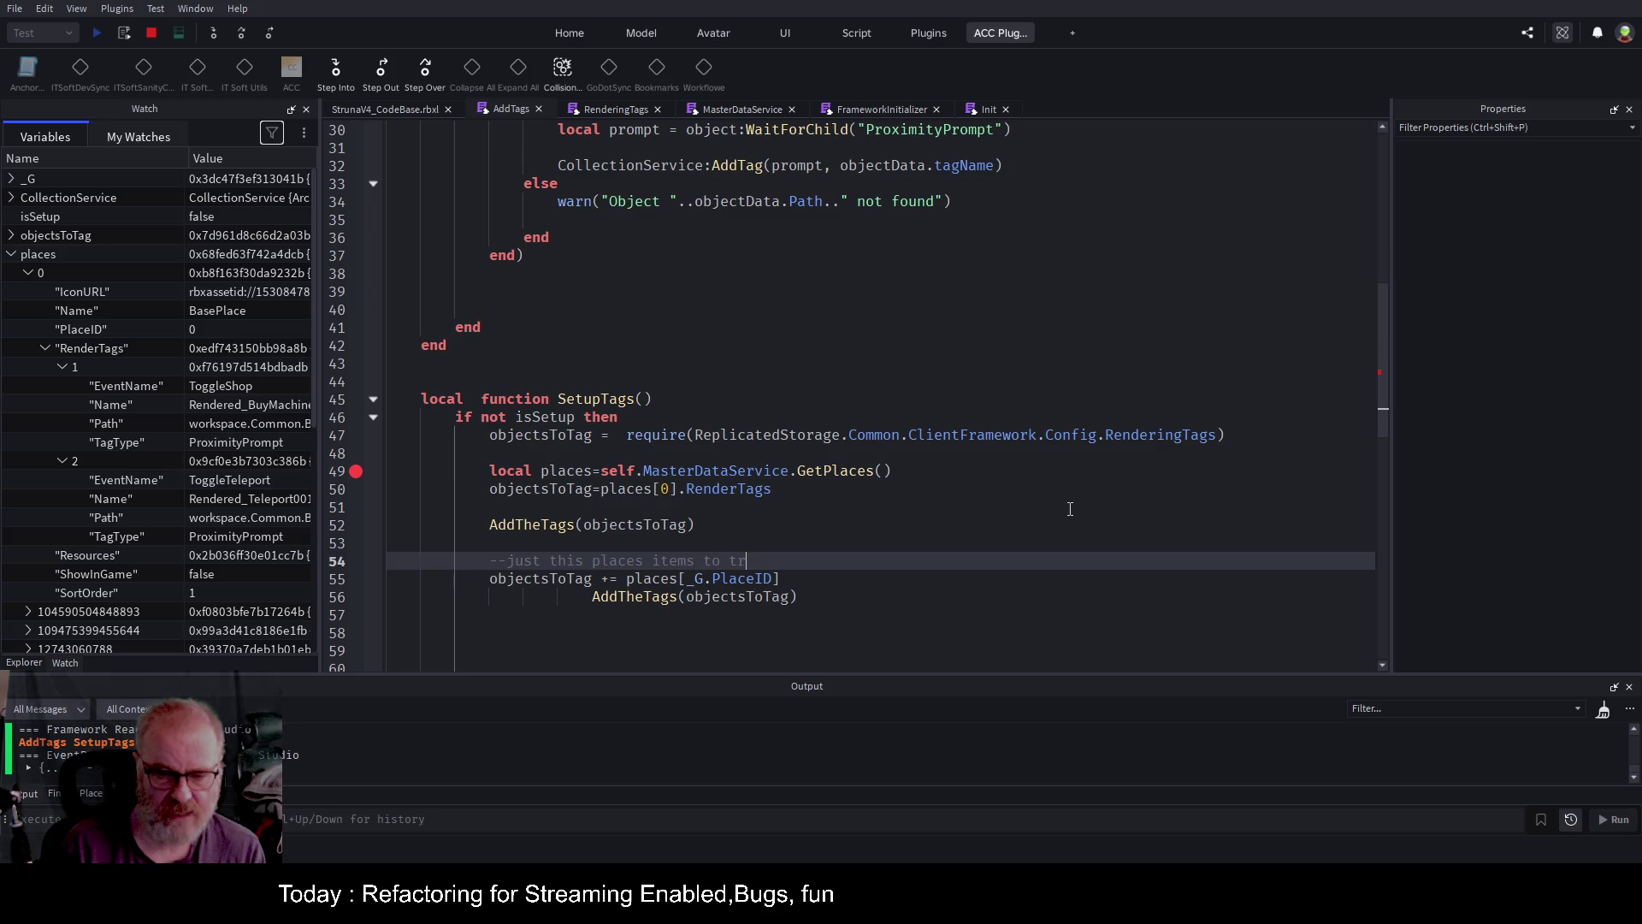
{"action": "key", "text": "BackSpace"}
{"action": "type", "text": "ag"}
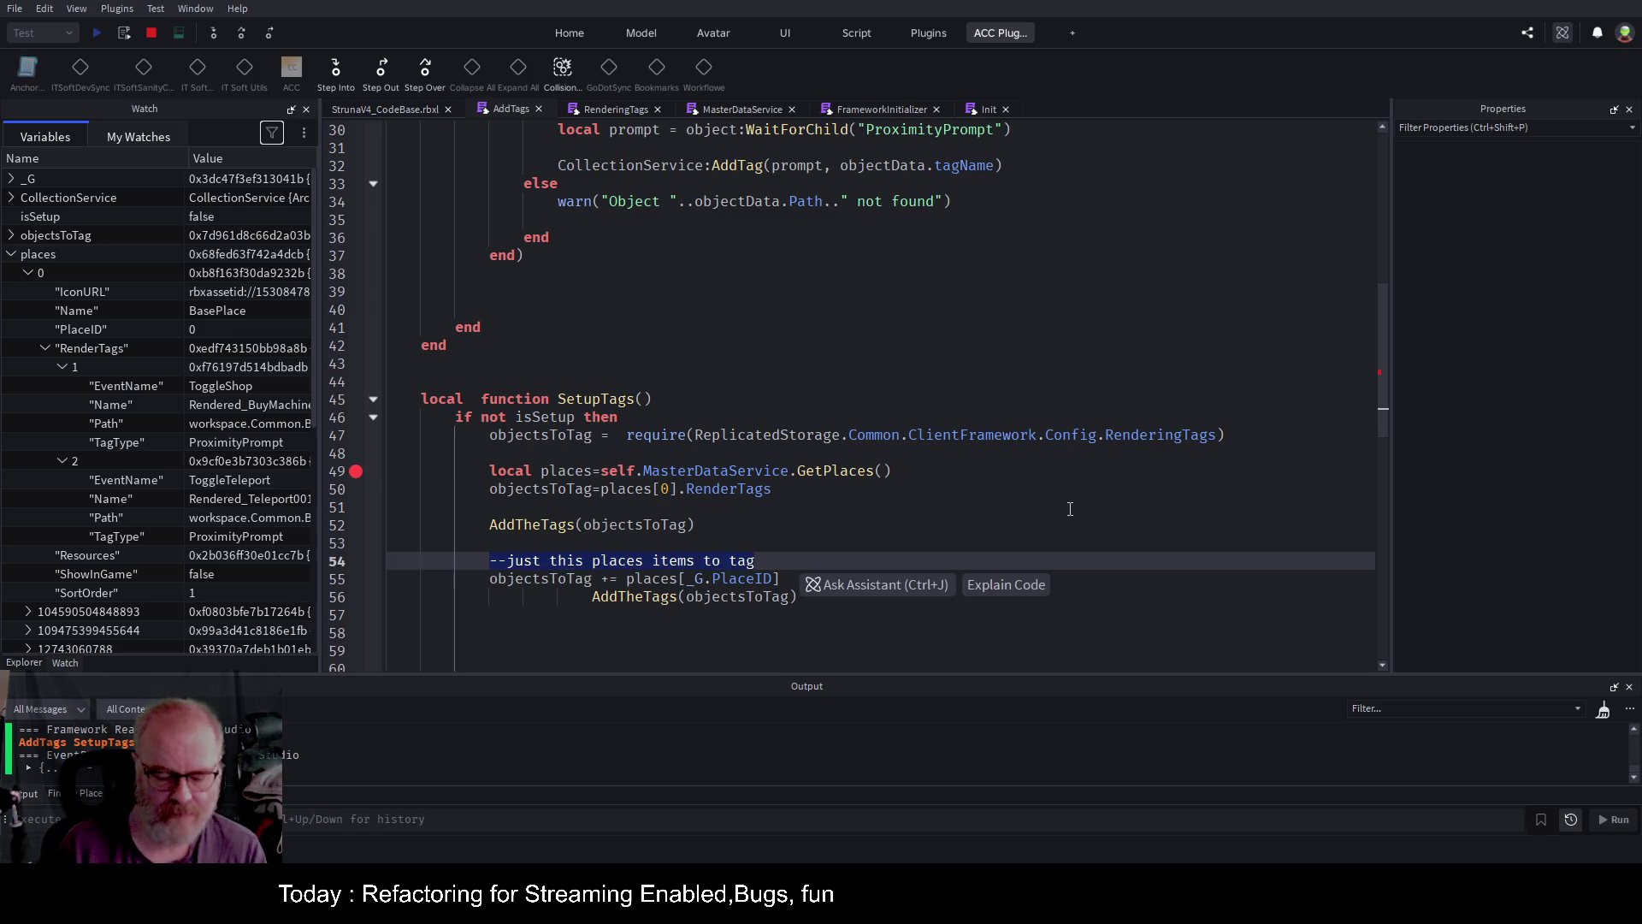
{"action": "key", "text": "Up"}
{"action": "key", "text": "Up"}
{"action": "key", "text": "Up"}
{"action": "key", "text": "Up"}
{"action": "key", "text": "ctrl+v"}
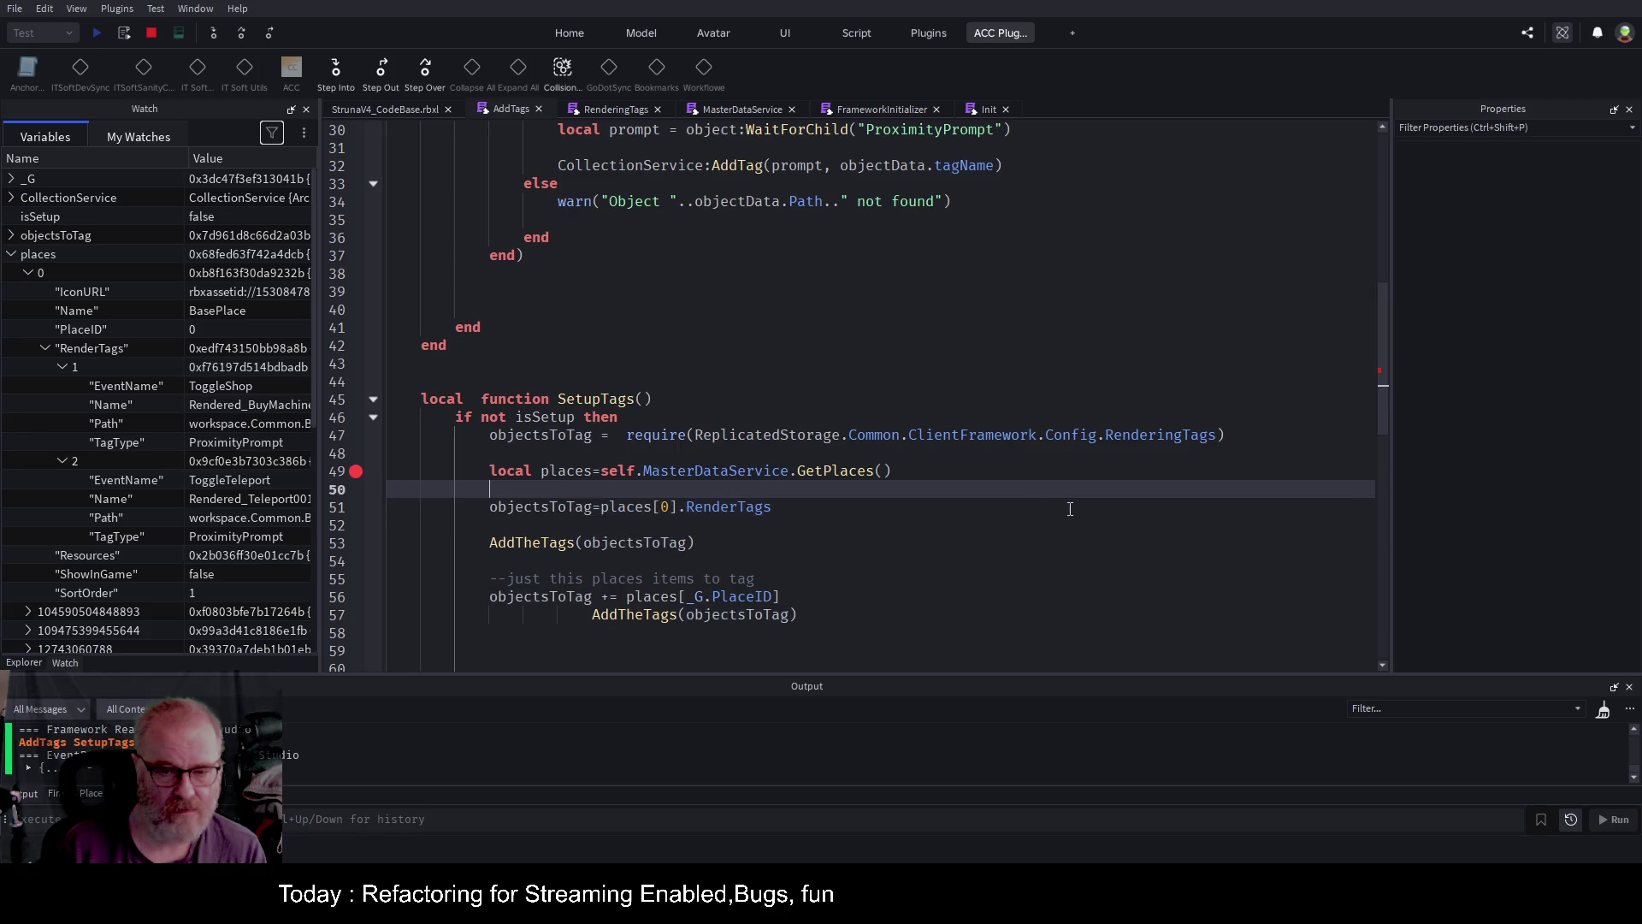
{"action": "key", "text": "ctrl+shift+Left"}
{"action": "key", "text": "ctrl+shift+Left"}
{"action": "key", "text": "ctrl+shift+Left"}
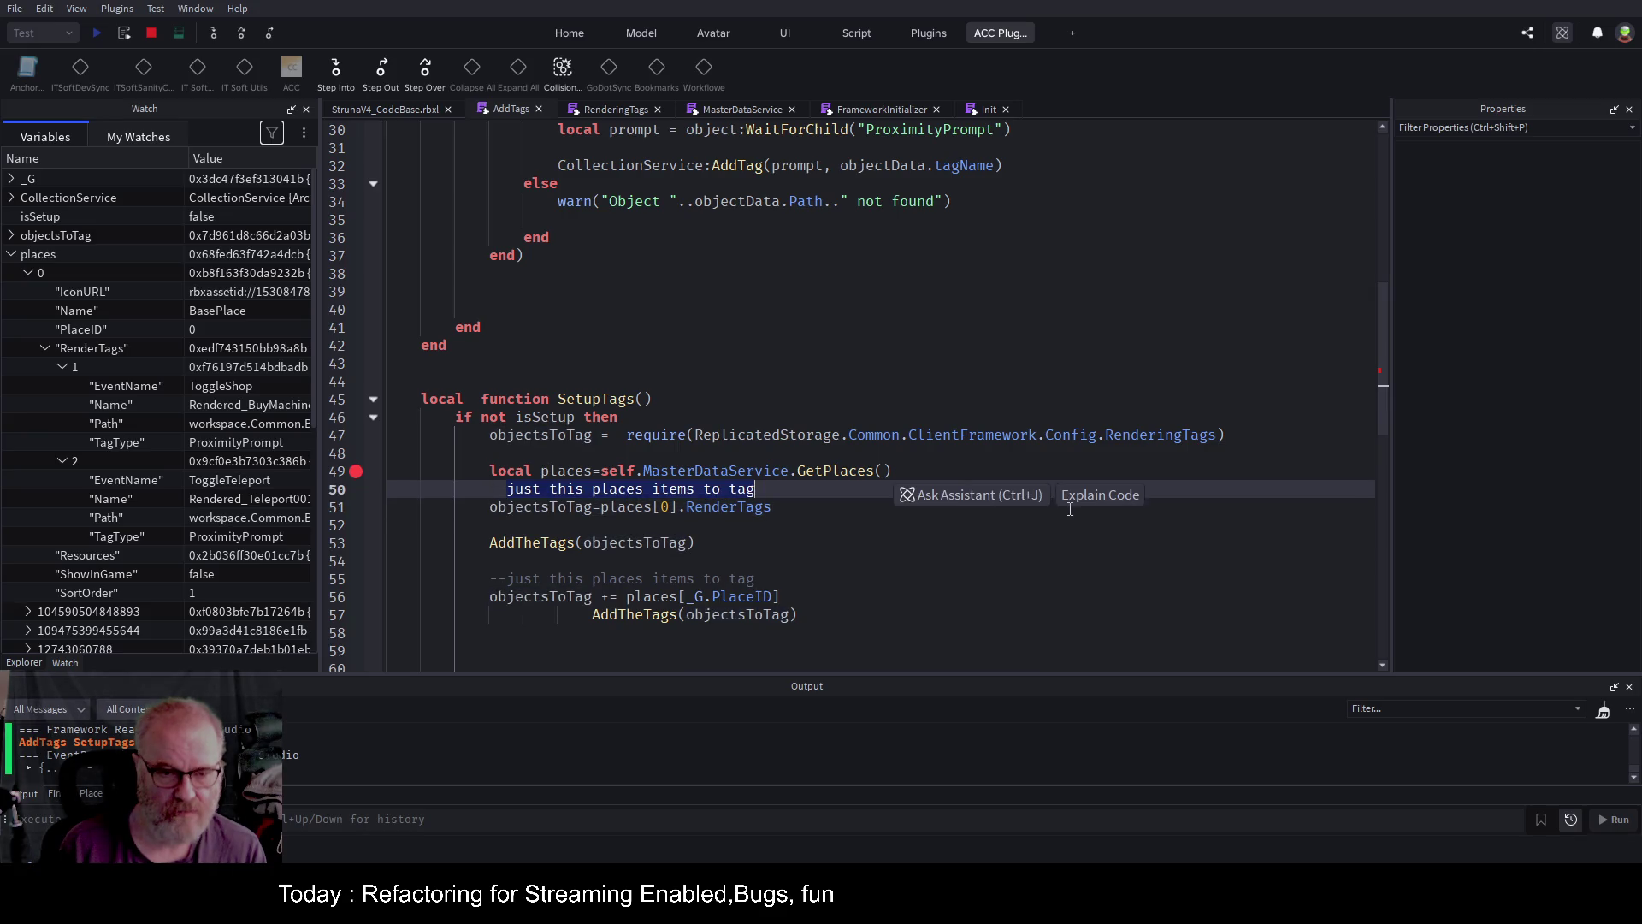
{"action": "type", "text": "get the base"}
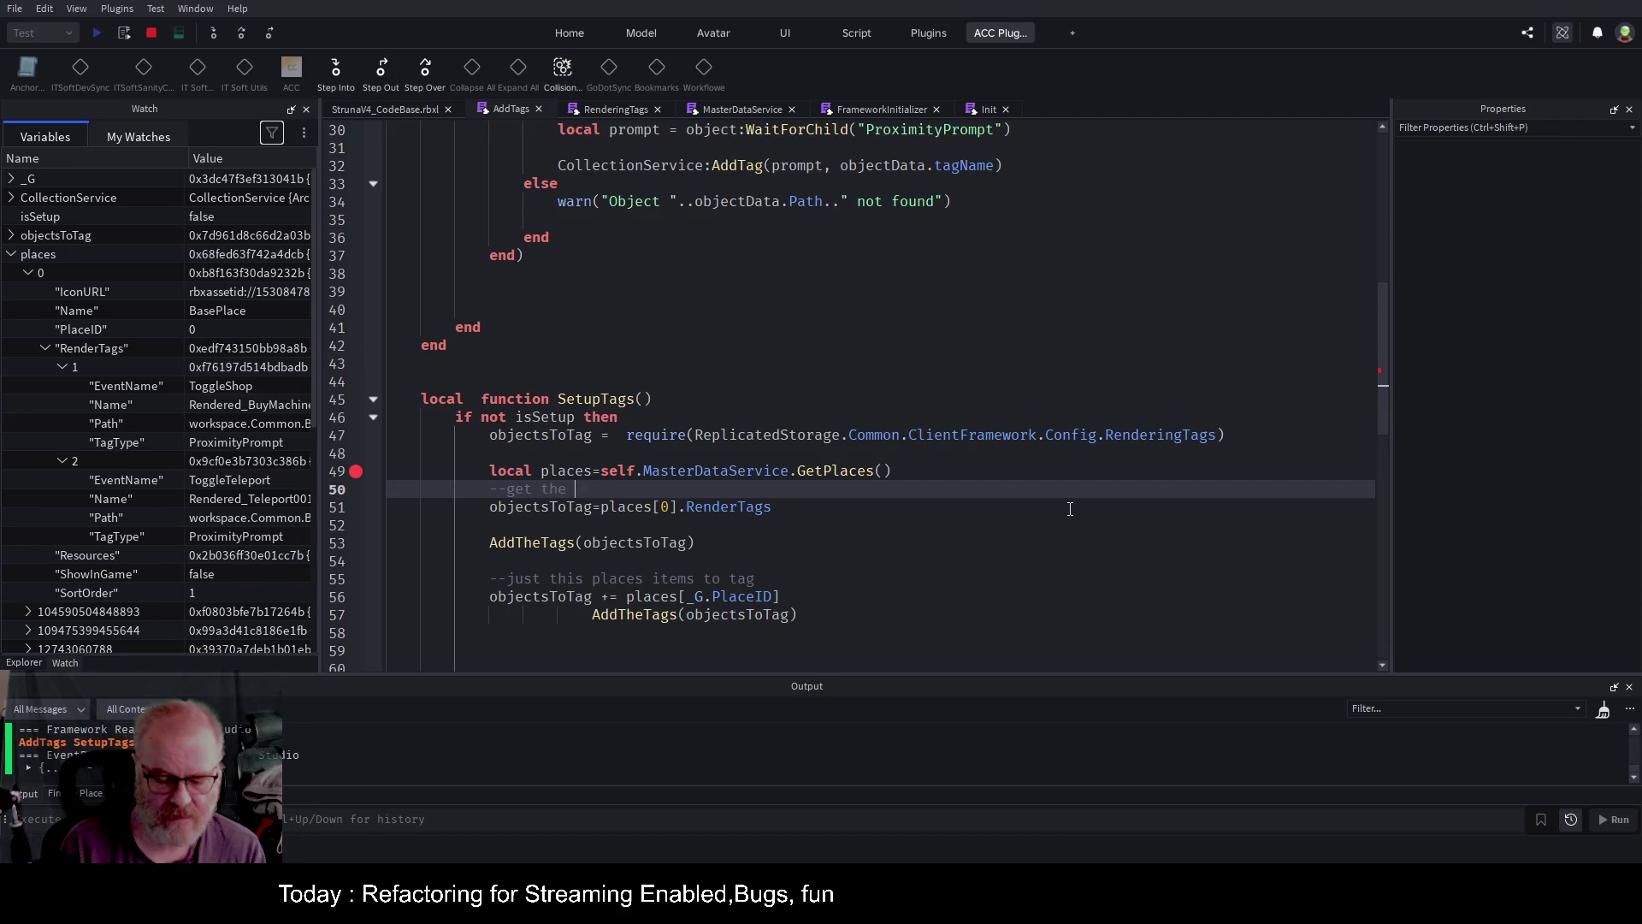
{"action": "type", "text": "It"}
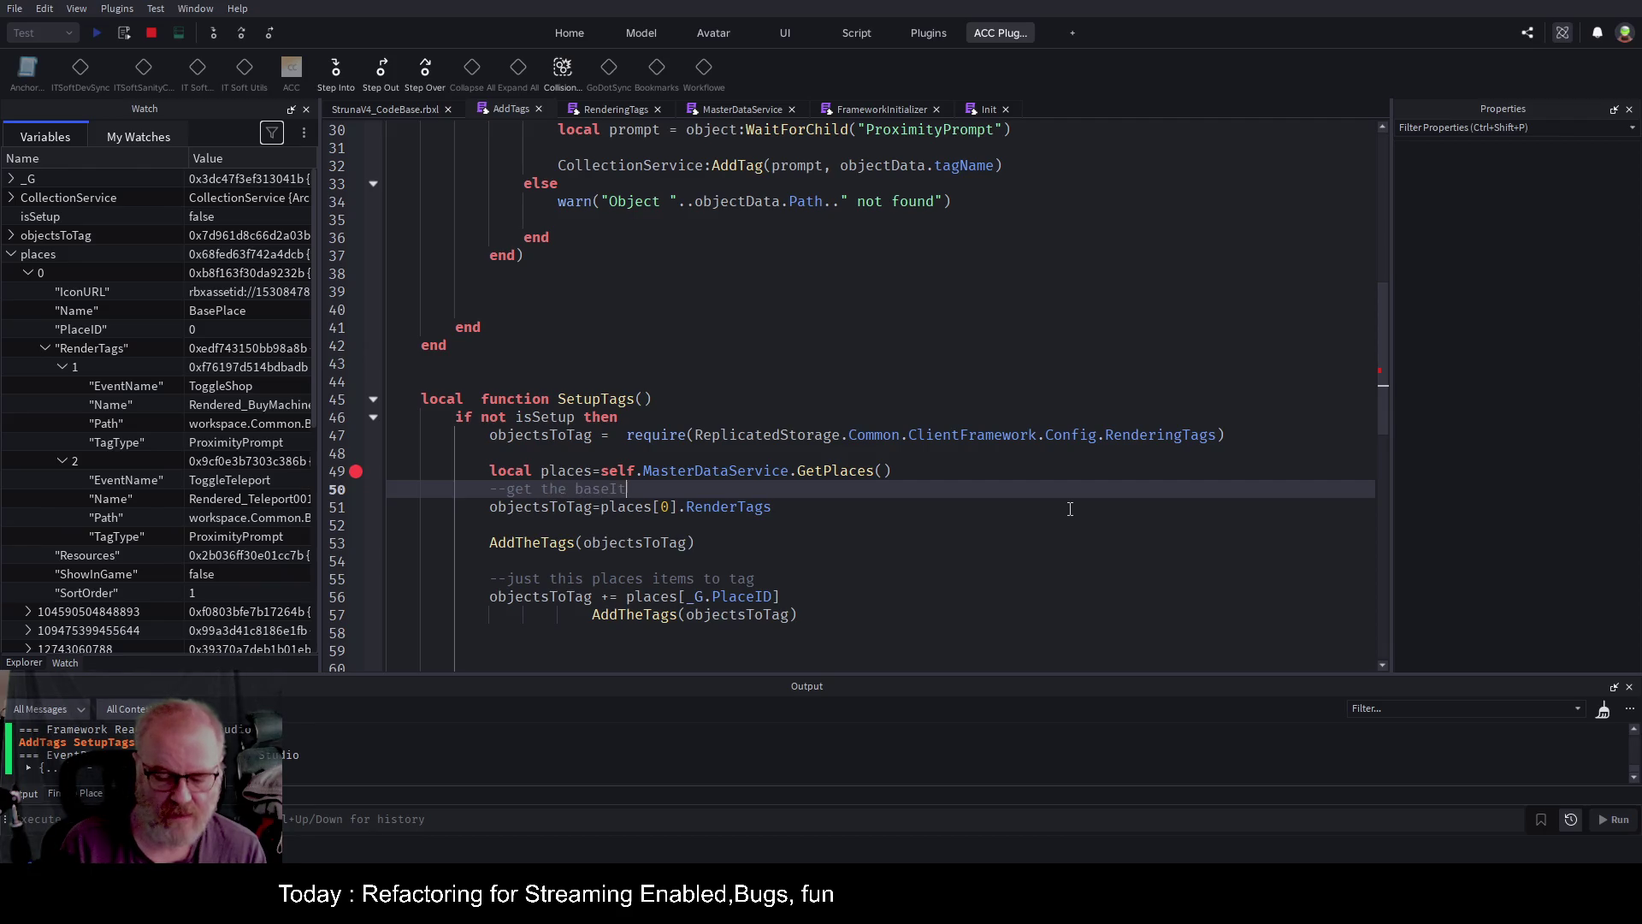
{"action": "type", "text": "ems to tag"}
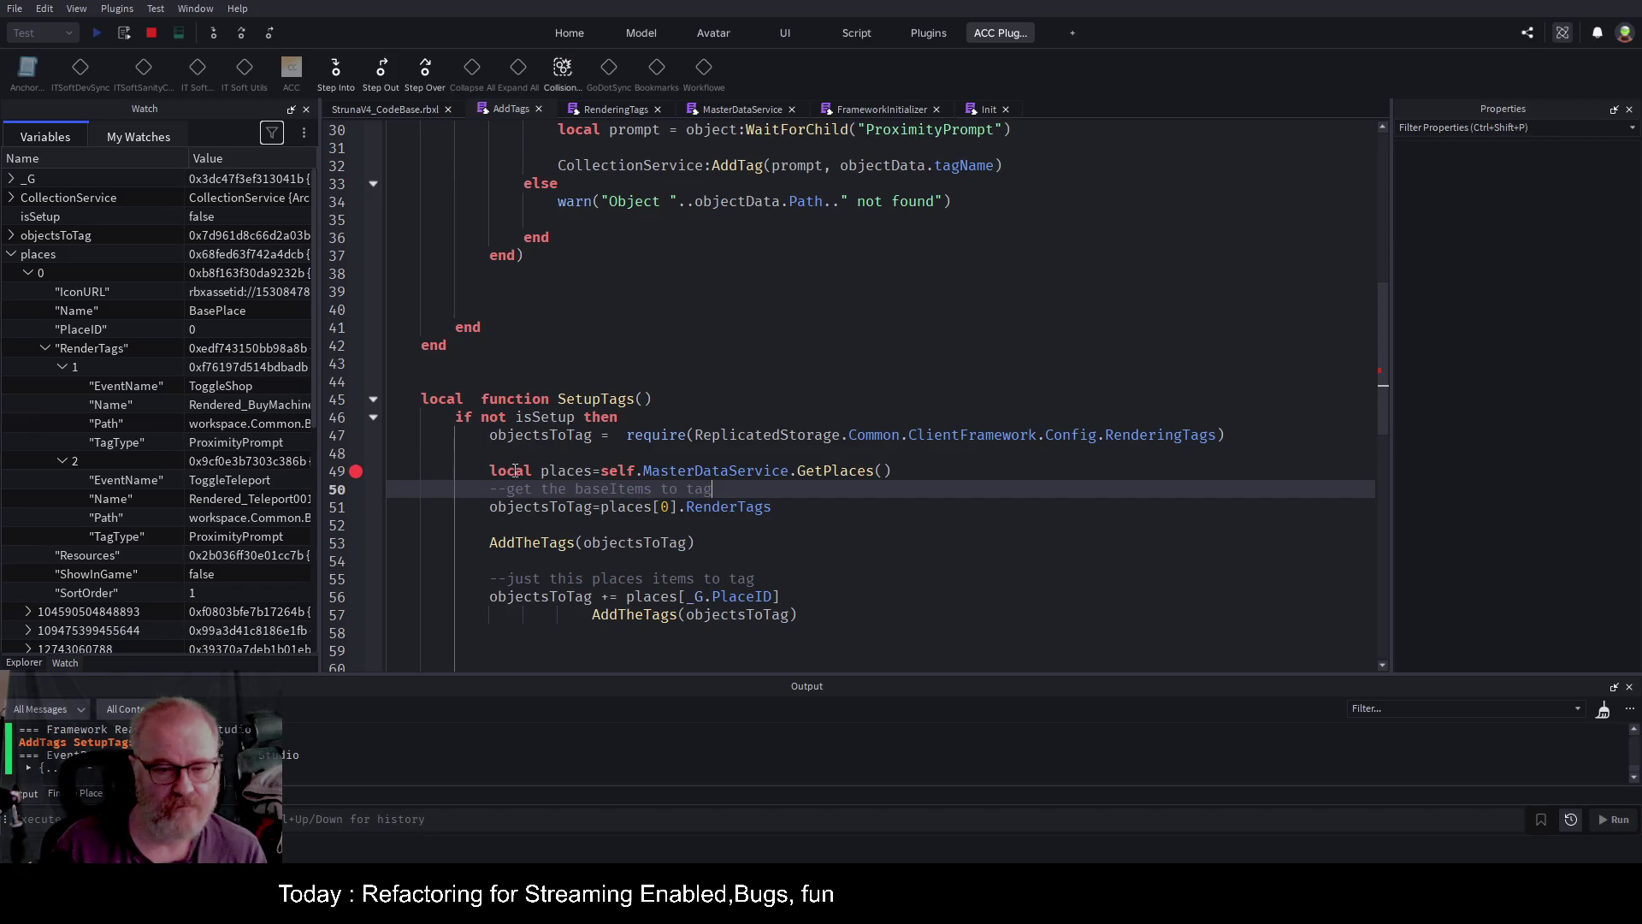
Fix the second call's indentation and delete the surplus blank lines beneath it.
{"action": "scroll", "coordinate": [515, 471], "scroll_direction": "down", "scroll_amount": 2}
{"action": "left_click_drag", "start_coordinate": [556, 506], "coordinate": [490, 506]}
{"action": "key", "text": "BackSpace"}
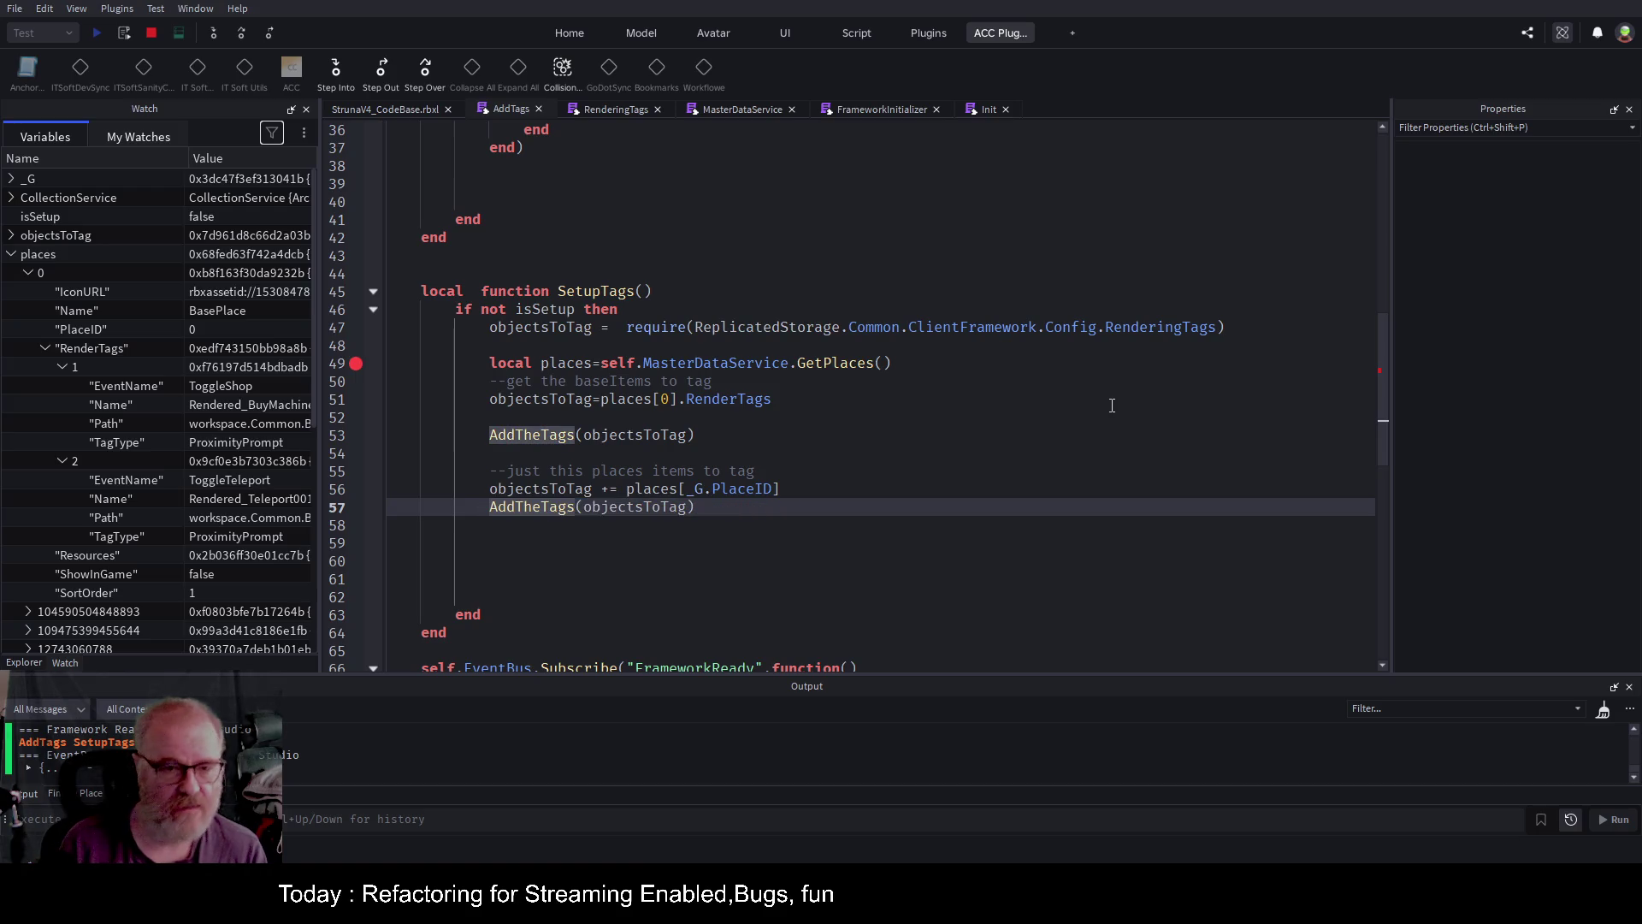
{"action": "key", "text": "Down"}
{"action": "key", "text": "shift+Down"}
{"action": "key", "text": "shift+Down"}
{"action": "key", "text": "shift+Down"}
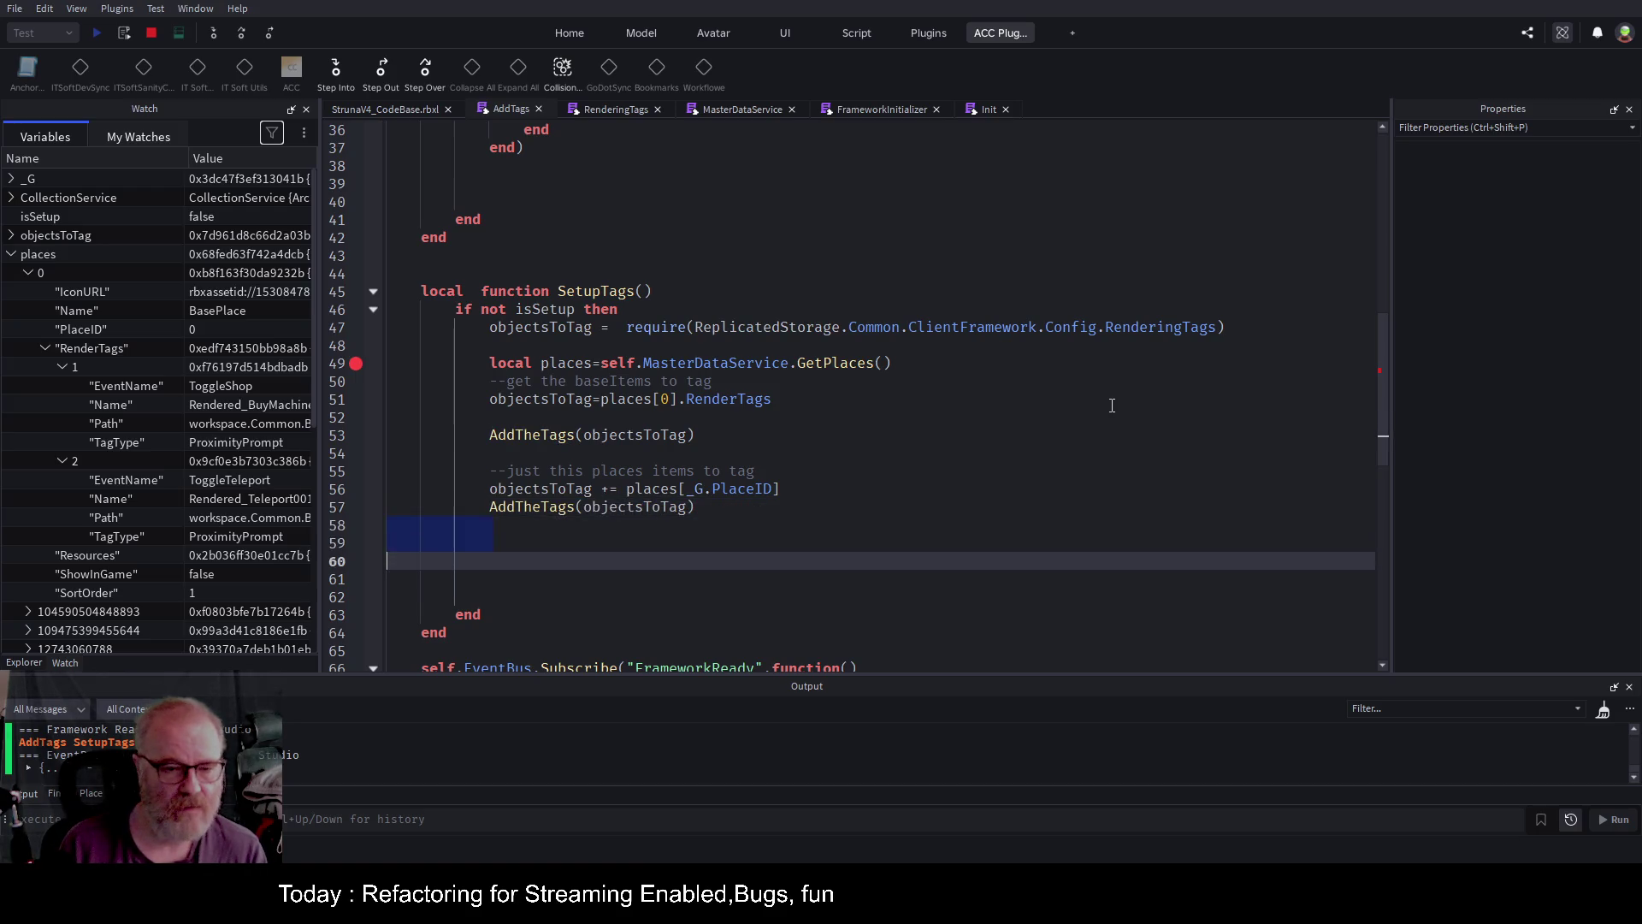
{"action": "key", "text": "BackSpace"}
{"action": "key", "text": "Up"}
{"action": "key", "text": "Up"}
{"action": "key", "text": "Up"}
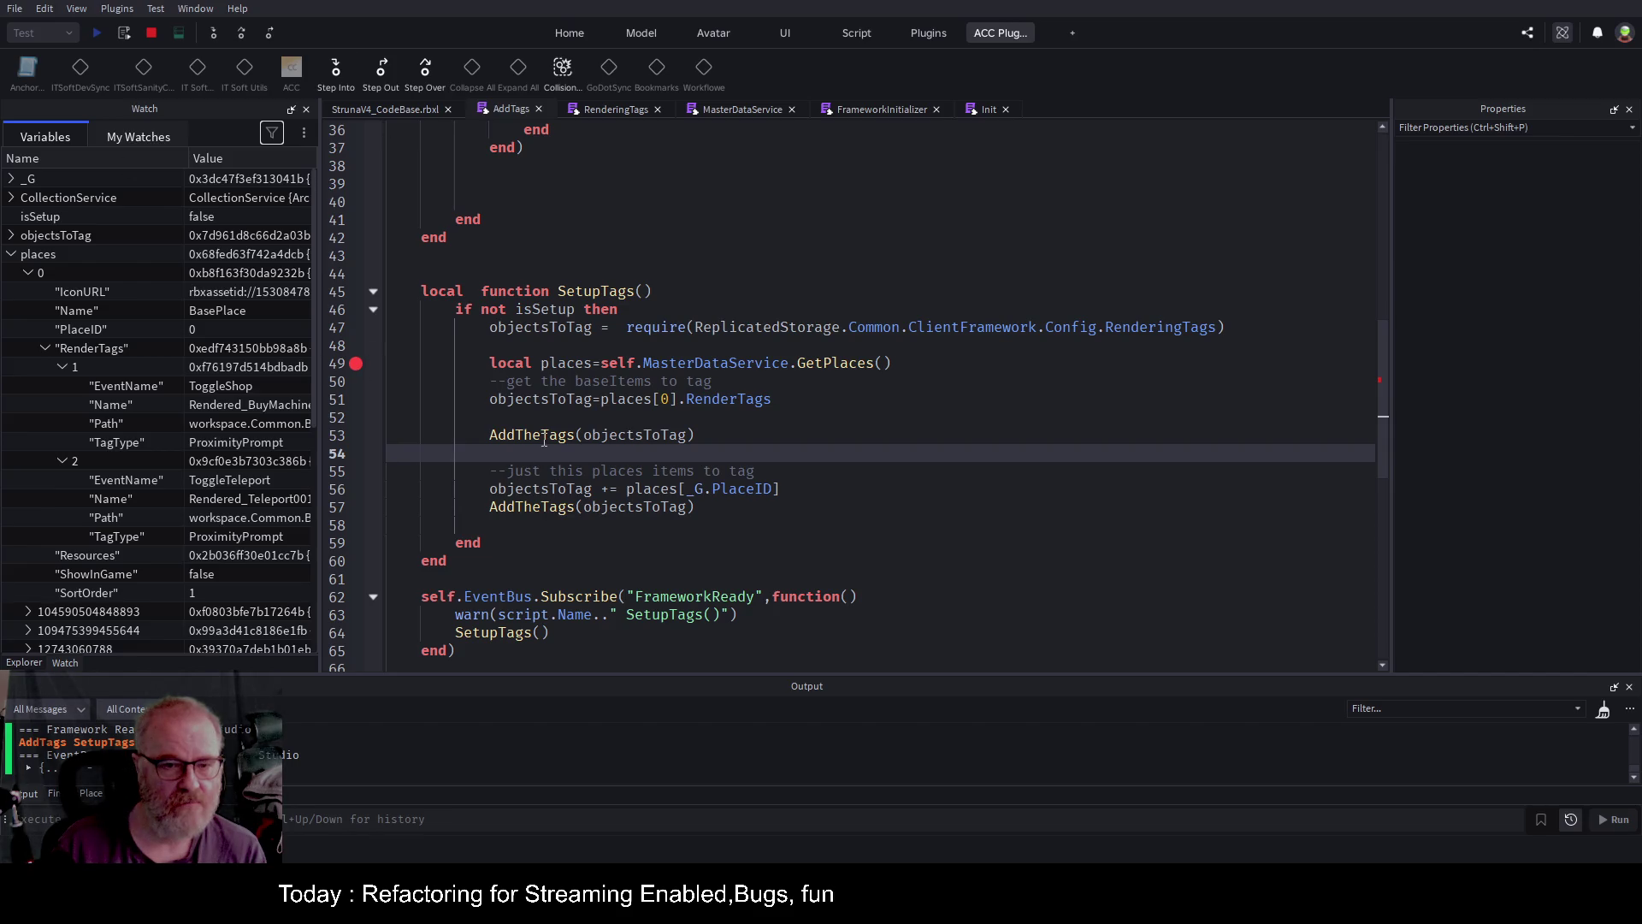
{"action": "scroll", "coordinate": [603, 257], "scroll_direction": "up", "scroll_amount": 5}
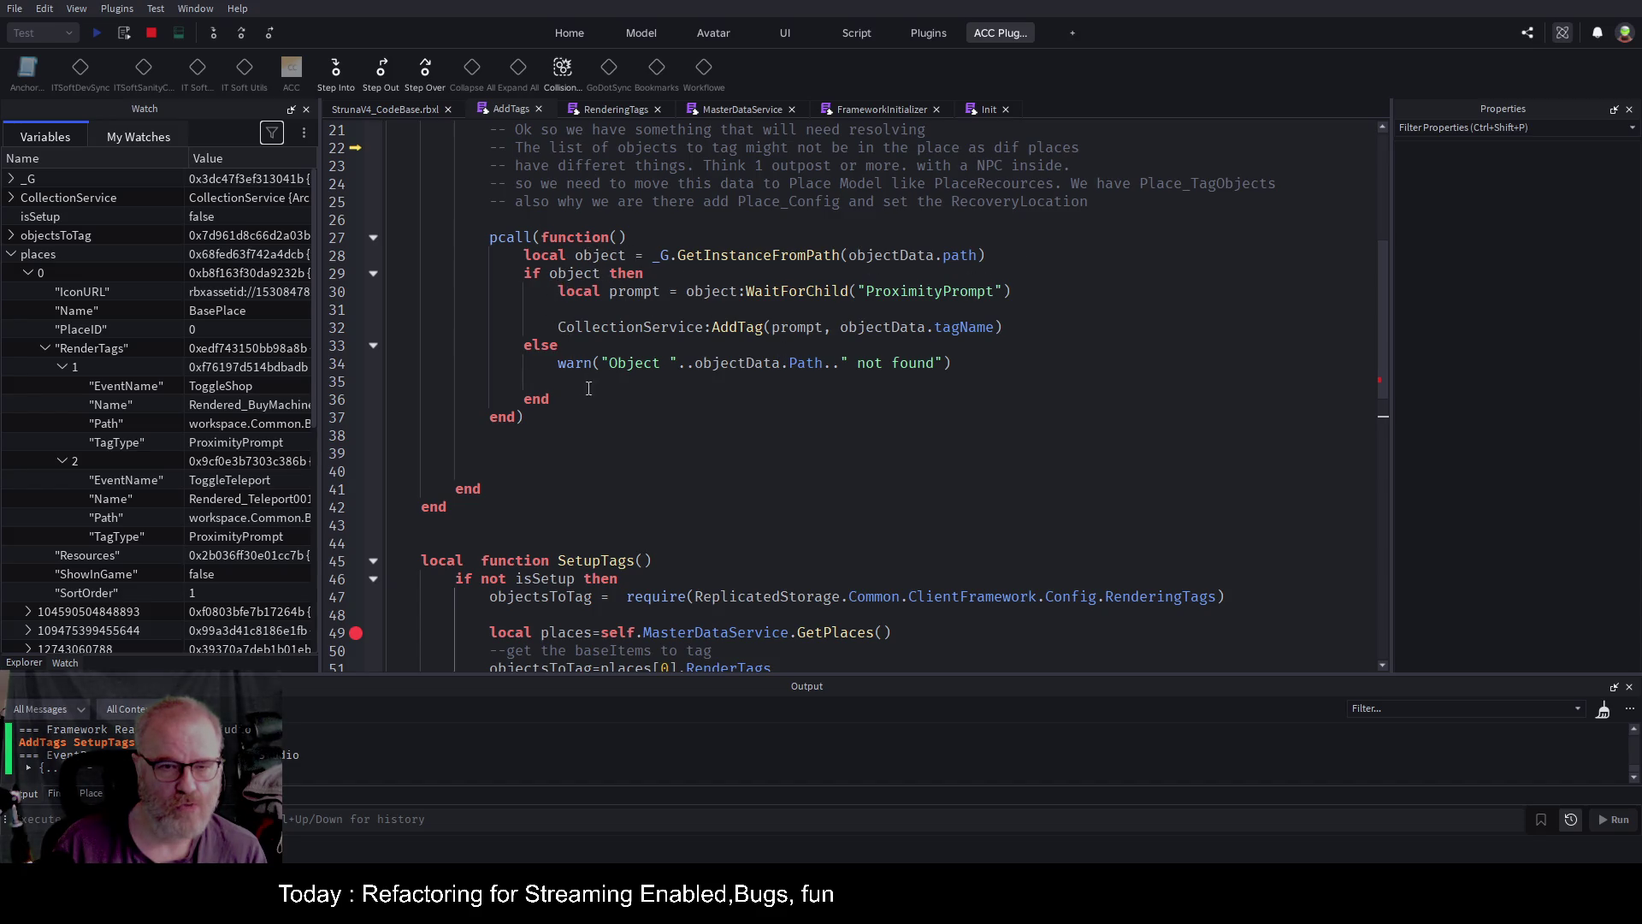
Add print("Tagged: " .. objectData.tagName) after the AddTag line and disable the line 50 breakpoint.
{"action": "left_click", "coordinate": [1060, 328]}
{"action": "key", "text": "Return"}
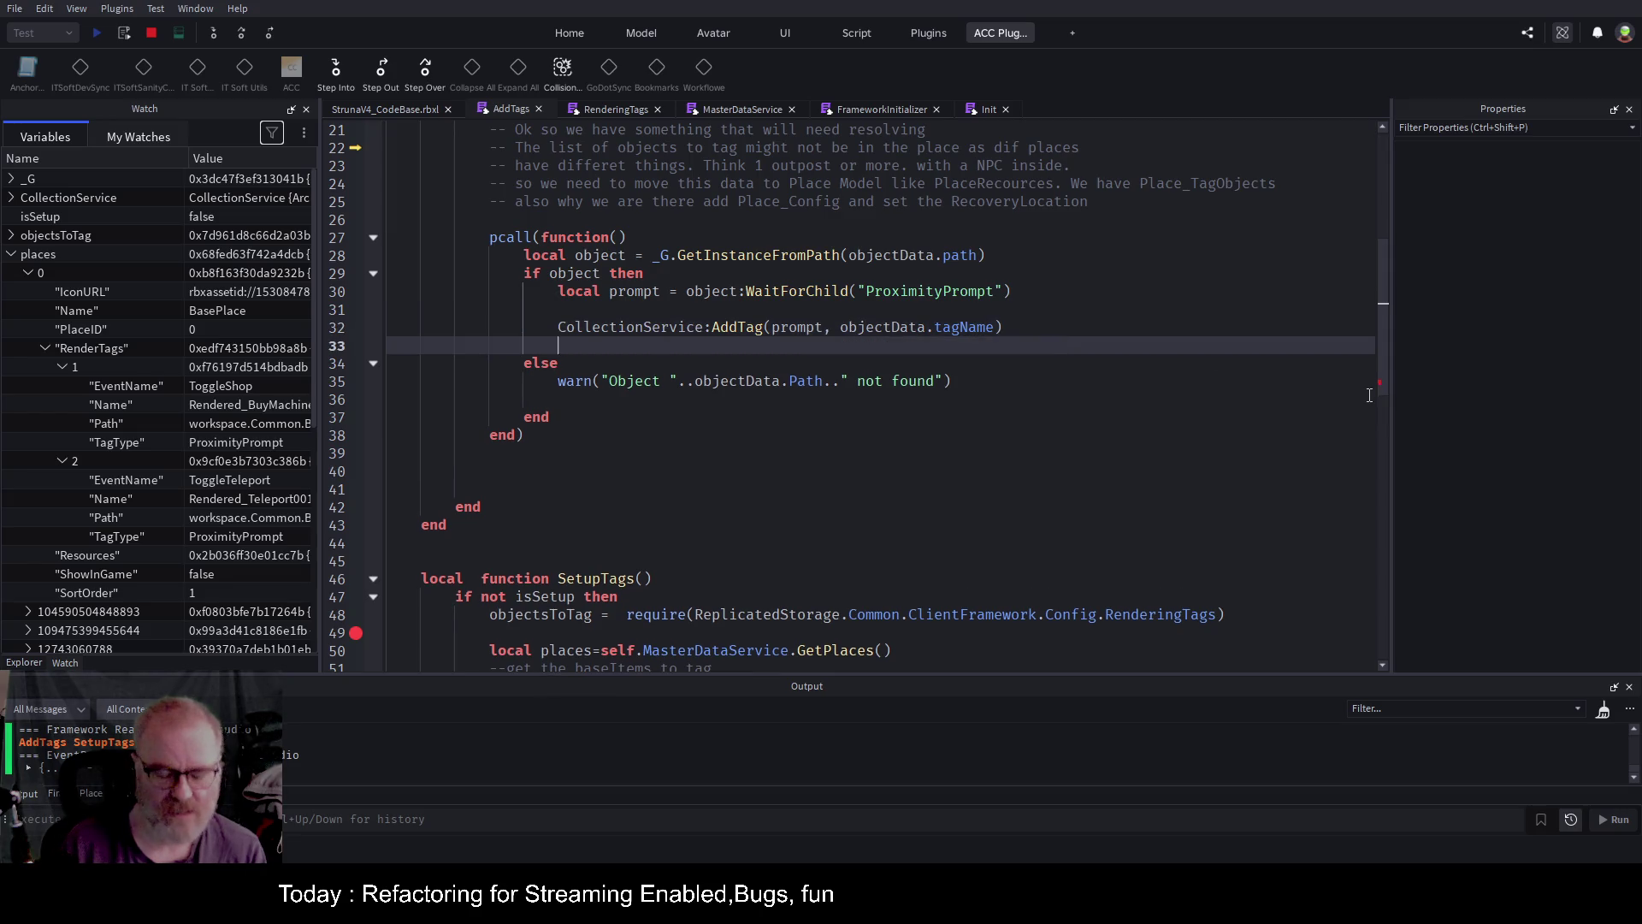
{"action": "type", "text": "print("}
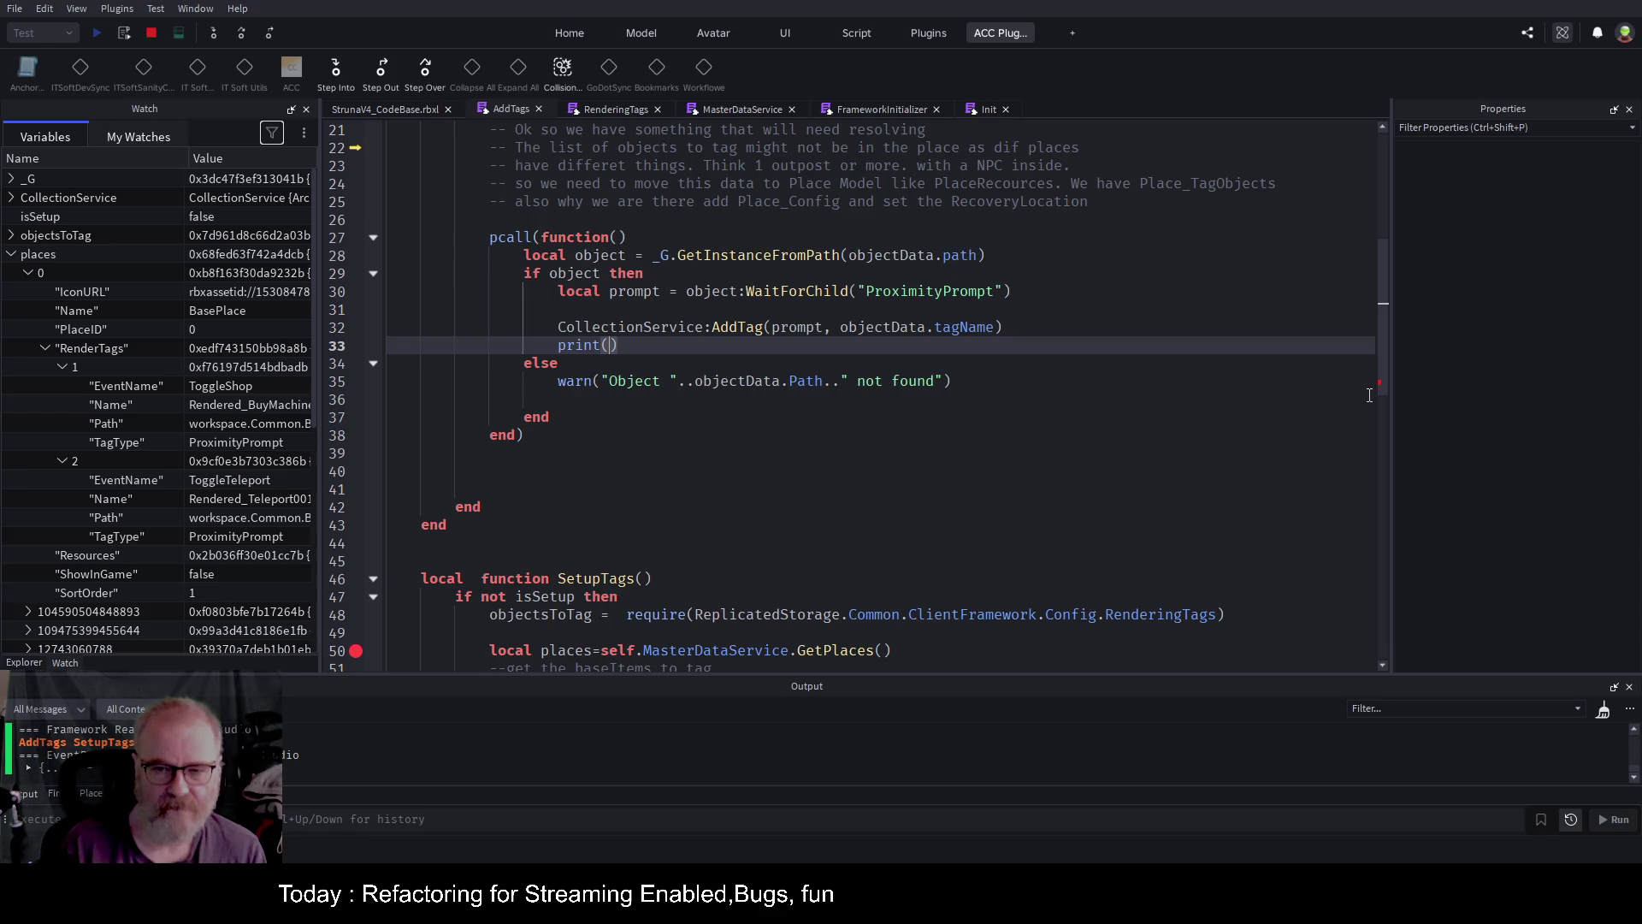
{"action": "type", "text": "objec"}
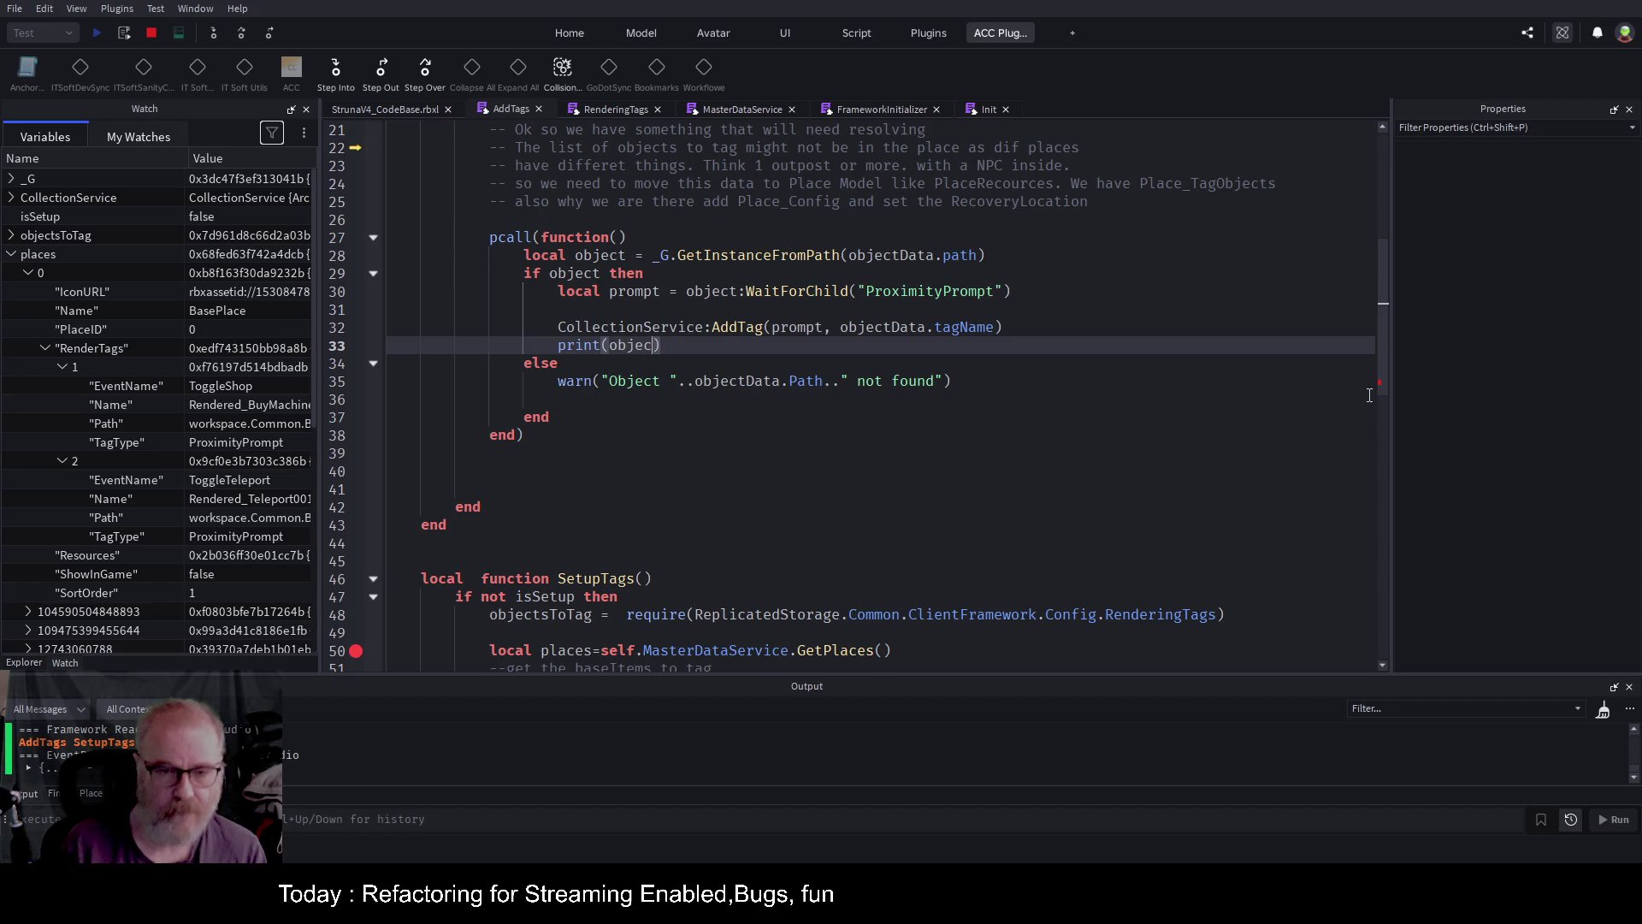
{"action": "type", "text": "tData."}
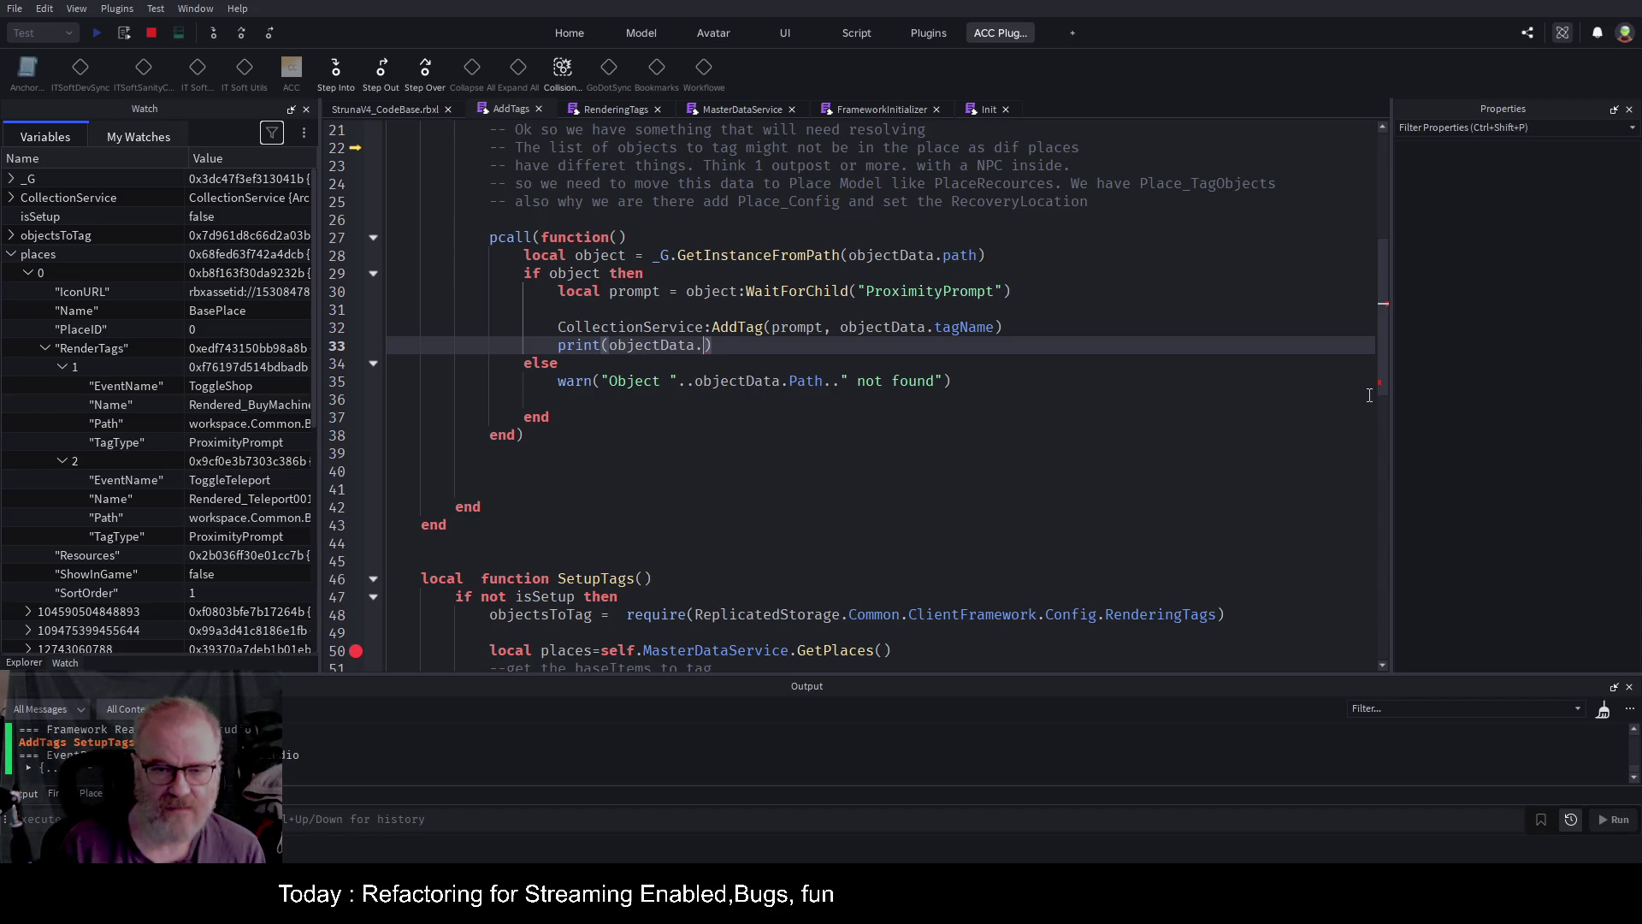
{"action": "type", "text": "tagName"}
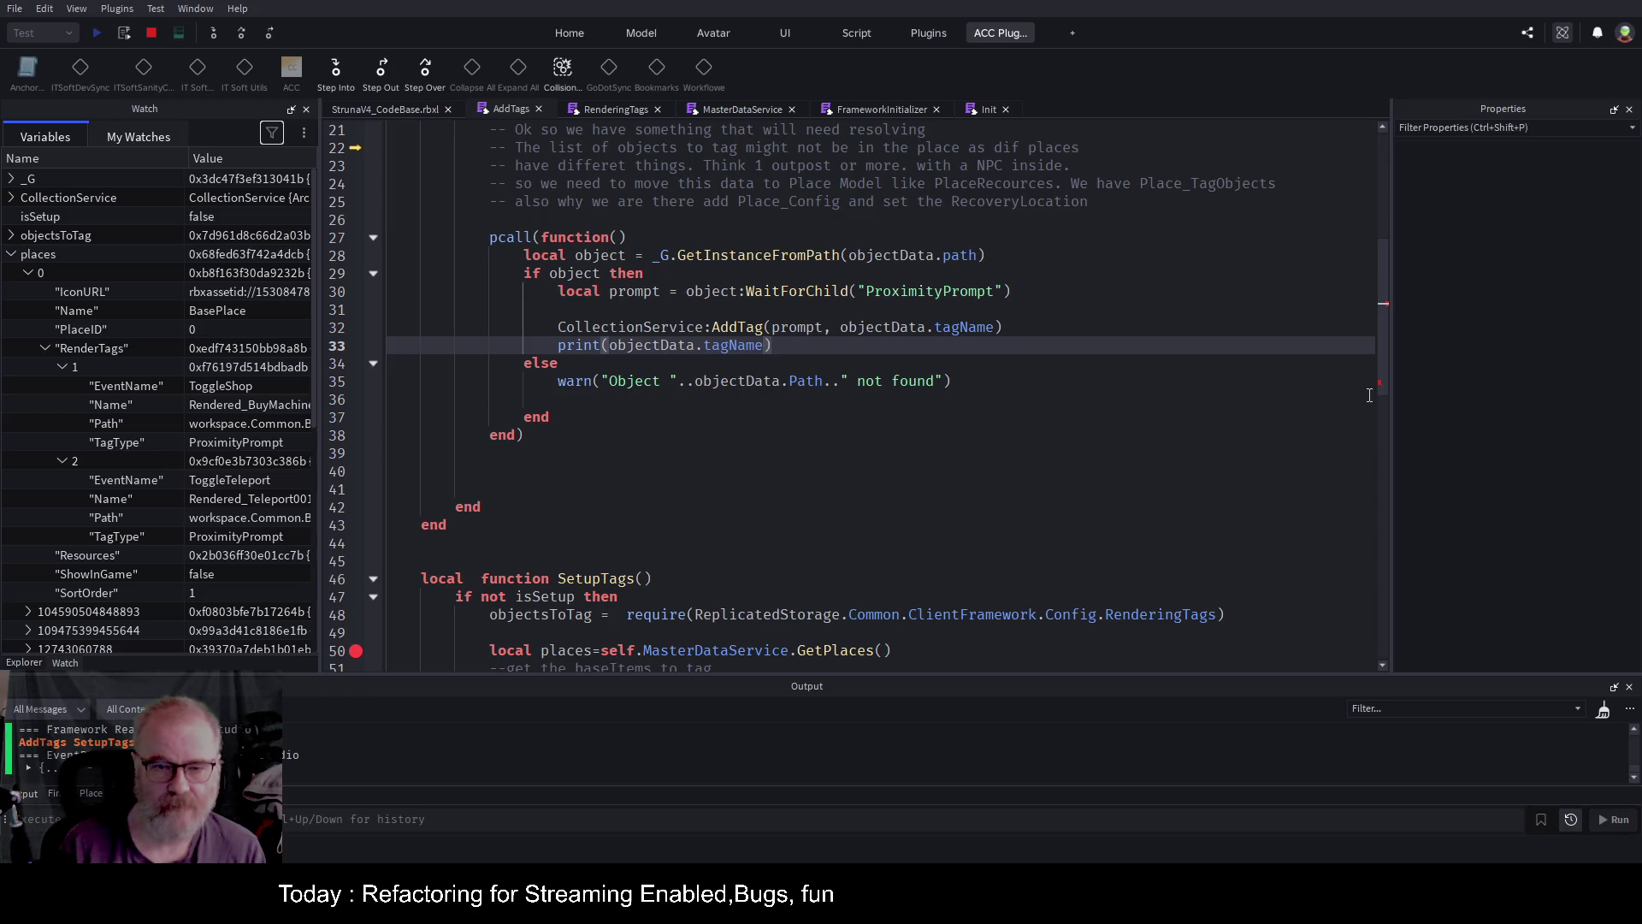
{"action": "key", "text": "ctrl+Left"}
{"action": "key", "text": "ctrl+Left"}
{"action": "key", "text": "ctrl+Left"}
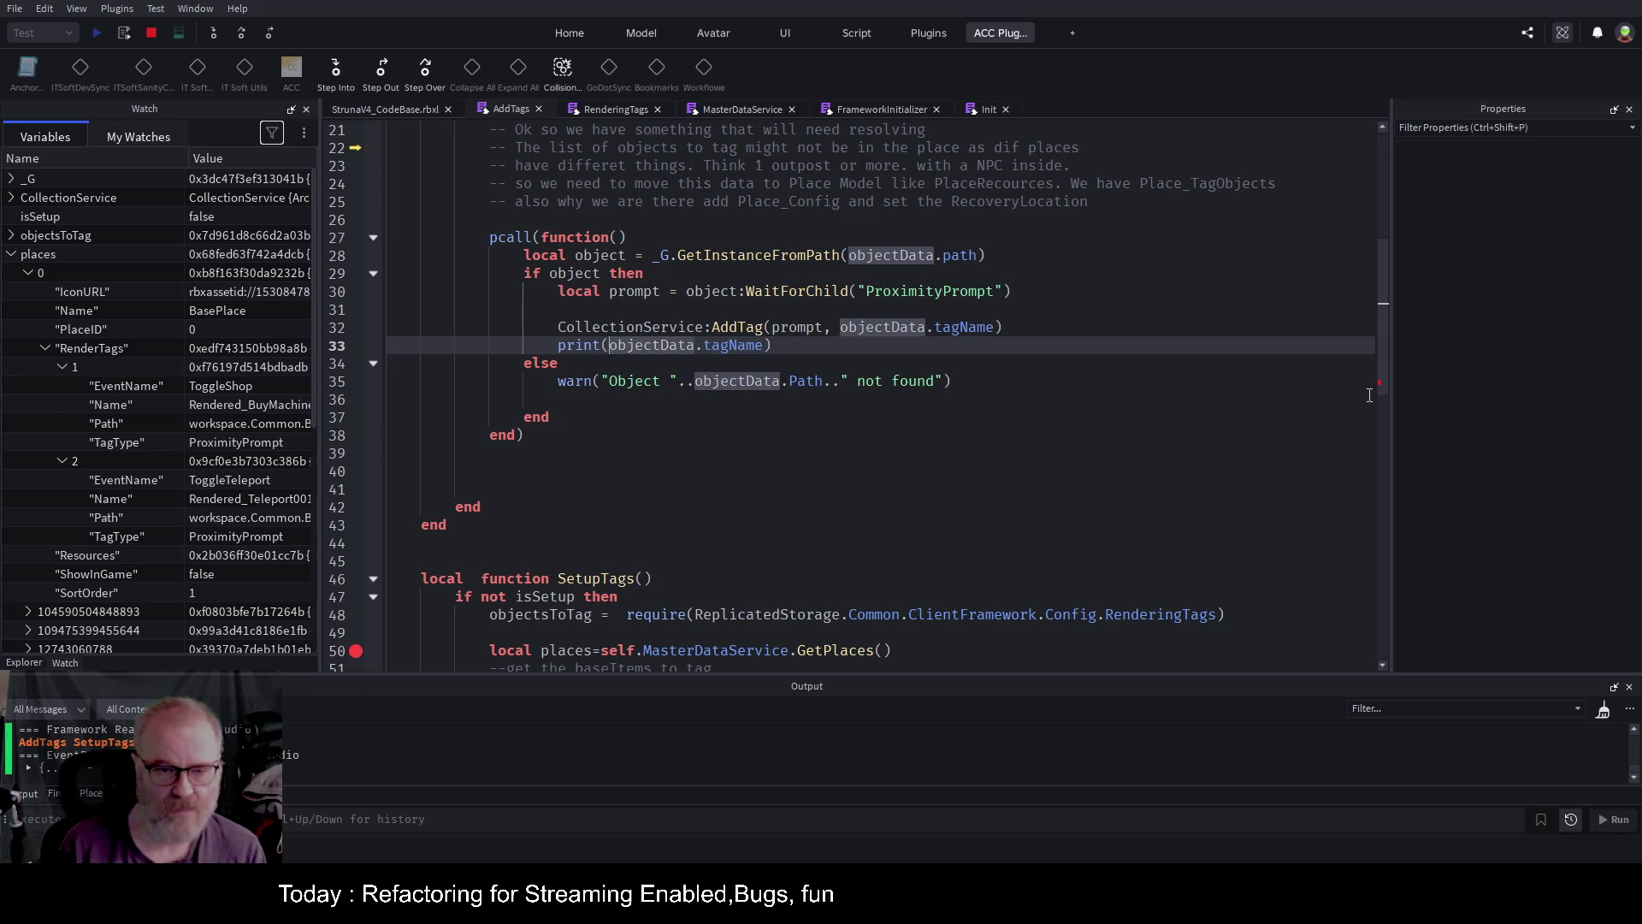
{"action": "type", "text": "\"Tagged:\"."}
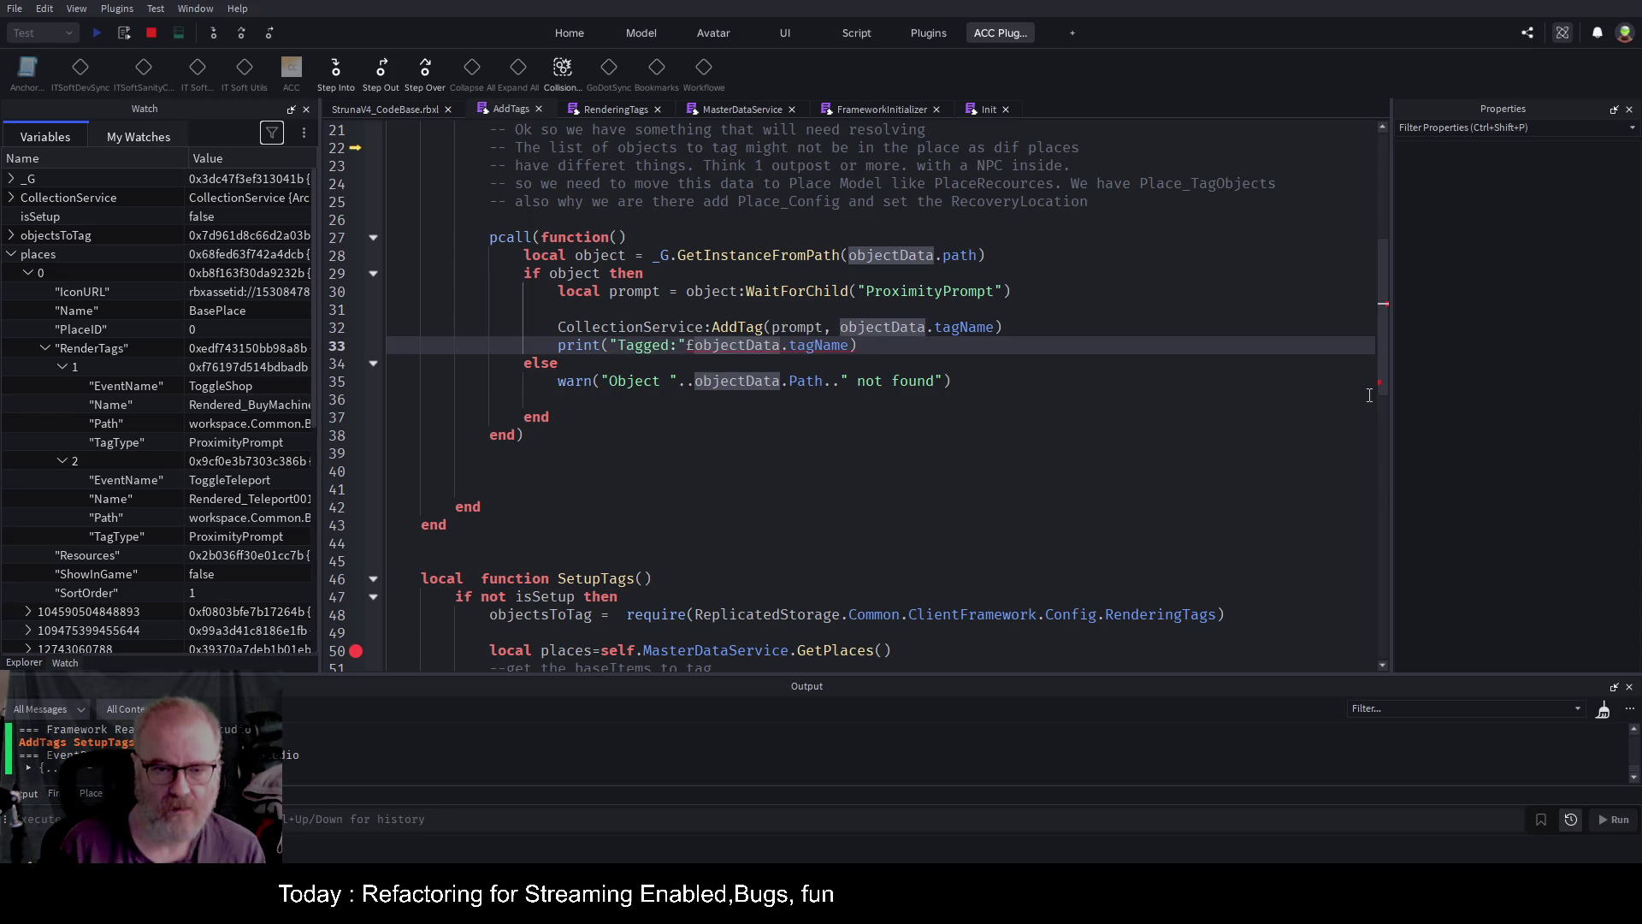
{"action": "type", "text": ".."}
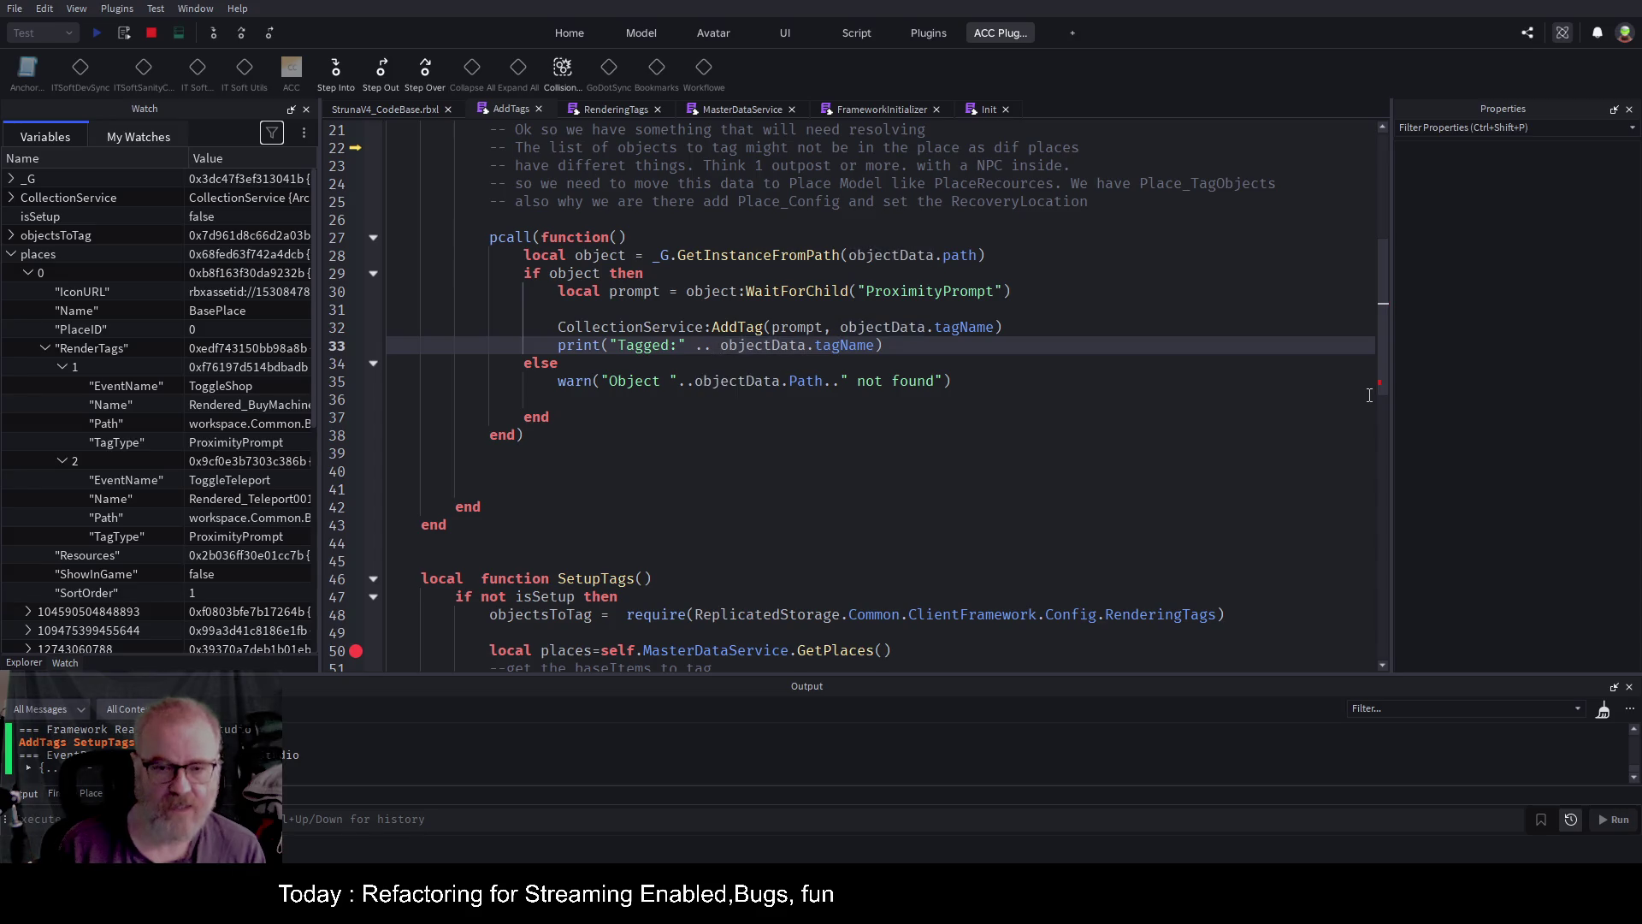
{"action": "key", "text": "Up"}
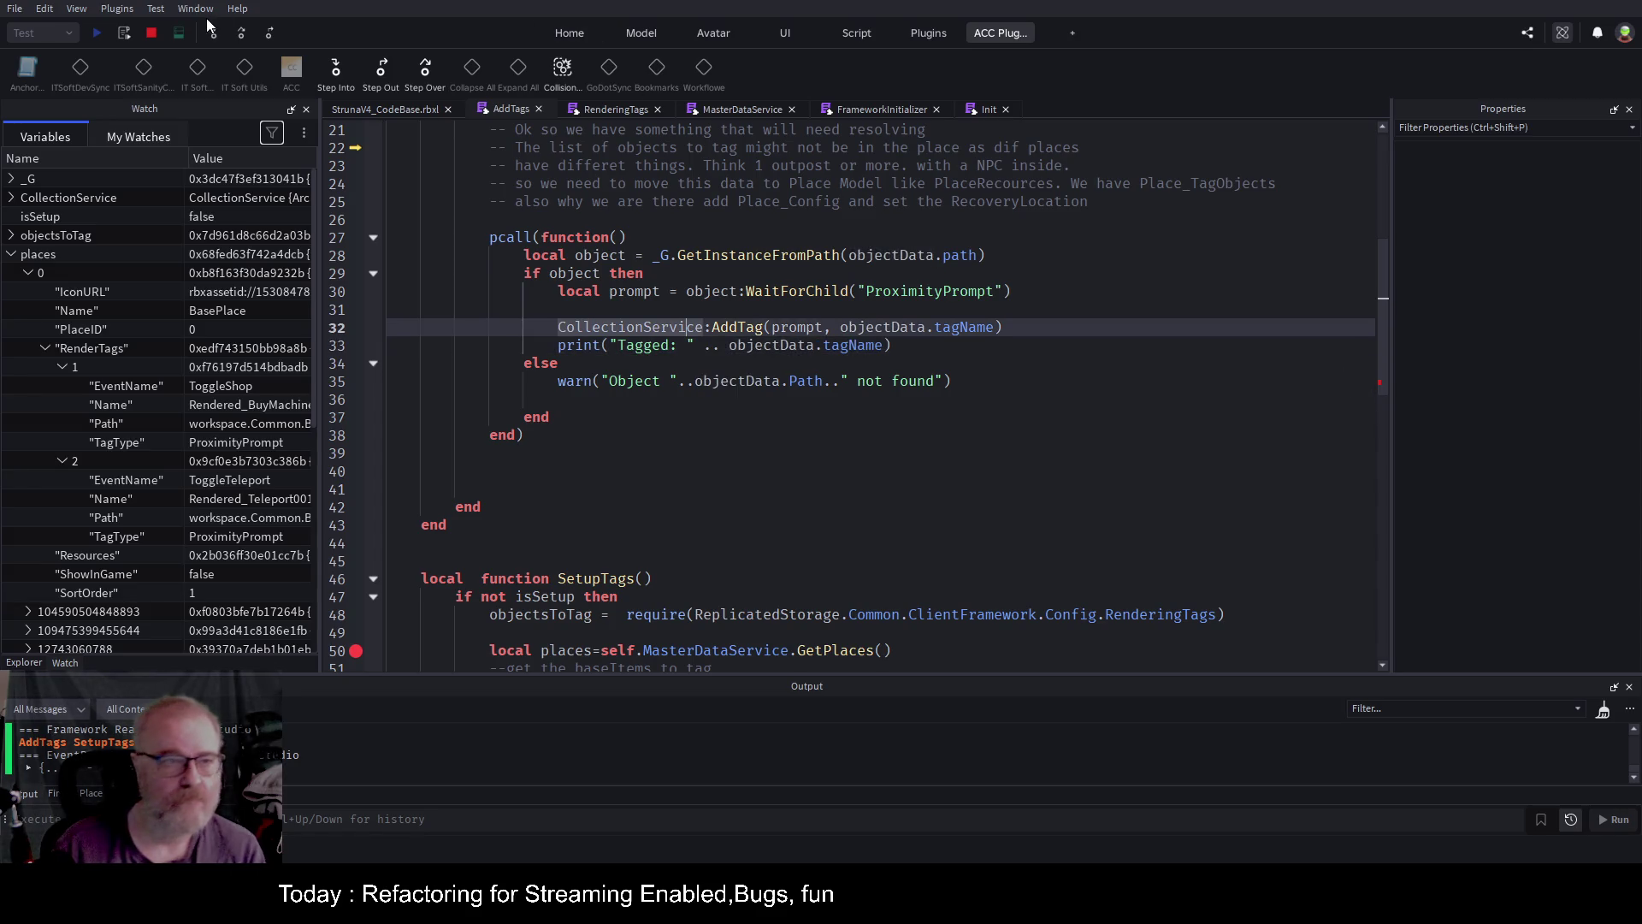
{"action": "left_click", "coordinate": [356, 650]}
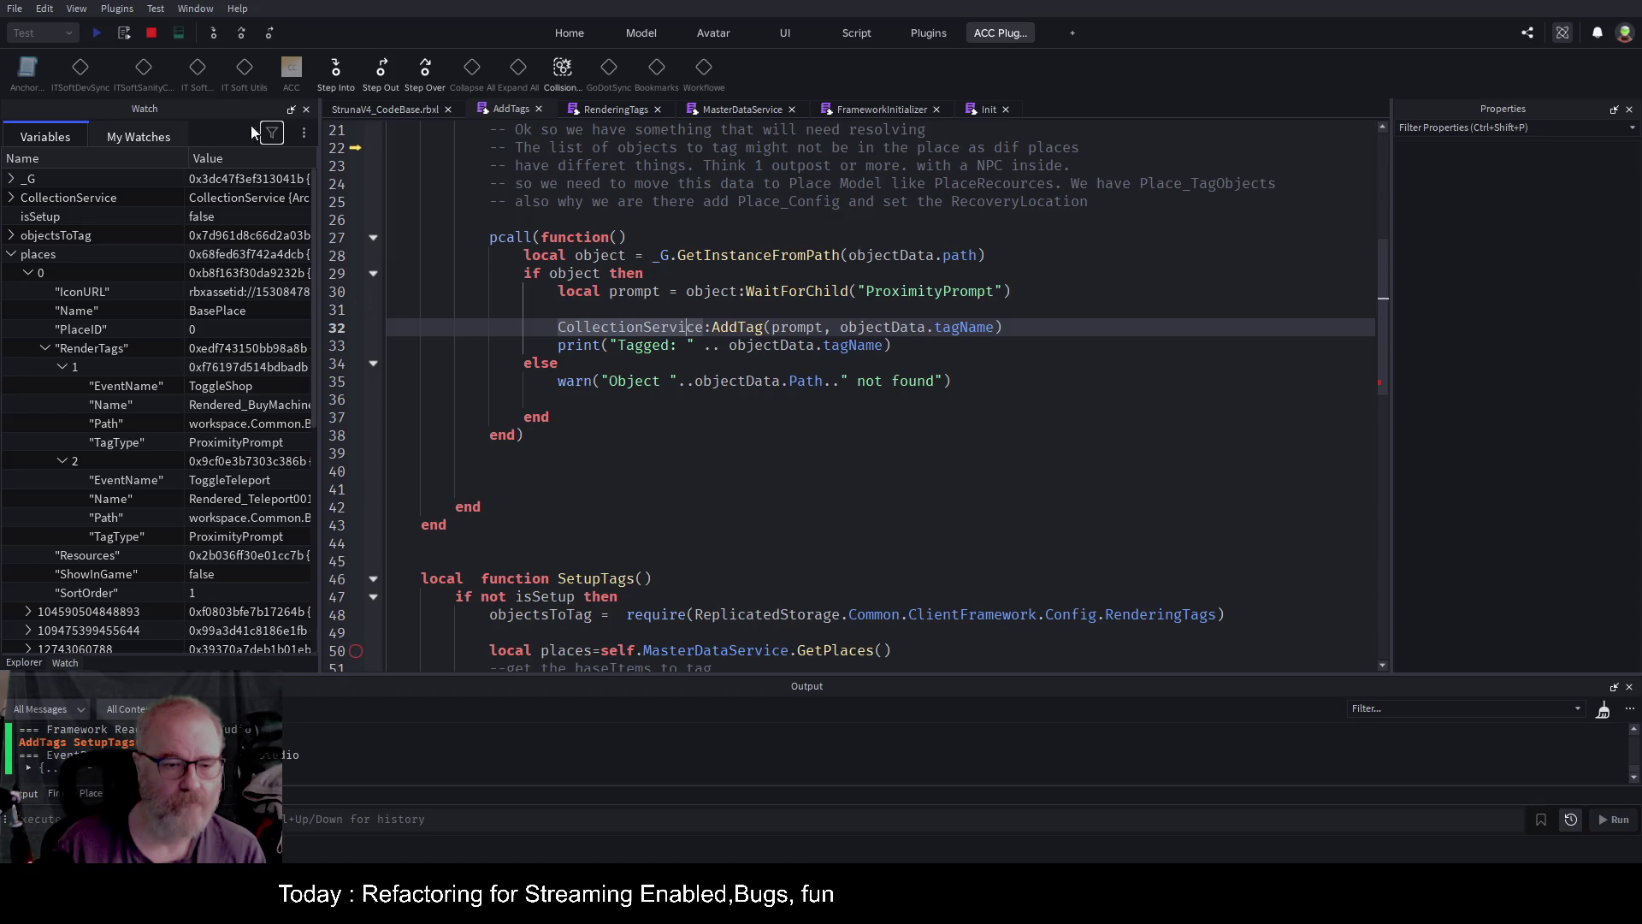
Restart the play test, enlarge the Output log, and open the AddTags:57 arithmetic error.
{"action": "left_click", "coordinate": [151, 33]}
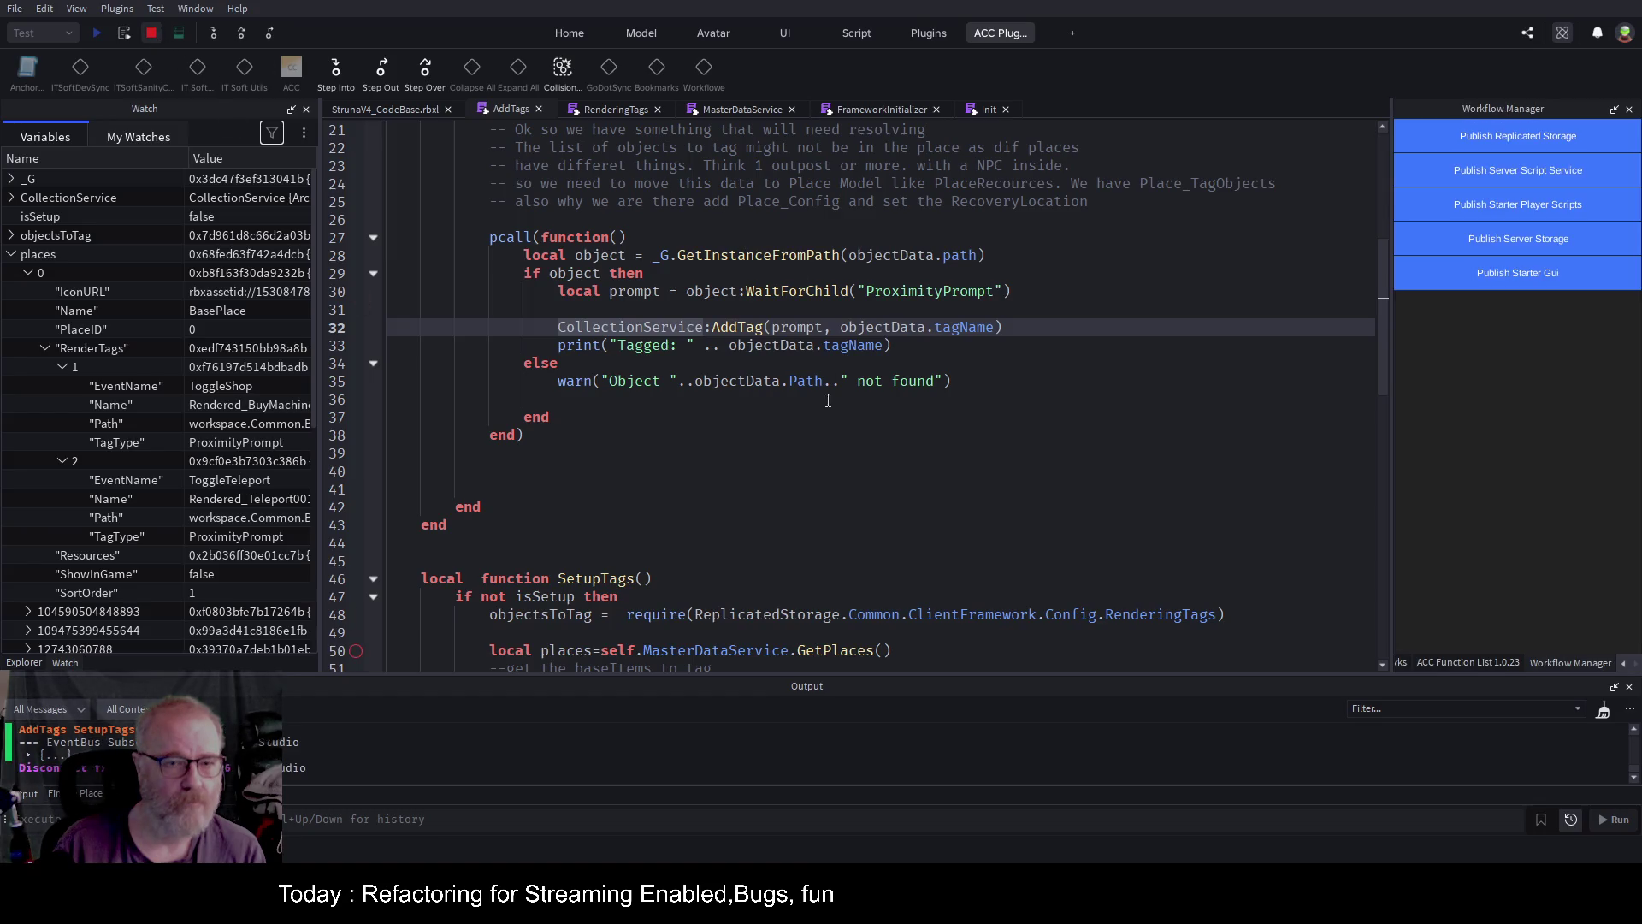
{"action": "left_click", "coordinate": [674, 448]}
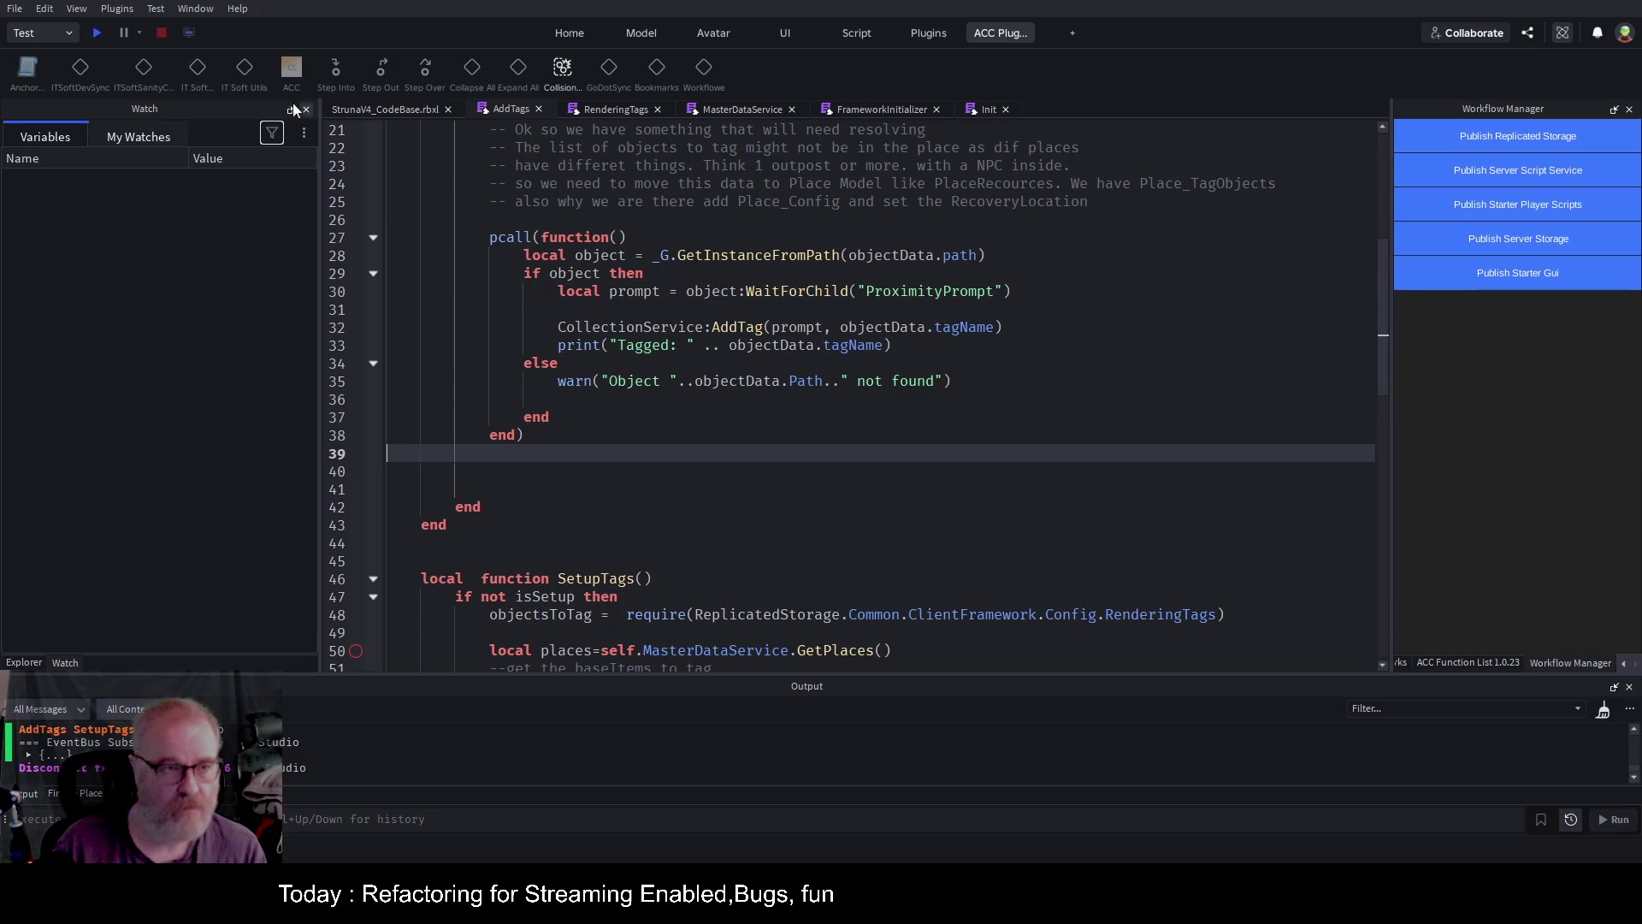
{"action": "left_click", "coordinate": [97, 33]}
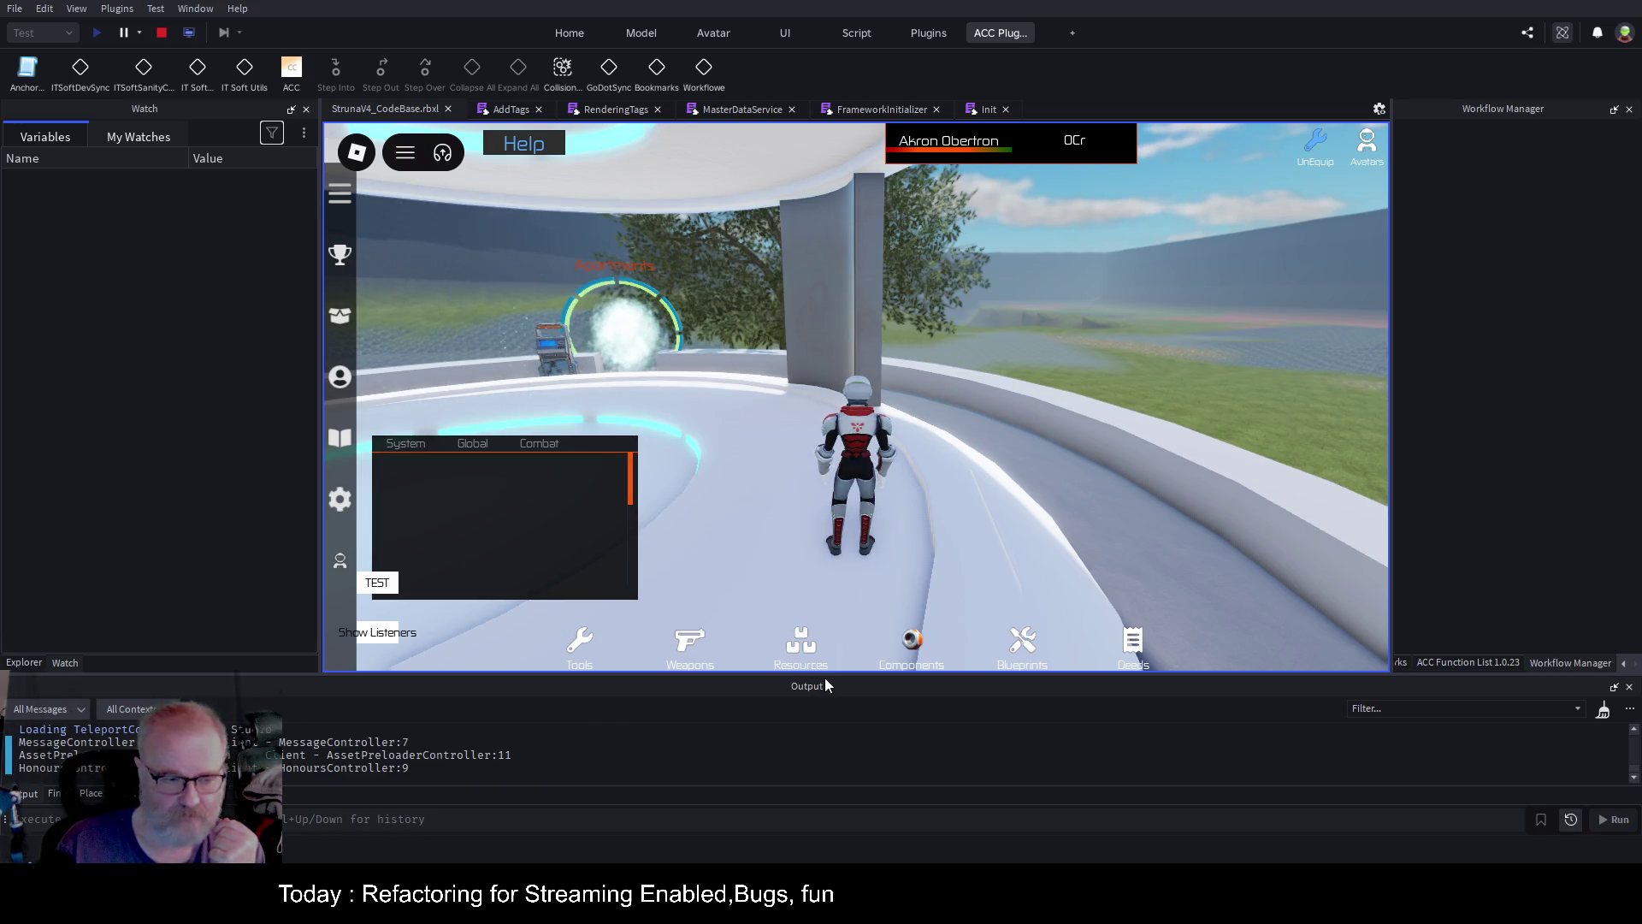
{"action": "left_click_drag", "start_coordinate": [825, 680], "coordinate": [817, 361]}
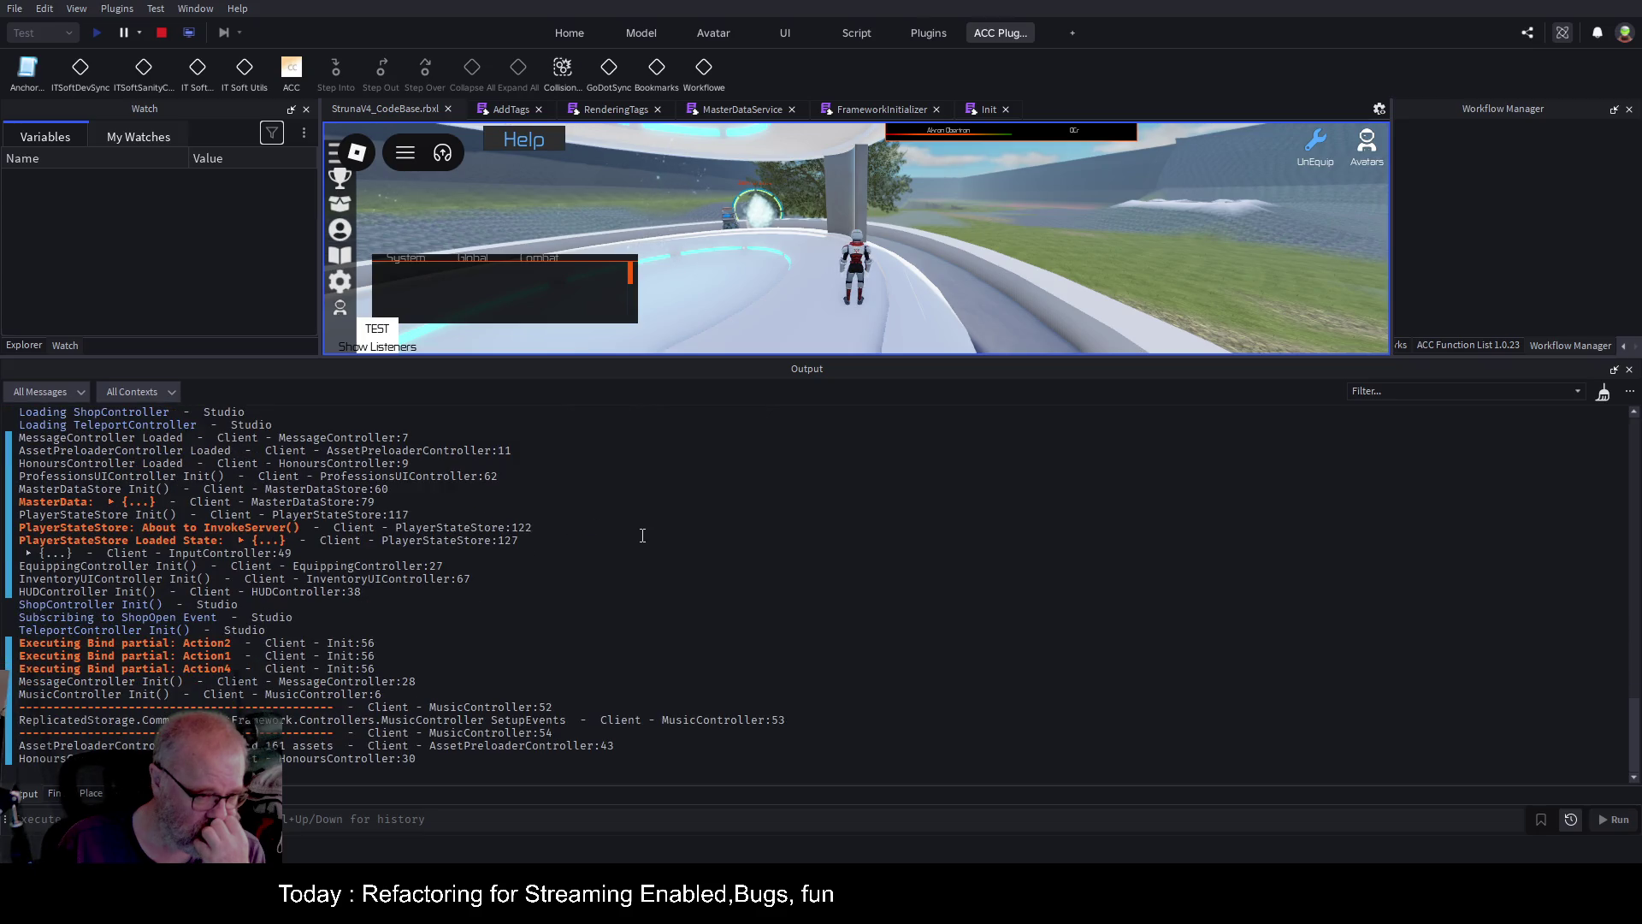
{"action": "scroll", "coordinate": [642, 535], "scroll_direction": "up", "scroll_amount": 5}
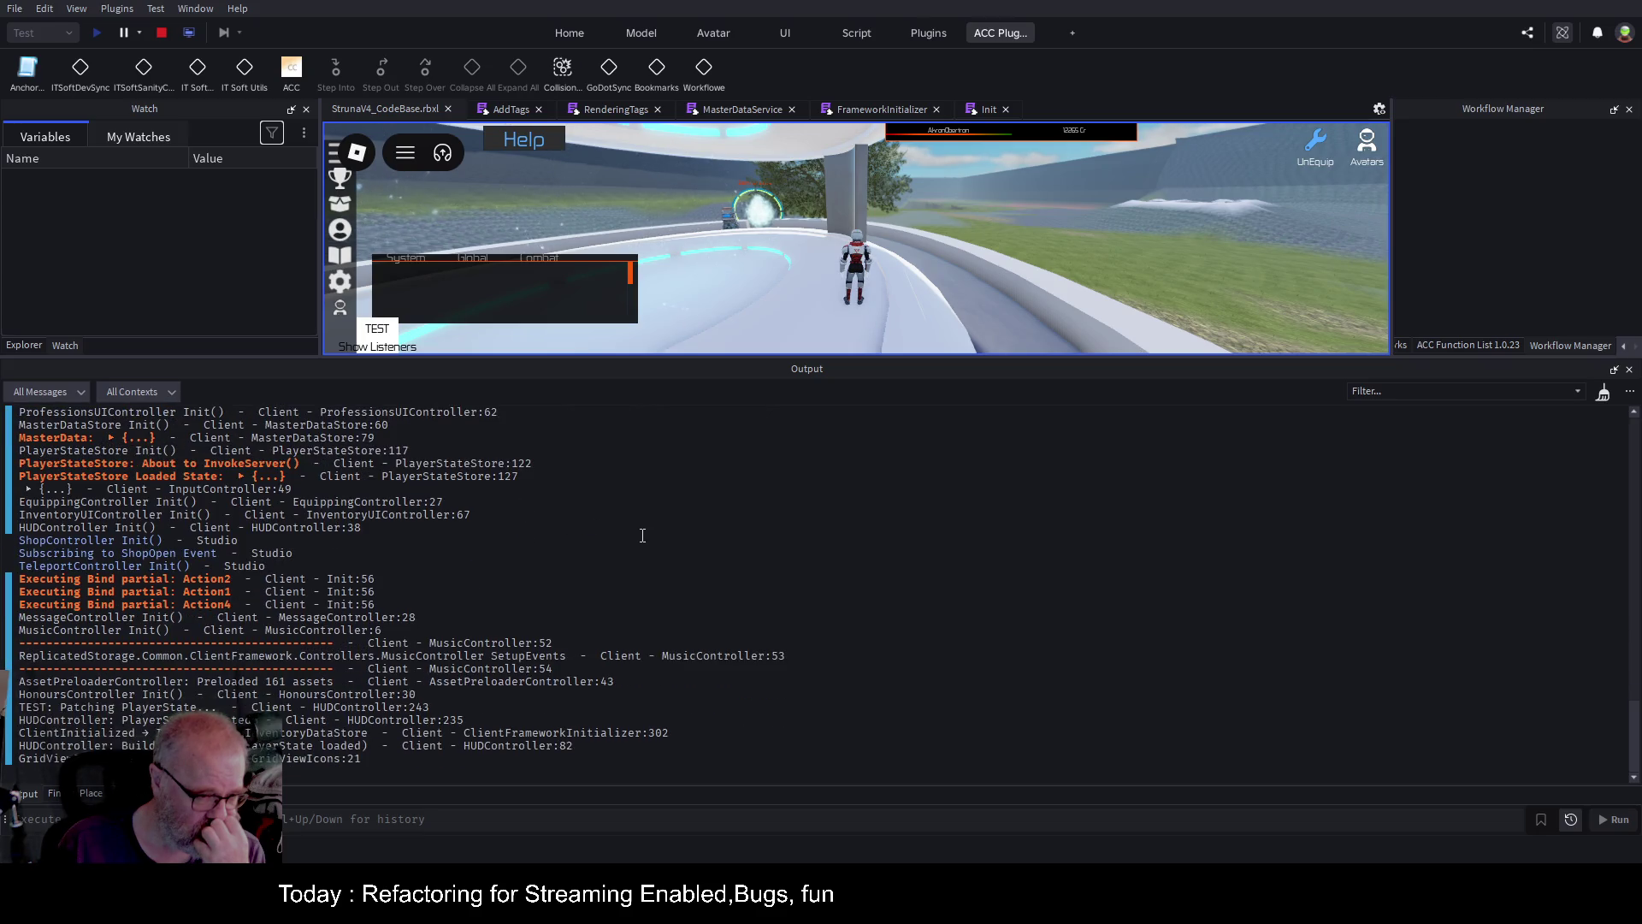
{"action": "scroll", "coordinate": [635, 519], "scroll_direction": "up", "scroll_amount": 10}
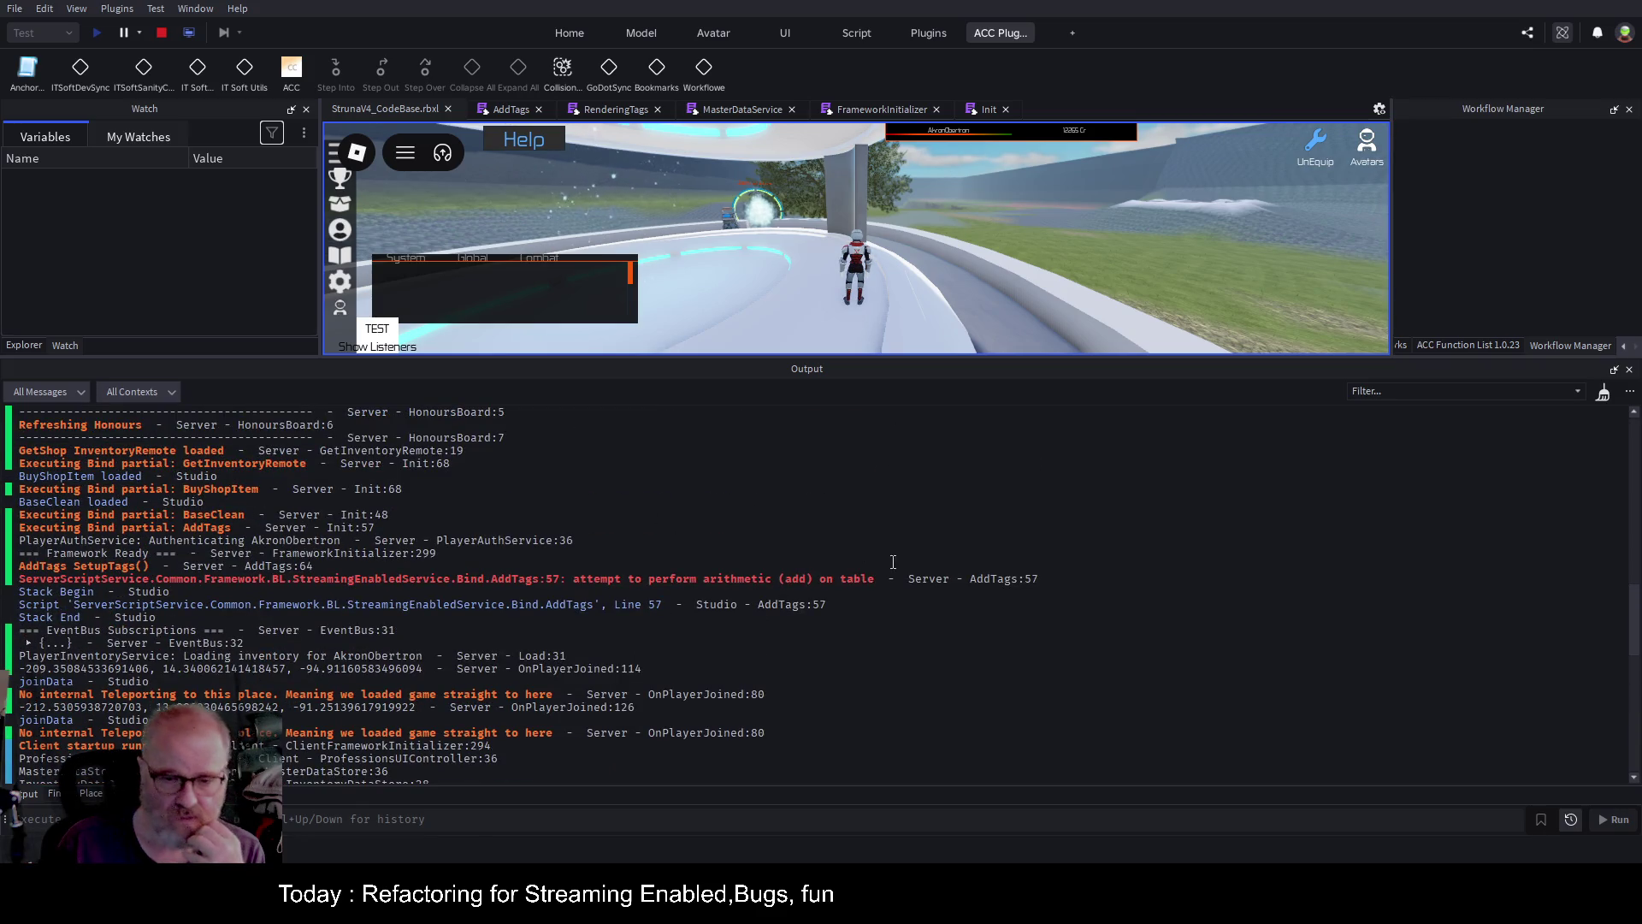
{"action": "left_click", "coordinate": [851, 584]}
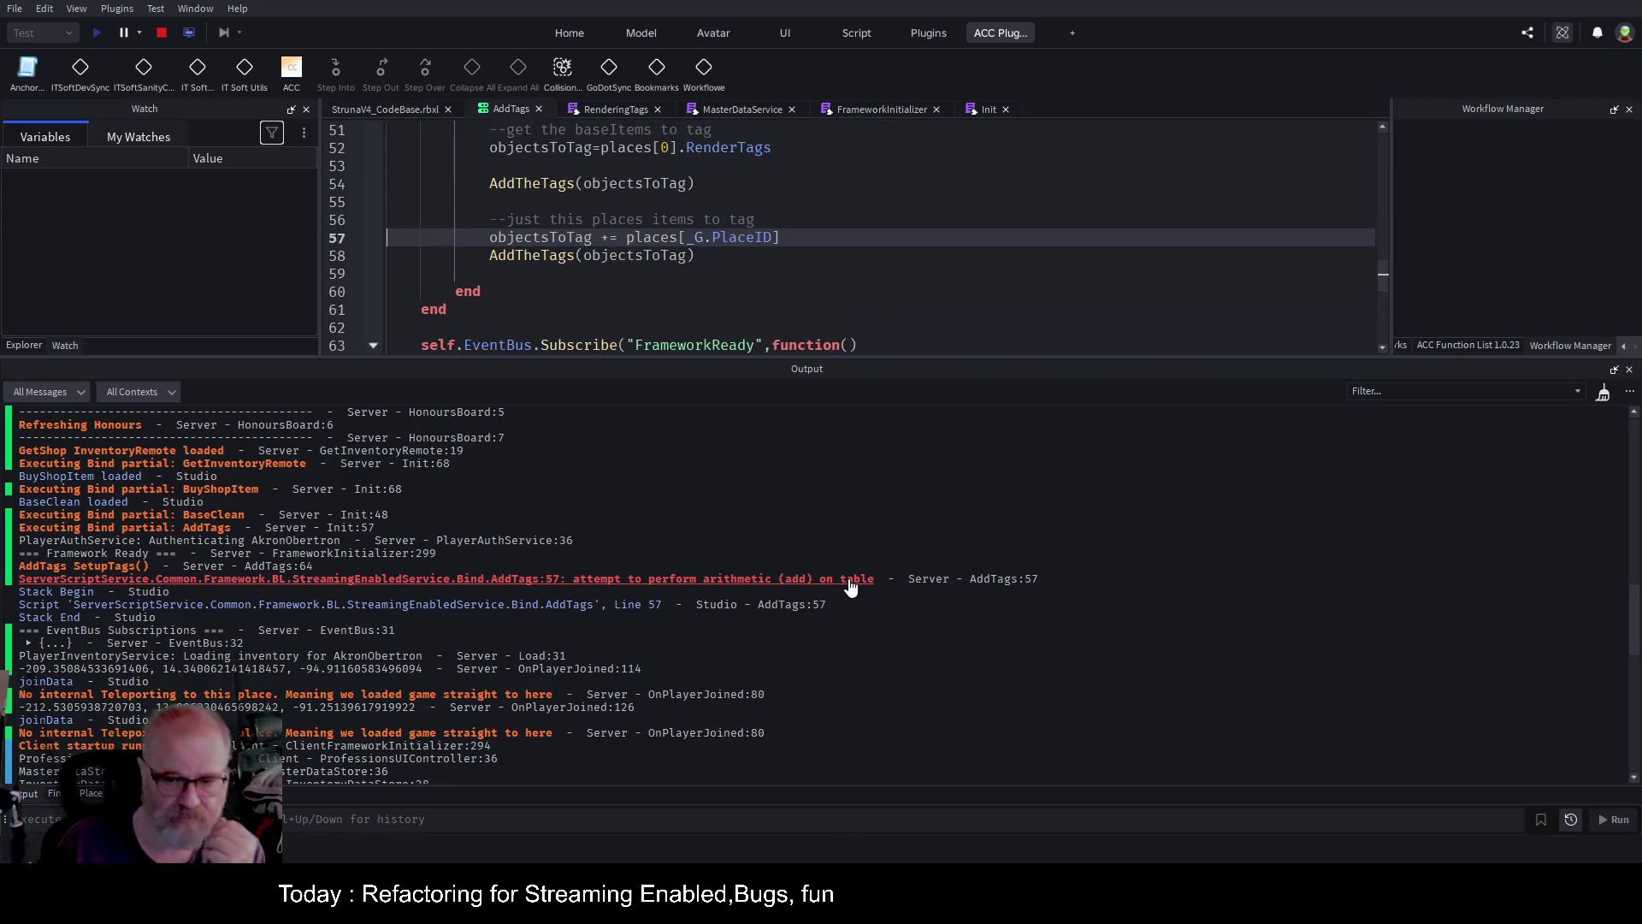
Correct _G.PlaceID to _G.PlaceId on line 57 and restart the play test.
{"action": "double_click", "coordinate": [731, 246]}
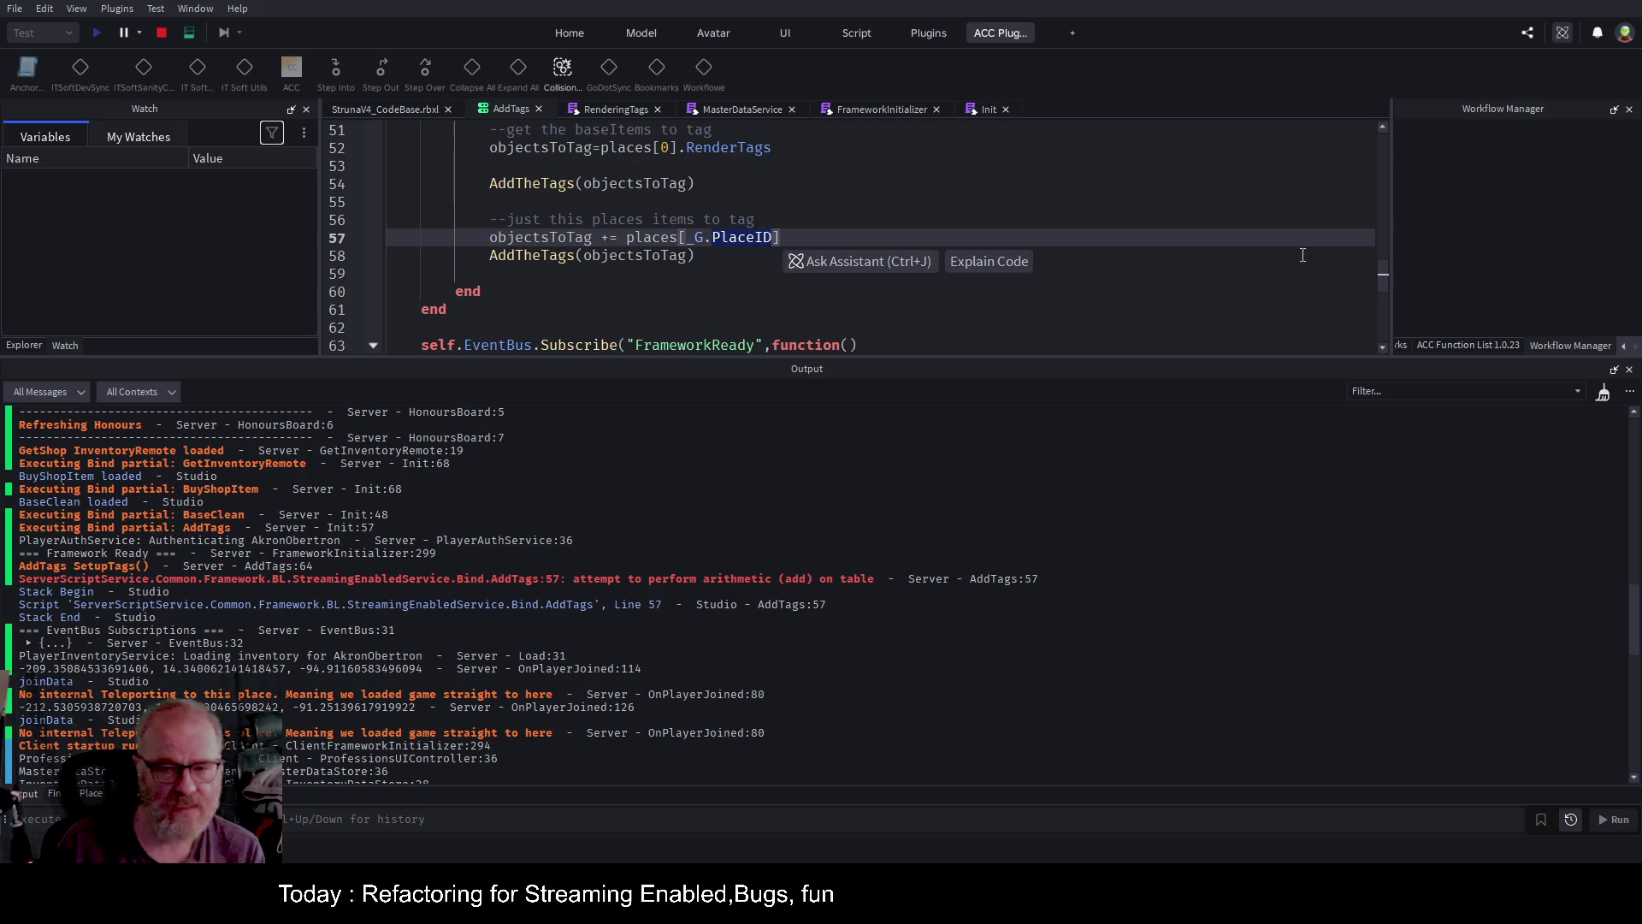
{"action": "type", "text": "Placeid"}
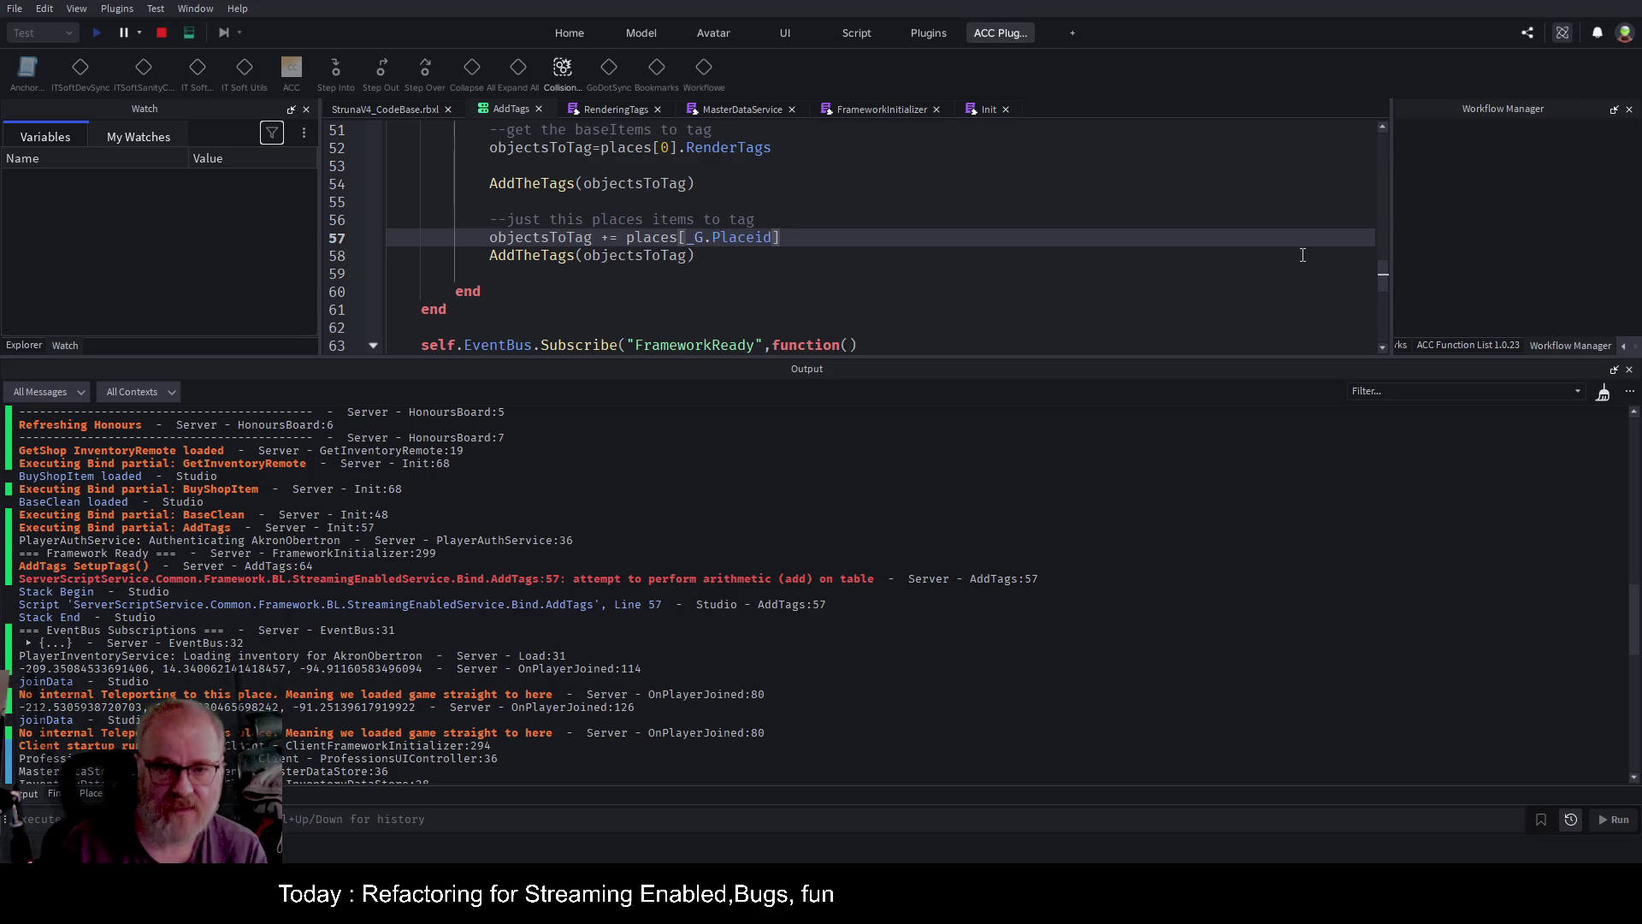
{"action": "key", "text": "BackSpace"}
{"action": "key", "text": "BackSpace"}
{"action": "type", "text": "Id"}
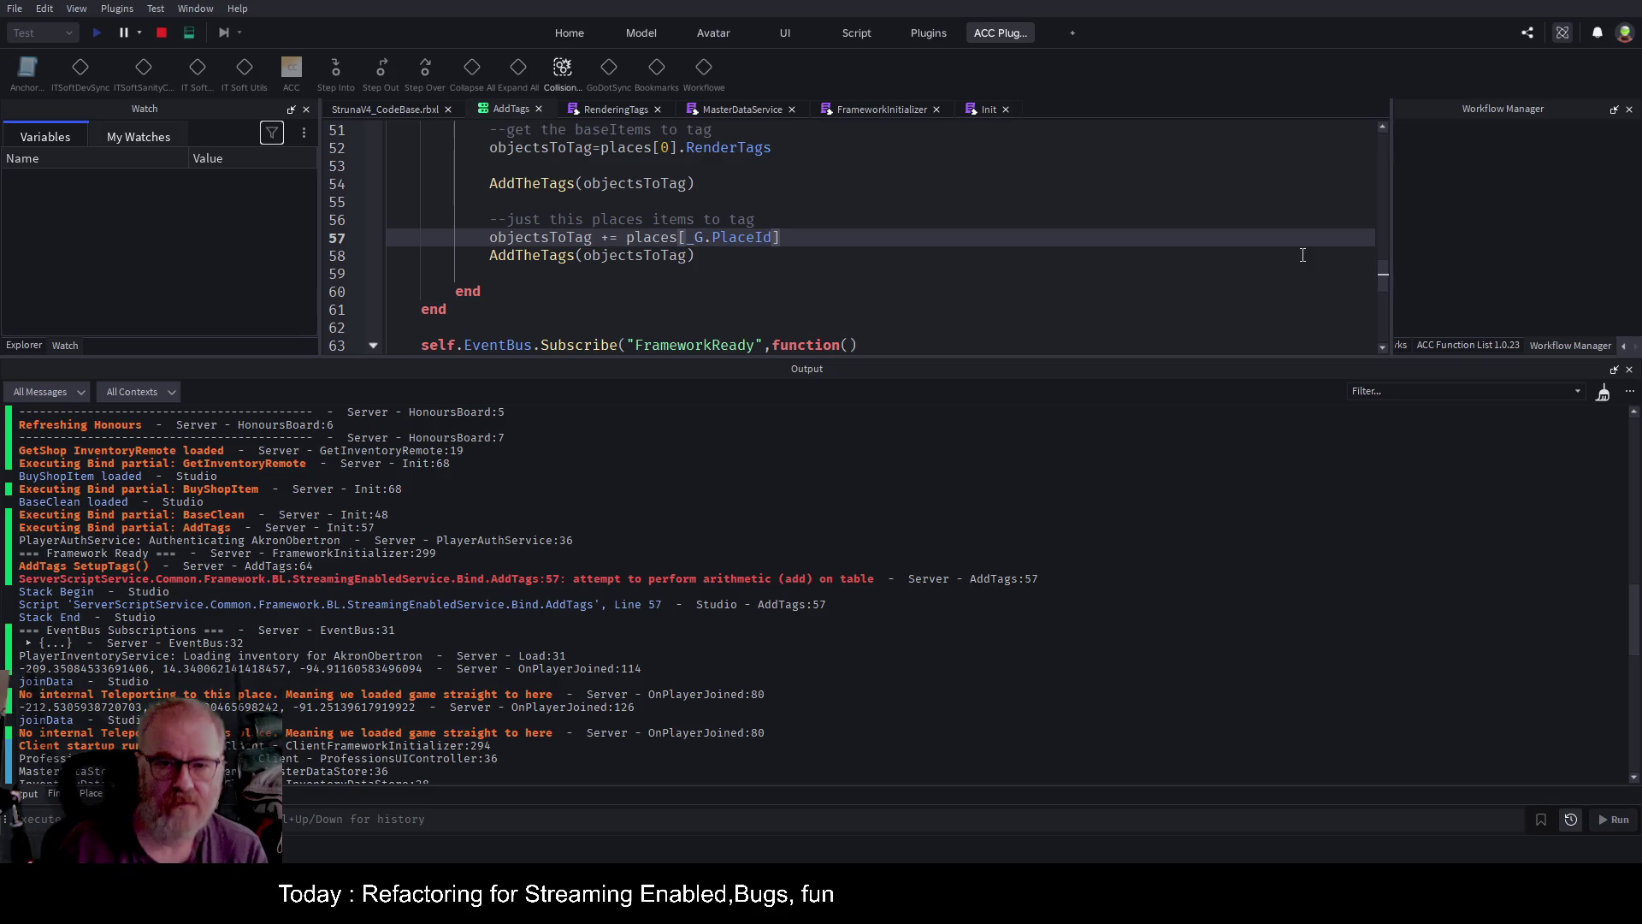
{"action": "left_click", "coordinate": [160, 39]}
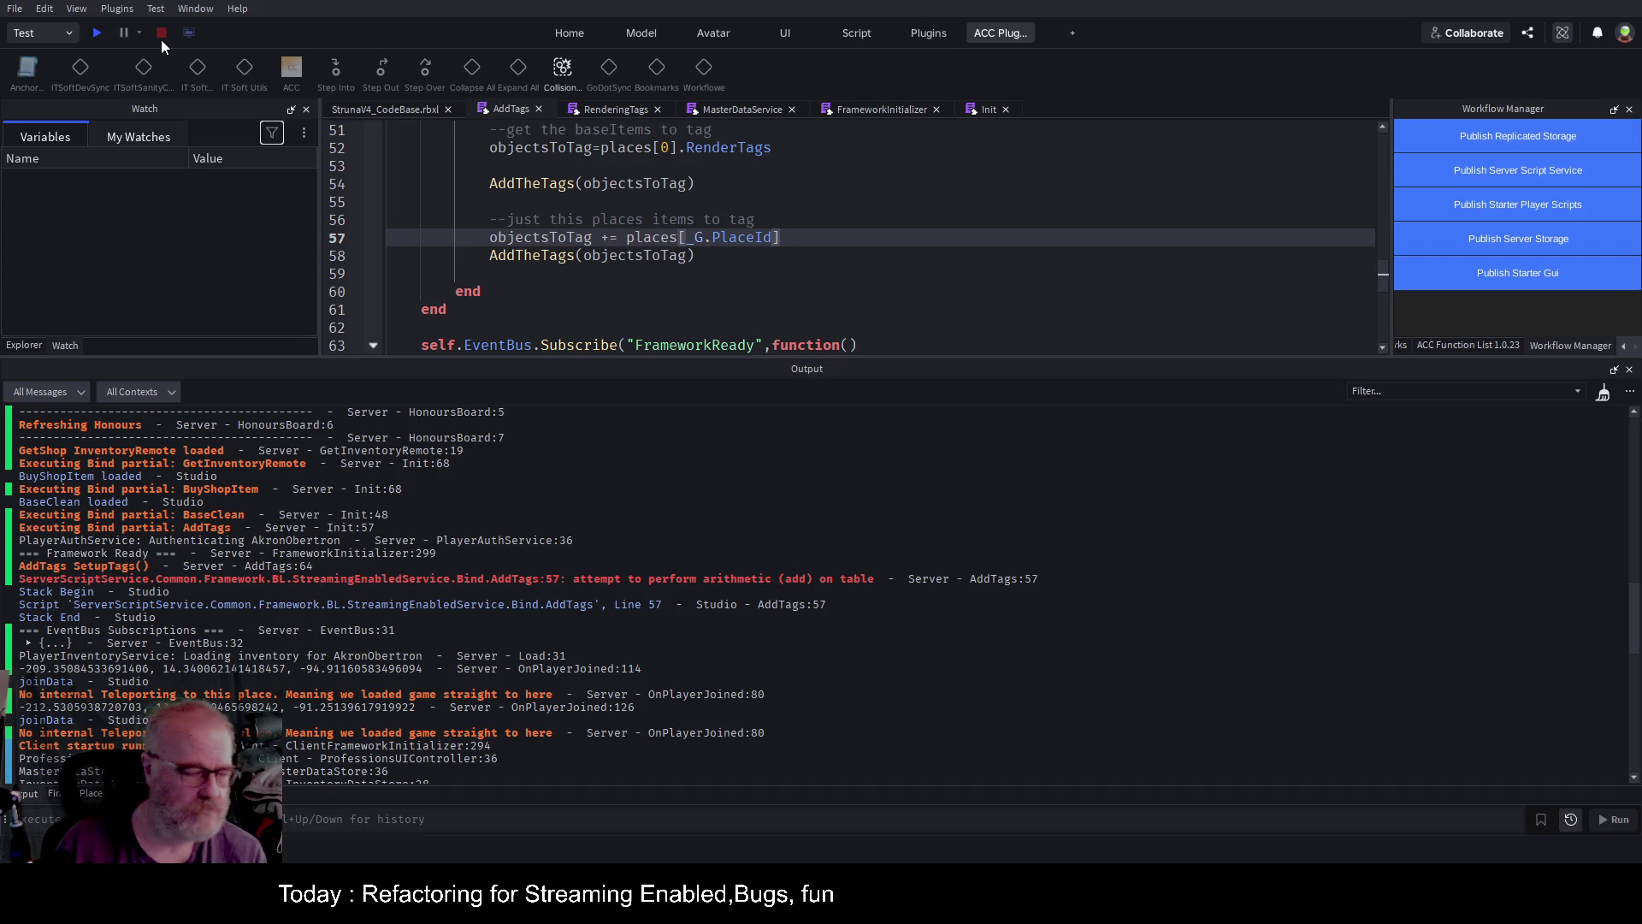
{"action": "left_click", "coordinate": [97, 34]}
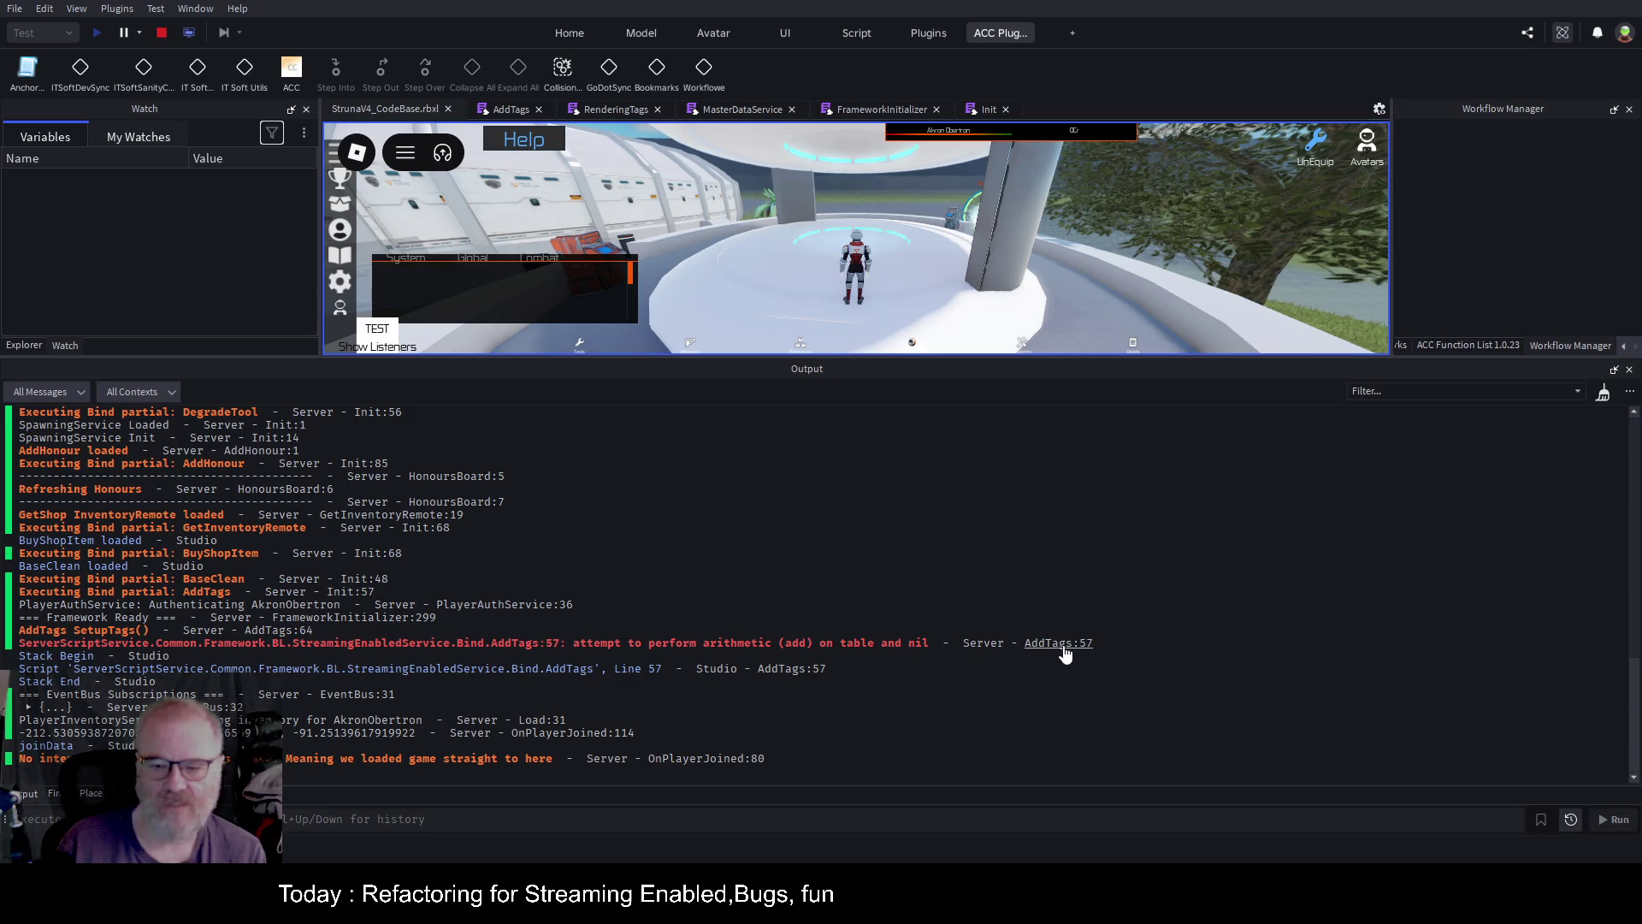
Jump to the AddTags:57 error, then browse the FrameworkInitializer script's code.
{"action": "left_click", "coordinate": [1061, 644]}
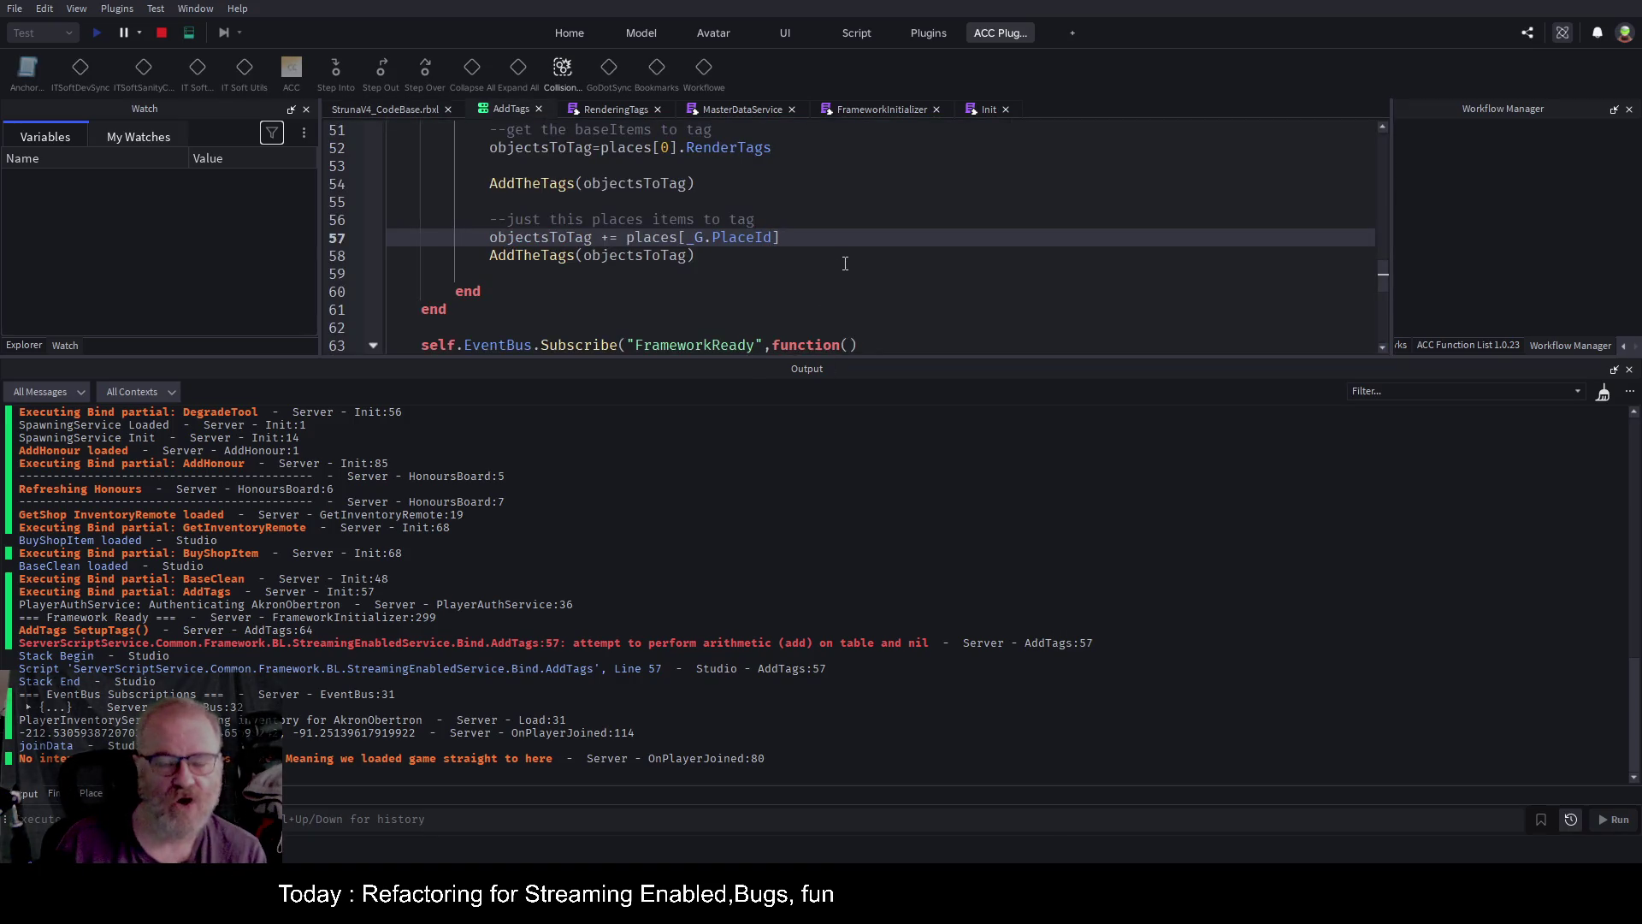
{"action": "left_click", "coordinate": [886, 111]}
{"action": "scroll", "coordinate": [871, 217], "scroll_direction": "down", "scroll_amount": 5}
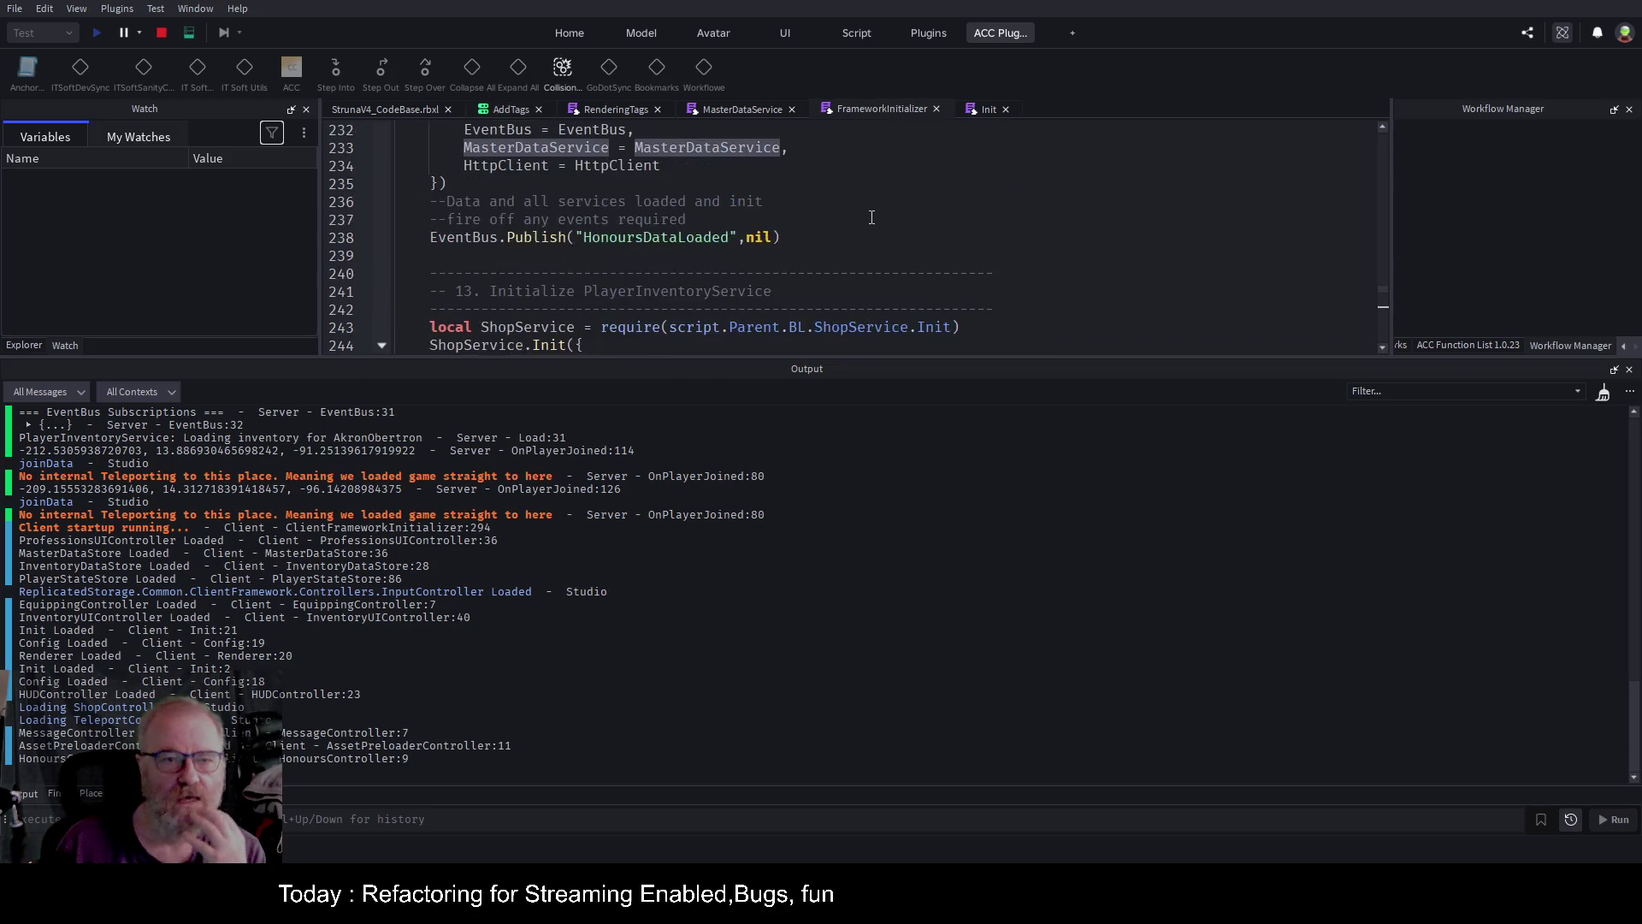
{"action": "scroll", "coordinate": [871, 217], "scroll_direction": "up", "scroll_amount": 20}
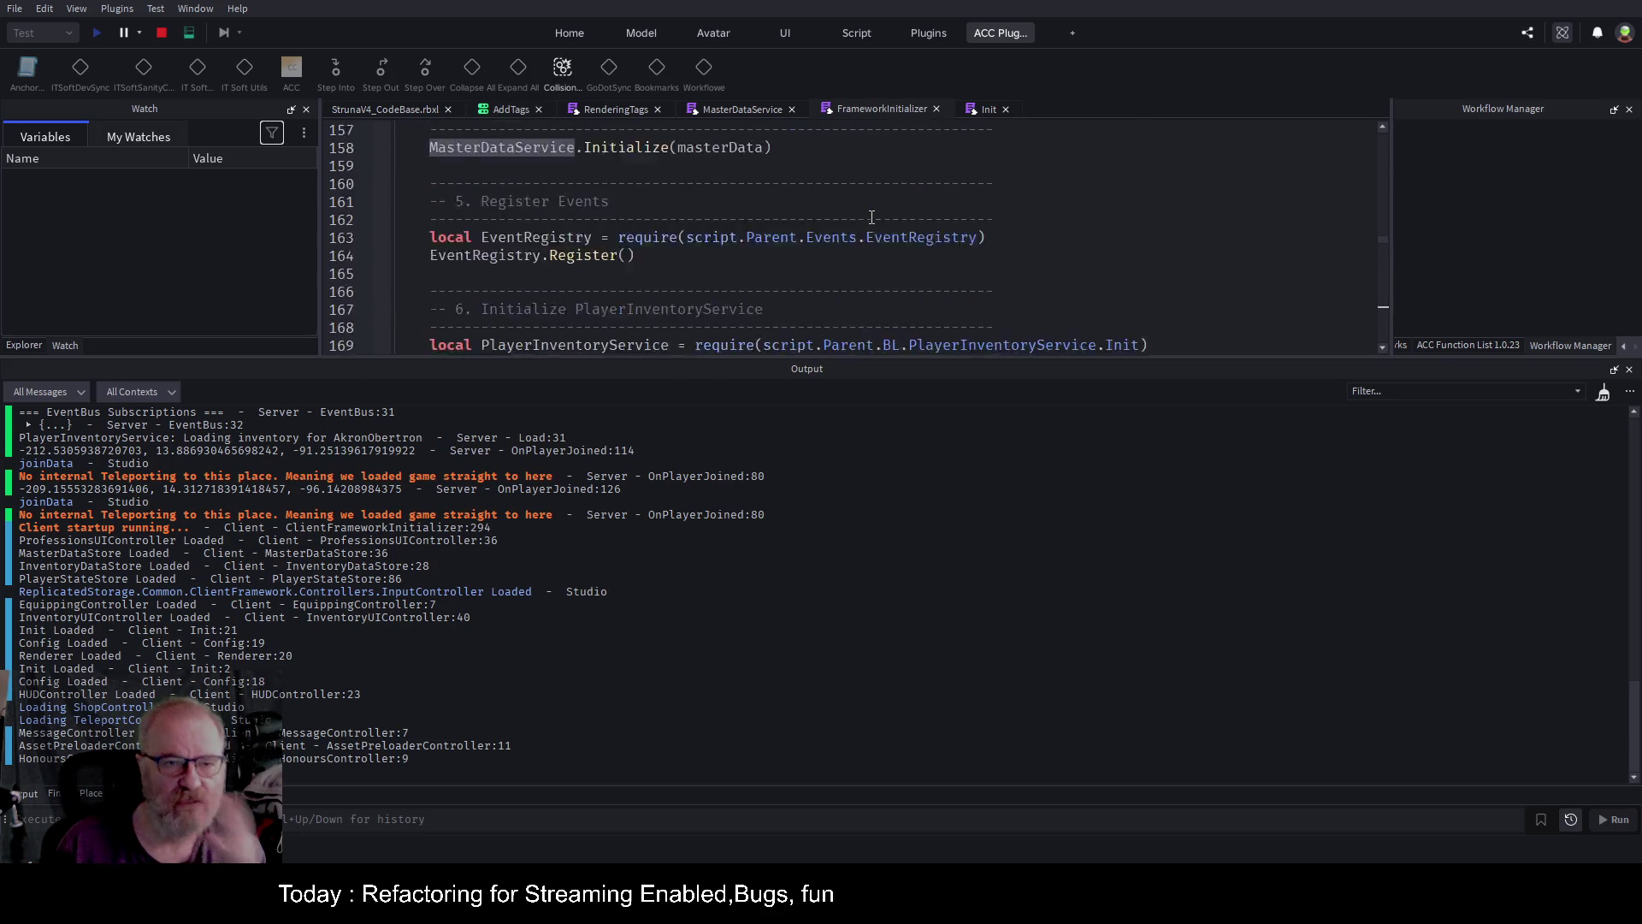
{"action": "scroll", "coordinate": [871, 217], "scroll_direction": "up", "scroll_amount": 6}
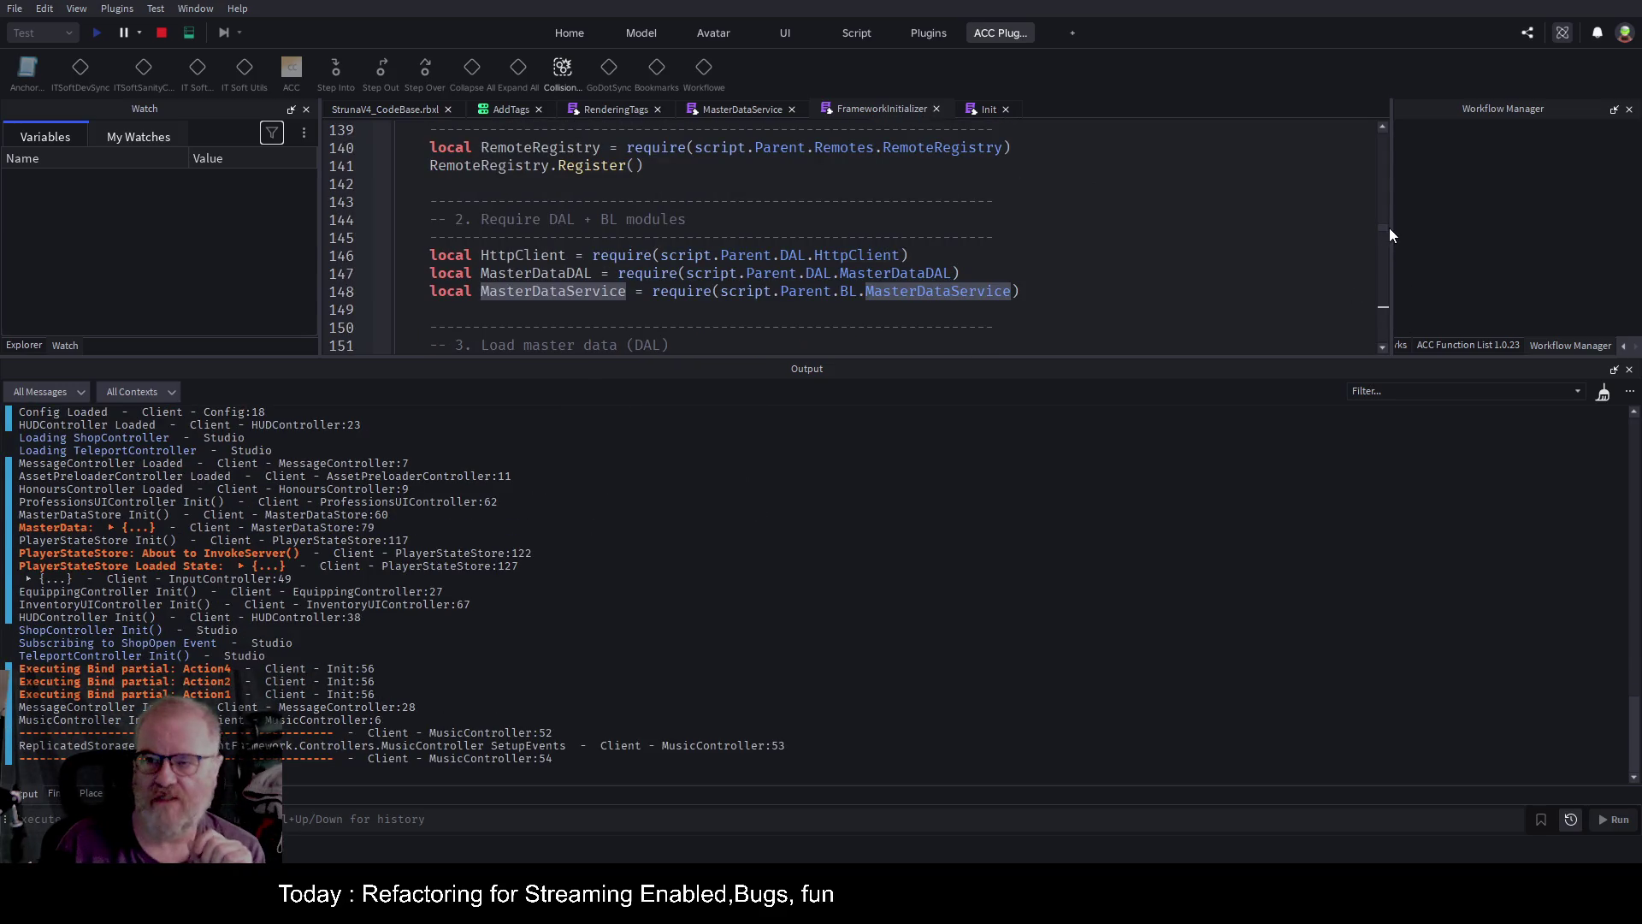
{"action": "left_click_drag", "start_coordinate": [1385, 232], "coordinate": [1384, 133]}
{"action": "scroll", "coordinate": [680, 257], "scroll_direction": "down", "scroll_amount": 10}
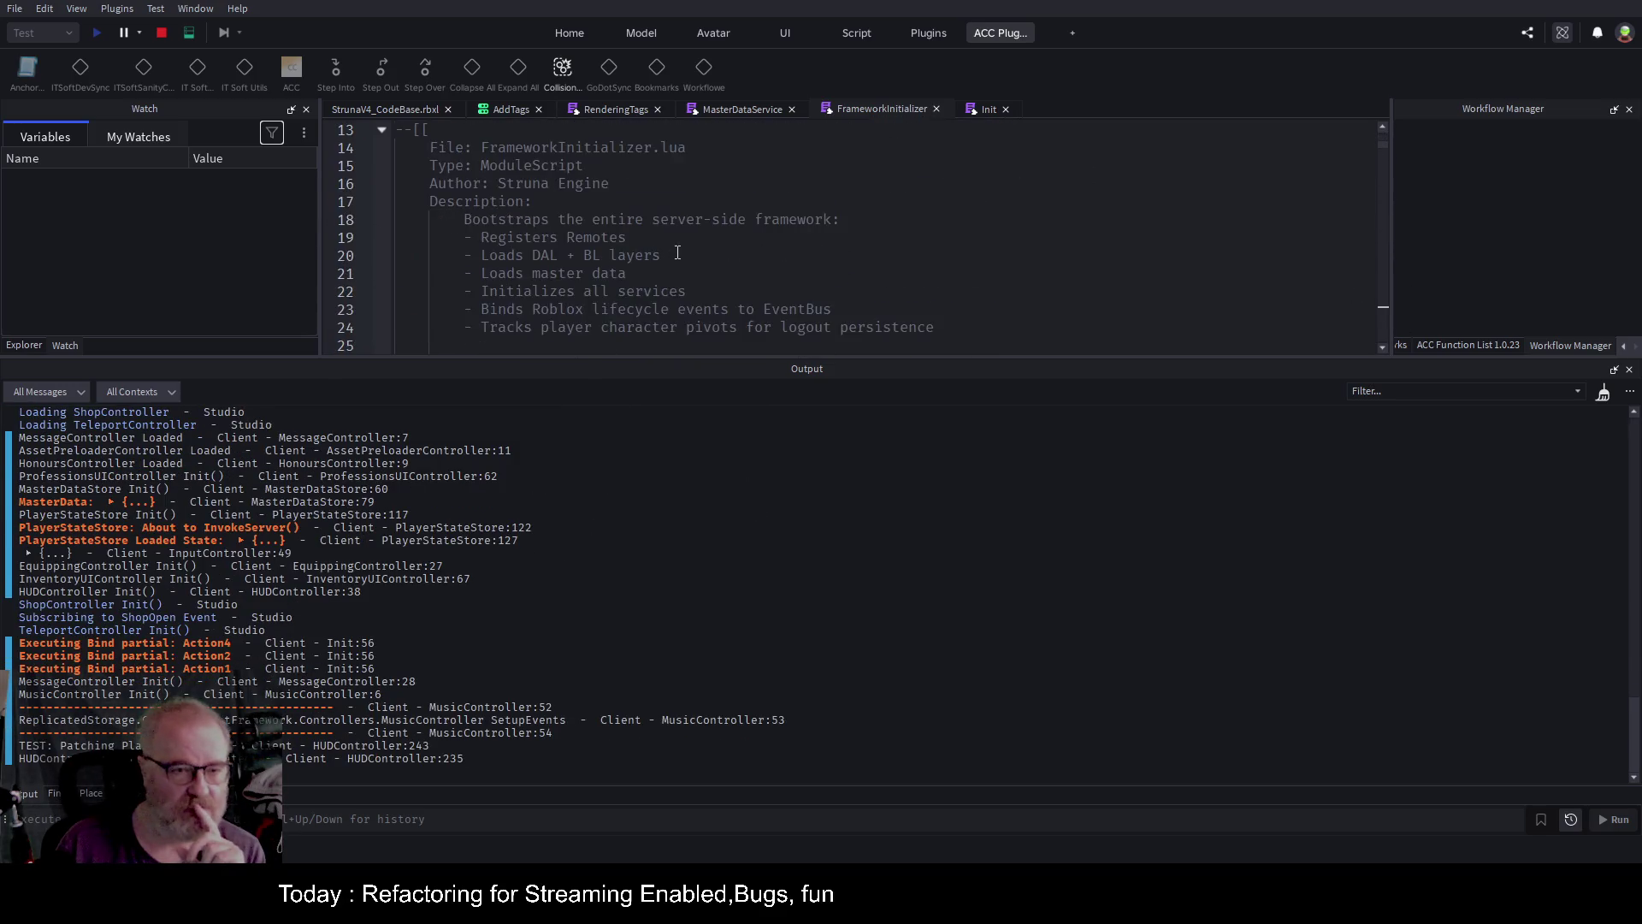
{"action": "scroll", "coordinate": [680, 256], "scroll_direction": "down", "scroll_amount": 13}
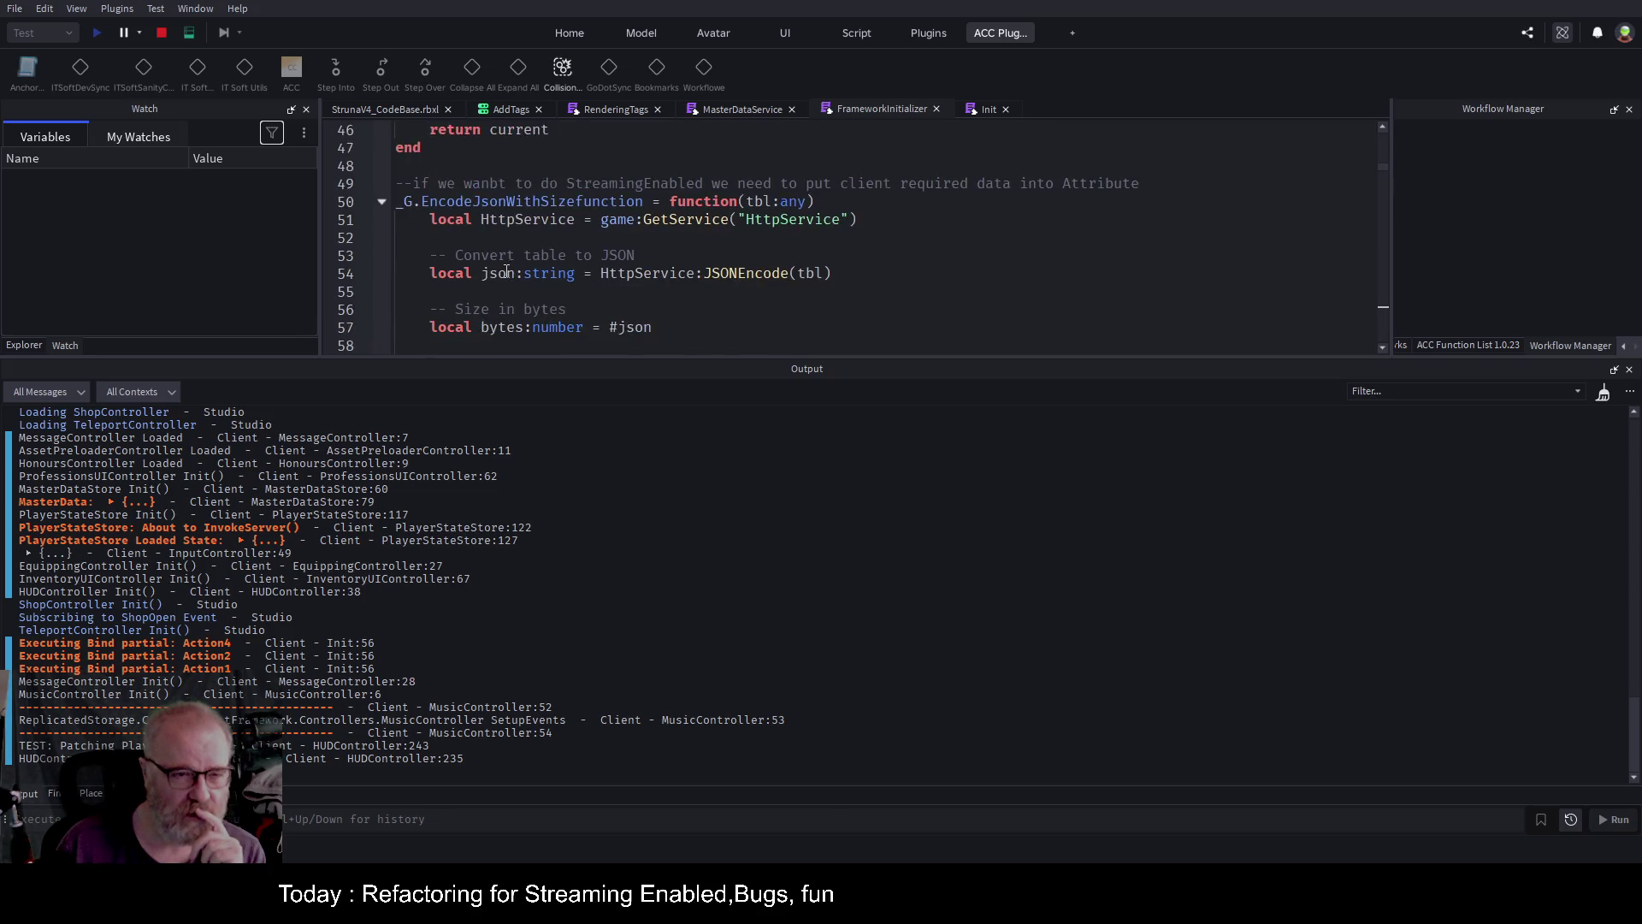
{"action": "scroll", "coordinate": [500, 272], "scroll_direction": "down", "scroll_amount": 3}
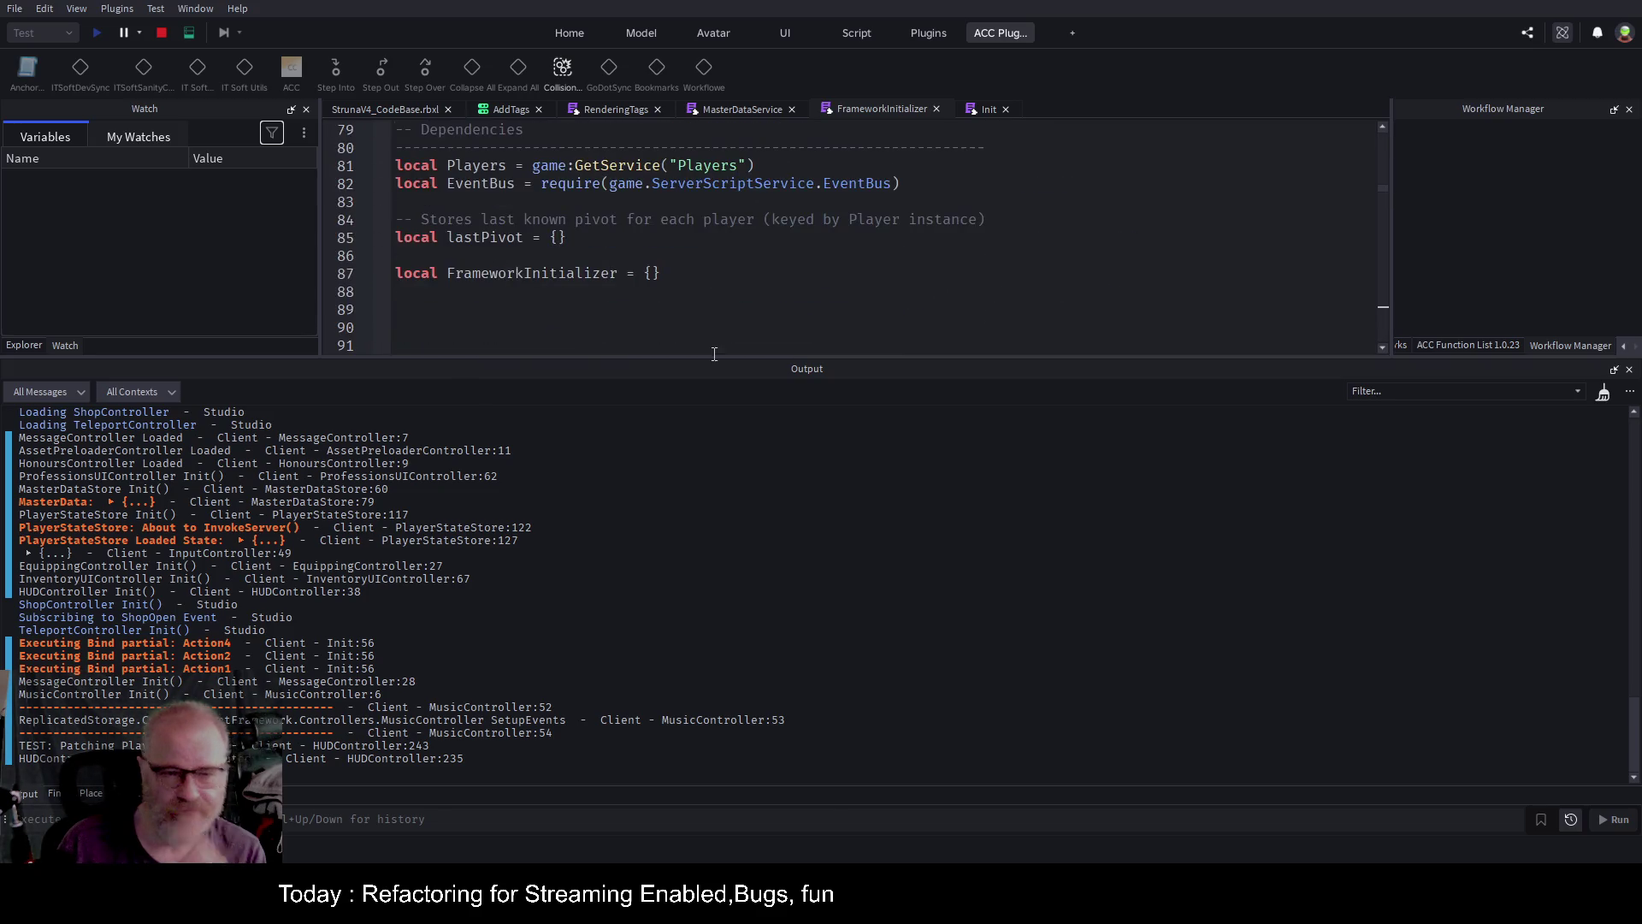
Find '_G.place' across all scripts and collapse the Action1 result group.
{"action": "key", "text": "ctrl+shift+f"}
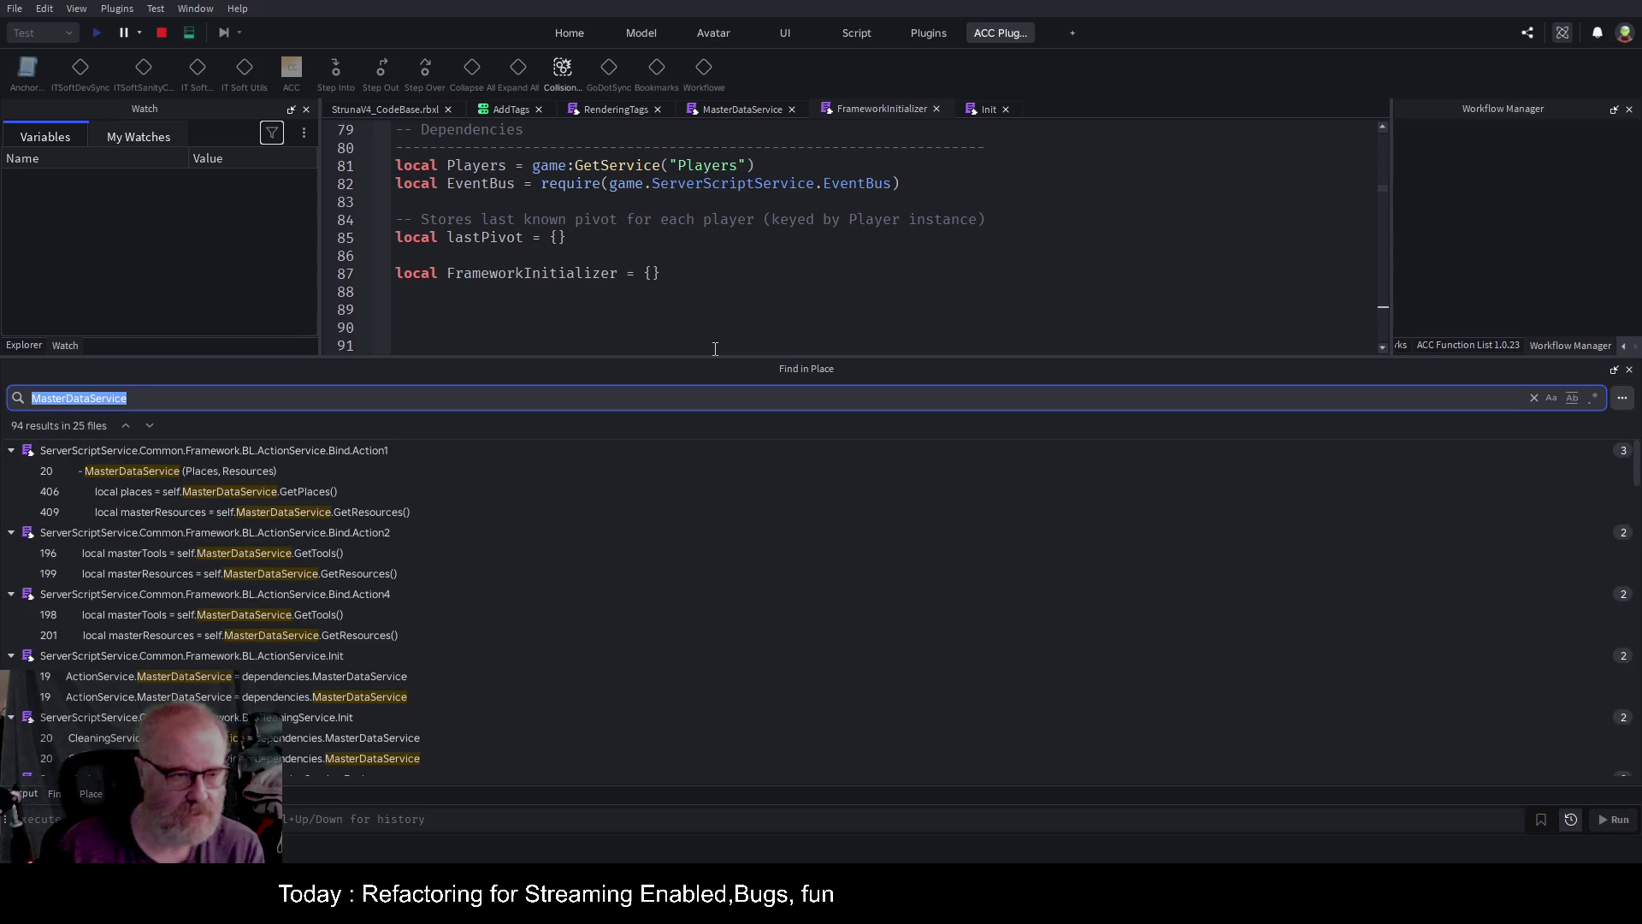
{"action": "type", "text": "_G"}
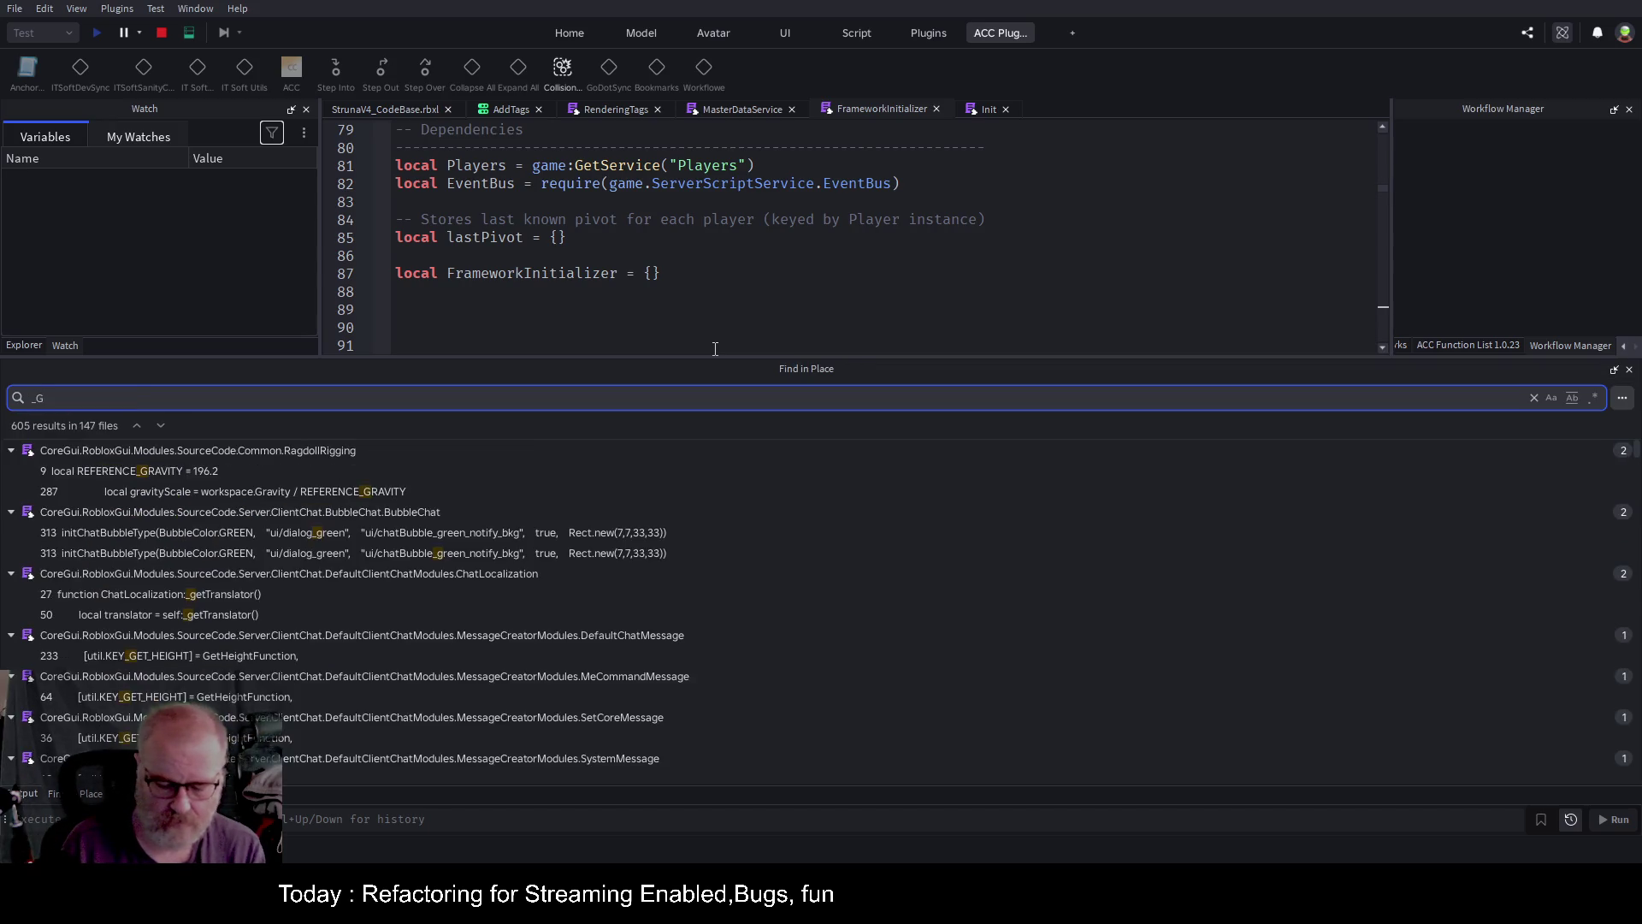
{"action": "type", "text": ".place"}
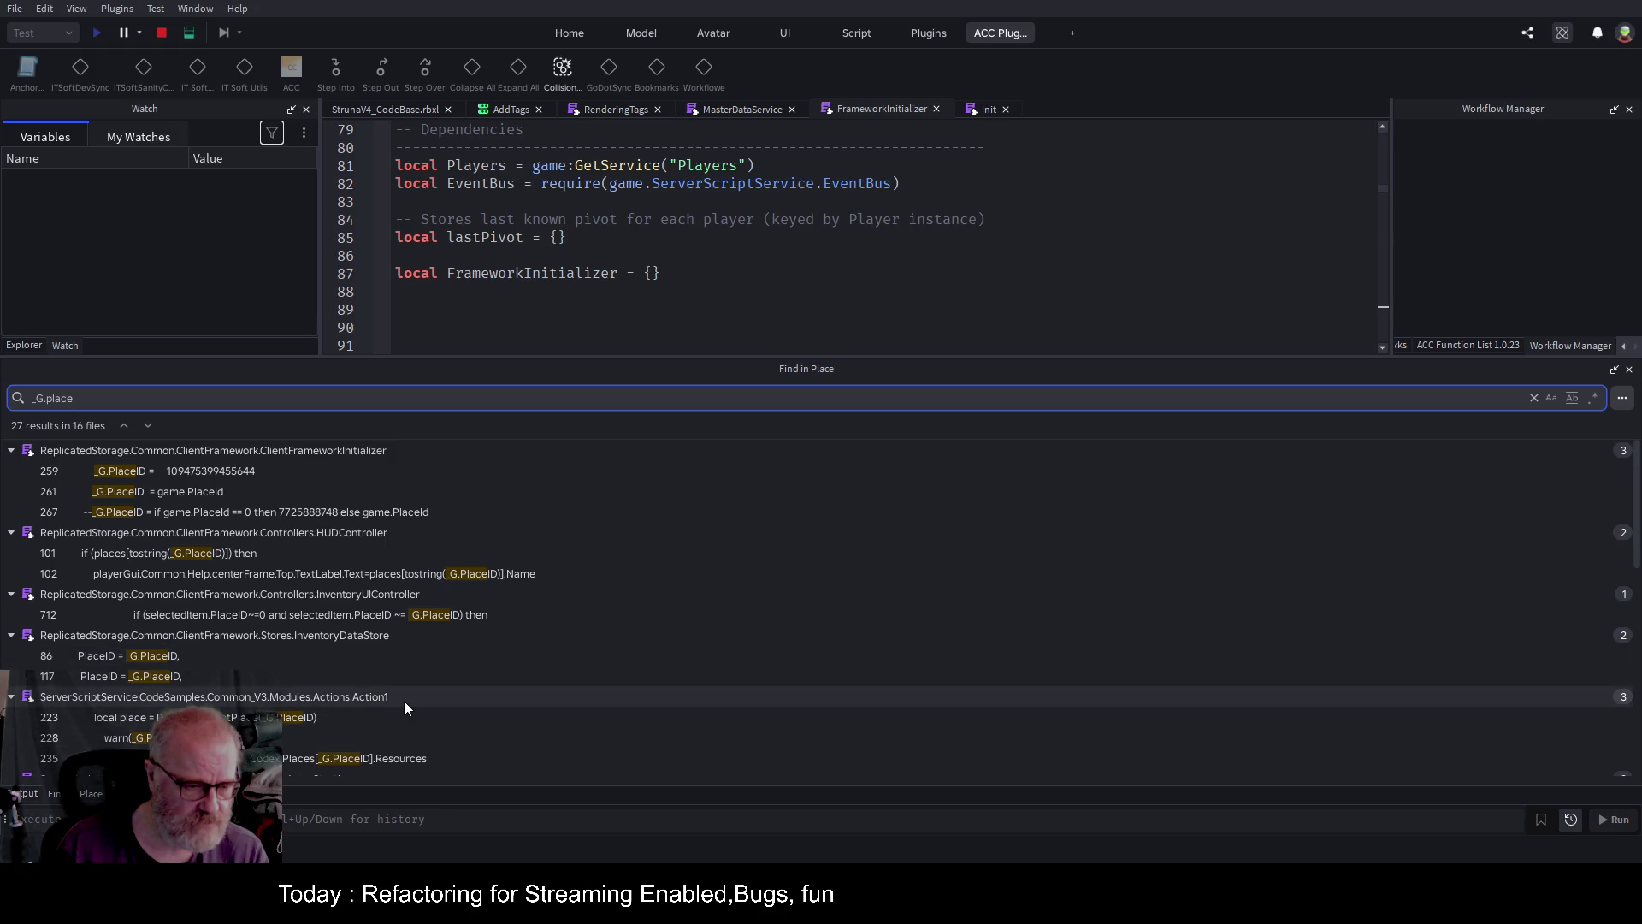
{"action": "left_click", "coordinate": [11, 697]}
{"action": "scroll", "coordinate": [431, 578], "scroll_direction": "down", "scroll_amount": 3}
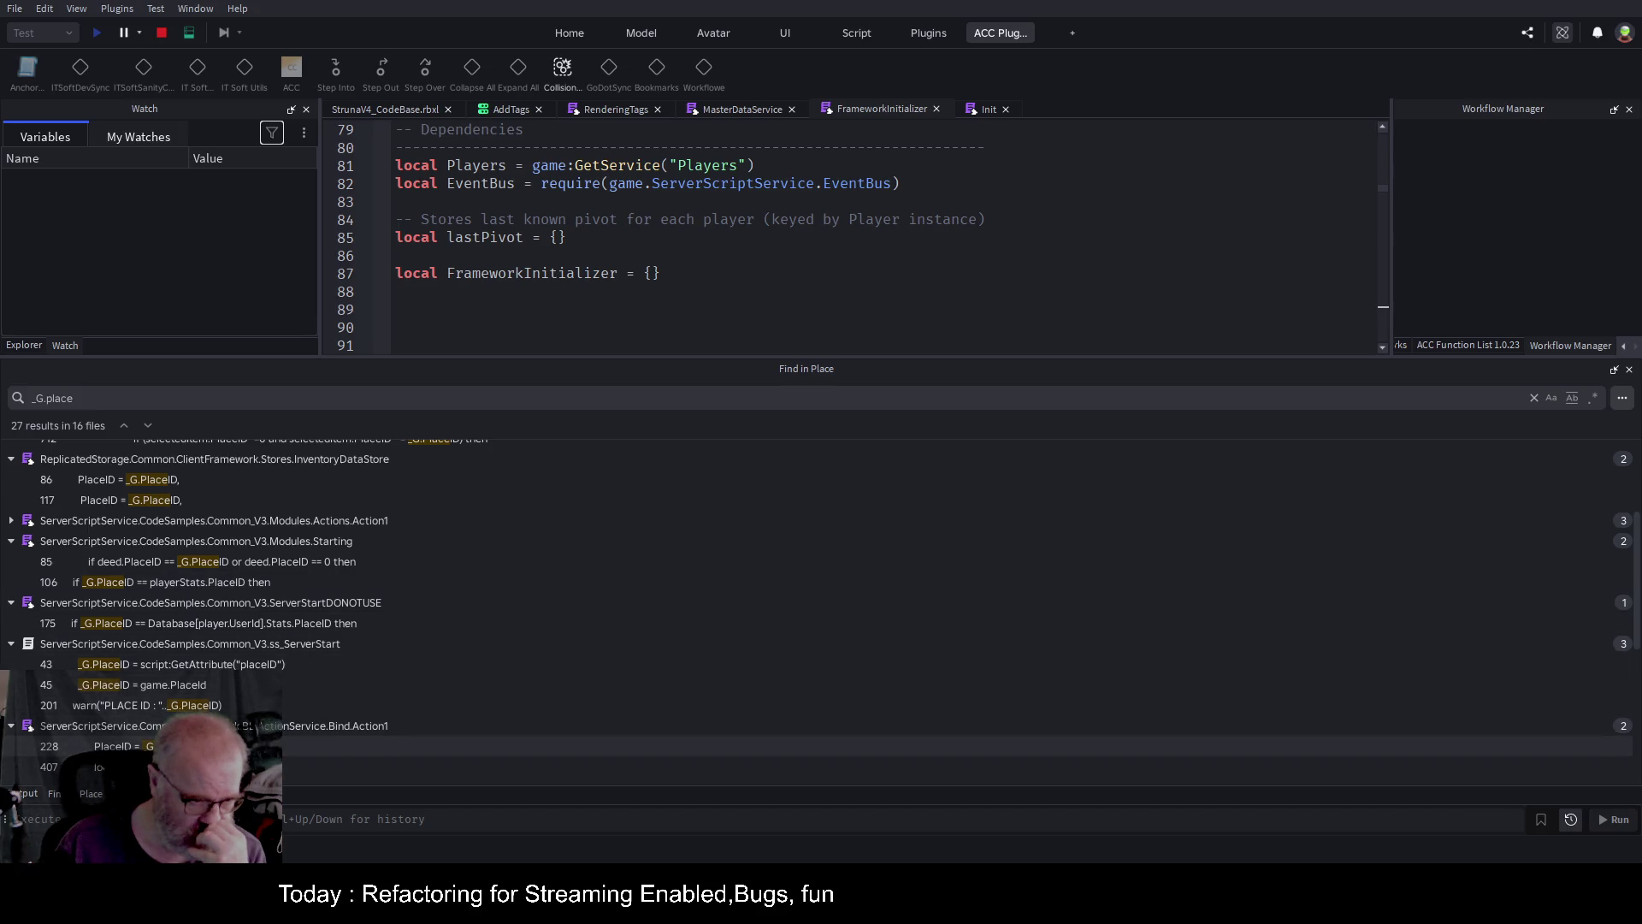
{"action": "scroll", "coordinate": [789, 272], "scroll_direction": "up", "scroll_amount": 4}
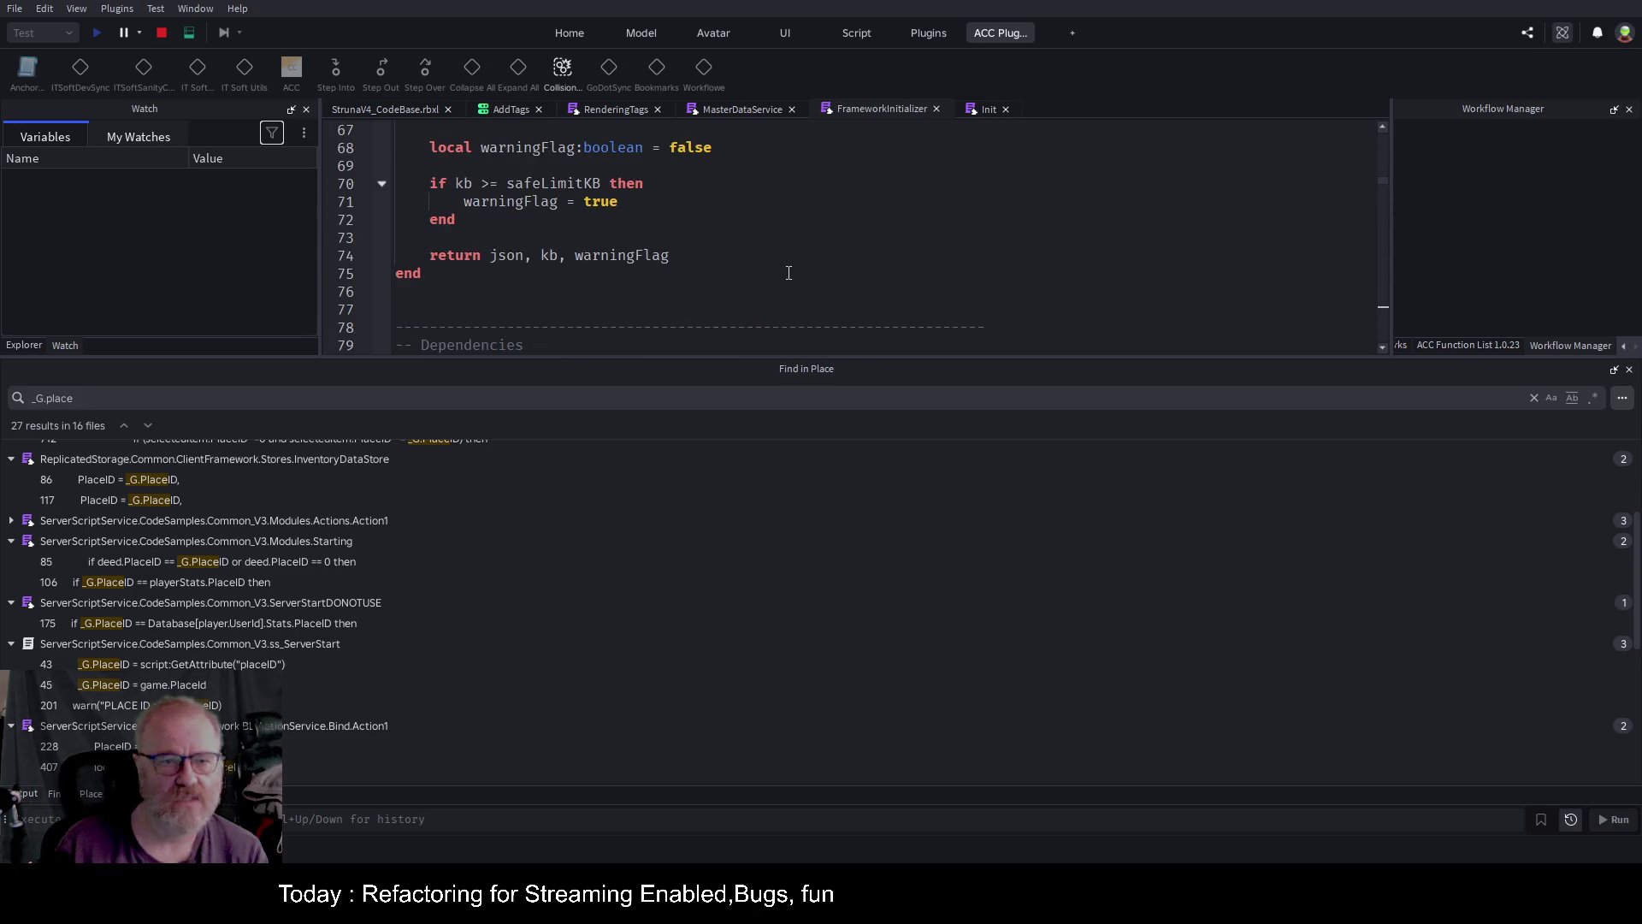
{"action": "scroll", "coordinate": [789, 272], "scroll_direction": "up", "scroll_amount": 5}
{"action": "left_click", "coordinate": [512, 105]}
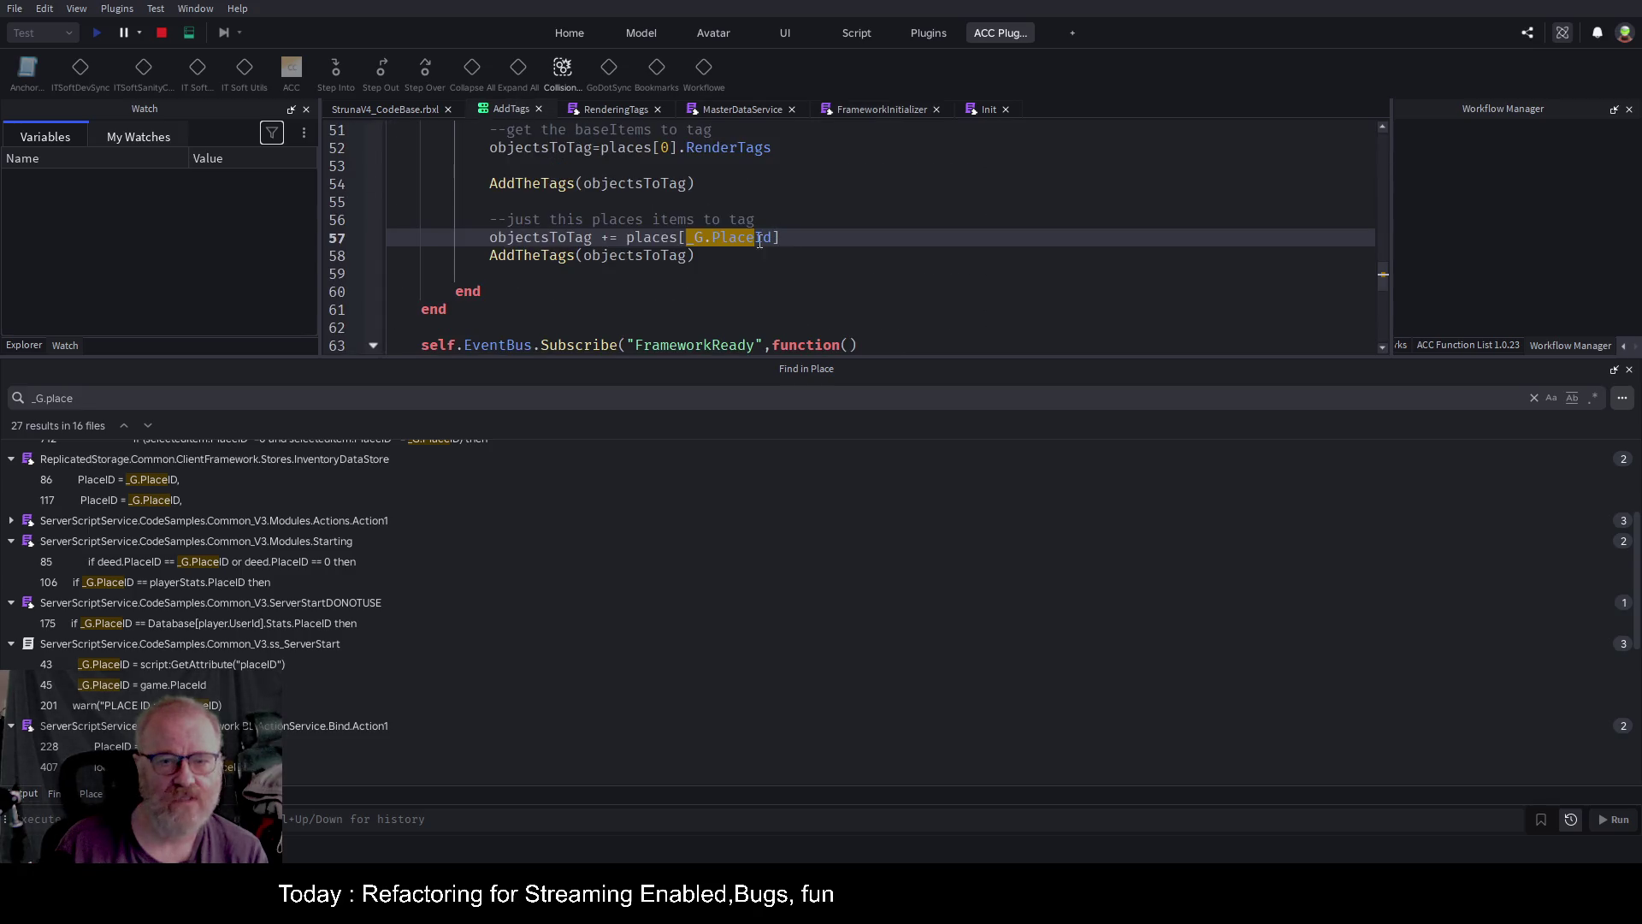
{"action": "key", "text": "BackSpace"}
{"action": "key", "text": "BackSpace"}
{"action": "key", "text": "BackSpace"}
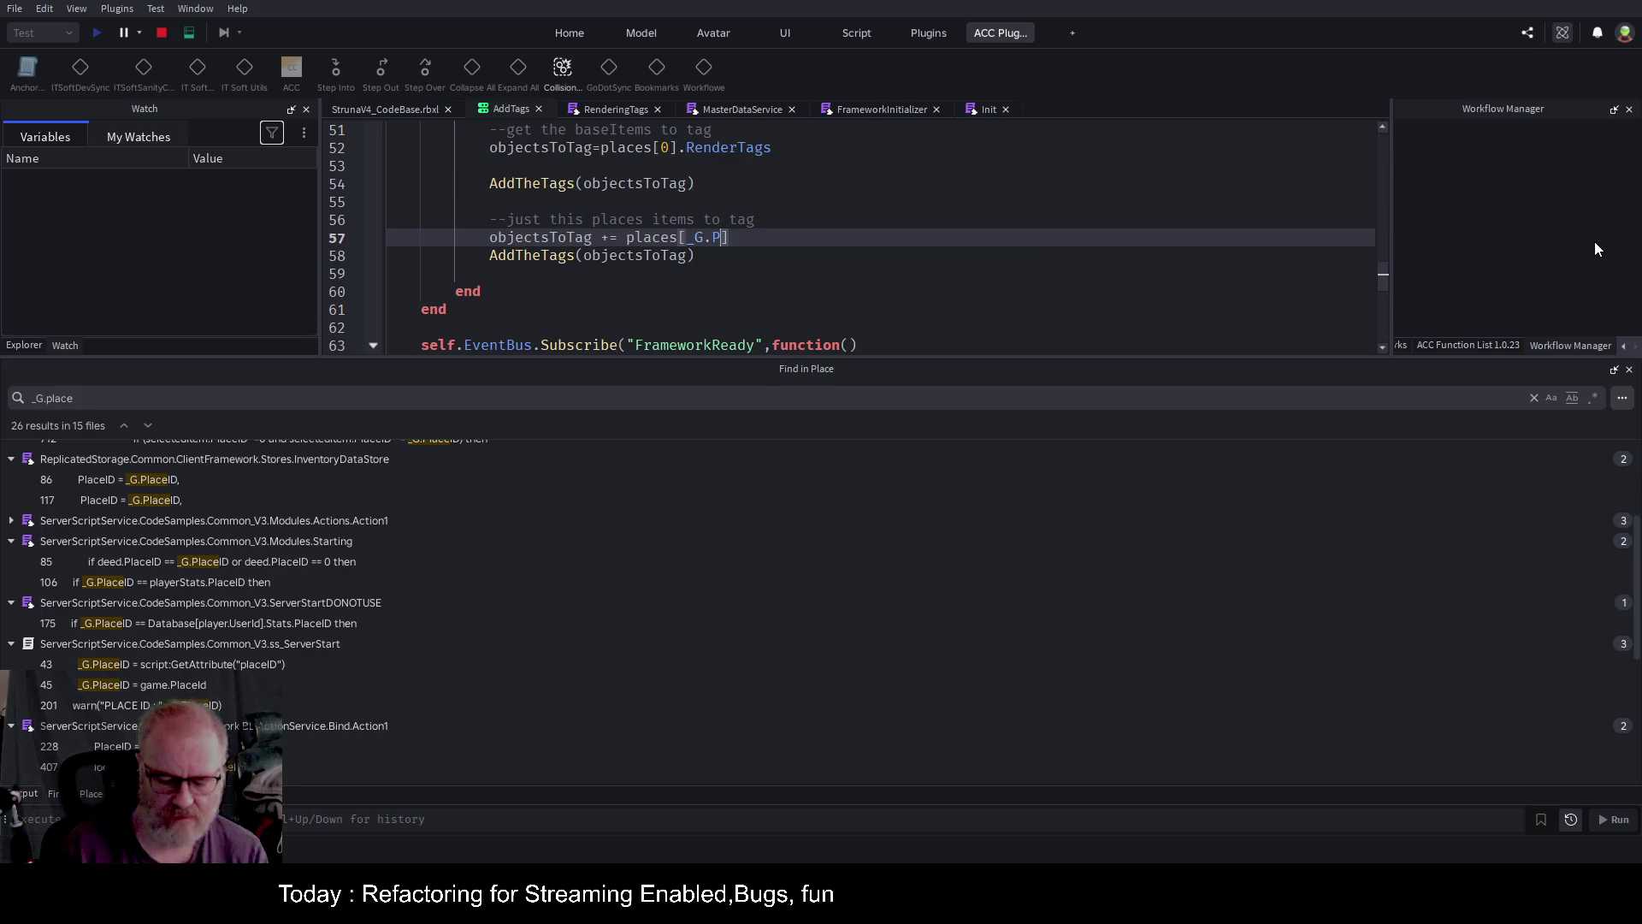
{"action": "type", "text": "lace"}
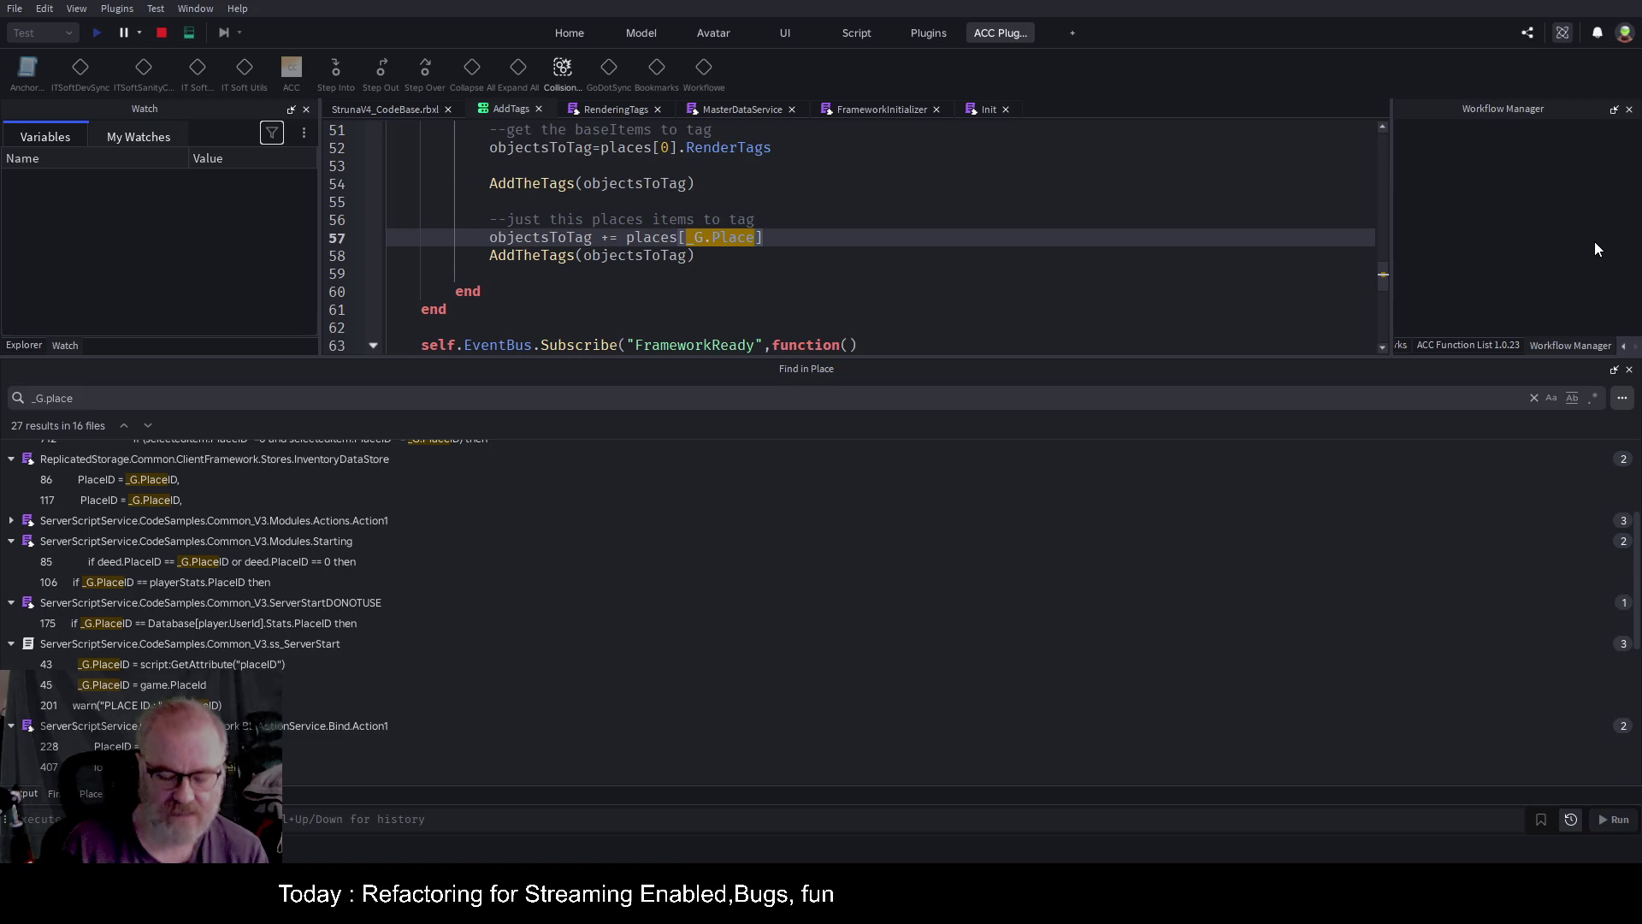
{"action": "type", "text": "ID"}
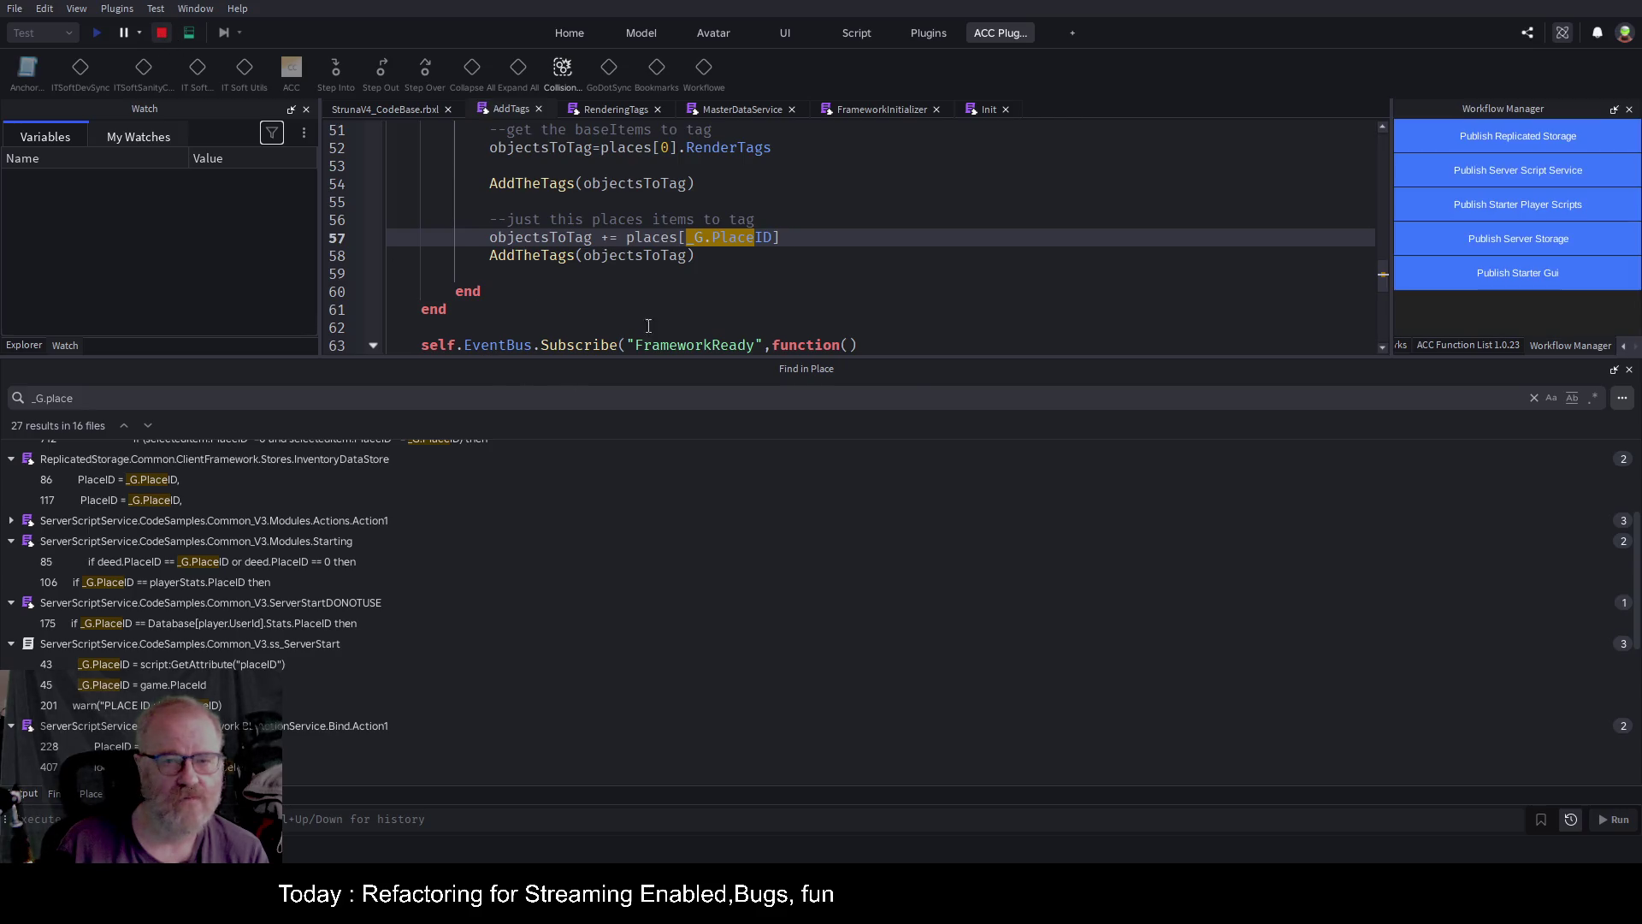
{"action": "left_click_drag", "start_coordinate": [911, 359], "coordinate": [923, 464]}
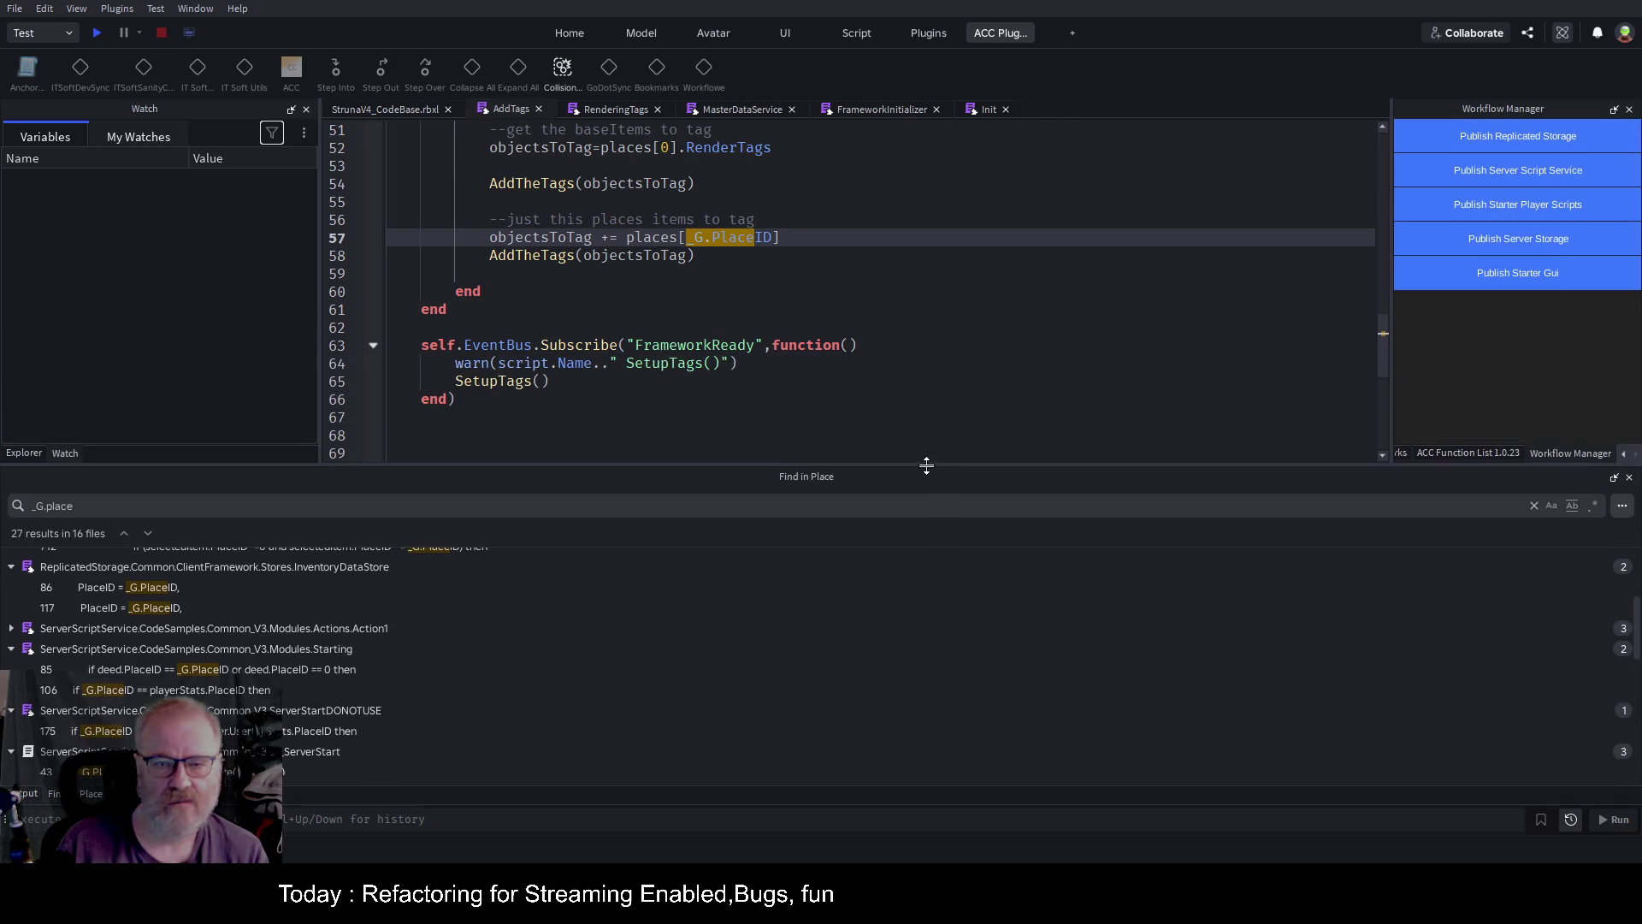
{"action": "double_click", "coordinate": [741, 239]}
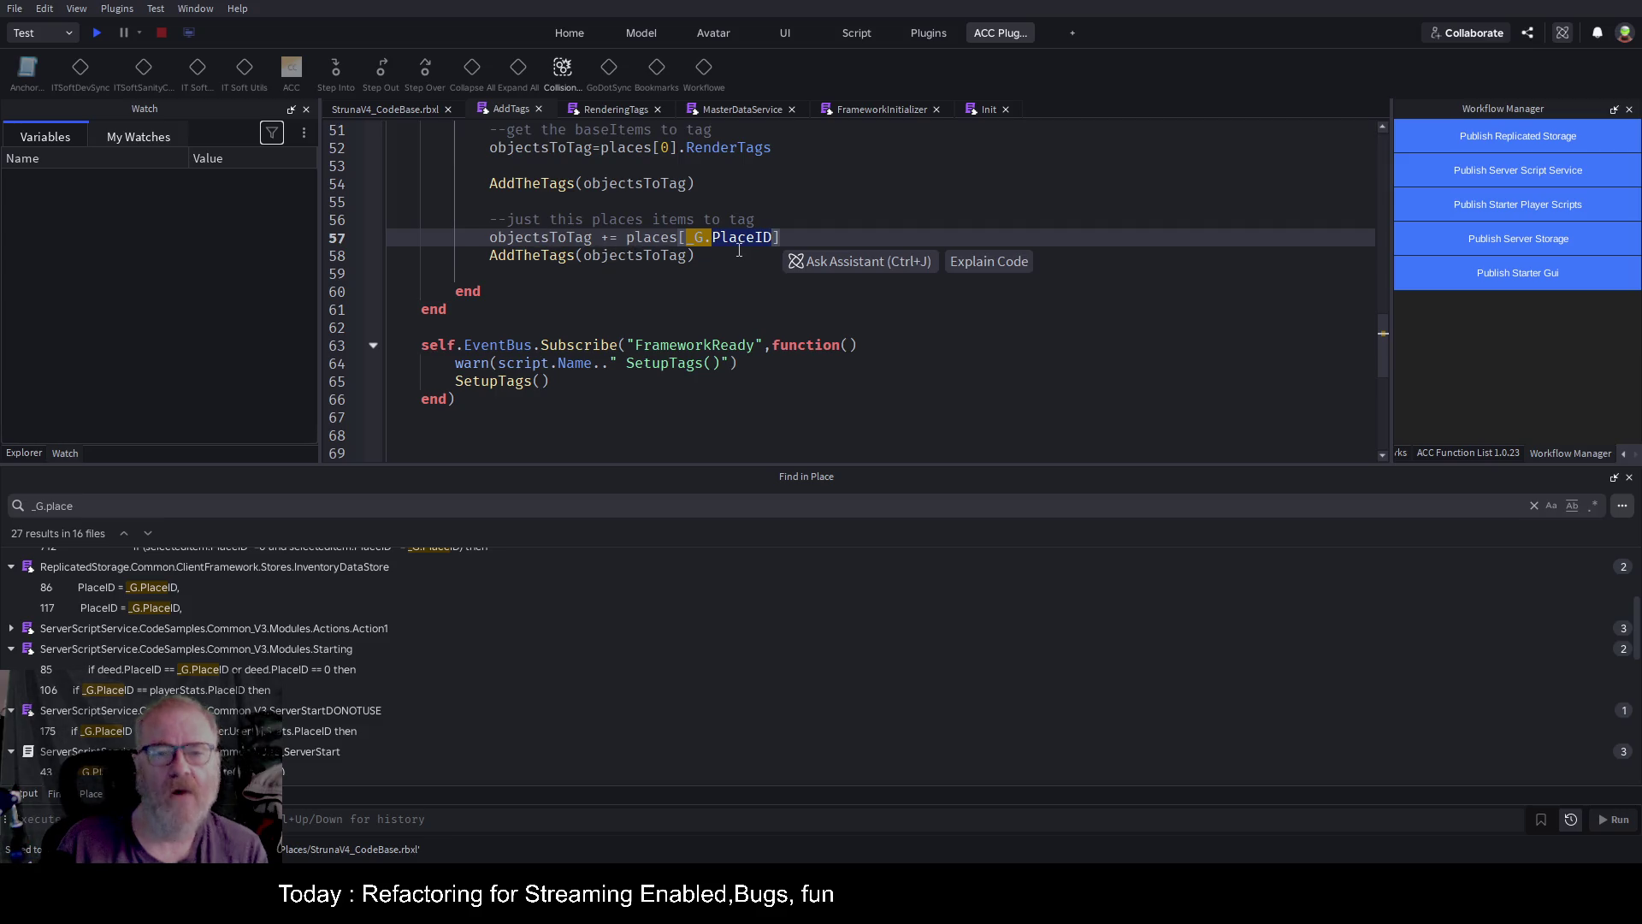
{"action": "left_click", "coordinate": [536, 236]}
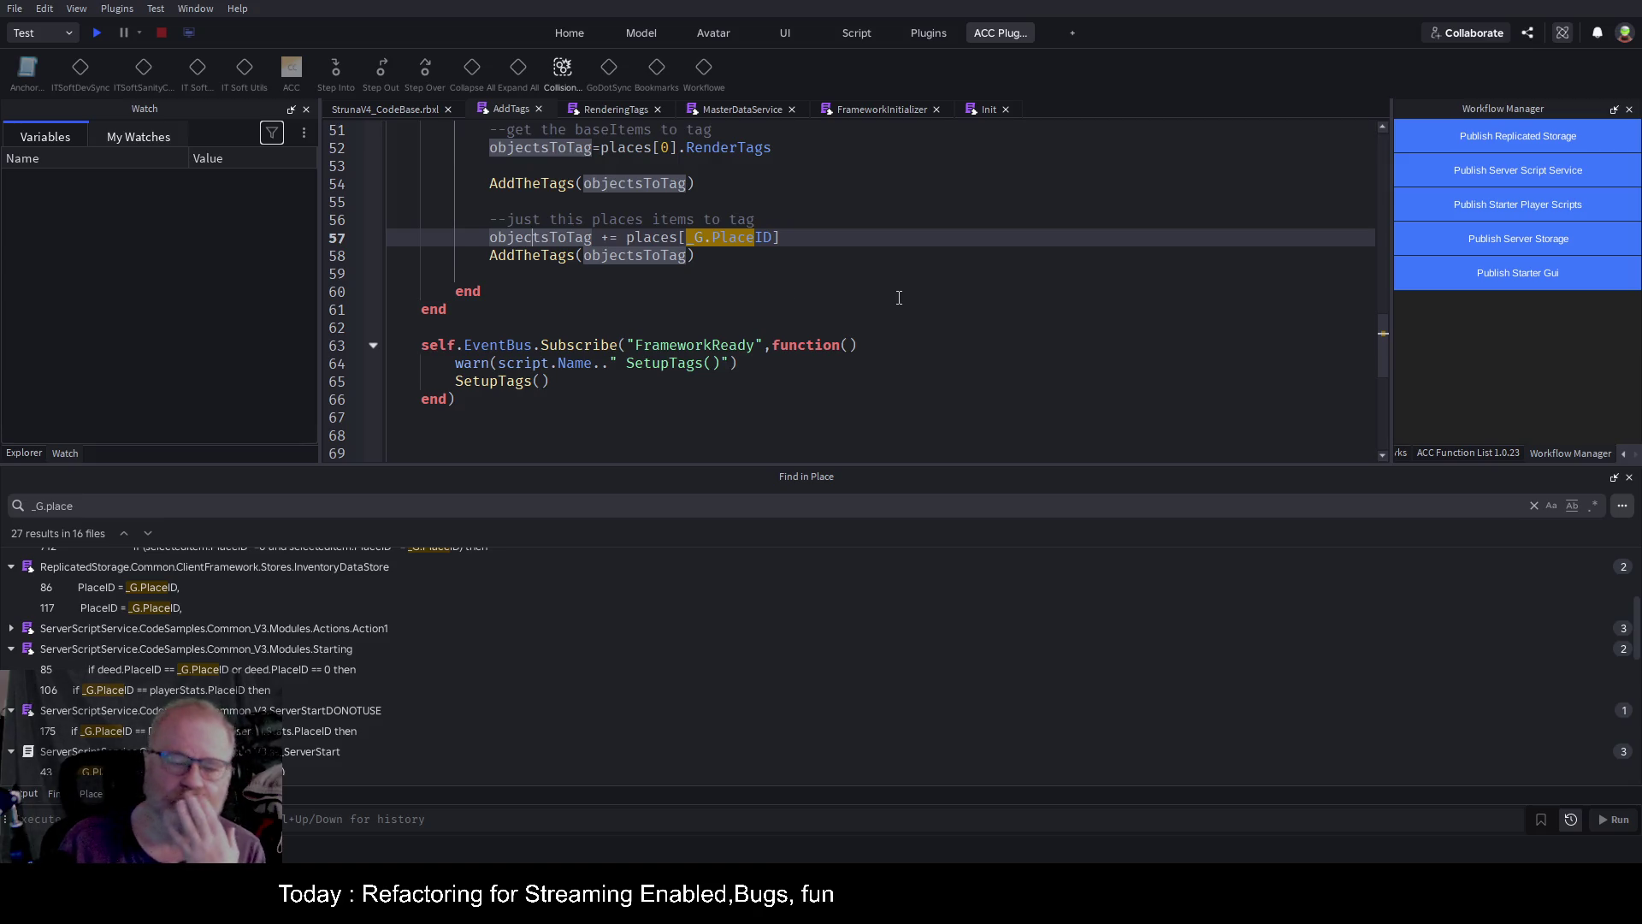
{"action": "key", "text": "ctrl+Right"}
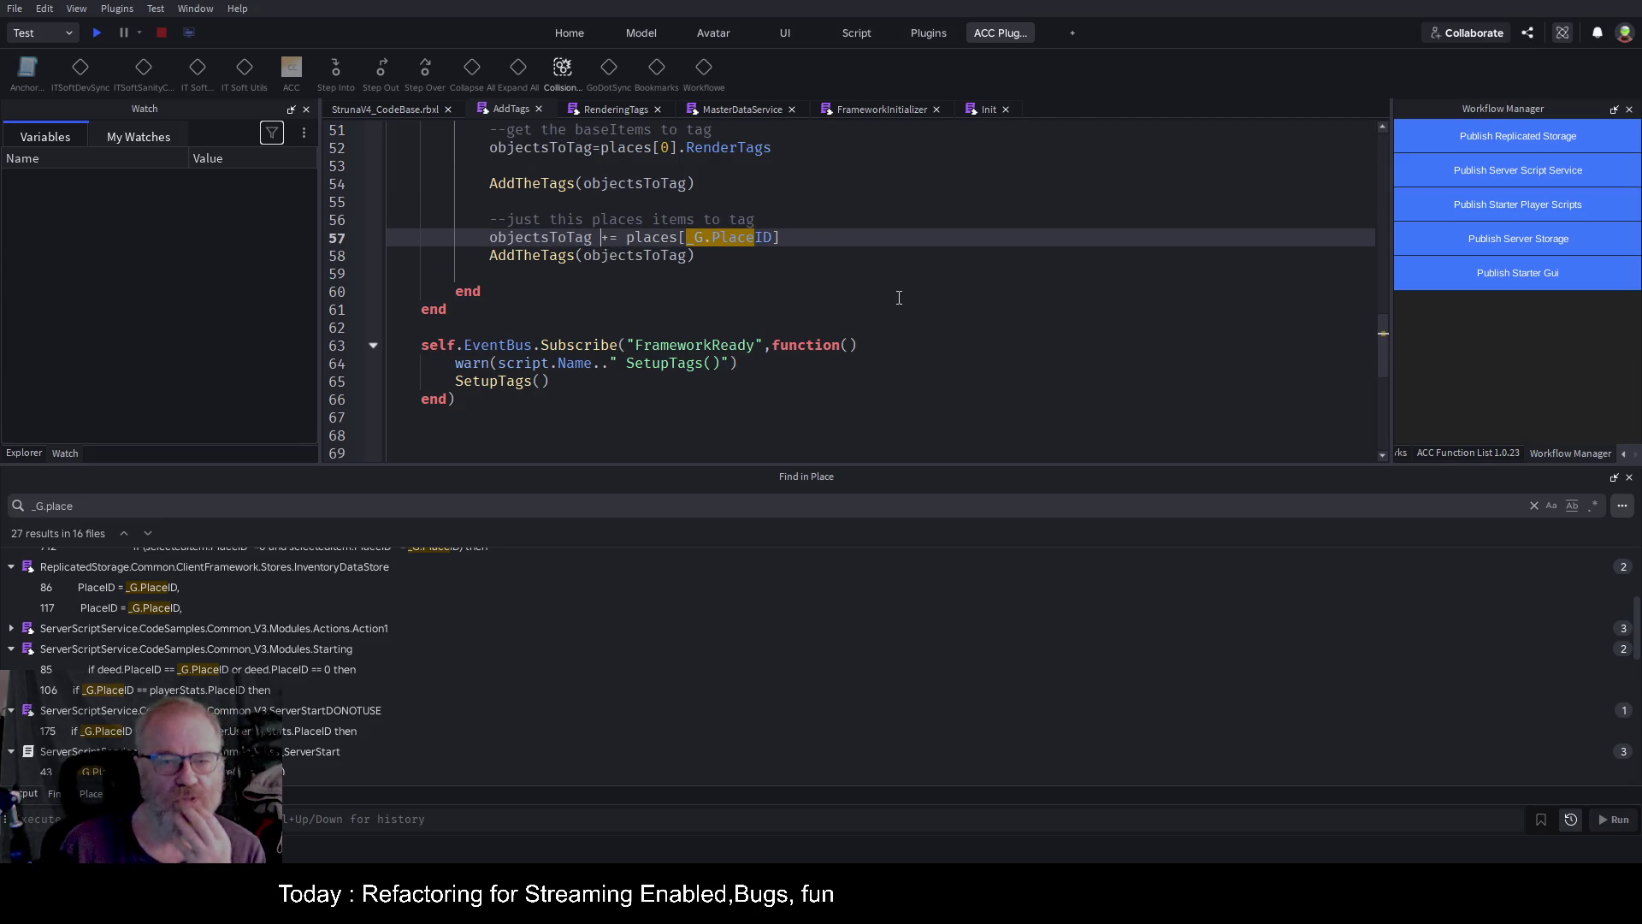
{"action": "key", "text": "ctrl+Right"}
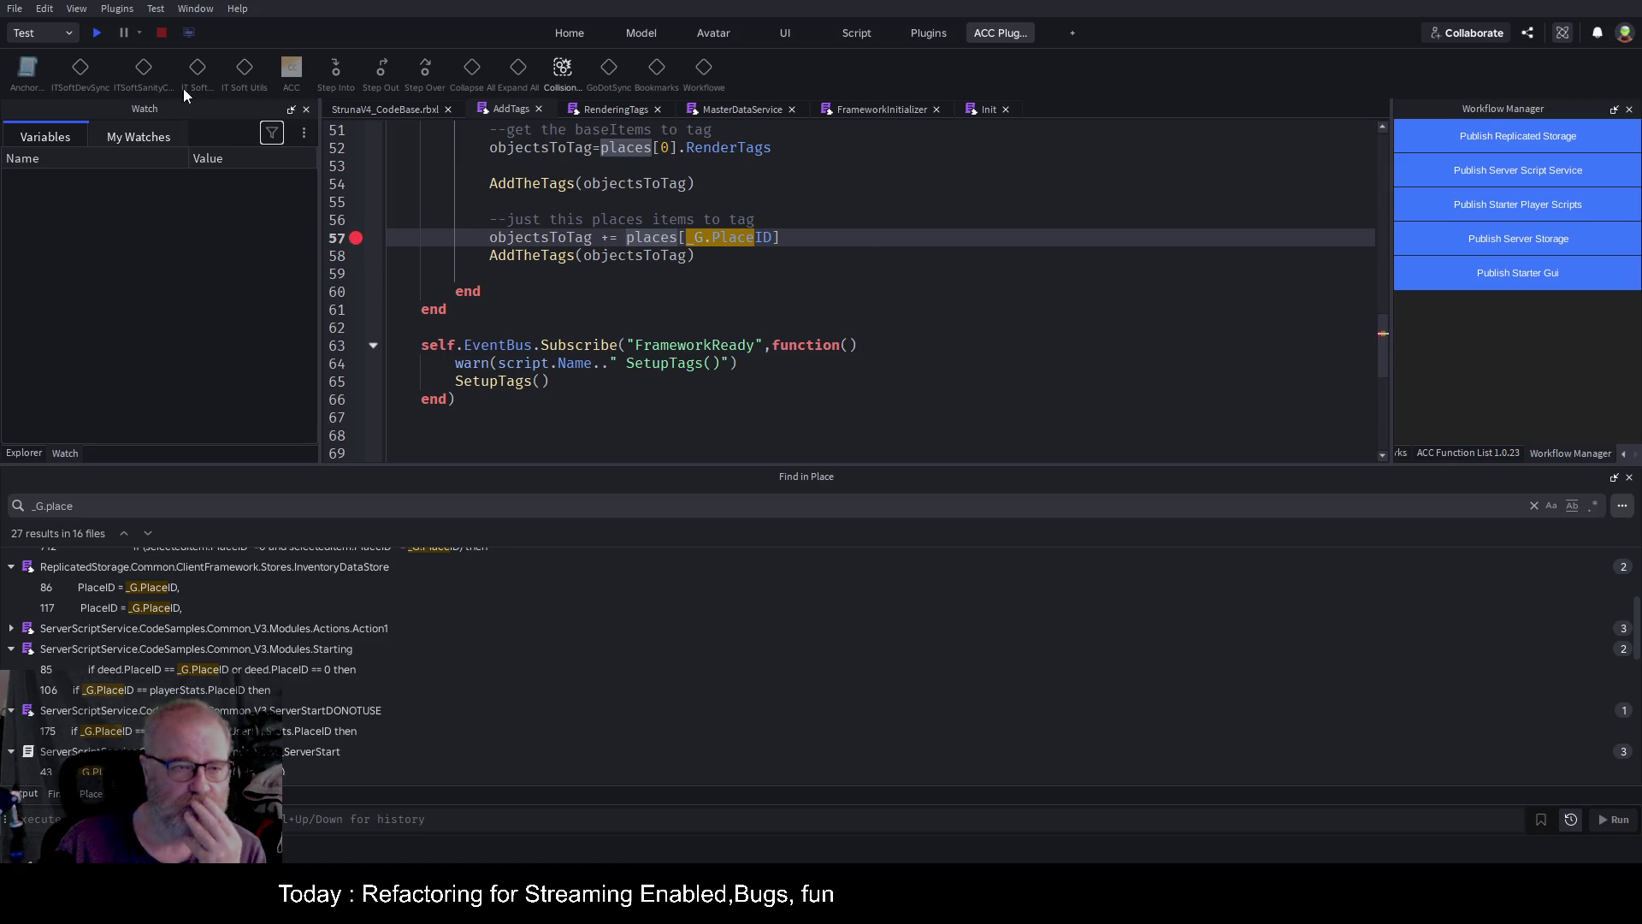
{"action": "left_click", "coordinate": [95, 35]}
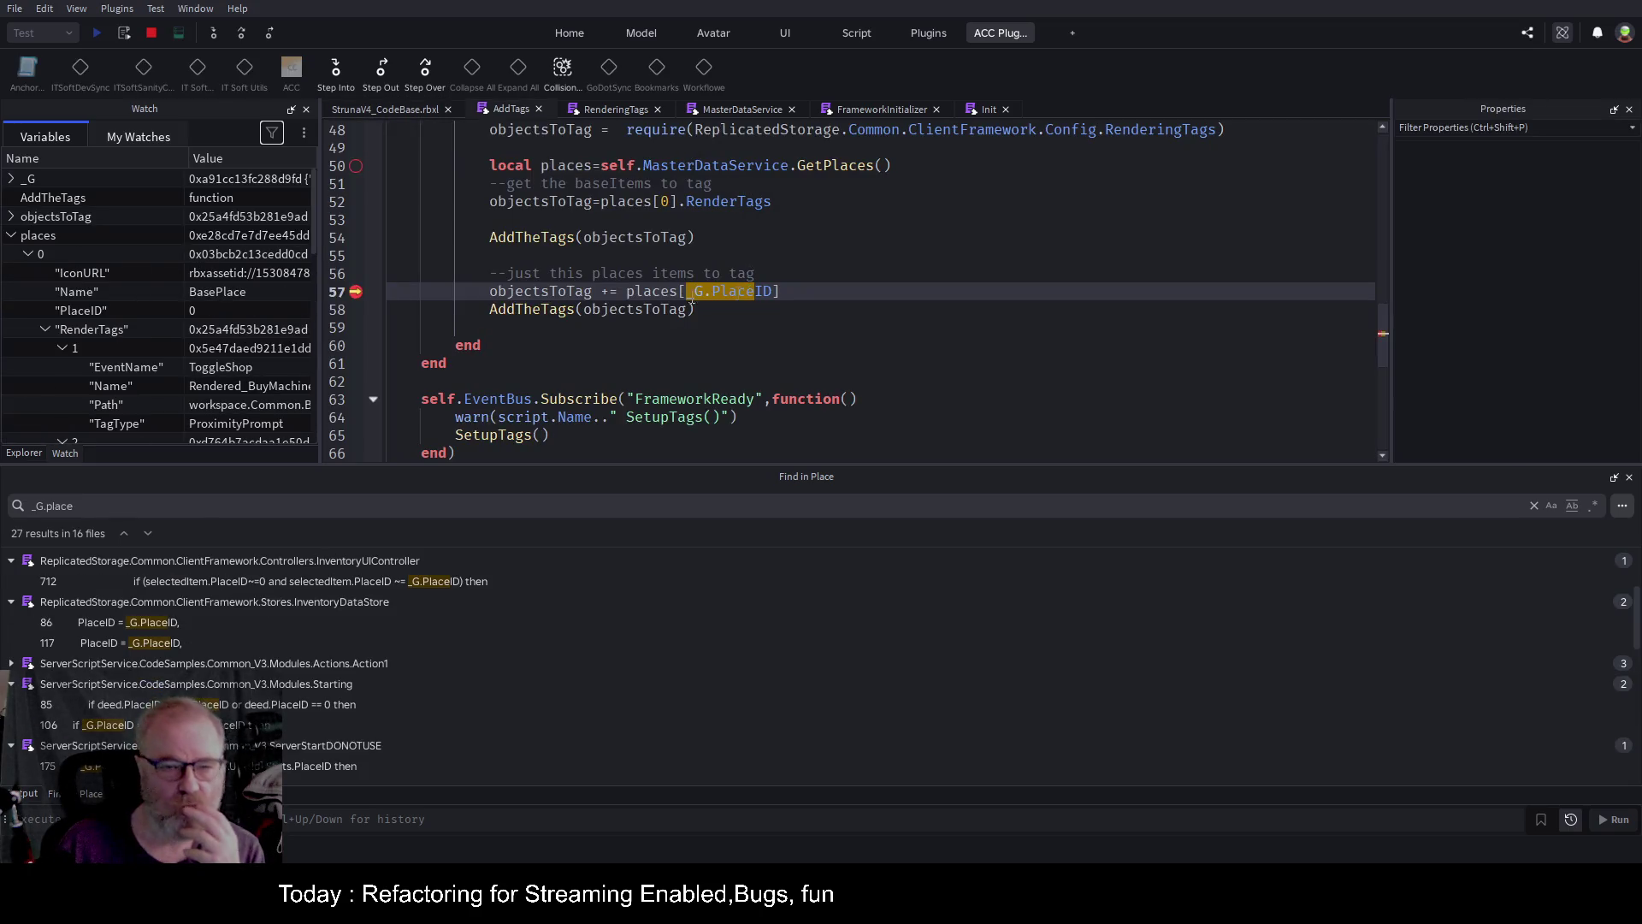
{"action": "left_click", "coordinate": [11, 179]}
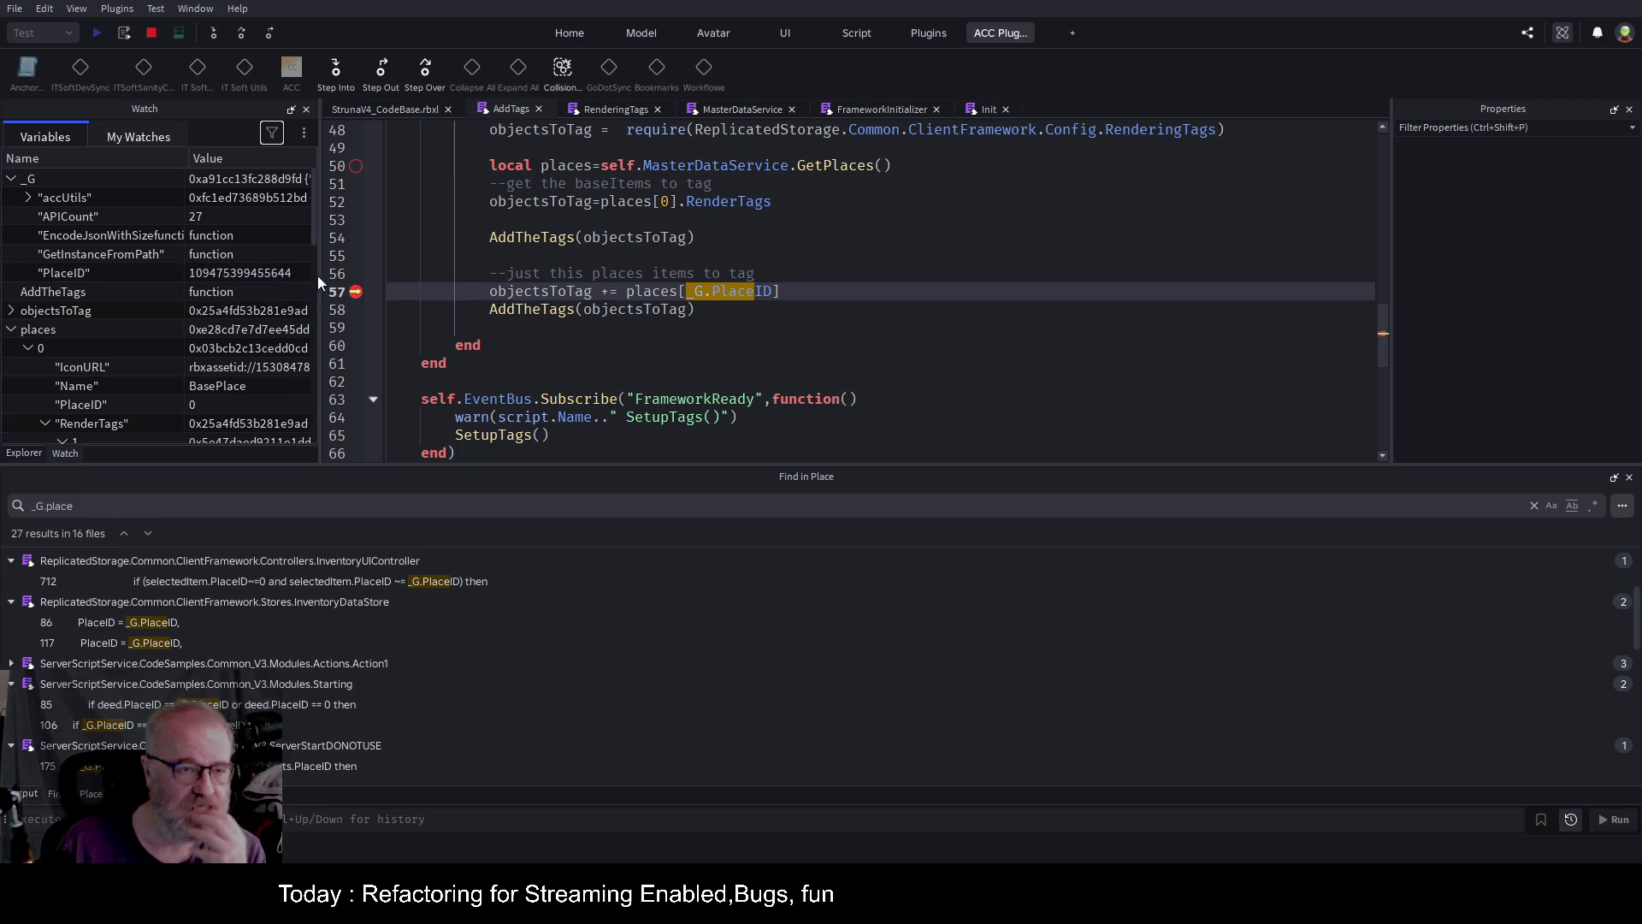
{"action": "left_click", "coordinate": [28, 348]}
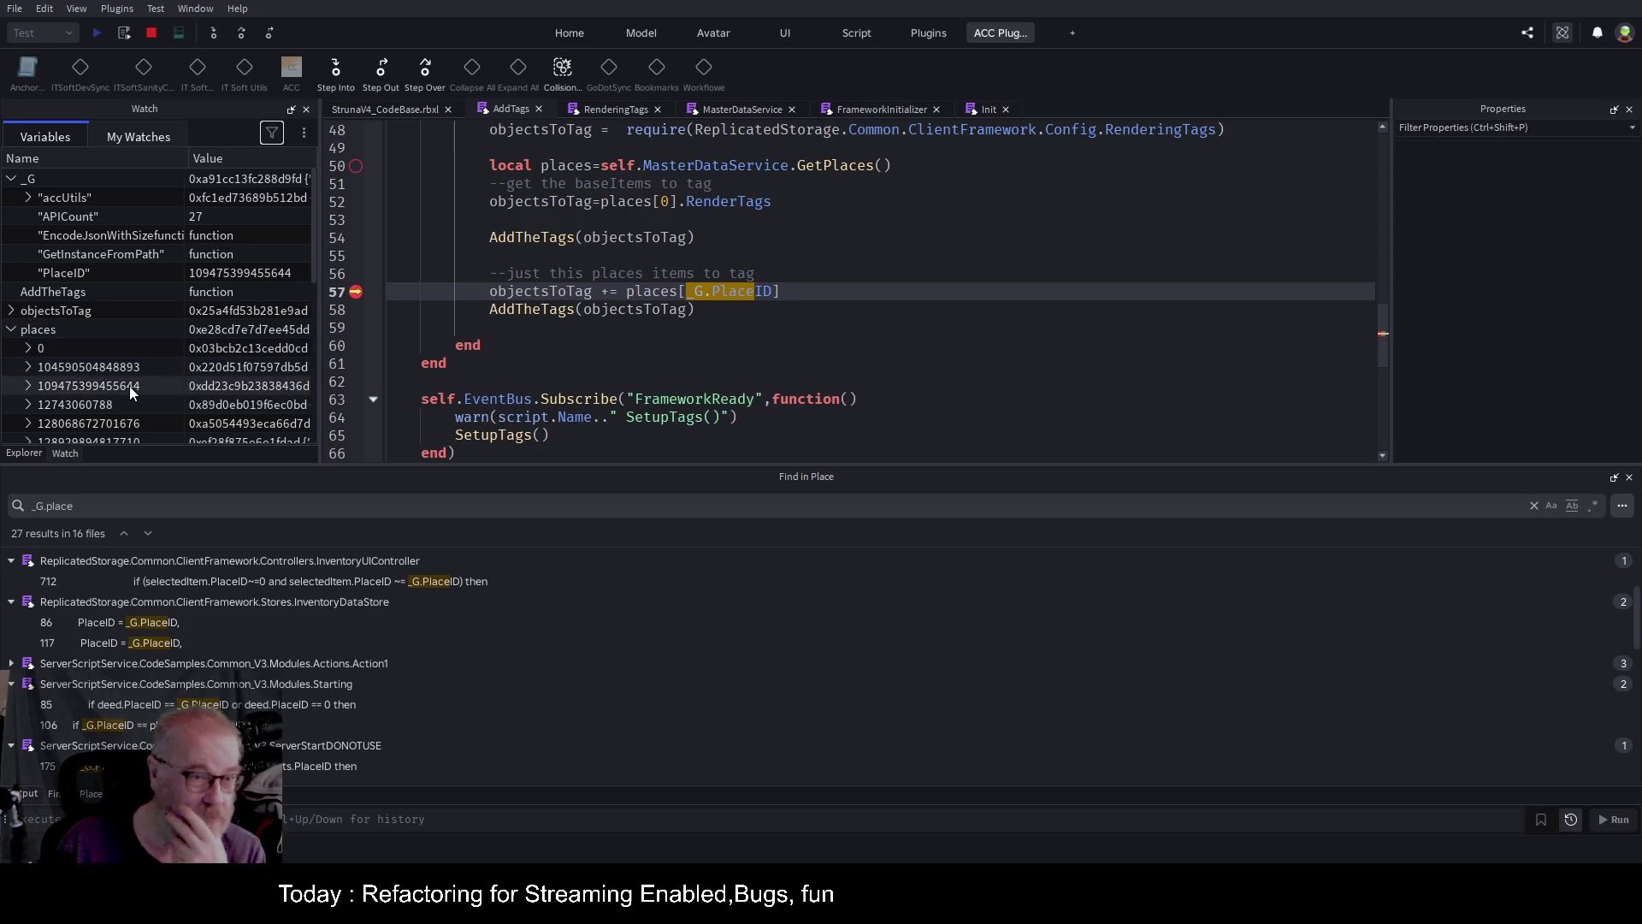
{"action": "left_click", "coordinate": [29, 385]}
{"action": "scroll", "coordinate": [126, 310], "scroll_direction": "down", "scroll_amount": 3}
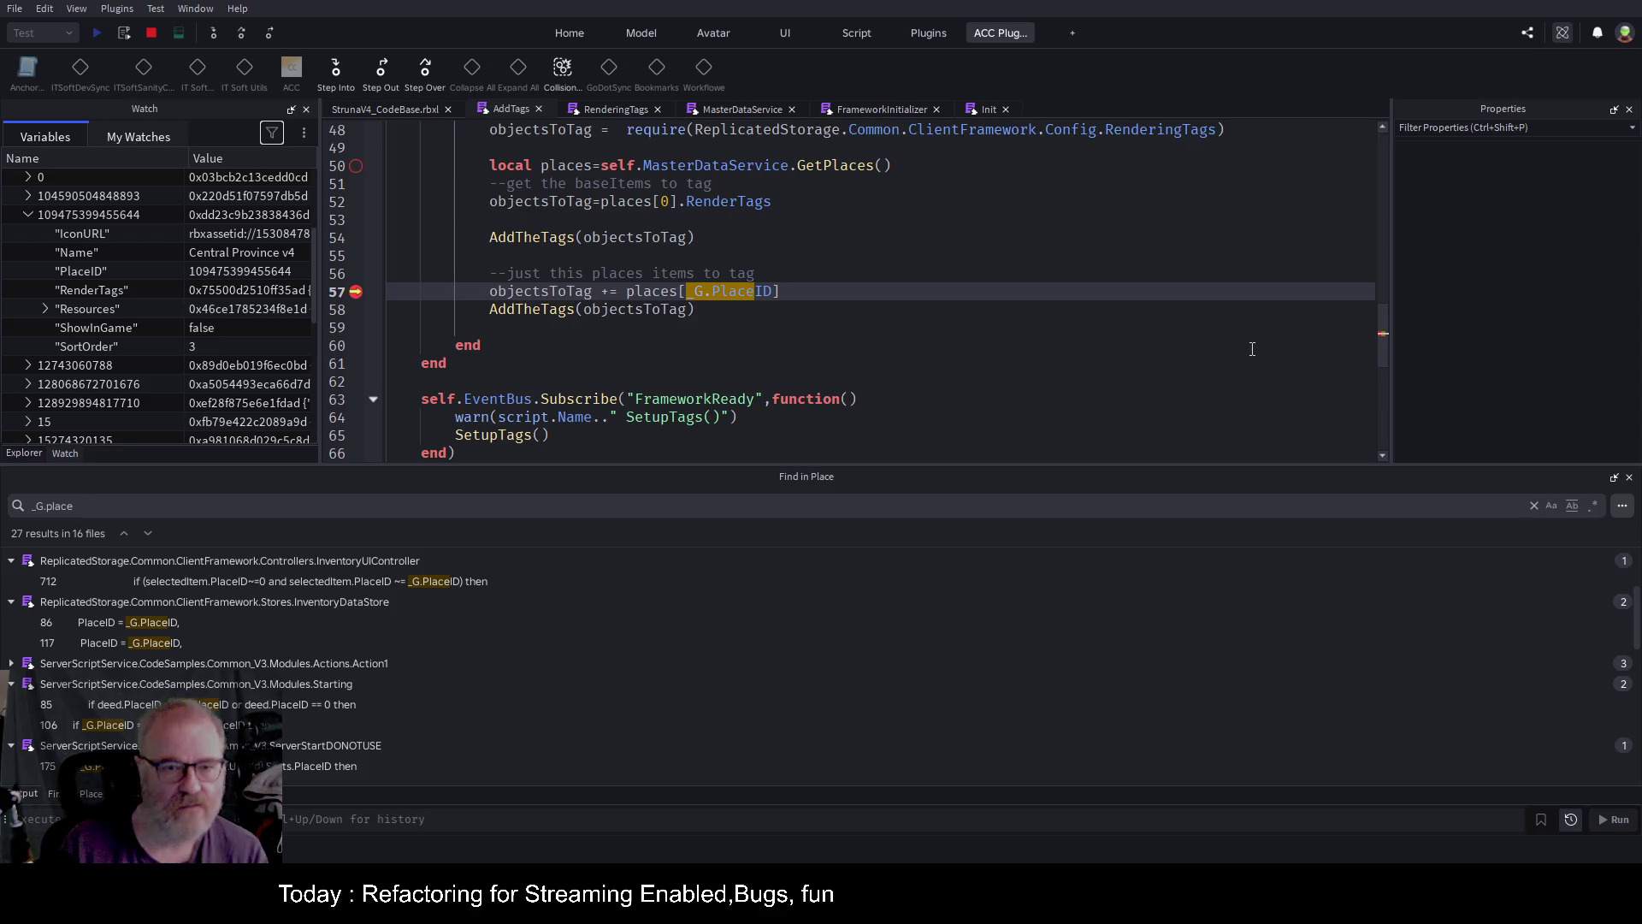
Change line 57 to objectsToTag = places[_G.PlaceID].RenderTags.
{"action": "key", "text": "BackSpace"}
{"action": "key", "text": "BackSpace"}
{"action": "type", "text": "="}
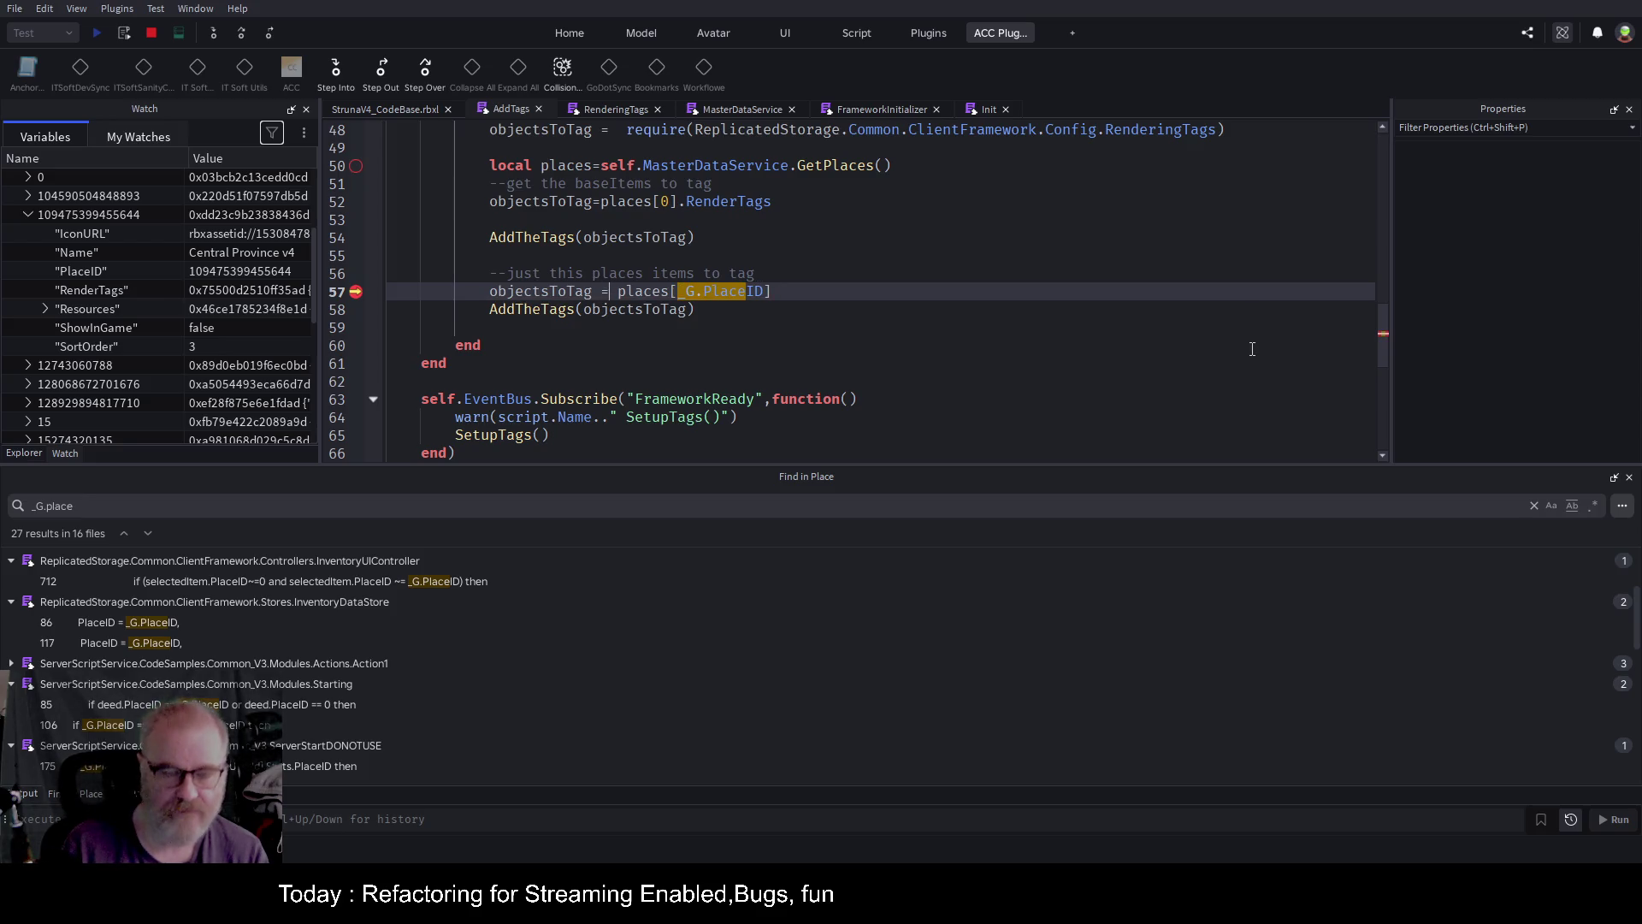
{"action": "left_click", "coordinate": [772, 203]}
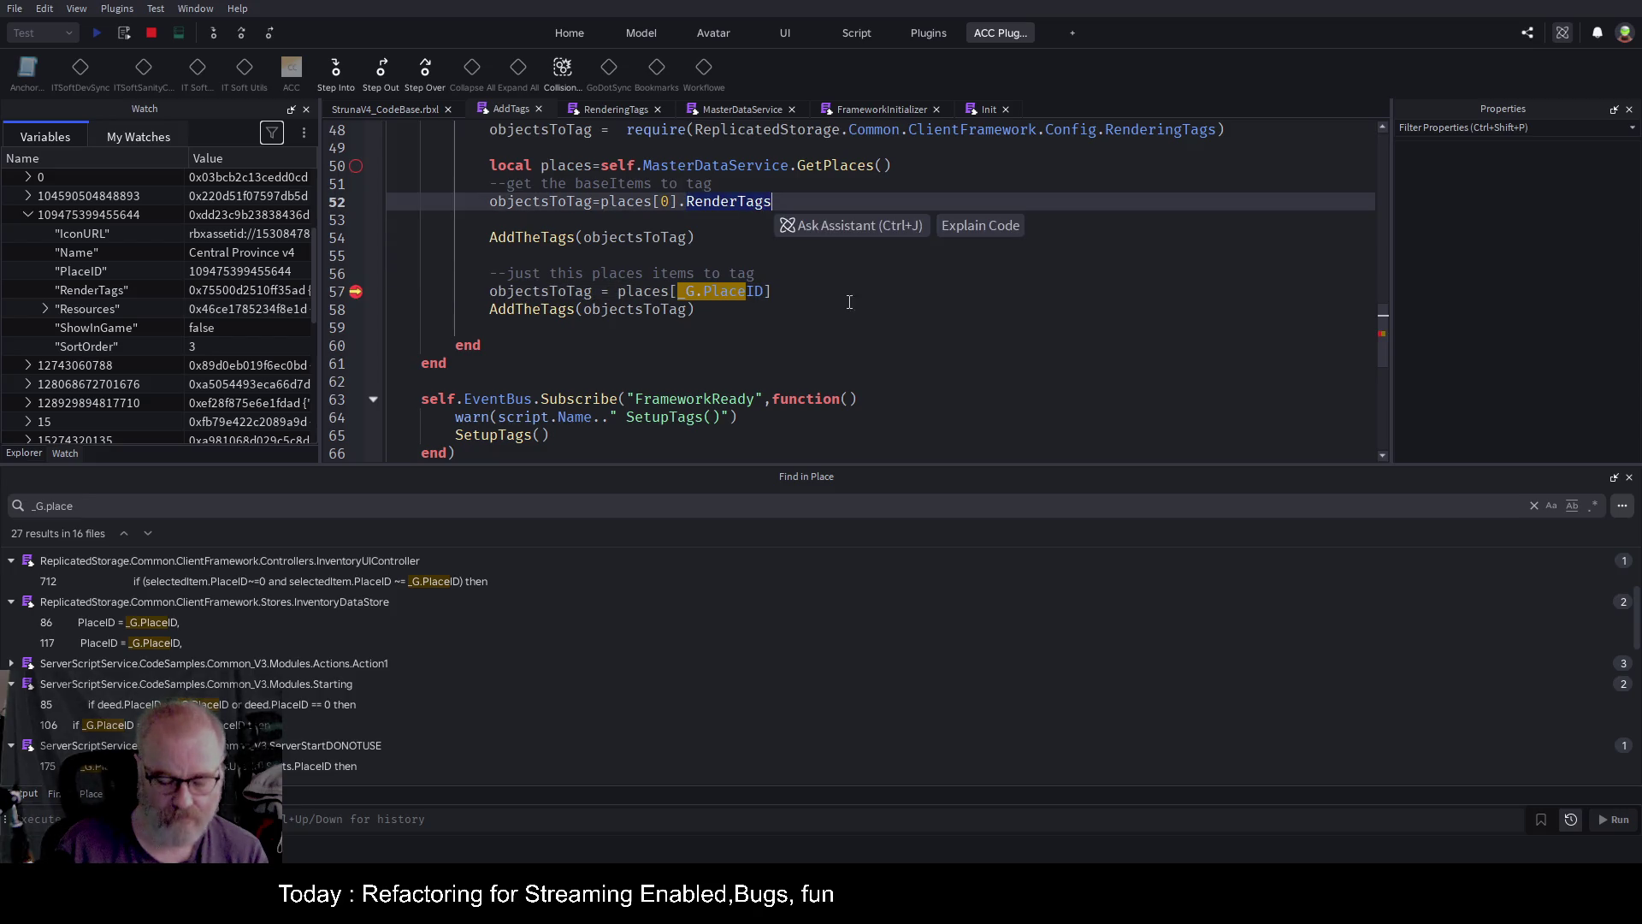
{"action": "left_click", "coordinate": [975, 295]}
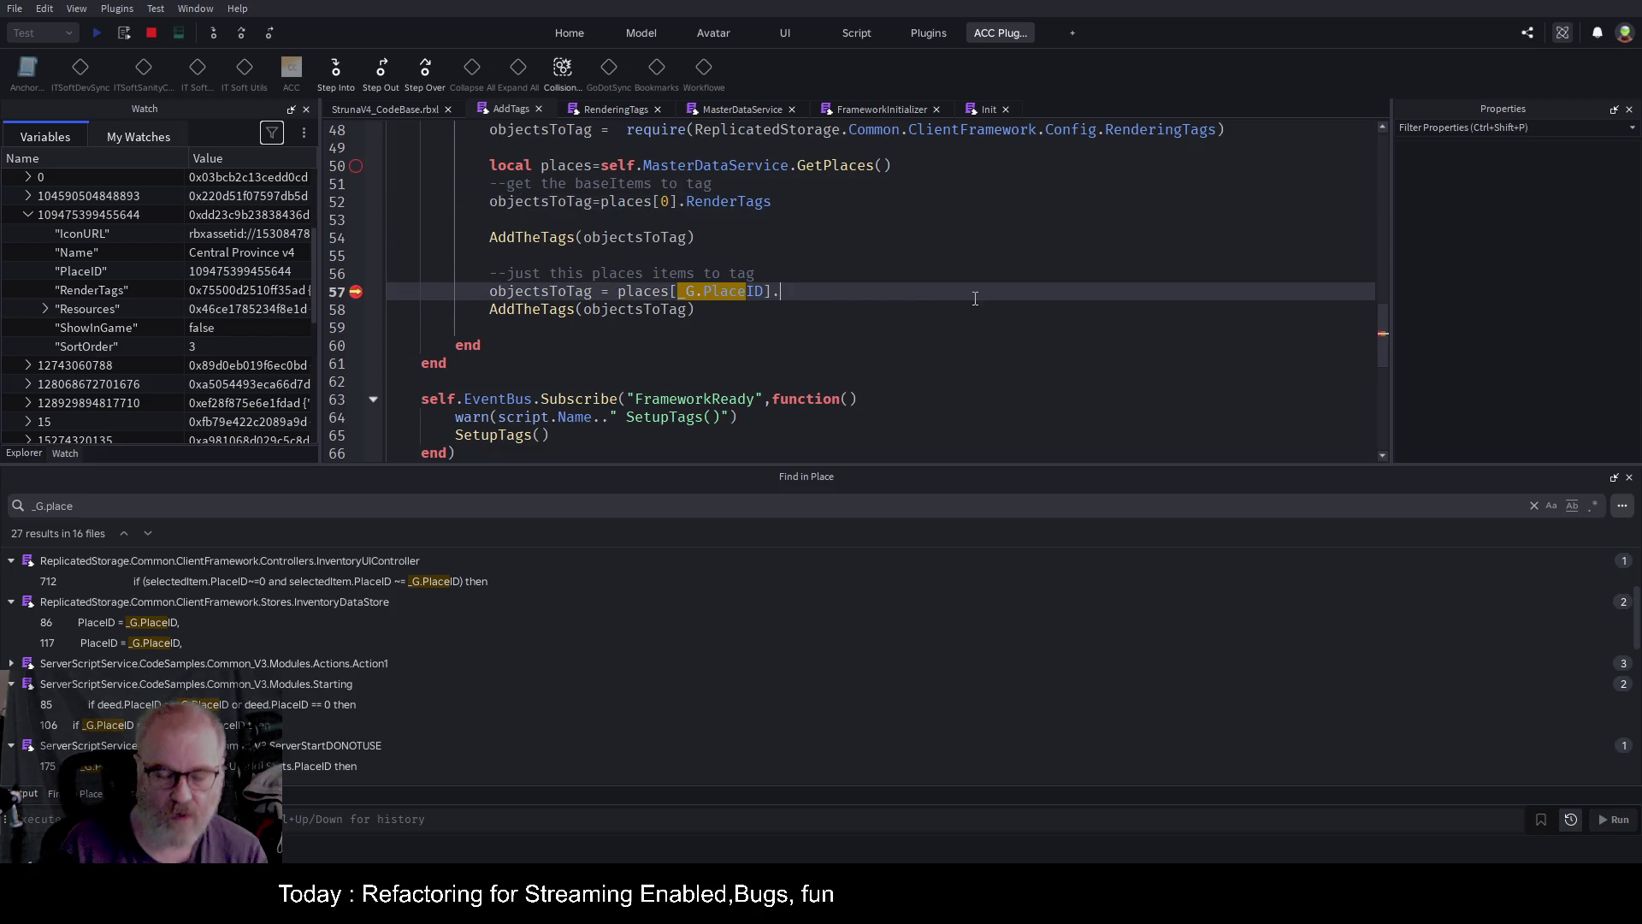
{"action": "type", "text": ".RenderTags"}
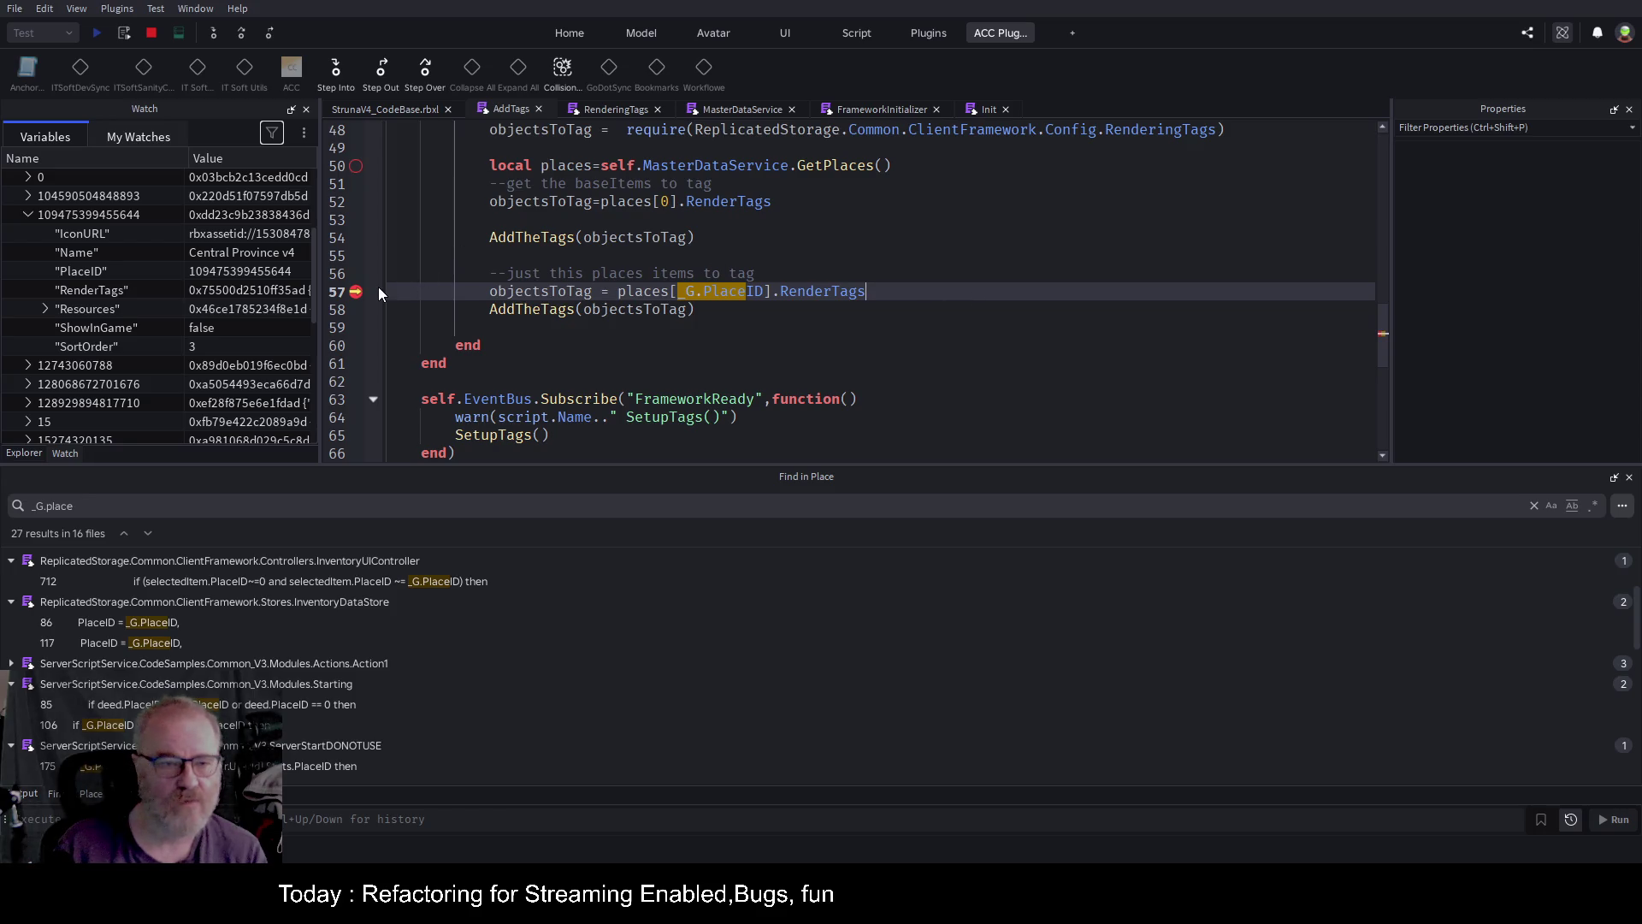
Stop the paused playtest and start a new one.
{"action": "left_click", "coordinate": [151, 33]}
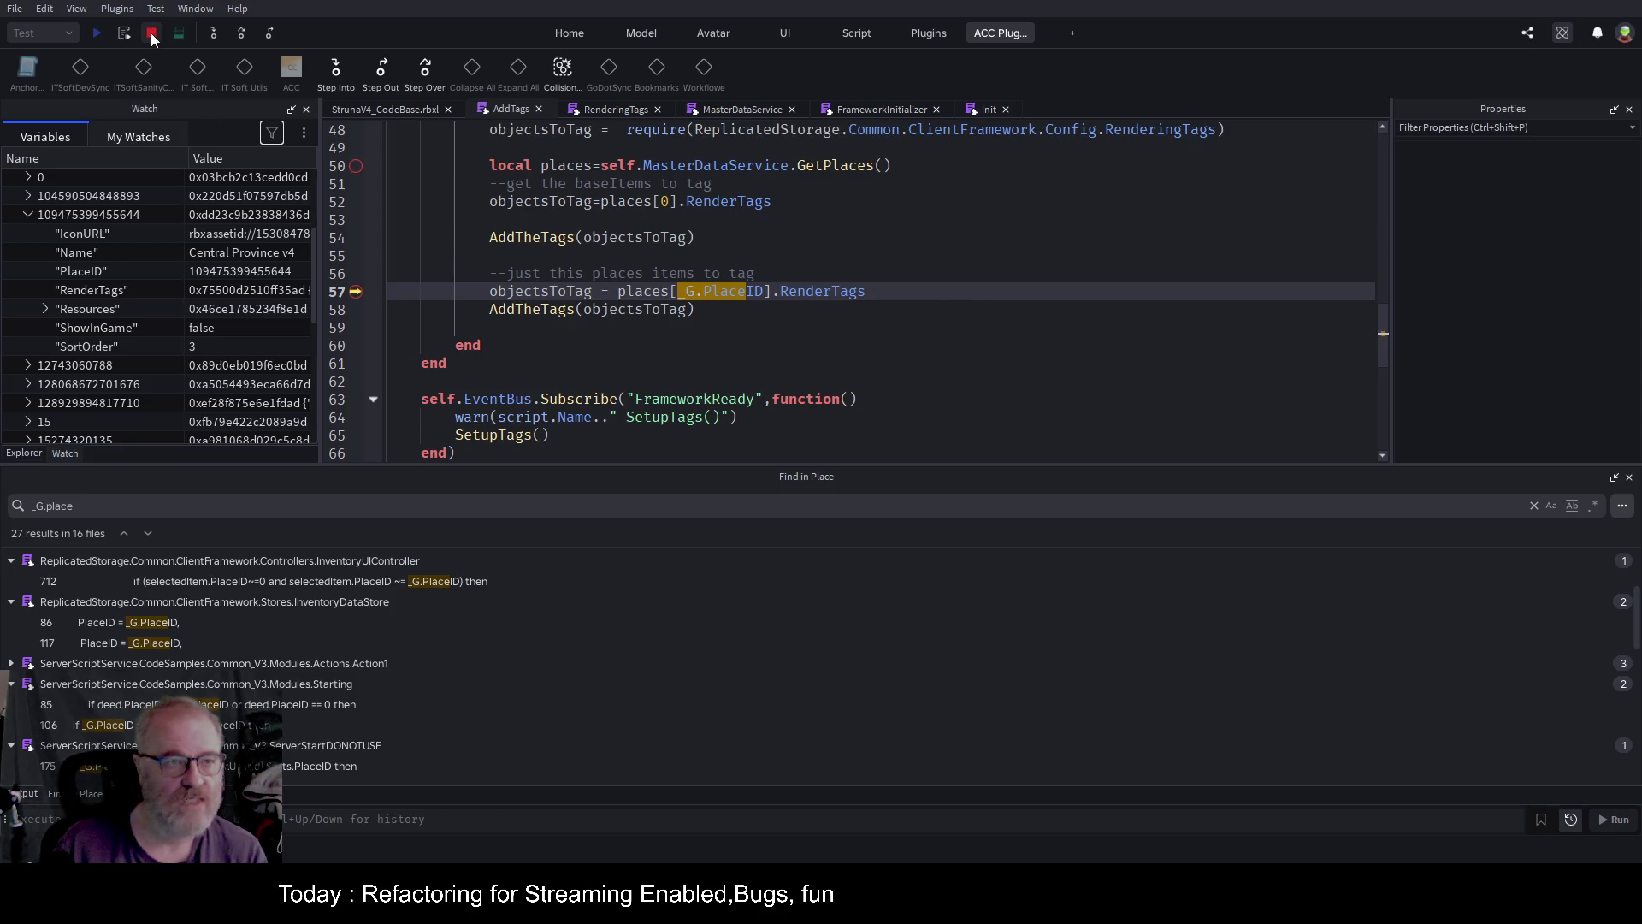
{"action": "left_click", "coordinate": [913, 267]}
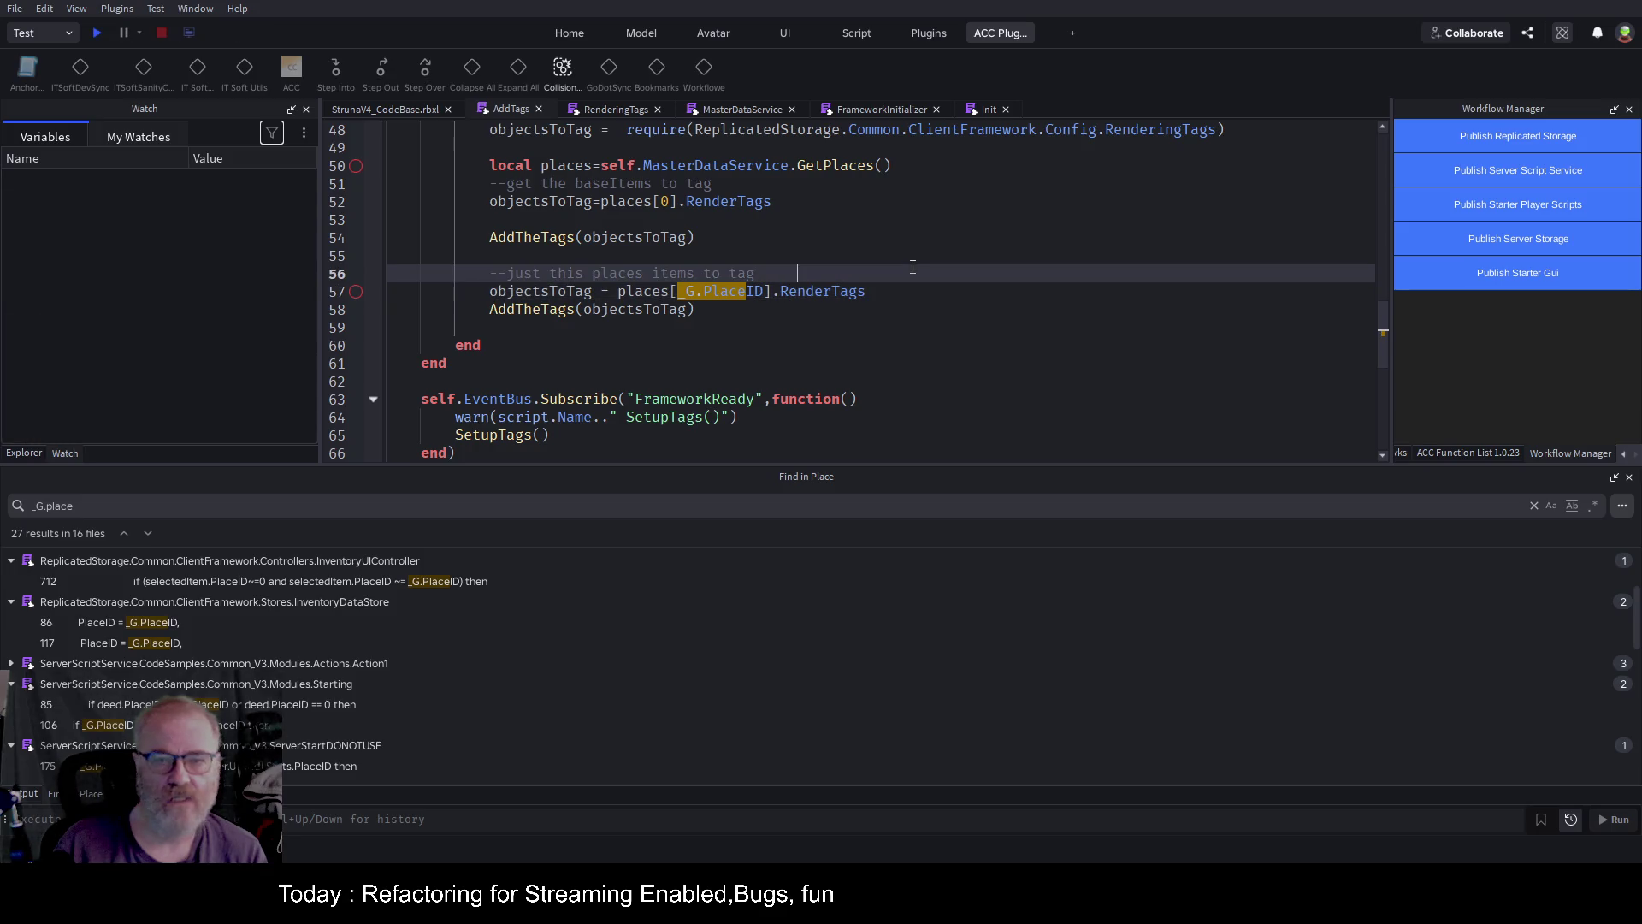
{"action": "left_click", "coordinate": [96, 36]}
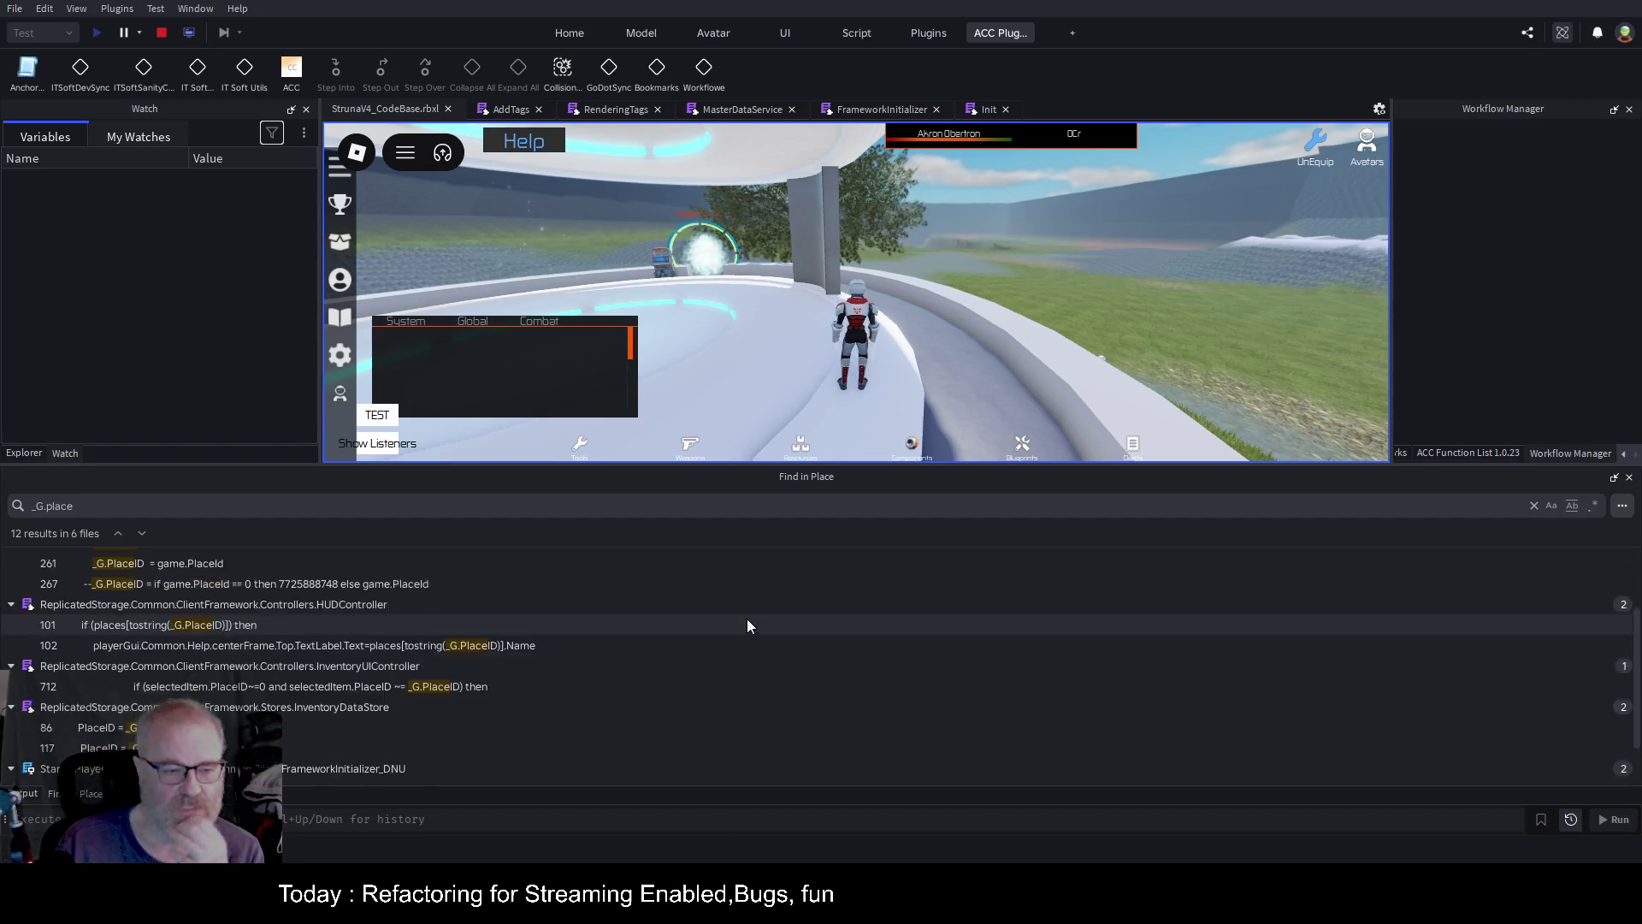
Clear the _G.place search, stop the running playtest, and launch a fresh one.
{"action": "scroll", "coordinate": [747, 625], "scroll_direction": "up", "scroll_amount": 3}
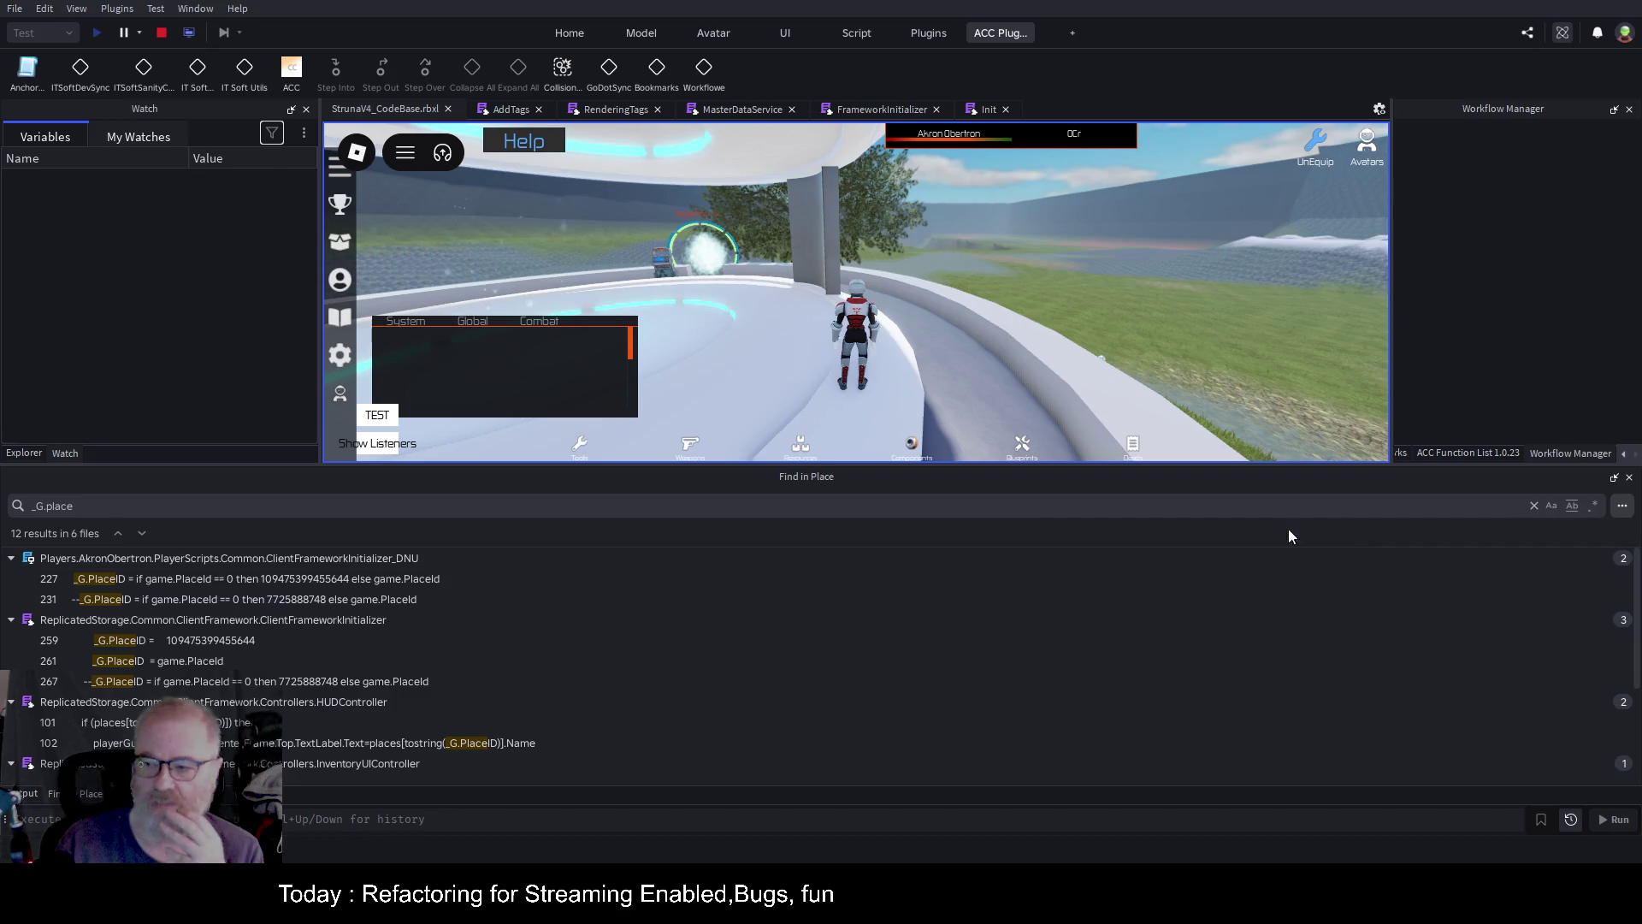
{"action": "left_click", "coordinate": [1535, 505]}
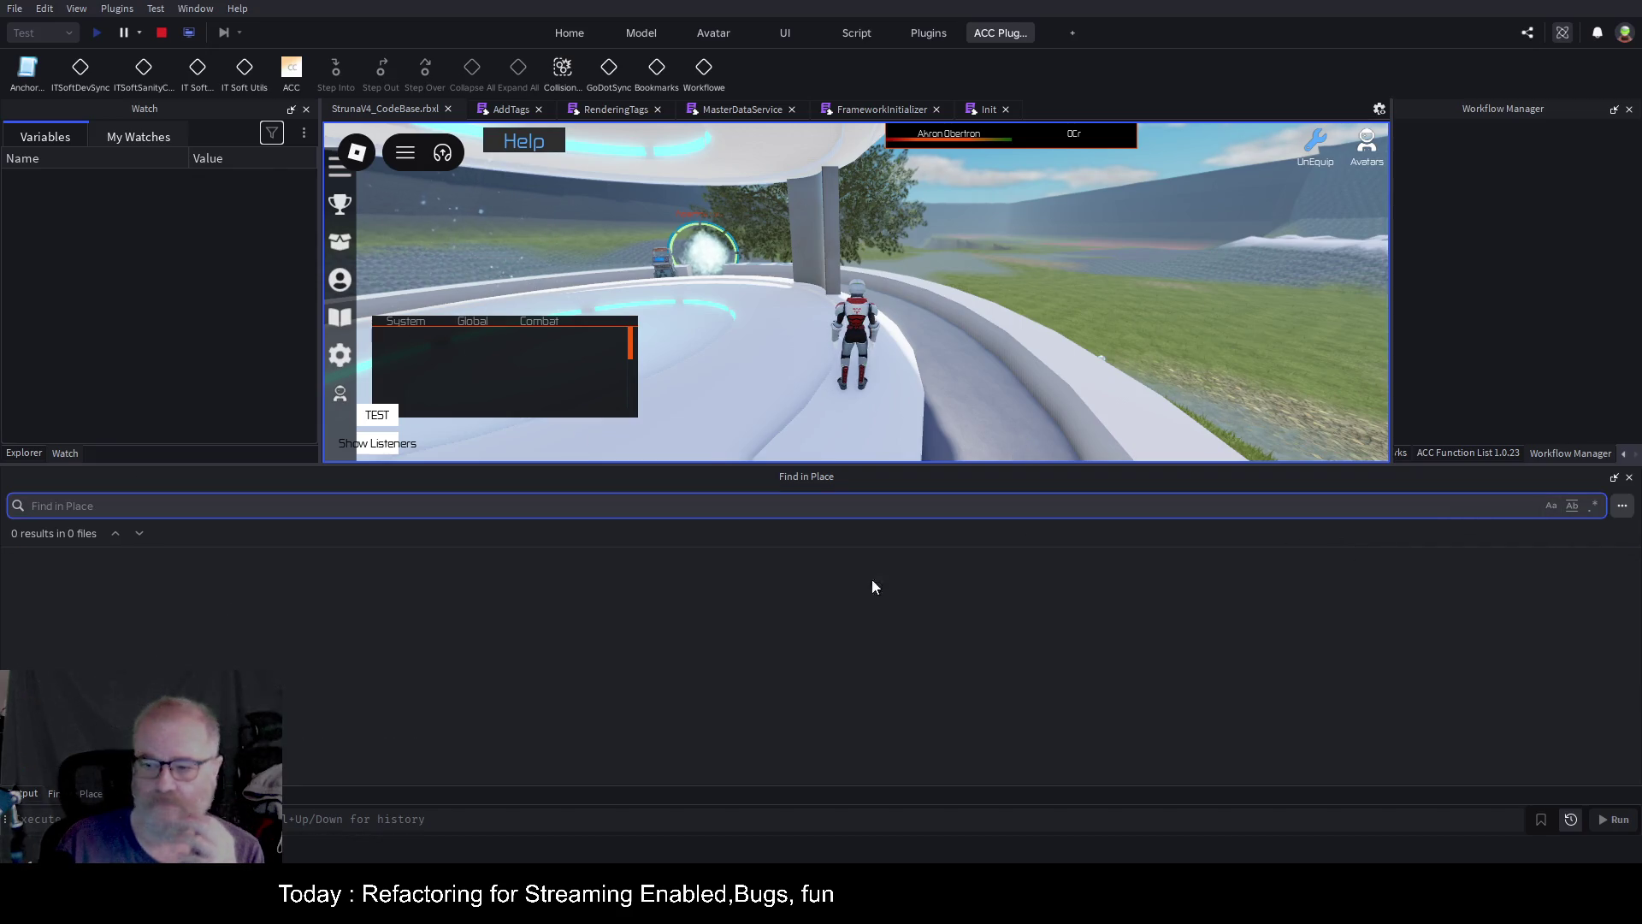
{"action": "left_click", "coordinate": [941, 368]}
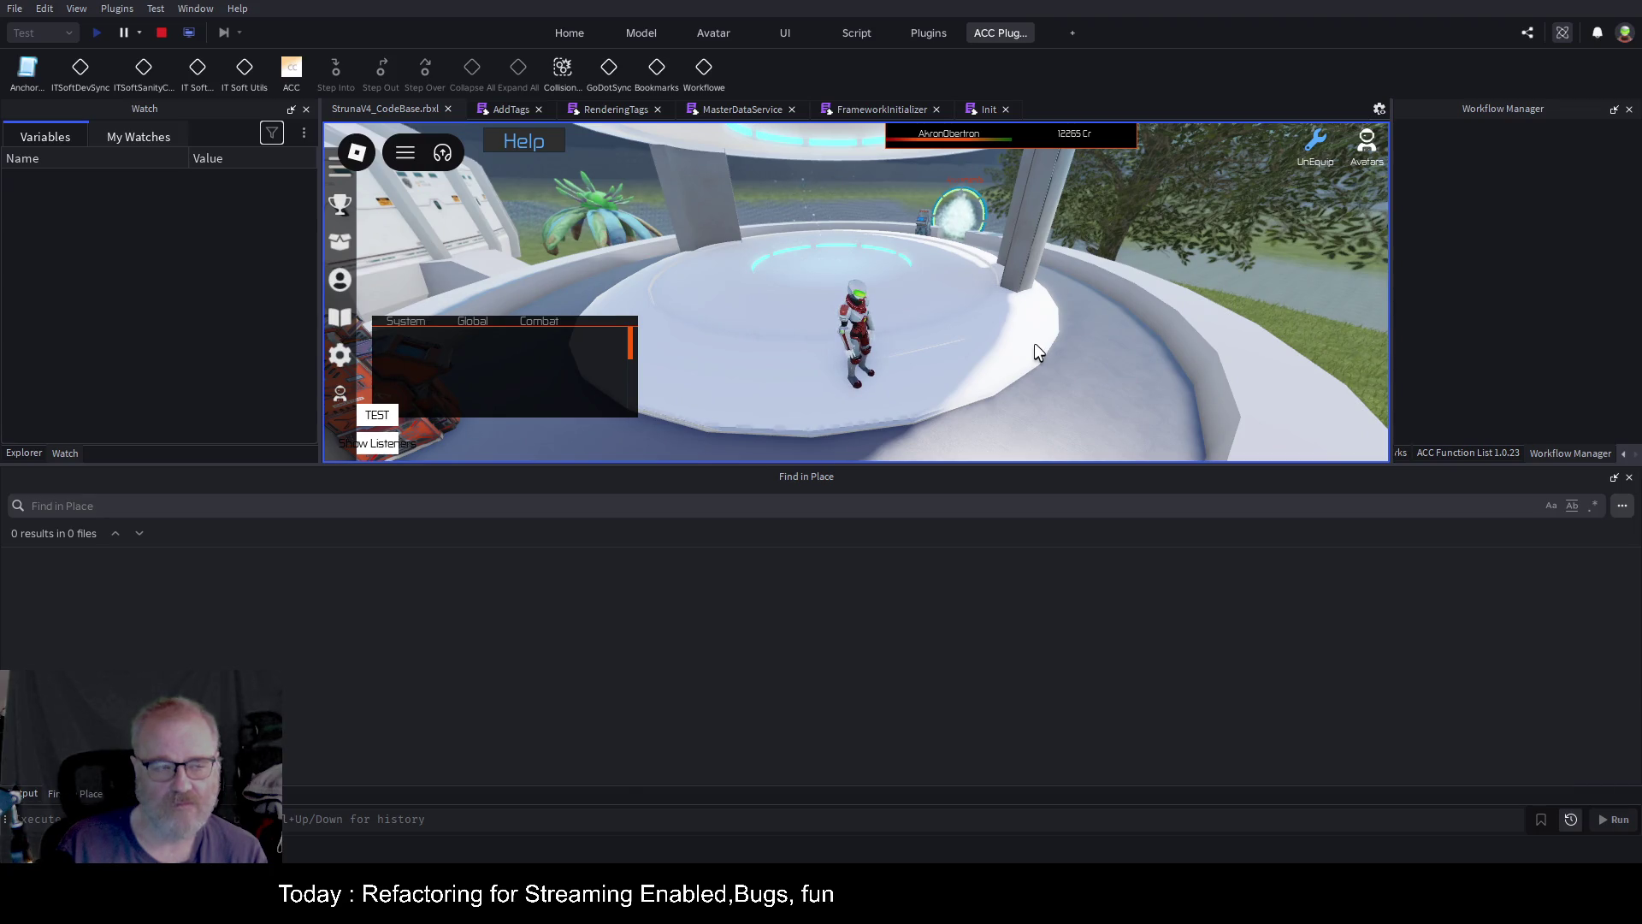
{"action": "left_click", "coordinate": [163, 34]}
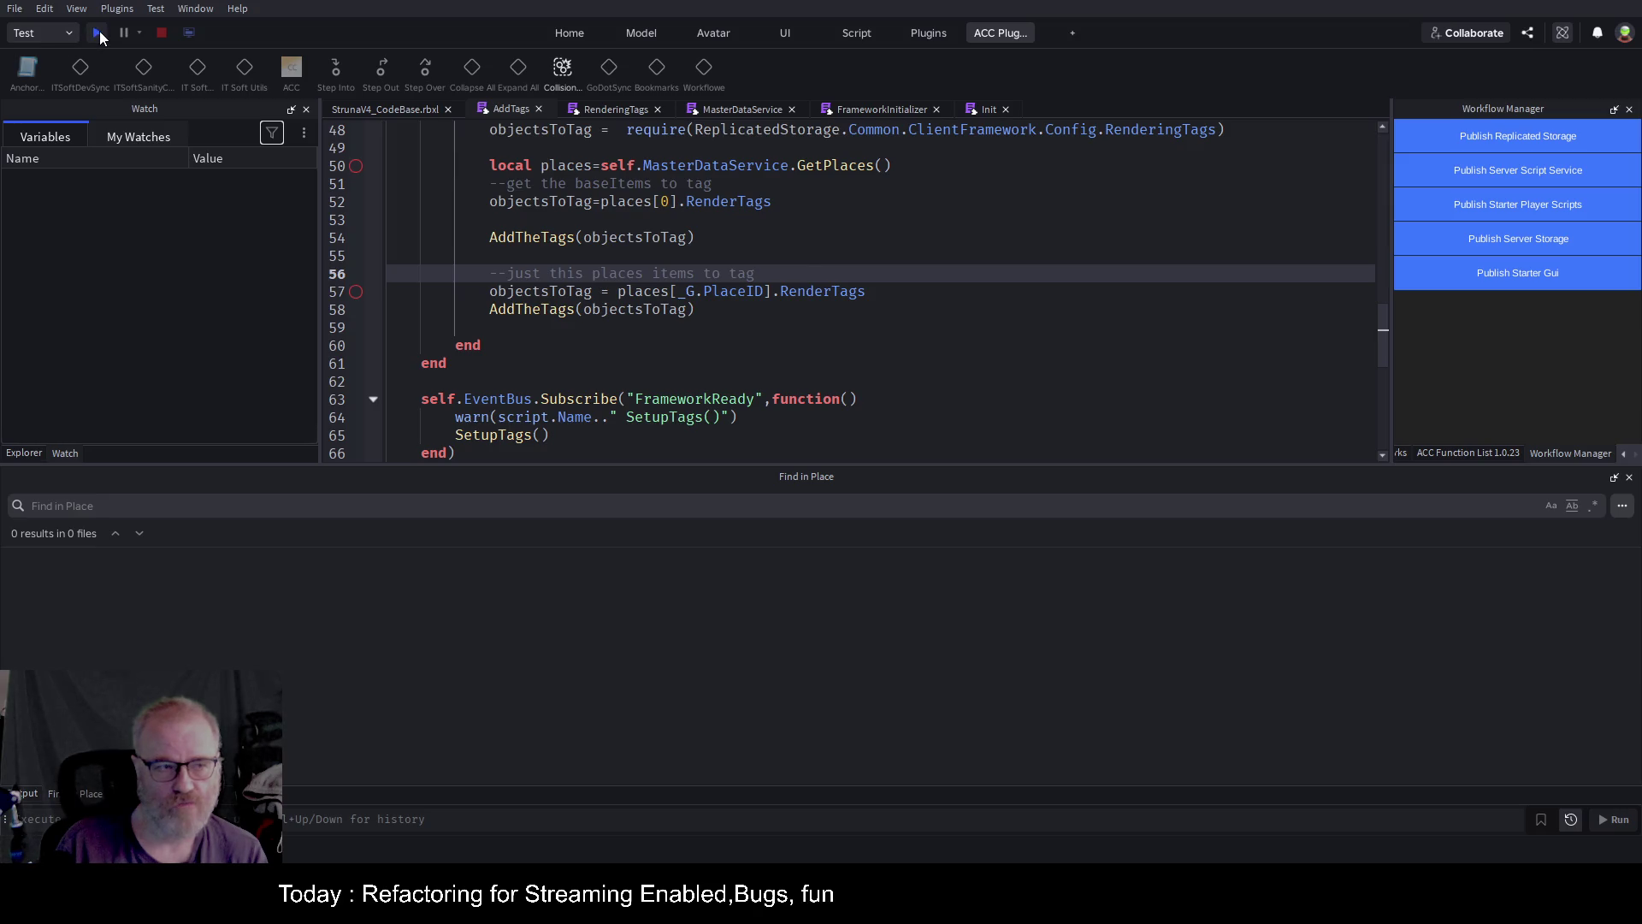
{"action": "left_click", "coordinate": [98, 33]}
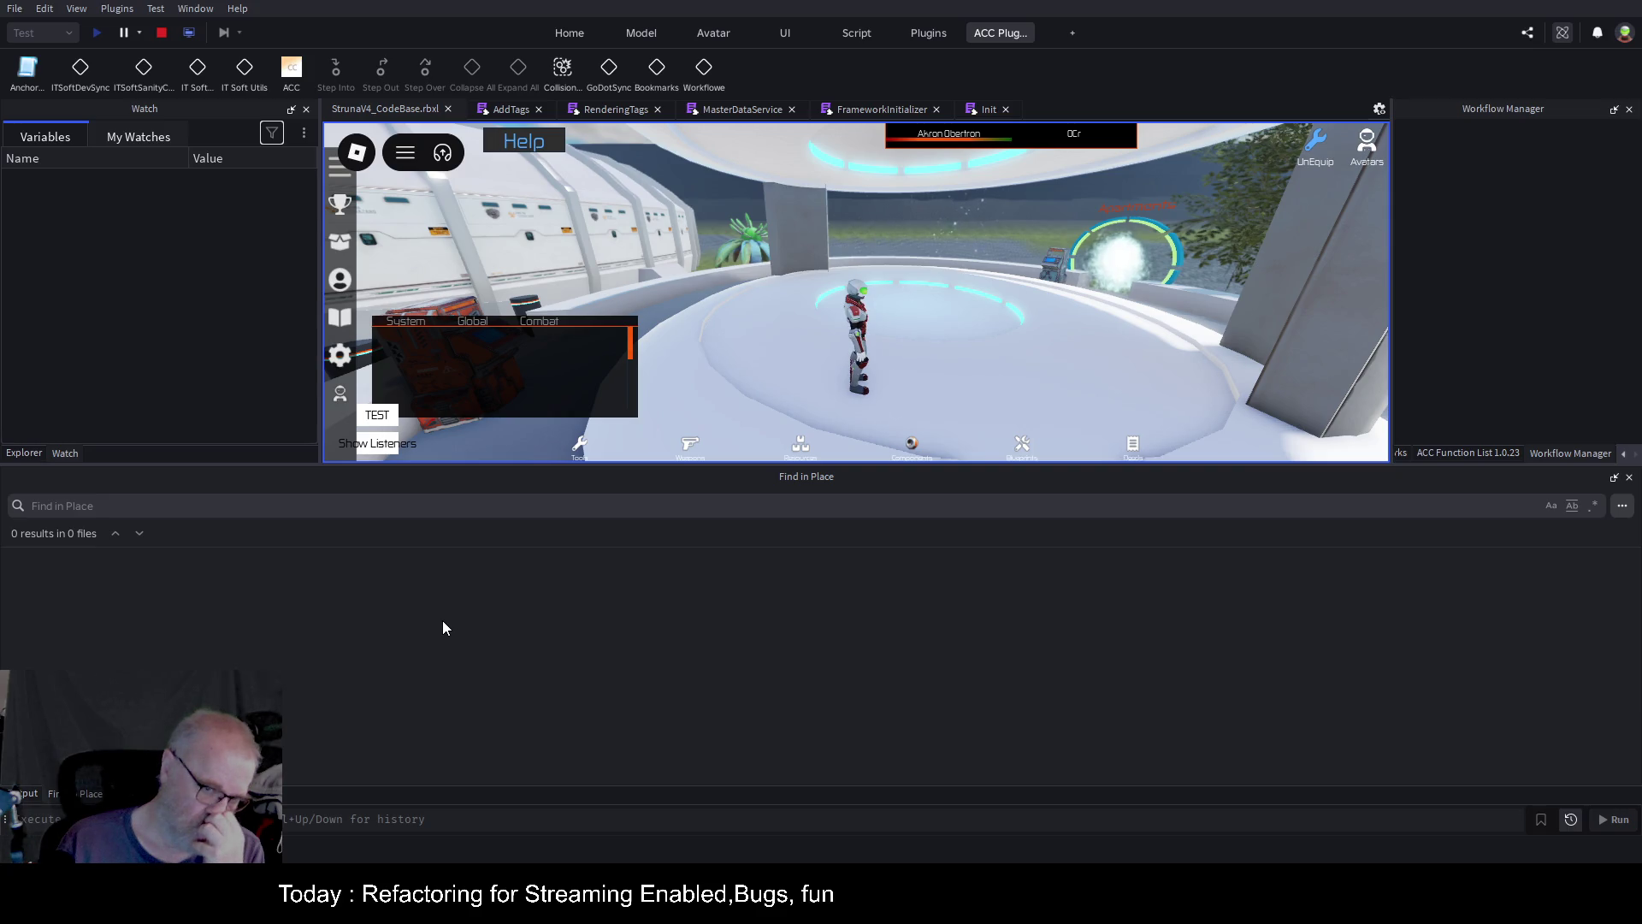
Read through the Output log, expanding and collapsing the EventBus Subscriptions table, then return to AddTags.
{"action": "left_click", "coordinate": [35, 793]}
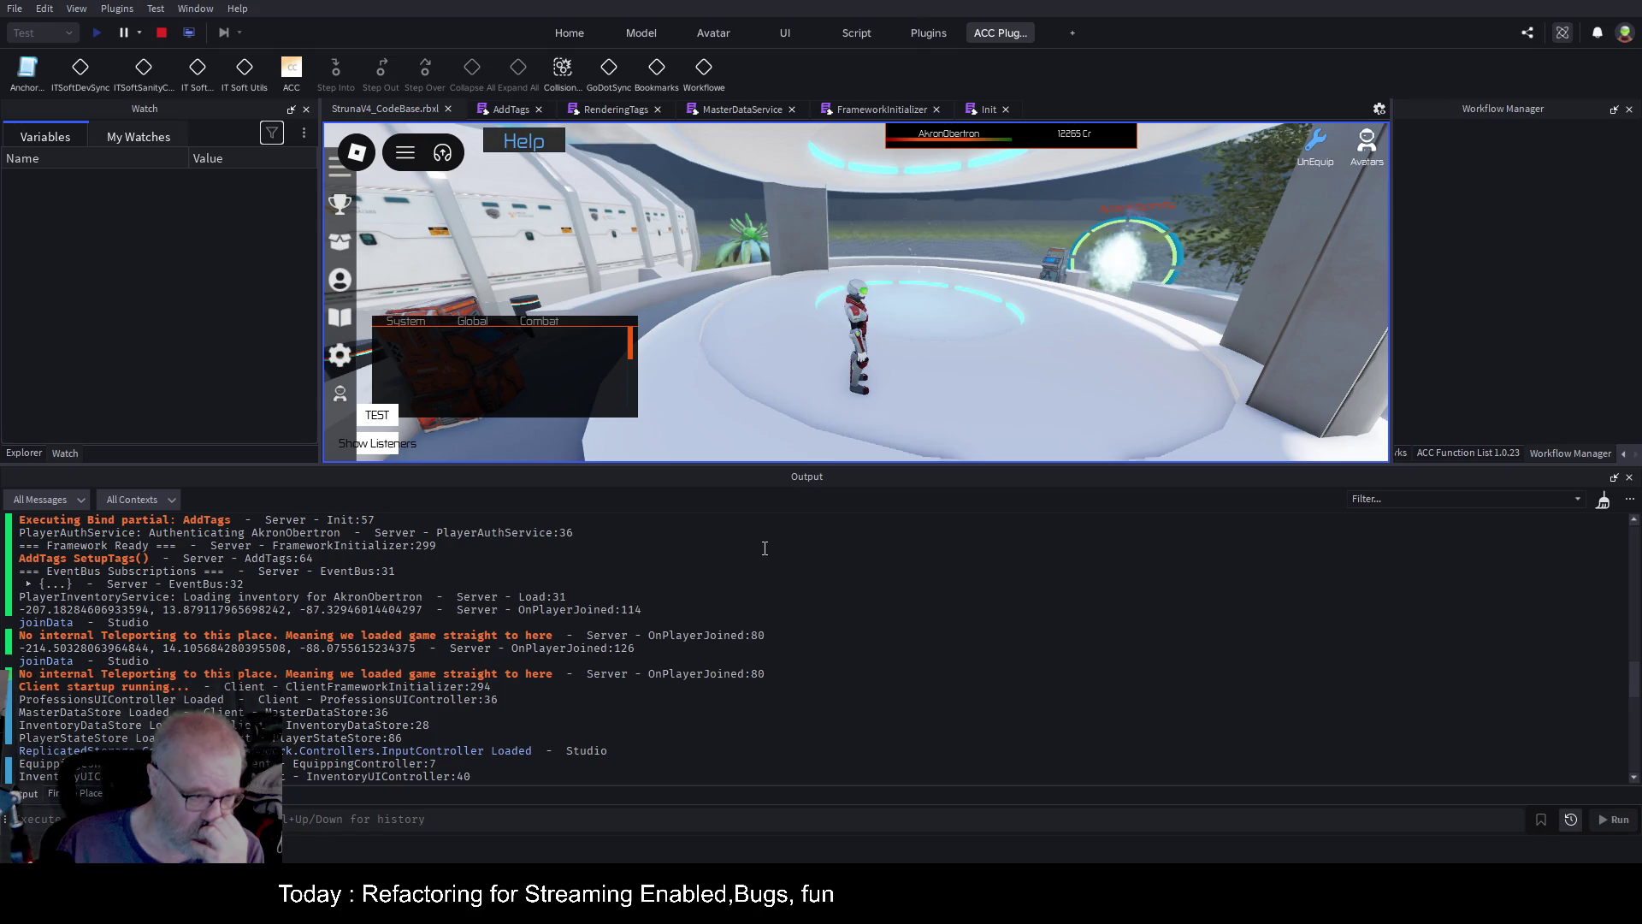
{"action": "scroll", "coordinate": [427, 588], "scroll_direction": "up", "scroll_amount": 2}
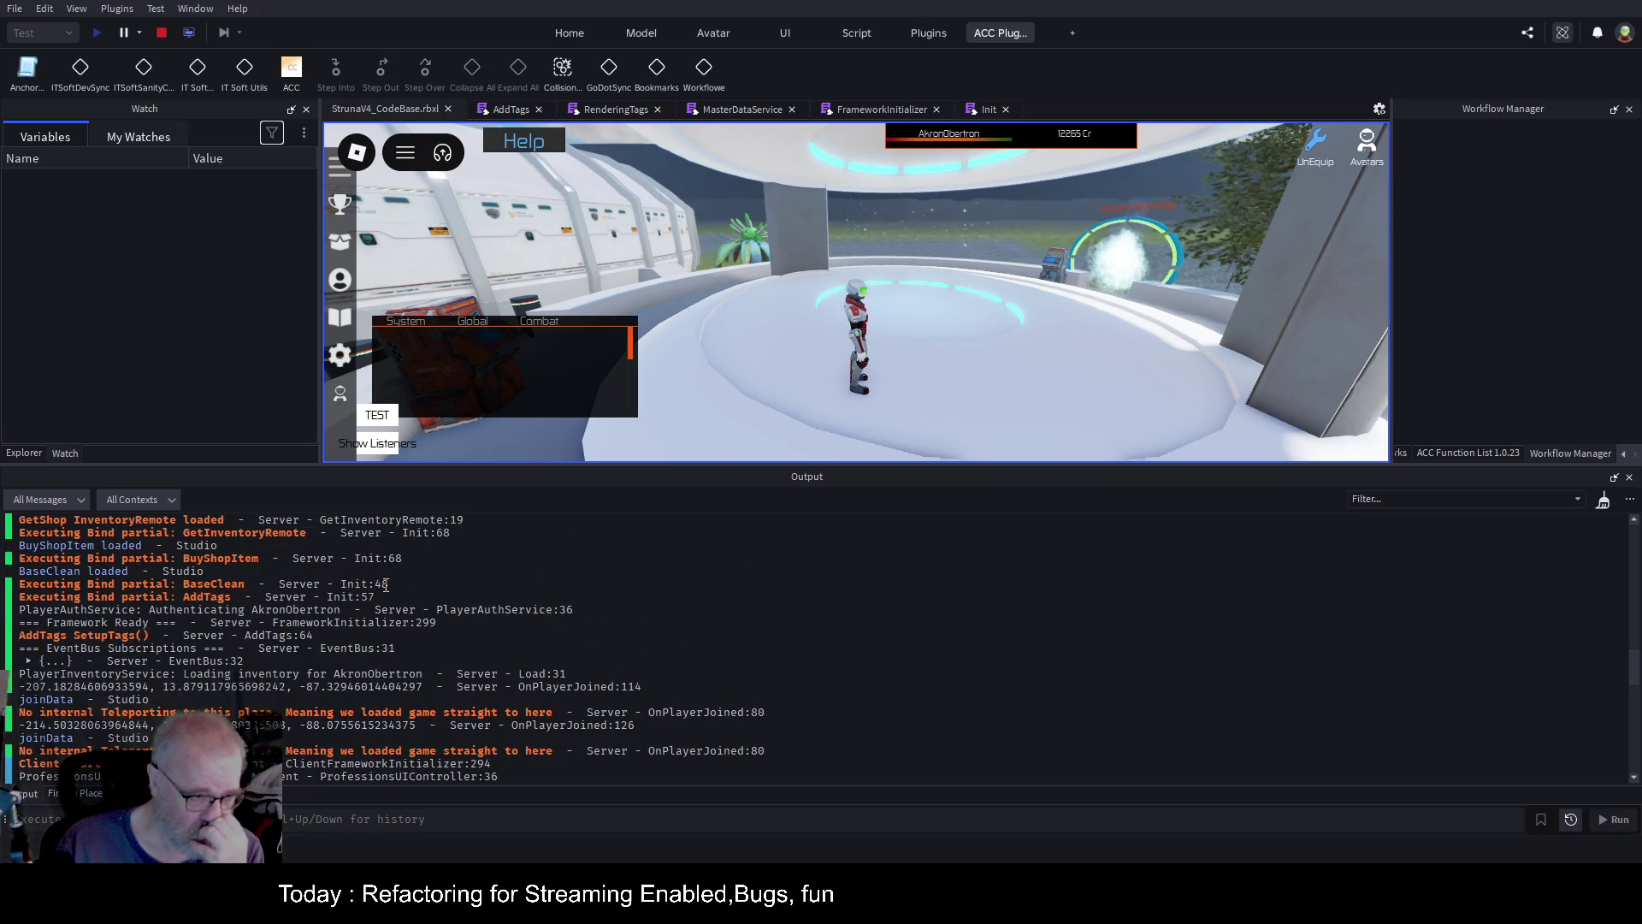
{"action": "scroll", "coordinate": [386, 585], "scroll_direction": "down", "scroll_amount": 2}
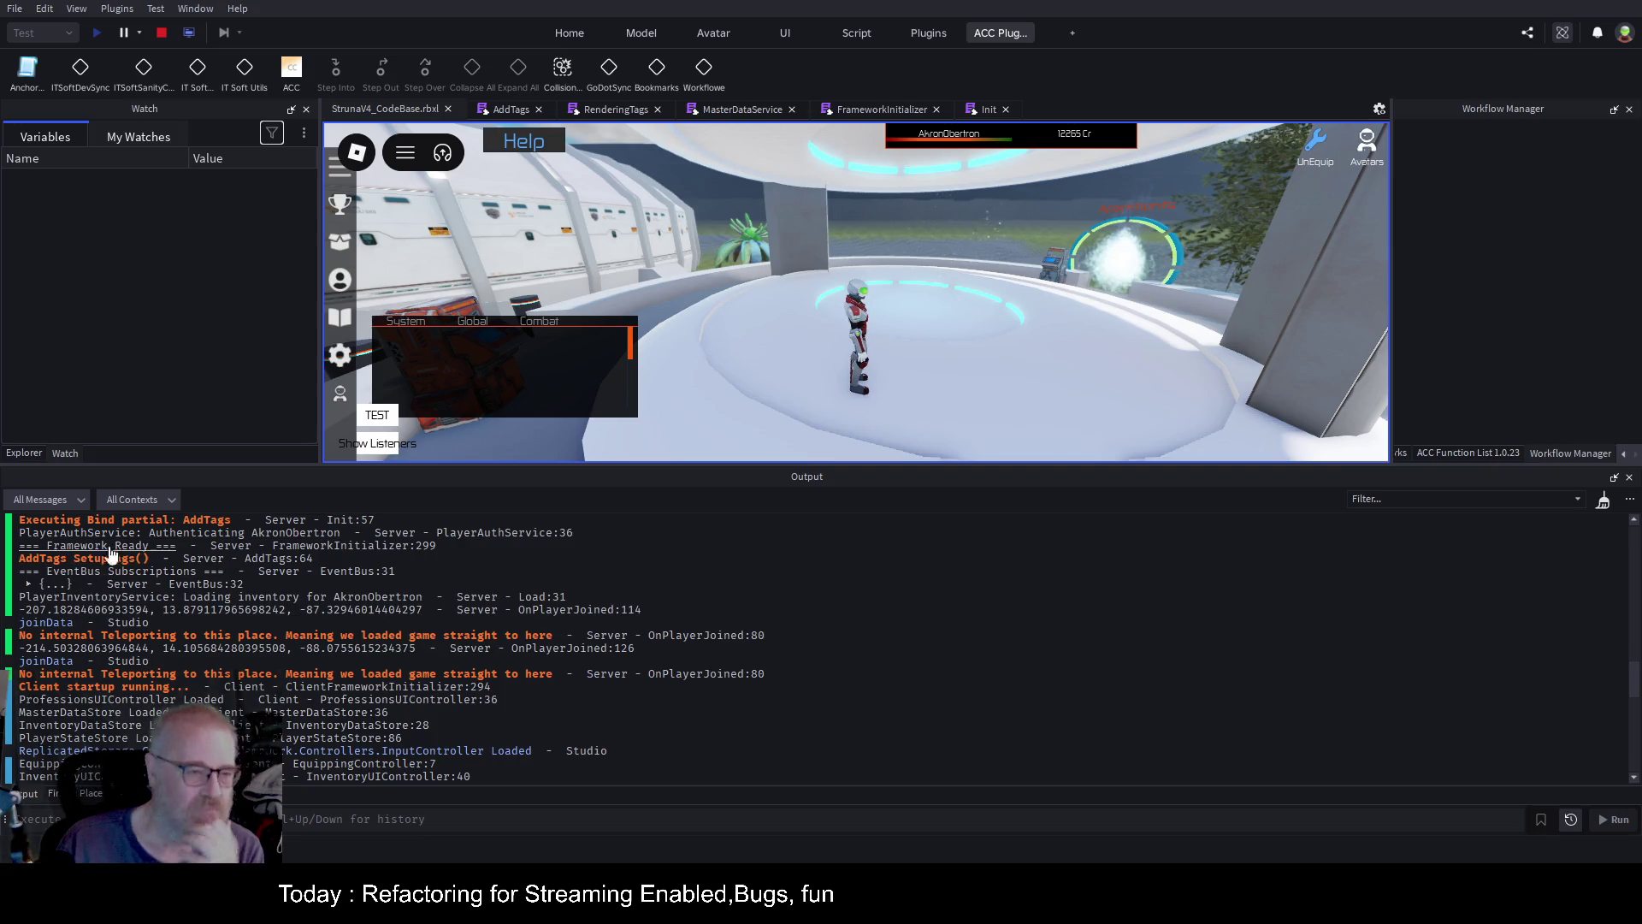
{"action": "left_click", "coordinate": [28, 585]}
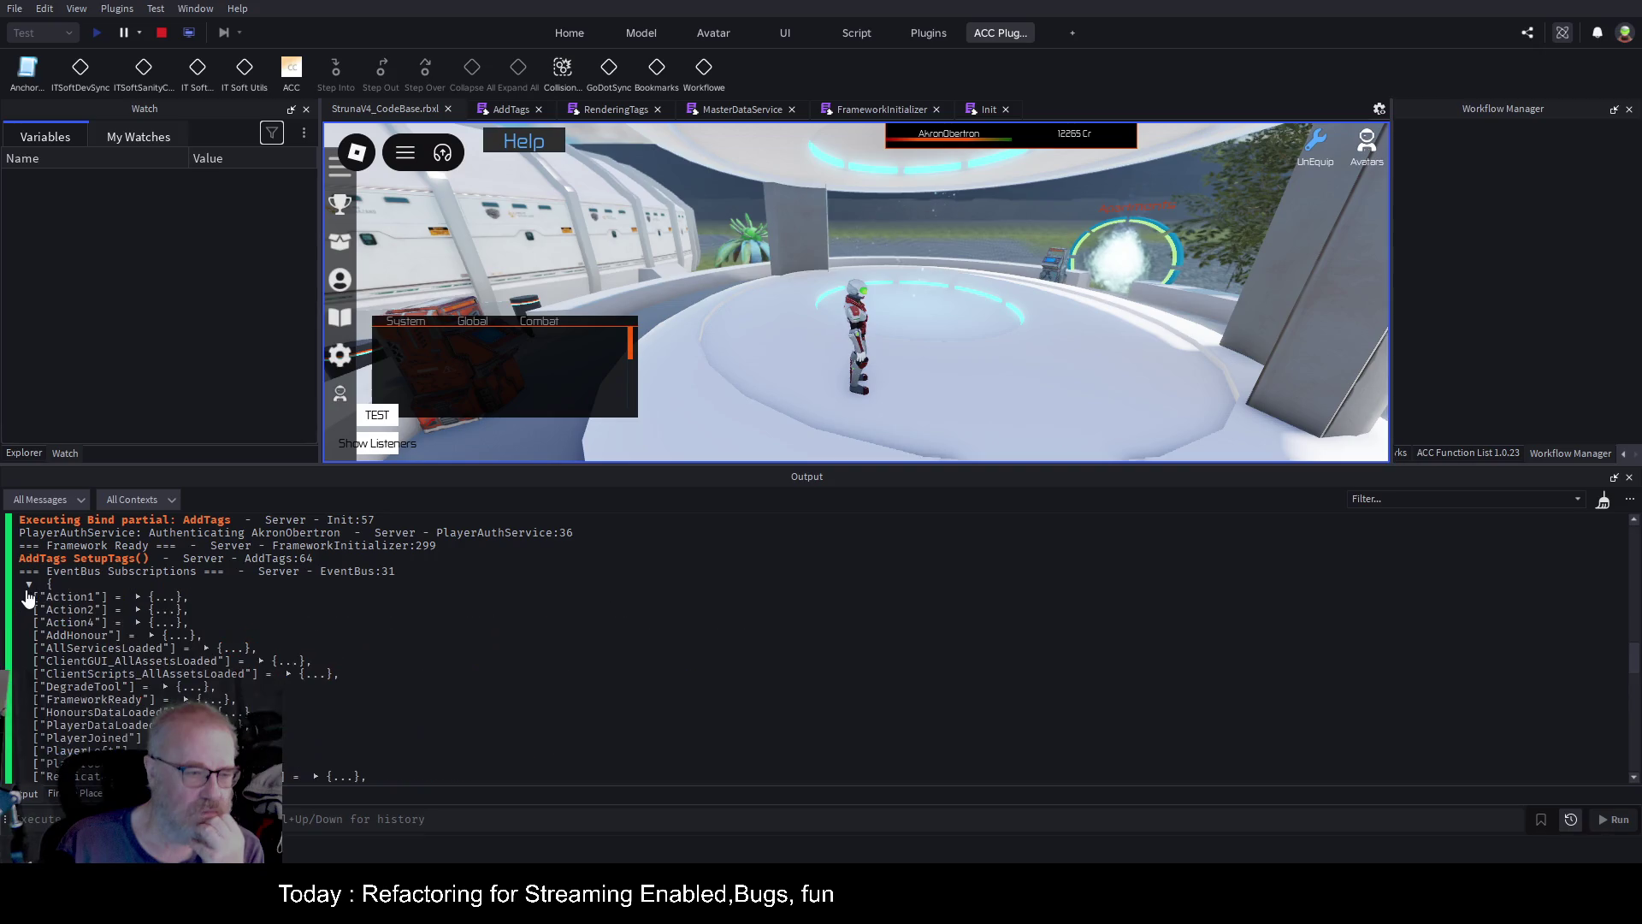
{"action": "left_click", "coordinate": [28, 586]}
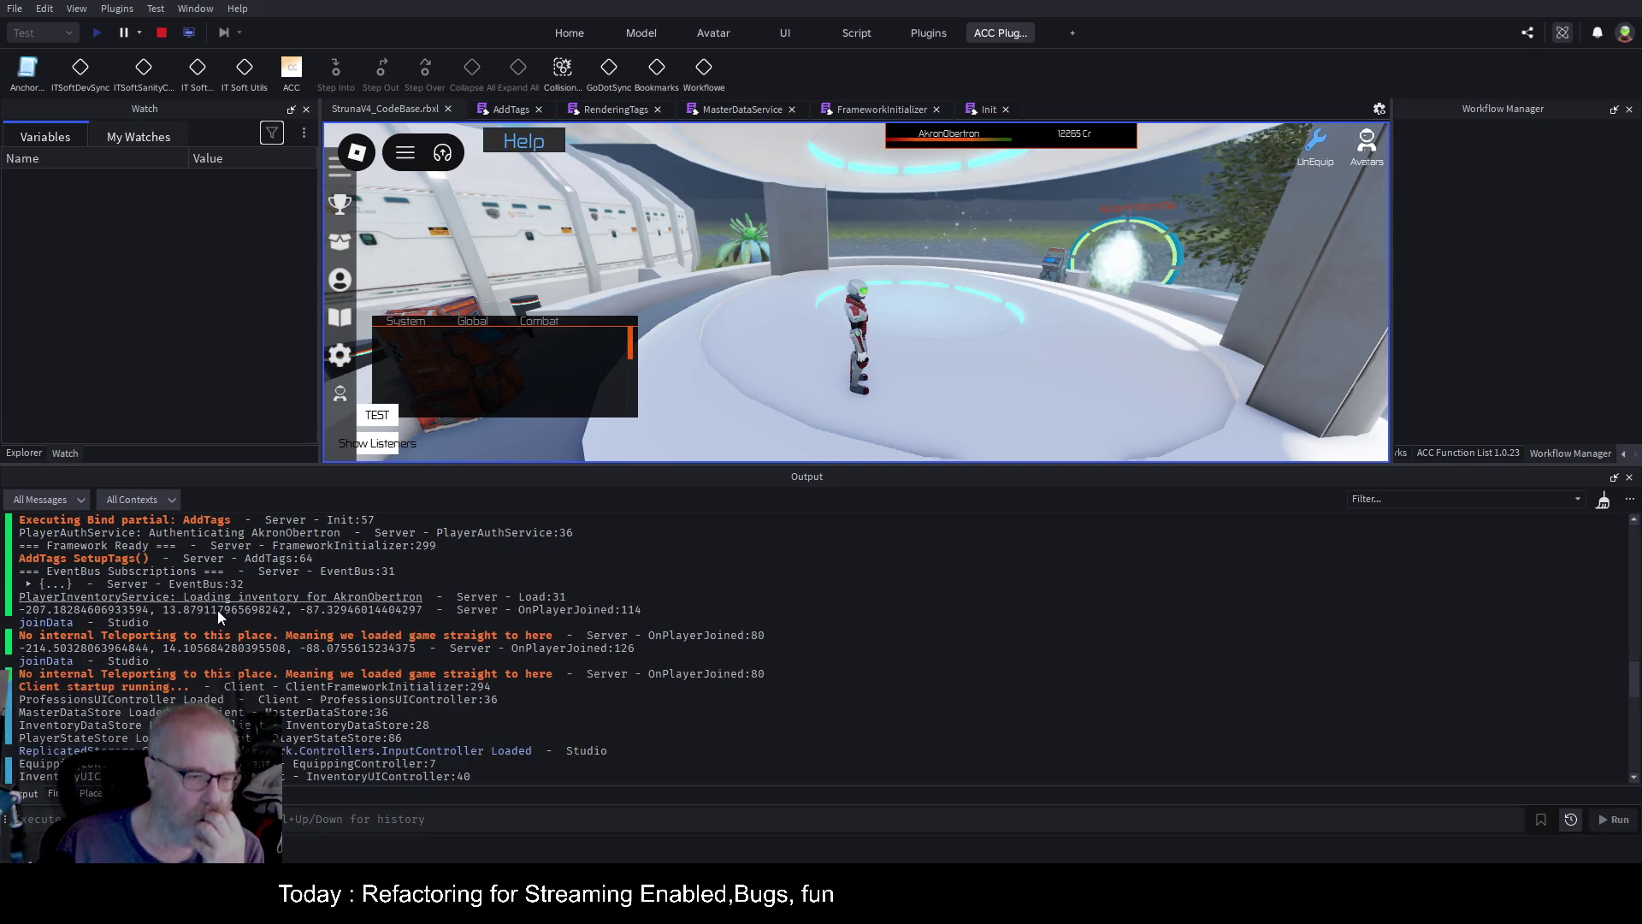
{"action": "scroll", "coordinate": [505, 629], "scroll_direction": "down", "scroll_amount": 4}
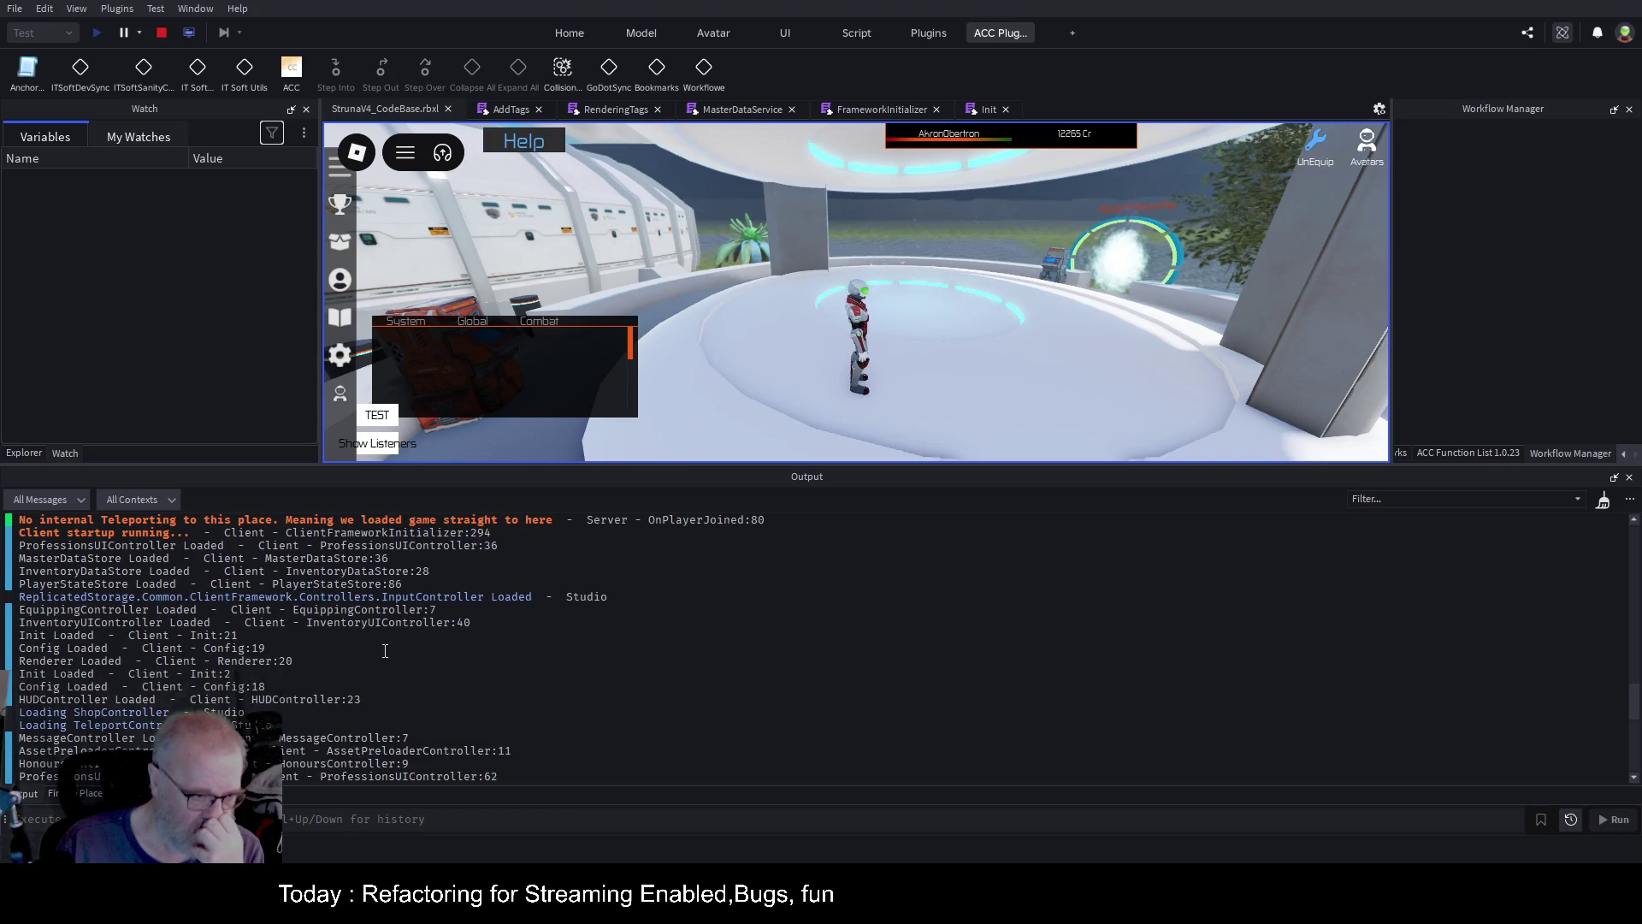
{"action": "scroll", "coordinate": [384, 651], "scroll_direction": "down", "scroll_amount": 2}
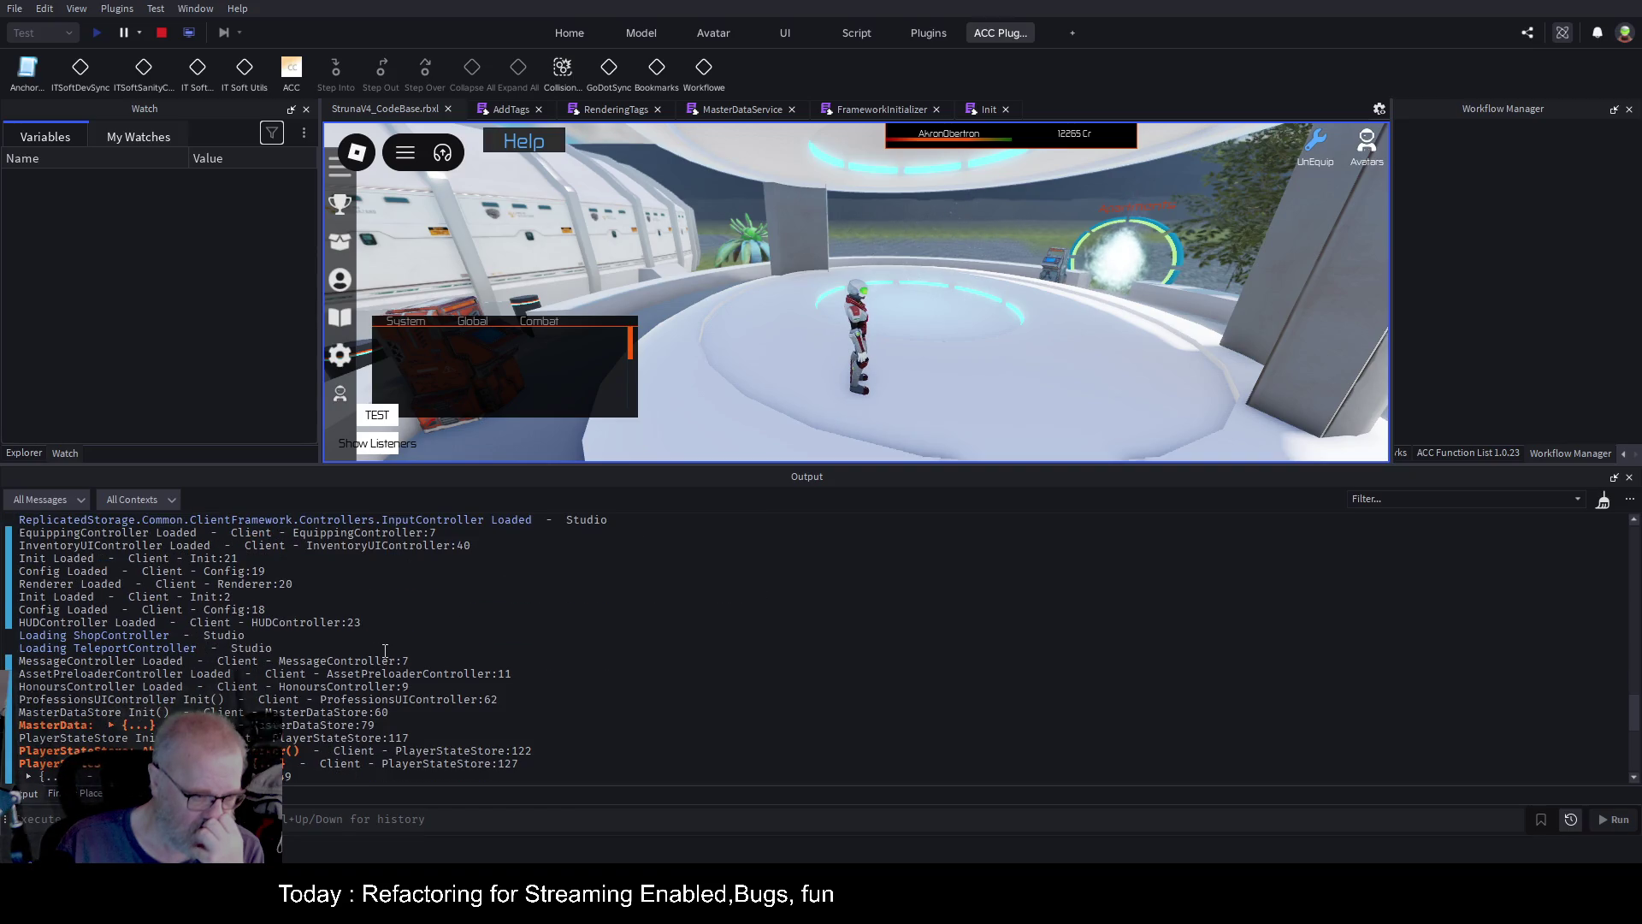
{"action": "scroll", "coordinate": [384, 651], "scroll_direction": "down", "scroll_amount": 3}
{"action": "scroll", "coordinate": [385, 651], "scroll_direction": "down", "scroll_amount": 3}
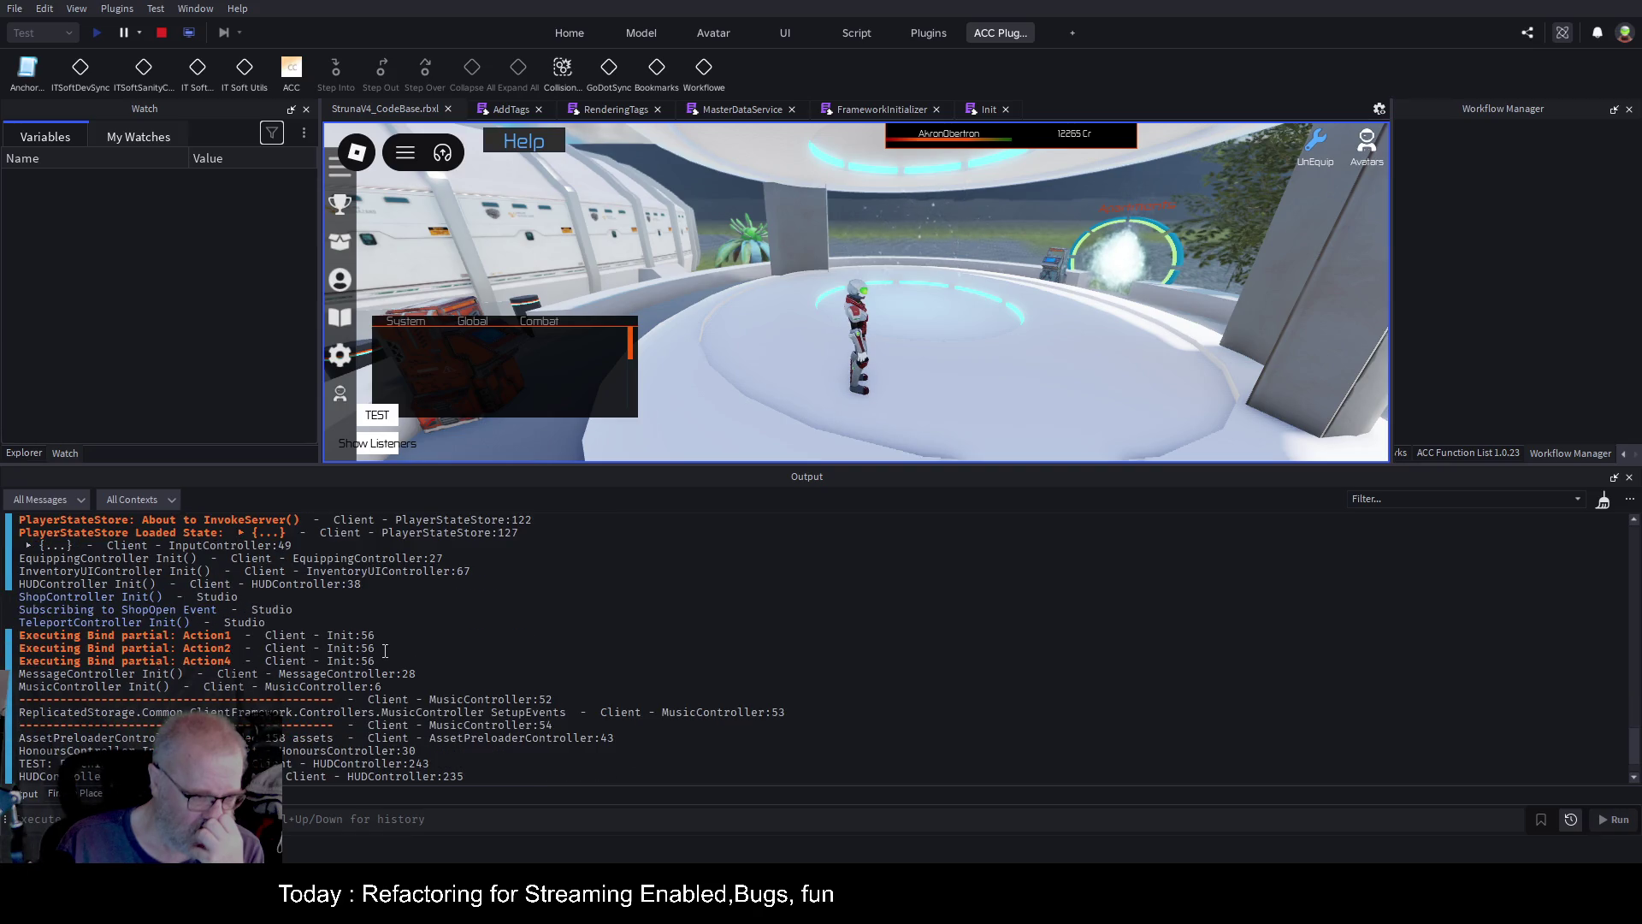
{"action": "scroll", "coordinate": [385, 651], "scroll_direction": "down", "scroll_amount": 2}
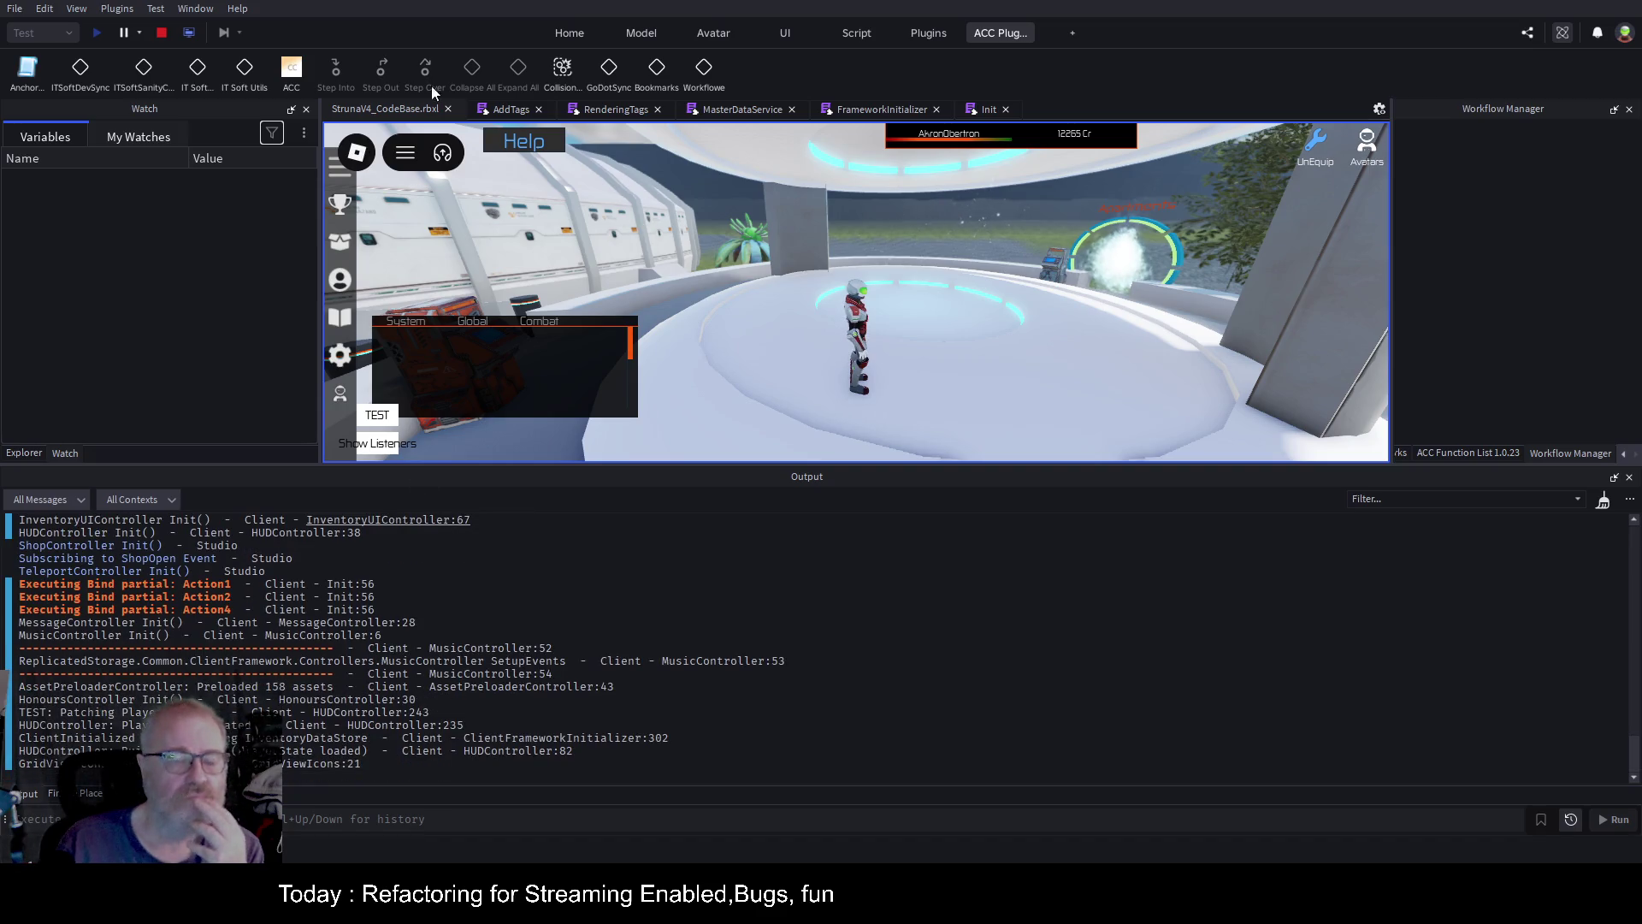
{"action": "left_click", "coordinate": [520, 113]}
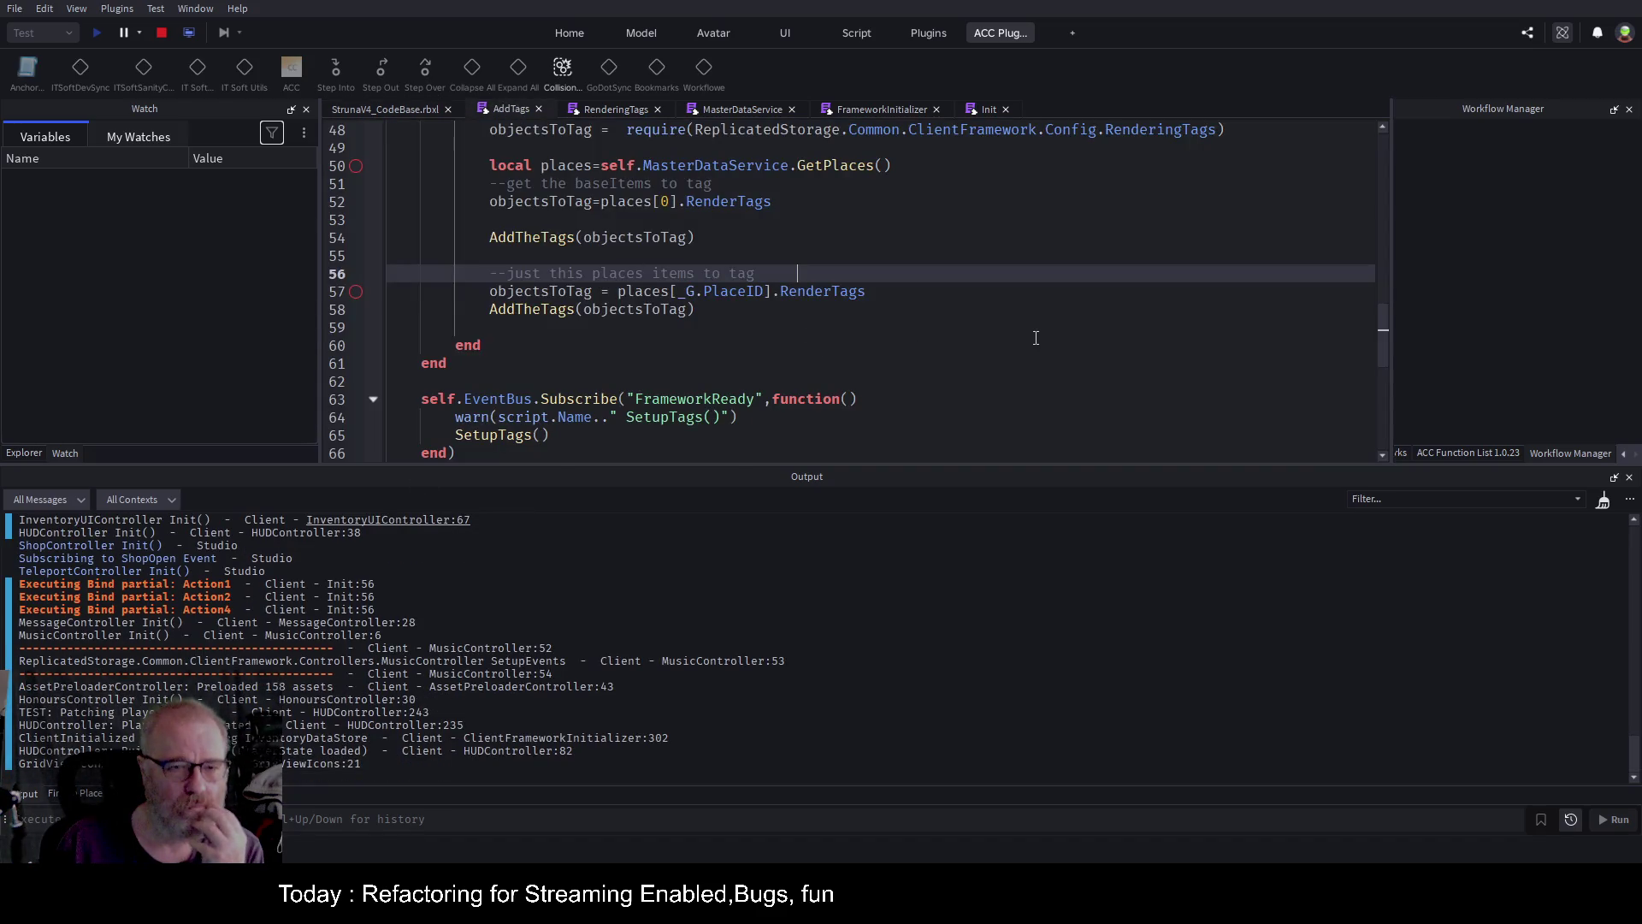
Filter the Output log to 'Tagged', the word printed on AddTags line 33.
{"action": "scroll", "coordinate": [711, 327], "scroll_direction": "up", "scroll_amount": 5}
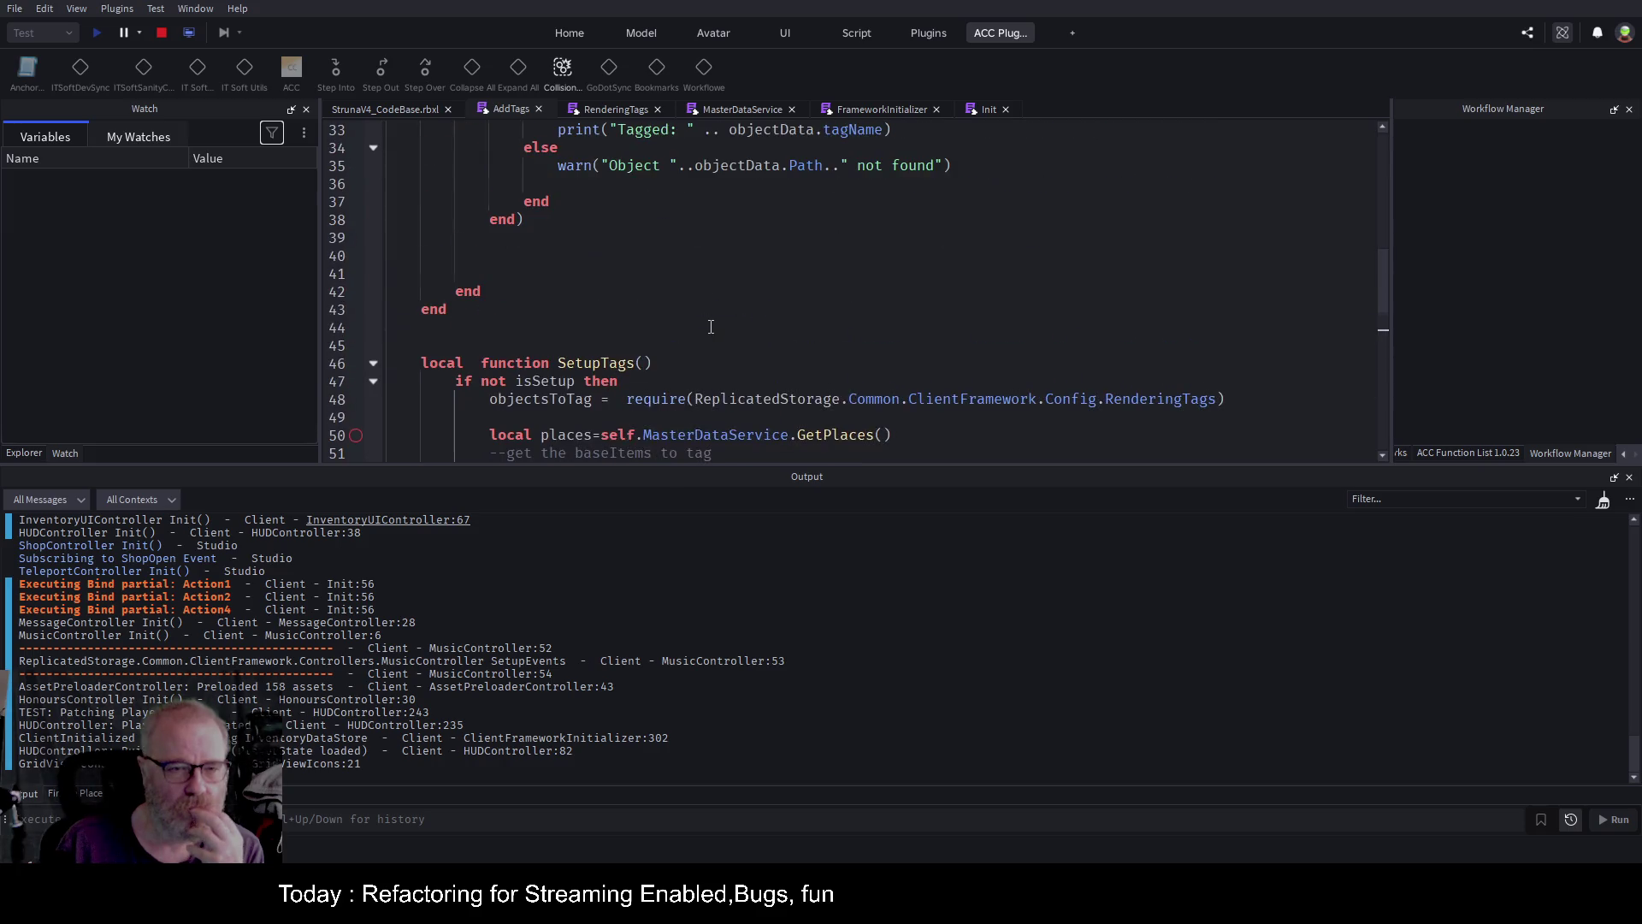
{"action": "scroll", "coordinate": [713, 323], "scroll_direction": "up", "scroll_amount": 4}
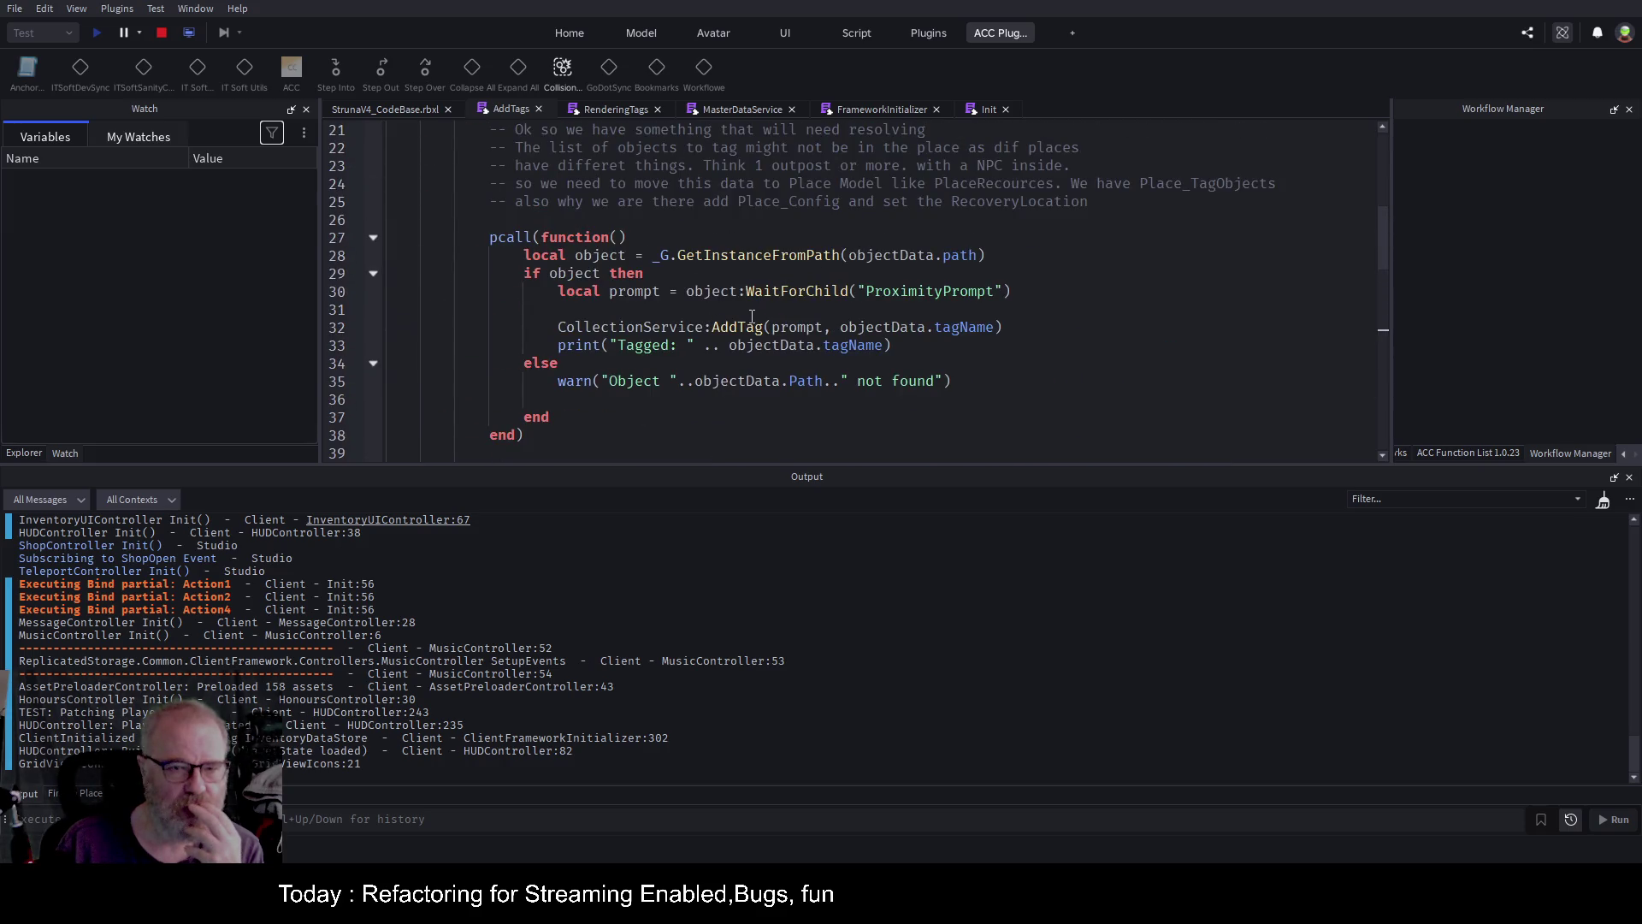
{"action": "double_click", "coordinate": [563, 347]}
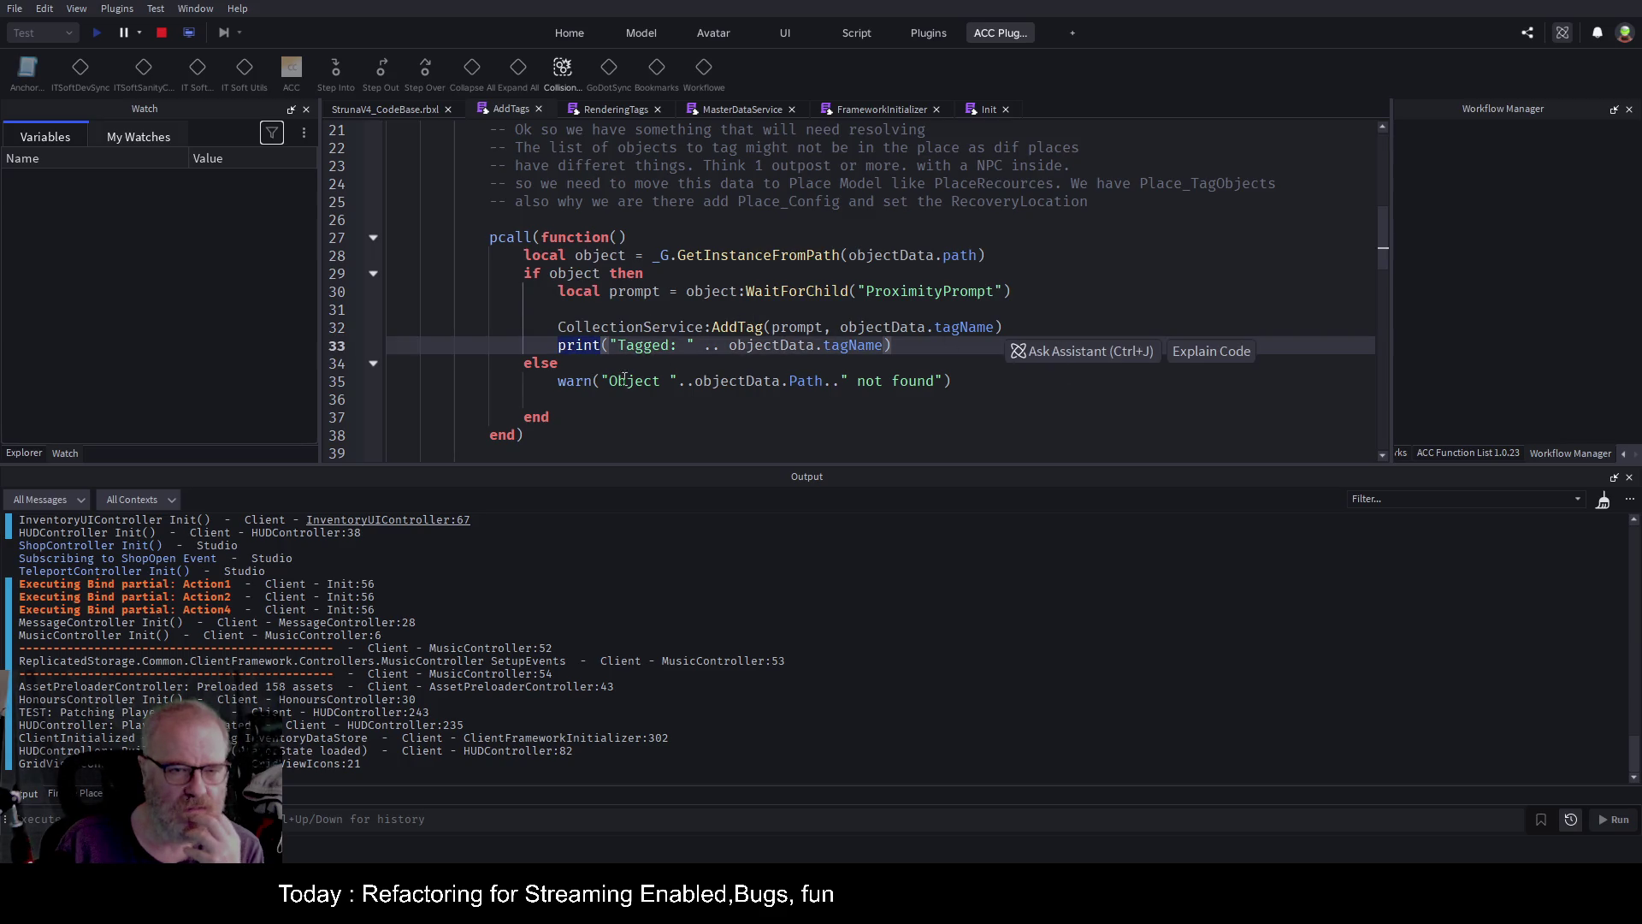
{"action": "double_click", "coordinate": [649, 347]}
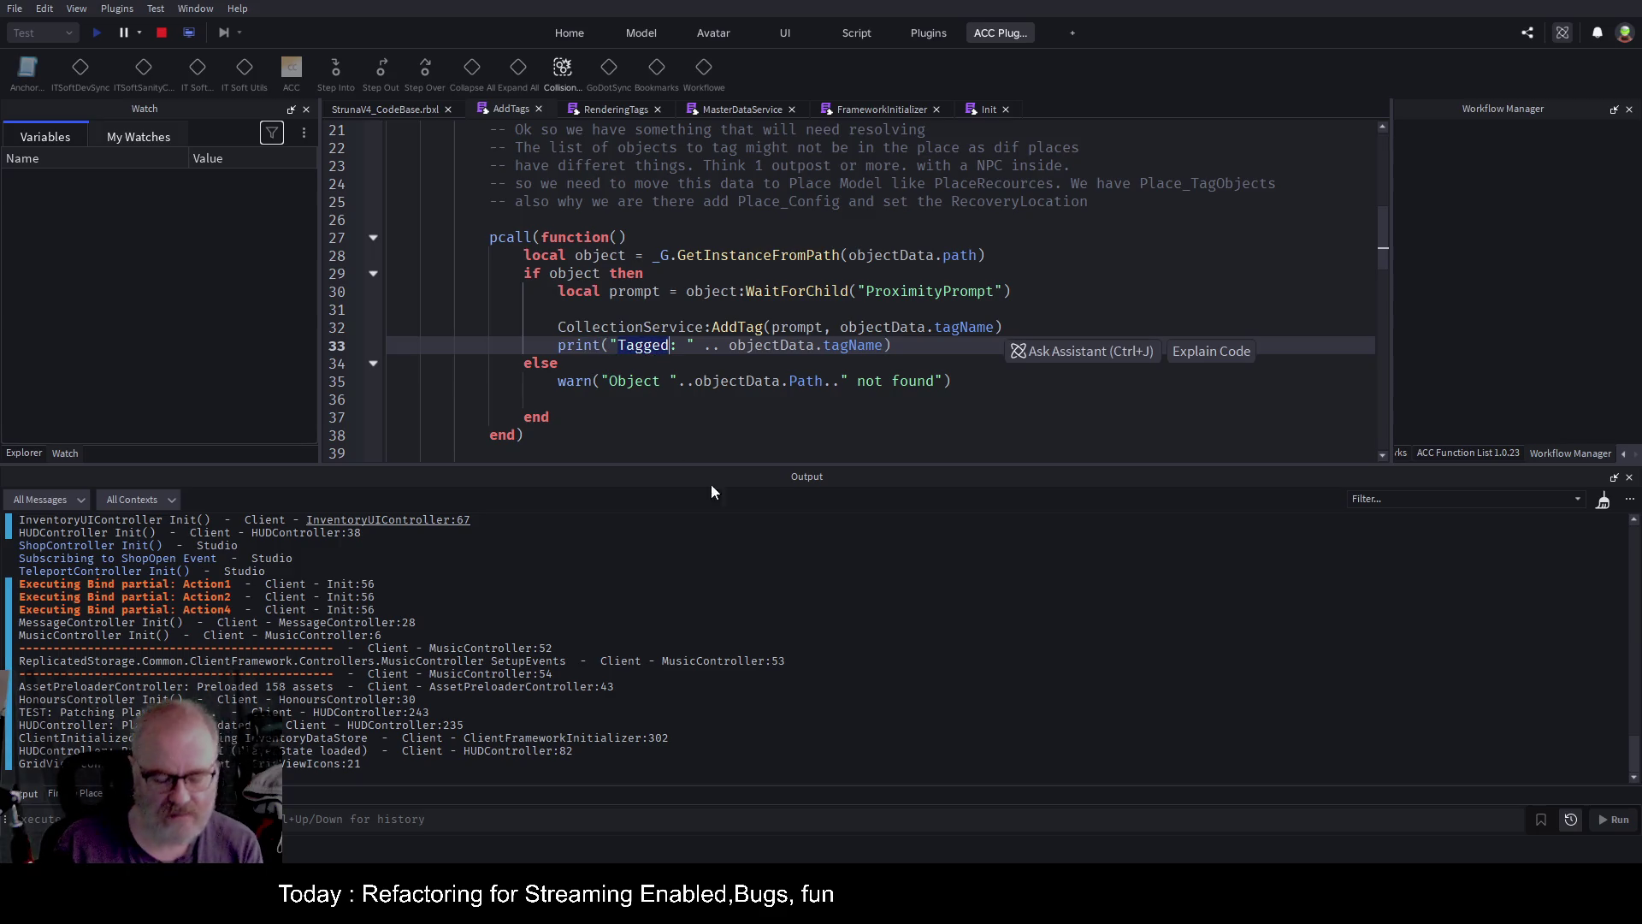
{"action": "left_click", "coordinate": [1381, 498]}
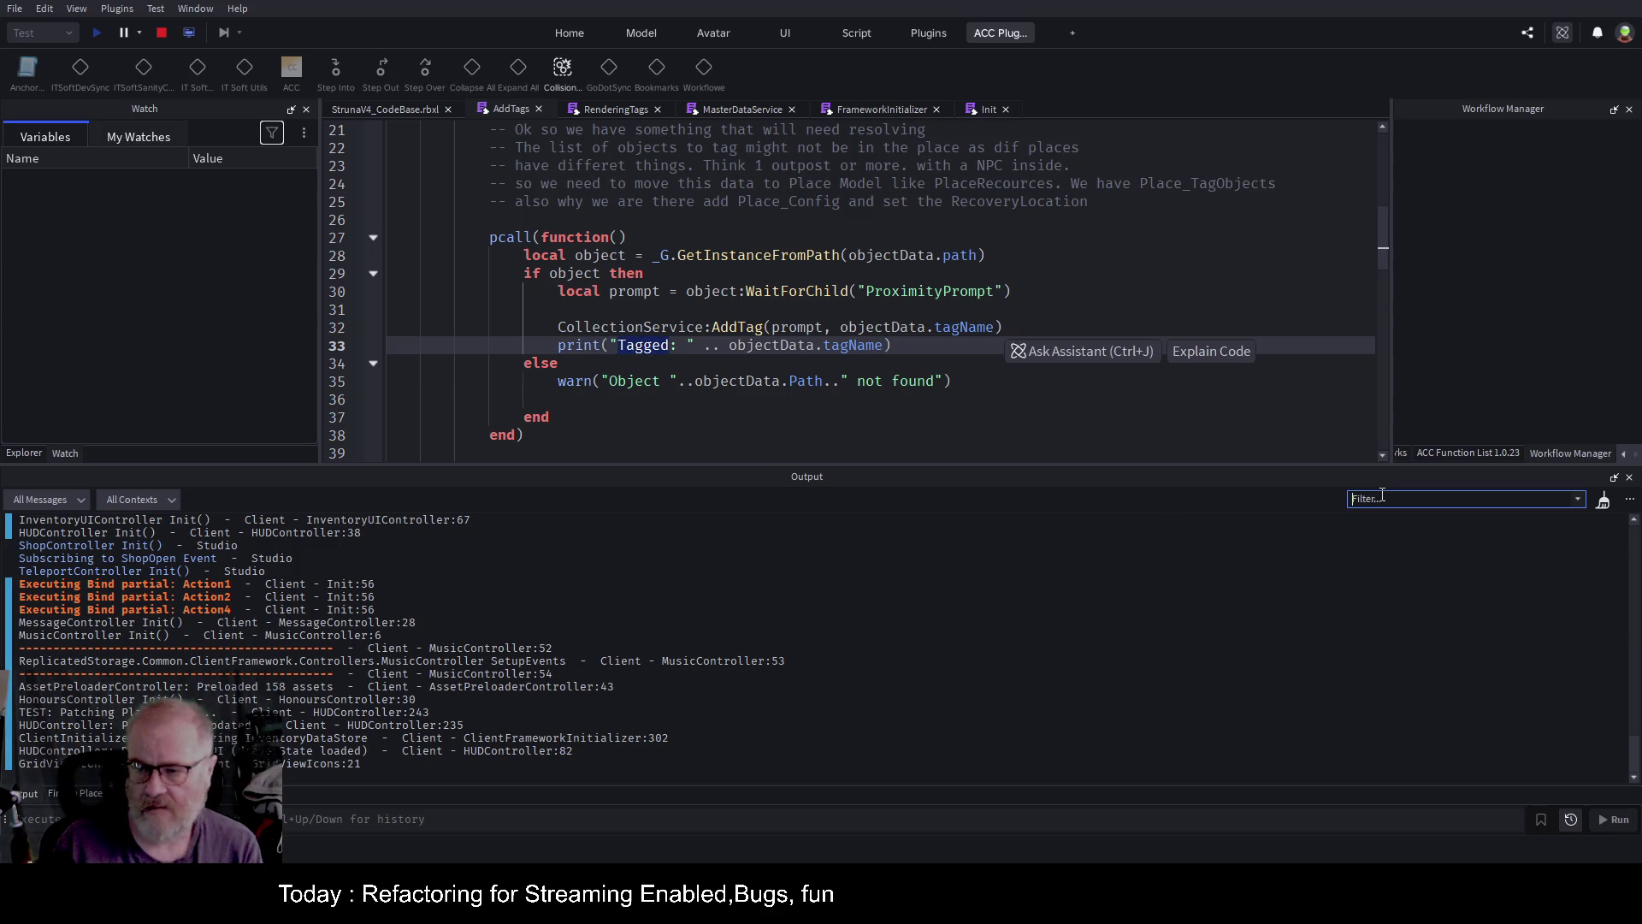
{"action": "type", "text": "Tagged"}
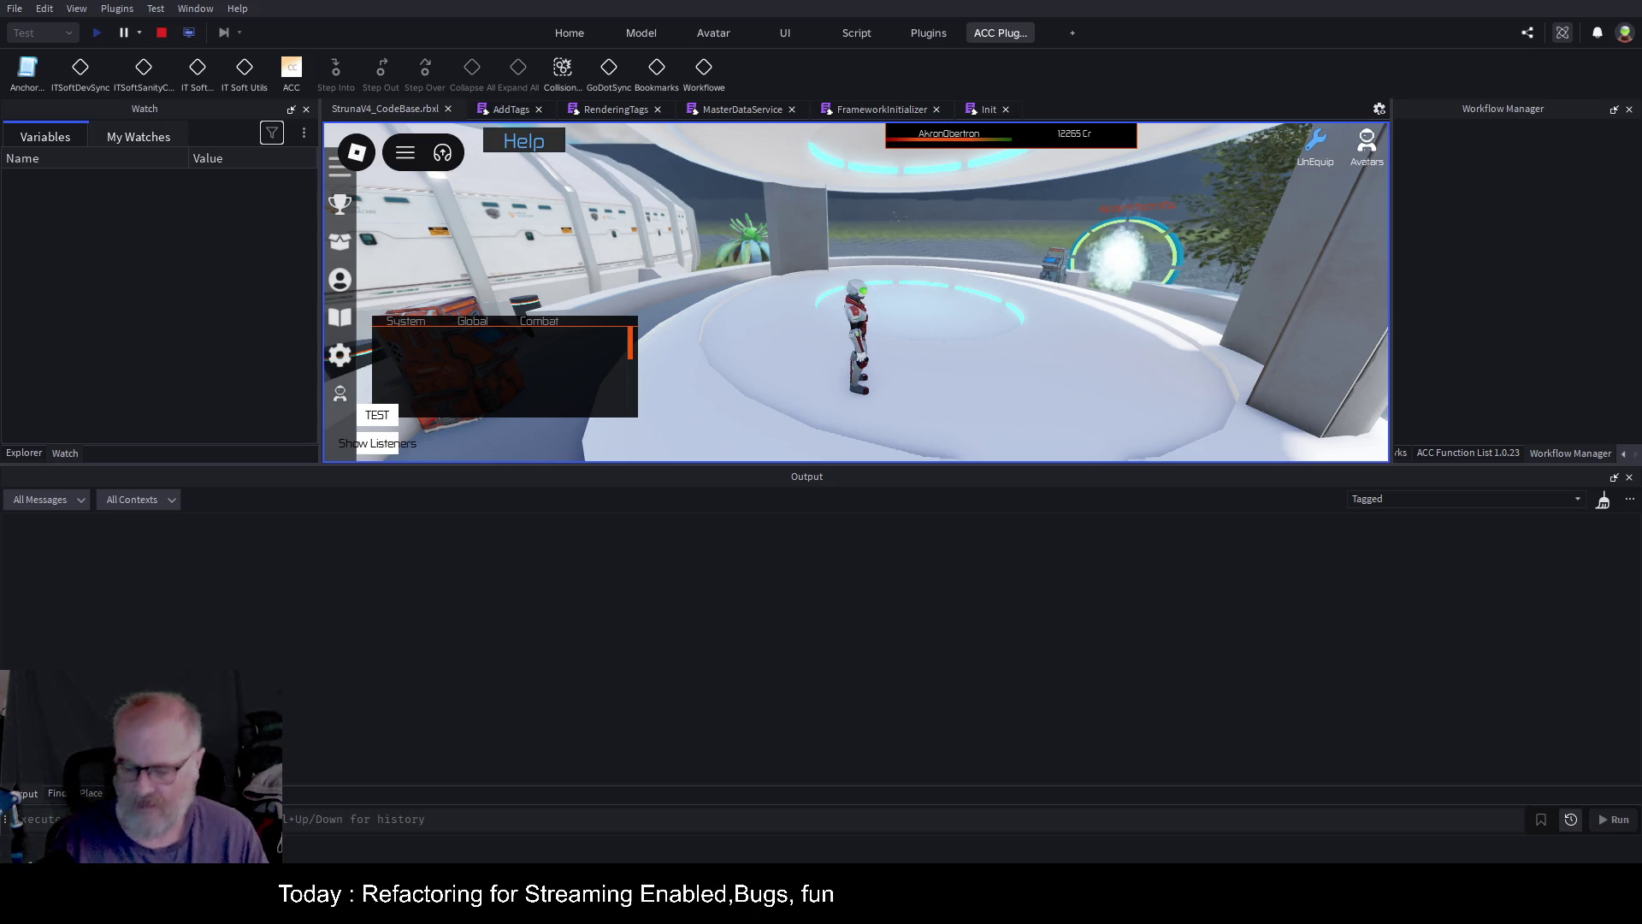
{"action": "left_click", "coordinate": [517, 110]}
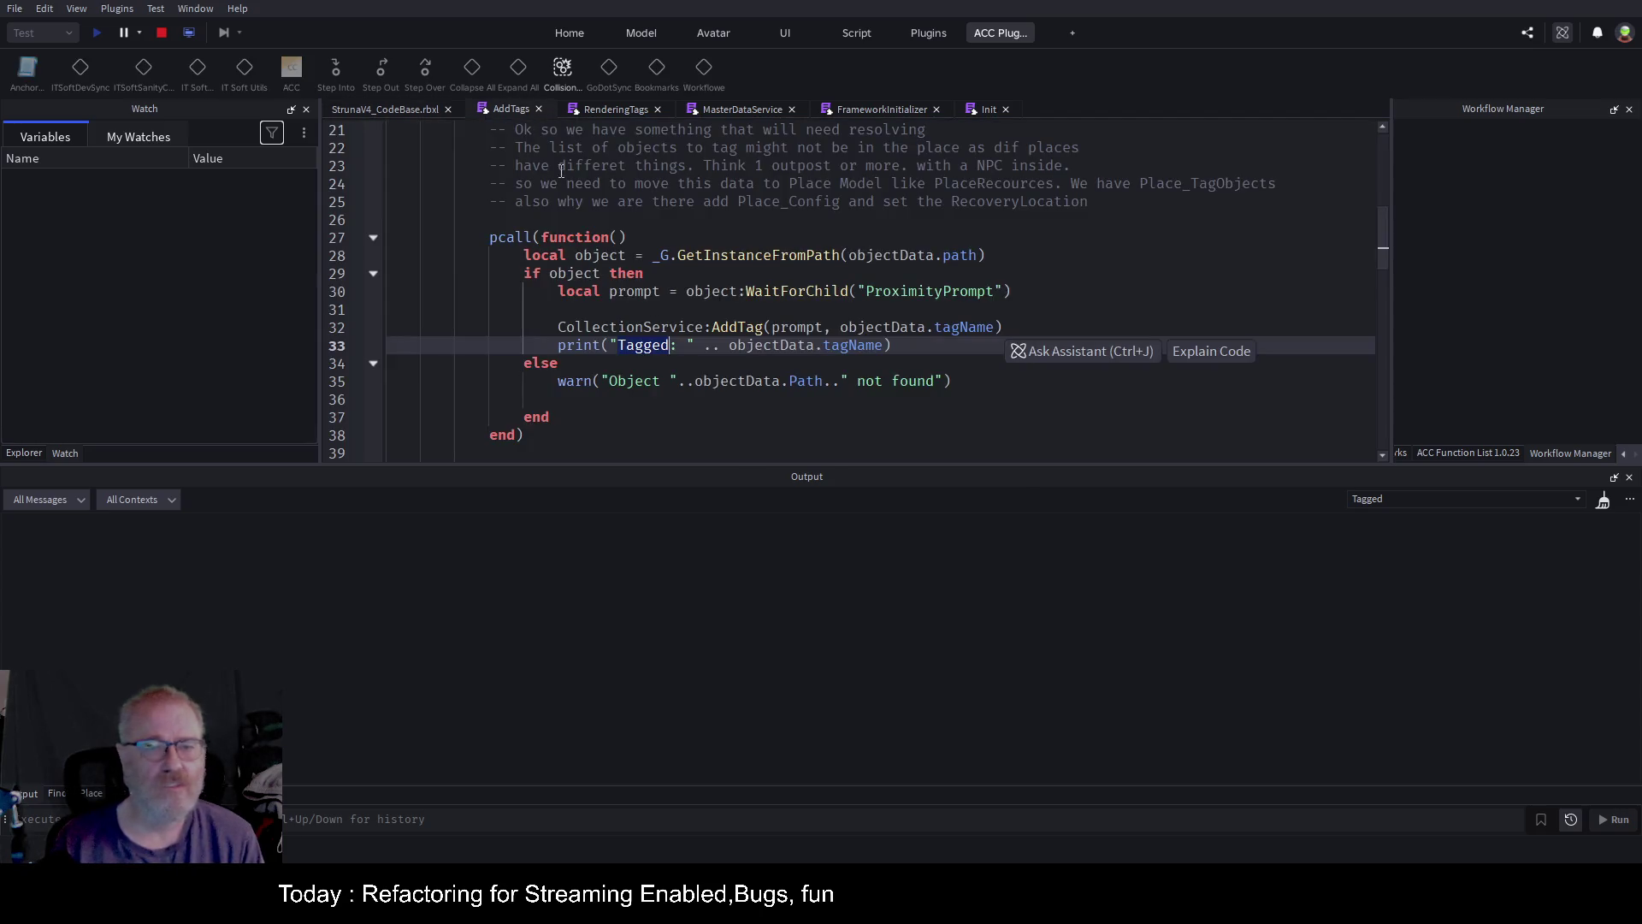
Scroll AddTags down to SetupTags, stop the playtest, and start a new one.
{"action": "scroll", "coordinate": [821, 281], "scroll_direction": "up", "scroll_amount": 4}
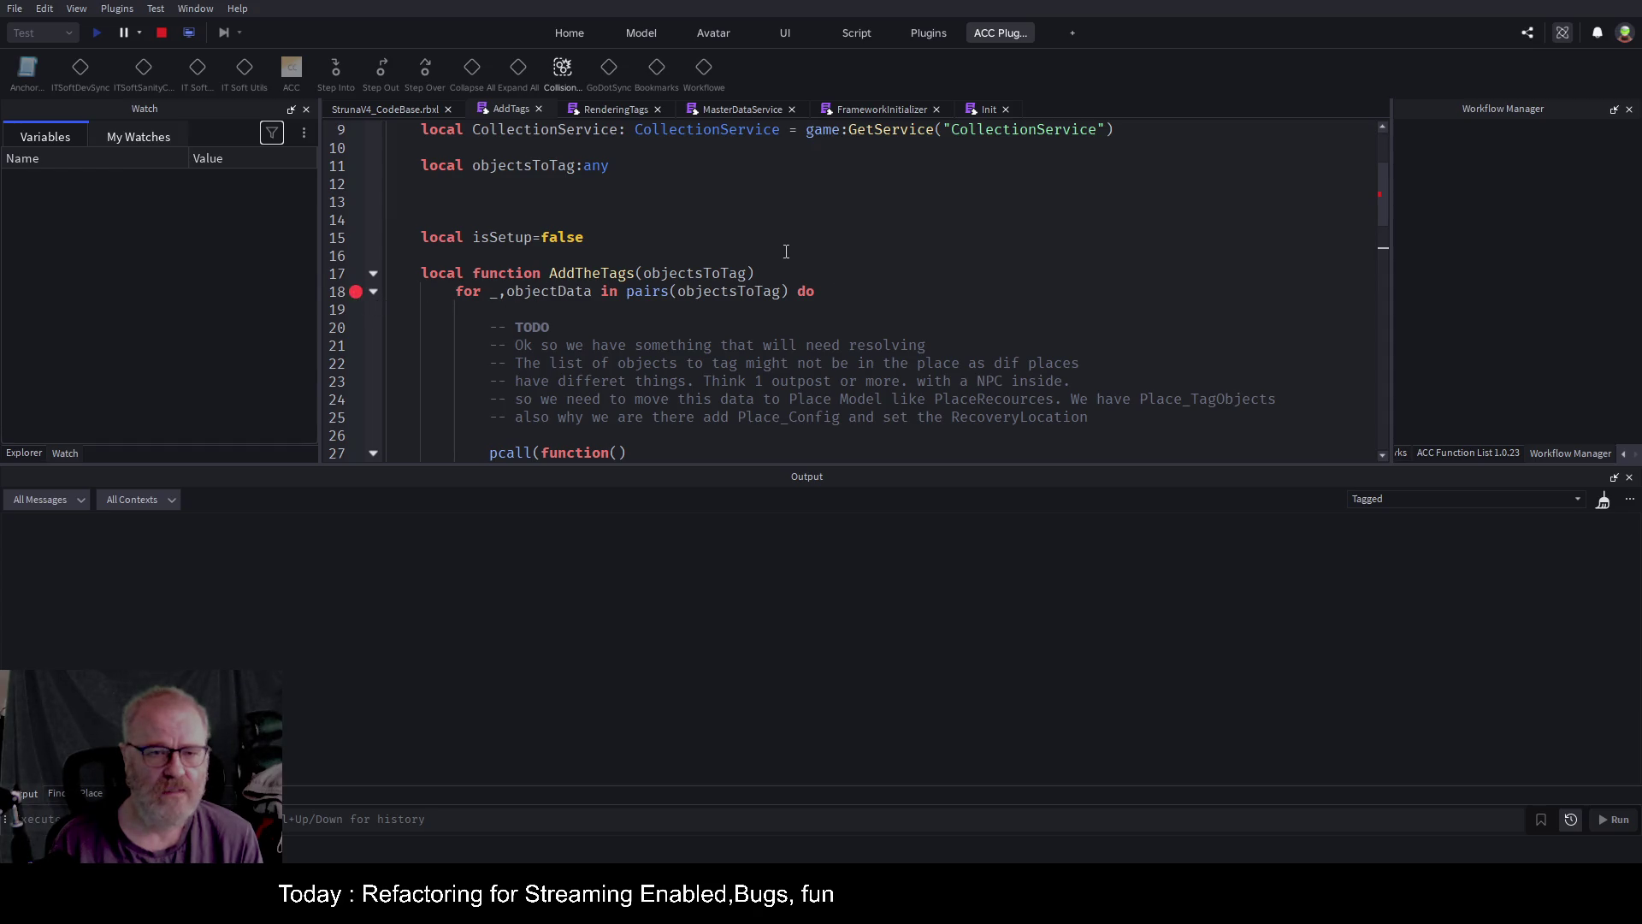
{"action": "scroll", "coordinate": [783, 252], "scroll_direction": "down", "scroll_amount": 9}
{"action": "scroll", "coordinate": [697, 239], "scroll_direction": "down", "scroll_amount": 4}
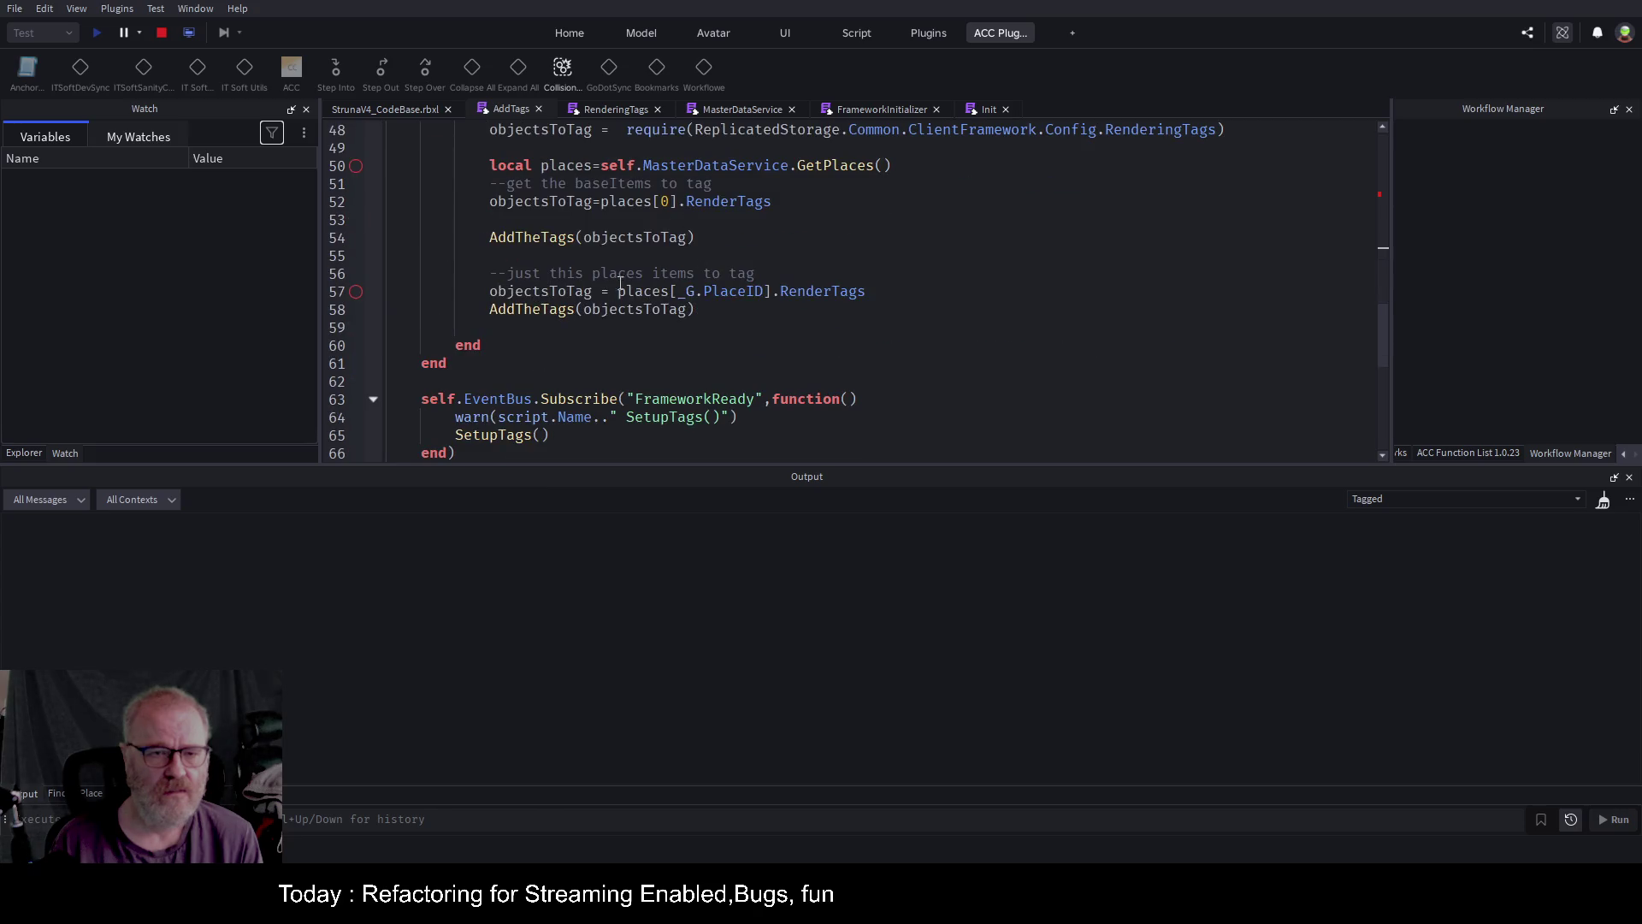
{"action": "left_click", "coordinate": [162, 38]}
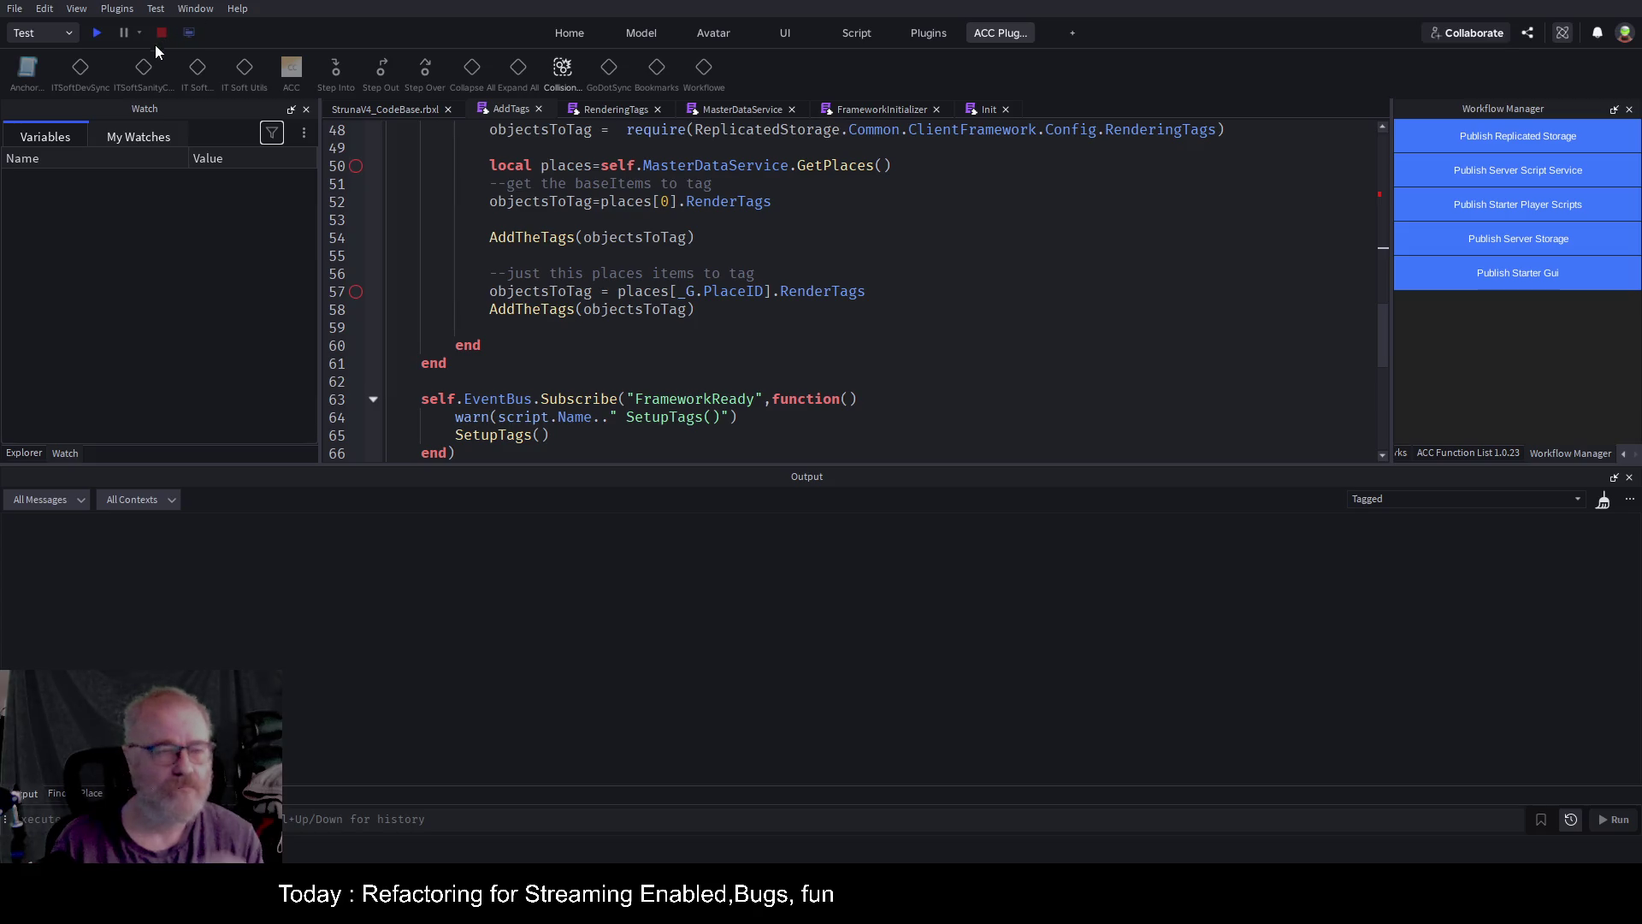
{"action": "left_click", "coordinate": [96, 35]}
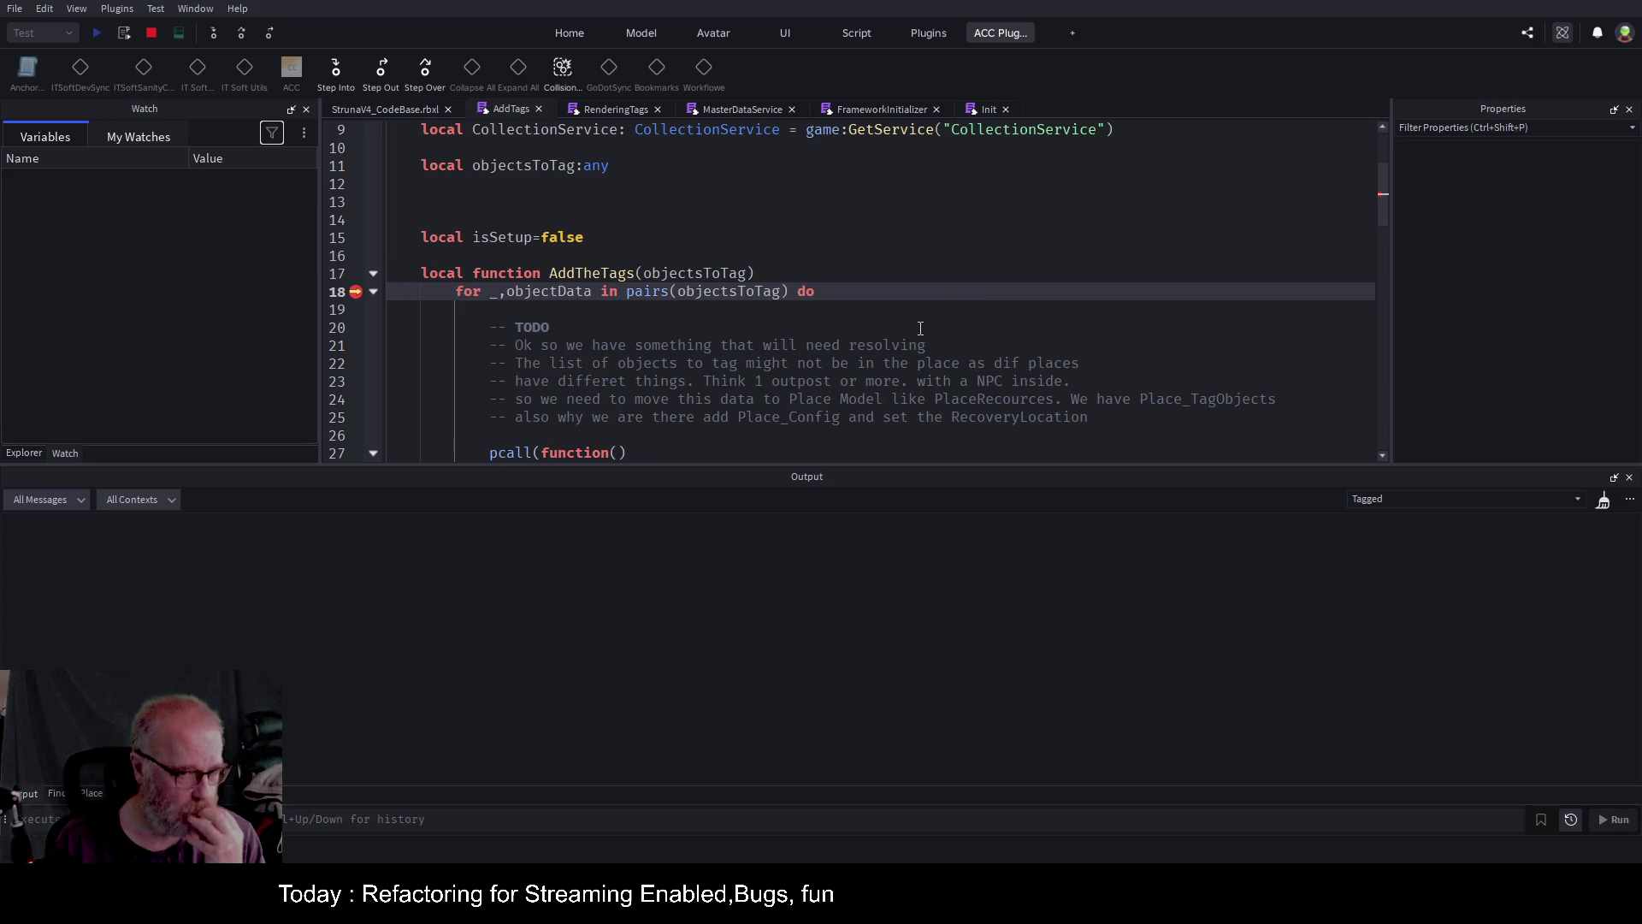
Inspect the AddTags code paused at the line 18 breakpoint, then show the Workflow Manager panel.
{"action": "scroll", "coordinate": [760, 296], "scroll_direction": "down", "scroll_amount": 5}
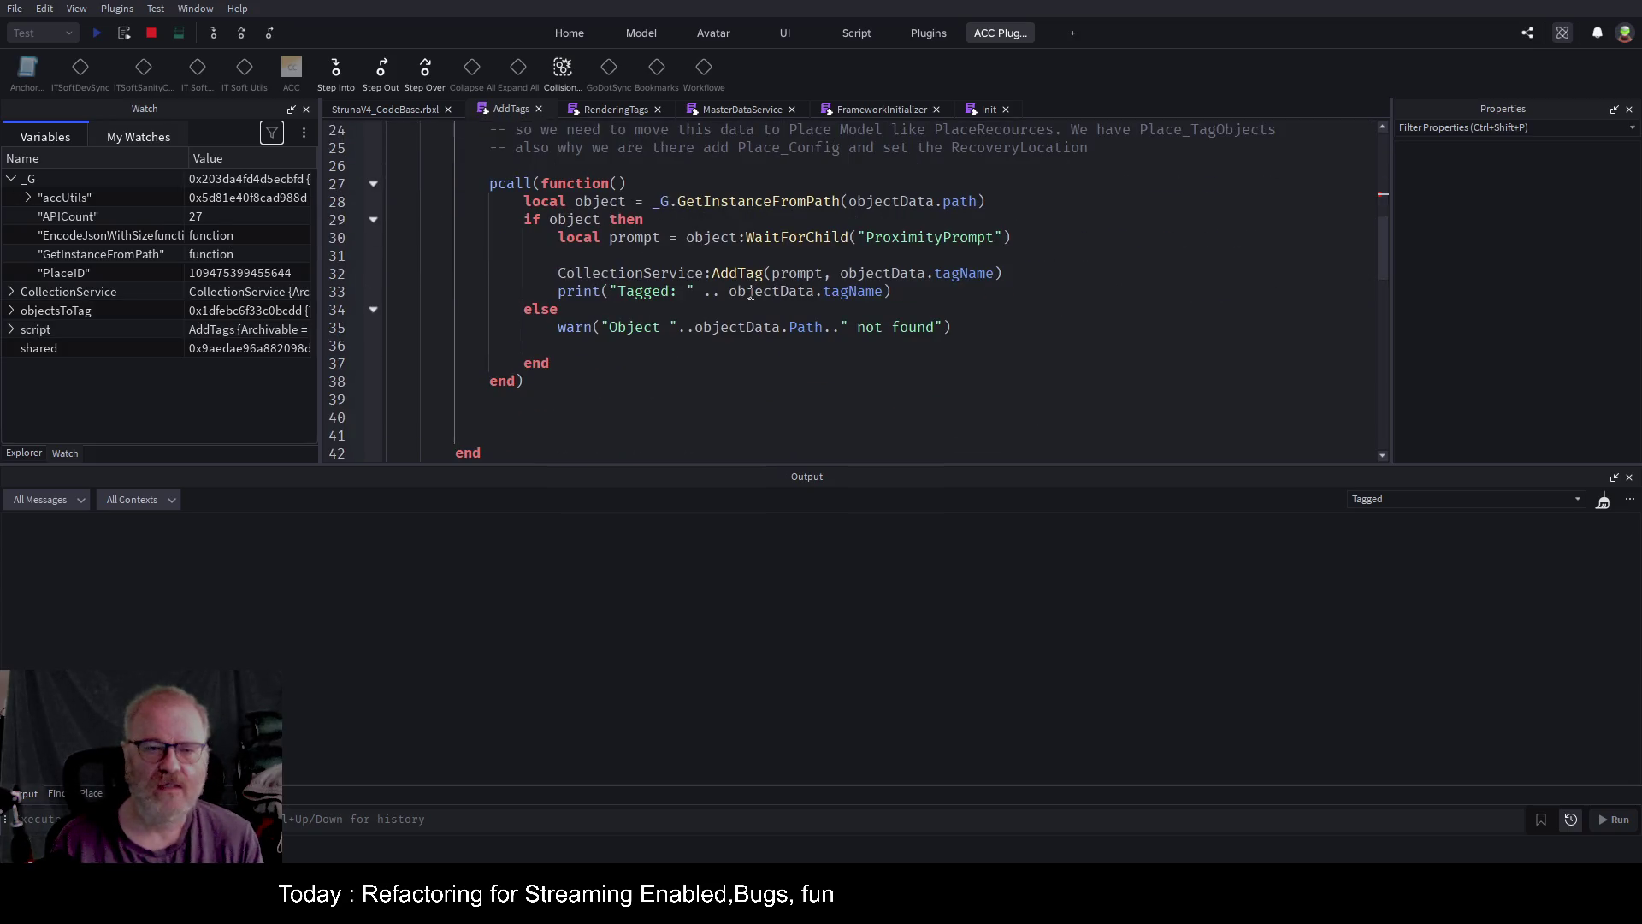
{"action": "scroll", "coordinate": [820, 330], "scroll_direction": "down", "scroll_amount": 8}
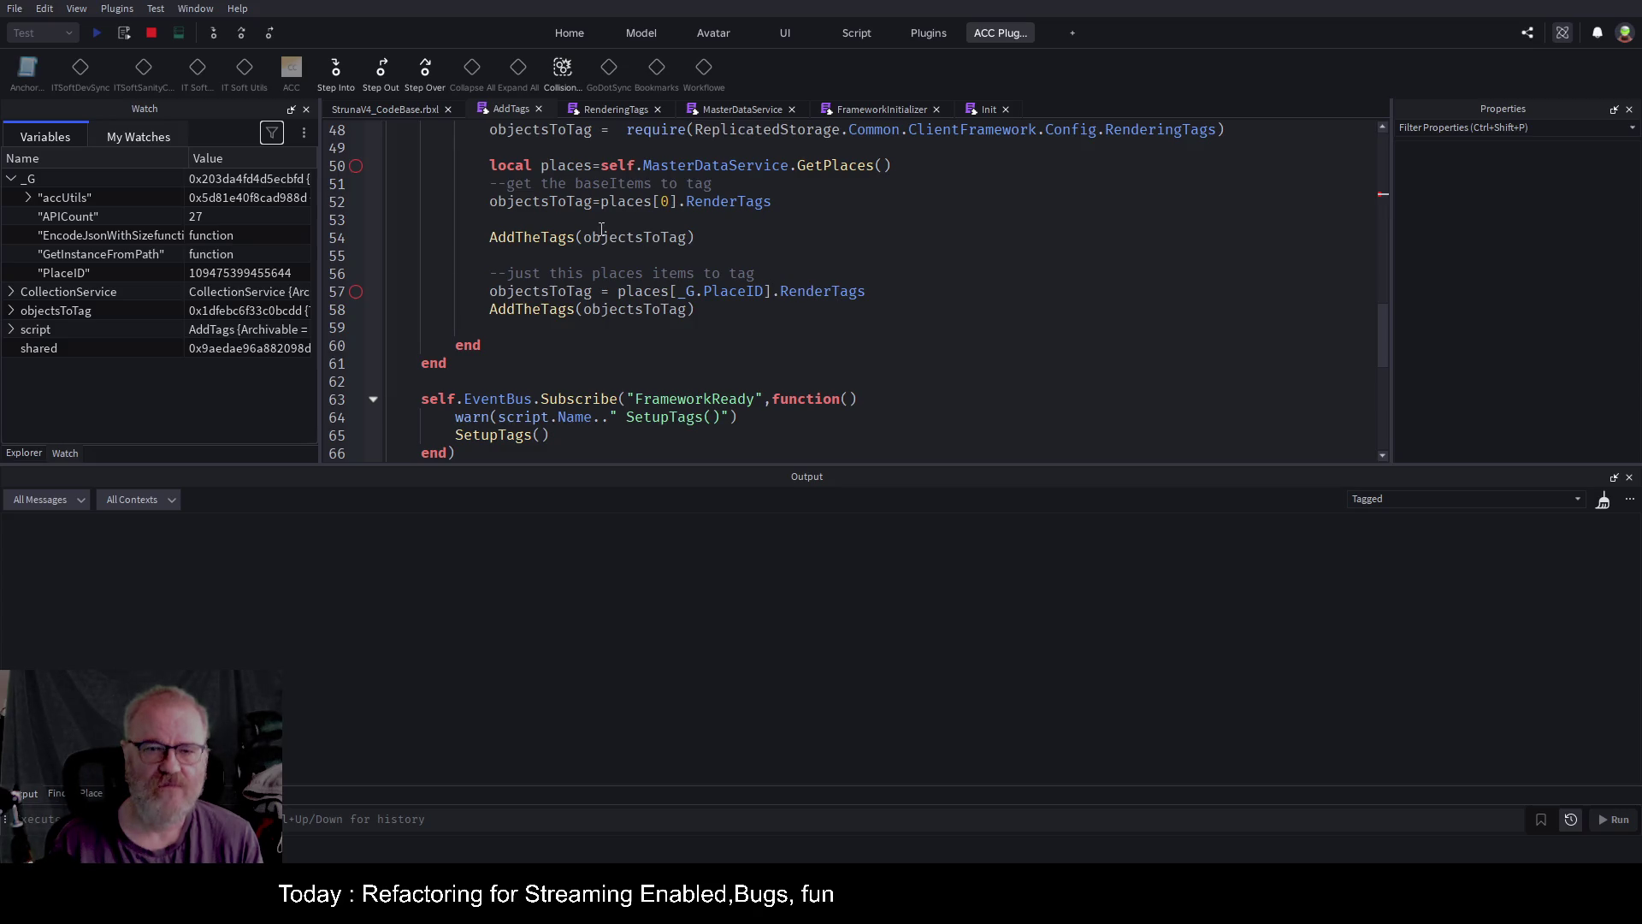
{"action": "scroll", "coordinate": [813, 293], "scroll_direction": "up", "scroll_amount": 3}
{"action": "scroll", "coordinate": [760, 284], "scroll_direction": "up", "scroll_amount": 8}
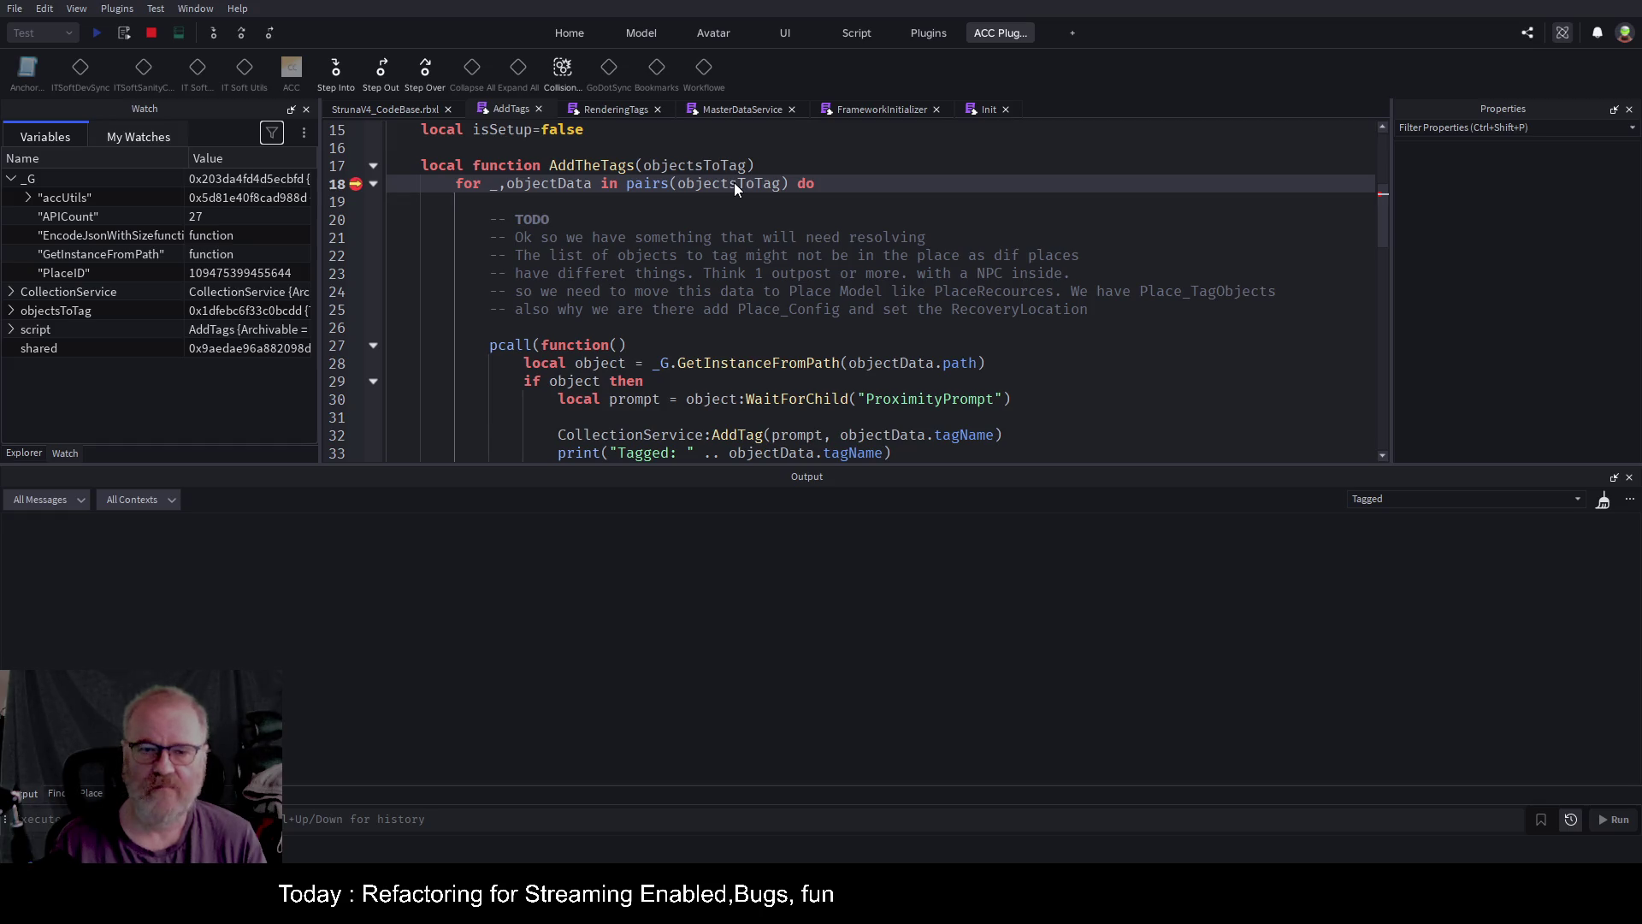
{"action": "scroll", "coordinate": [818, 351], "scroll_direction": "down", "scroll_amount": 2}
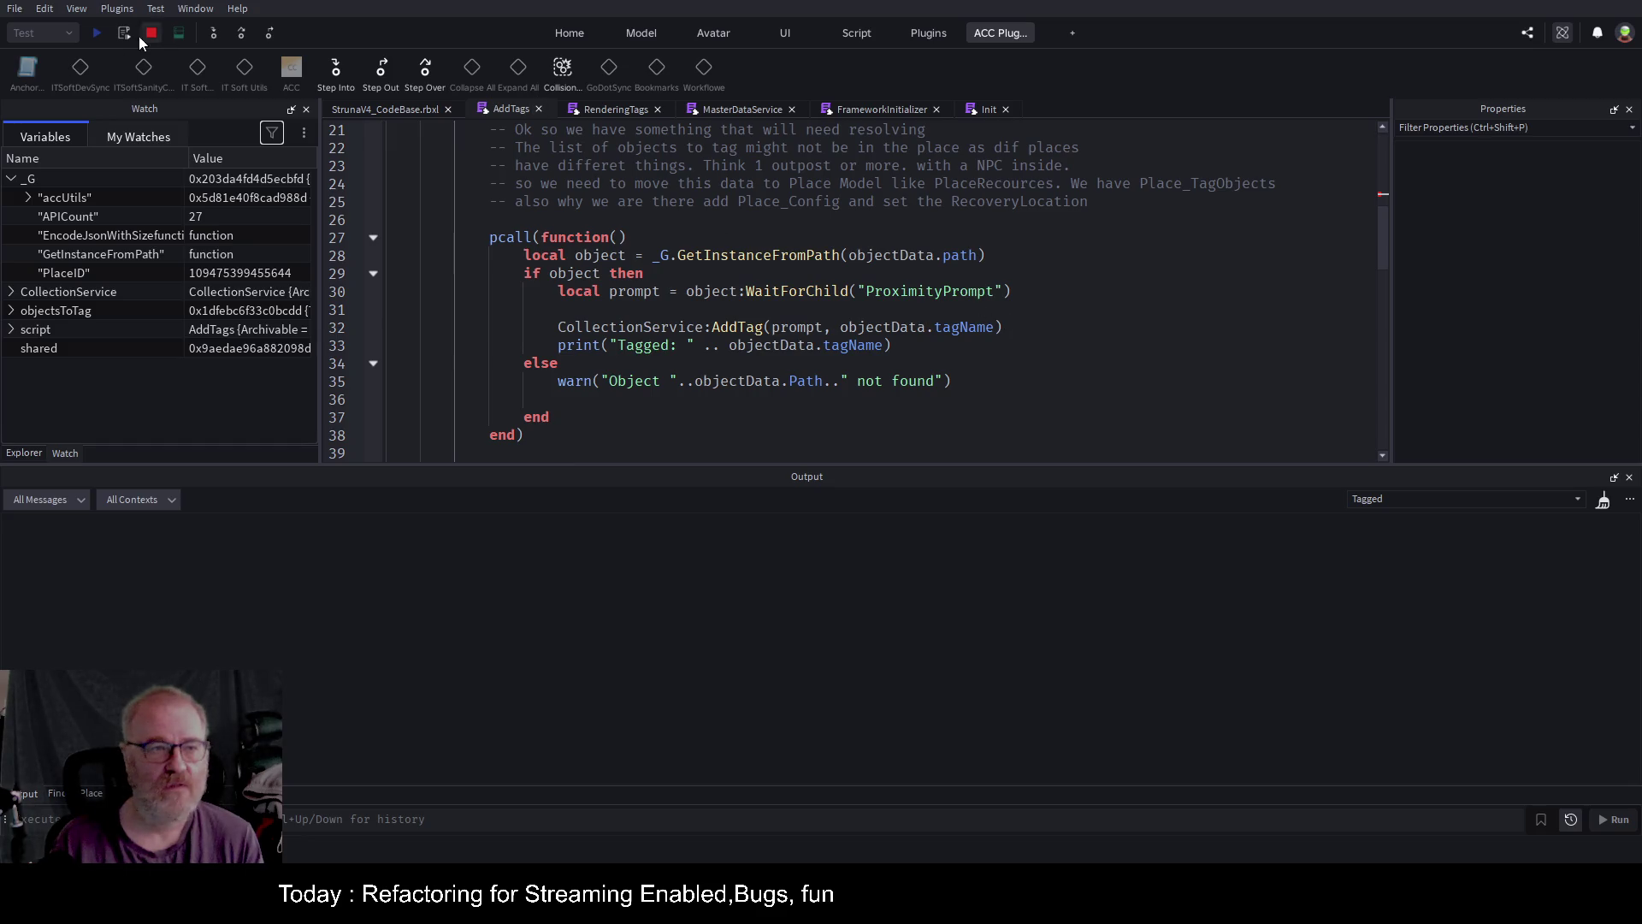
{"action": "left_click", "coordinate": [704, 68]}
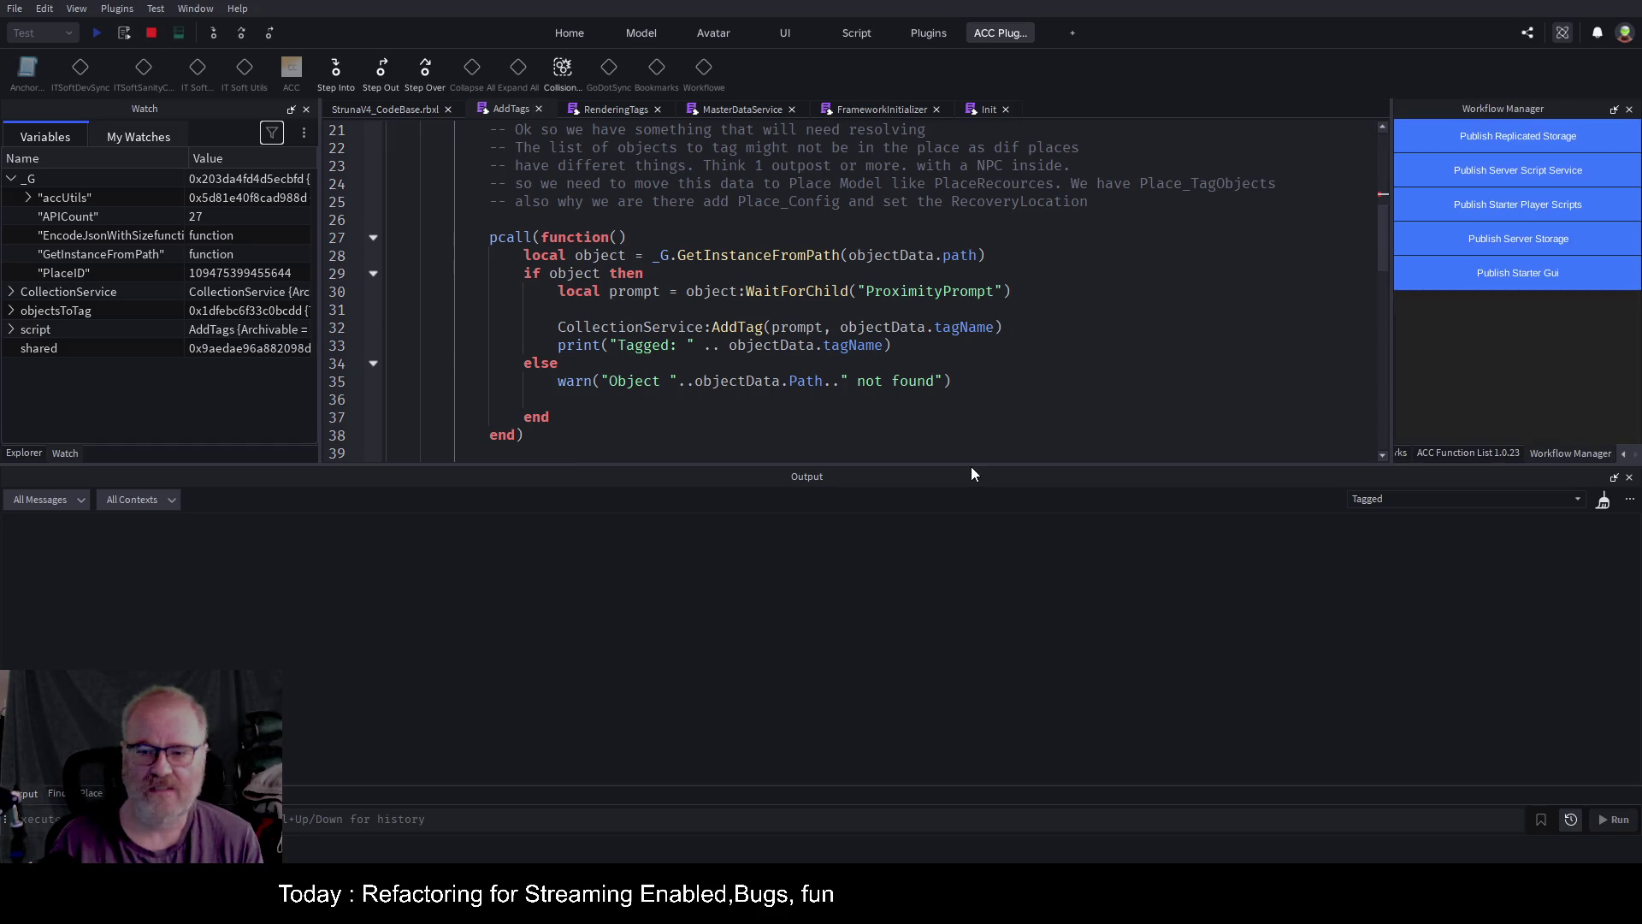
Stop the test and rename objectData.path to objectData.Path on line 28.
{"action": "key", "text": "shift+F5"}
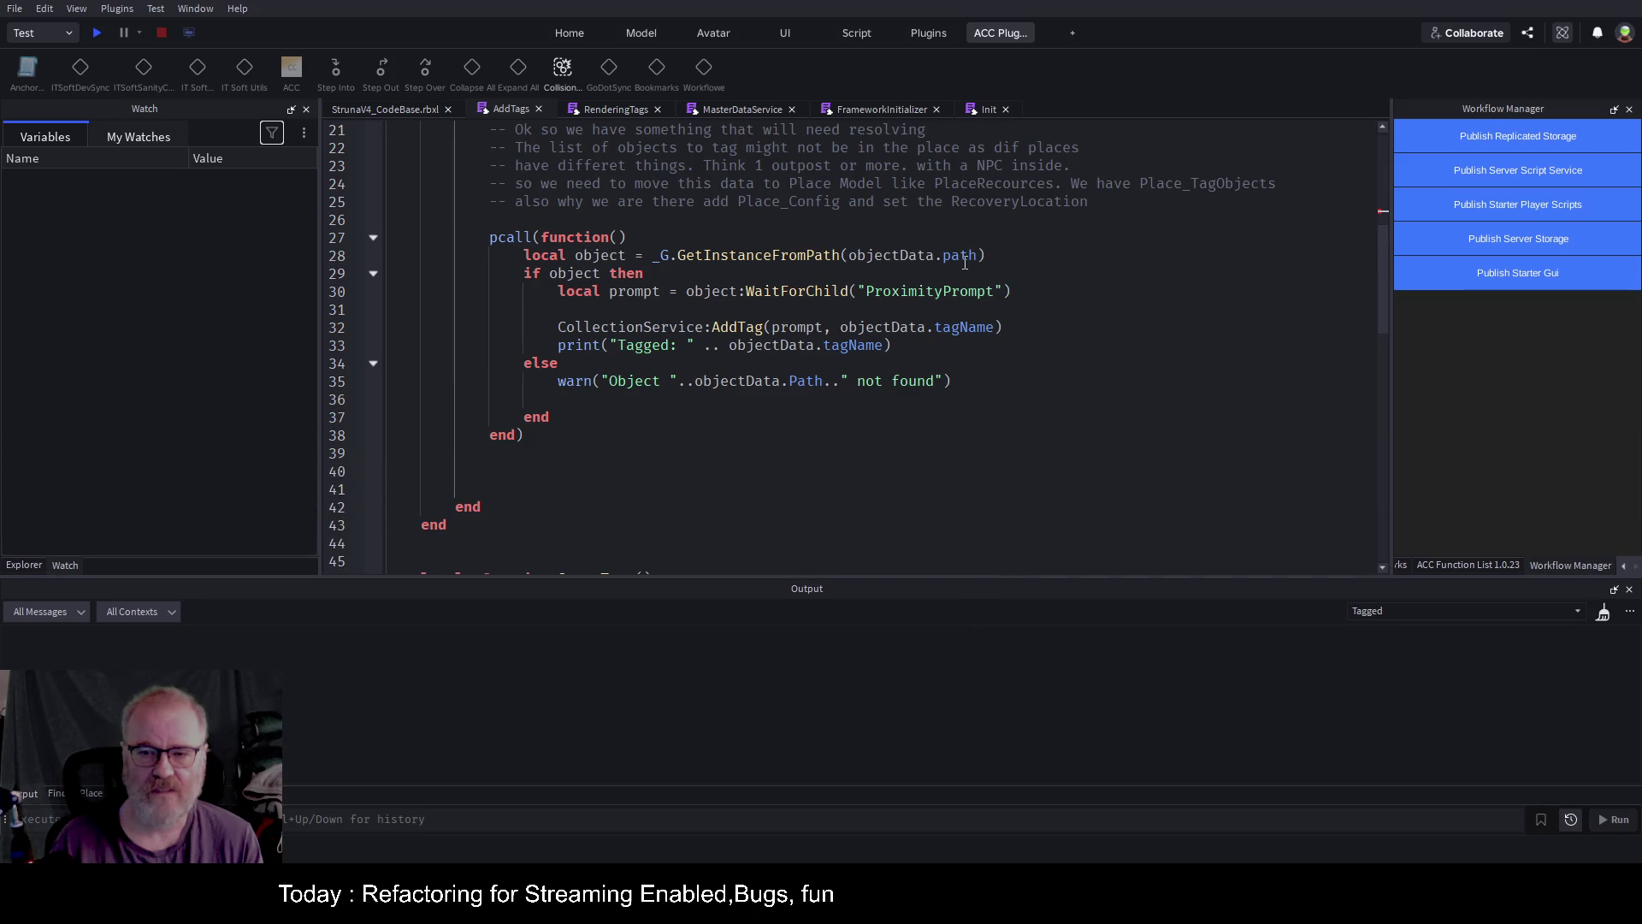
{"action": "double_click", "coordinate": [965, 261]}
{"action": "type", "text": "Path"}
{"action": "key", "text": "Escape"}
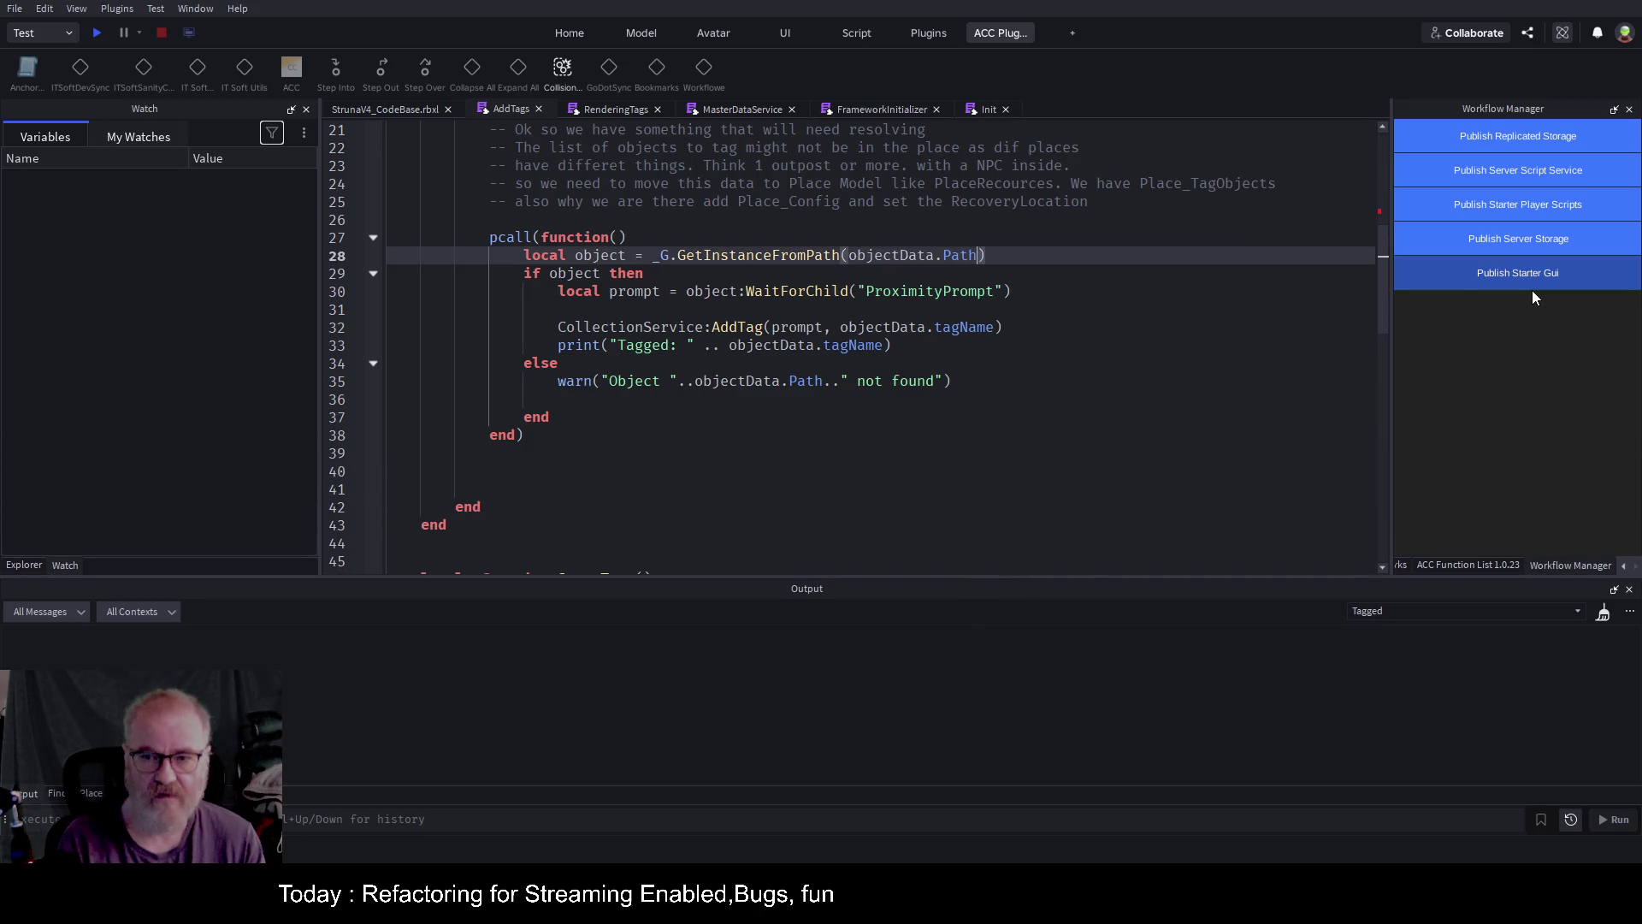
Change objectData.tagName to objectData.Name on lines 32 and 33.
{"action": "key", "text": "Down"}
{"action": "key", "text": "Down"}
{"action": "key", "text": "Down"}
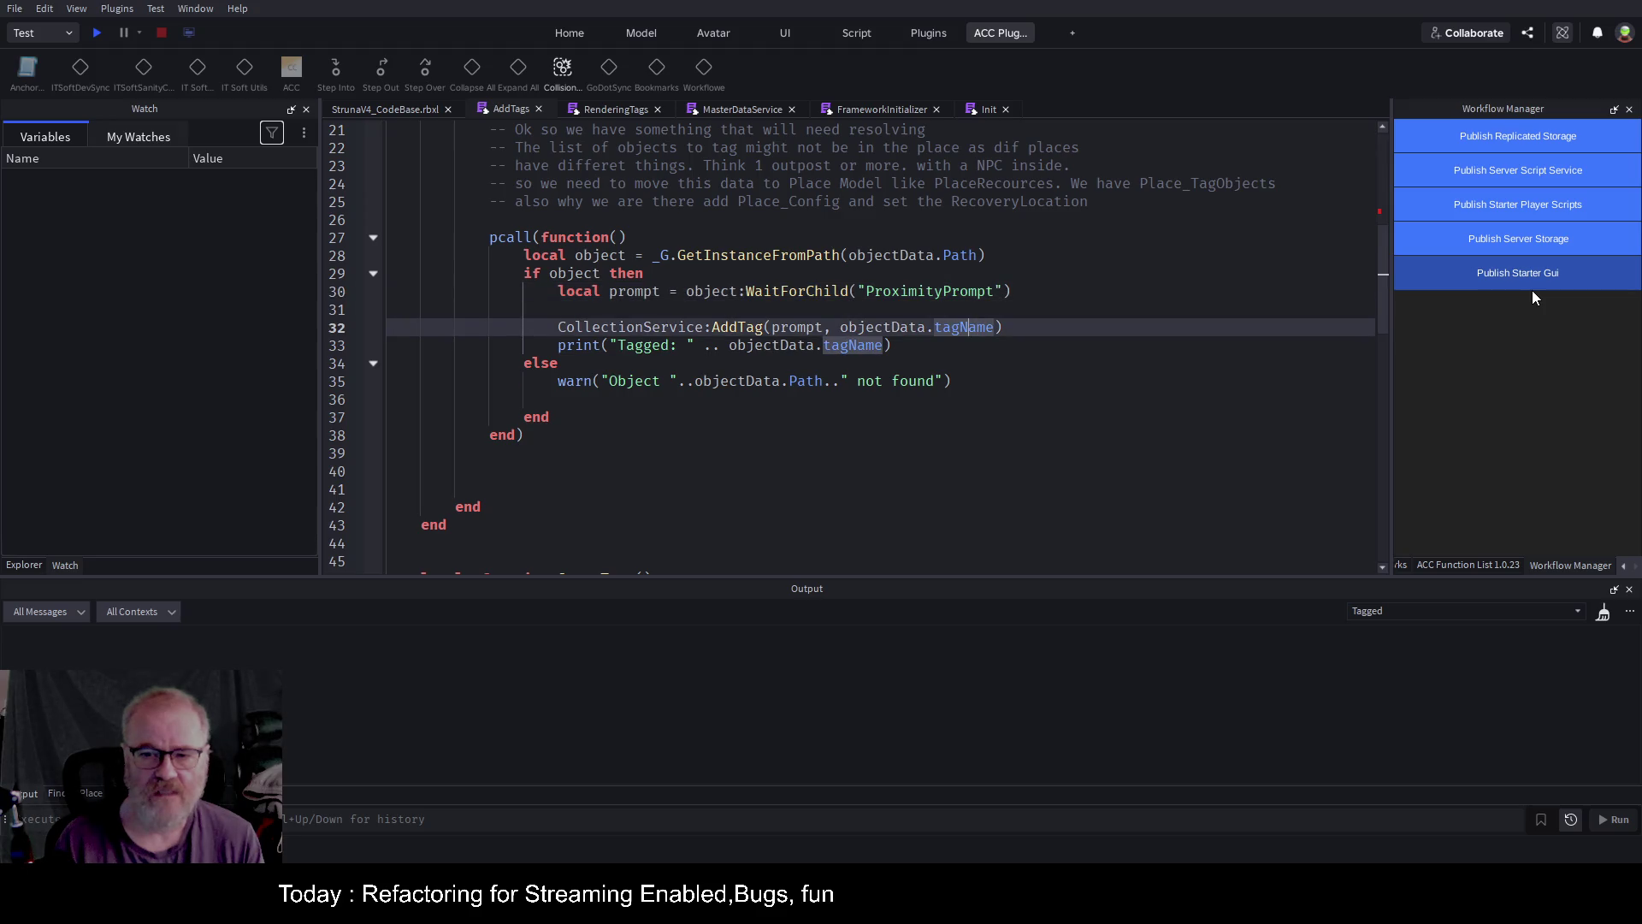
{"action": "key", "text": "BackSpace"}
{"action": "key", "text": "BackSpace"}
{"action": "key", "text": "BackSpace"}
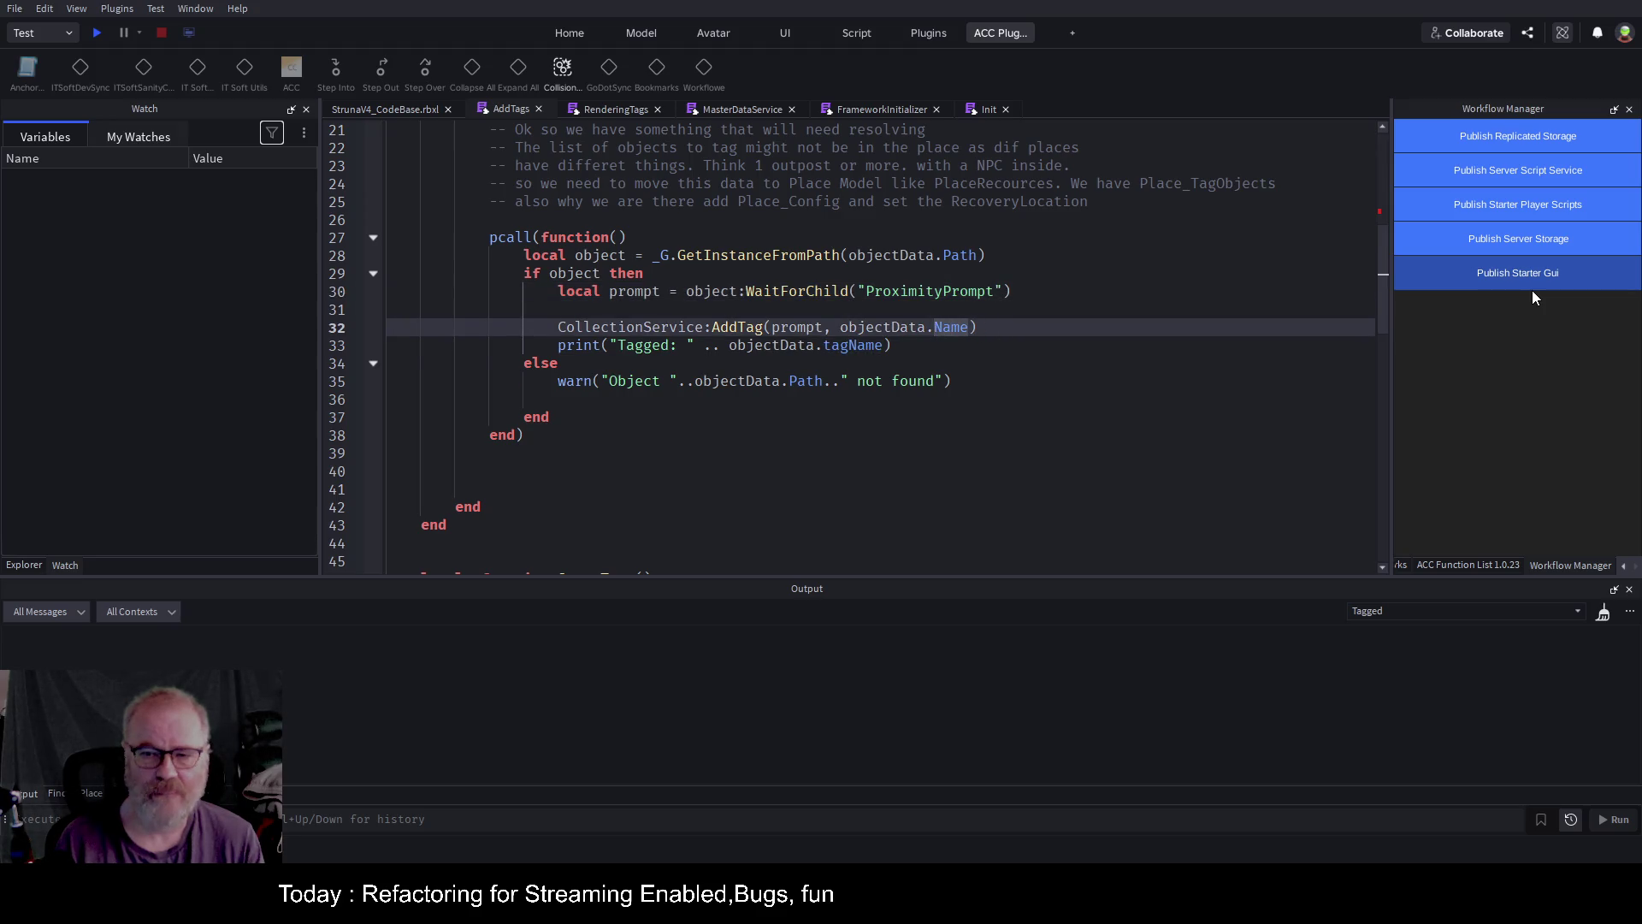
{"action": "key", "text": "Down"}
{"action": "key", "text": "Left"}
{"action": "key", "text": "Left"}
{"action": "key", "text": "Left"}
{"action": "key", "text": "BackSpace"}
{"action": "key", "text": "BackSpace"}
{"action": "key", "text": "BackSpace"}
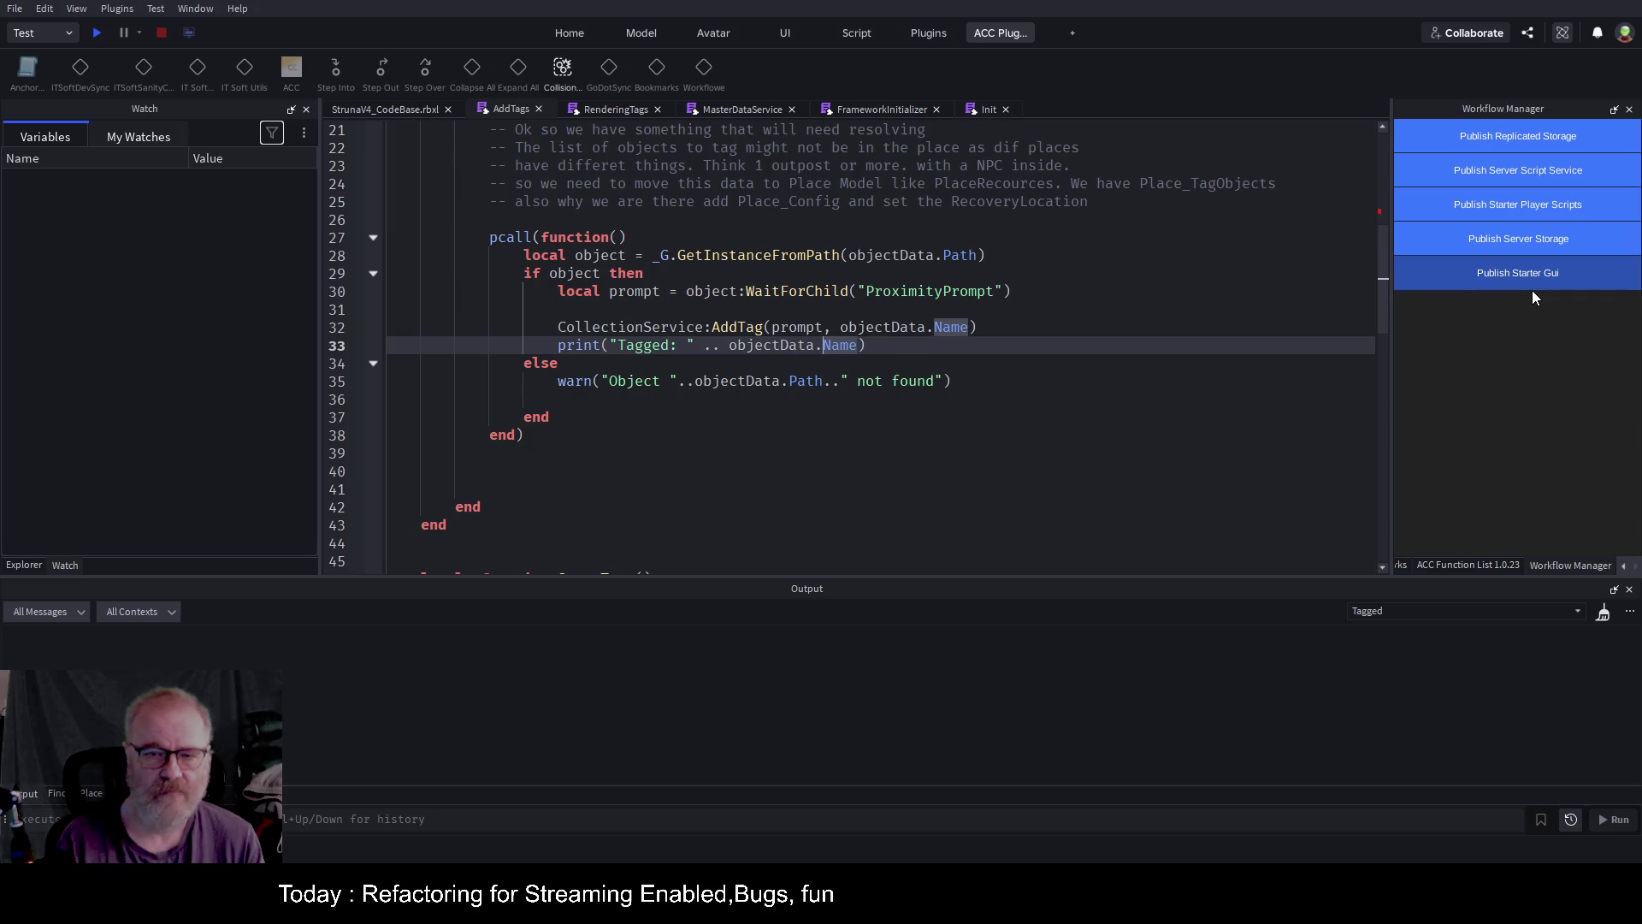
{"action": "key", "text": "Up"}
{"action": "key", "text": "Up"}
{"action": "key", "text": "Up"}
{"action": "key", "text": "Up"}
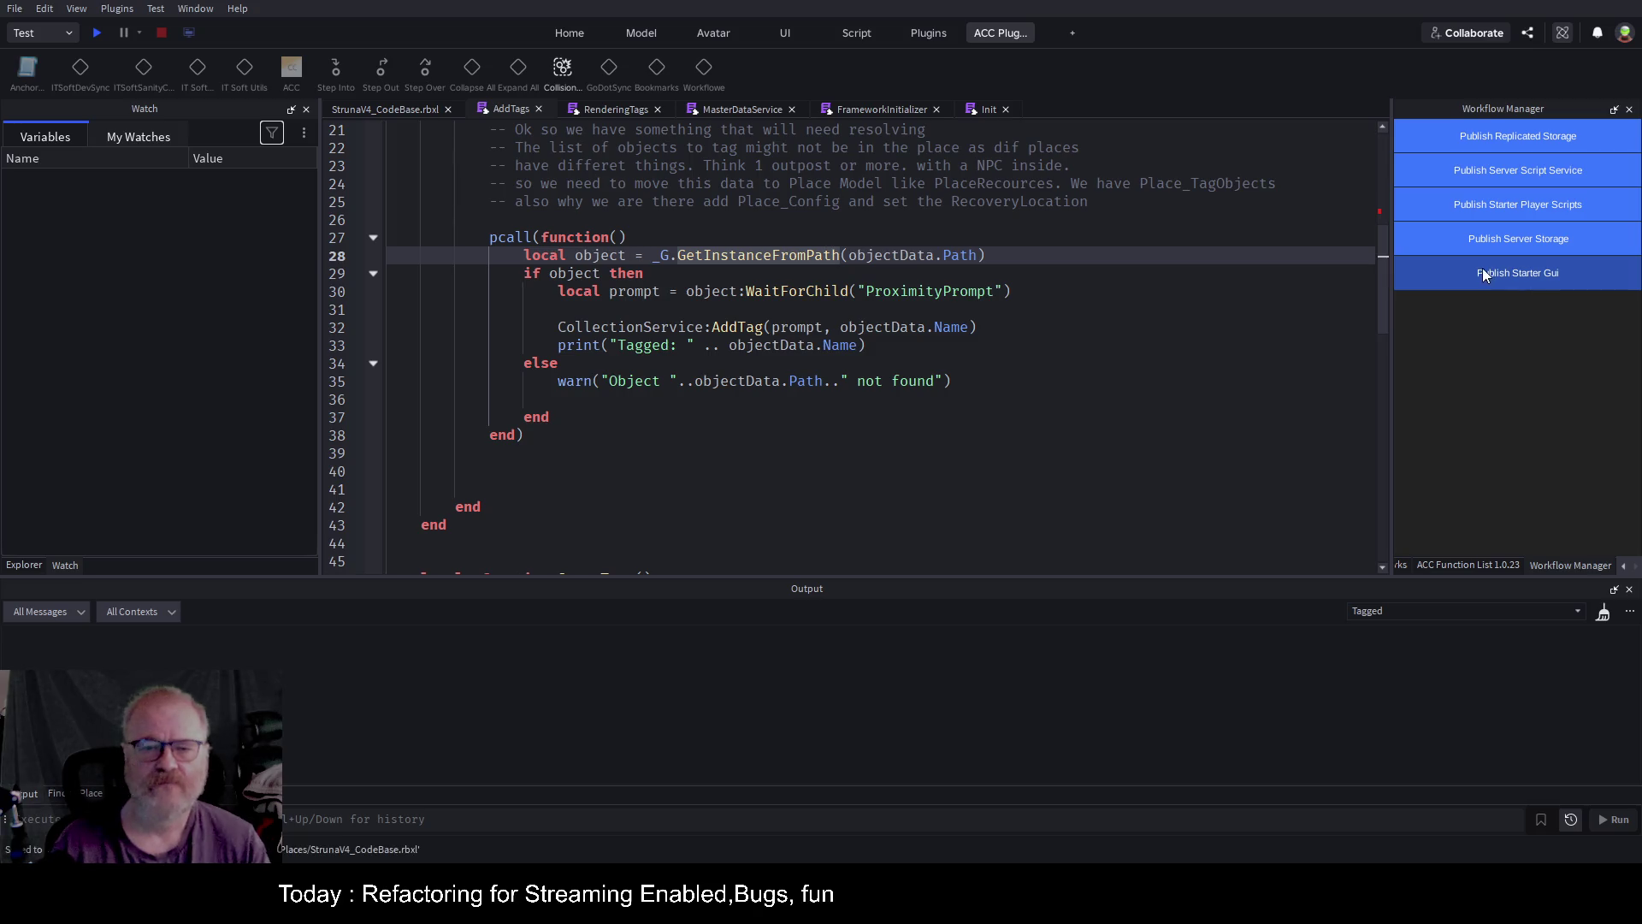
{"action": "left_click", "coordinate": [815, 396]}
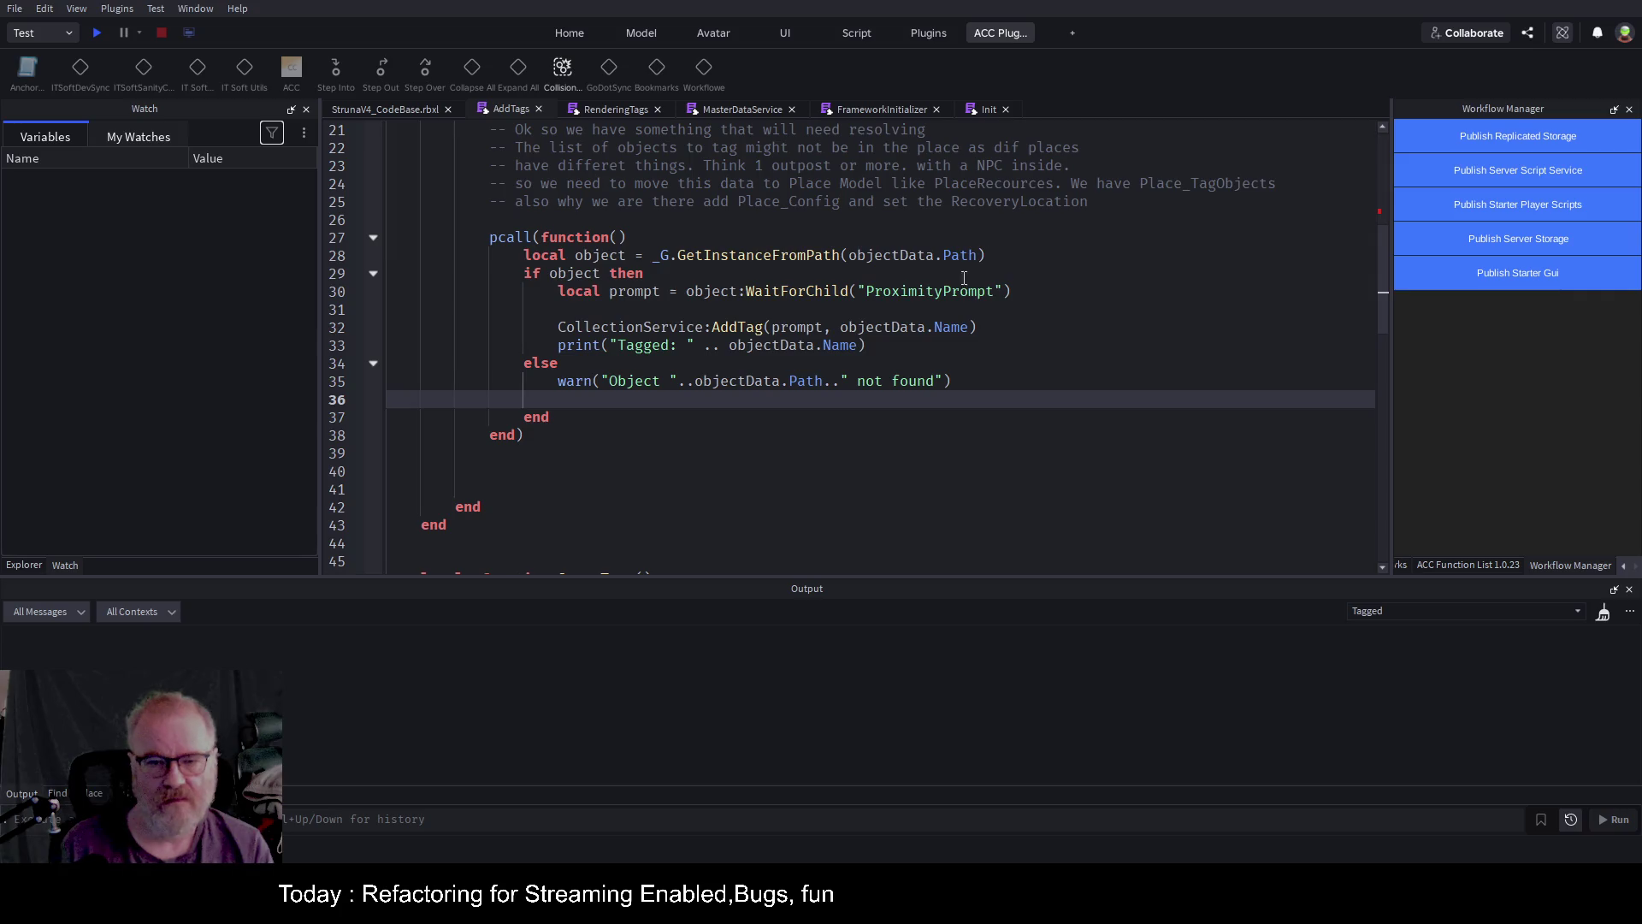
Save the place with the edited AddTags script.
{"action": "left_click", "coordinate": [1037, 344]}
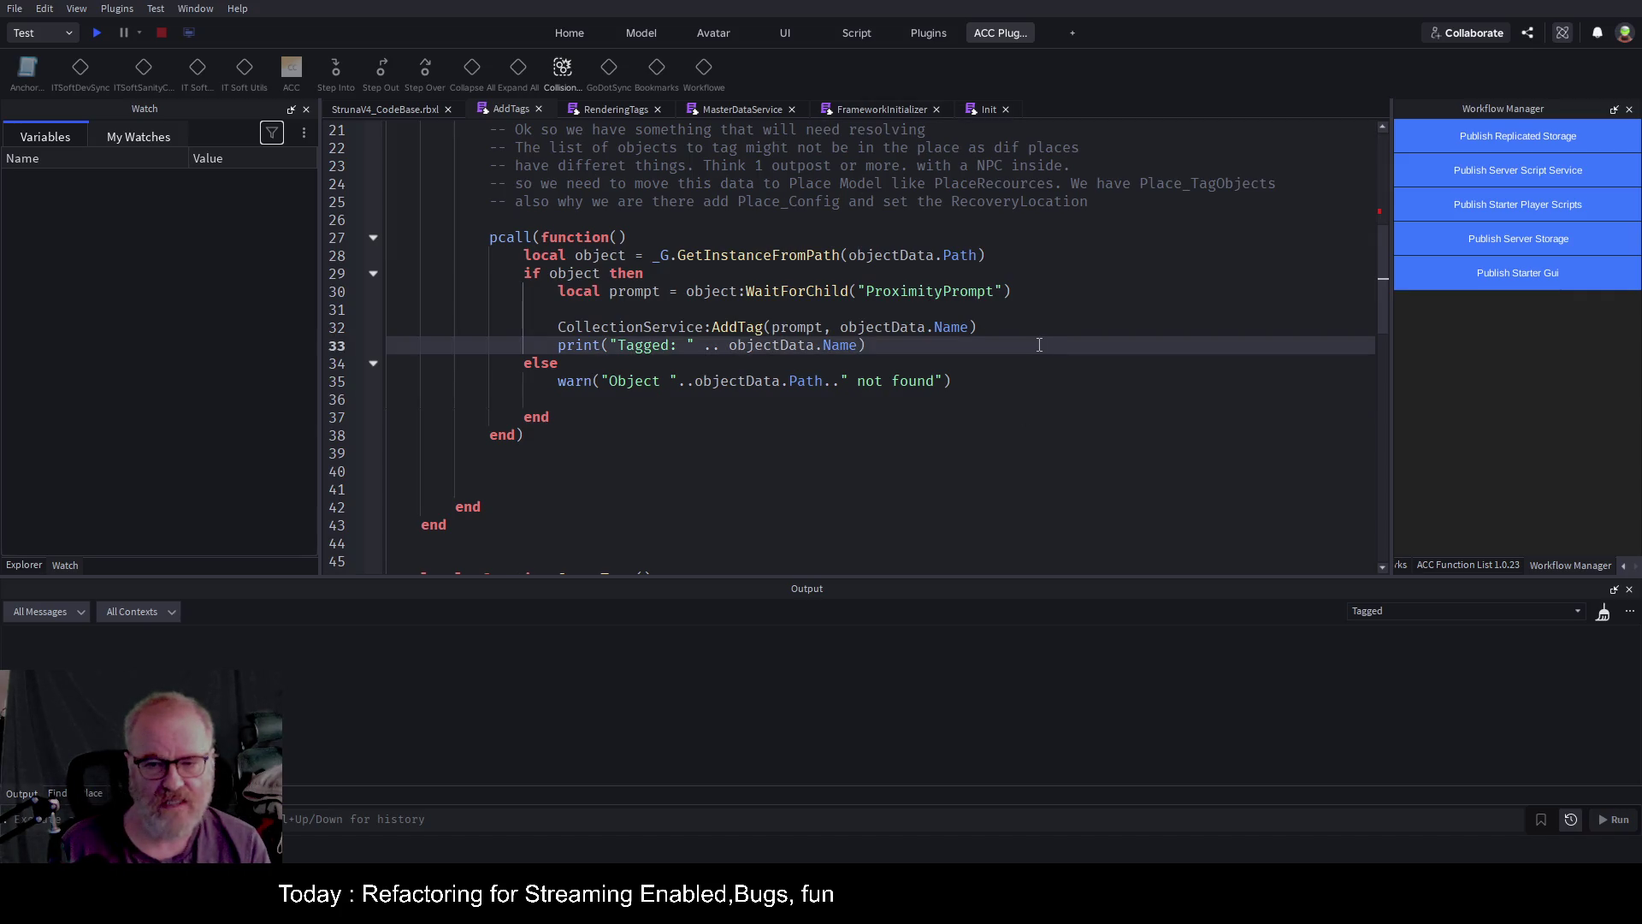
{"action": "key", "text": "ctrl+s"}
{"action": "scroll", "coordinate": [958, 309], "scroll_direction": "down", "scroll_amount": 2}
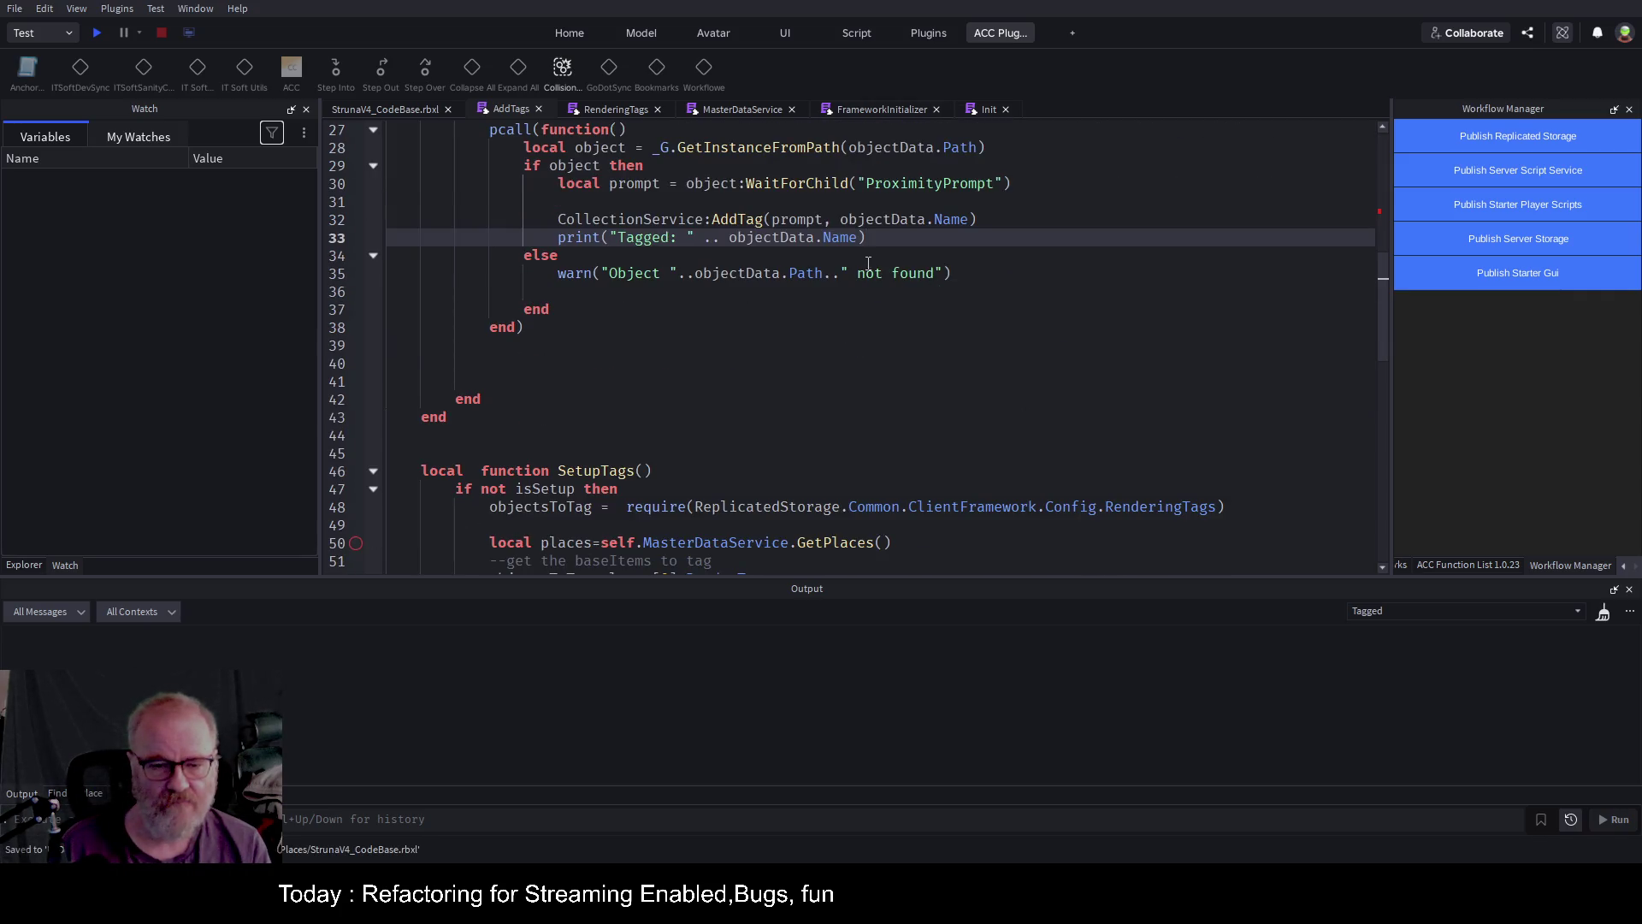
{"action": "scroll", "coordinate": [866, 272], "scroll_direction": "down", "scroll_amount": 5}
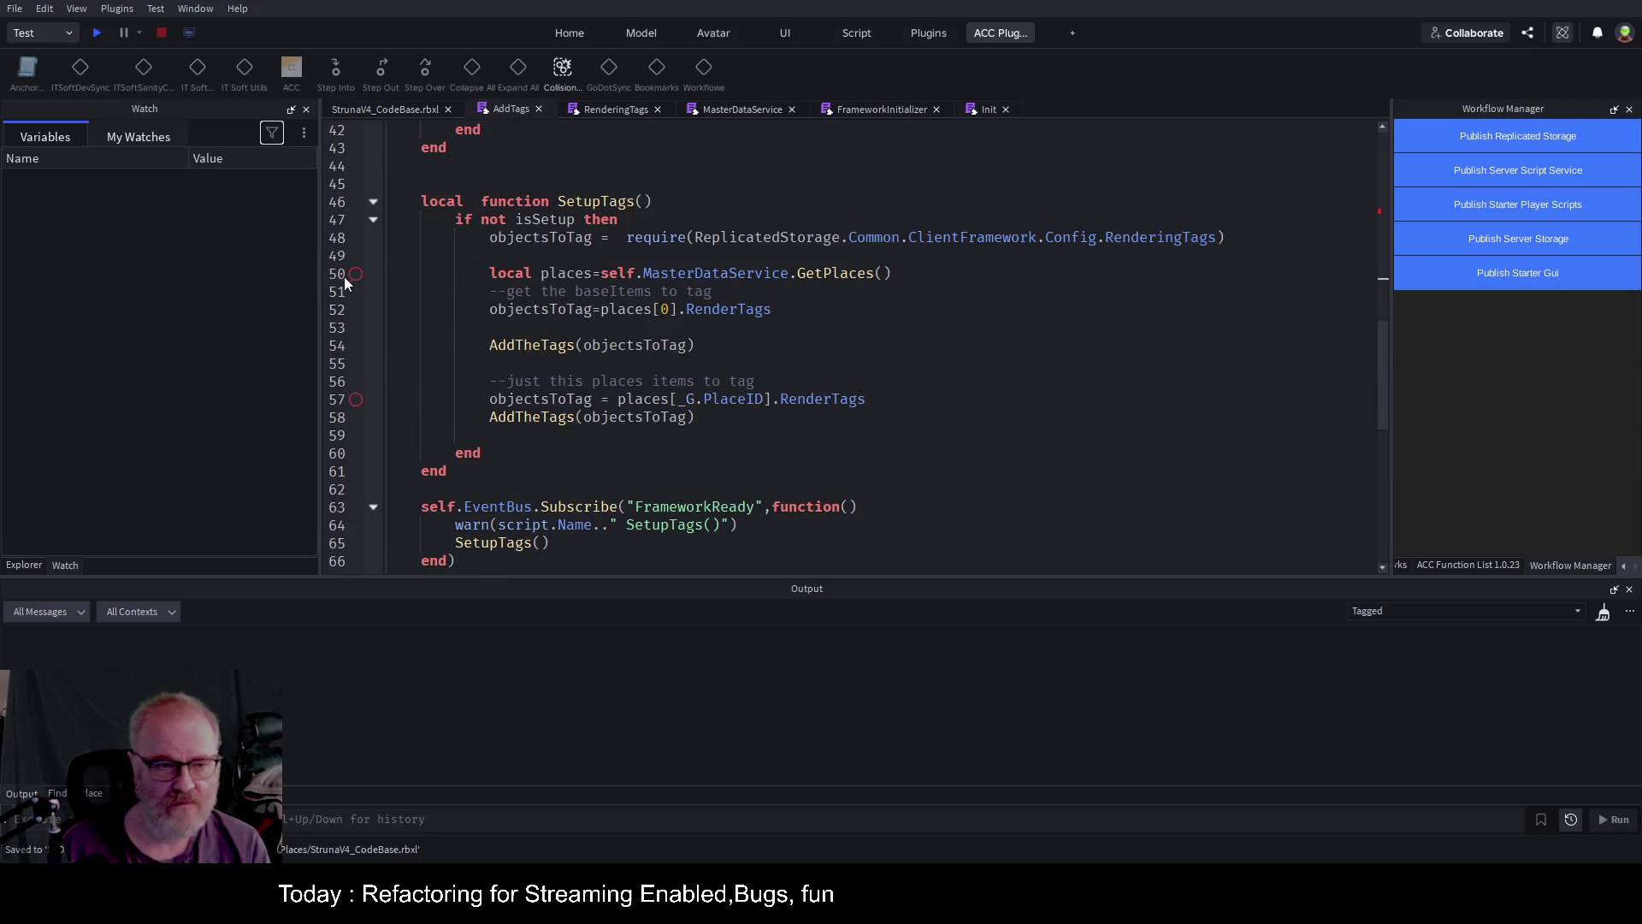
Start a playtest with the edited code and check the RenderingTags config list.
{"action": "left_click", "coordinate": [97, 33]}
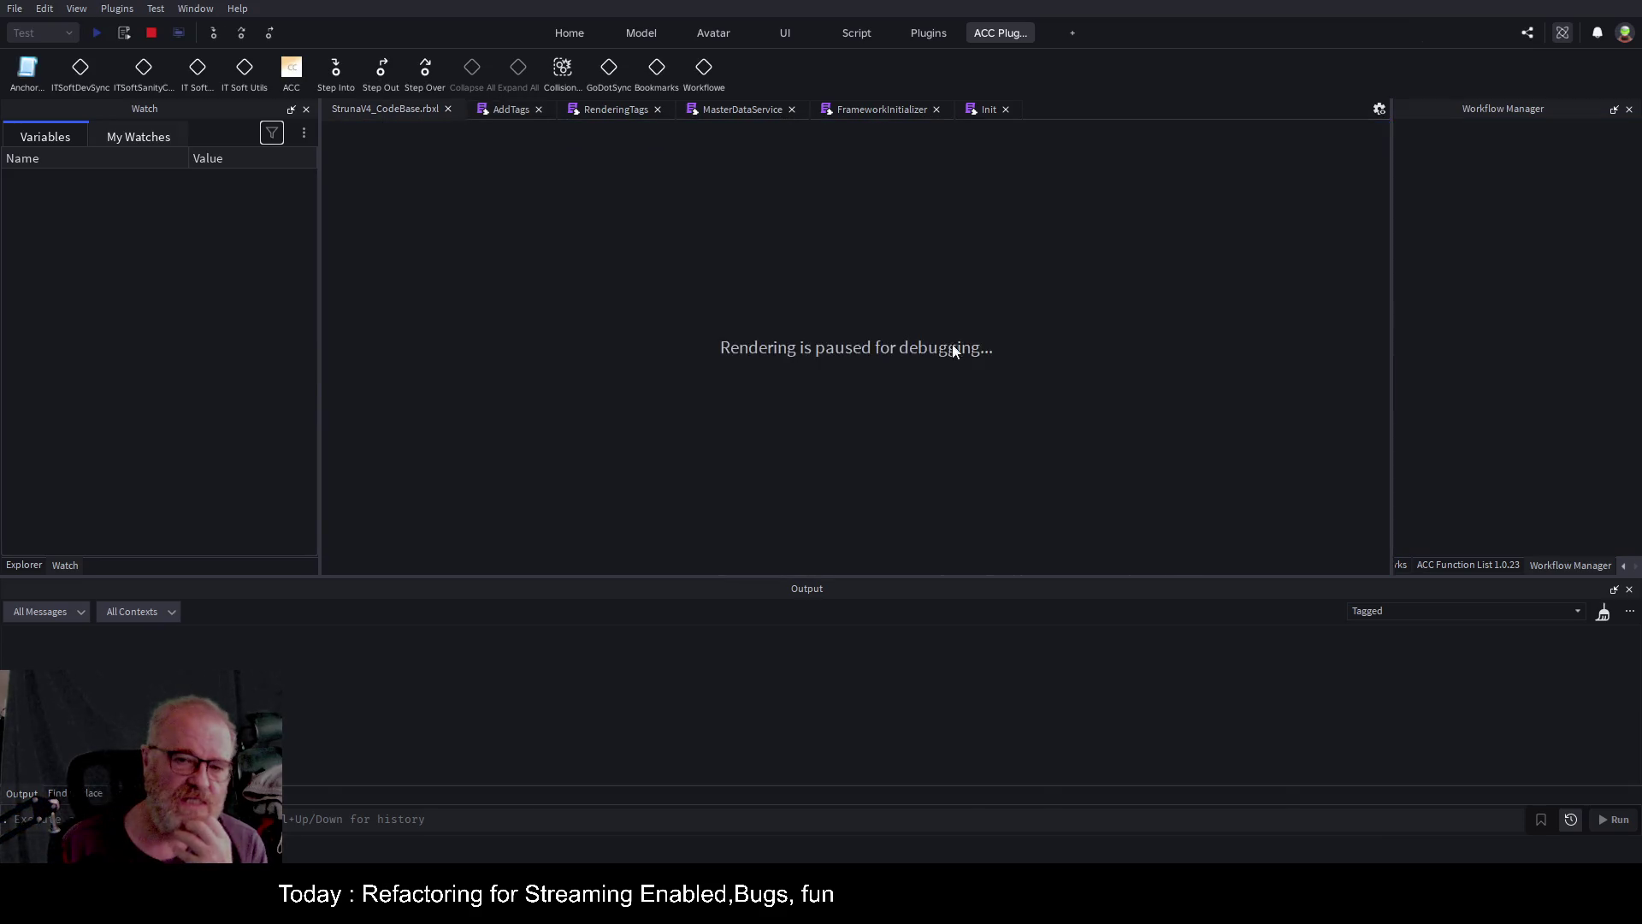
{"action": "left_click", "coordinate": [613, 118]}
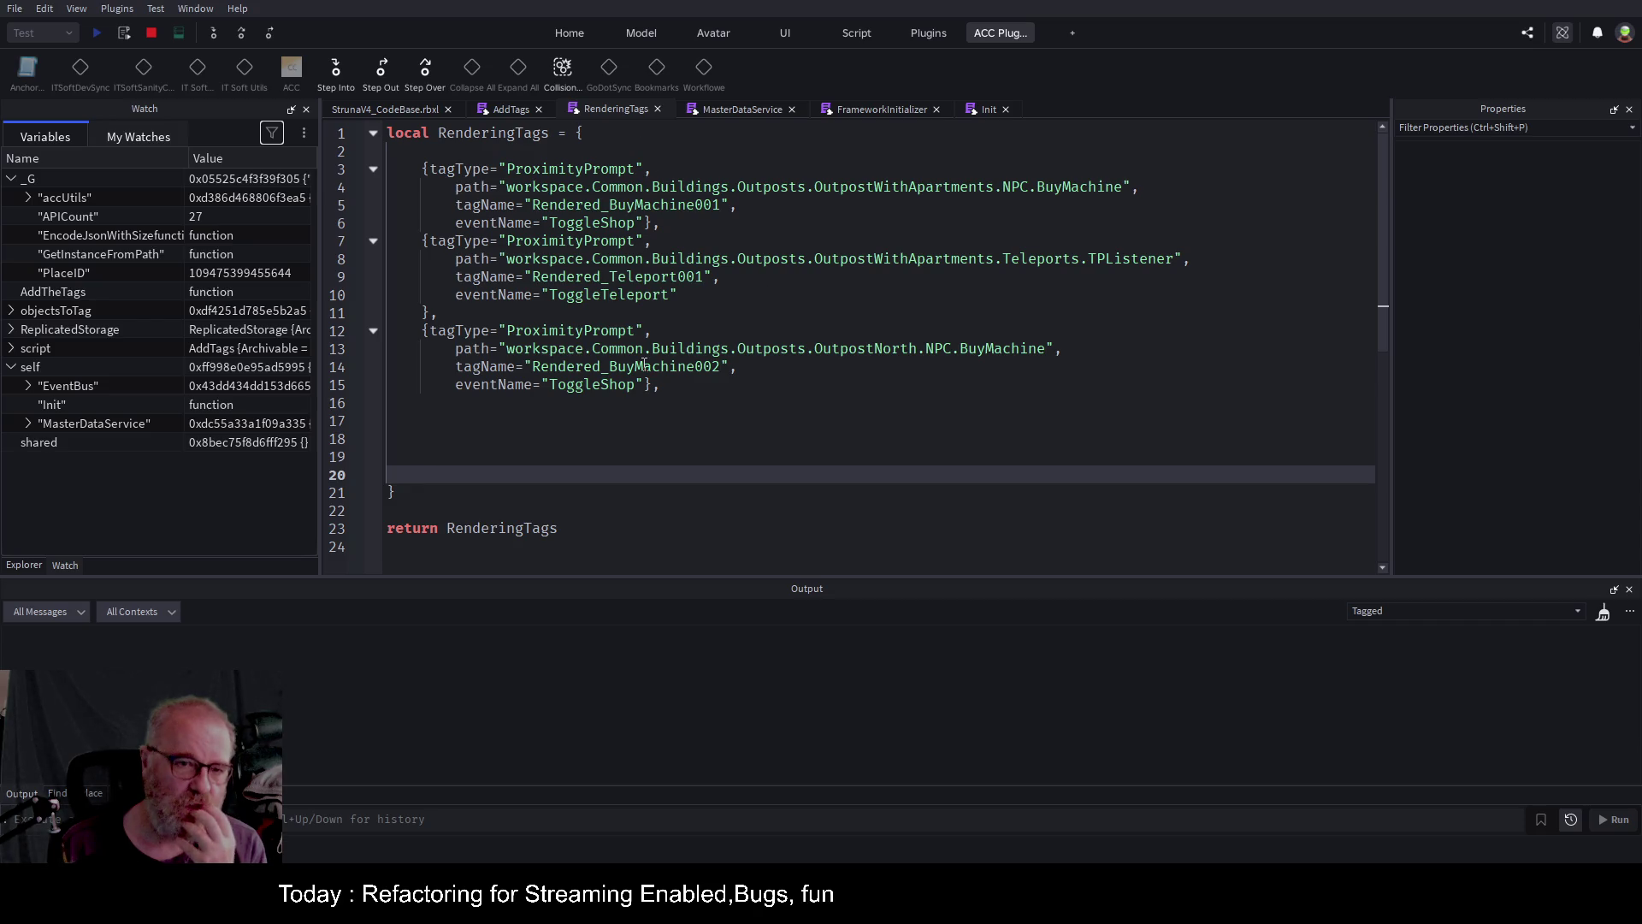
{"action": "left_click", "coordinate": [505, 109]}
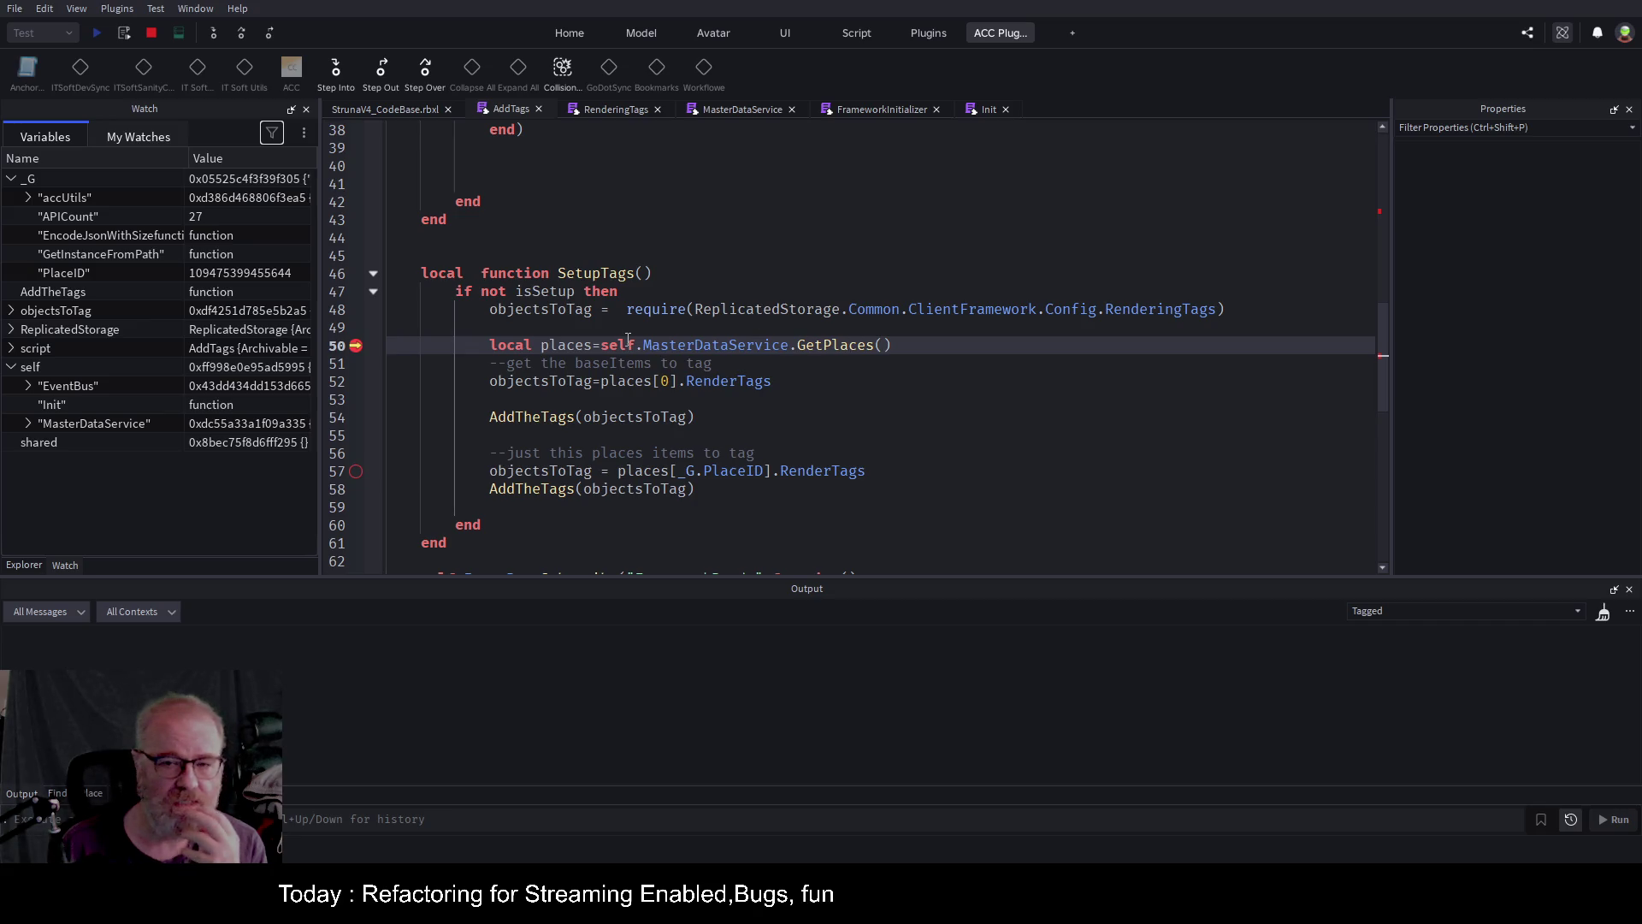
Step through SetupTags and AddTheTags until Rendered_BuyMachine001 and Rendered_Teleport001 are tagged.
{"action": "left_click", "coordinate": [240, 38]}
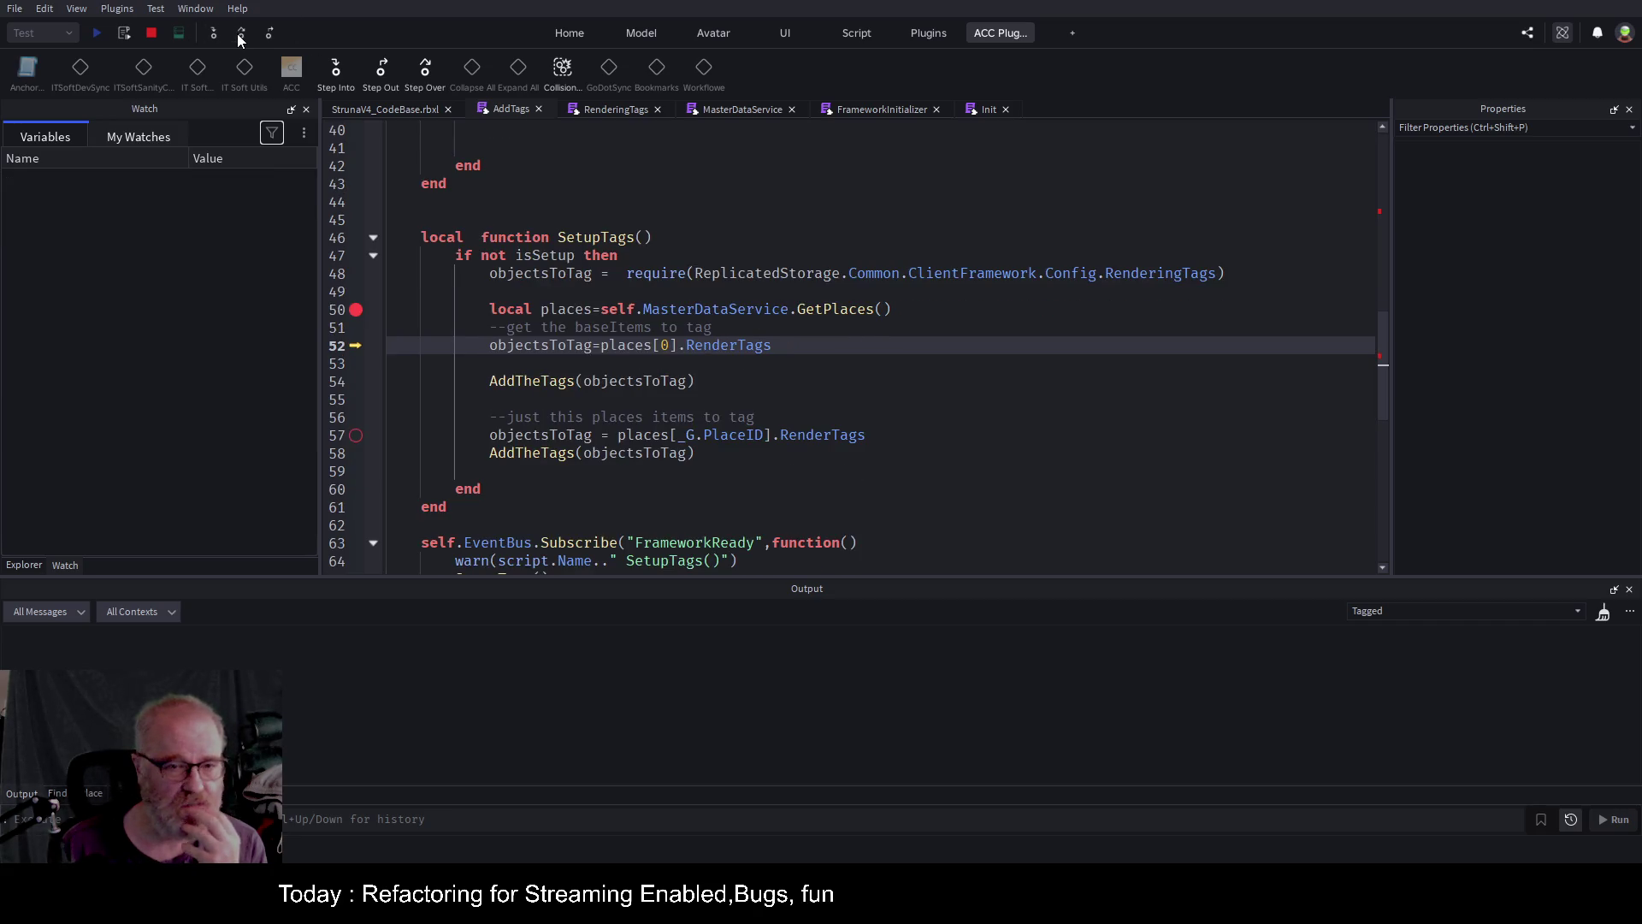
{"action": "left_click", "coordinate": [239, 37]}
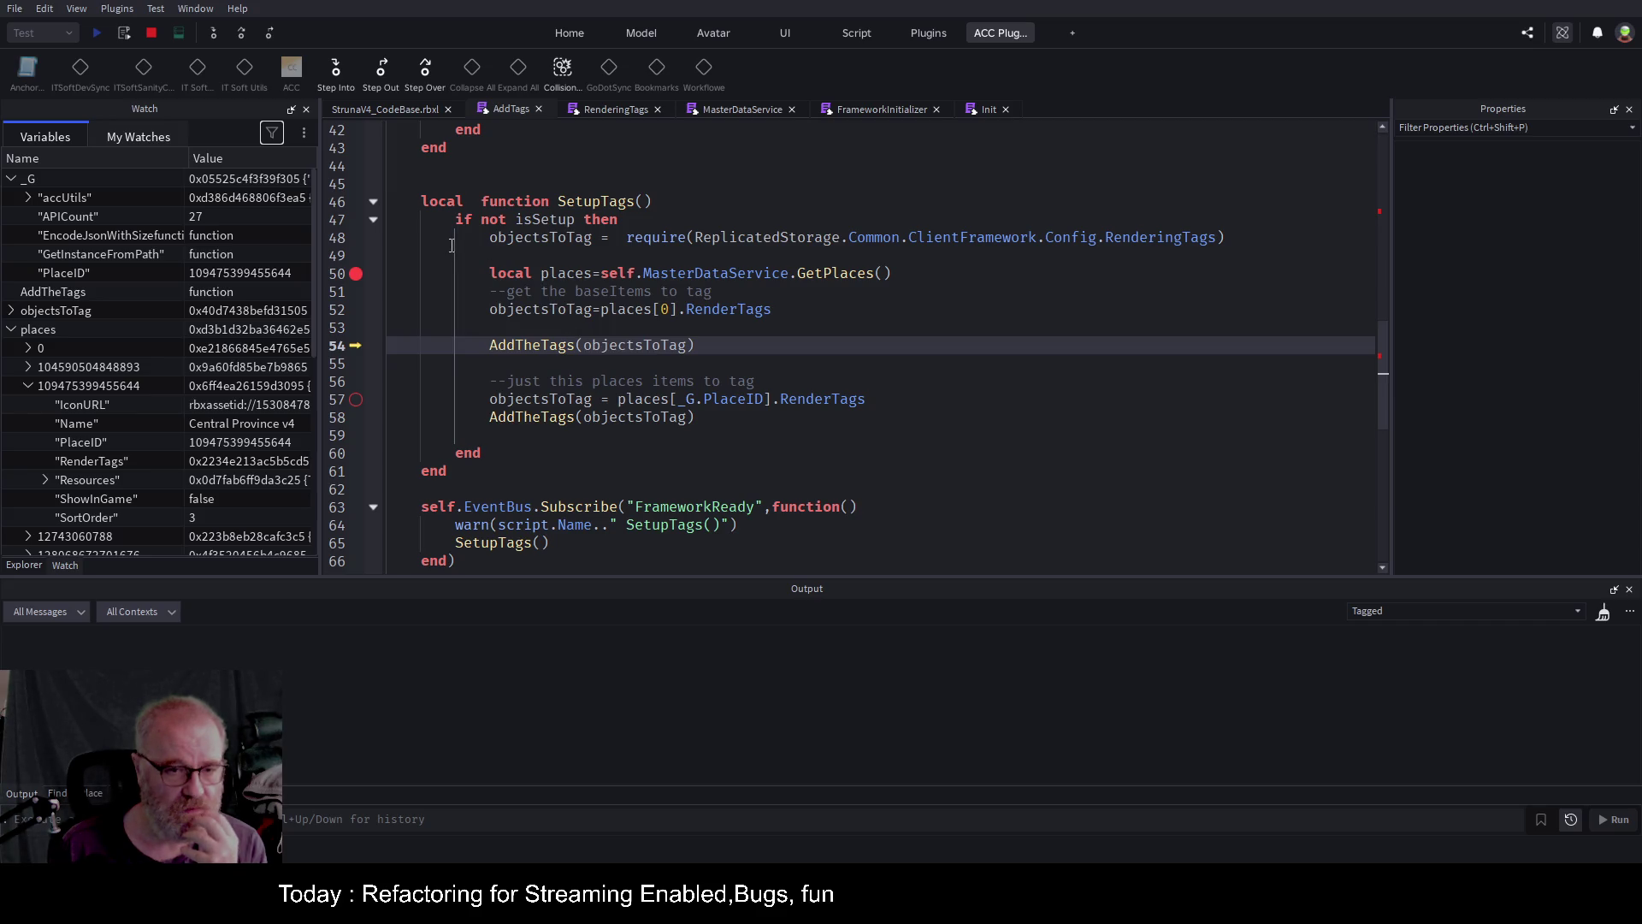
{"action": "left_click", "coordinate": [383, 72]}
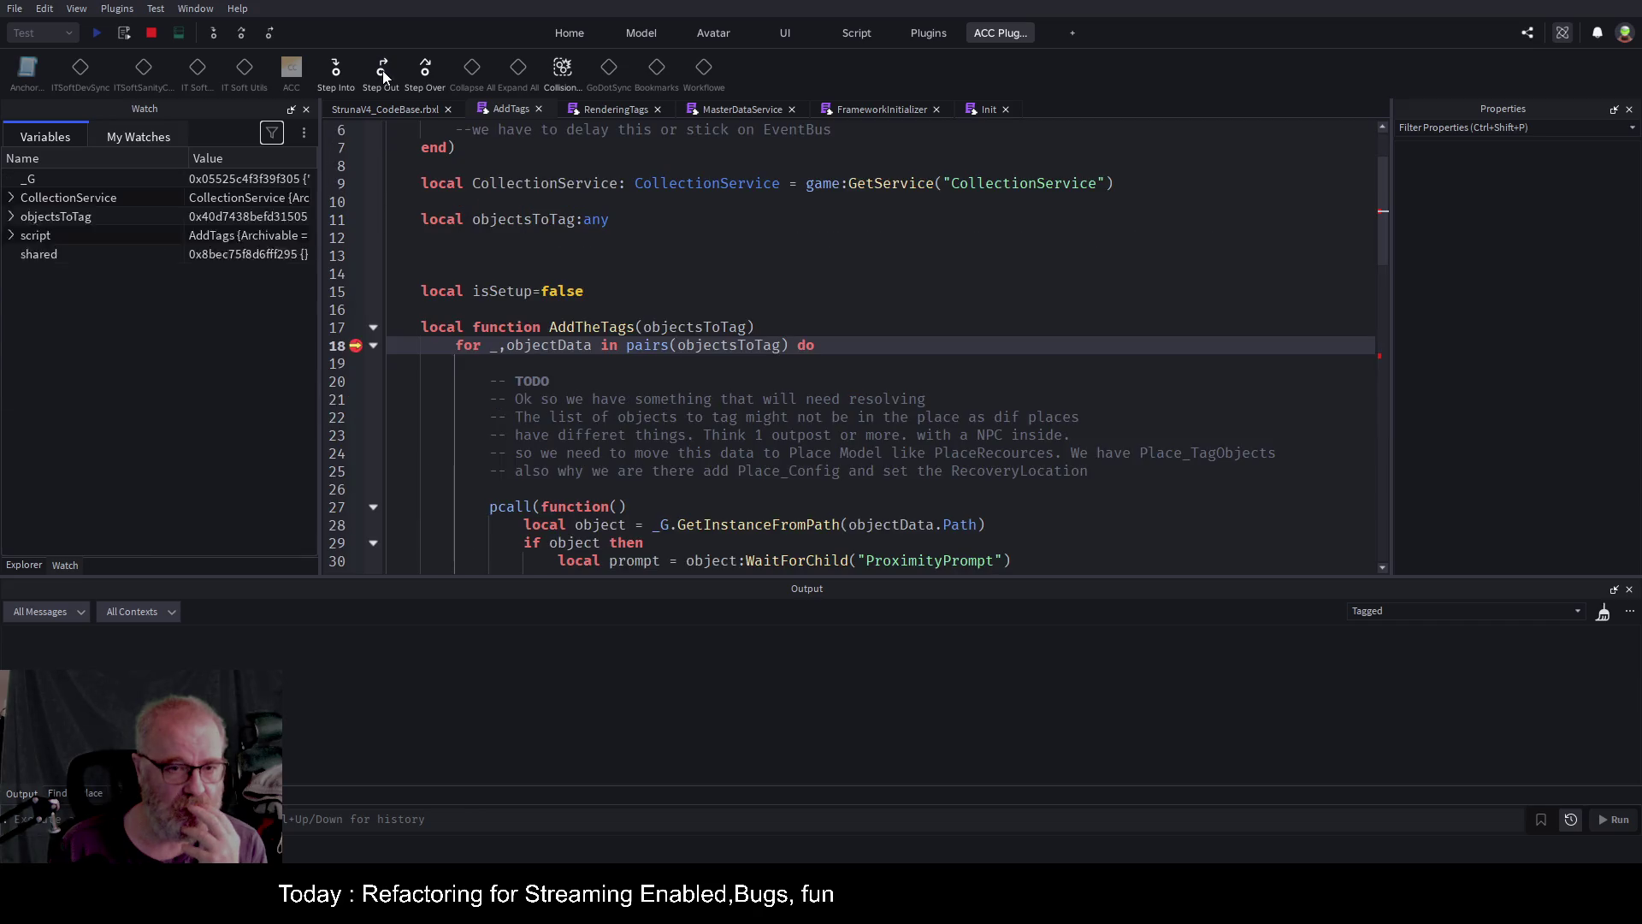
{"action": "left_click", "coordinate": [389, 76]}
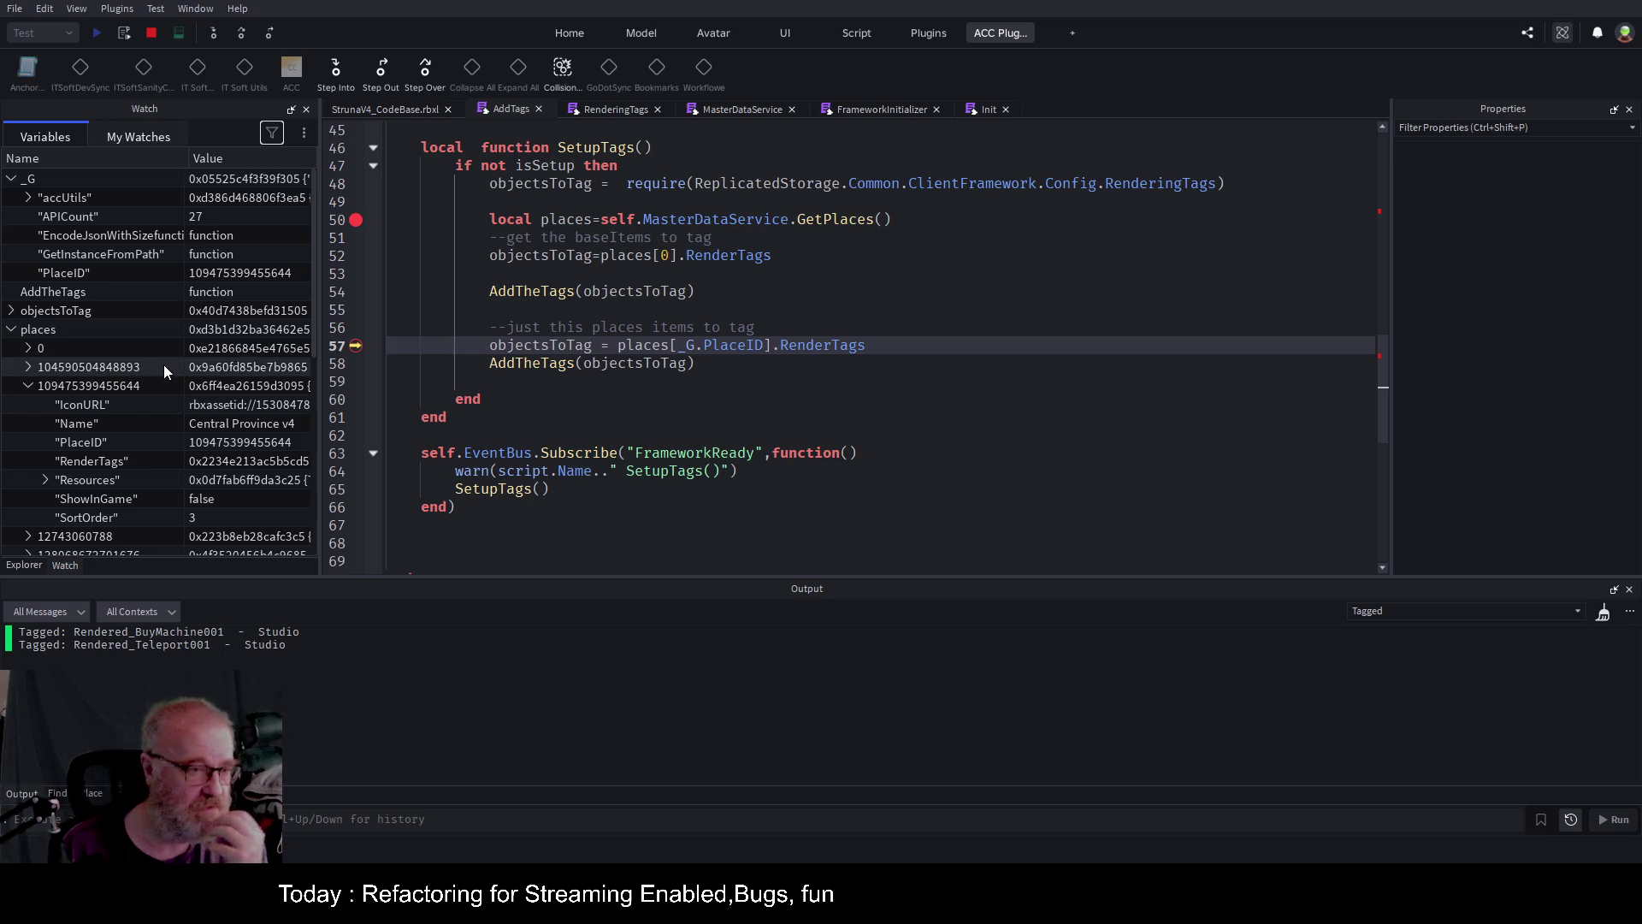
Widen the Watch area, collapse _G, places and self in Variables, and show My Watches.
{"action": "scroll", "coordinate": [162, 365], "scroll_direction": "down", "scroll_amount": 6}
{"action": "scroll", "coordinate": [166, 363], "scroll_direction": "down", "scroll_amount": 1}
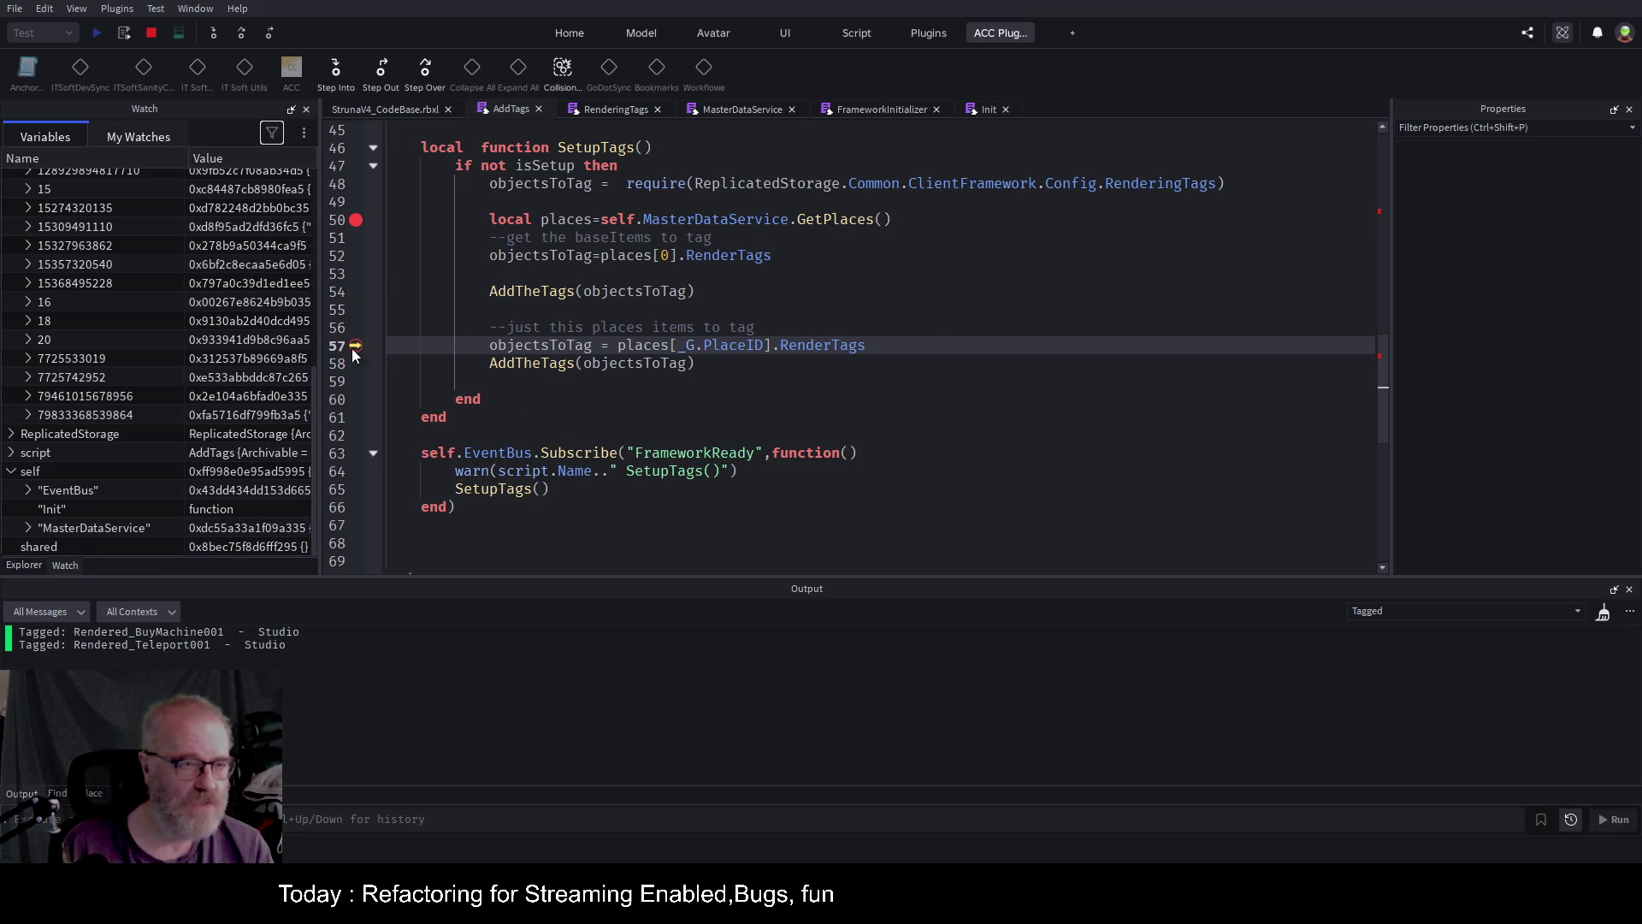
{"action": "left_click_drag", "start_coordinate": [318, 344], "coordinate": [736, 343]}
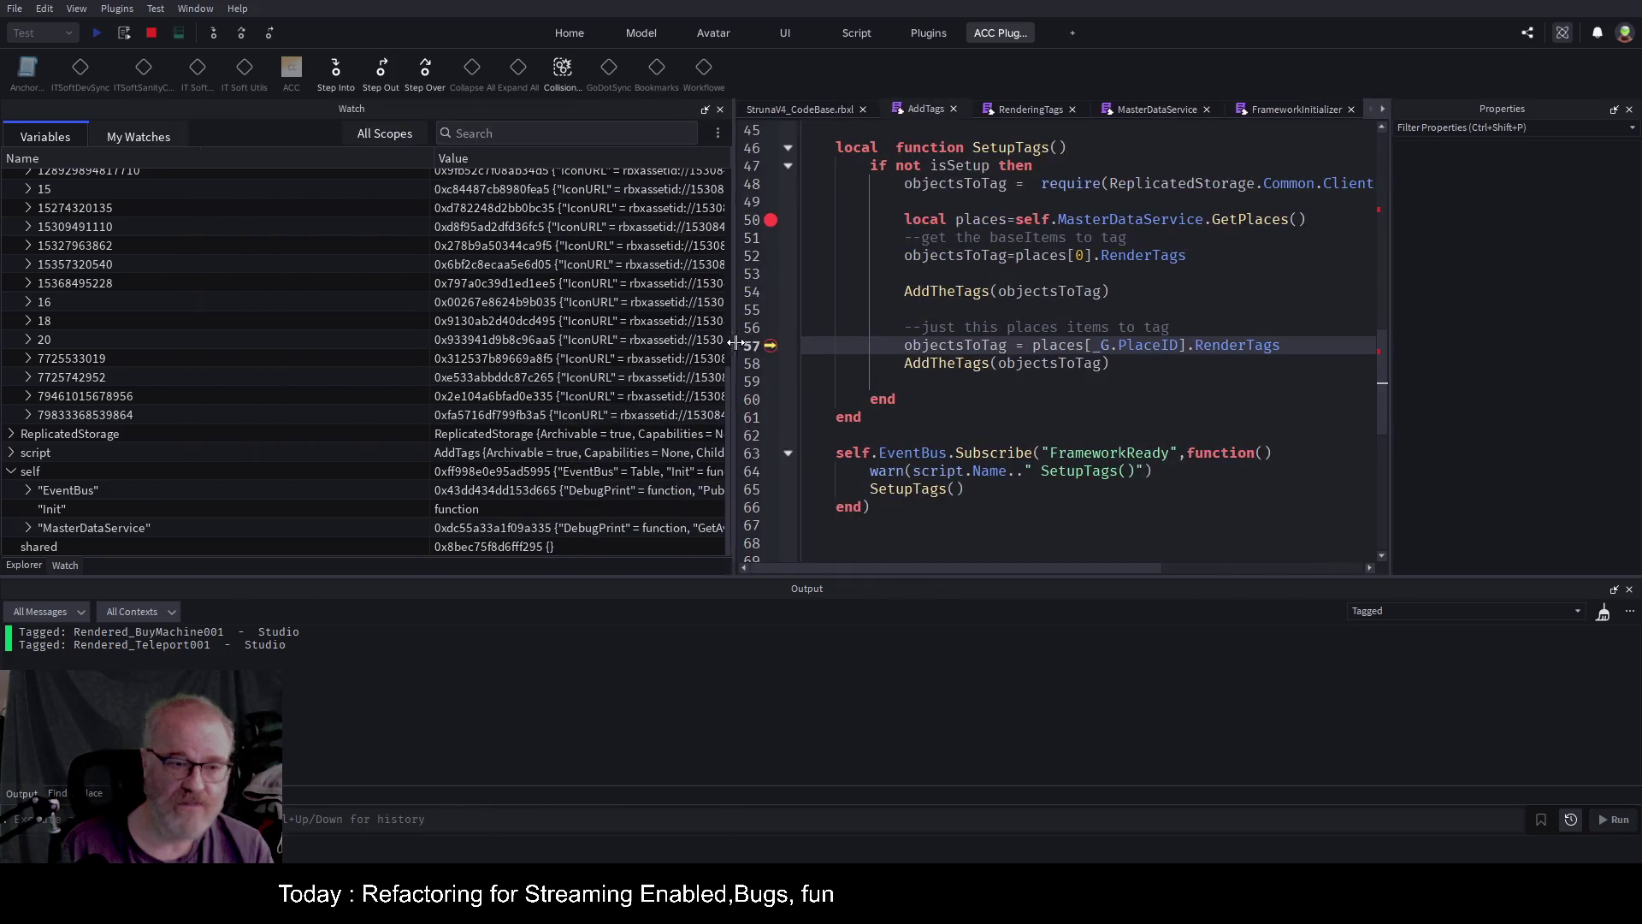
{"action": "scroll", "coordinate": [103, 368], "scroll_direction": "up", "scroll_amount": 5}
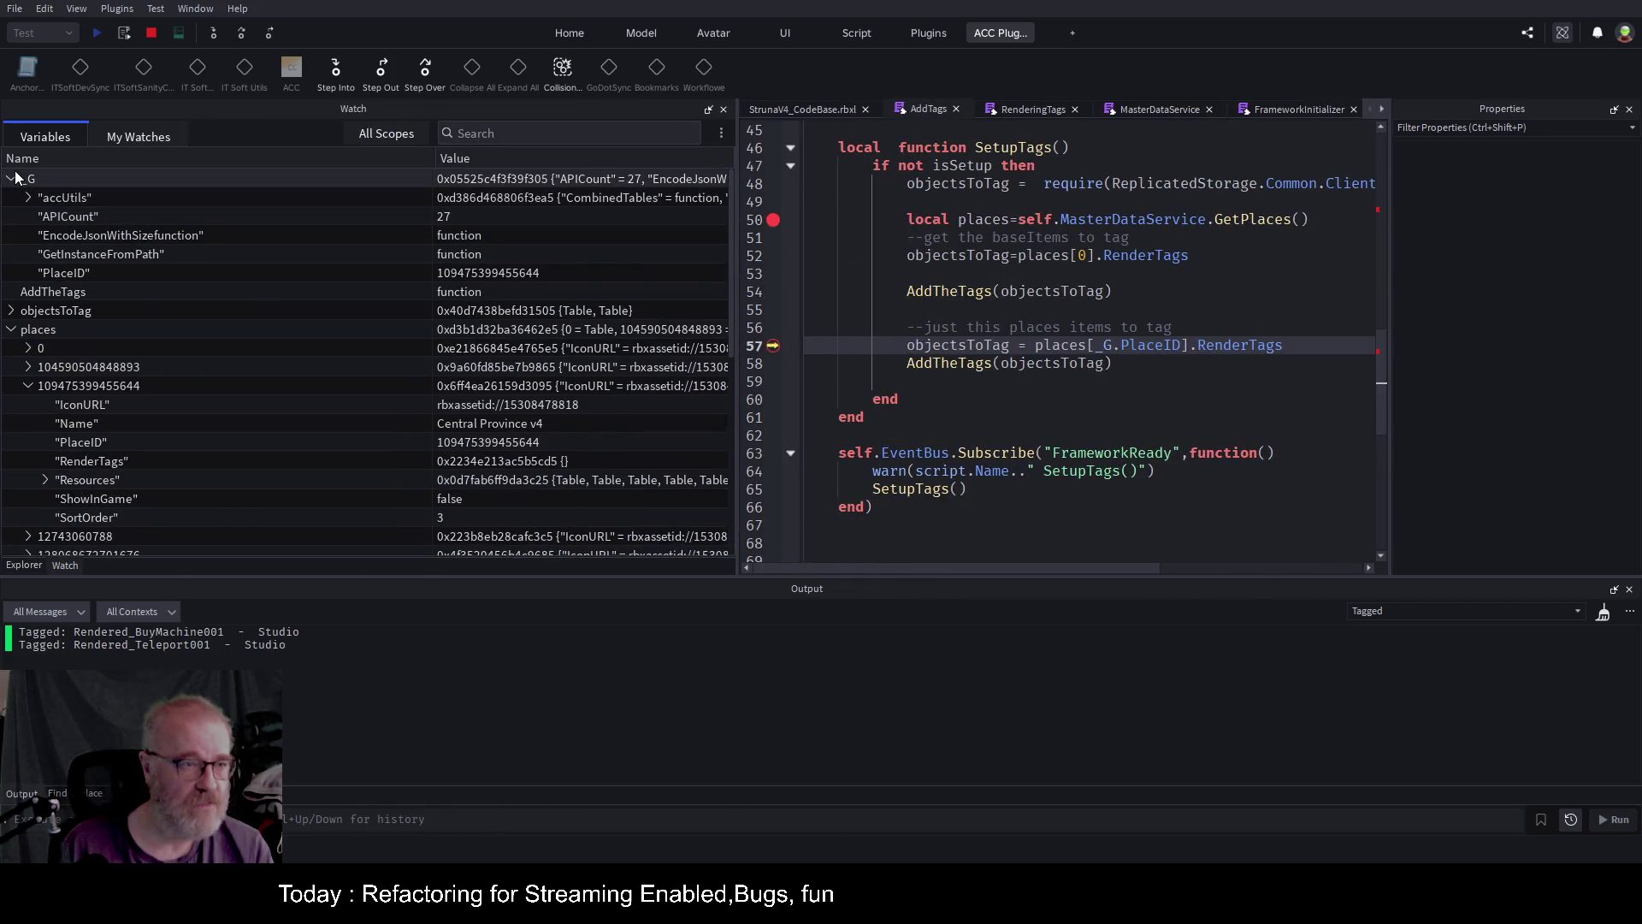
{"action": "left_click", "coordinate": [11, 178]}
{"action": "left_click", "coordinate": [11, 235]}
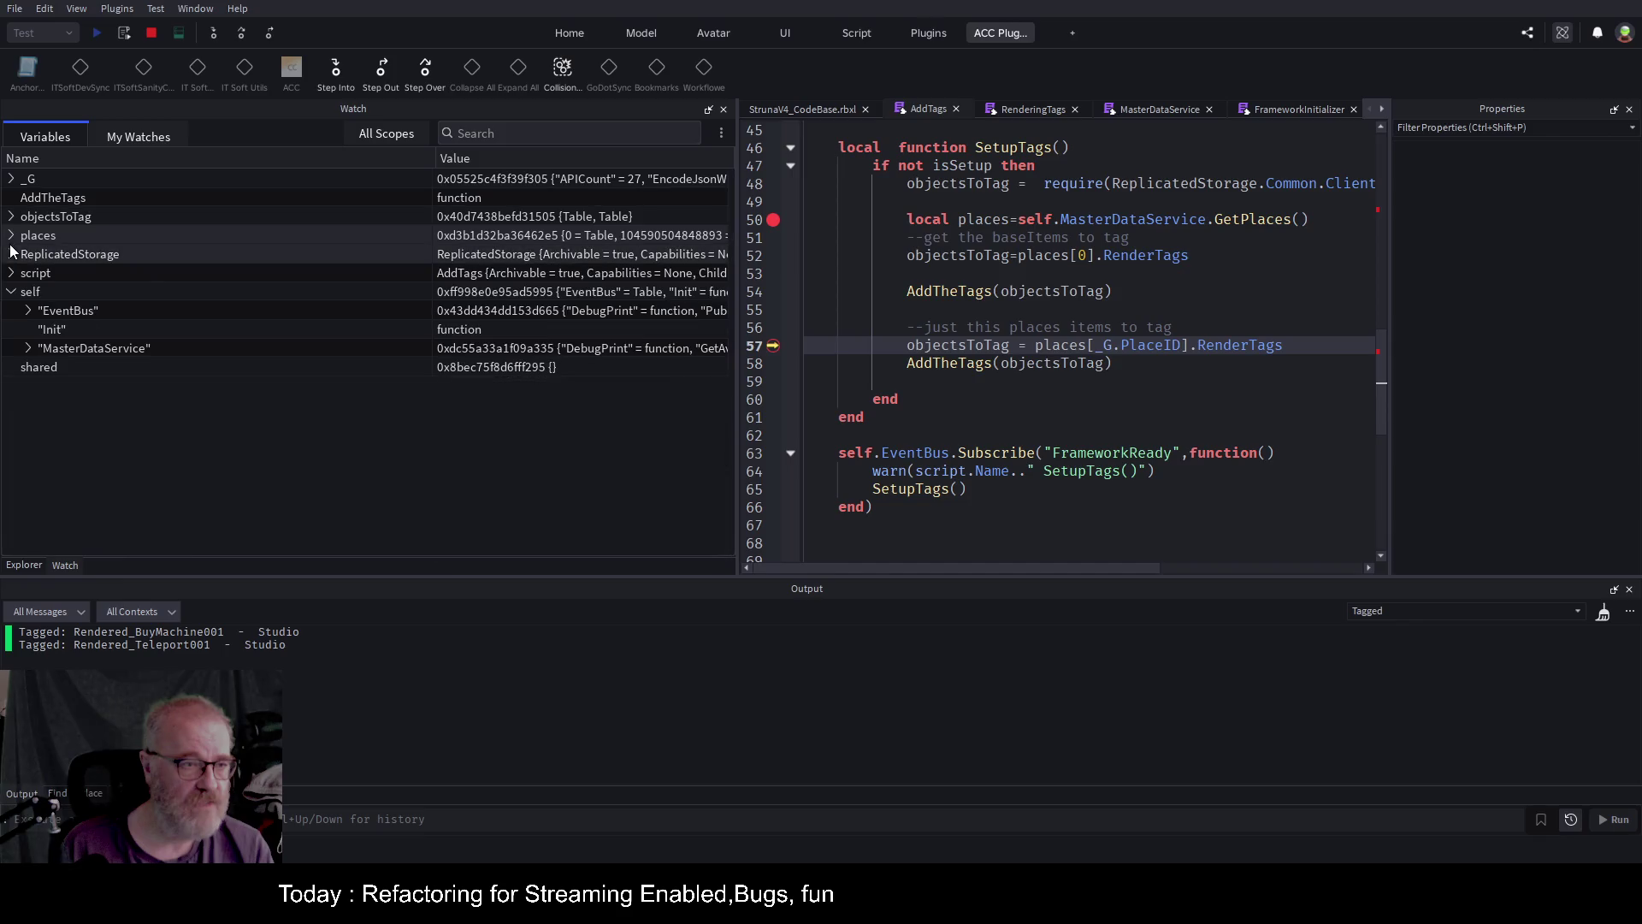
{"action": "left_click", "coordinate": [11, 292]}
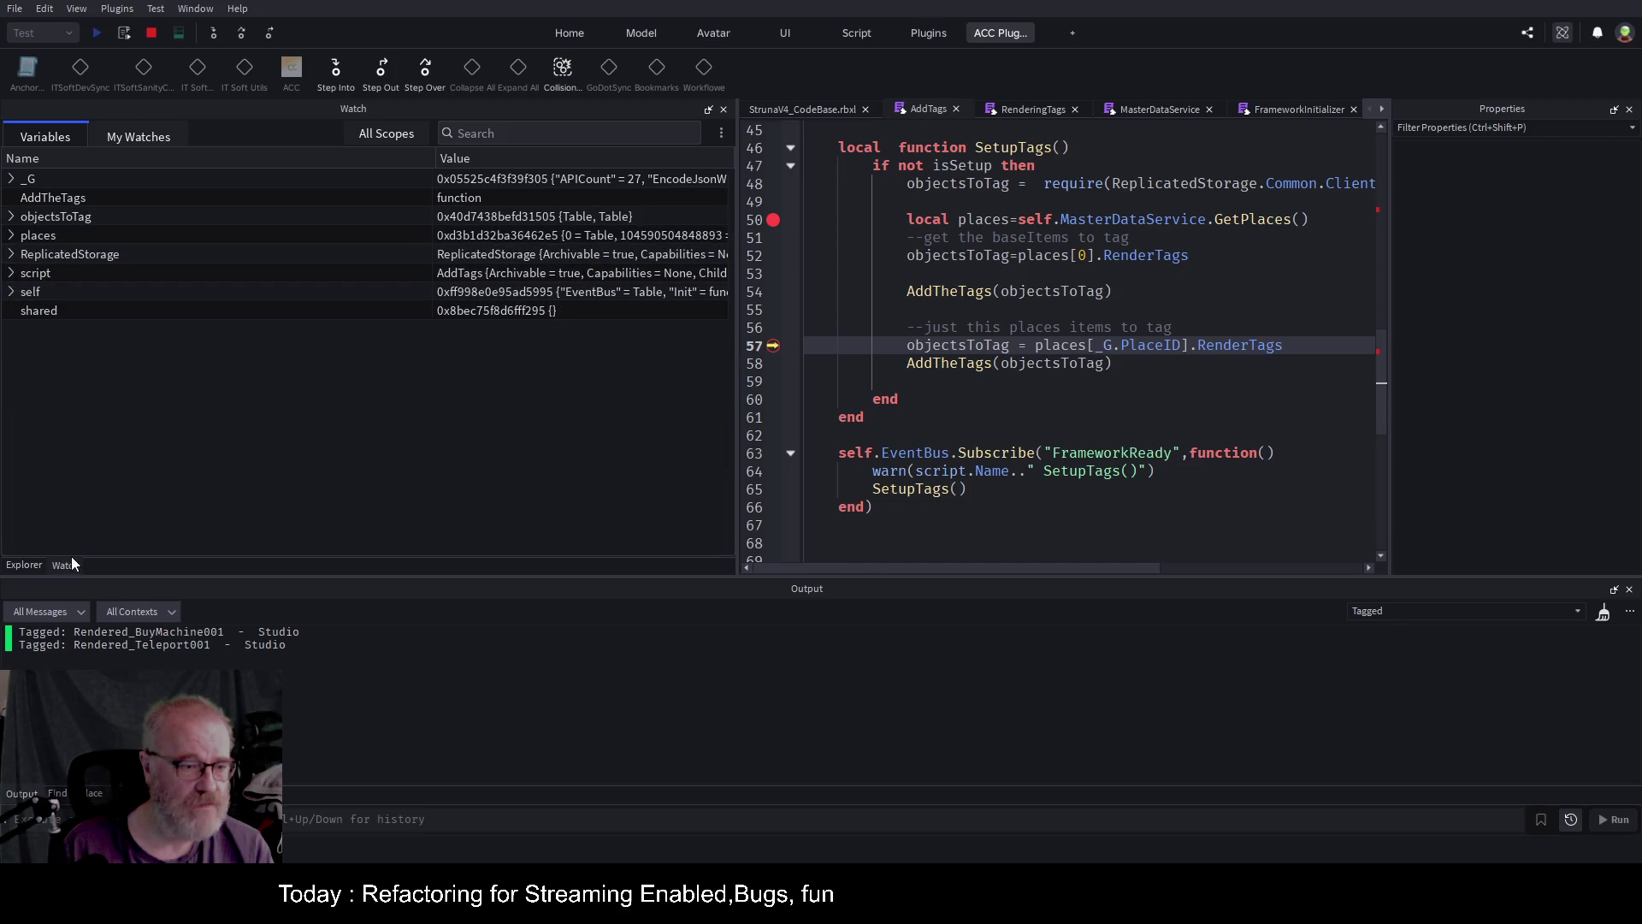
{"action": "left_click", "coordinate": [144, 137]}
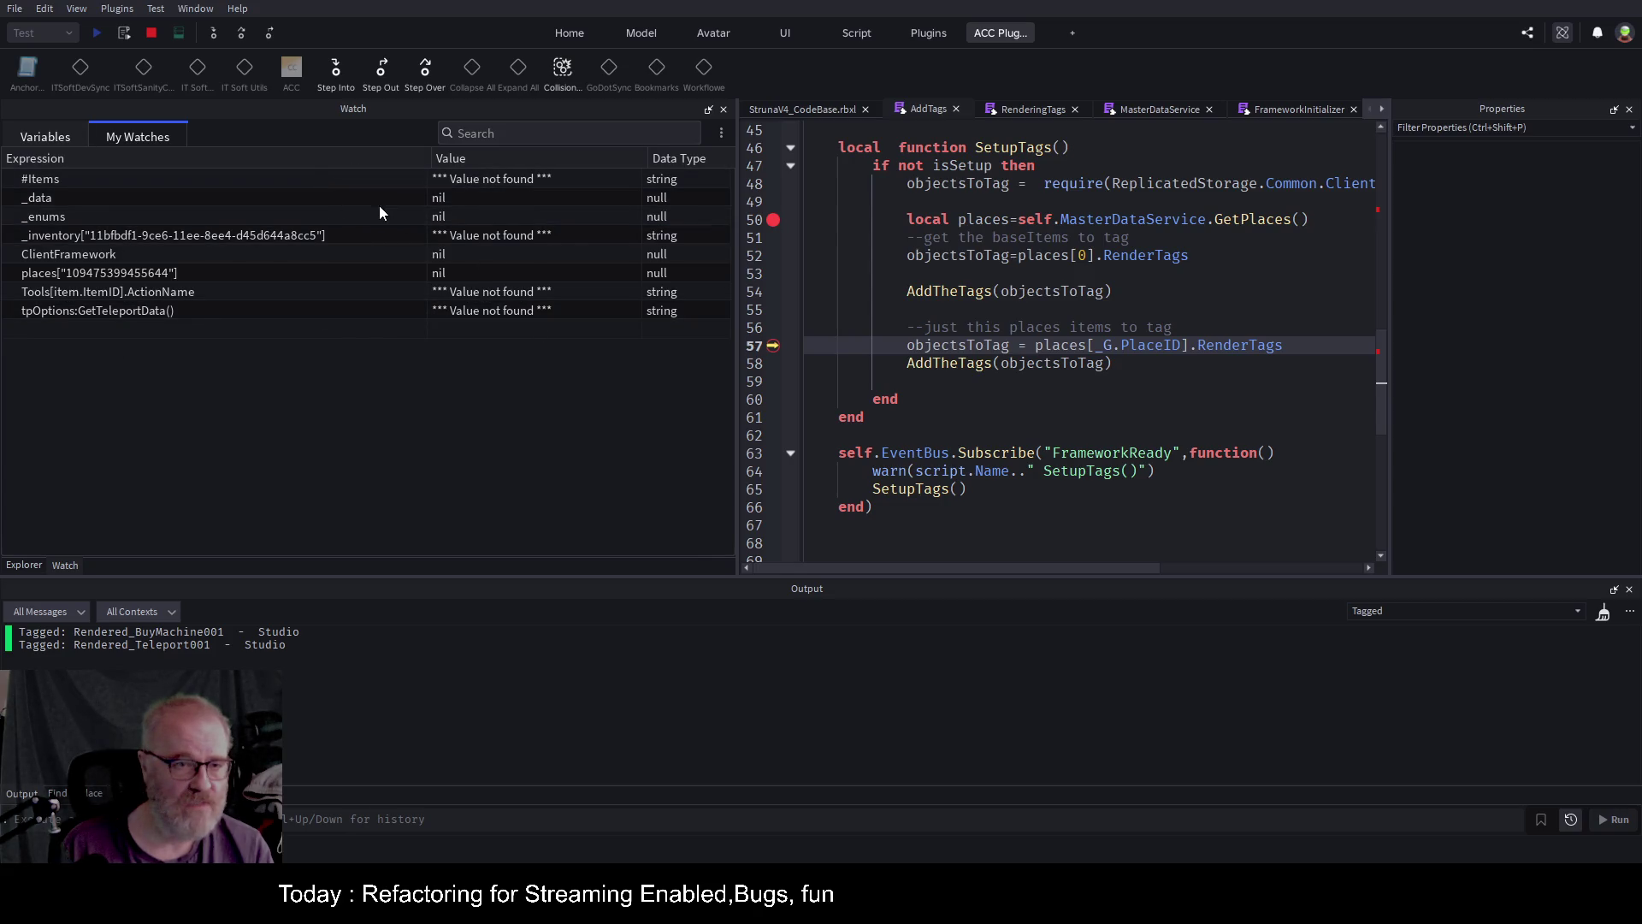
Replace all watches with a CollectionService GetAllTags() watch, expand its three tags, and step to line 58.
{"action": "key", "text": "ctrl+a"}
{"action": "key", "text": "Delete"}
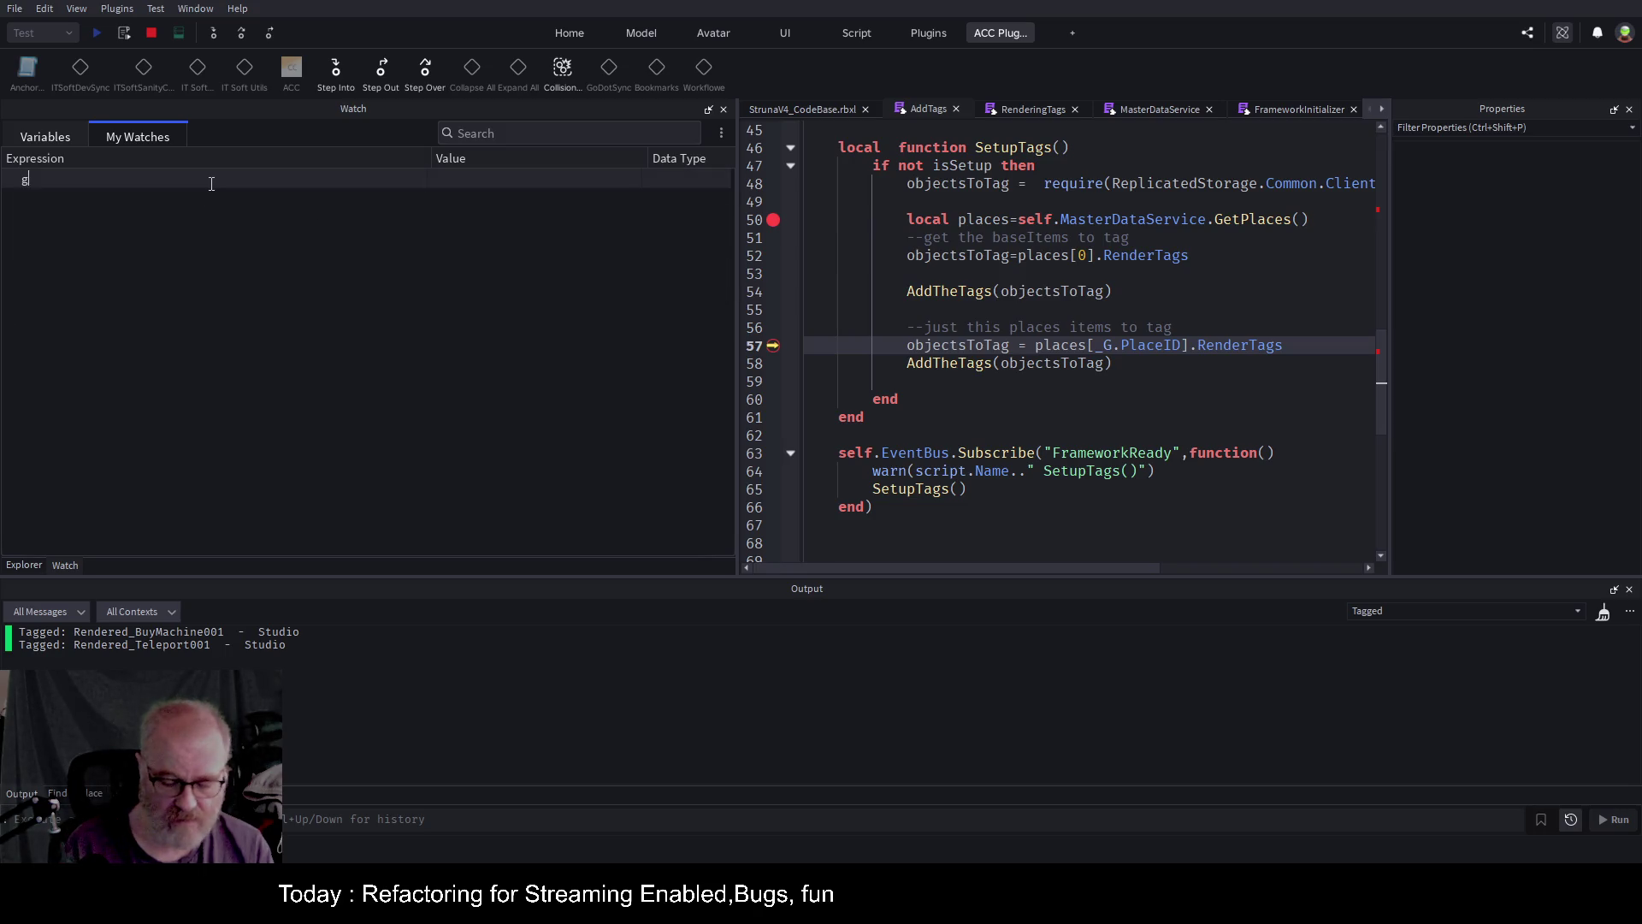
{"action": "type", "text": "game:GetServ"}
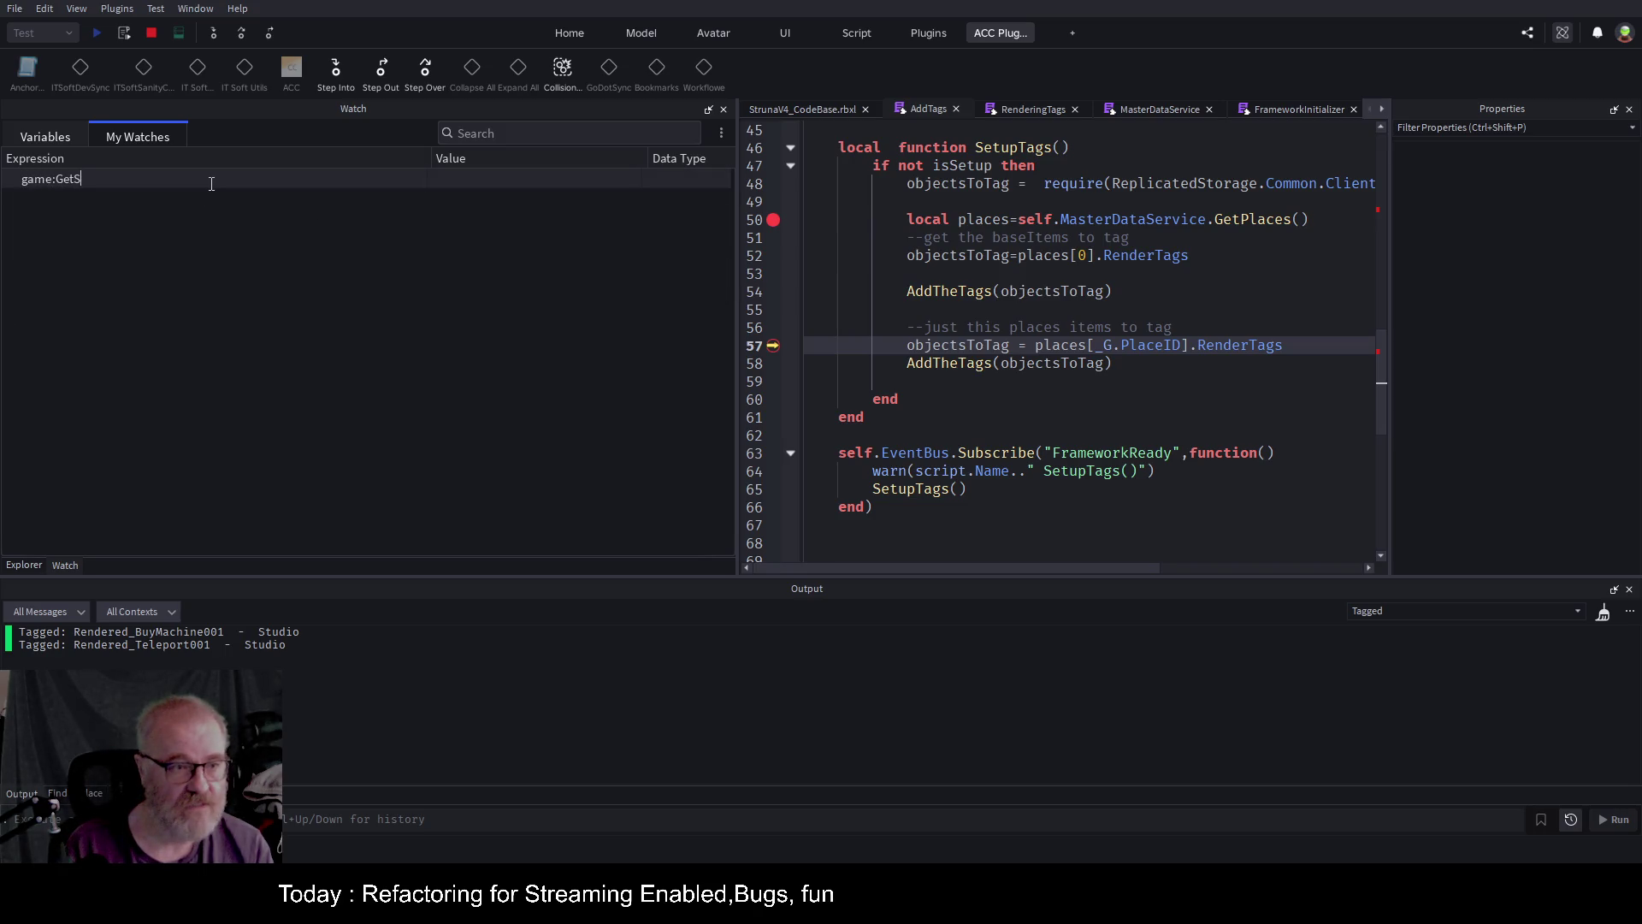
{"action": "type", "text": "ice(\""}
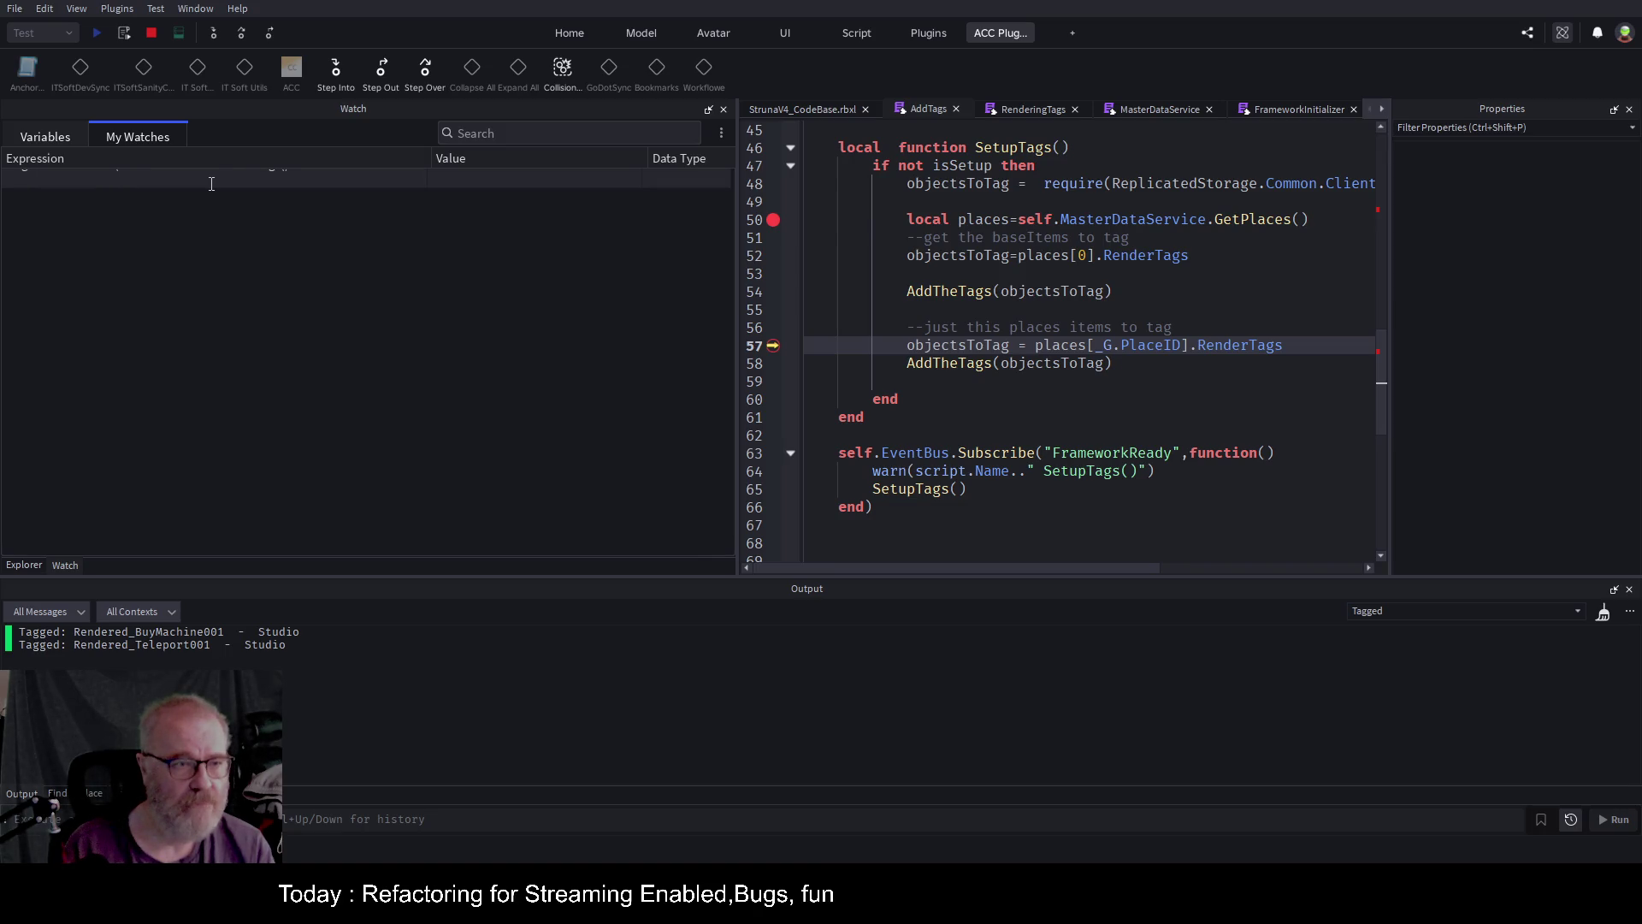
{"action": "type", "text": "CollectionService:GetAllTags()"}
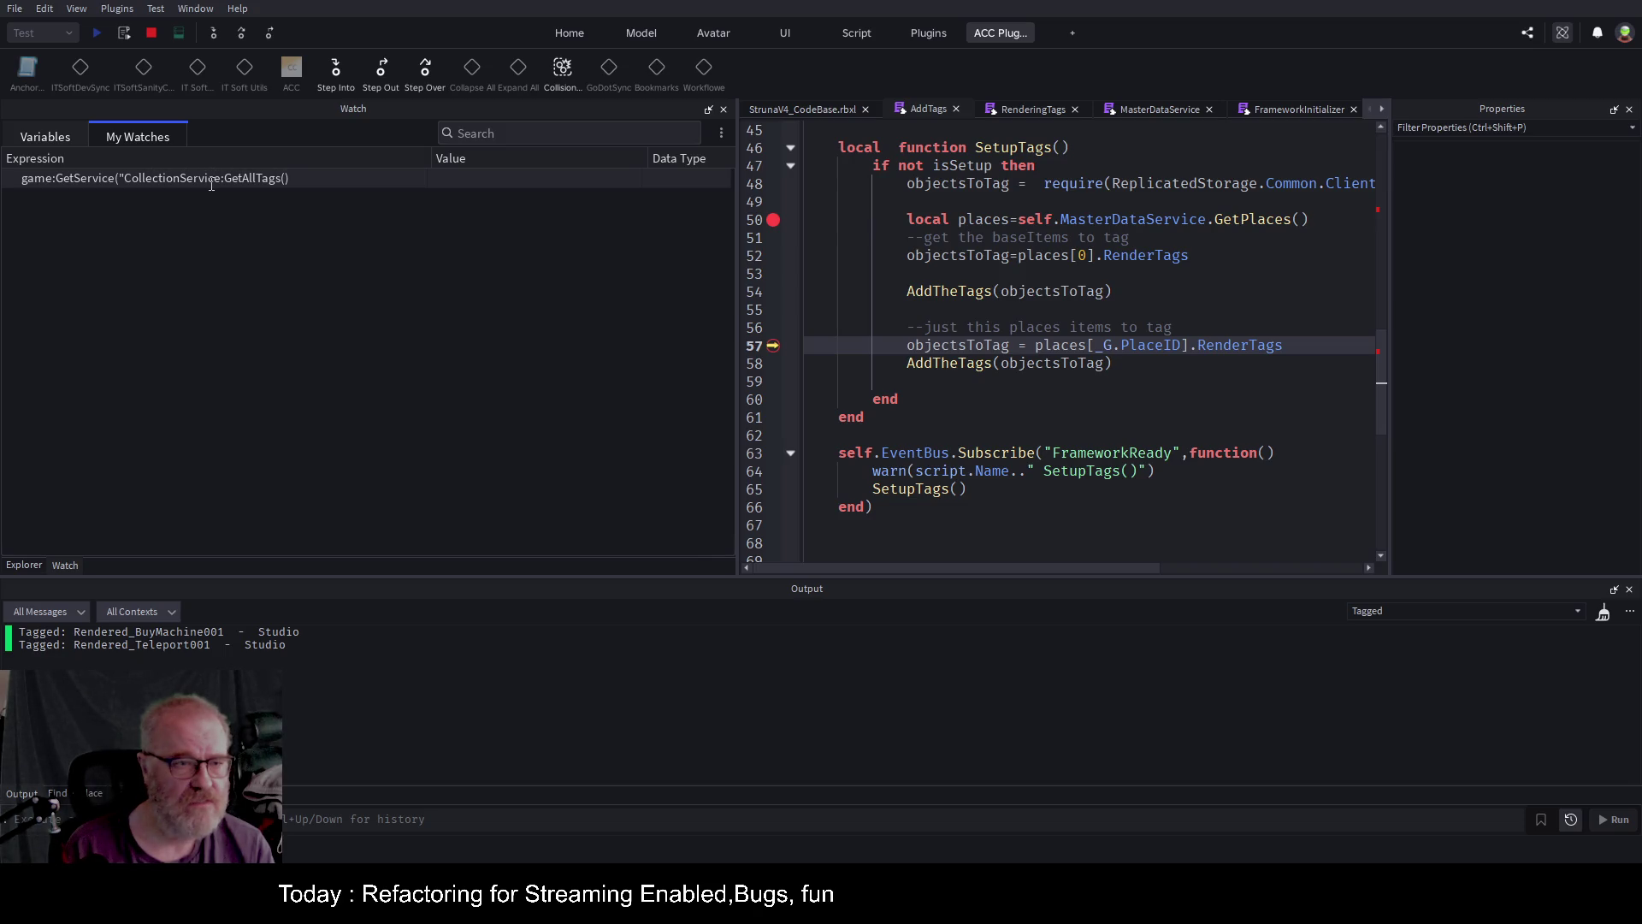
{"action": "type", "text": "\")"}
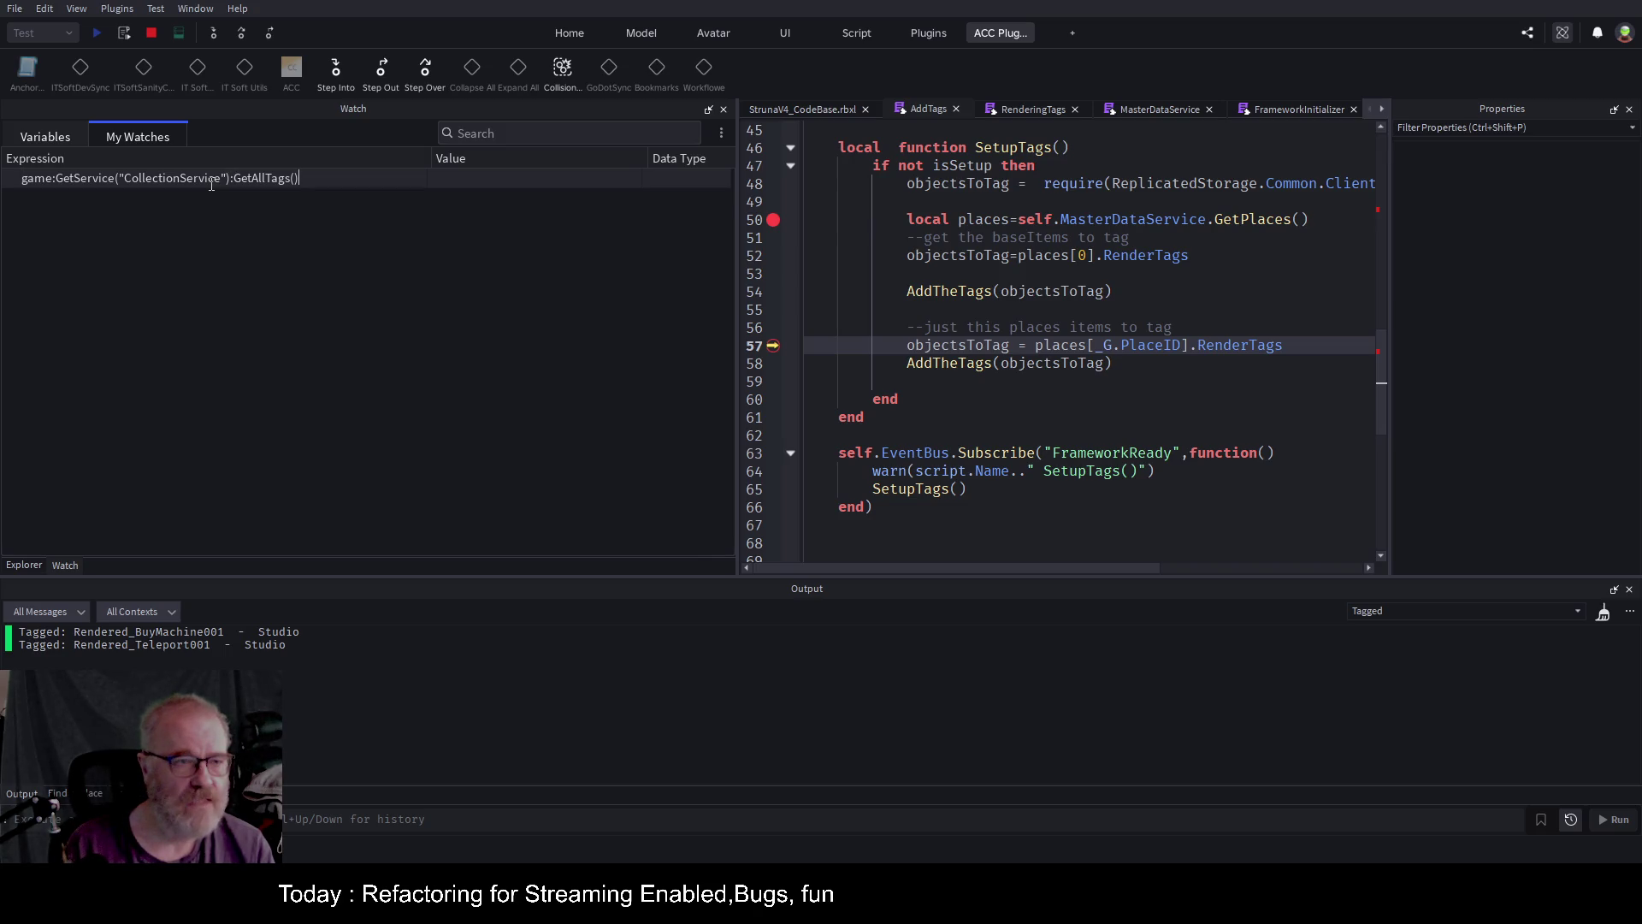
{"action": "key", "text": "Return"}
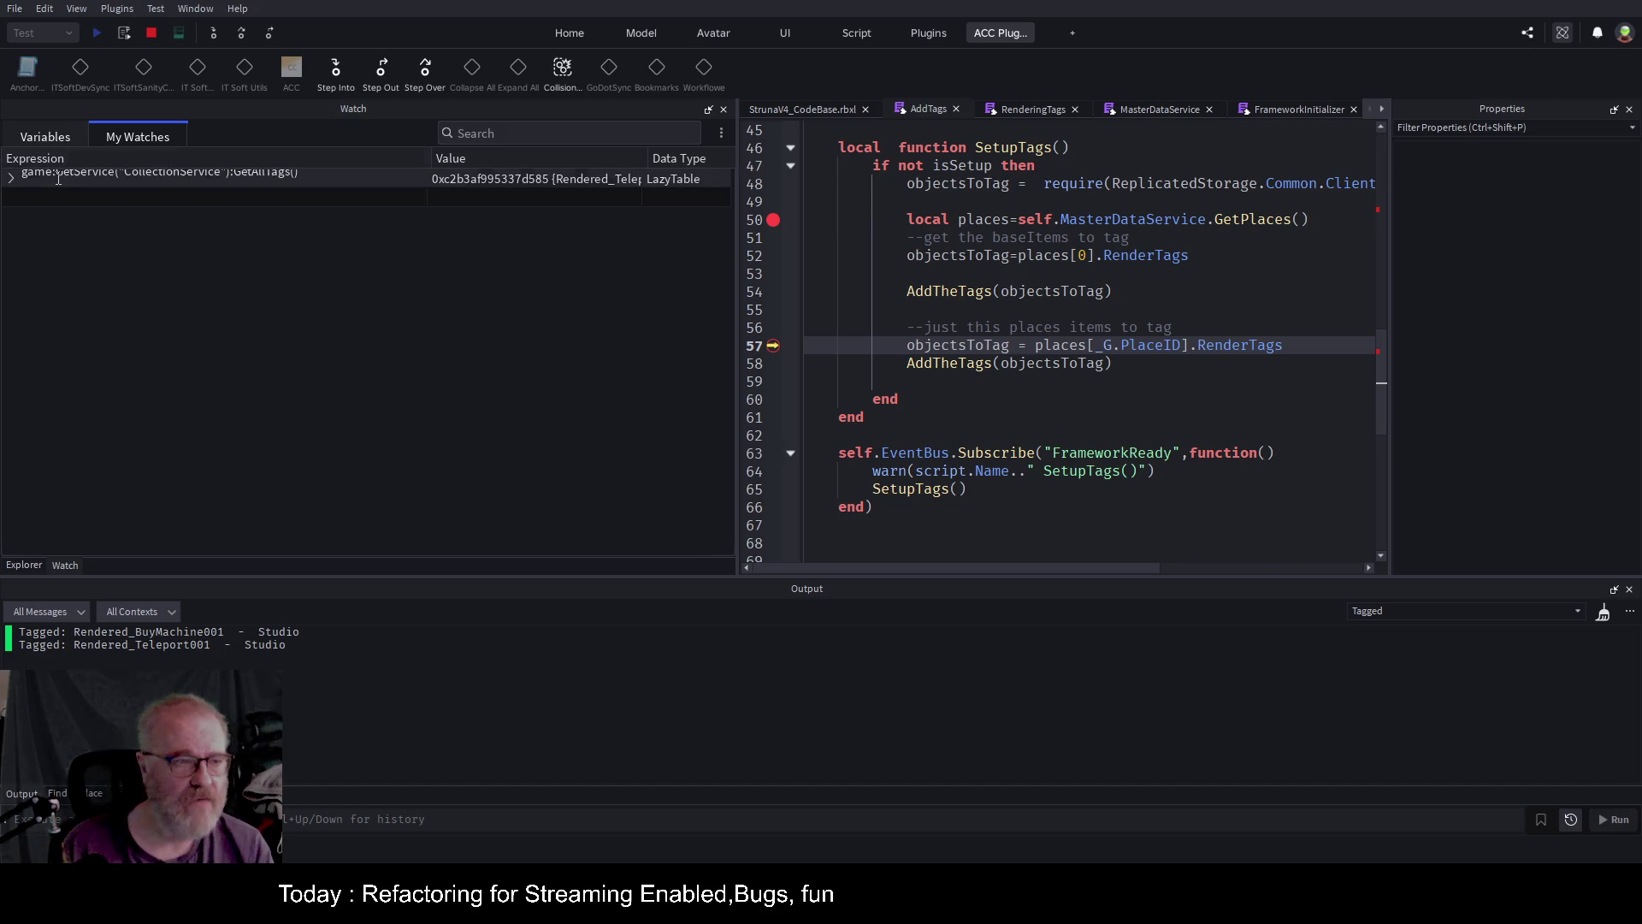
{"action": "left_click", "coordinate": [12, 180]}
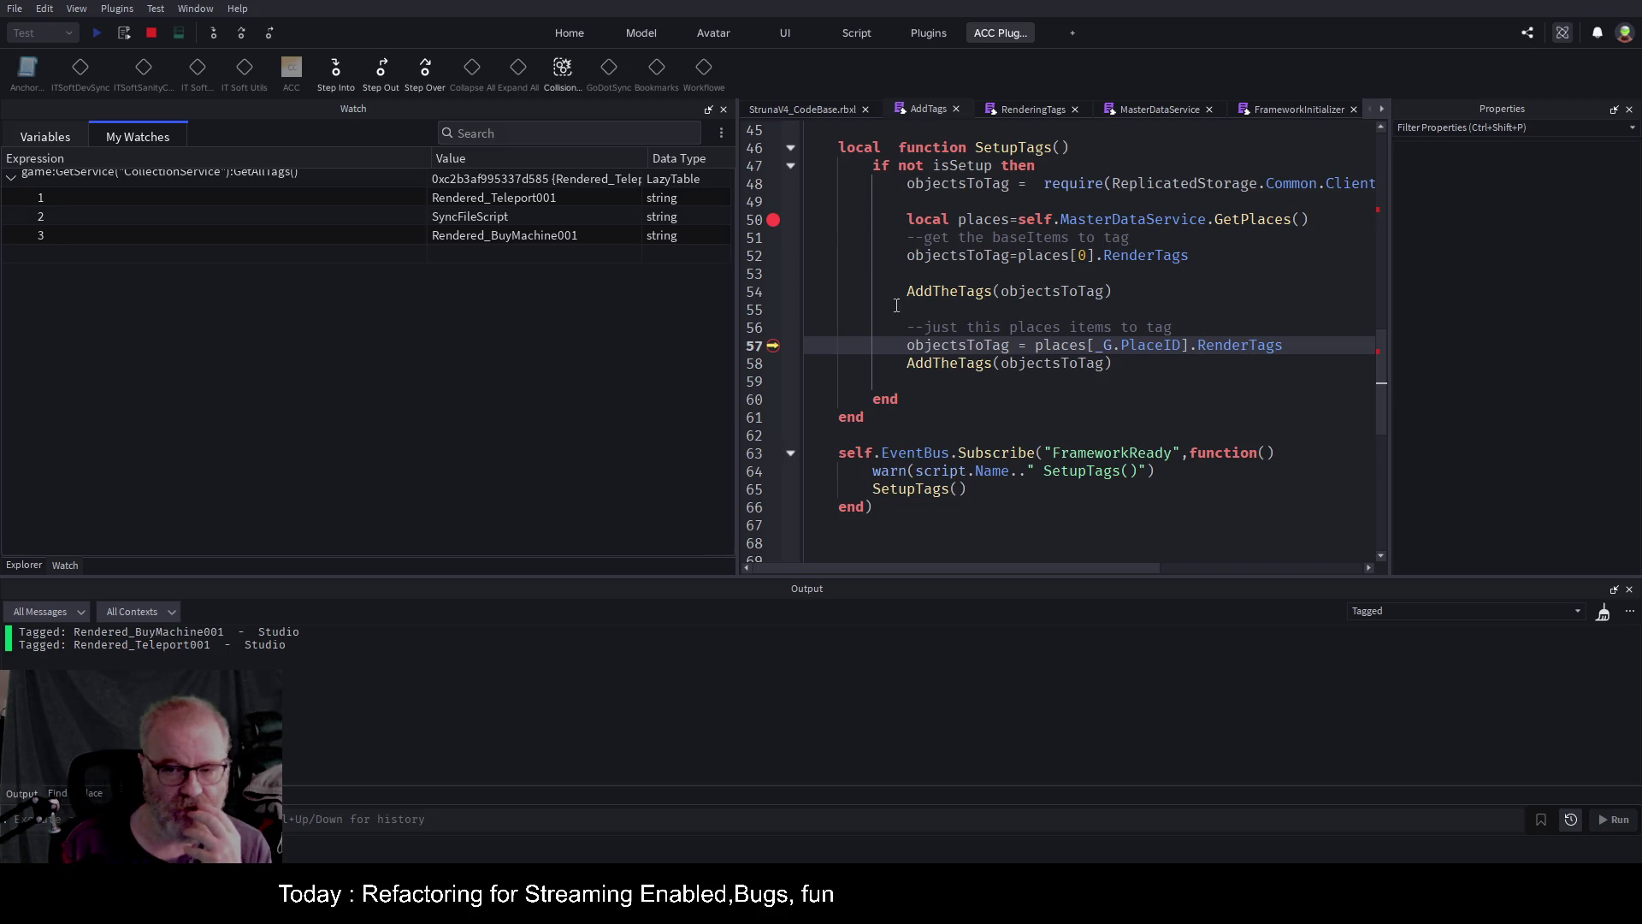
{"action": "left_click", "coordinate": [243, 34]}
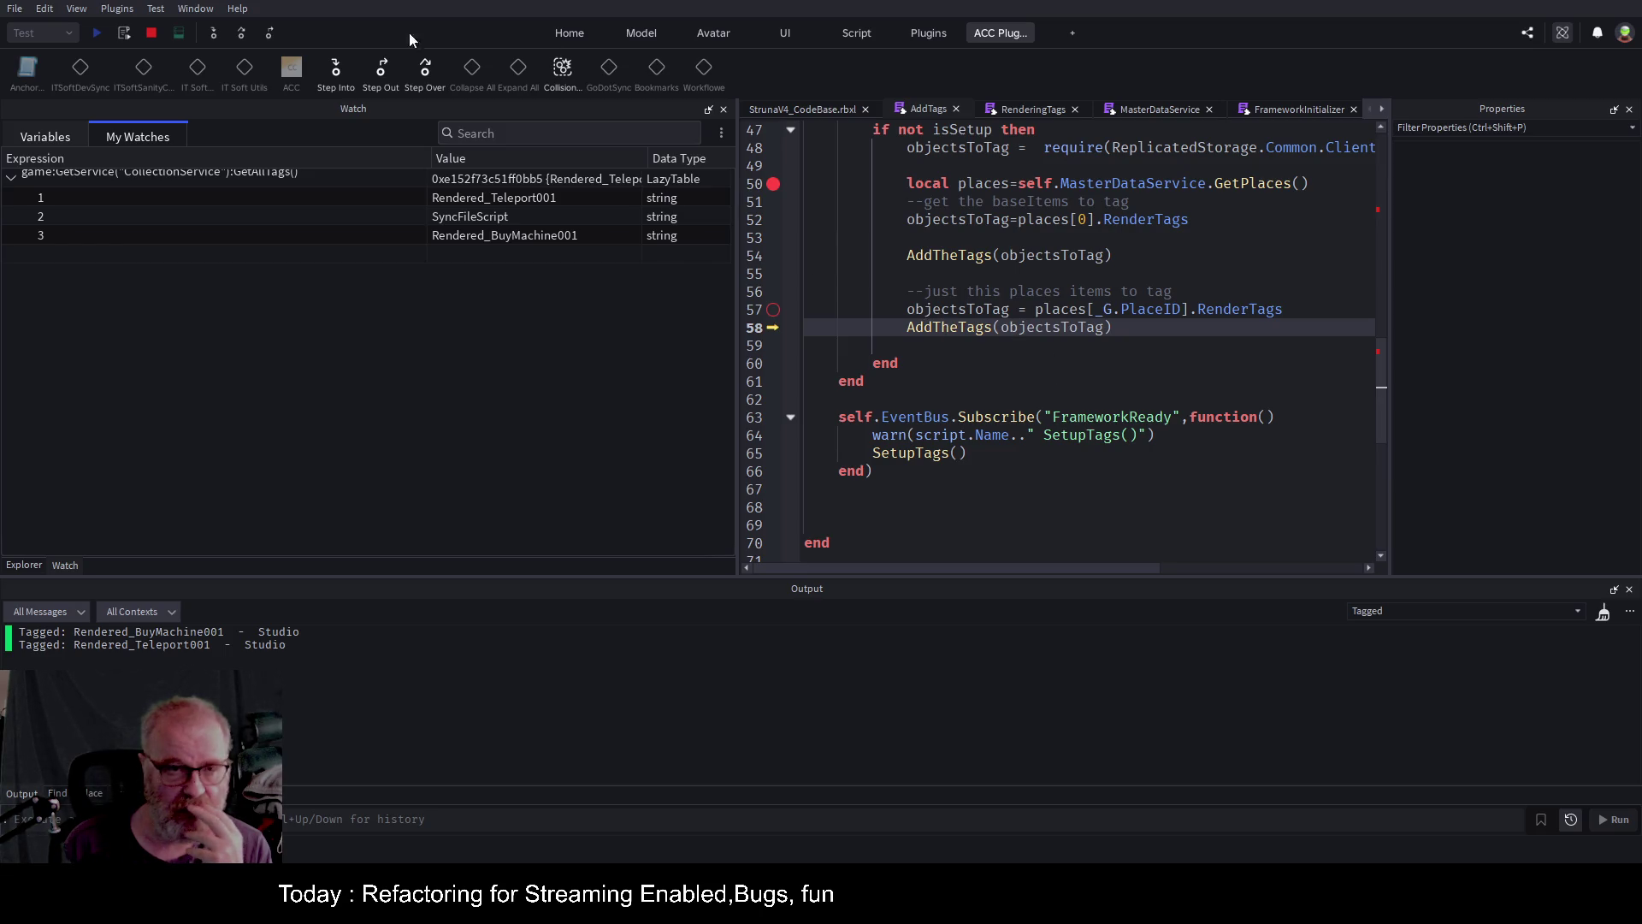
Step into AddTheTags and out twice to reach line 66, then open Find in Place.
{"action": "left_click", "coordinate": [212, 31]}
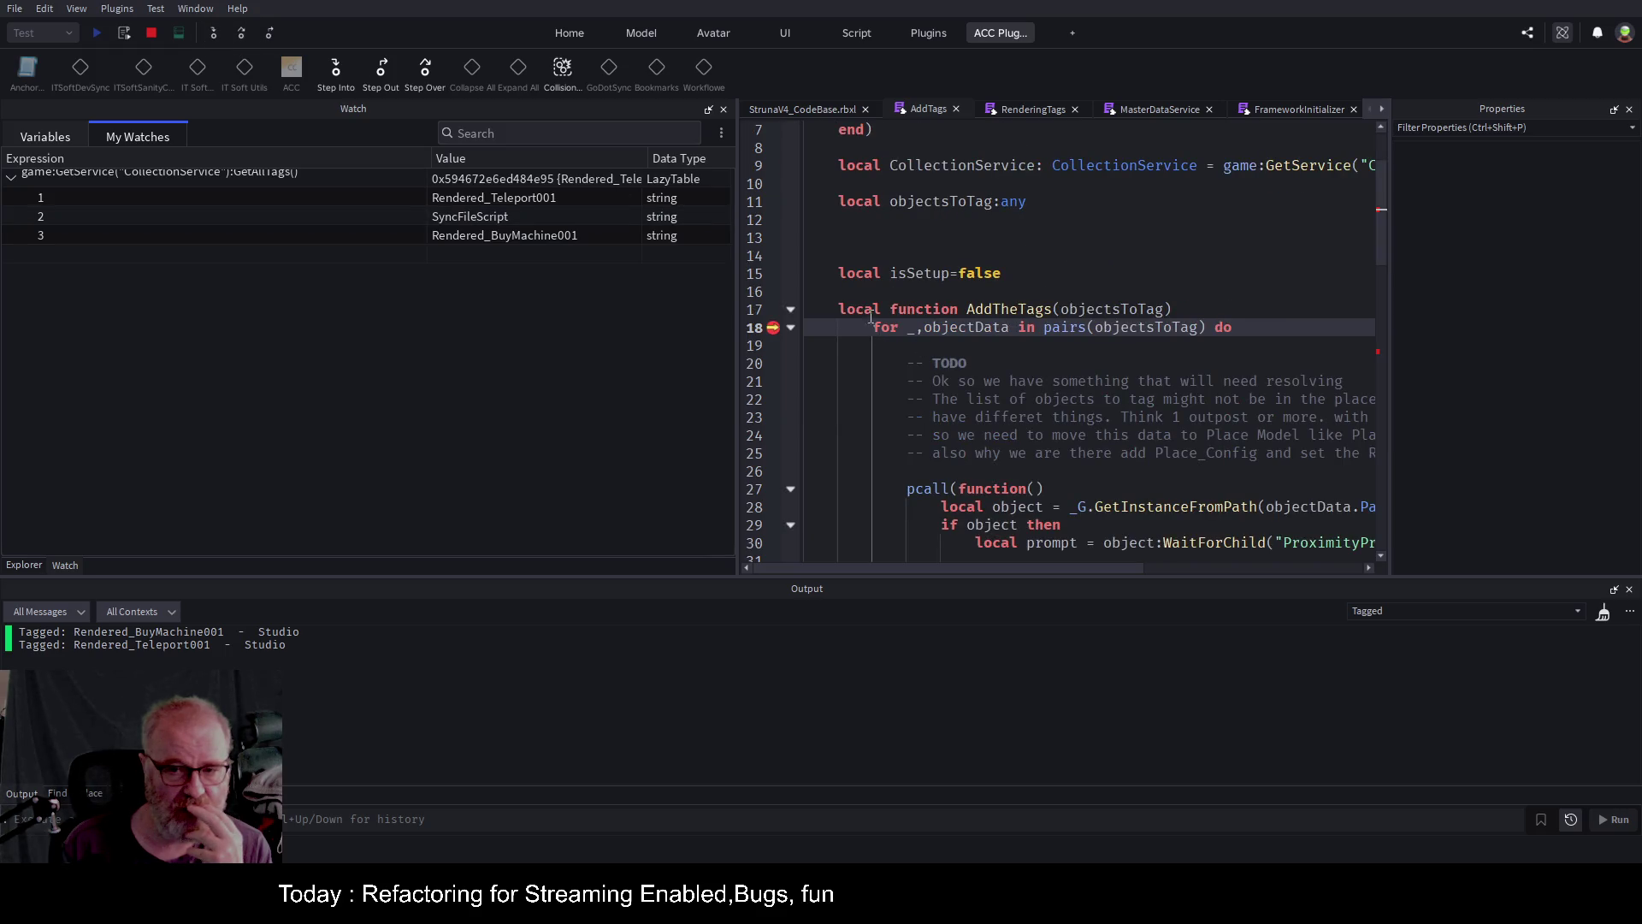
{"action": "left_click", "coordinate": [243, 33]}
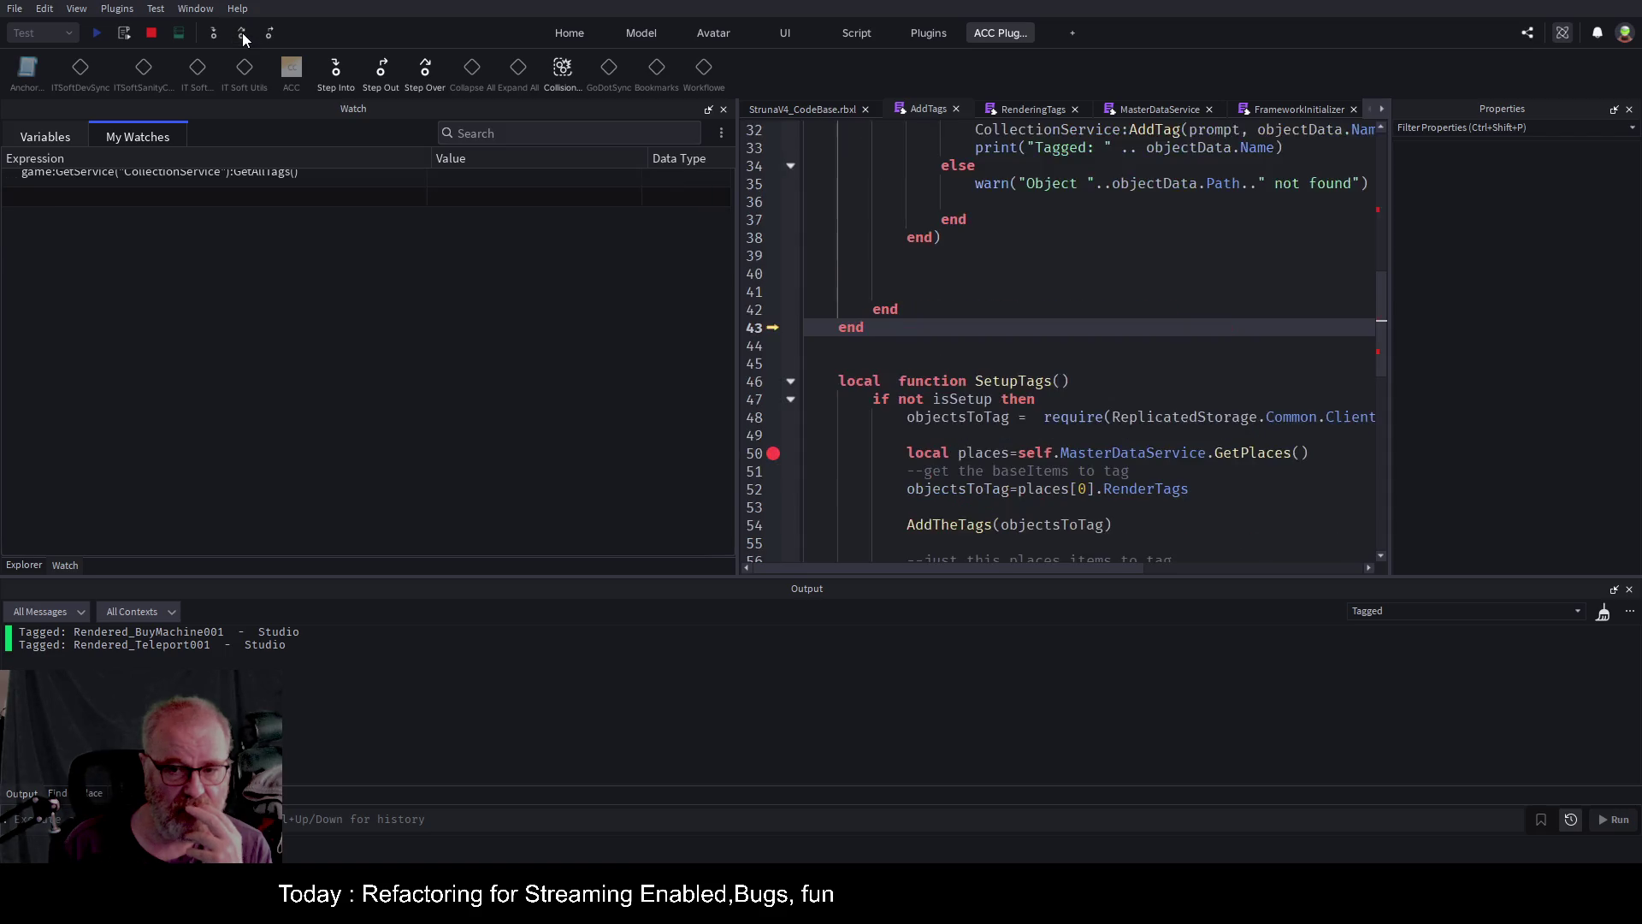
{"action": "left_click", "coordinate": [243, 33]}
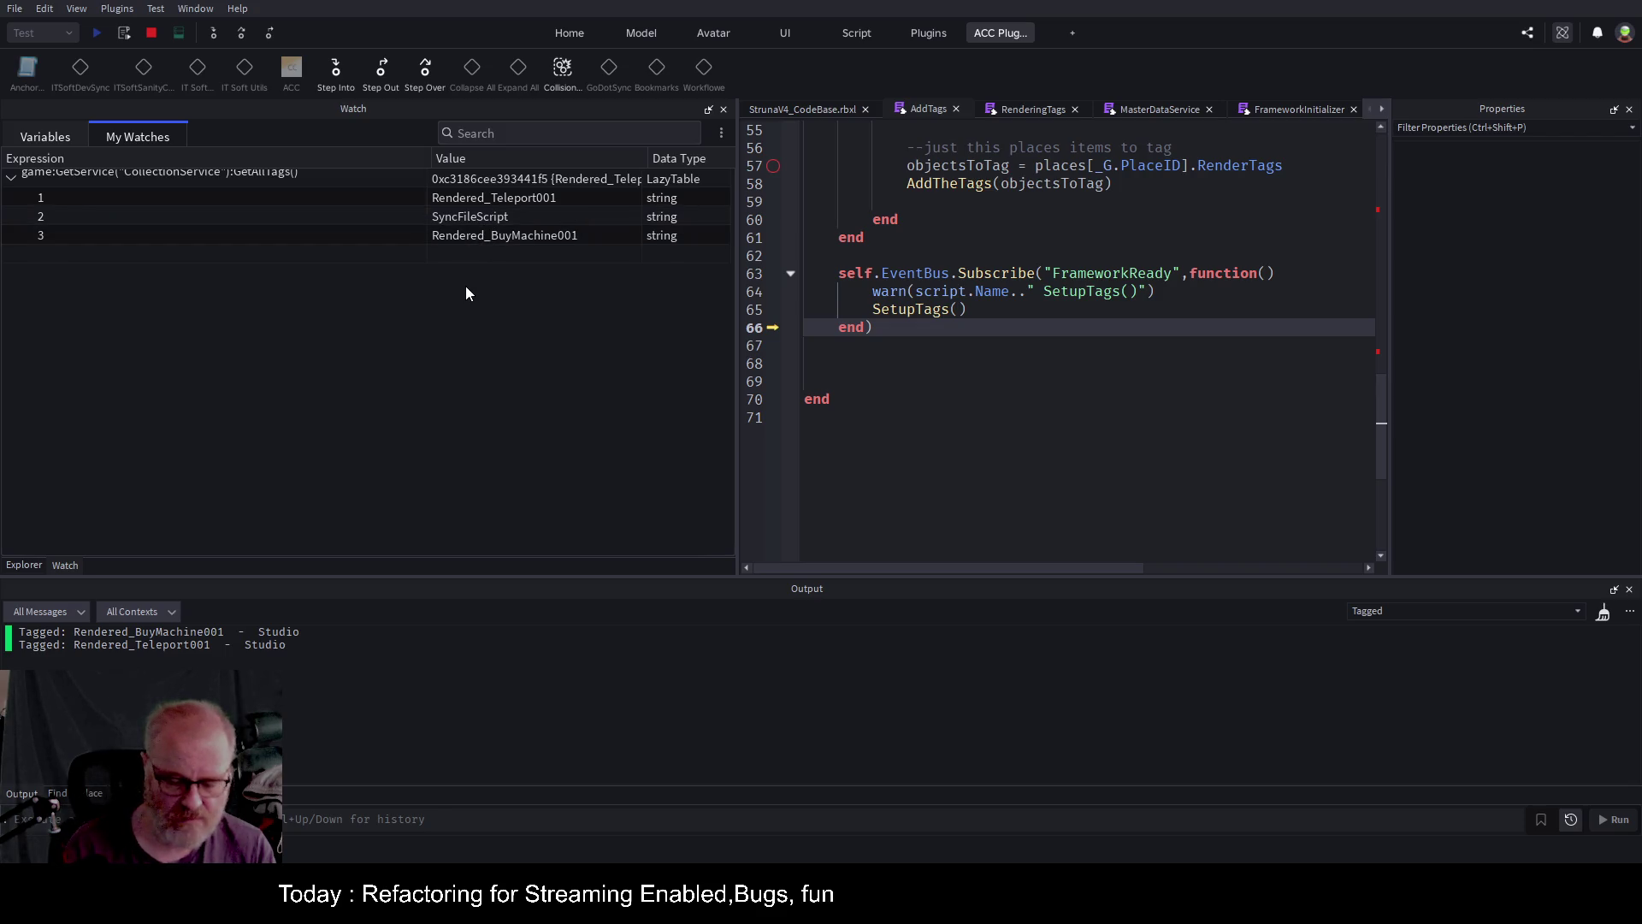
{"action": "key", "text": "ctrl+shift+f"}
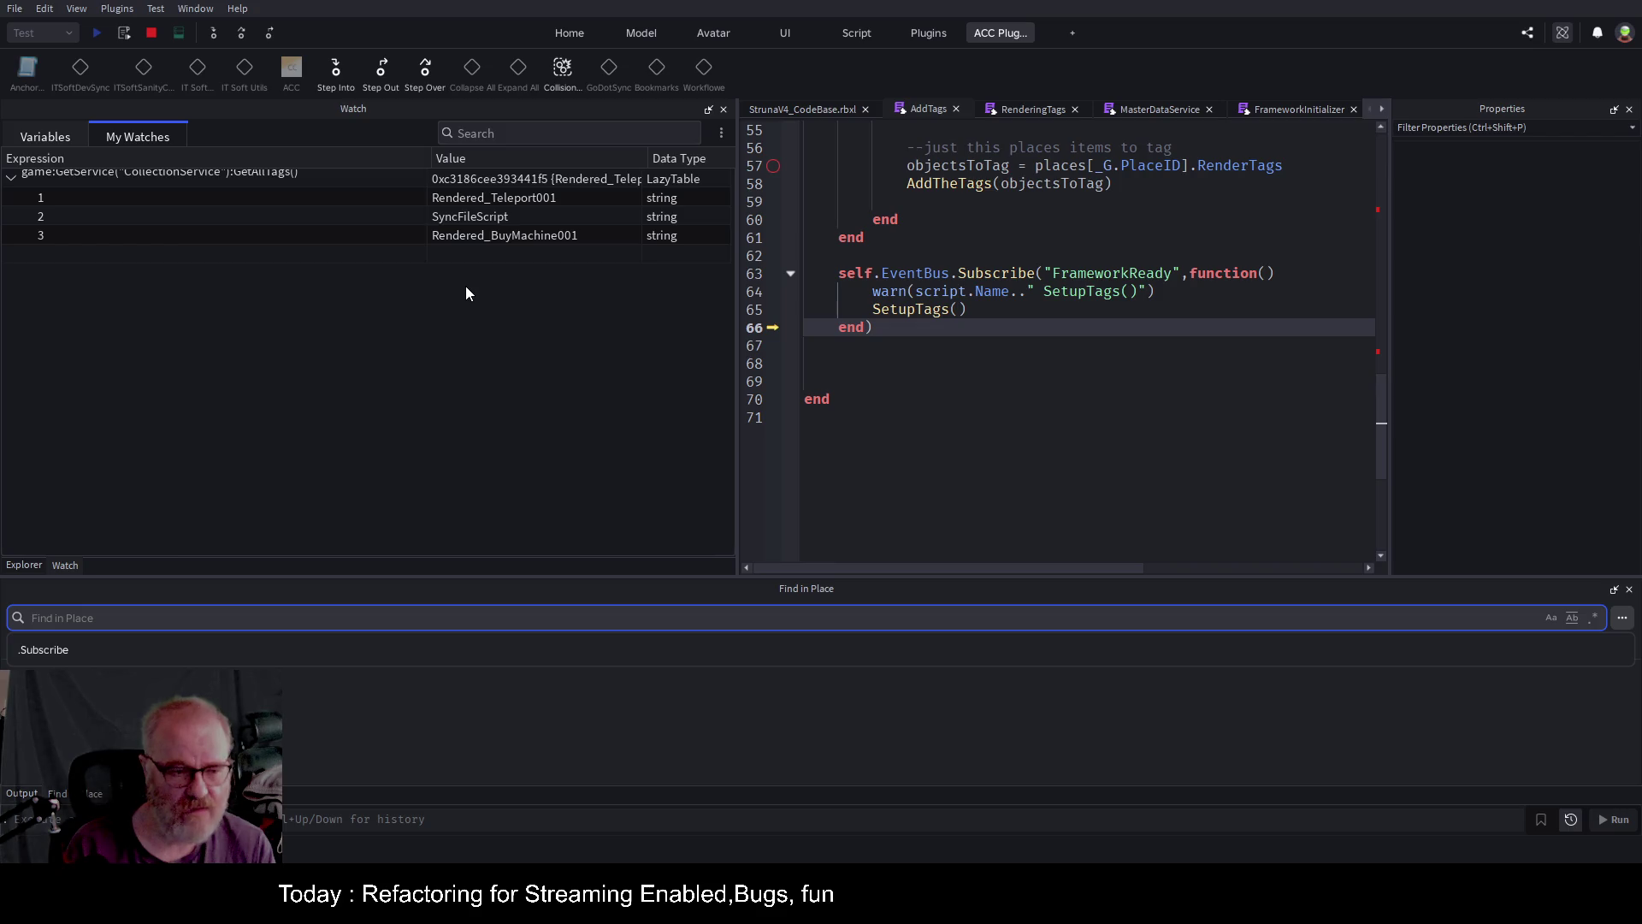
Search the place for SyncFileScript in Find in Place, which finds no matches.
{"action": "type", "text": "Sync"}
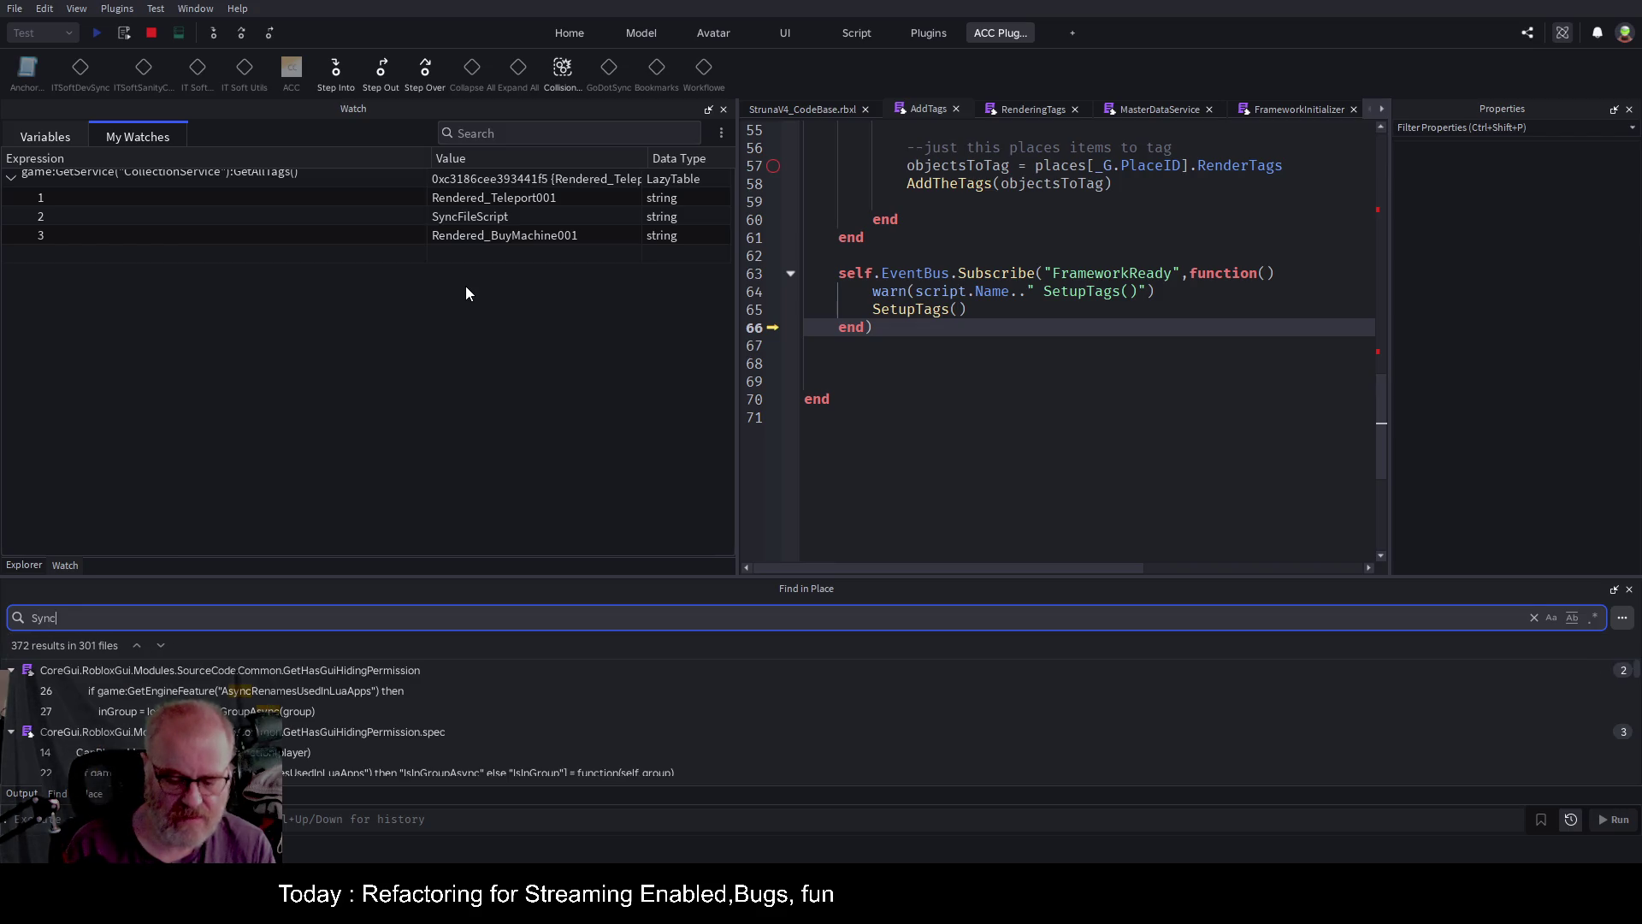
{"action": "type", "text": "FileScri"}
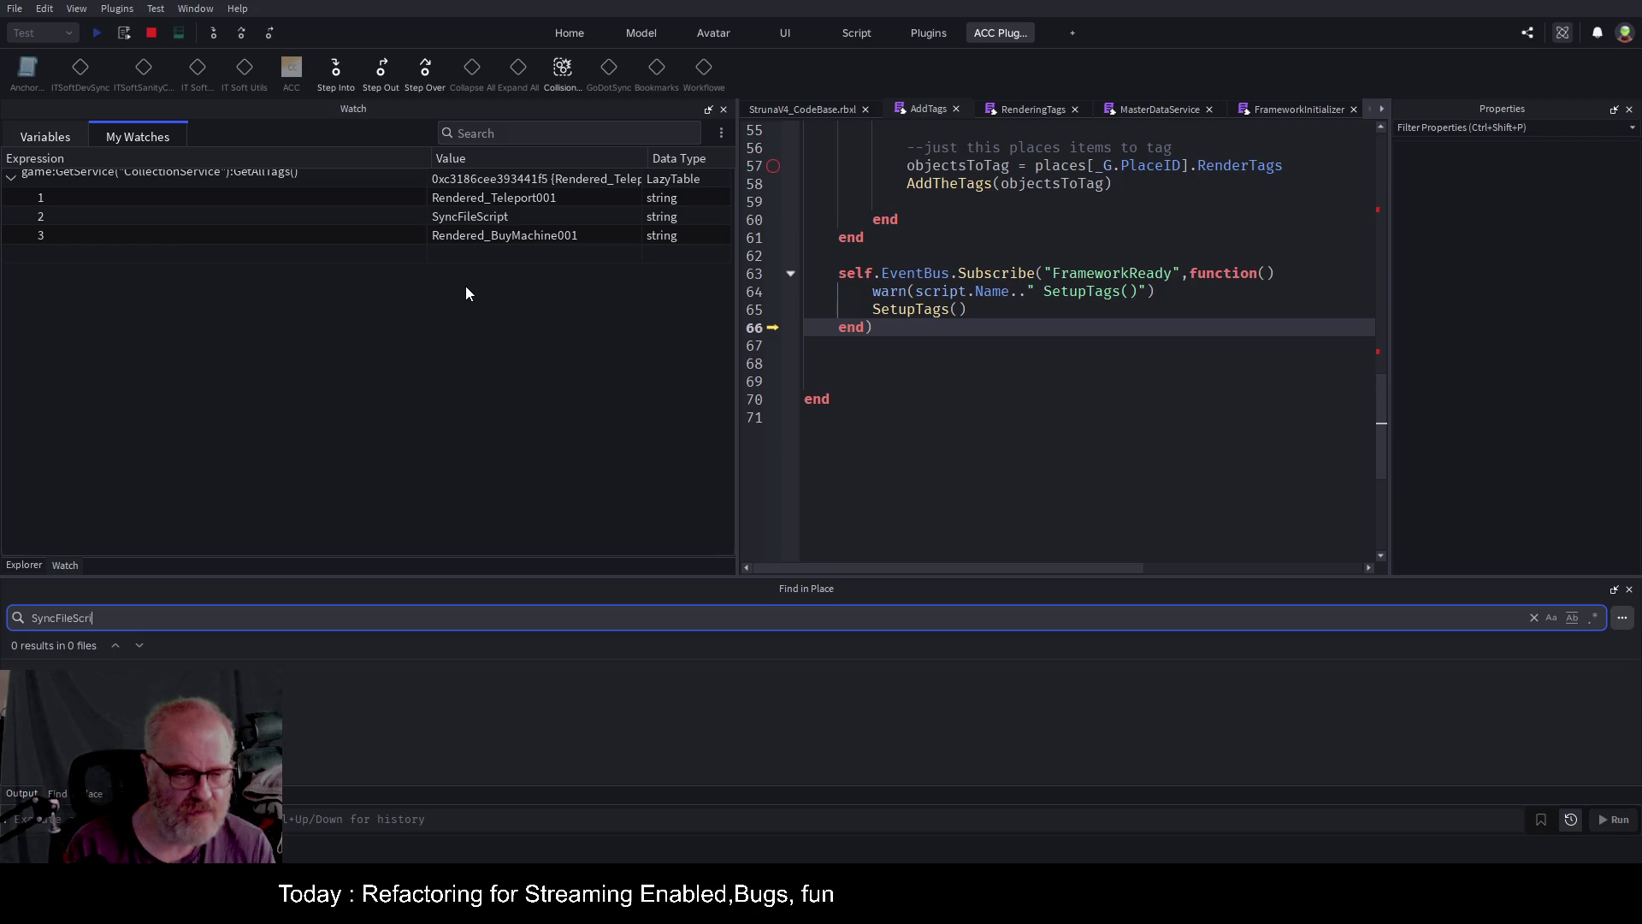
{"action": "type", "text": "pt"}
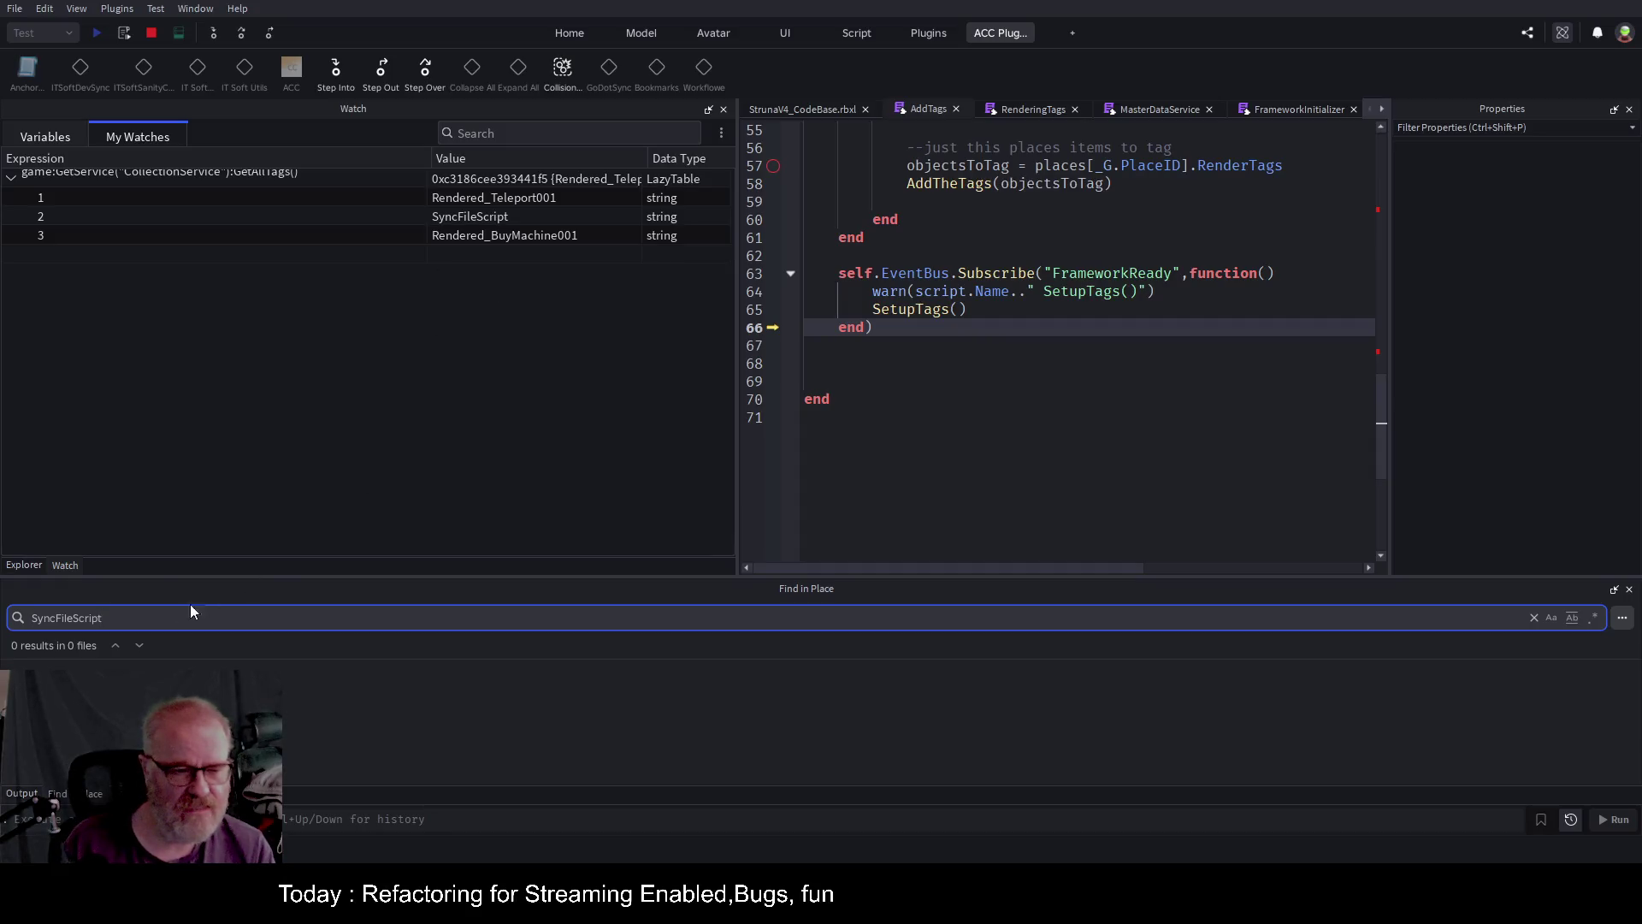
{"action": "left_click_drag", "start_coordinate": [116, 616], "coordinate": [7, 627]}
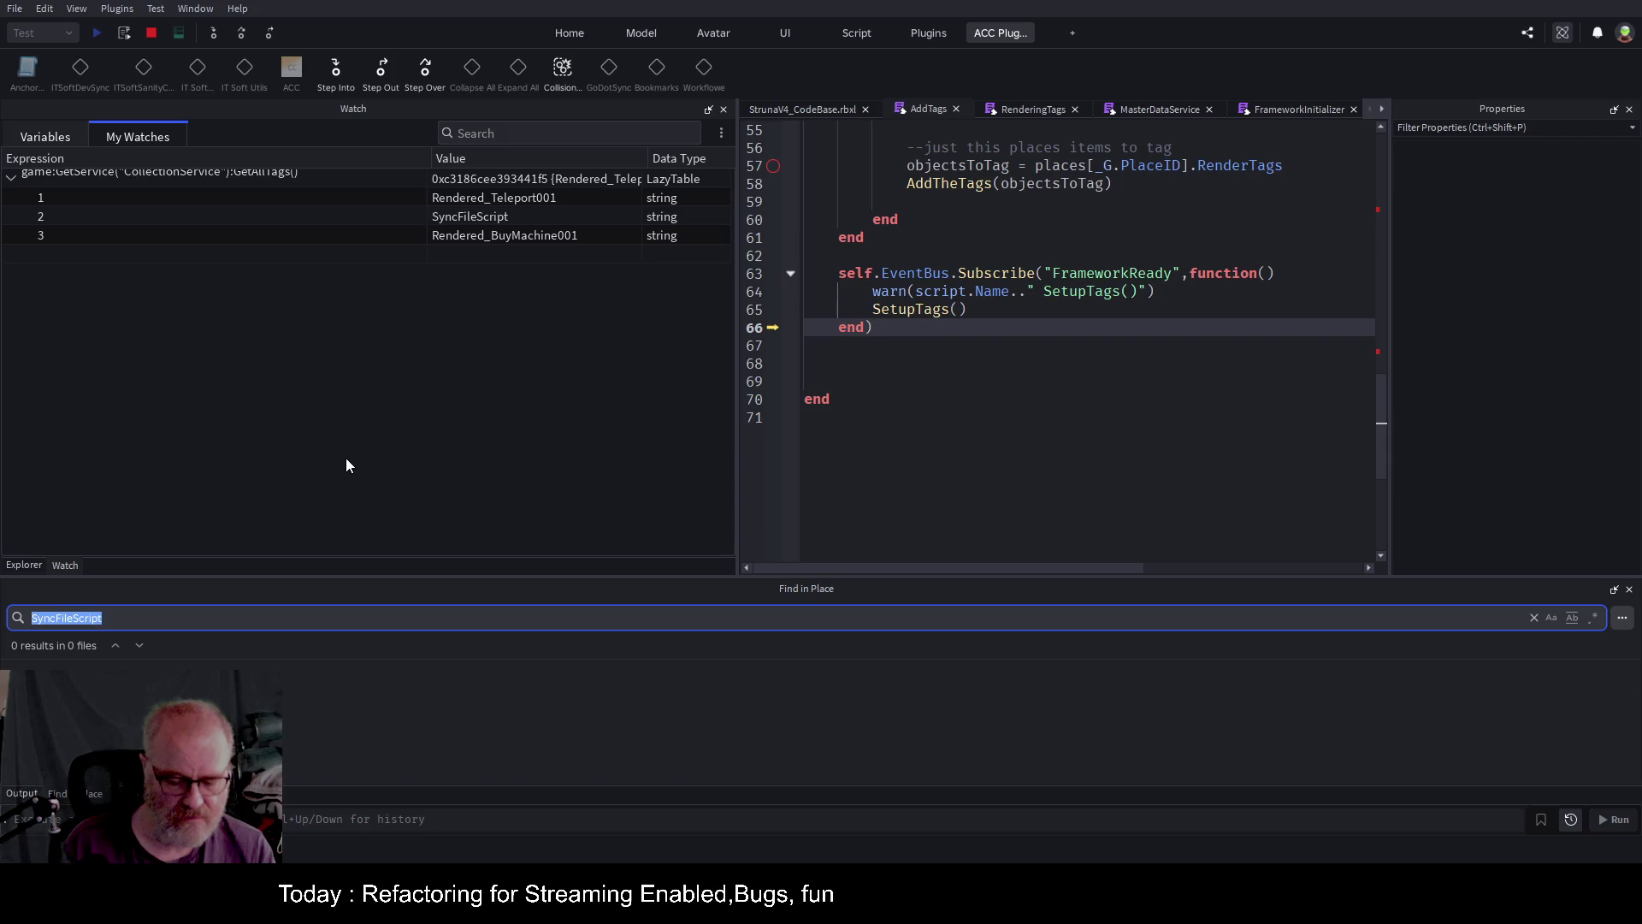
{"action": "left_click", "coordinate": [260, 84]}
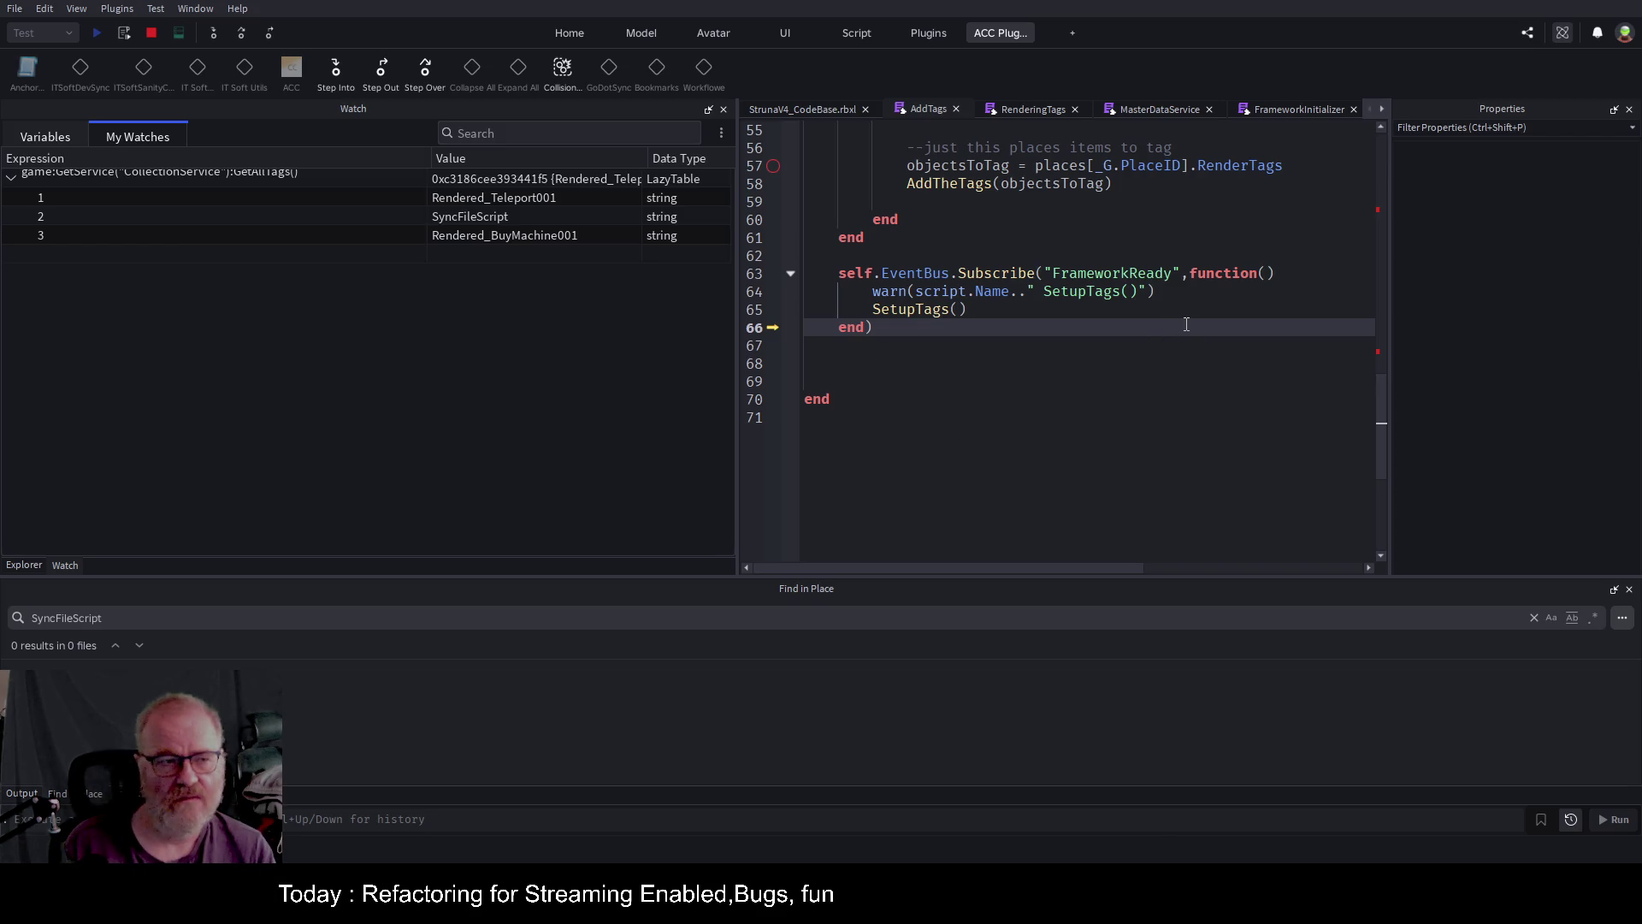
Resume the game, delete all breakpoints, narrow the Watch panel, and return to the running game view.
{"action": "left_click", "coordinate": [976, 343]}
{"action": "key", "text": "F5"}
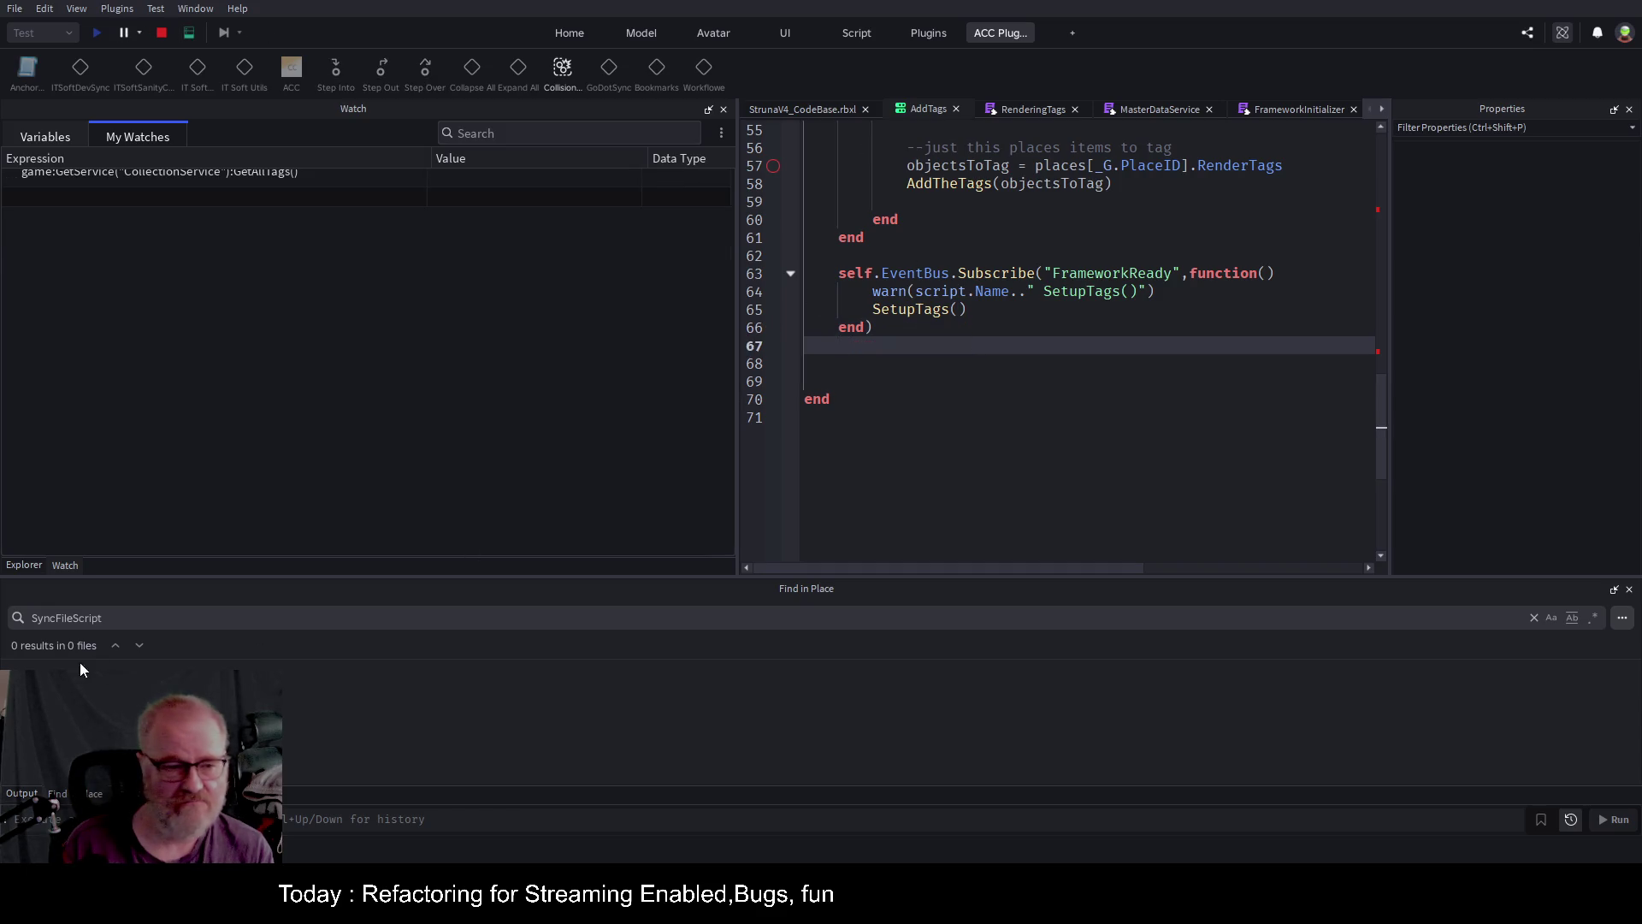
{"action": "left_click", "coordinate": [129, 793]}
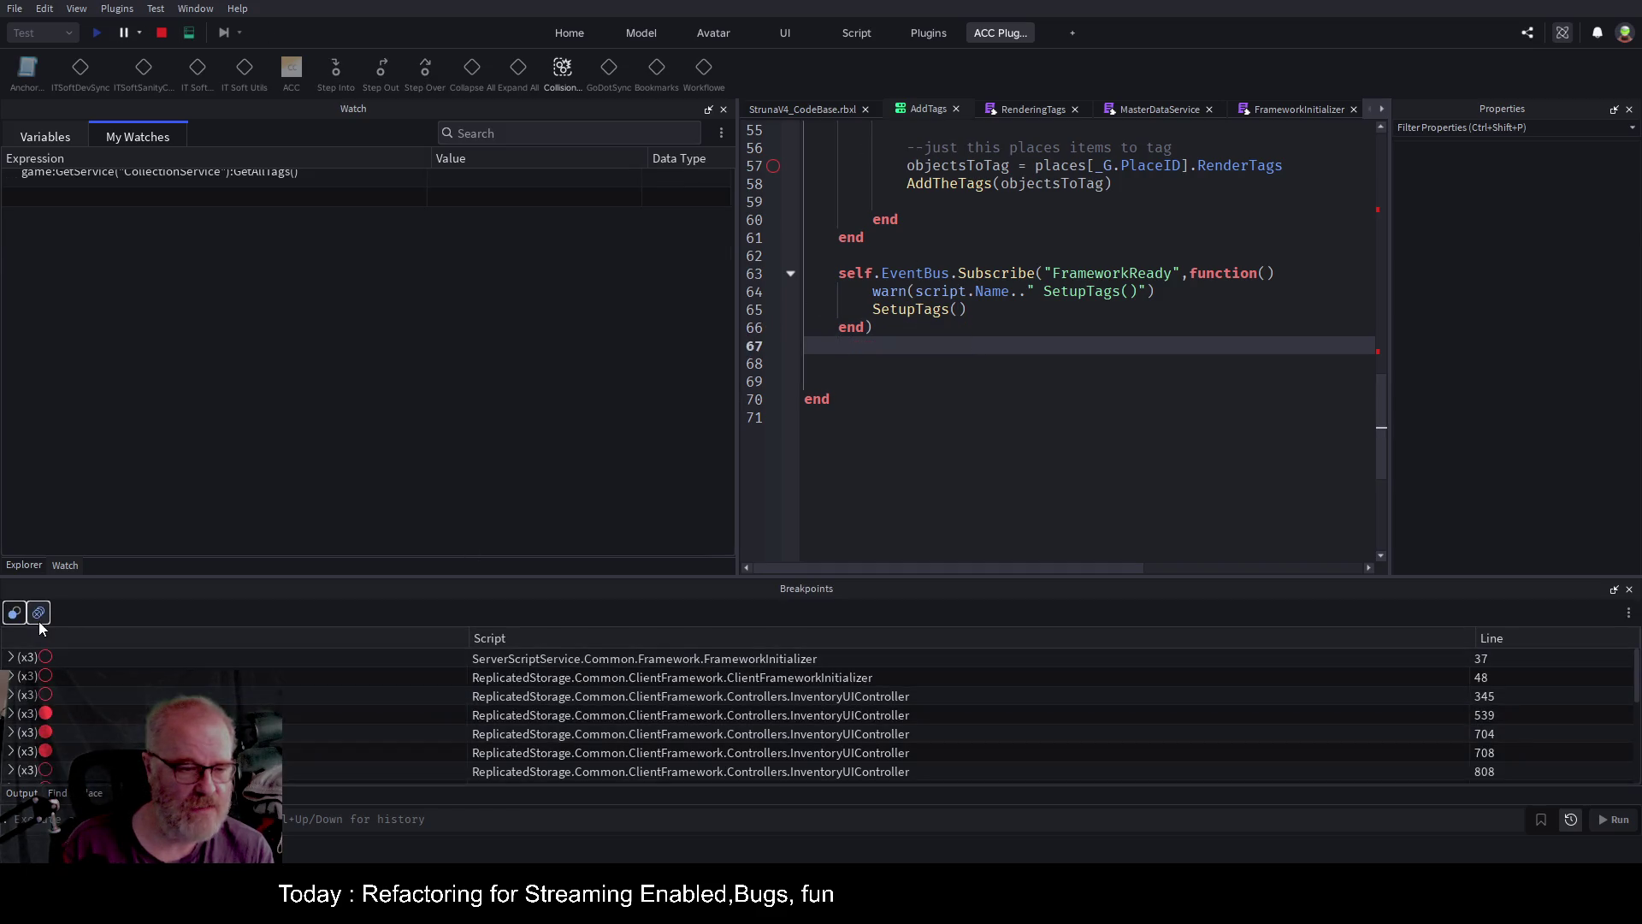
{"action": "key", "text": "ctrl+shift+F9"}
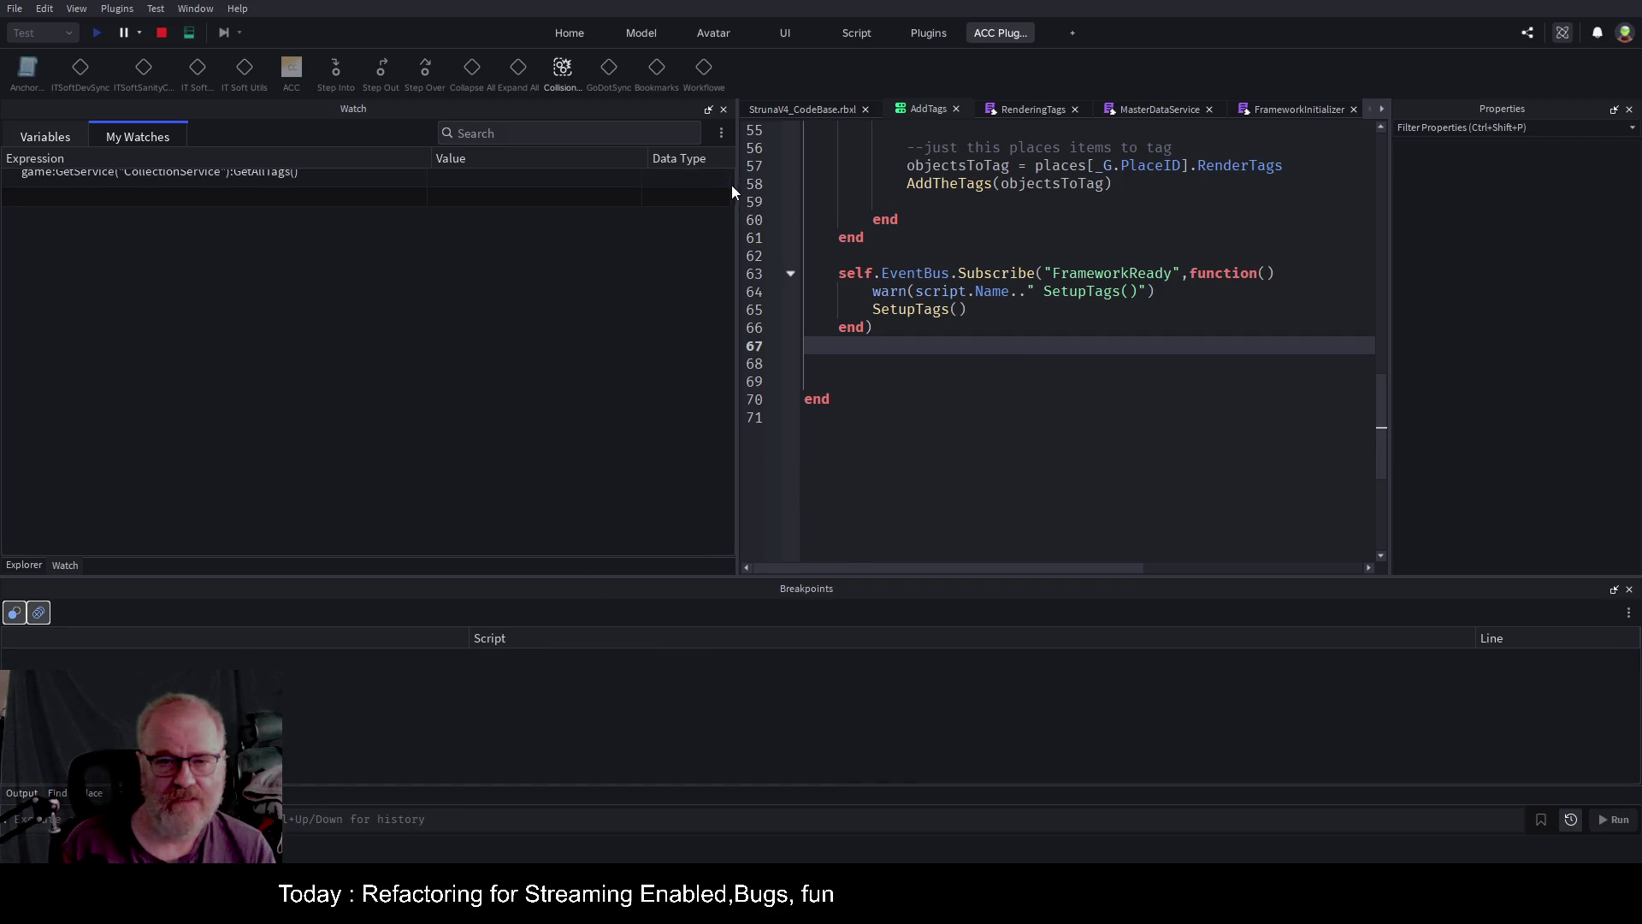
{"action": "mouse_move", "coordinate": [739, 195]}
{"action": "left_mouse_down"}
{"action": "mouse_move", "coordinate": [440, 257]}
{"action": "mouse_move", "coordinate": [340, 154]}
{"action": "left_mouse_up"}
{"action": "left_click", "coordinate": [408, 111]}
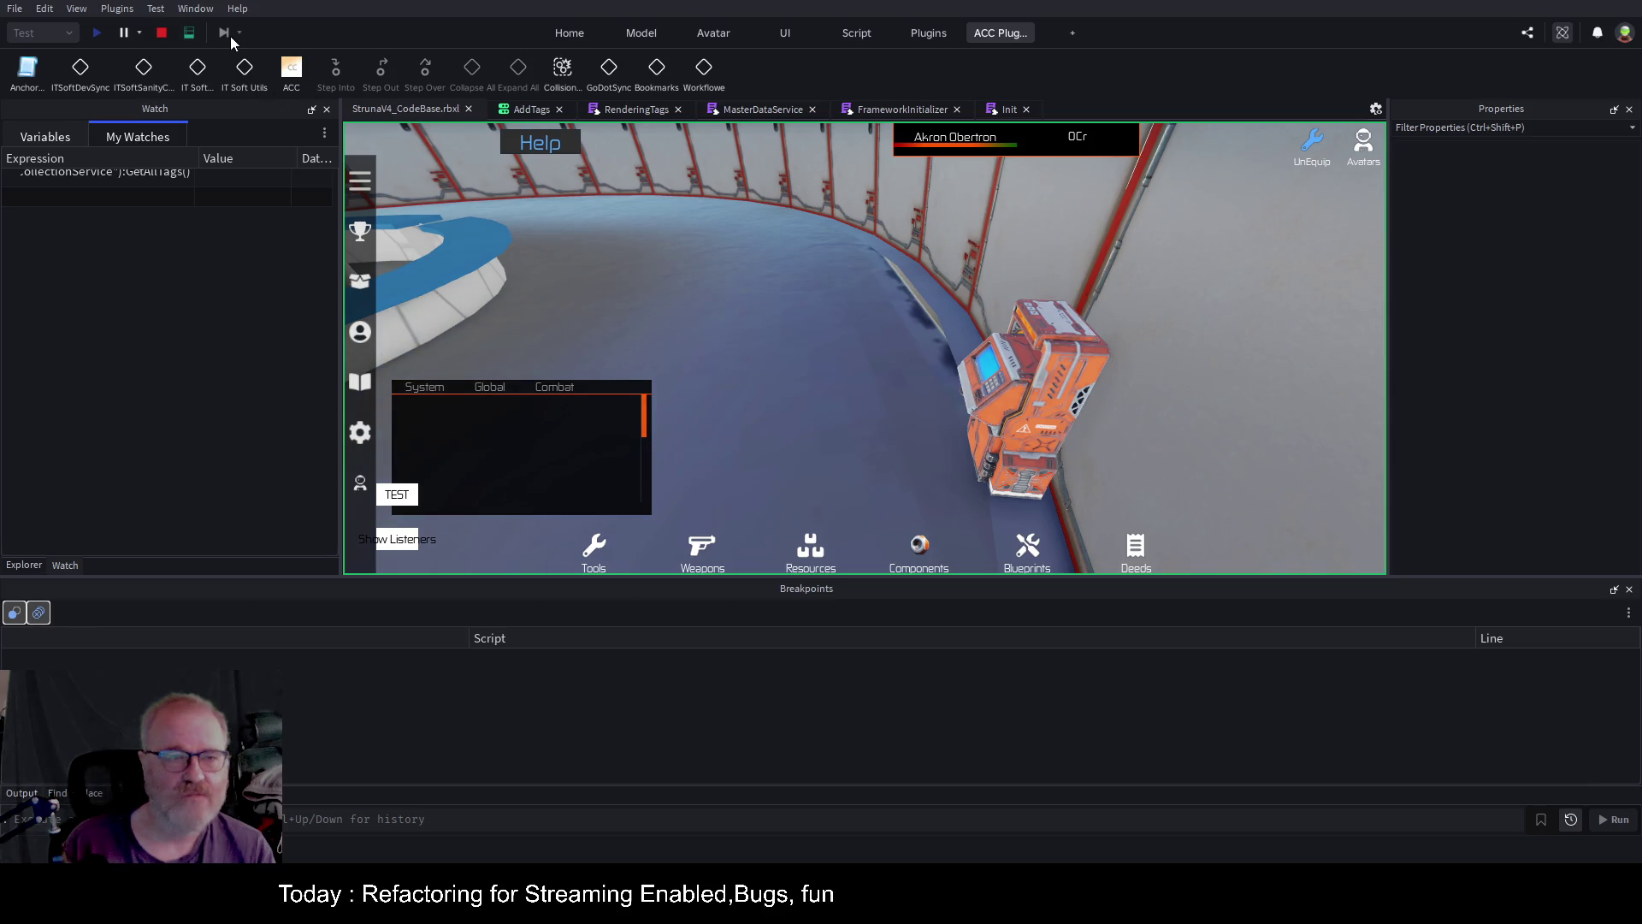
On the client view, walk to the Struna Inc Buyer, open the Struna Shop, then close it.
{"action": "left_click", "coordinate": [189, 33]}
{"action": "key", "text": "Left"}
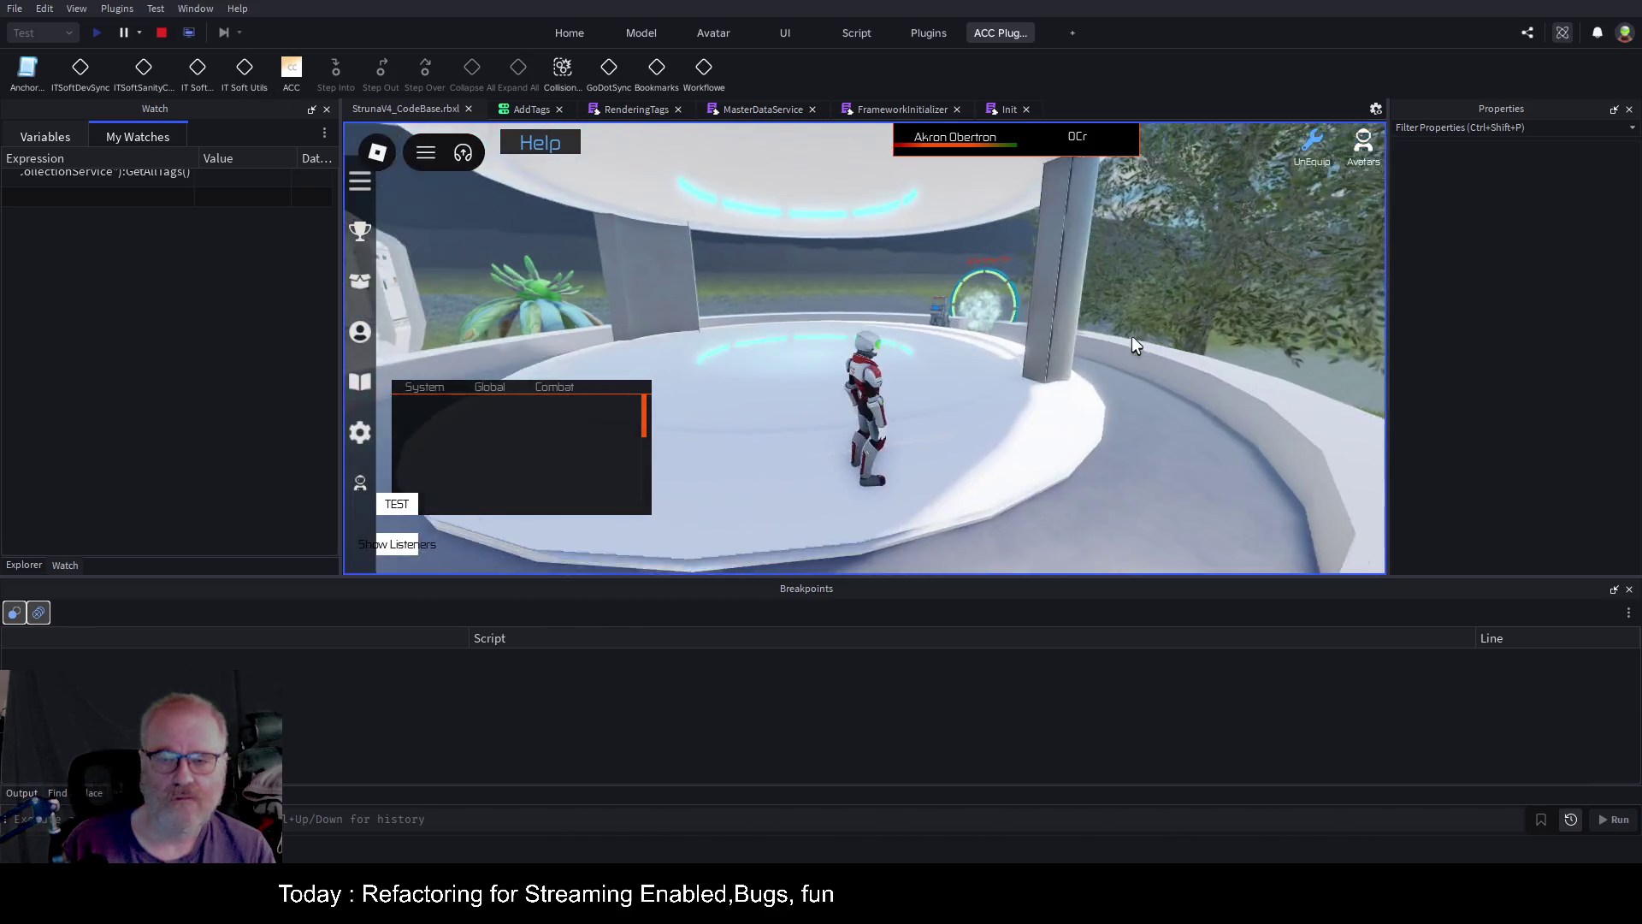
{"action": "key", "text": "Left"}
{"action": "key", "text": "w"}
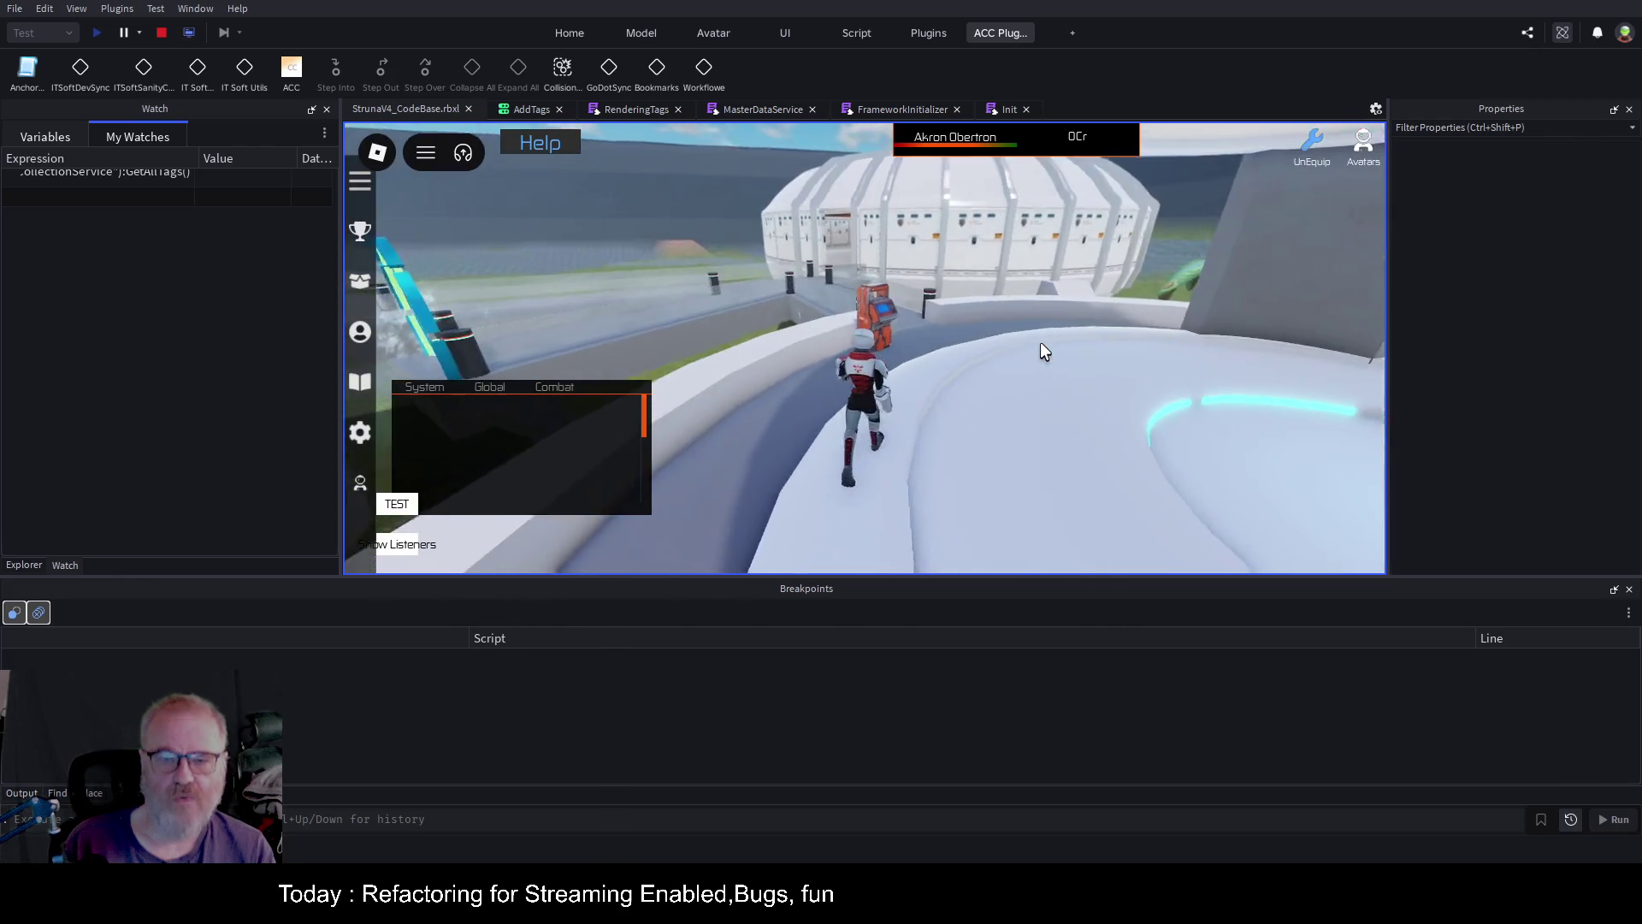
{"action": "key", "text": "e"}
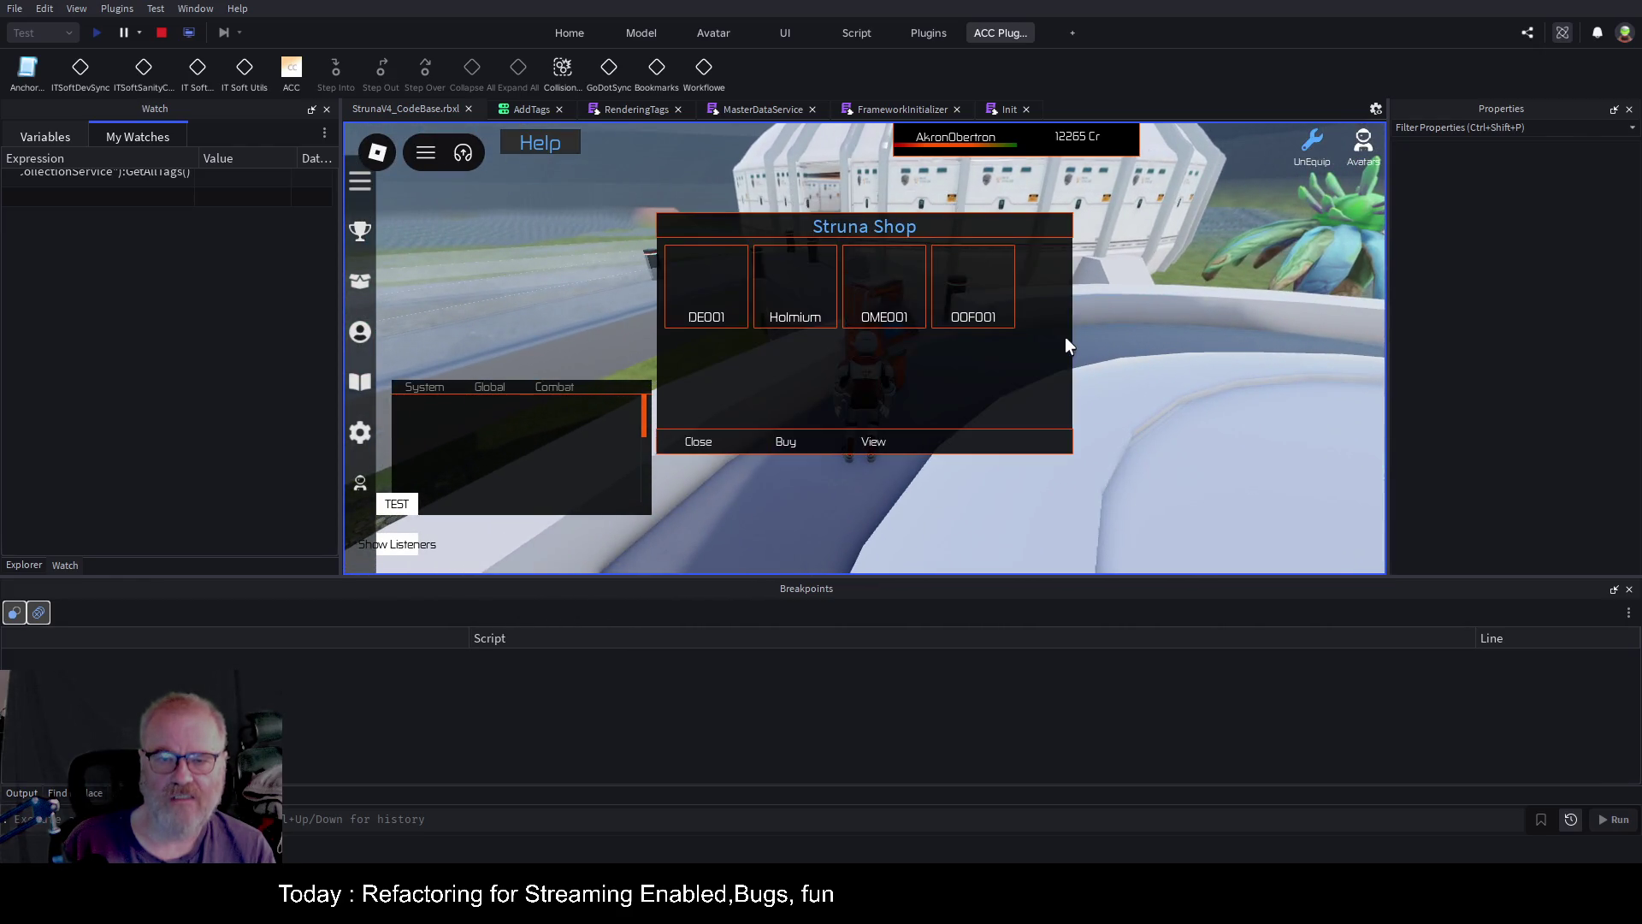
{"action": "left_click", "coordinate": [678, 446]}
Walk back to the teleporter, view and dismiss its destination list, then run along the curved ledge.
{"action": "key", "text": "w"}
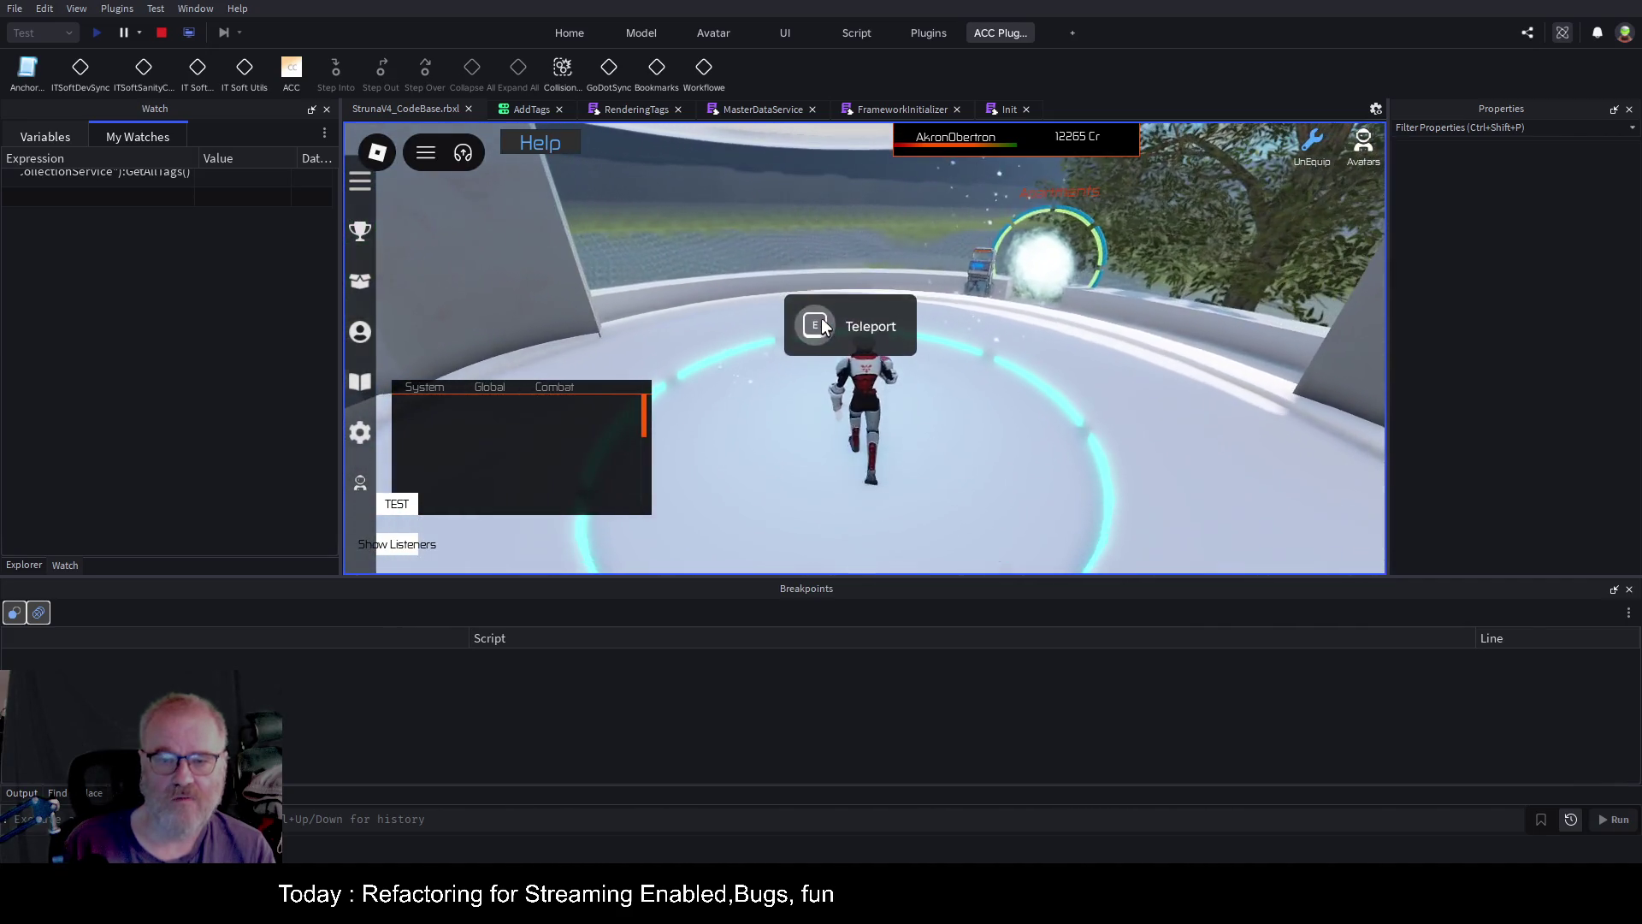
{"action": "key", "text": "e"}
{"action": "left_click", "coordinate": [516, 524]}
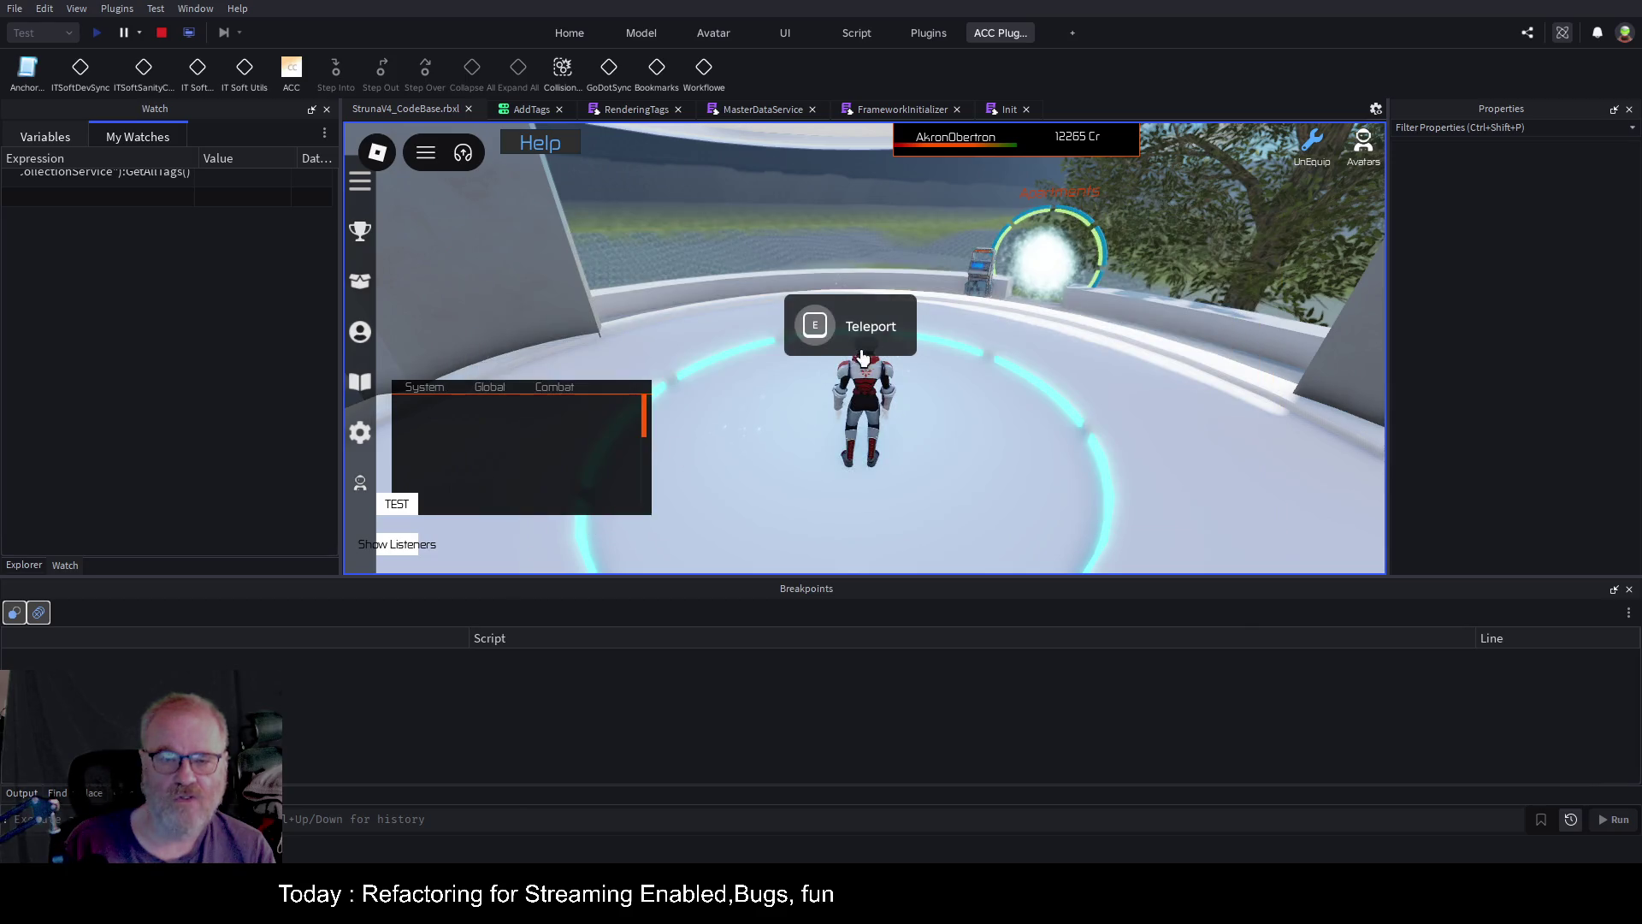
{"action": "key", "text": "d"}
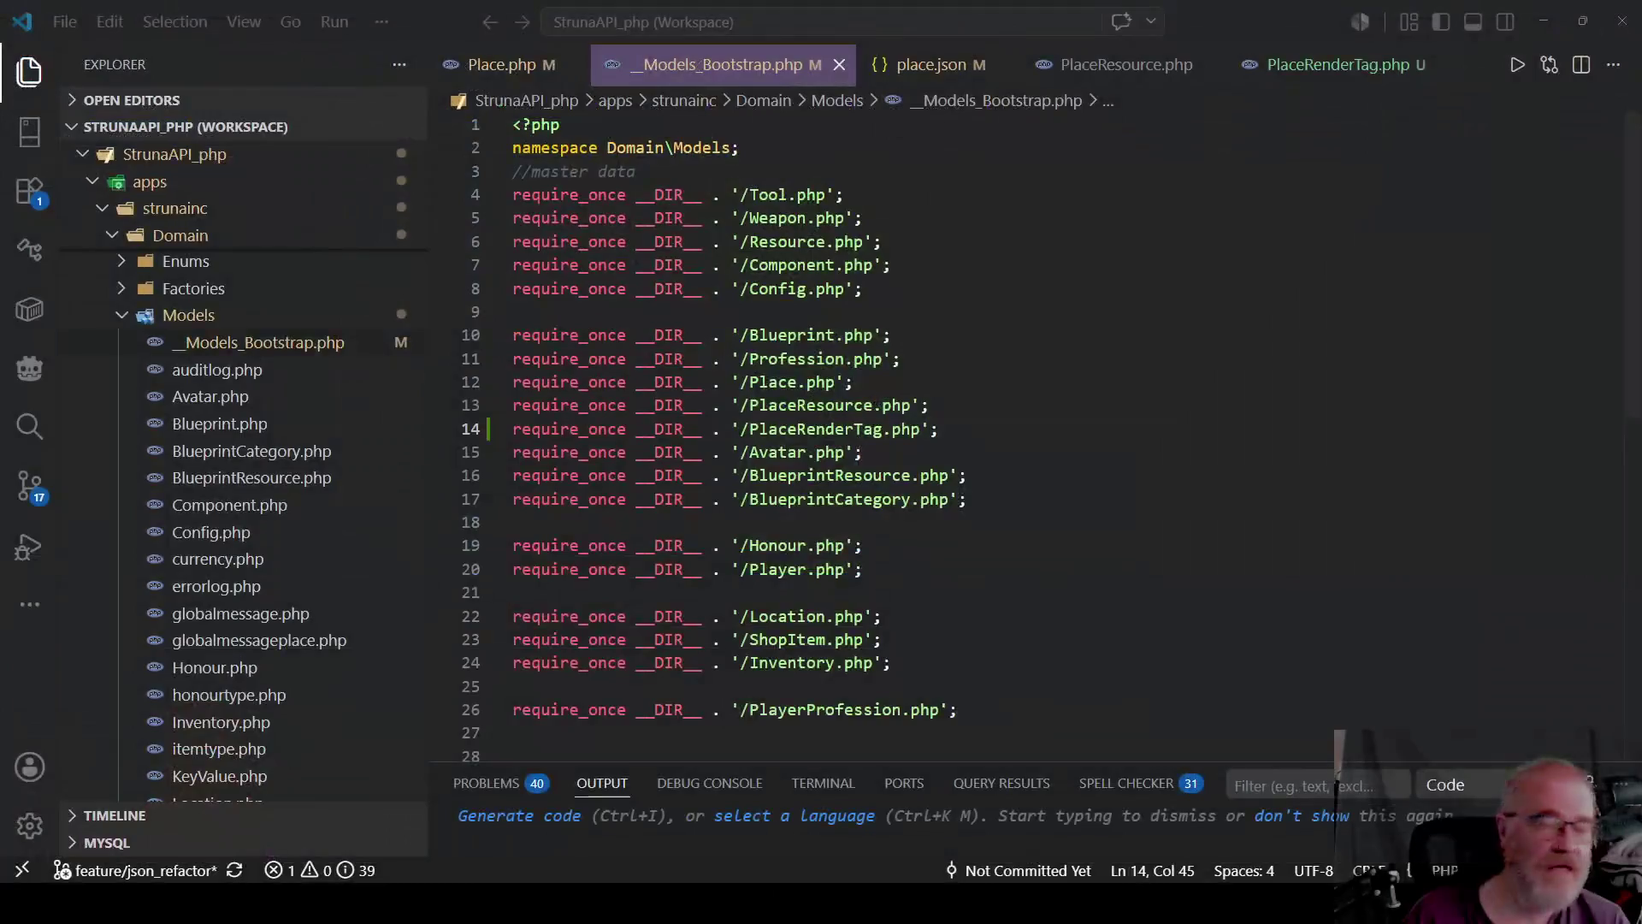
Open place.json and locate the Bovi entry's RenderTags array.
{"action": "left_click", "coordinate": [931, 64]}
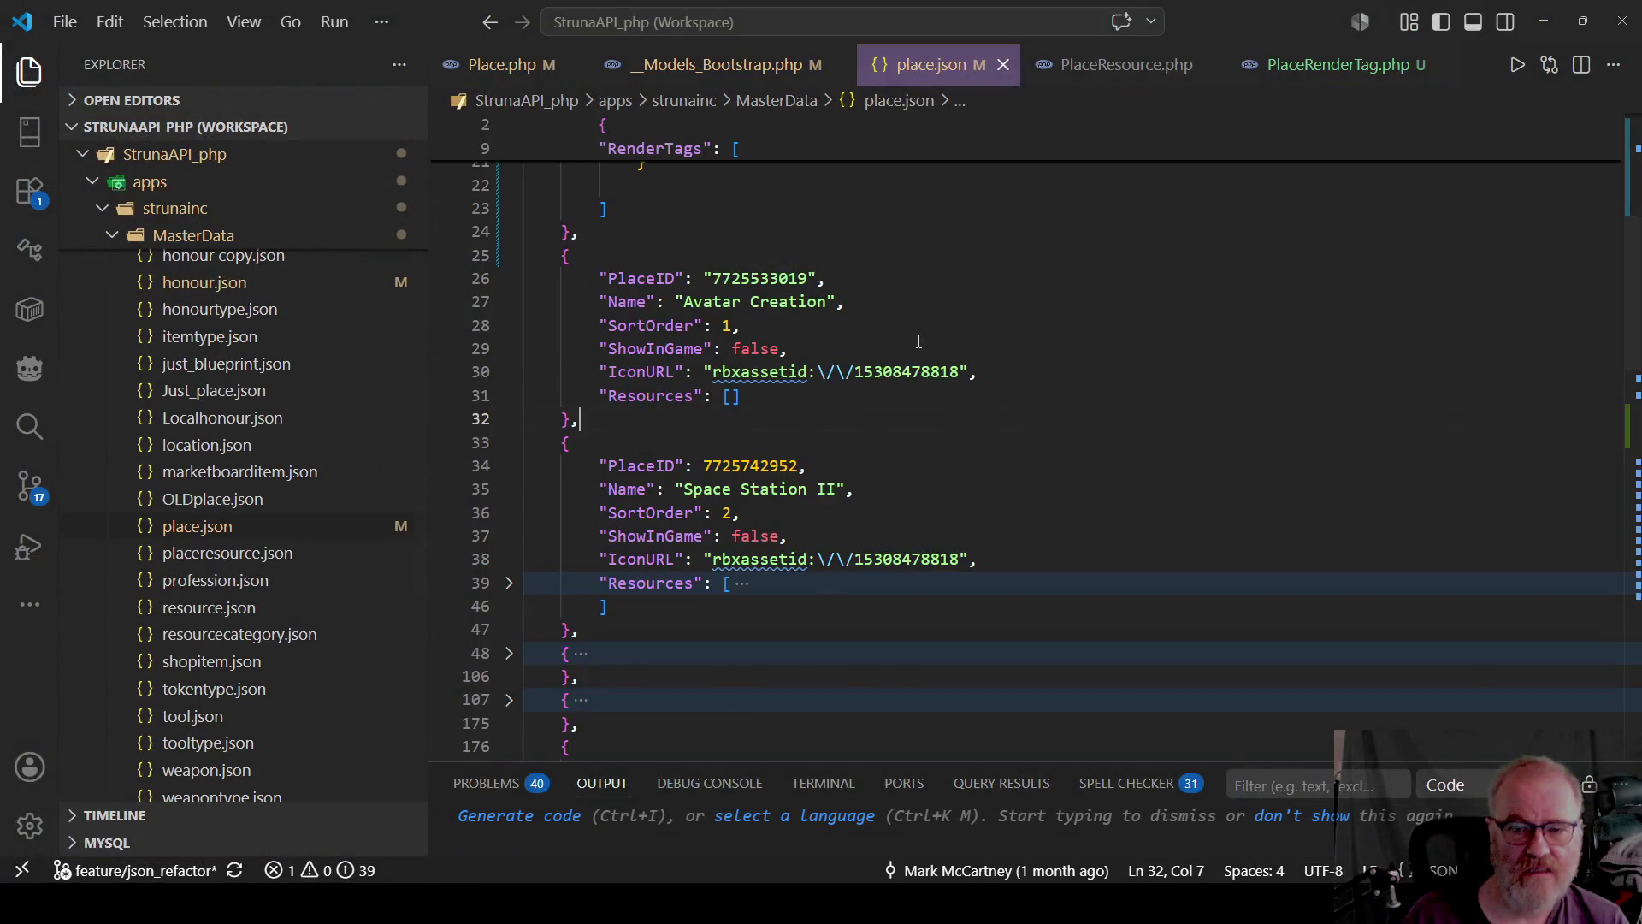
{"action": "scroll", "coordinate": [770, 402], "scroll_direction": "down", "scroll_amount": 5}
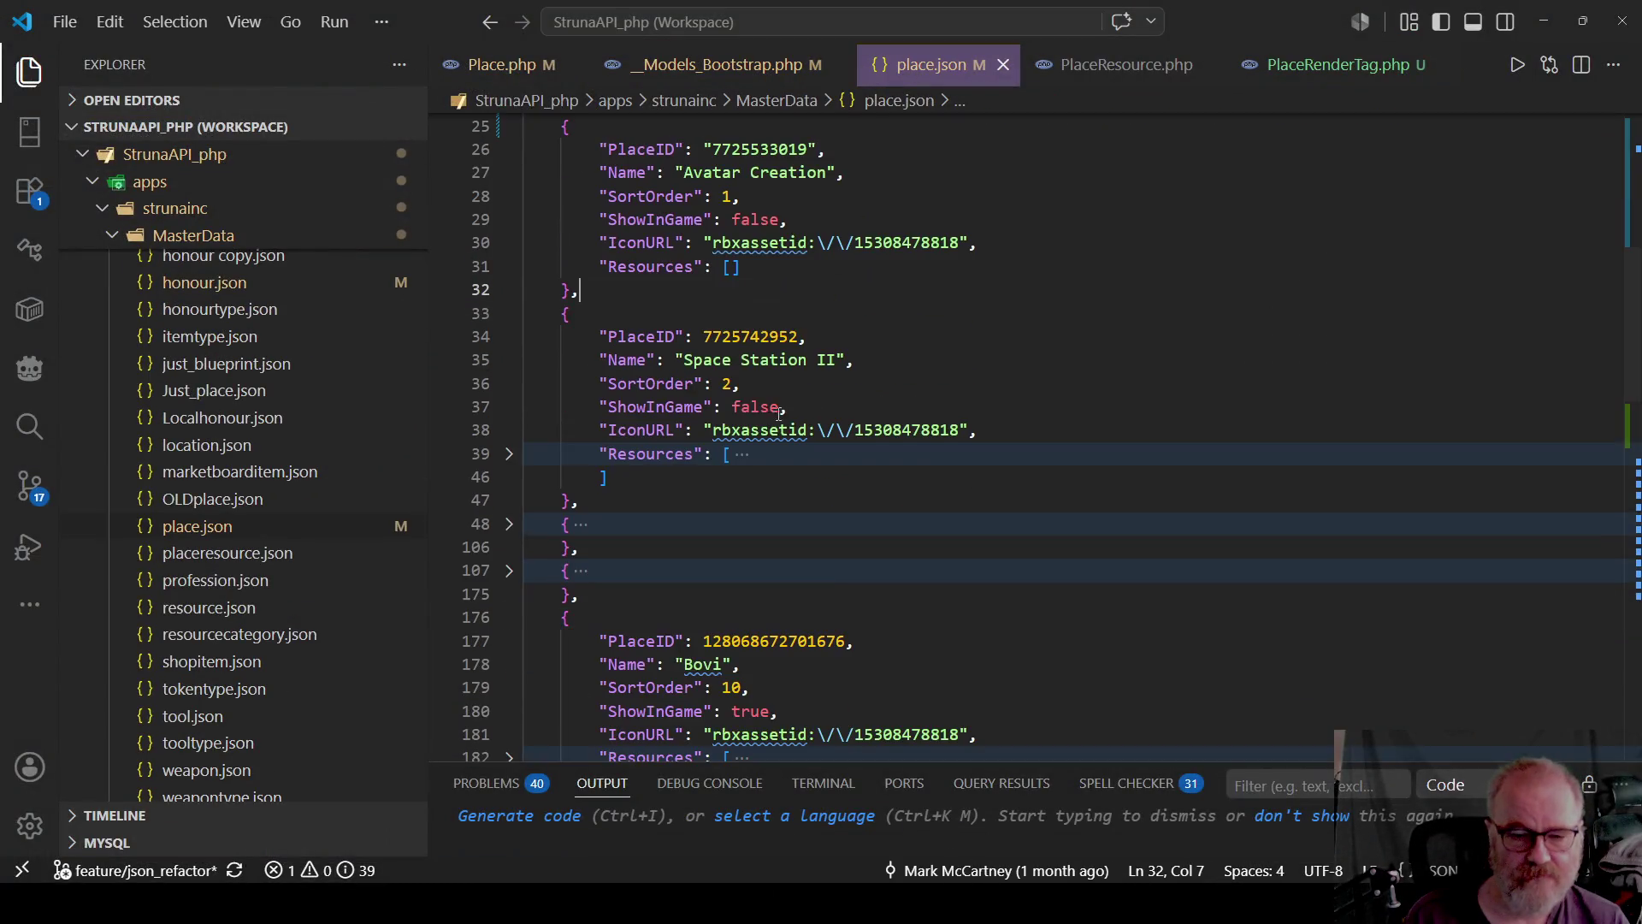
{"action": "scroll", "coordinate": [735, 402], "scroll_direction": "down", "scroll_amount": 2}
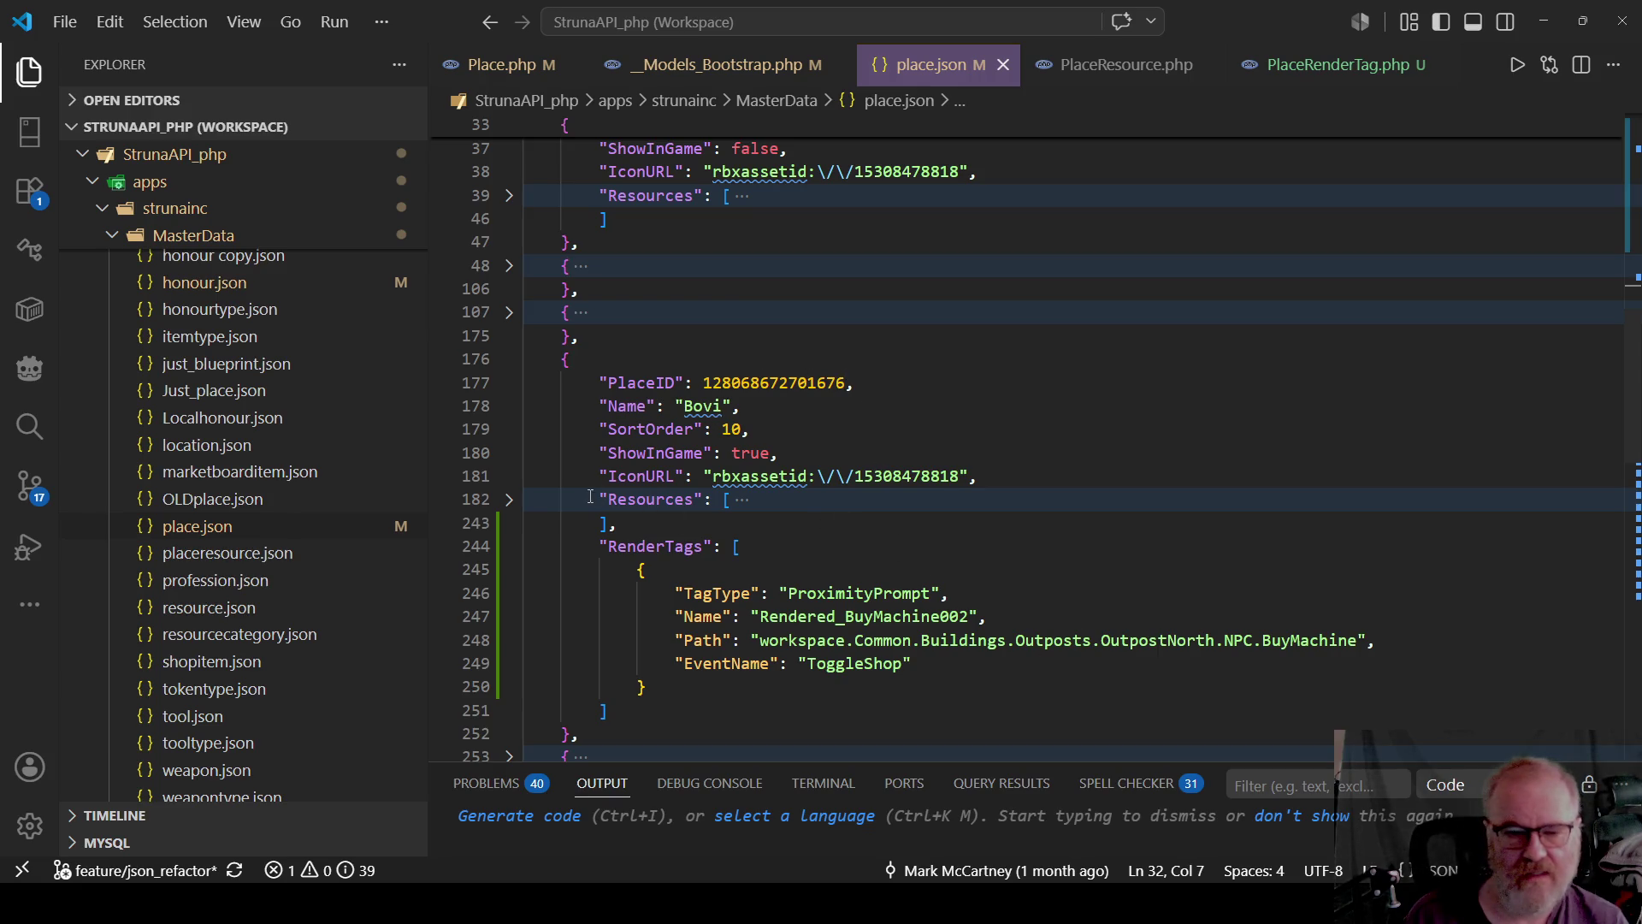
{"action": "left_click", "coordinate": [745, 544]}
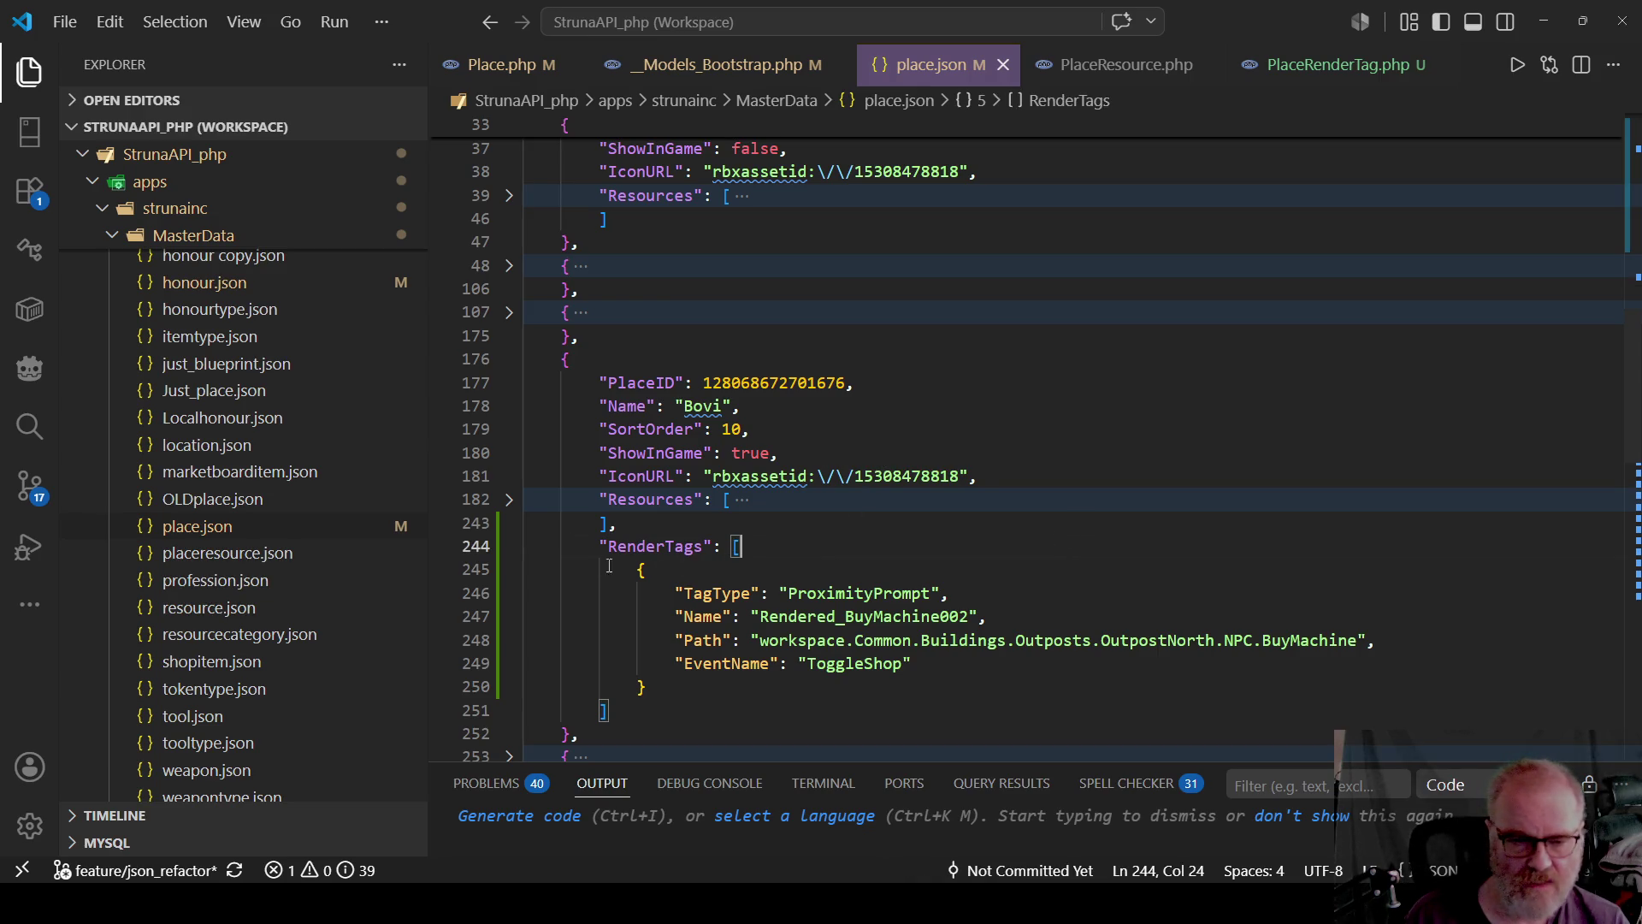
{"action": "left_click_drag", "start_coordinate": [585, 541], "coordinate": [609, 712]}
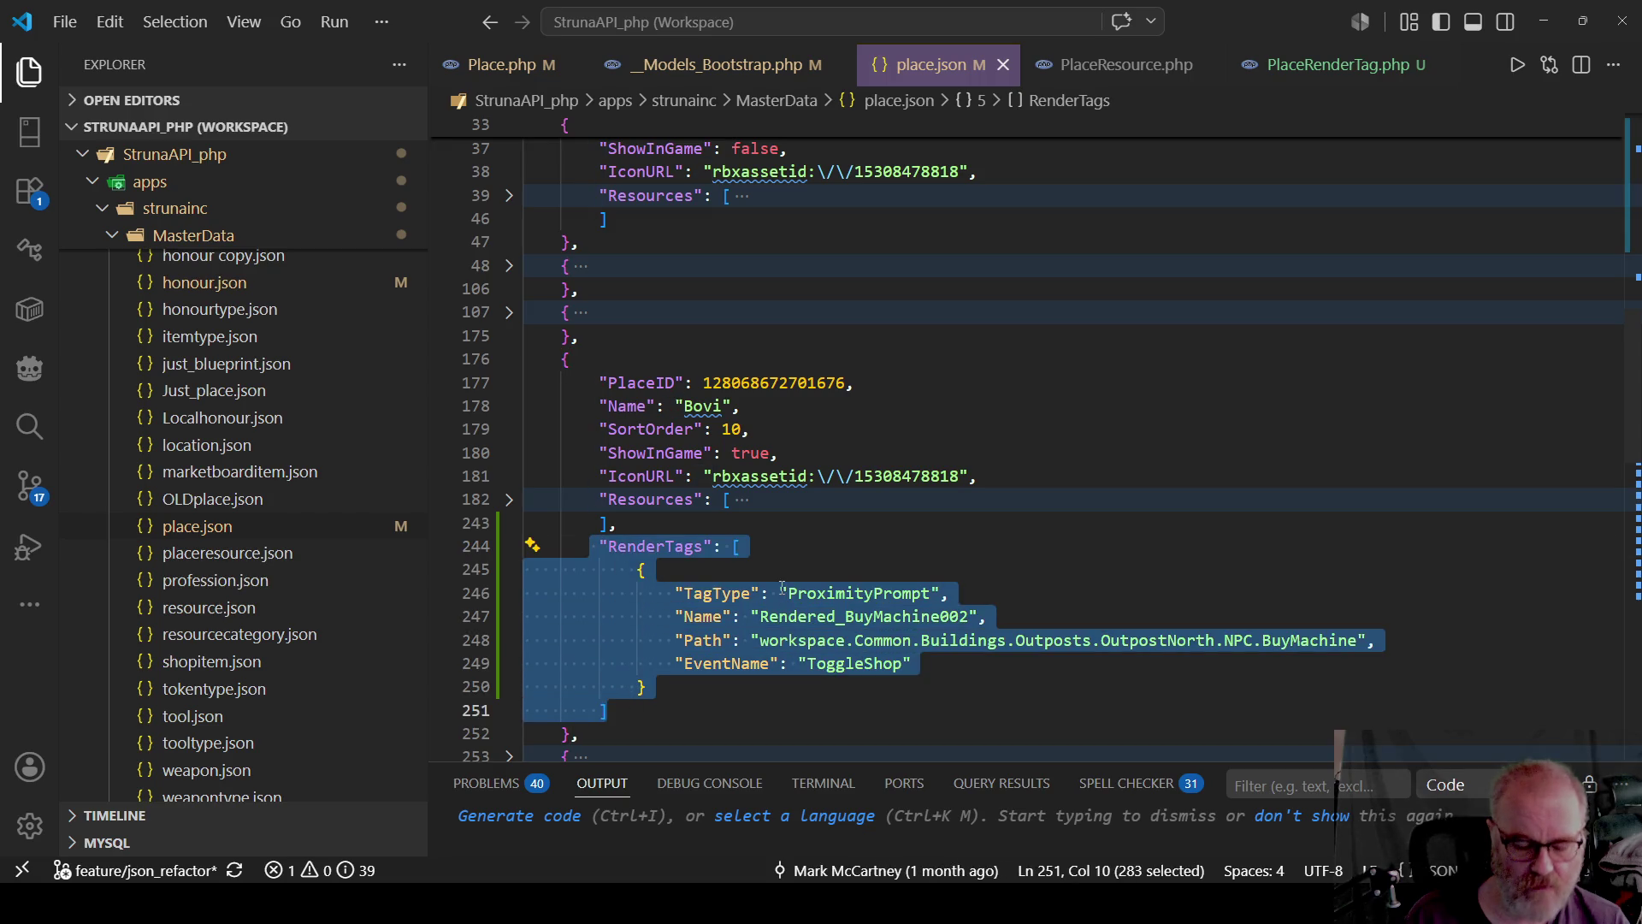
{"action": "left_click", "coordinate": [983, 546]}
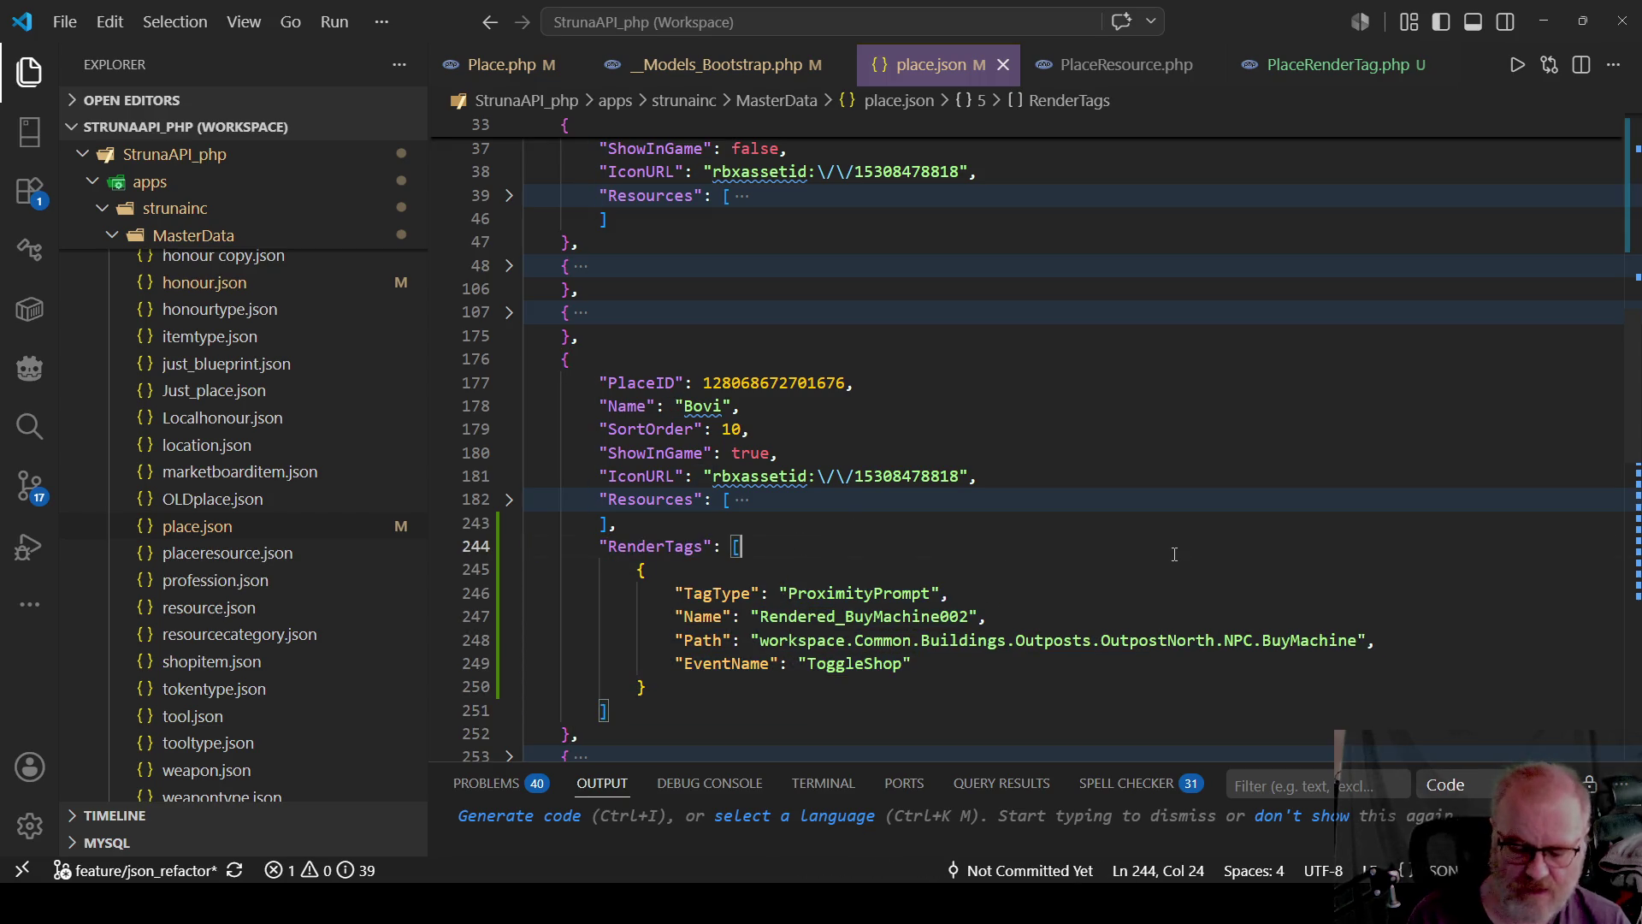
Delete the BuyMachine002 tag object so Bovi's RenderTags is [], and save place.json.
{"action": "key", "text": "shift+Down"}
{"action": "key", "text": "shift+Down"}
{"action": "key", "text": "shift+Down"}
{"action": "scroll", "coordinate": [1174, 554], "scroll_direction": "down", "scroll_amount": 1}
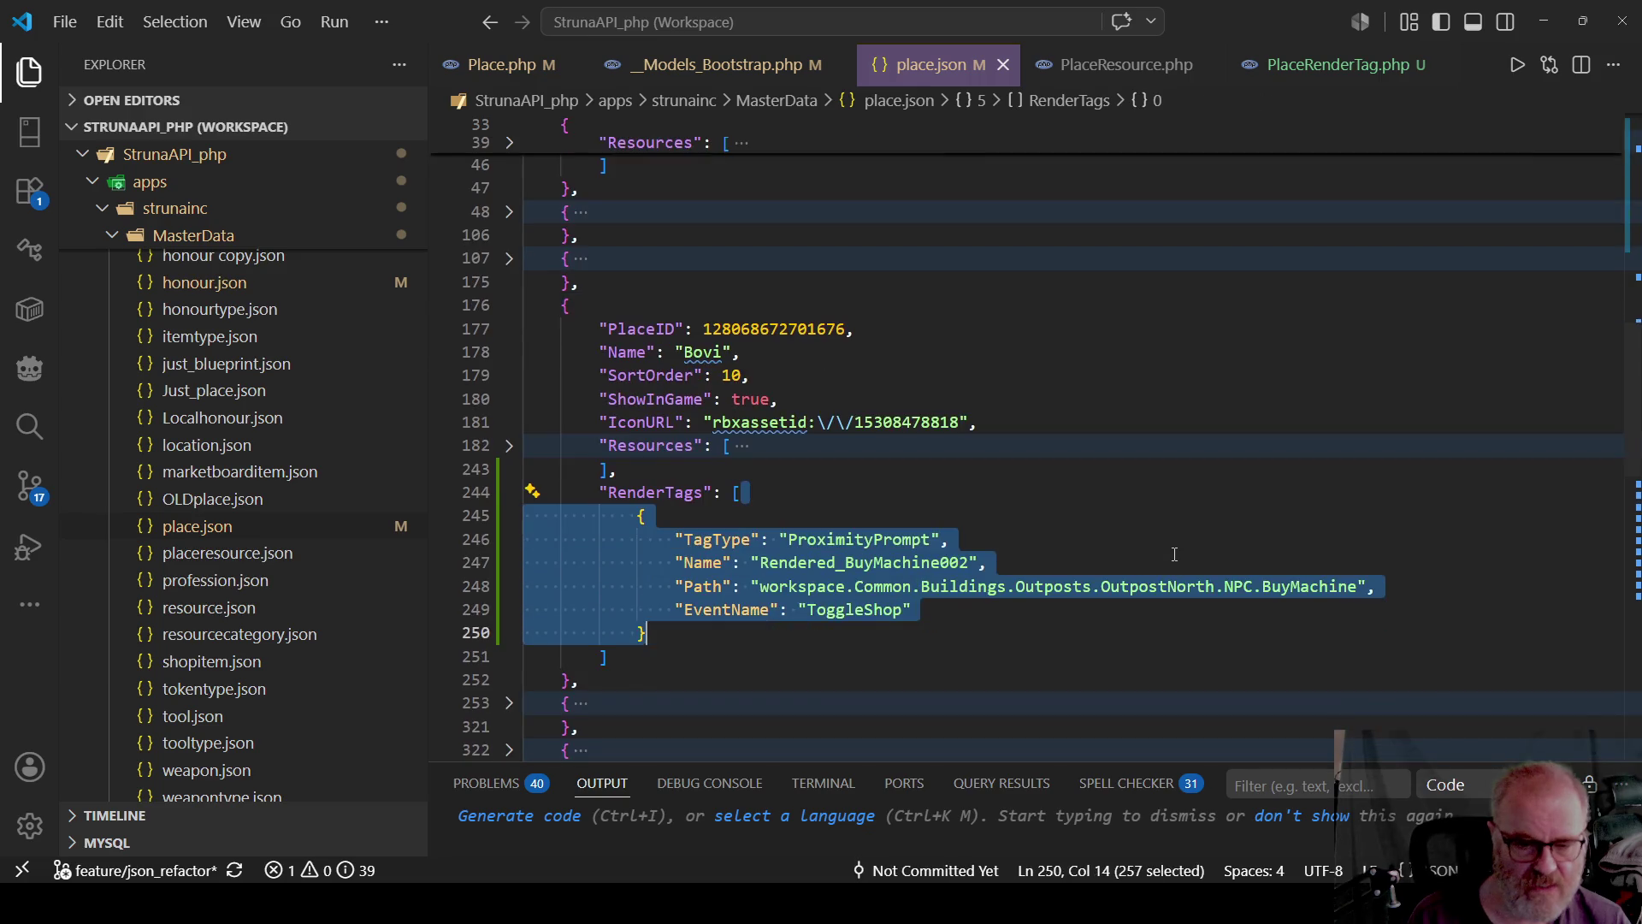
{"action": "key", "text": "Delete"}
{"action": "key", "text": "Delete"}
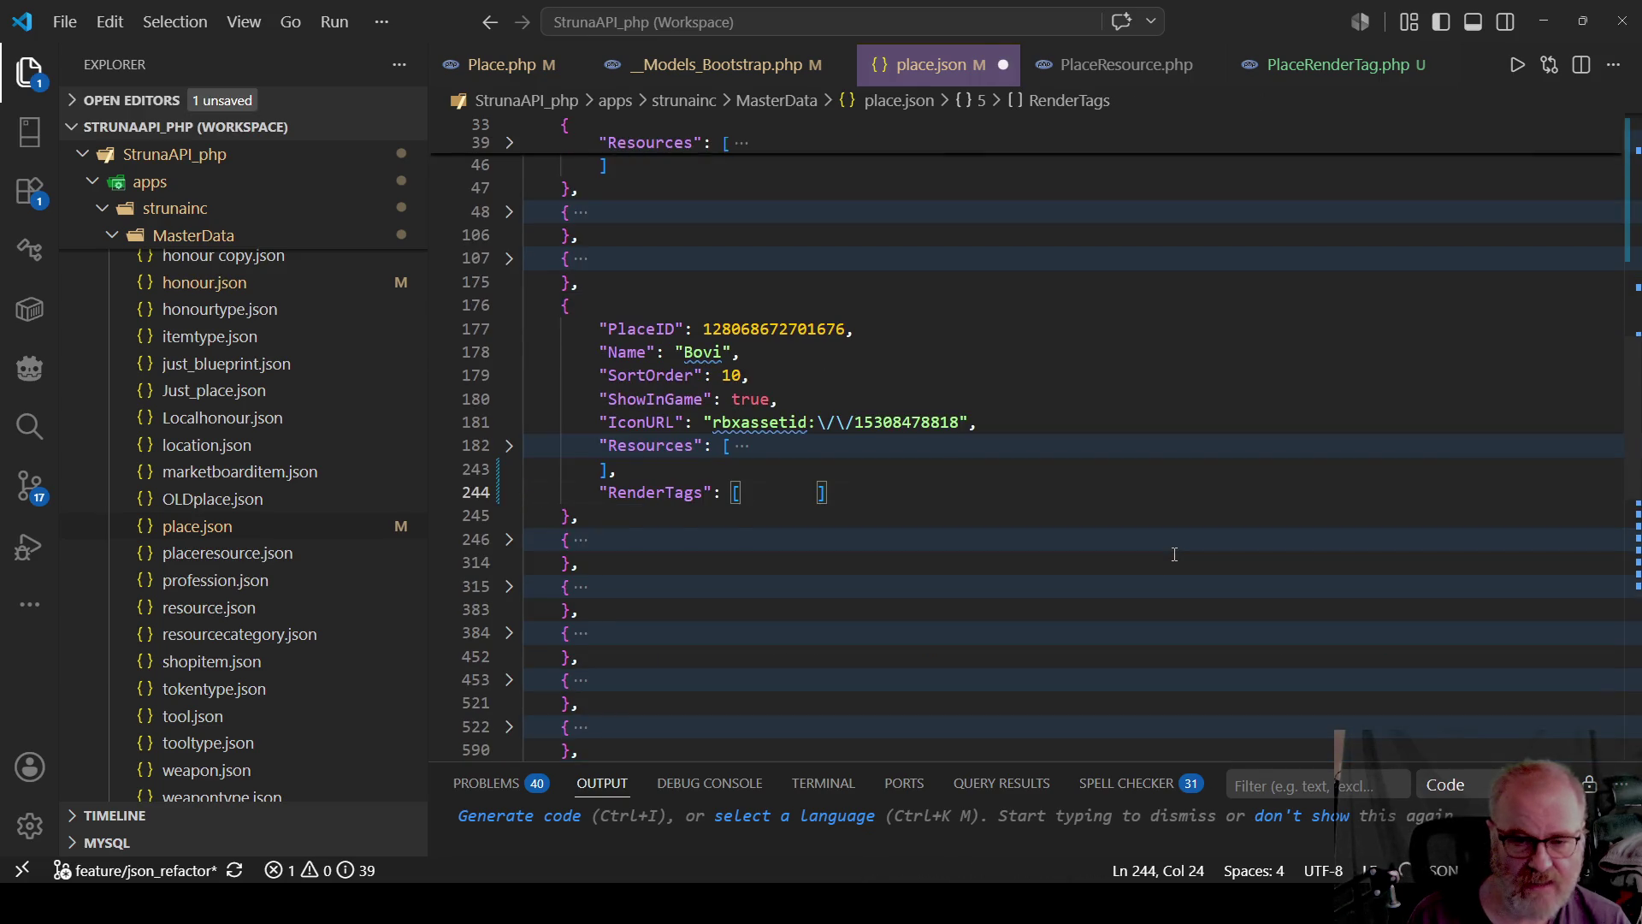
{"action": "key", "text": "shift+End"}
{"action": "key", "text": "ctrl+v"}
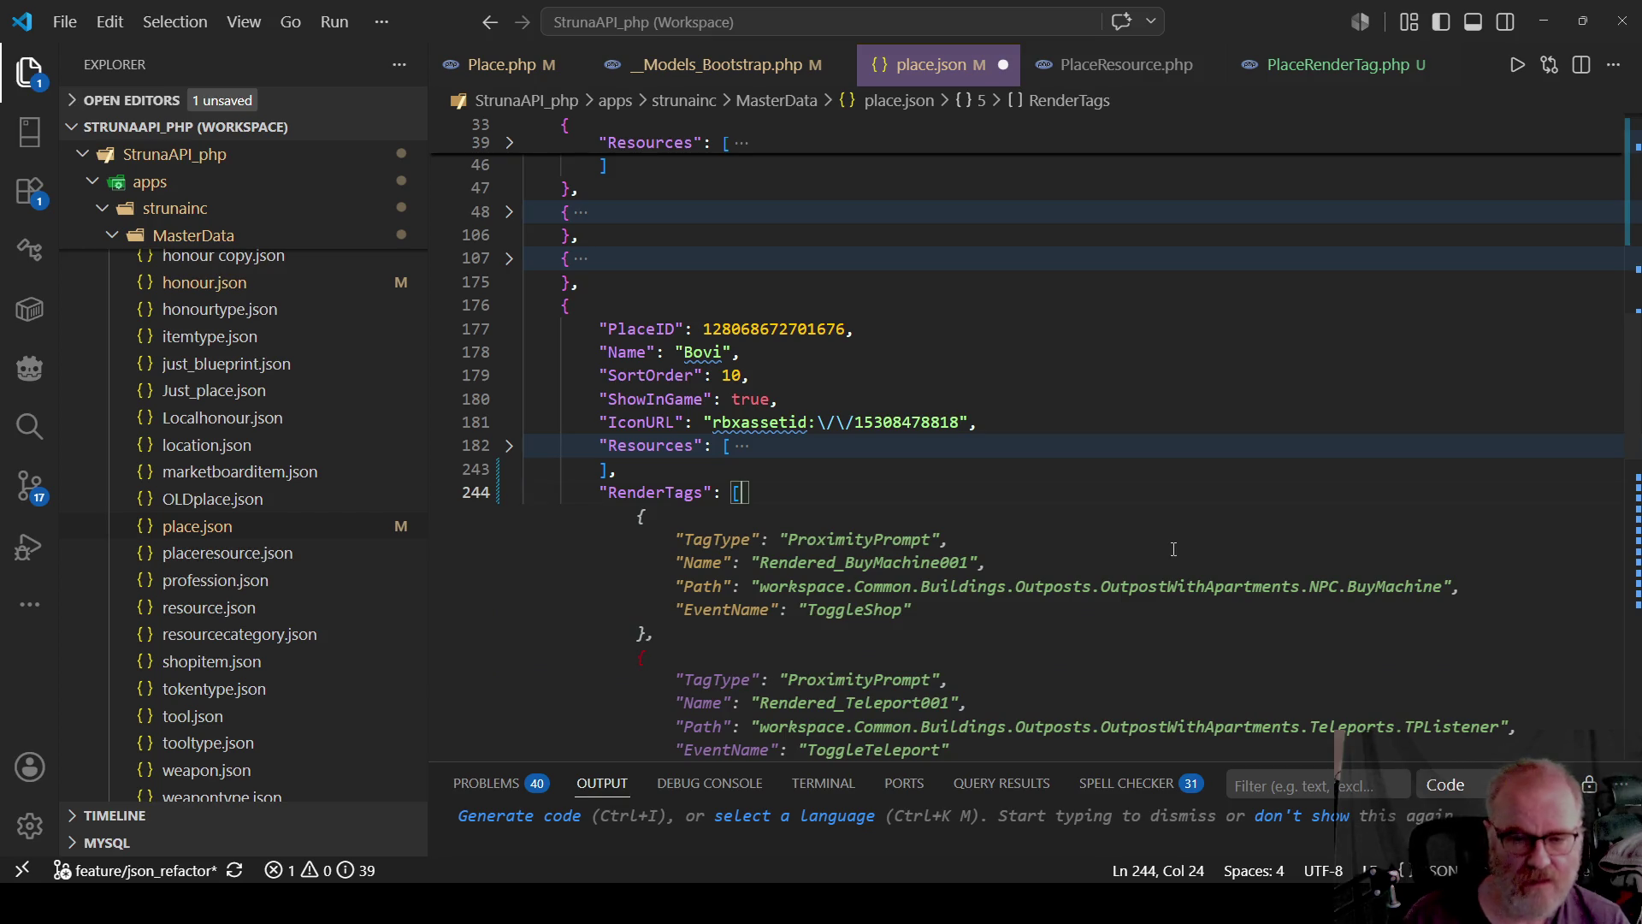
{"action": "key", "text": "ctrl+z"}
{"action": "key", "text": "ctrl+s"}
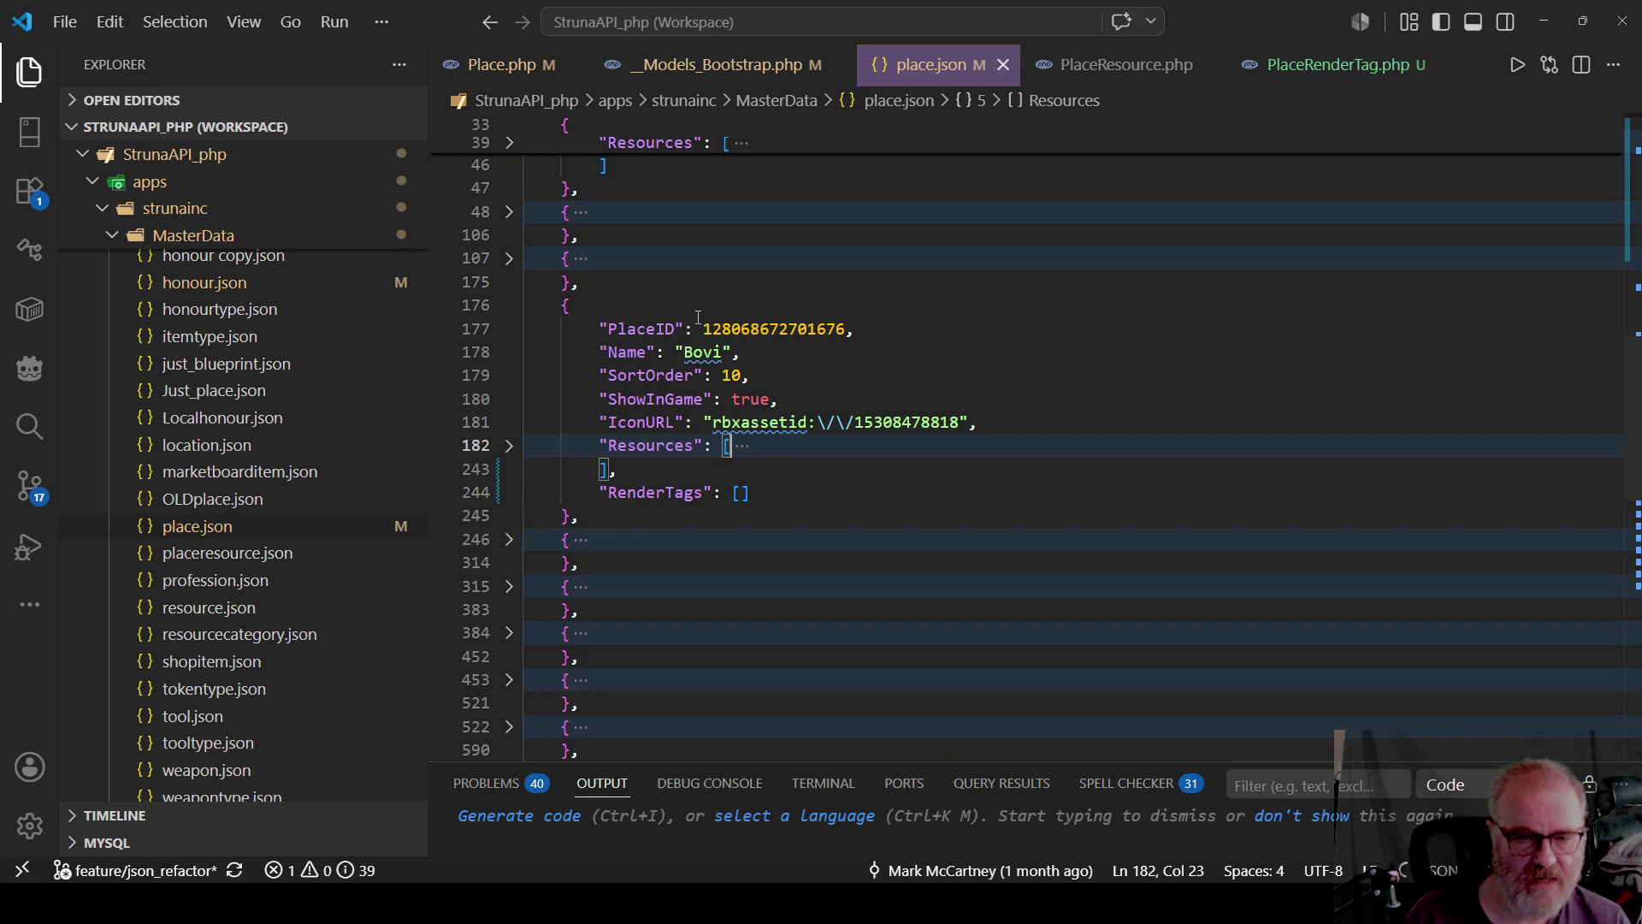
{"action": "scroll", "coordinate": [814, 331], "scroll_direction": "up", "scroll_amount": 5}
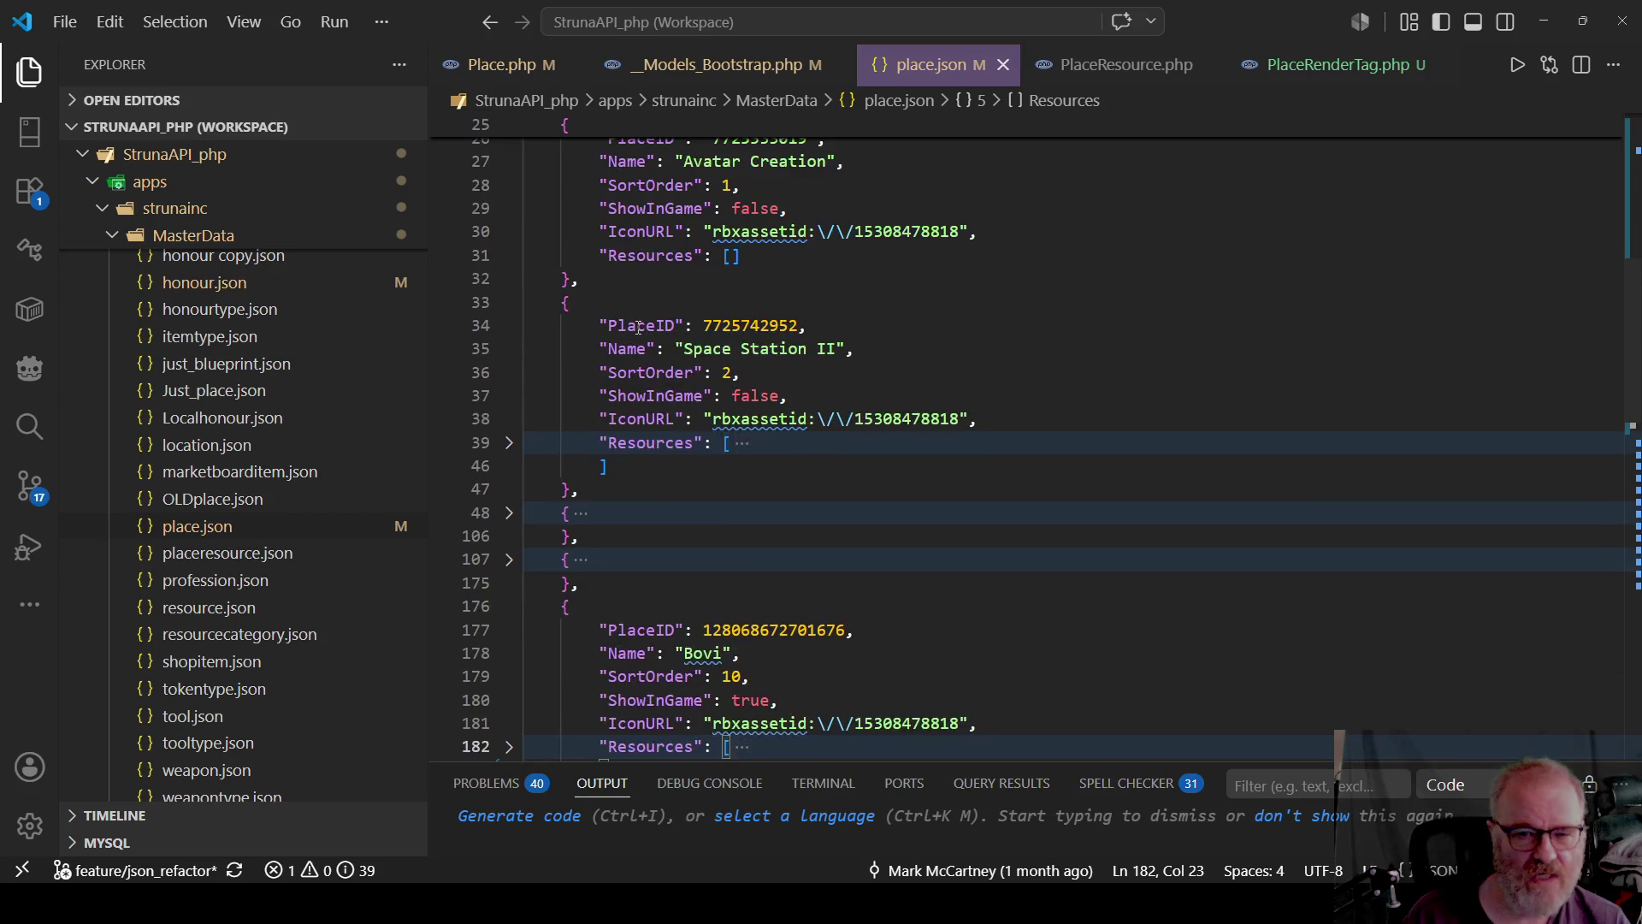
{"action": "scroll", "coordinate": [640, 328], "scroll_direction": "up", "scroll_amount": 7}
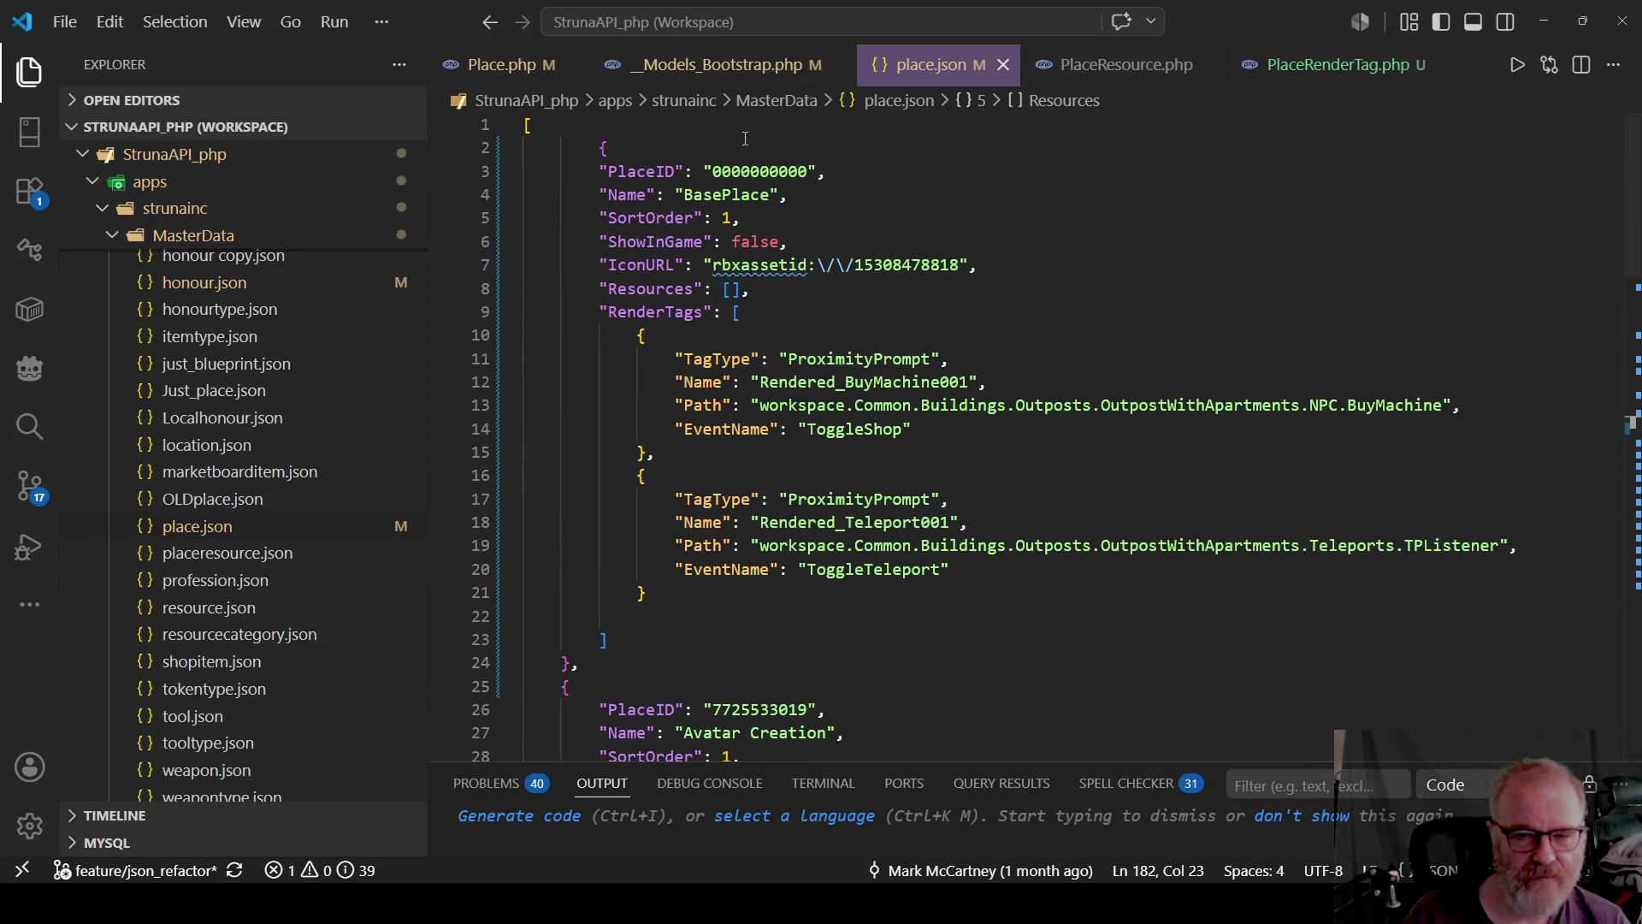
{"action": "scroll", "coordinate": [657, 435], "scroll_direction": "down", "scroll_amount": 8}
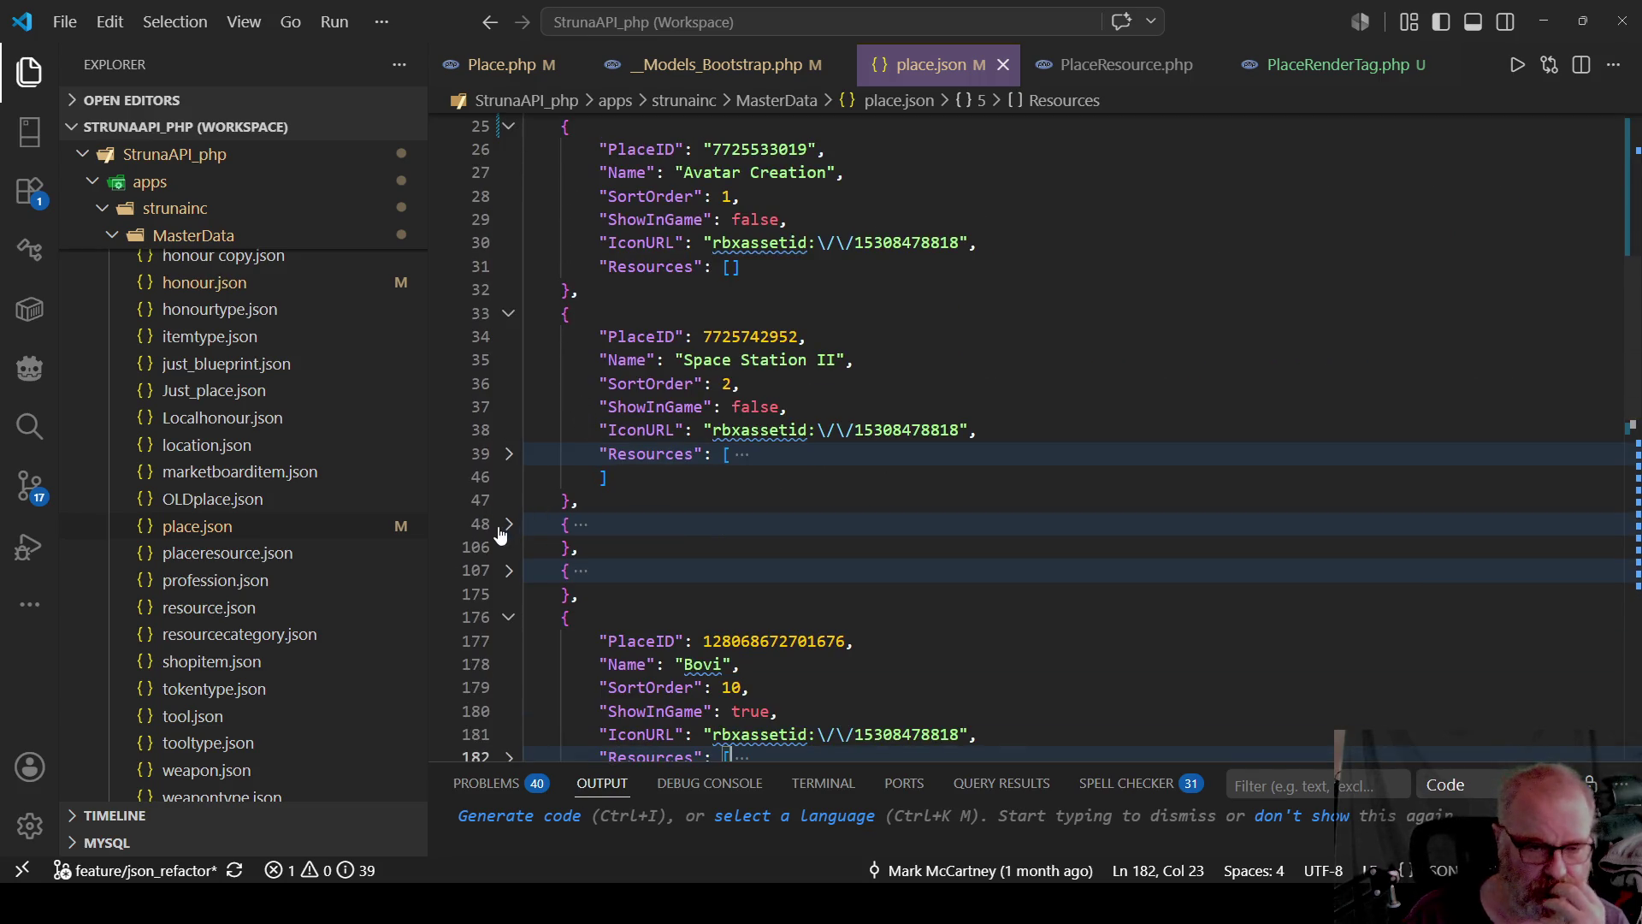
{"action": "left_click", "coordinate": [512, 316]}
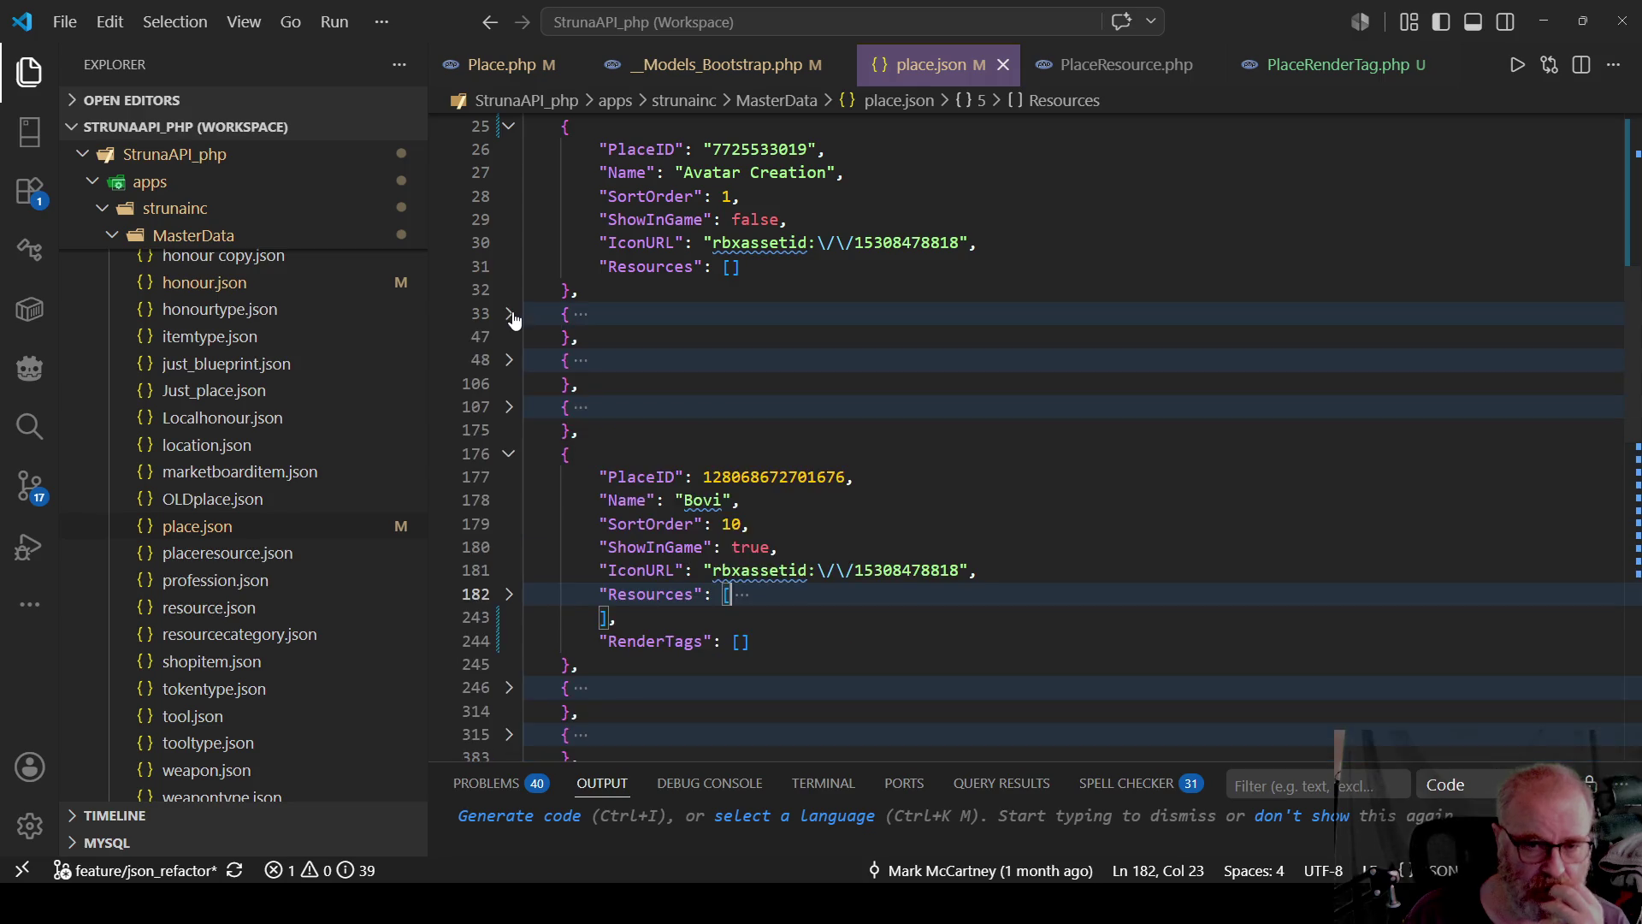
{"action": "scroll", "coordinate": [512, 325], "scroll_direction": "up", "scroll_amount": 2}
{"action": "left_click", "coordinate": [512, 220]}
{"action": "scroll", "coordinate": [513, 231], "scroll_direction": "up", "scroll_amount": 3}
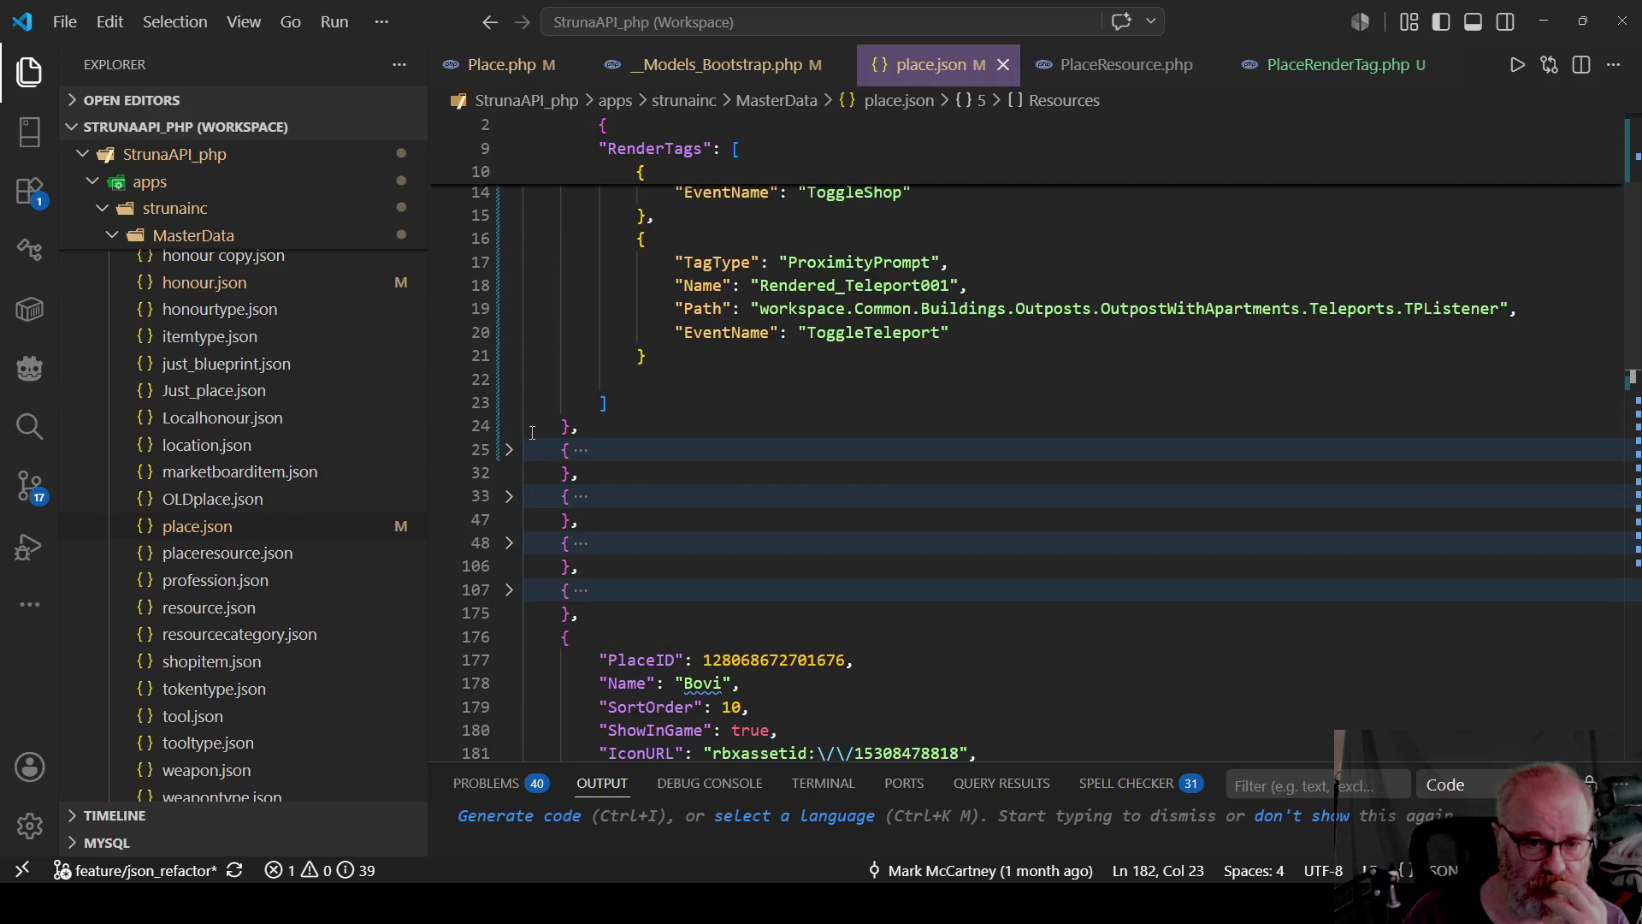
{"action": "left_click", "coordinate": [510, 499]}
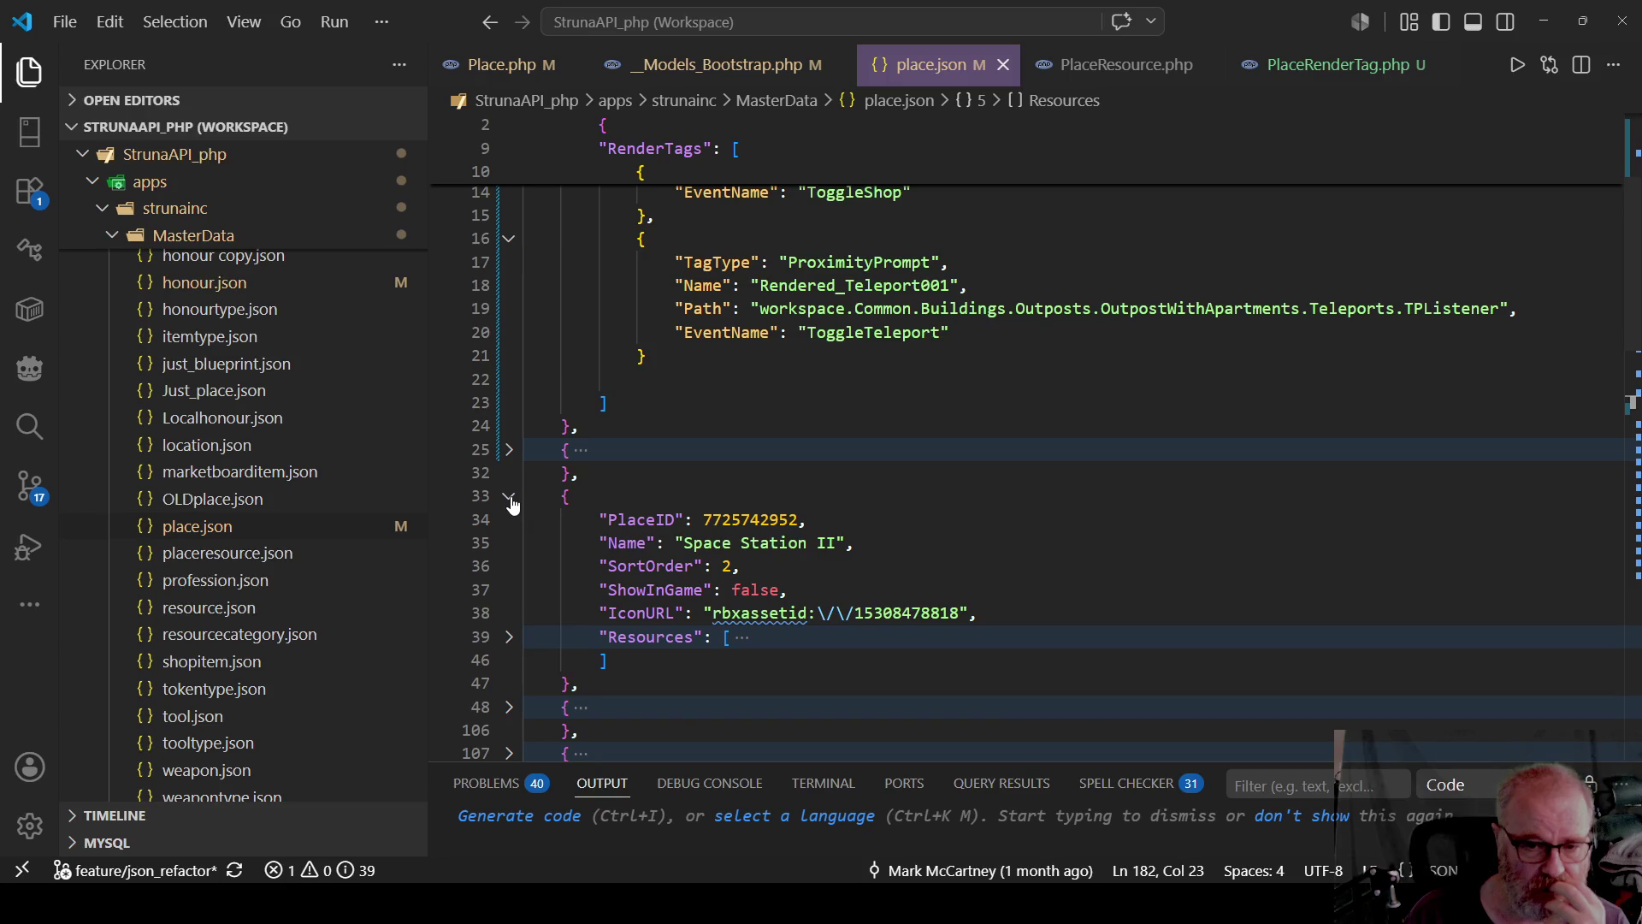
{"action": "left_click", "coordinate": [509, 499]}
{"action": "left_click", "coordinate": [509, 545]}
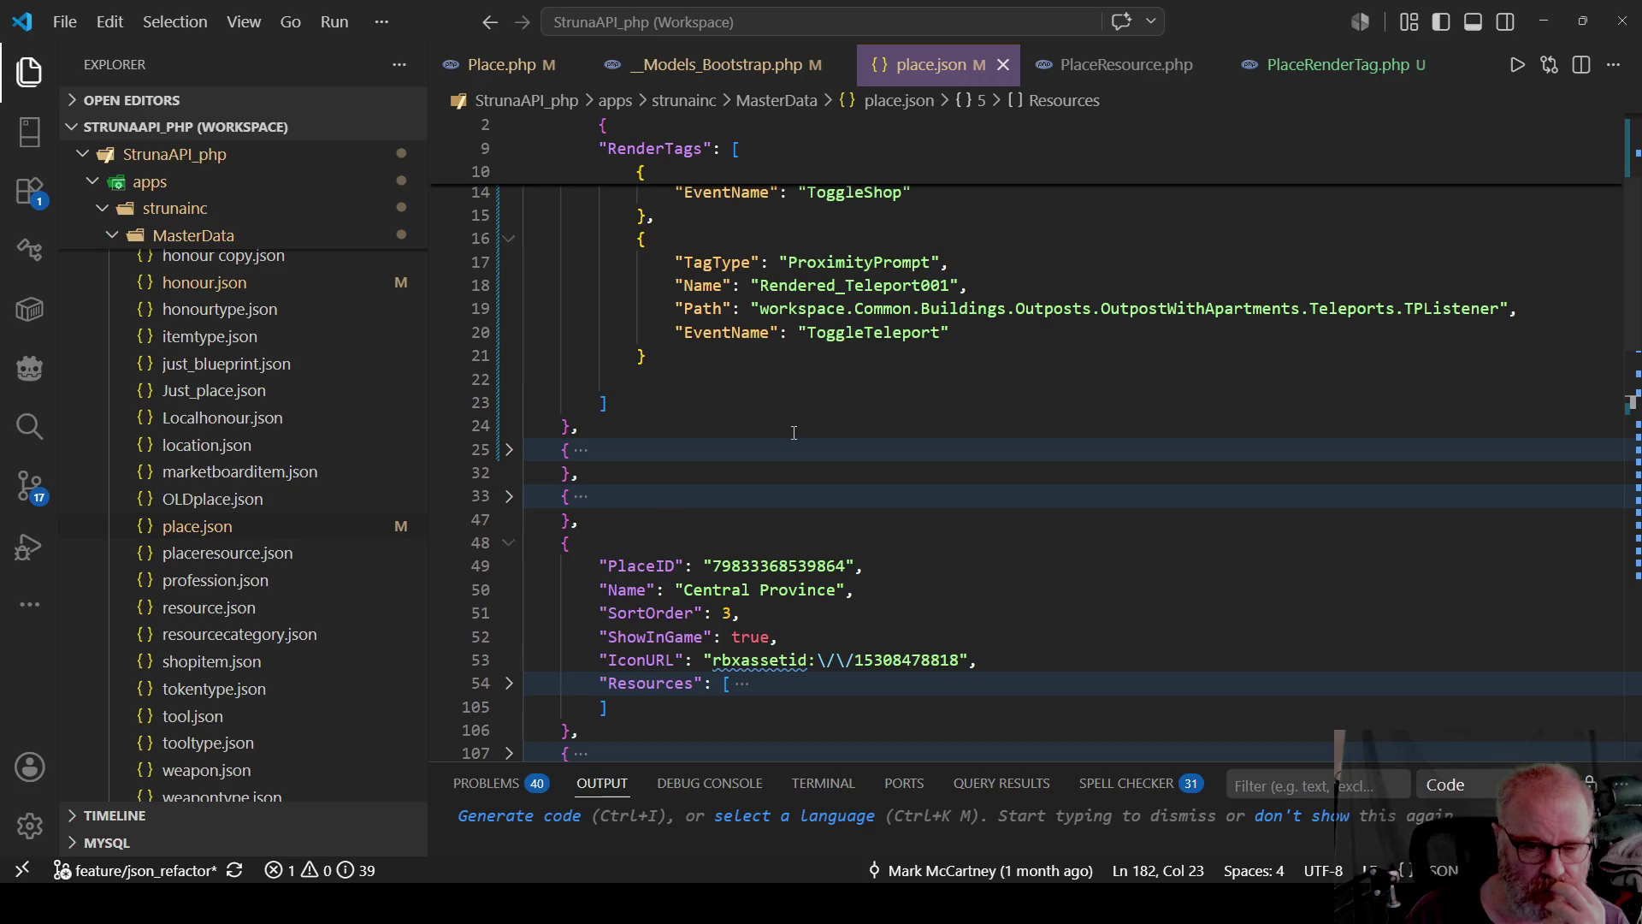
{"action": "scroll", "coordinate": [795, 431], "scroll_direction": "down", "scroll_amount": 1}
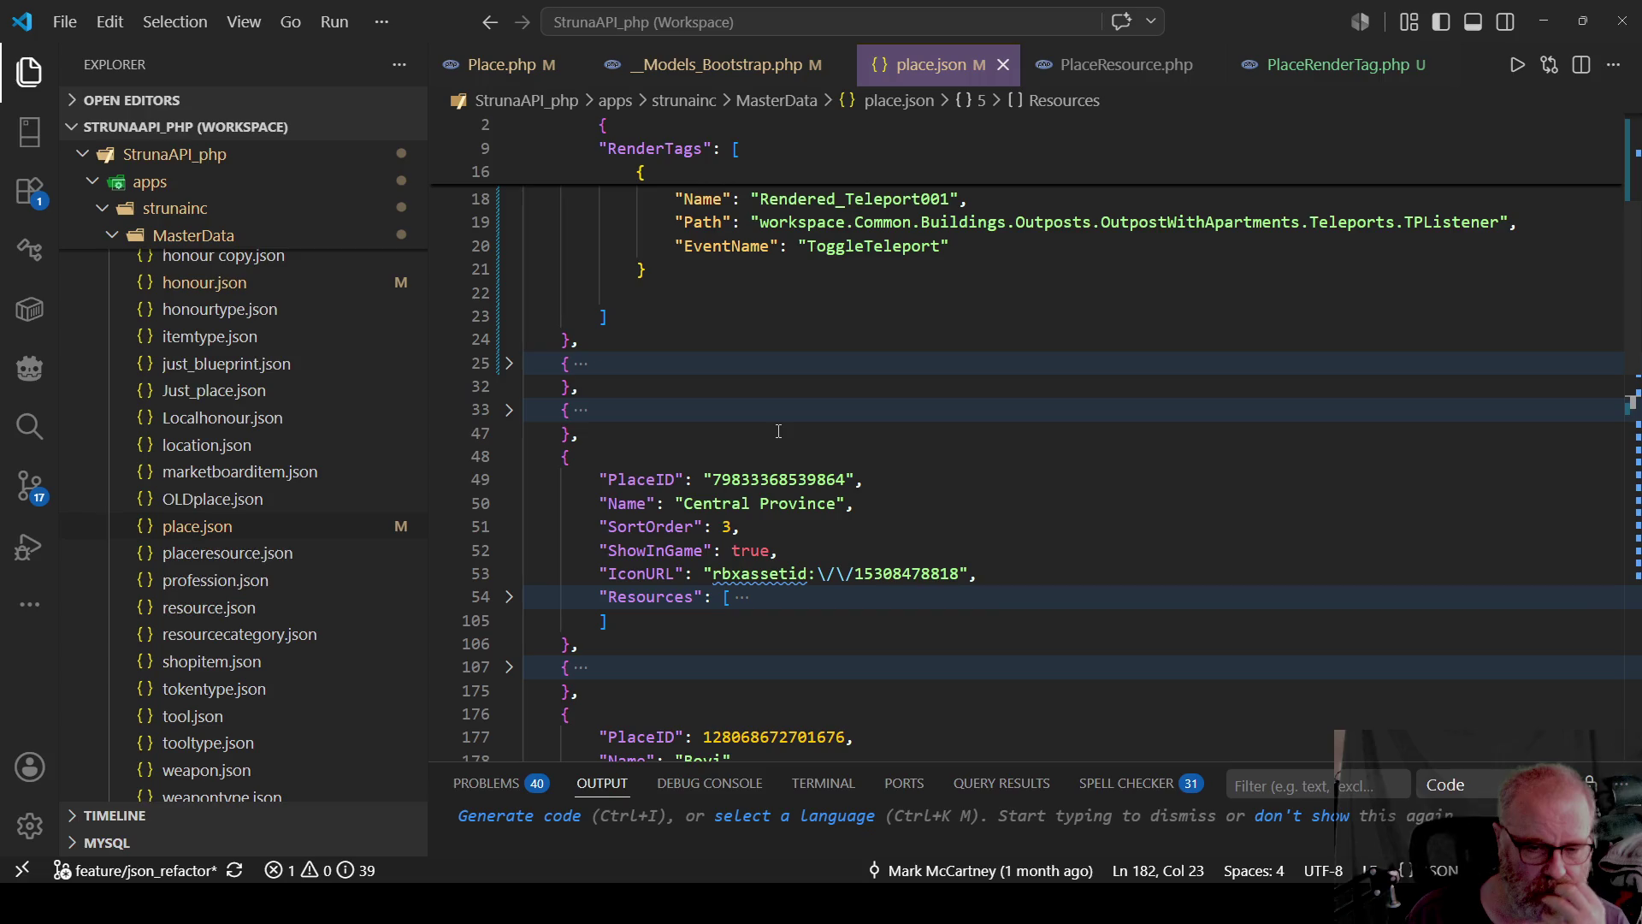
{"action": "scroll", "coordinate": [778, 431], "scroll_direction": "down", "scroll_amount": 3}
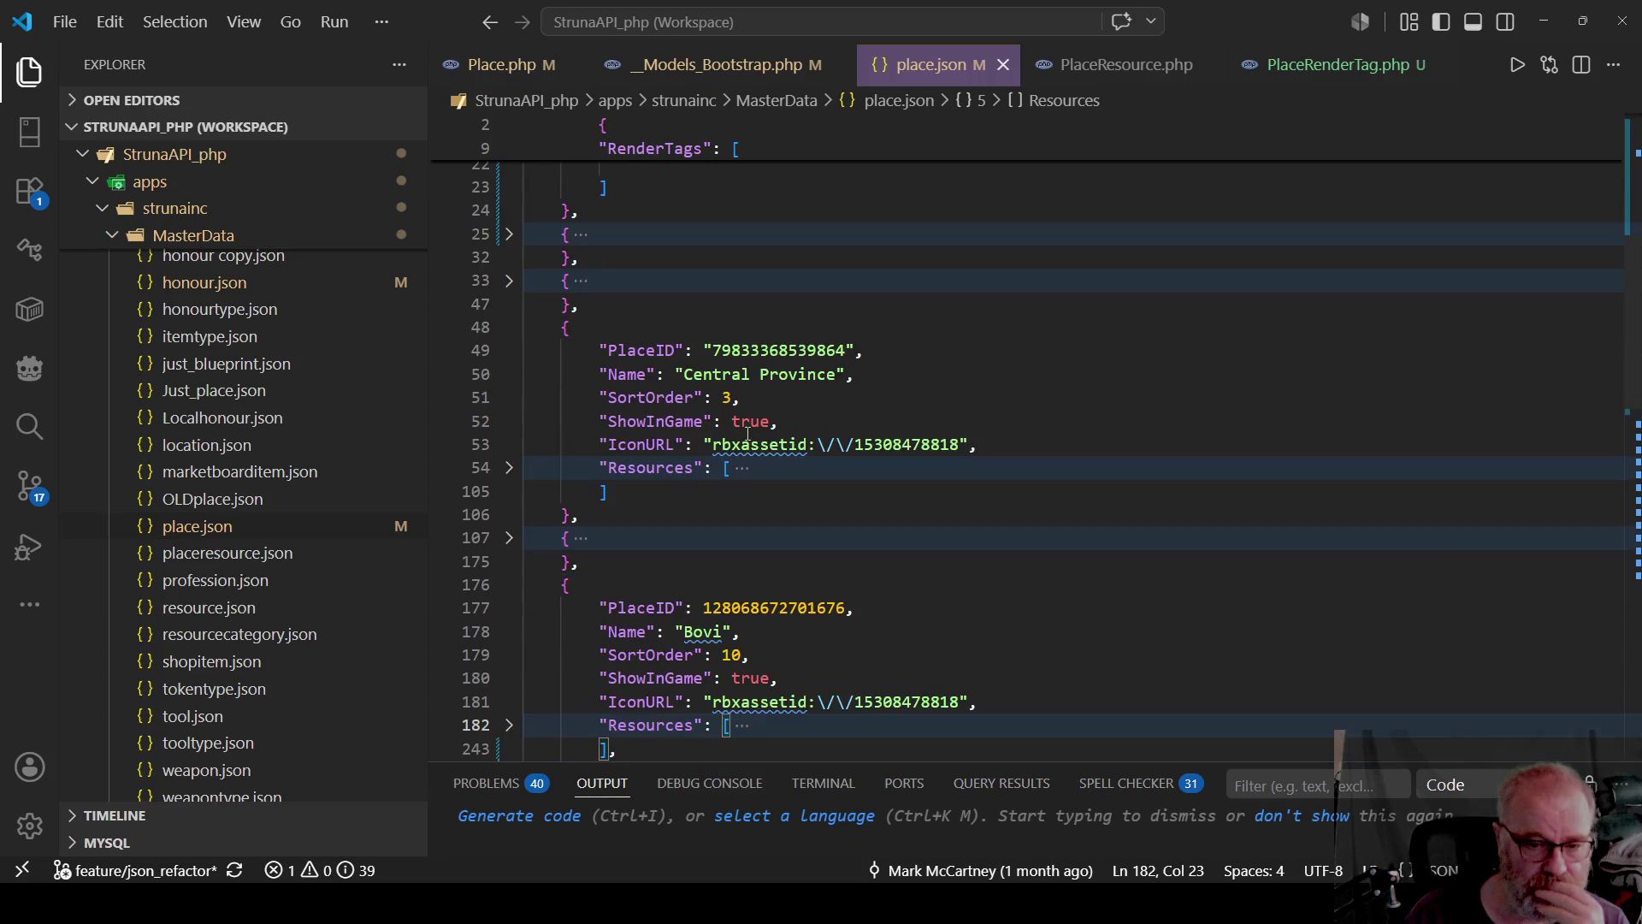
{"action": "left_click", "coordinate": [509, 495]}
{"action": "left_click", "coordinate": [509, 494]}
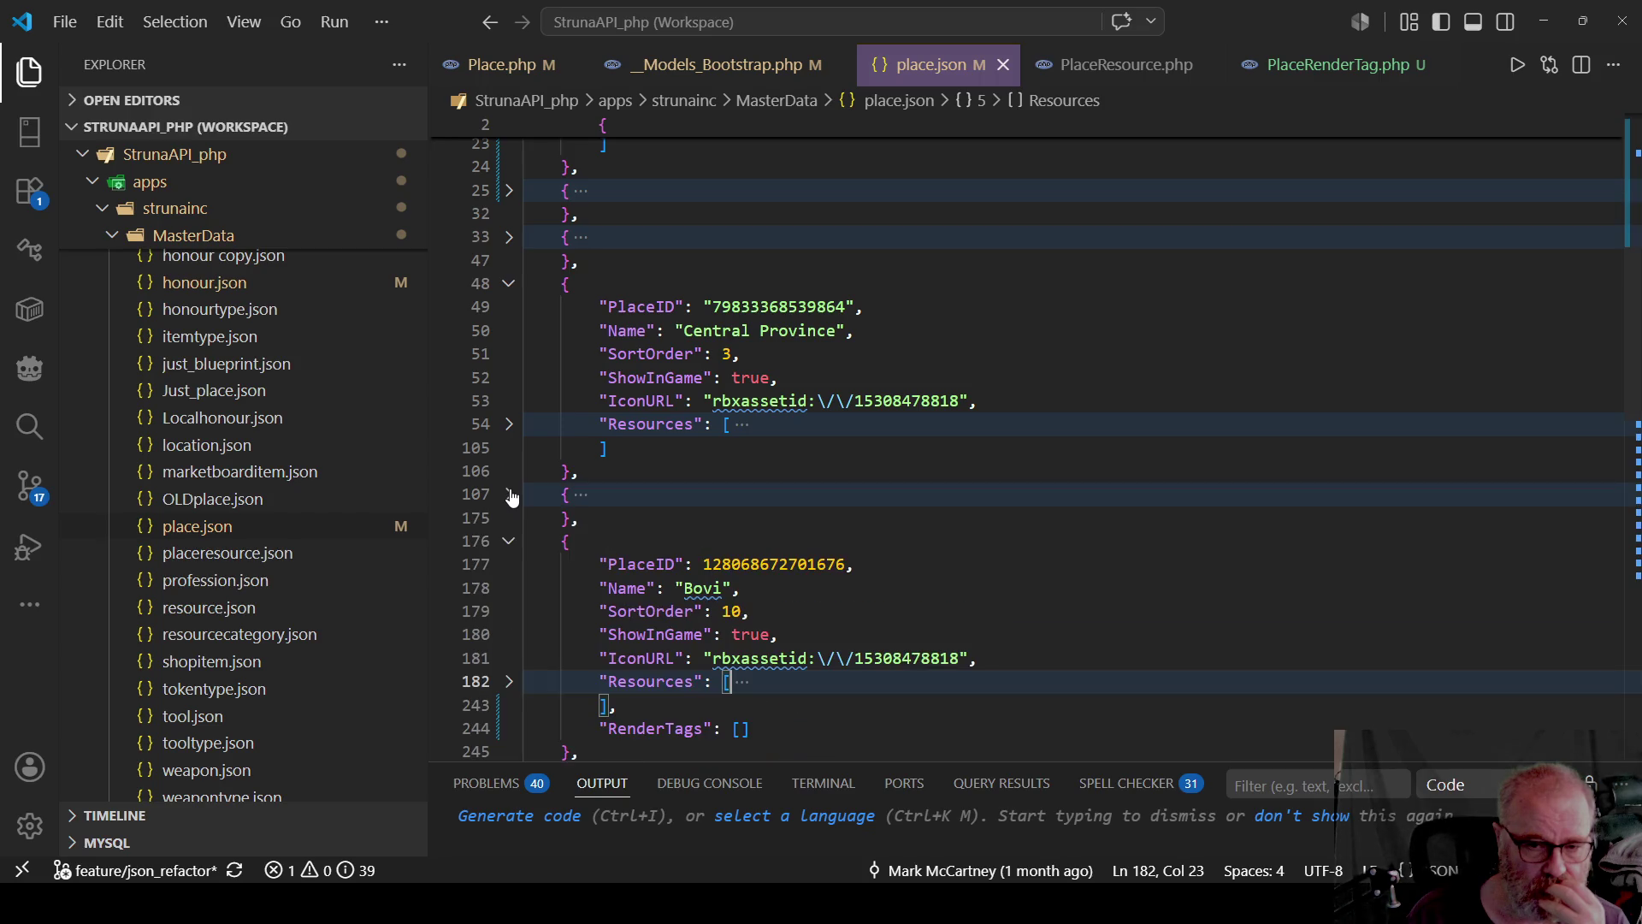
{"action": "left_click", "coordinate": [726, 451]}
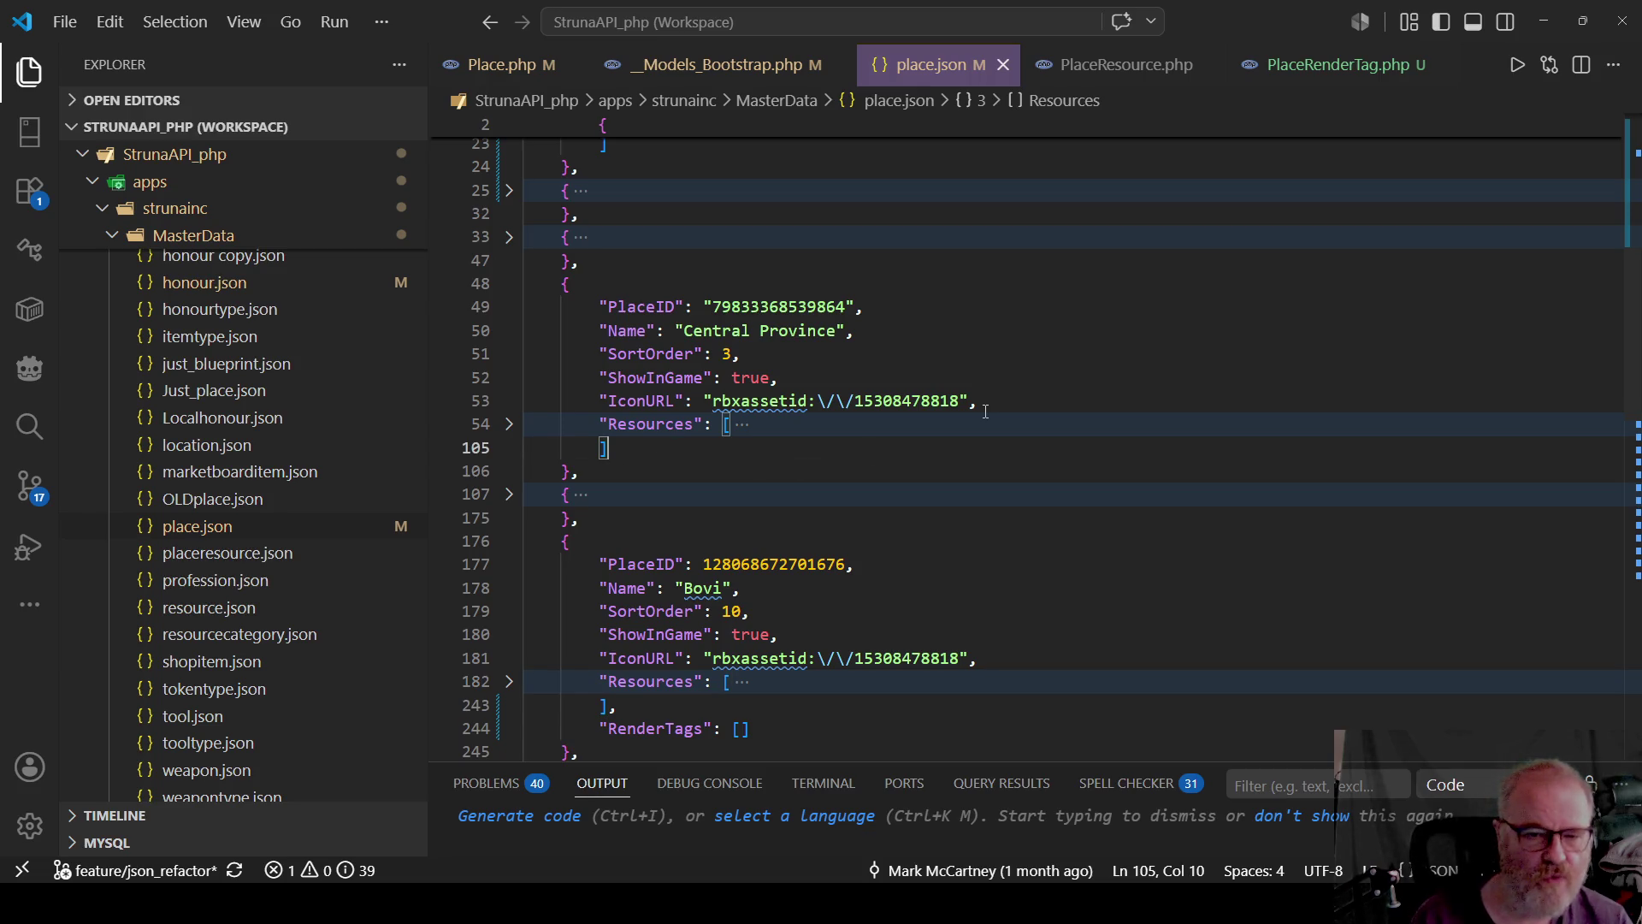
{"action": "type", "text": ","}
{"action": "key", "text": "Return"}
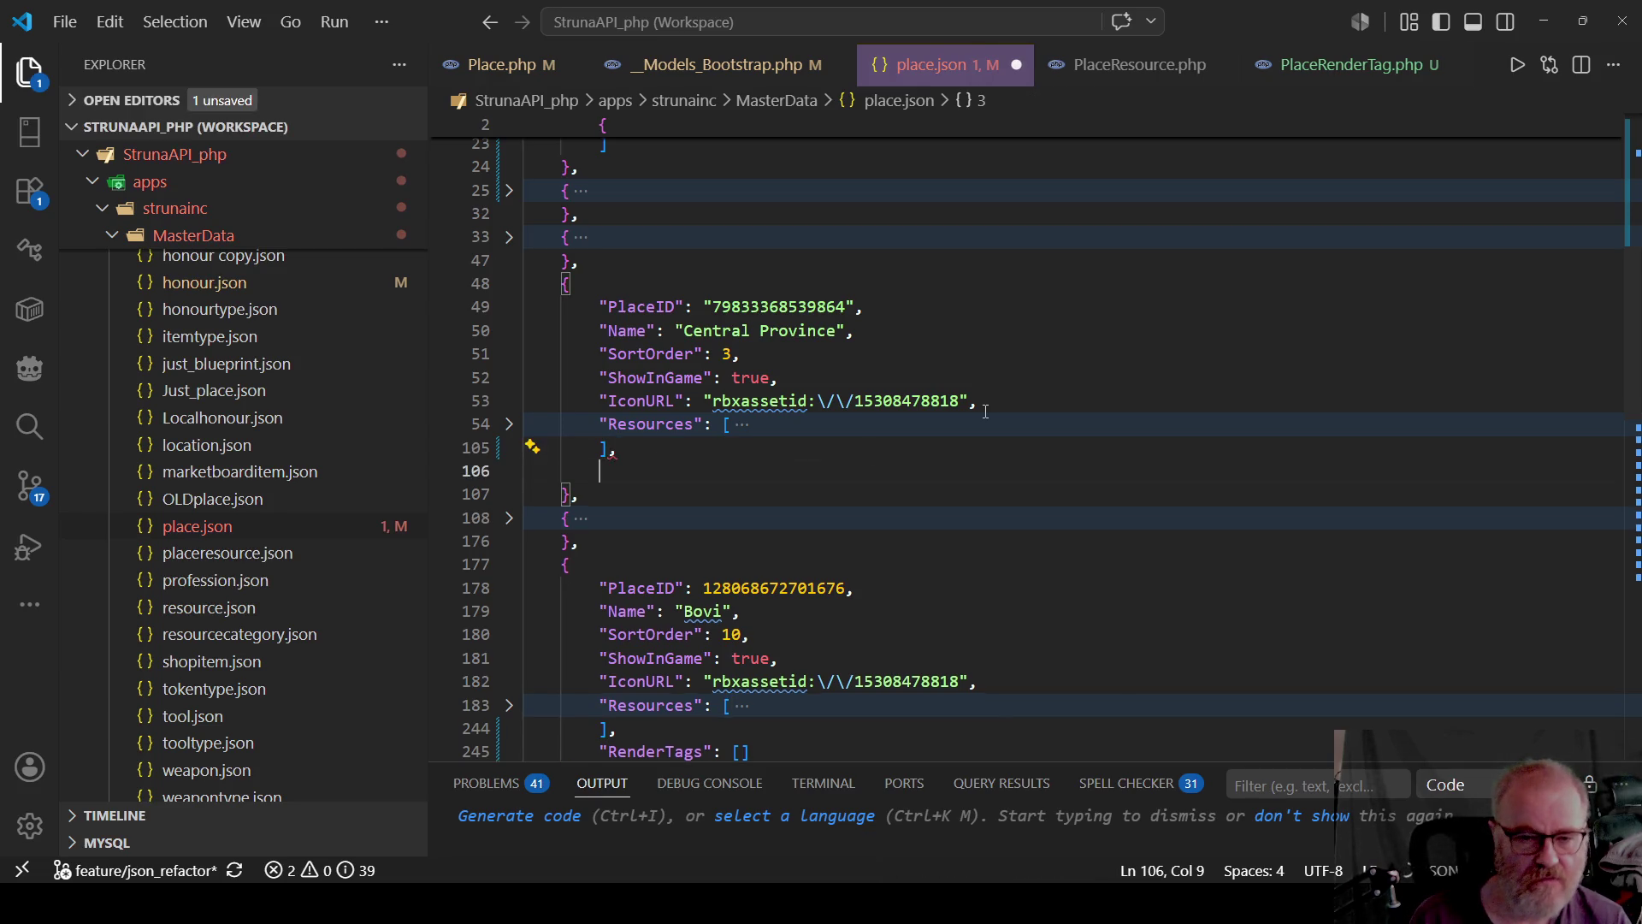
{"action": "type", "text": "\"RenderTags\": [             {                 \"TagType\": \"ProximityPrompt\",                 \"Name\": \"Rendered_BuyMachine002\",                 \"Path\": \"workspace.Common.Buildings.Outposts.OutpostNorth.NPC.BuyMachine\",                 \"EventName\": \"ToggleShop\"             }         ]"}
{"action": "key", "text": "Up"}
{"action": "key", "text": "Up"}
{"action": "key", "text": "Up"}
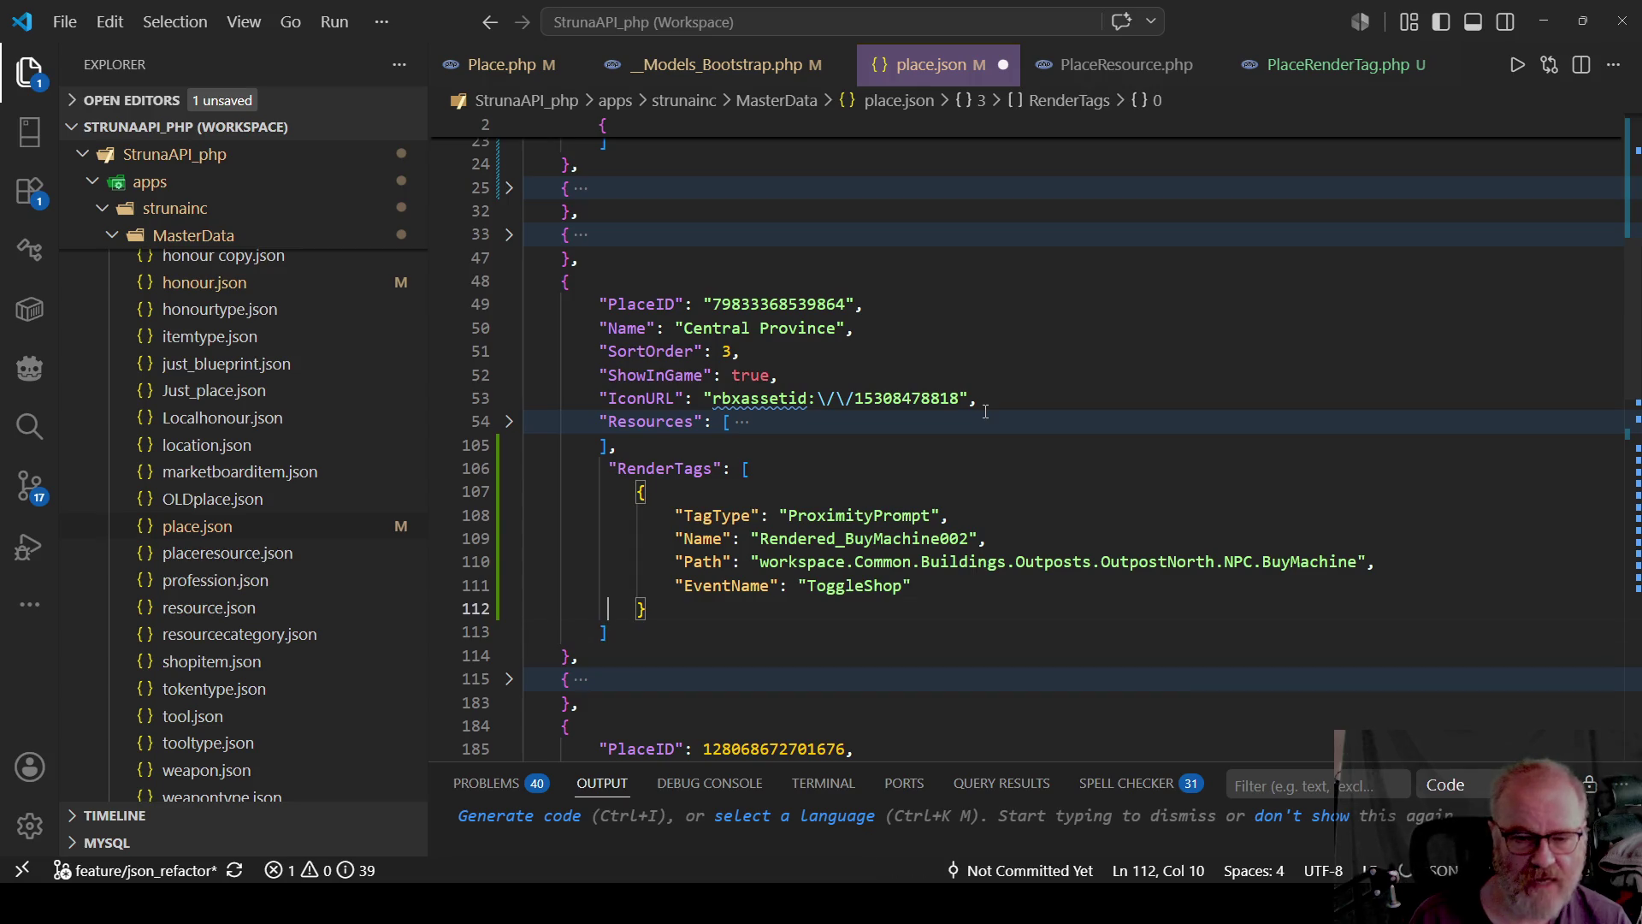
{"action": "key", "text": "Up"}
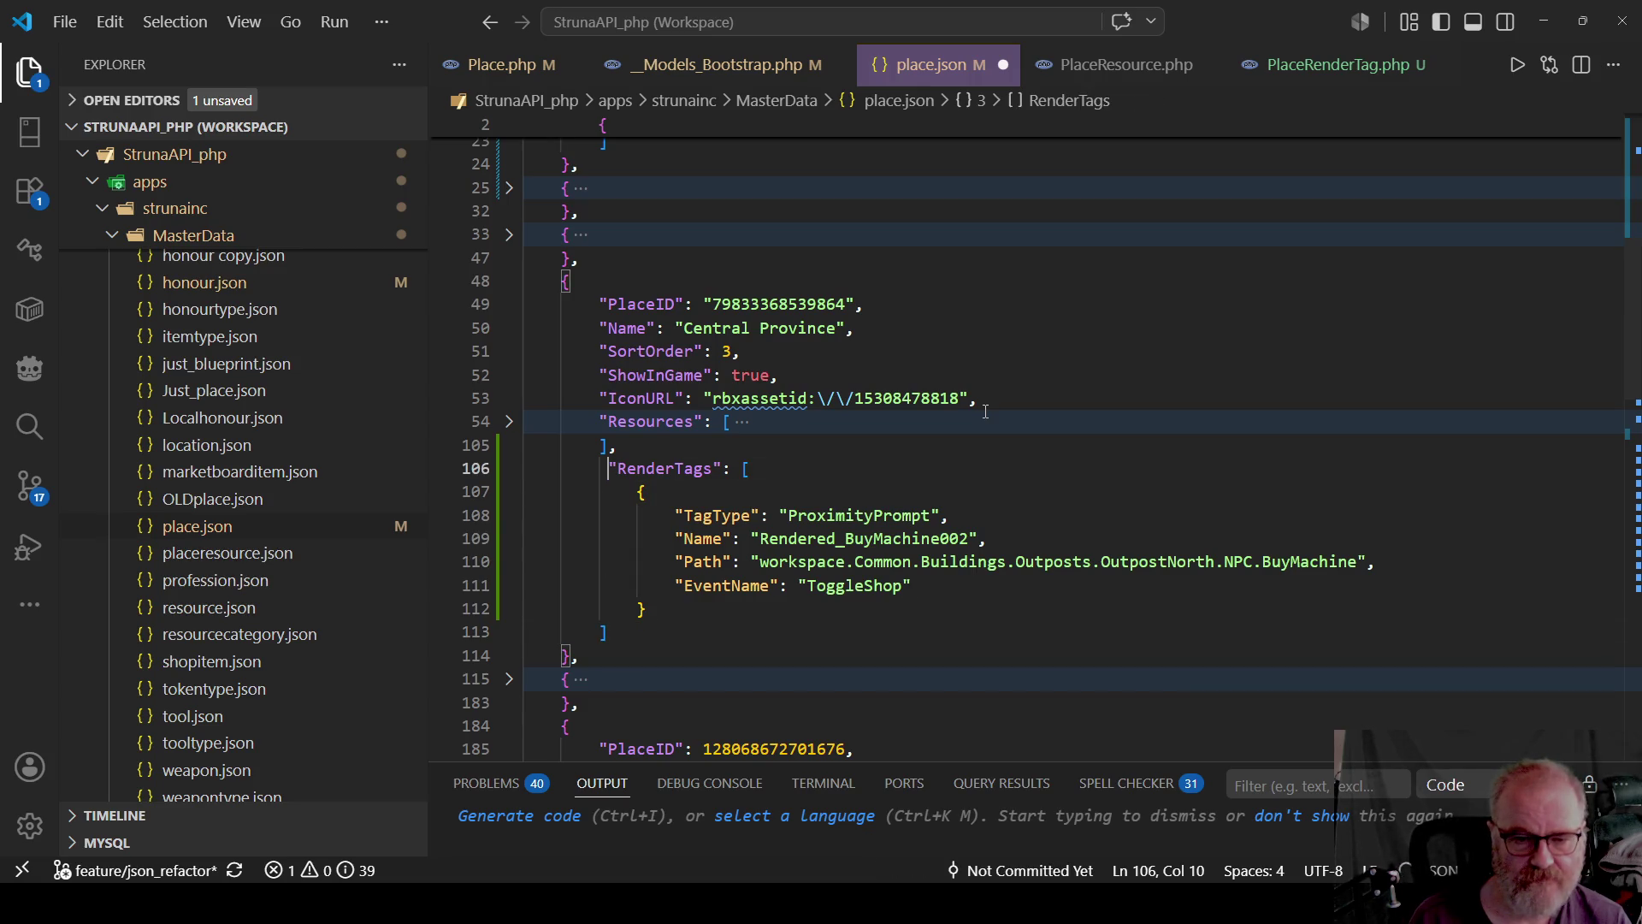
{"action": "key", "text": "ctrl+z"}
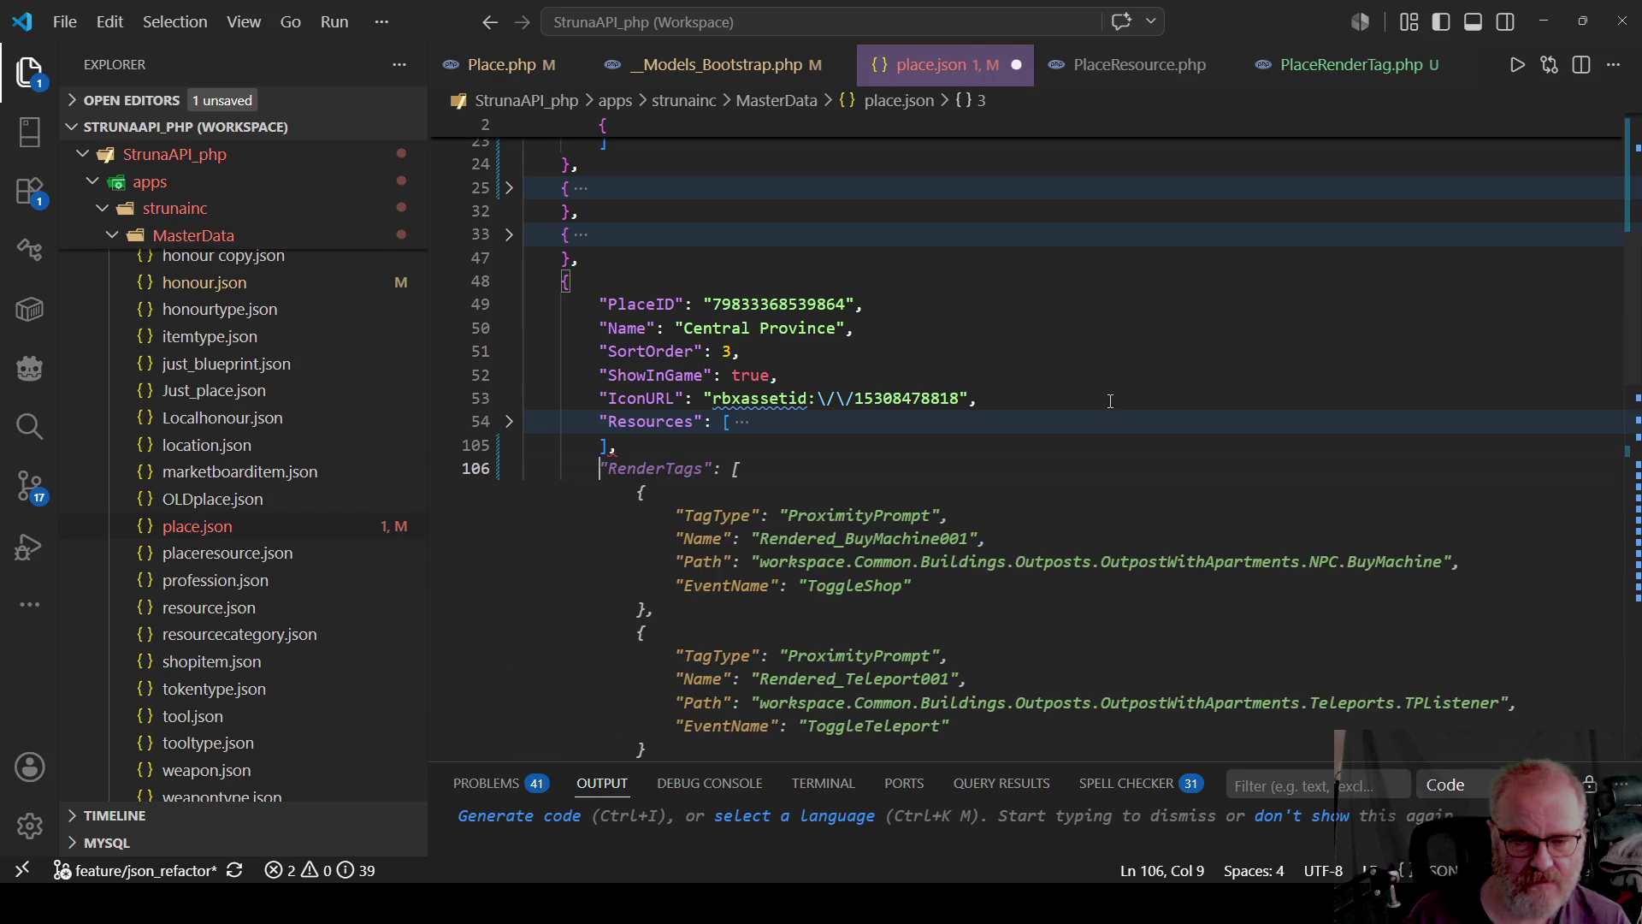
{"action": "key", "text": "ctrl+z"}
{"action": "key", "text": "ctrl+z"}
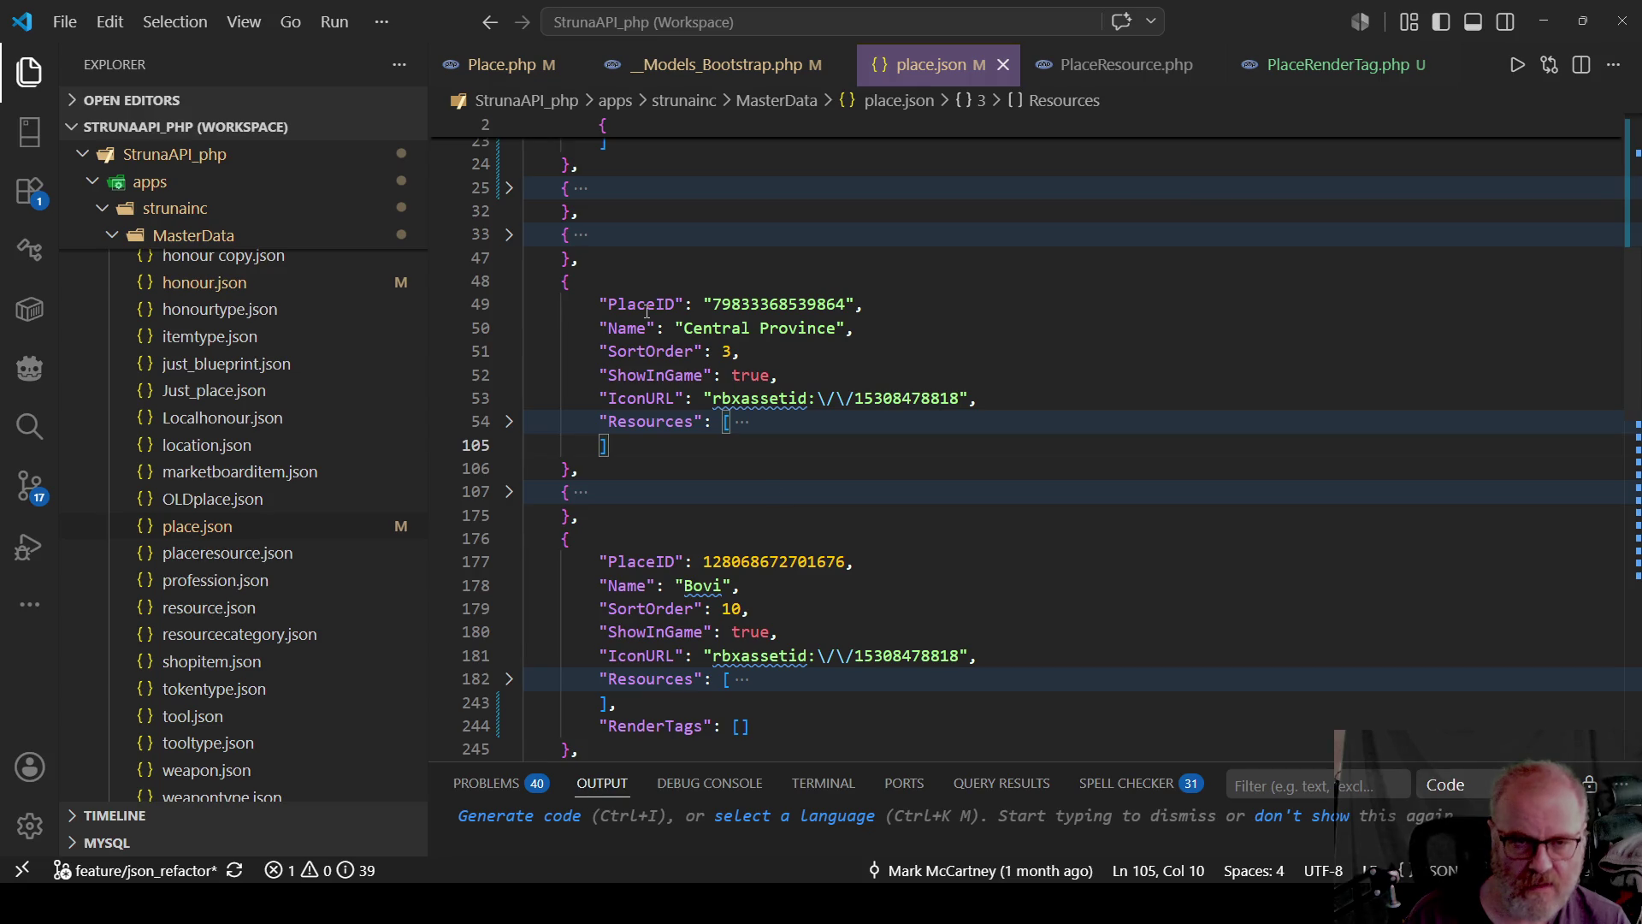
{"action": "key", "text": "ctrl+End"}
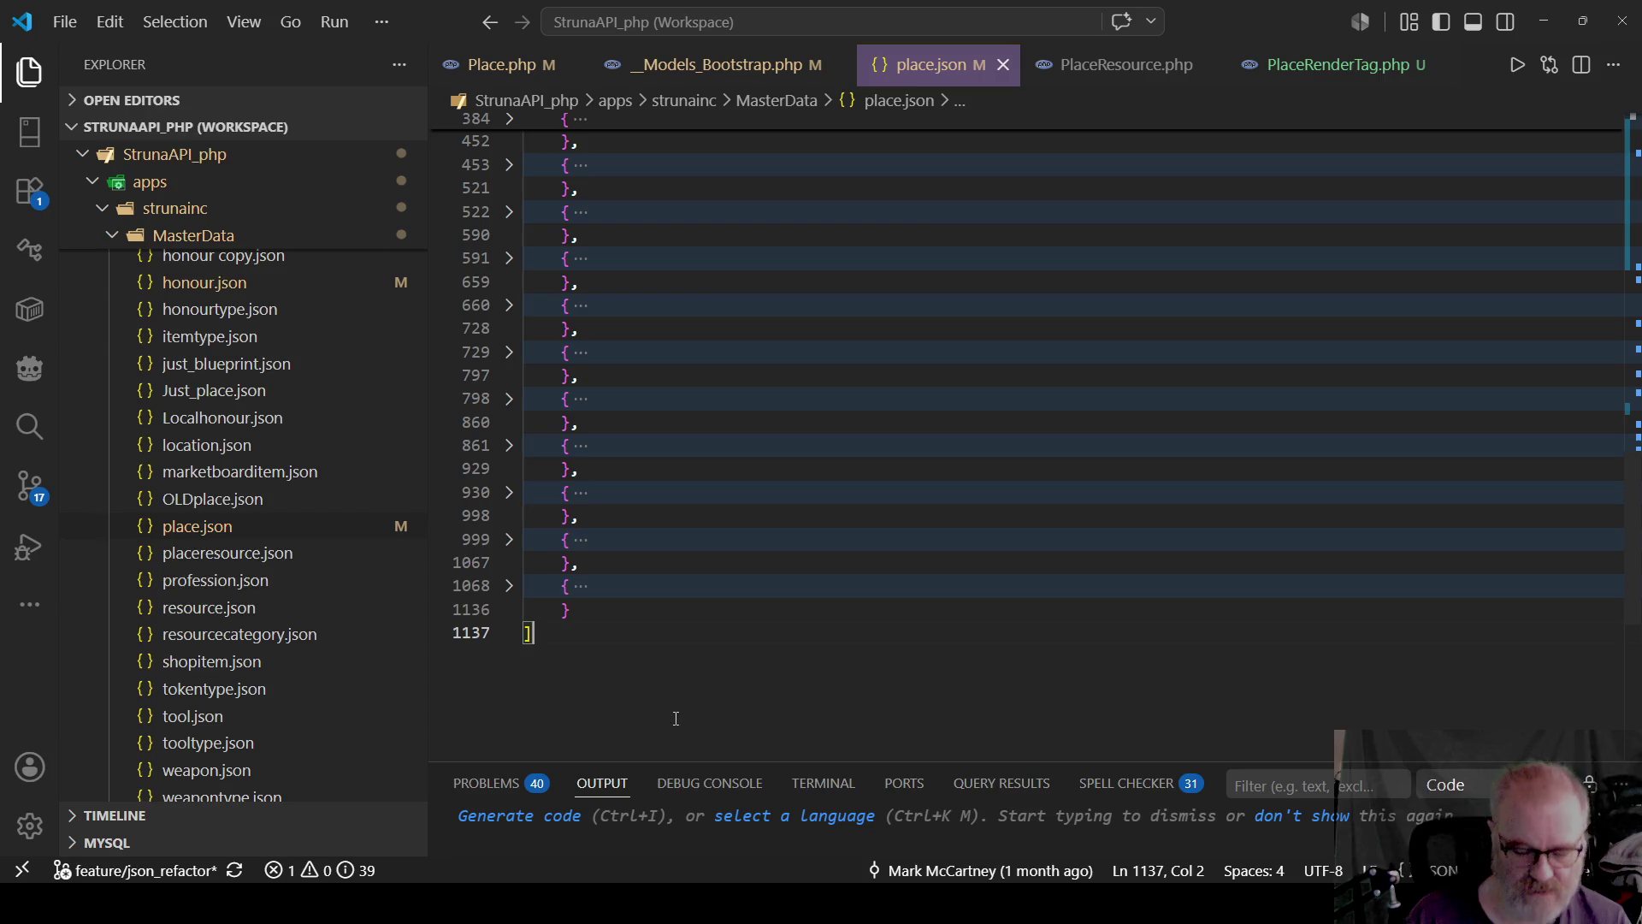
{"action": "key", "text": "ctrl+f"}
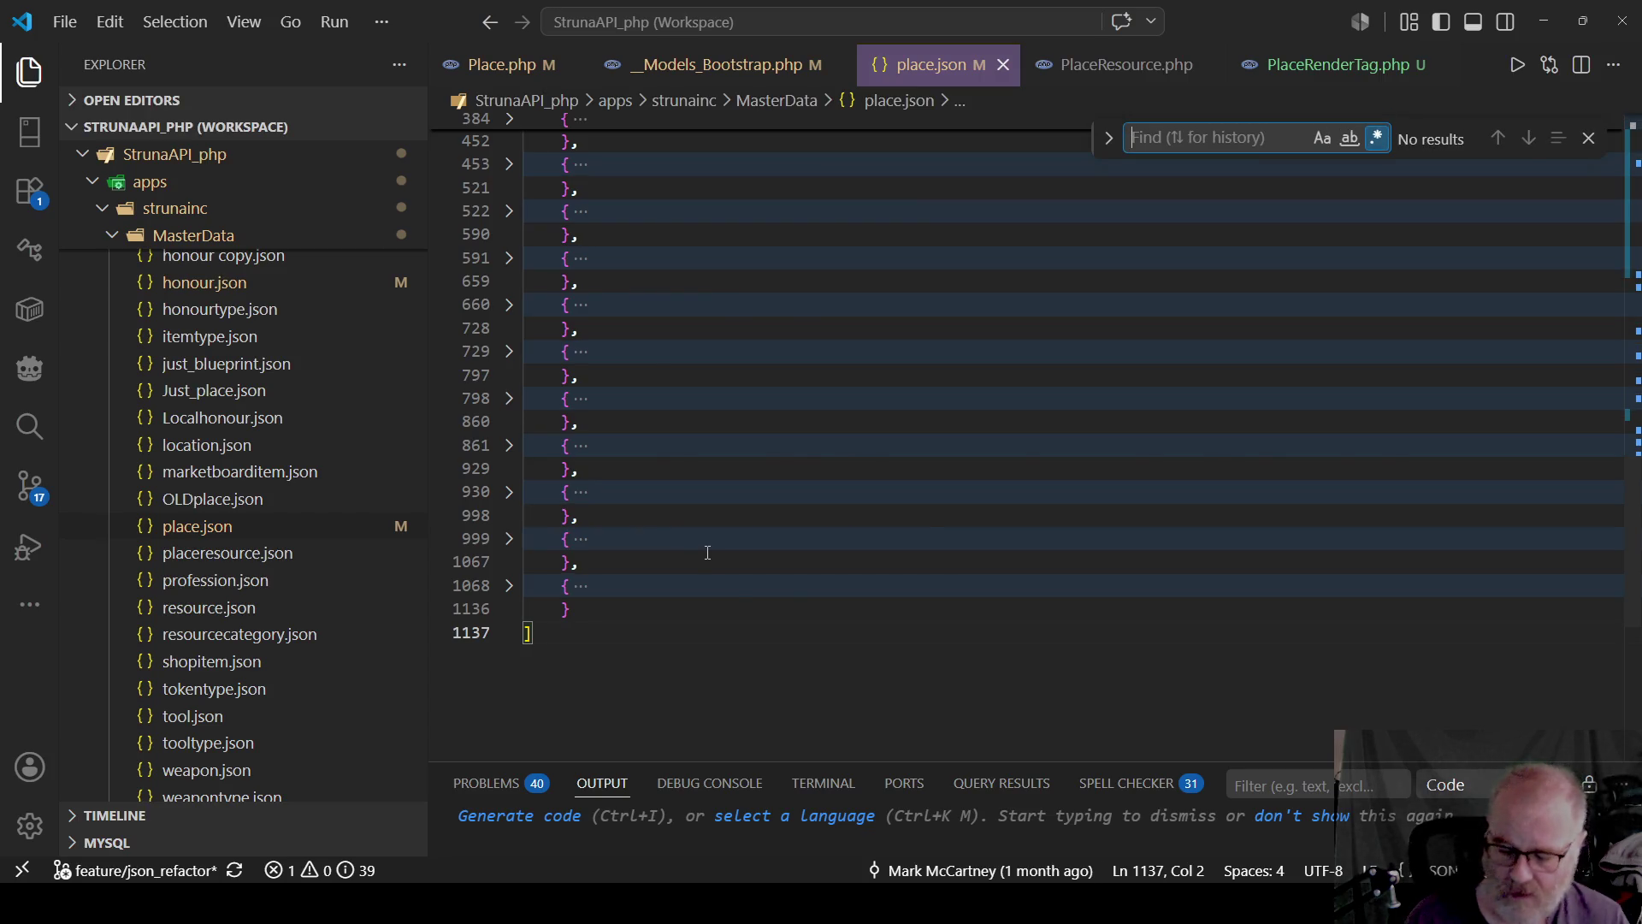
Find 55644 and paste the BuyMachine002 RenderTags block after Central Province v4's Resources, then save.
{"action": "type", "text": "55644"}
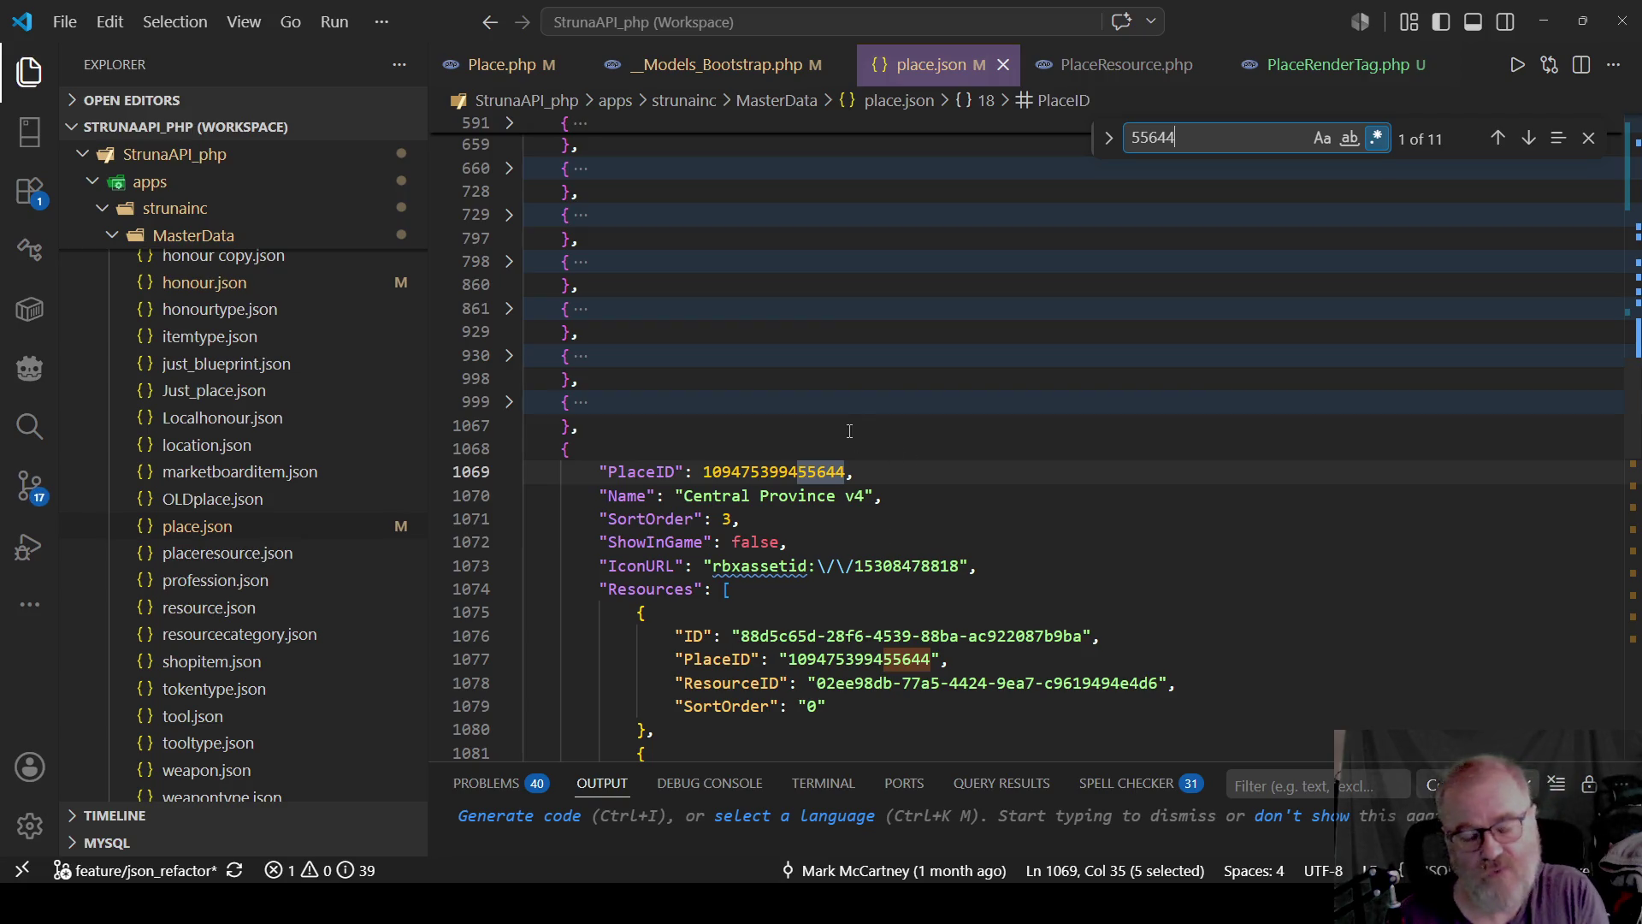
{"action": "scroll", "coordinate": [849, 430], "scroll_direction": "down", "scroll_amount": 2}
{"action": "scroll", "coordinate": [847, 424], "scroll_direction": "down", "scroll_amount": 2}
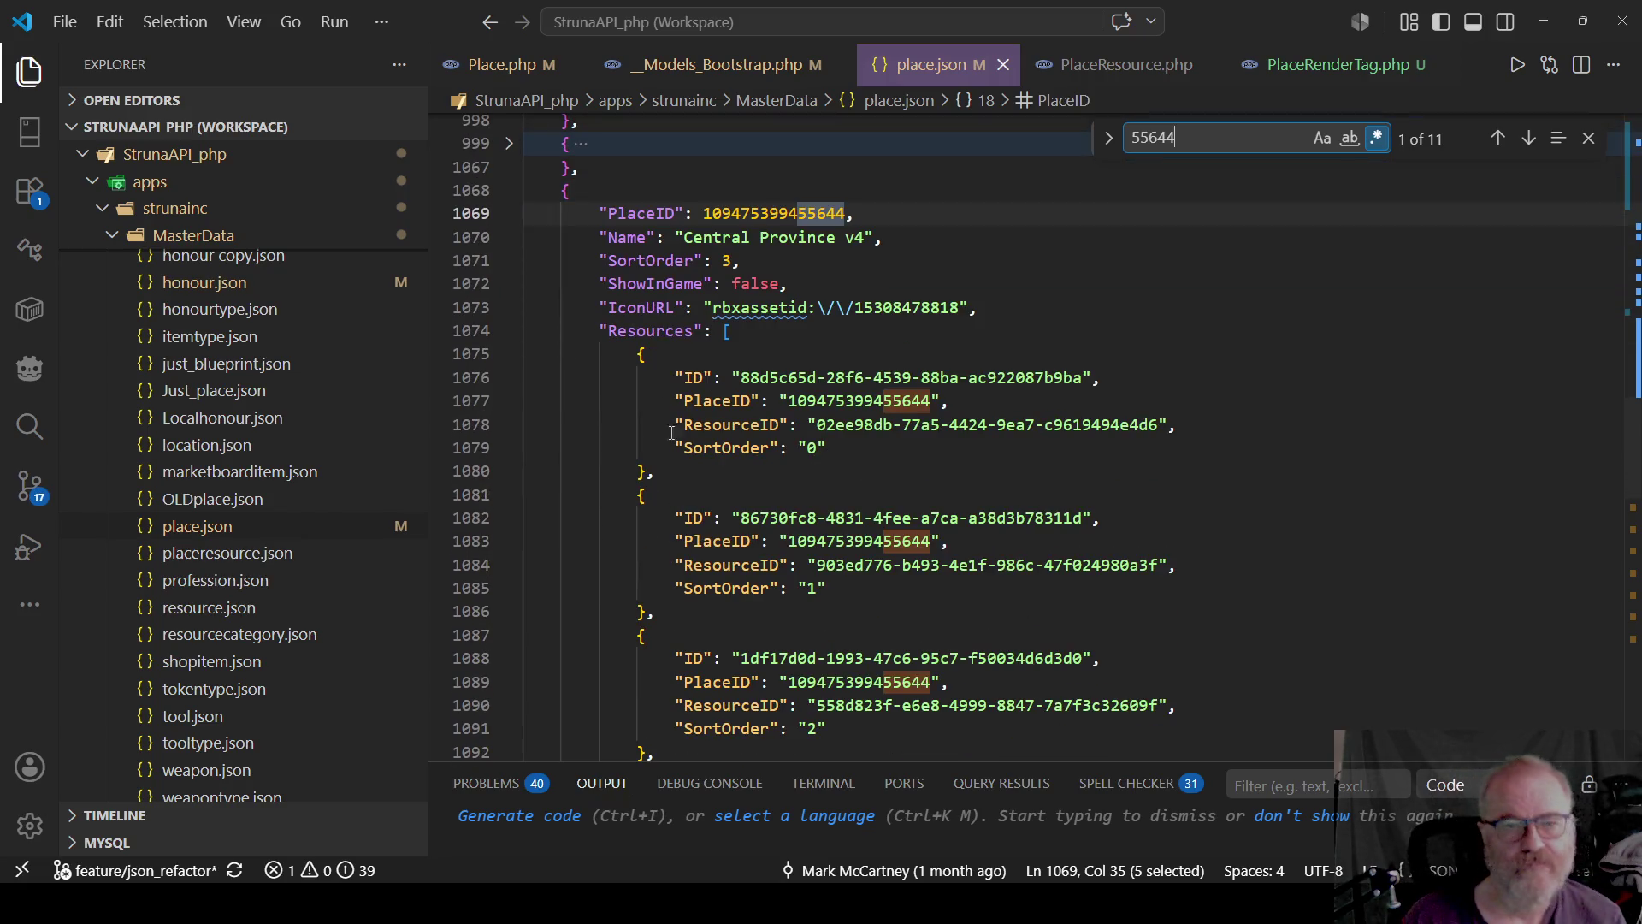
{"action": "left_click", "coordinate": [509, 330]}
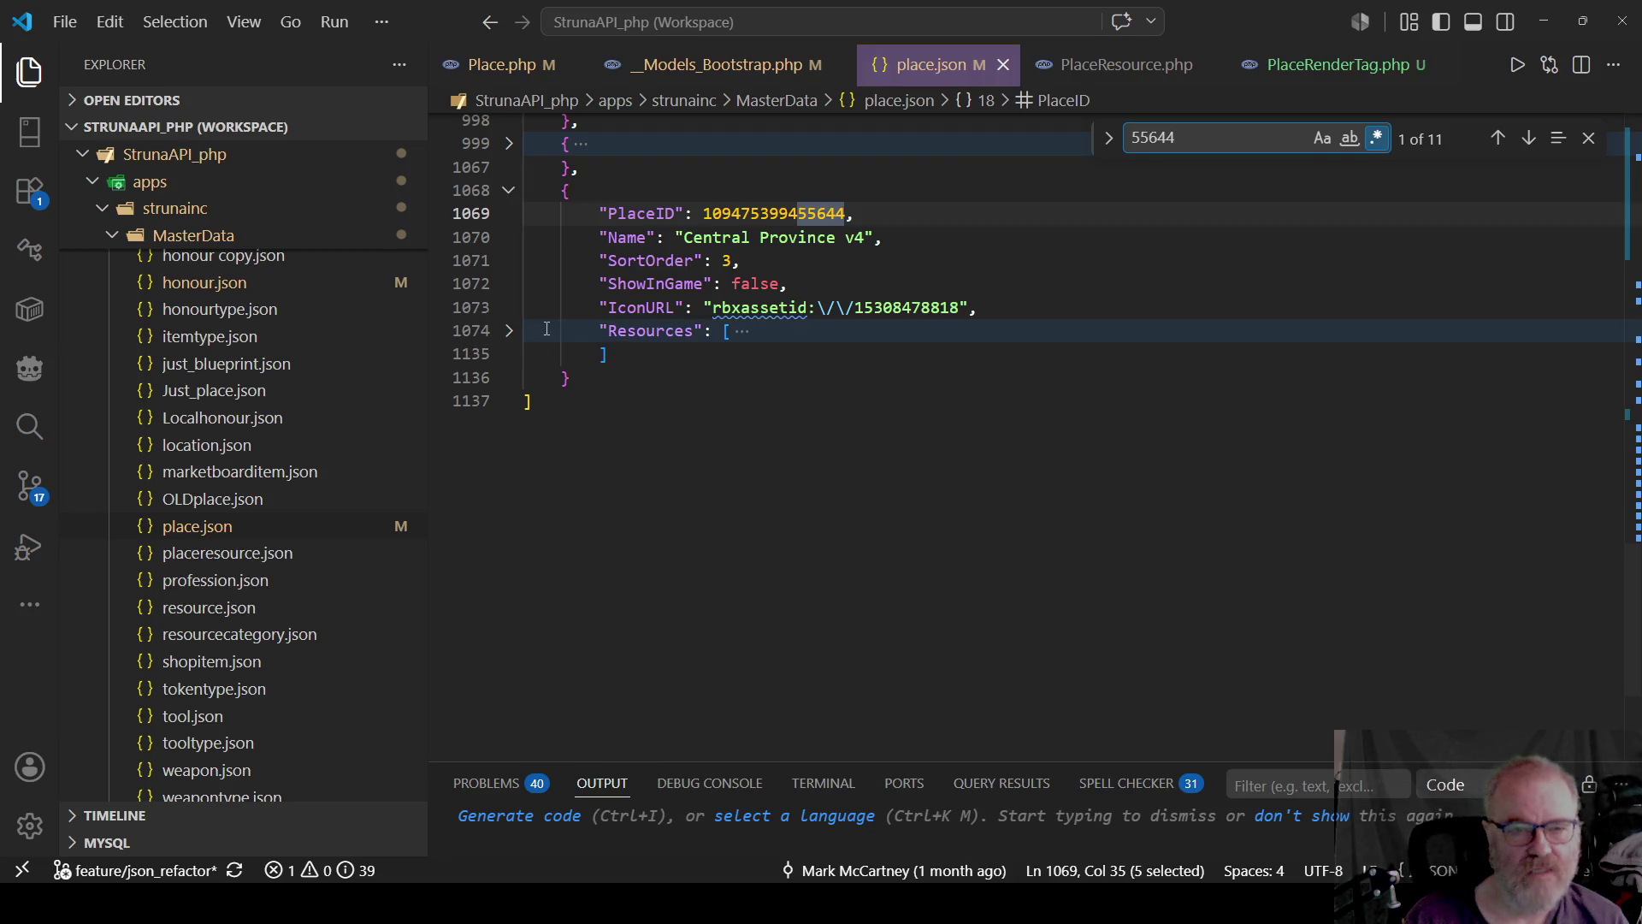
{"action": "left_click", "coordinate": [640, 354]}
{"action": "type", "text": ","}
{"action": "key", "text": "Return"}
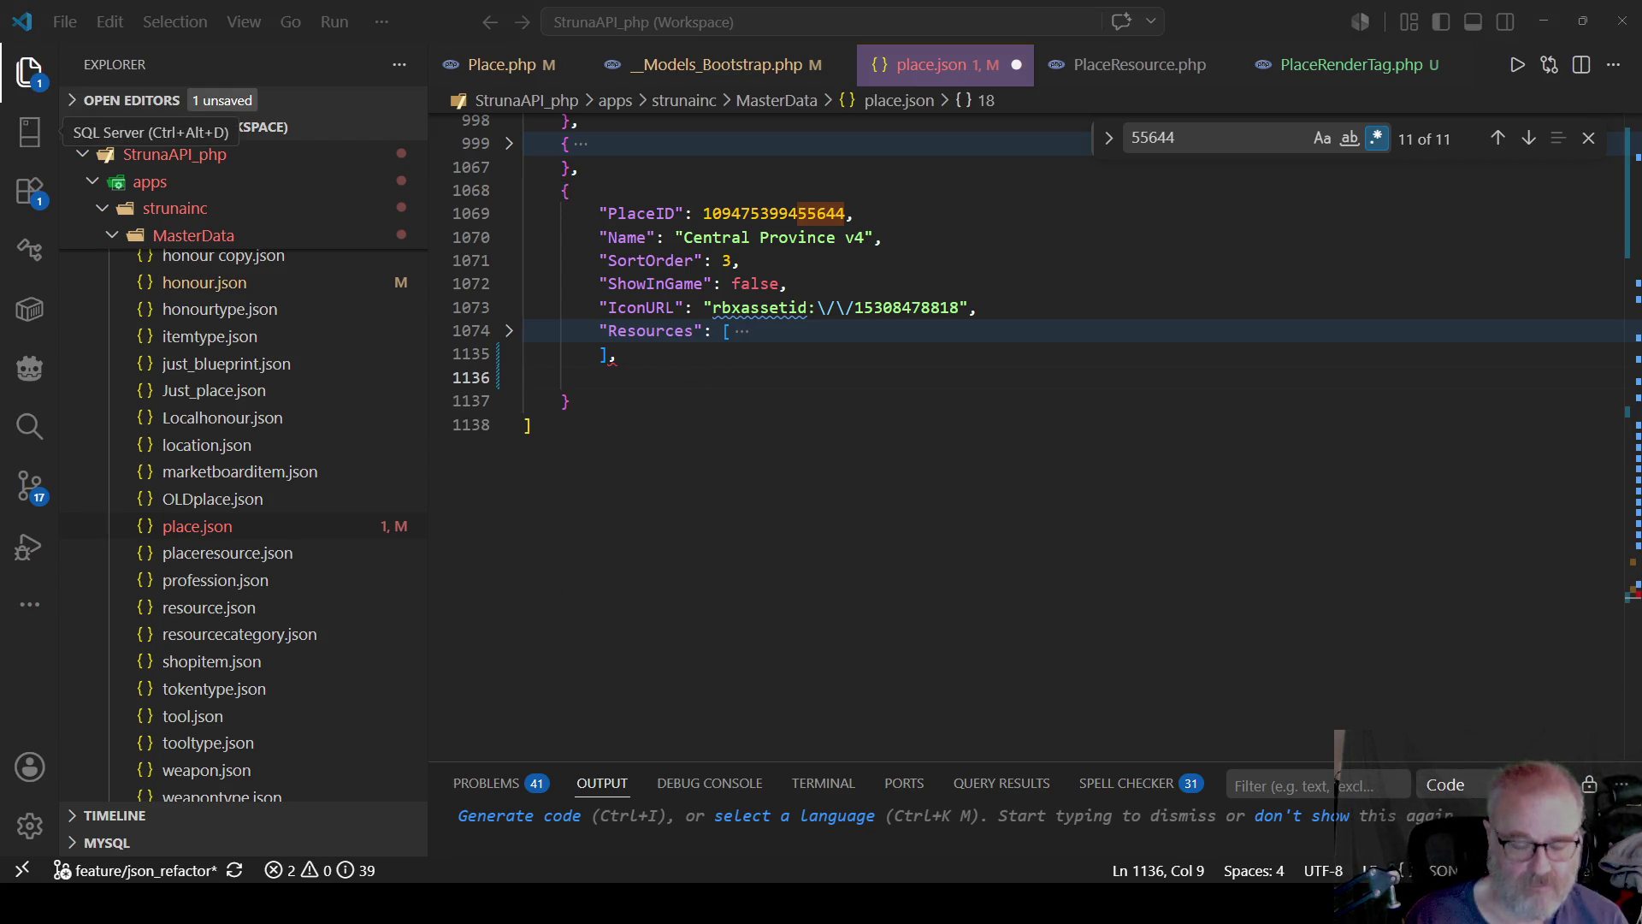
{"action": "key", "text": "alt+Tab"}
{"action": "type", "text": "\"RenderTags\": [             {                 \"TagType\": \"ProximityPrompt\",                 \"Name\": \"Rendered_BuyMachine002\",                 \"Path\": \"workspace.Common.Buildings.Outposts.OutpostNorth.NPC.BuyMachine\",                 \"EventName\": \"ToggleShop\"             }         ]"}
{"action": "key", "text": "ctrl+s"}
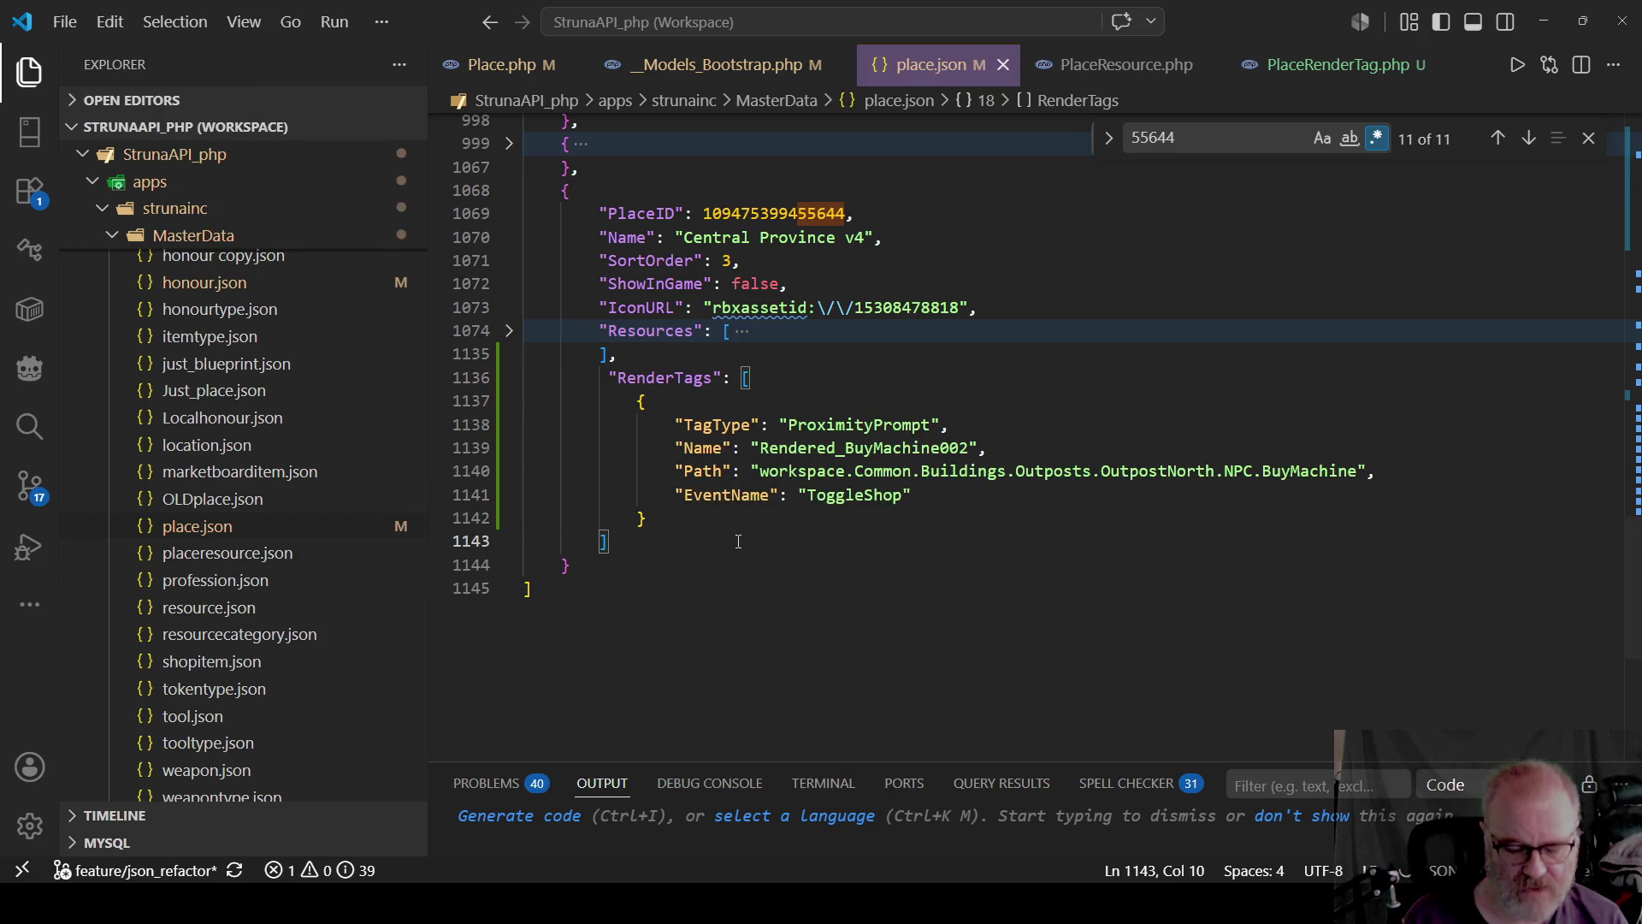
Search for Bovi, then start a new line after Central Province's Resources array.
{"action": "key", "text": "ctrl+Home"}
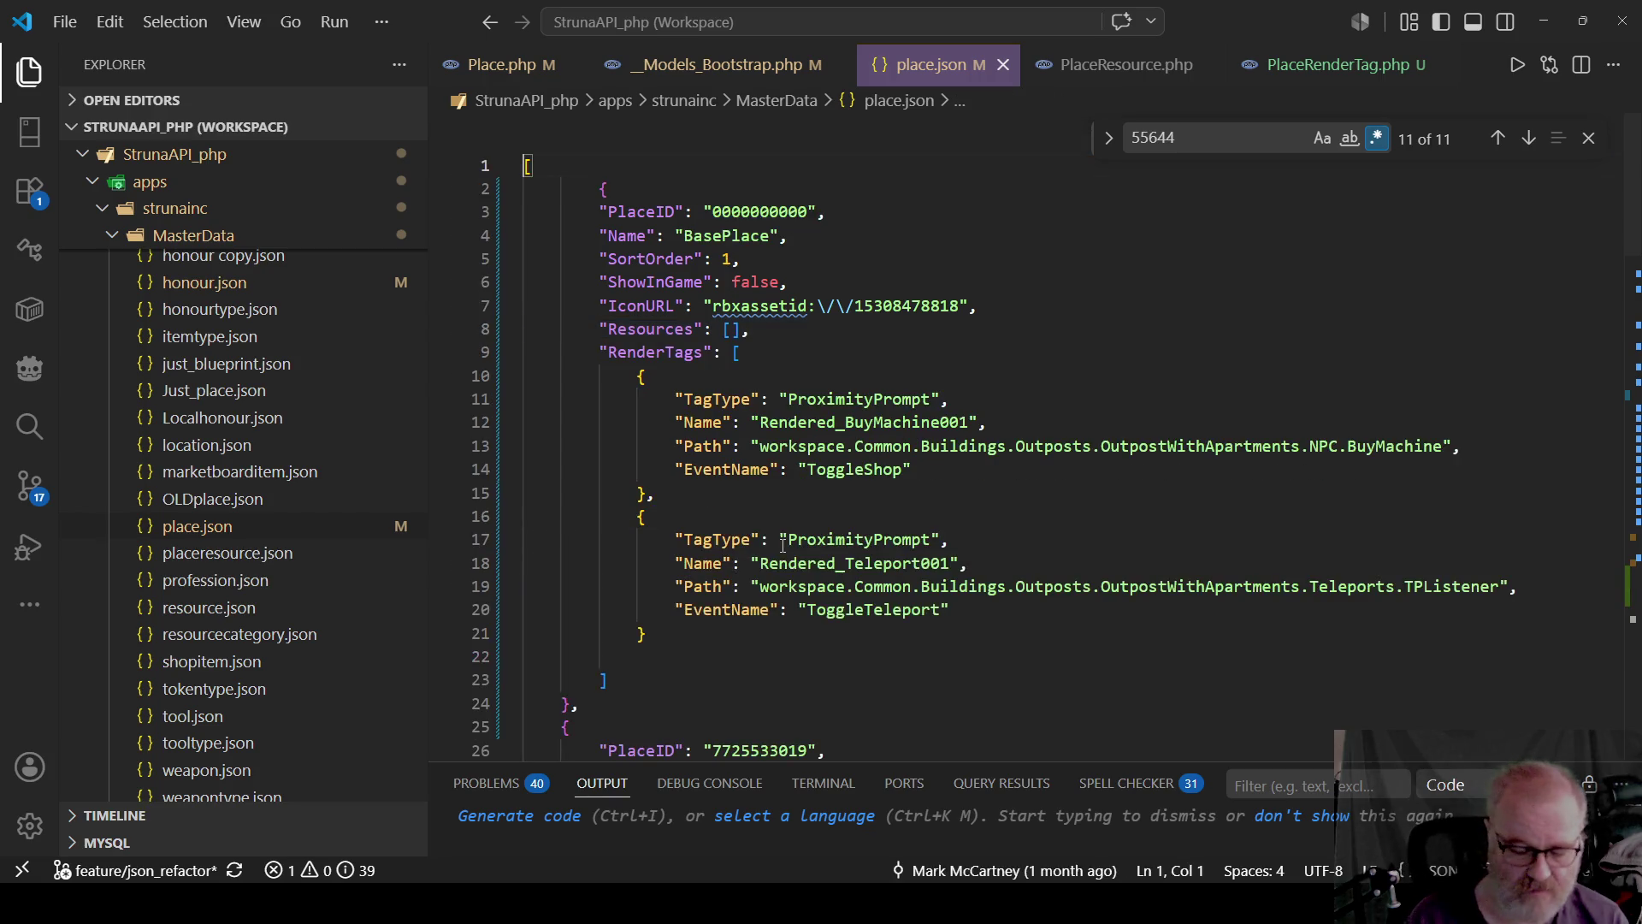
{"action": "key", "text": "ctrl+f"}
{"action": "type", "text": "Bovi"}
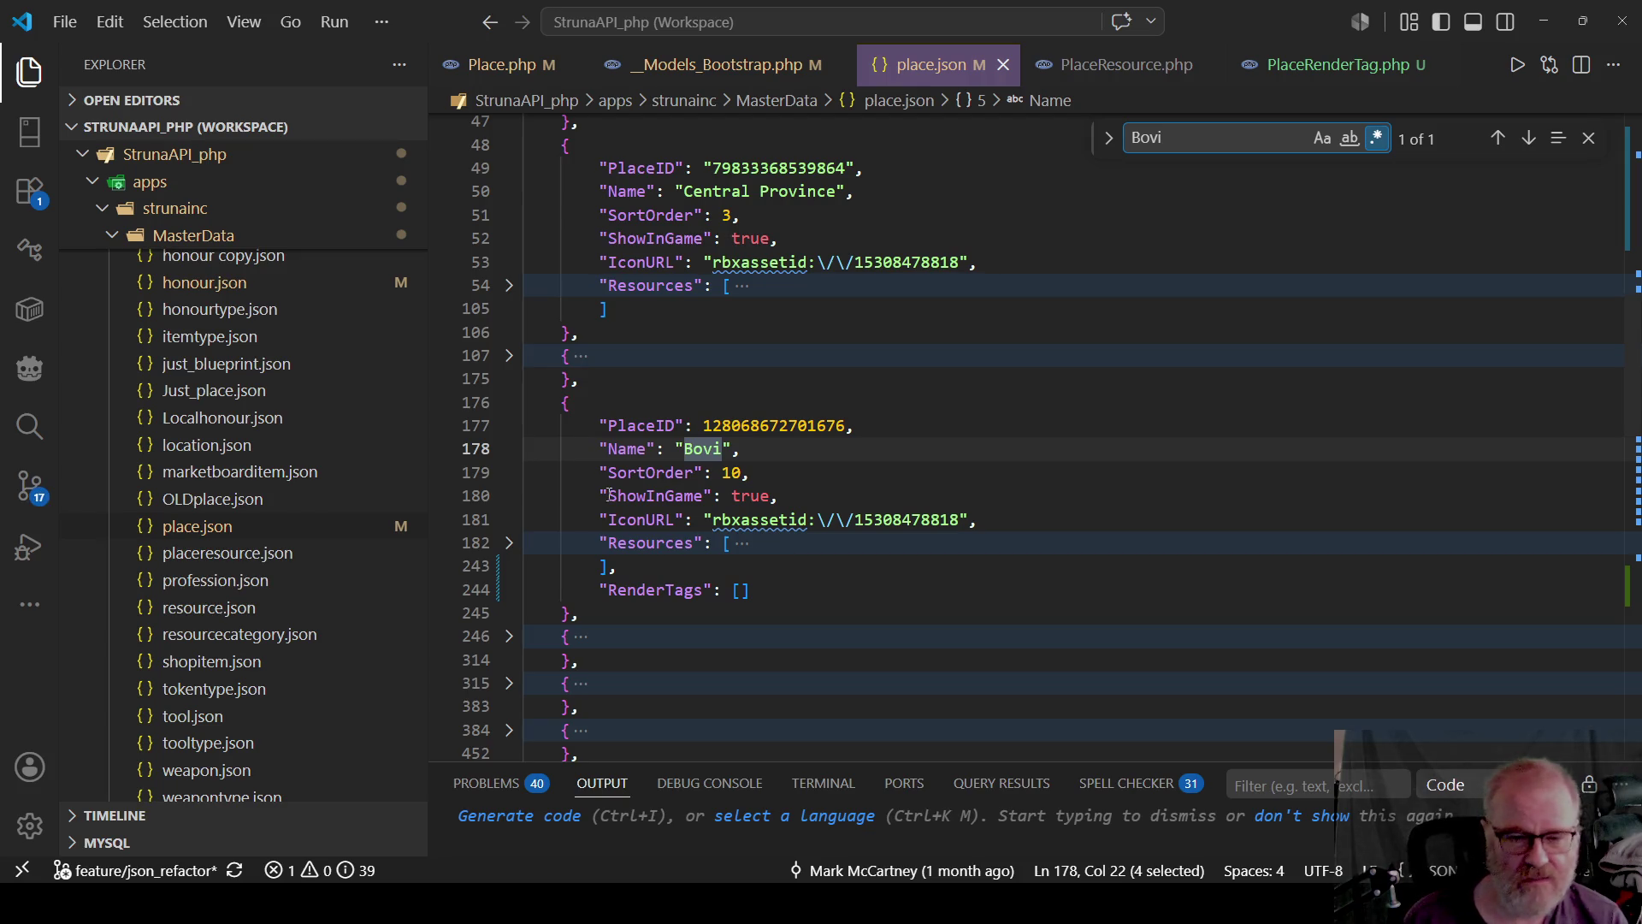
{"action": "double_click", "coordinate": [807, 428]}
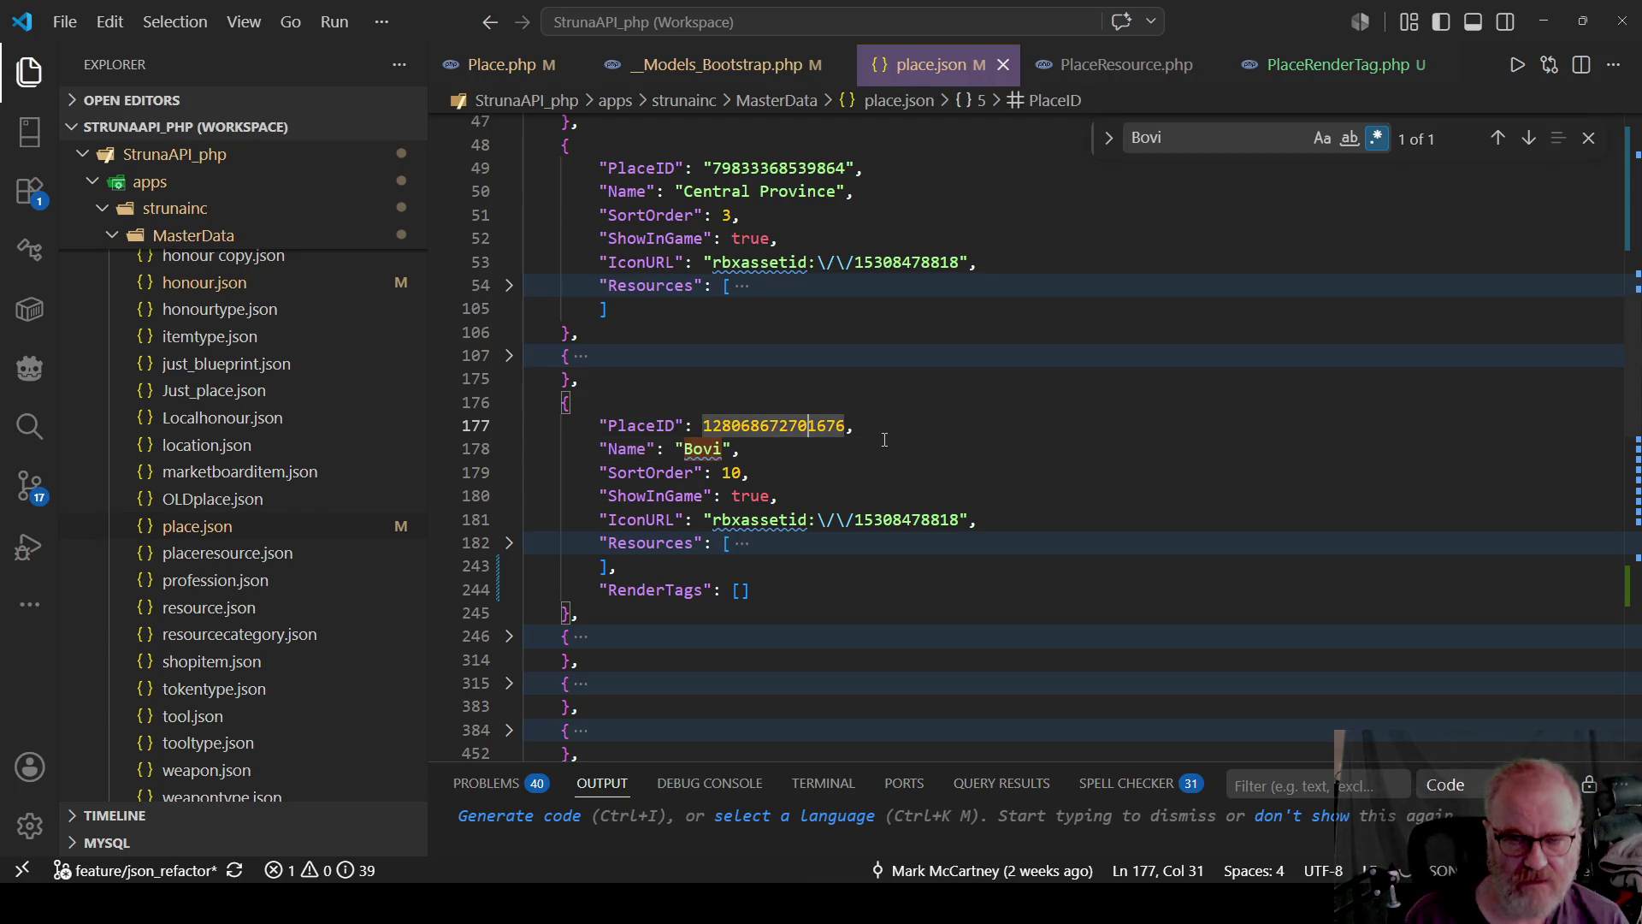
{"action": "left_click", "coordinate": [622, 316]}
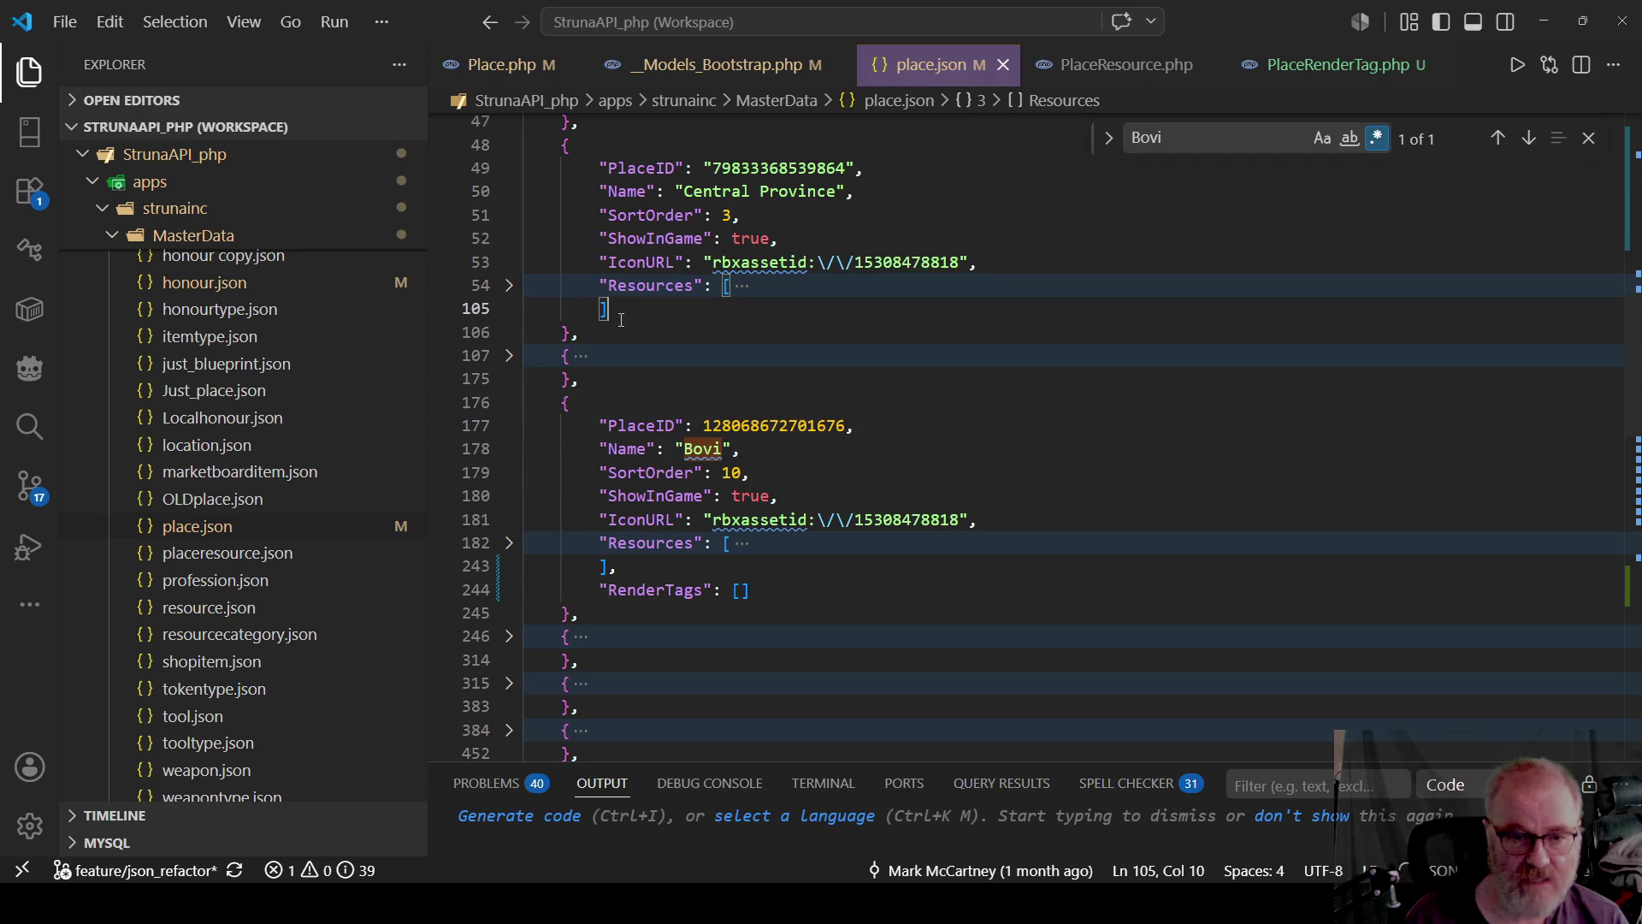
{"action": "type", "text": ","}
{"action": "key", "text": "Return"}
Paste the BuyMachine002 RenderTags block into Central Province, save, and fold the BasePlace entry.
{"action": "key", "text": "ctrl+v"}
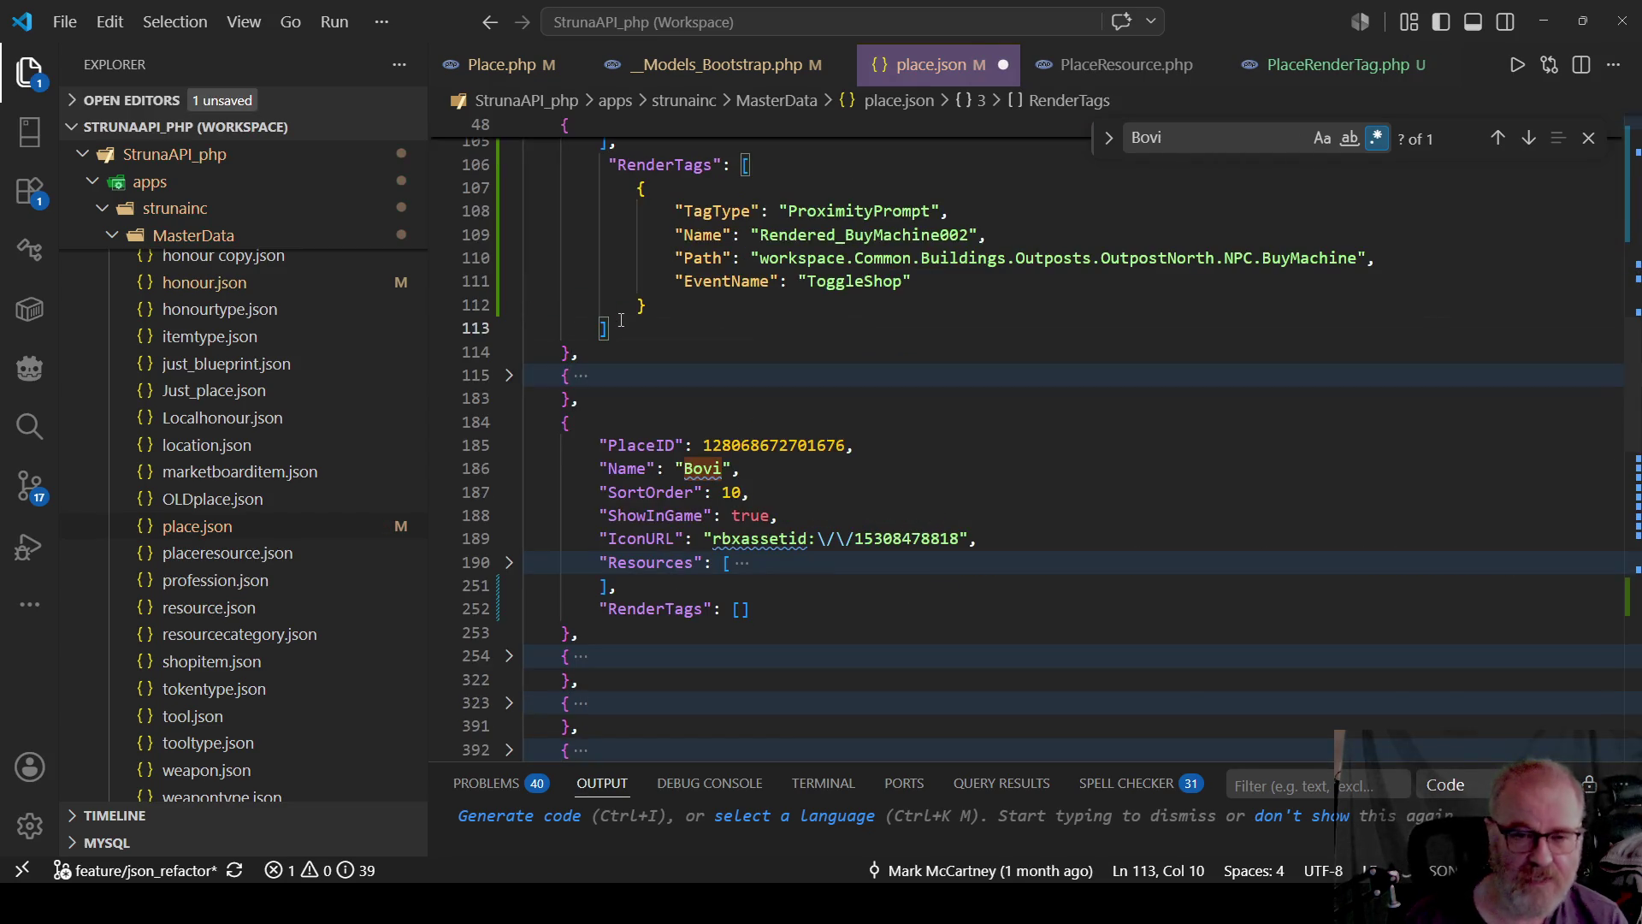
{"action": "key", "text": "ctrl+s"}
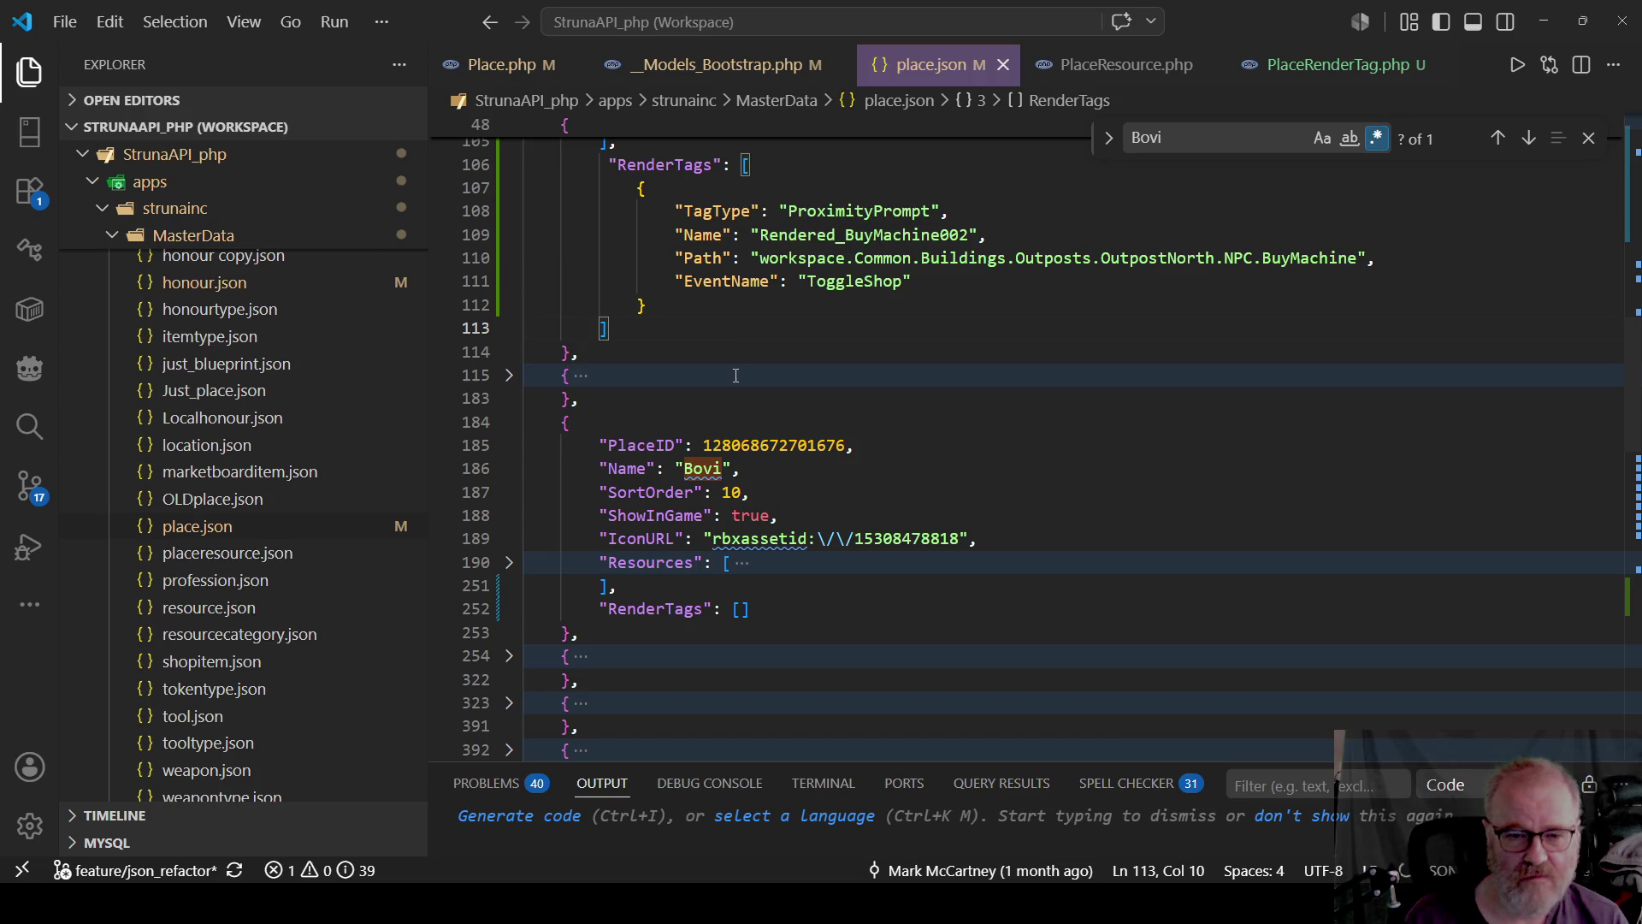
{"action": "scroll", "coordinate": [609, 378], "scroll_direction": "up", "scroll_amount": 20}
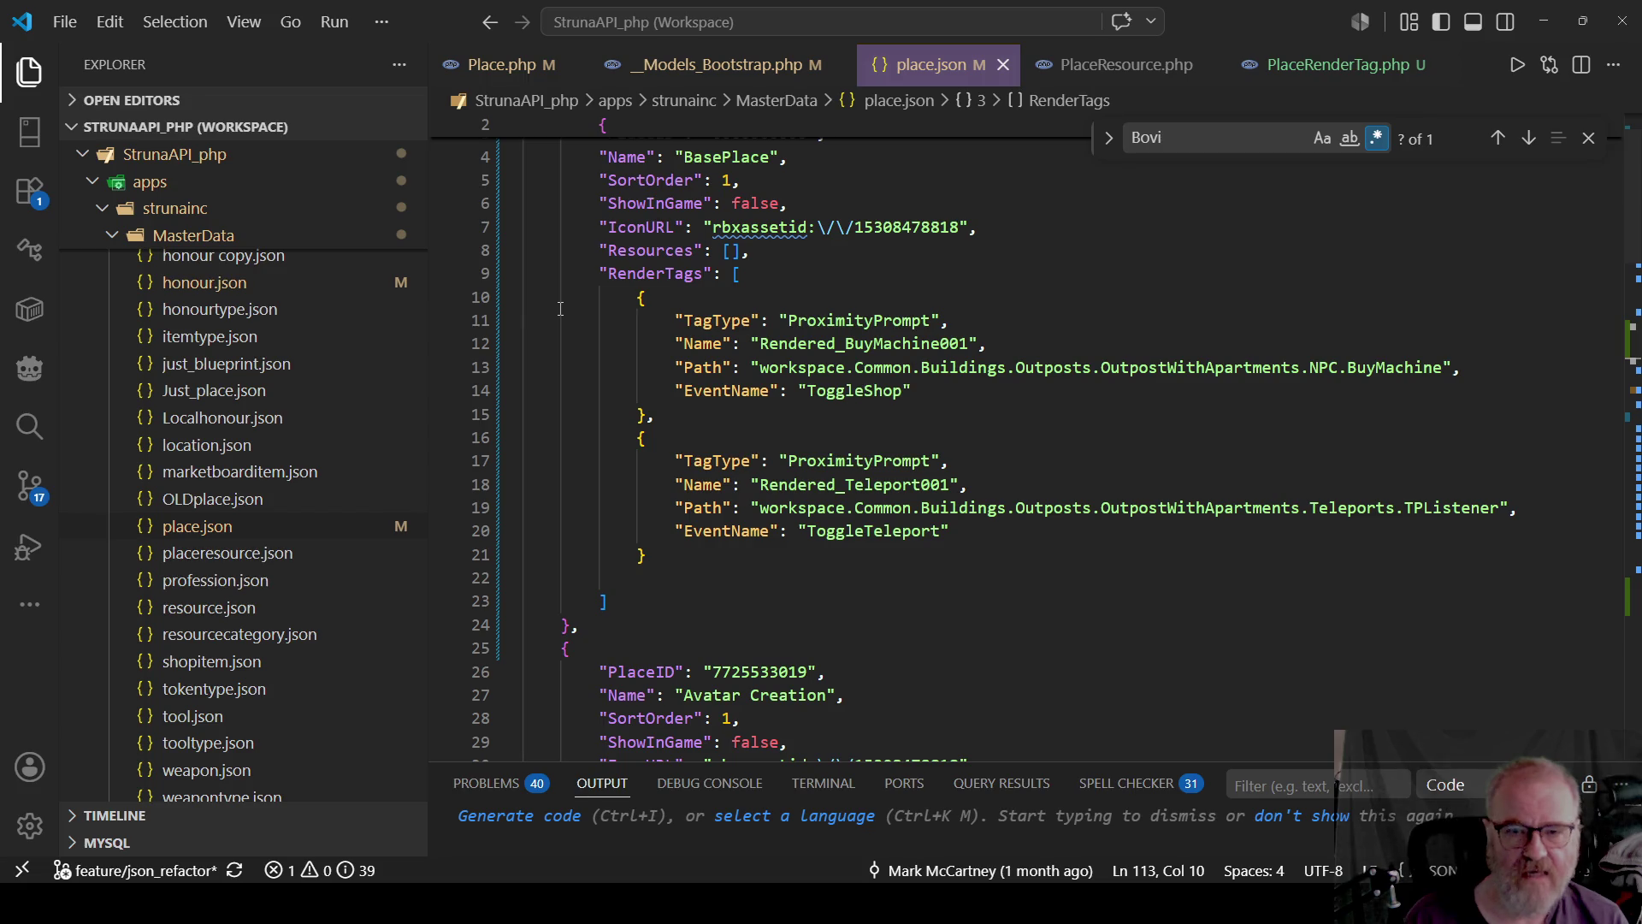
{"action": "scroll", "coordinate": [560, 308], "scroll_direction": "up", "scroll_amount": 2}
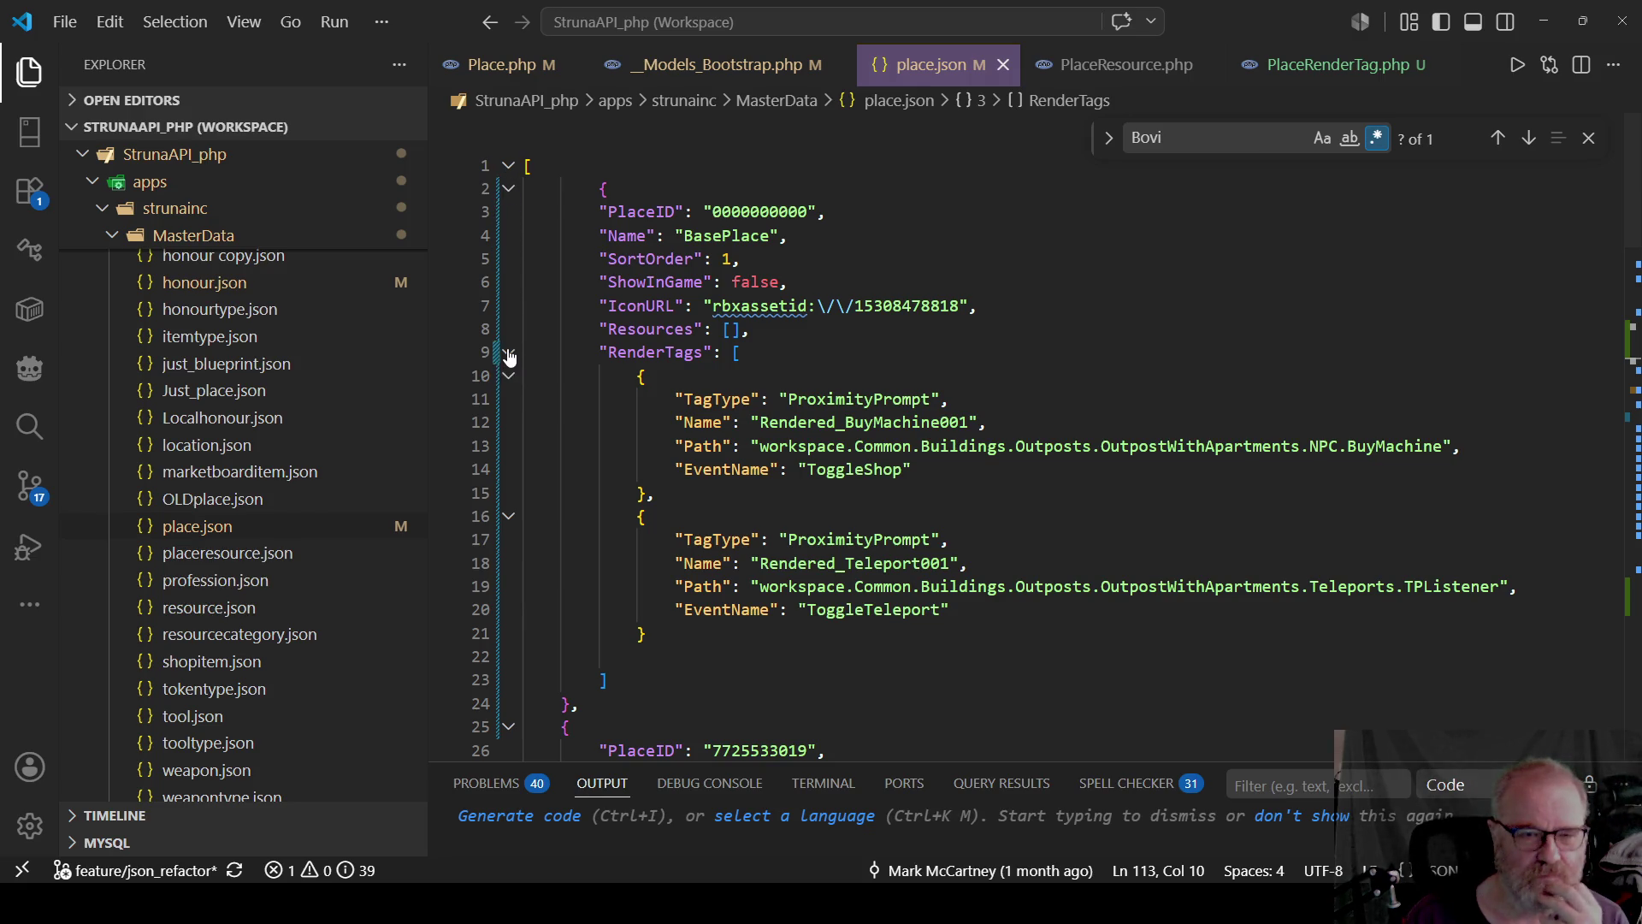
{"action": "left_click", "coordinate": [508, 353]}
{"action": "left_click", "coordinate": [509, 188]}
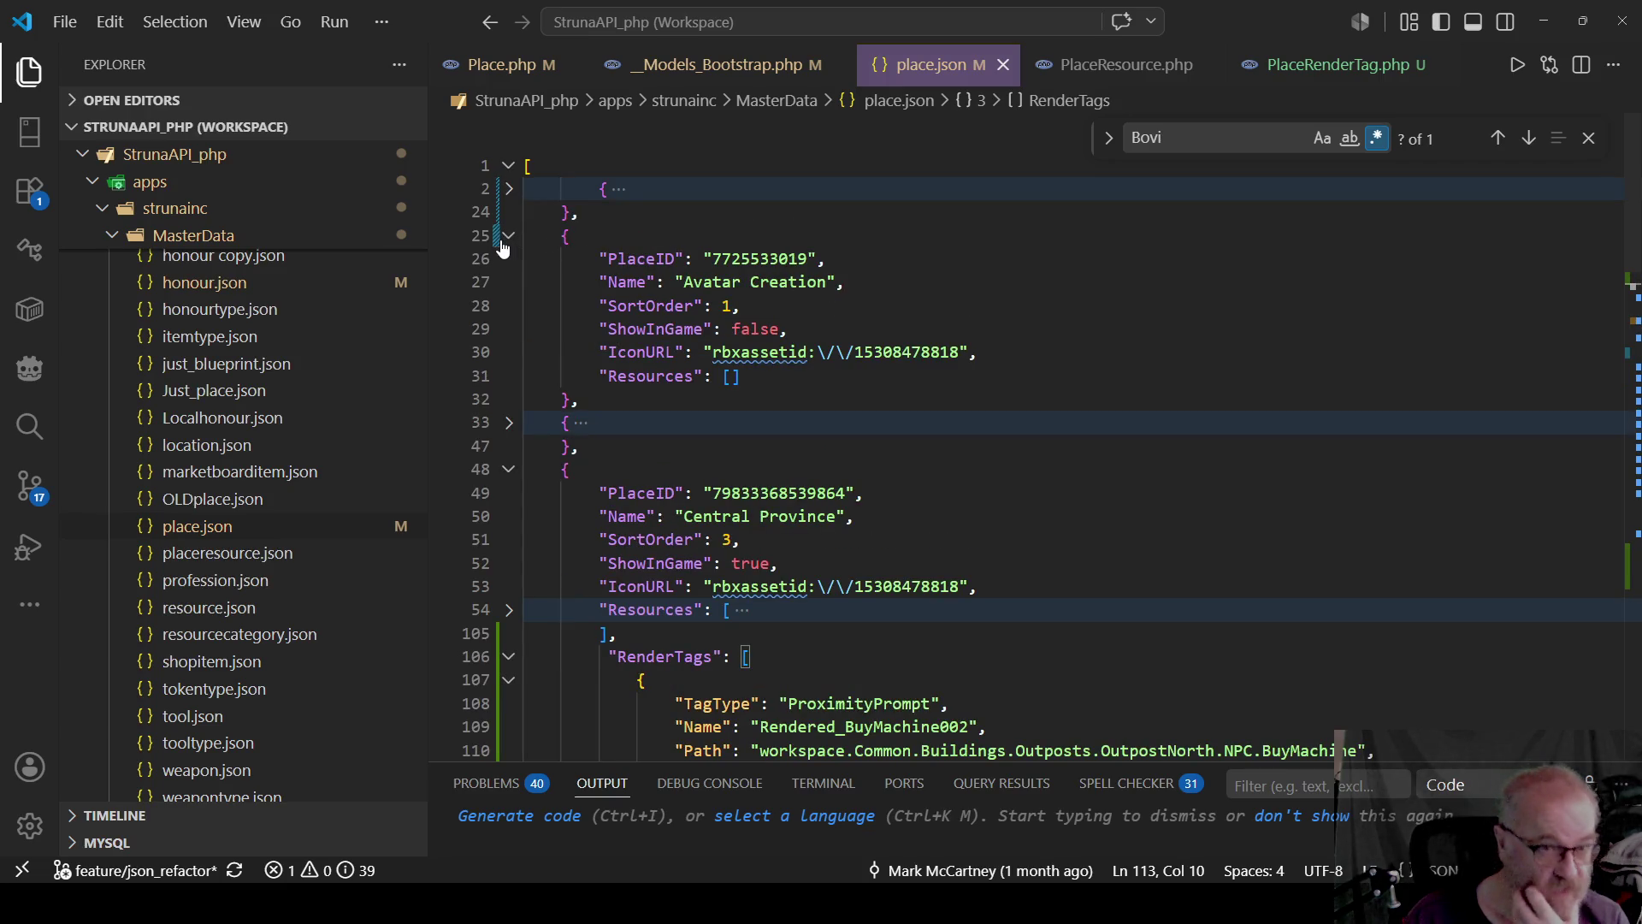
Paste the RenderTags block after Avatar Creation's Resources and delete its tag object.
{"action": "left_click", "coordinate": [749, 379]}
{"action": "type", "text": ","}
{"action": "key", "text": "Return"}
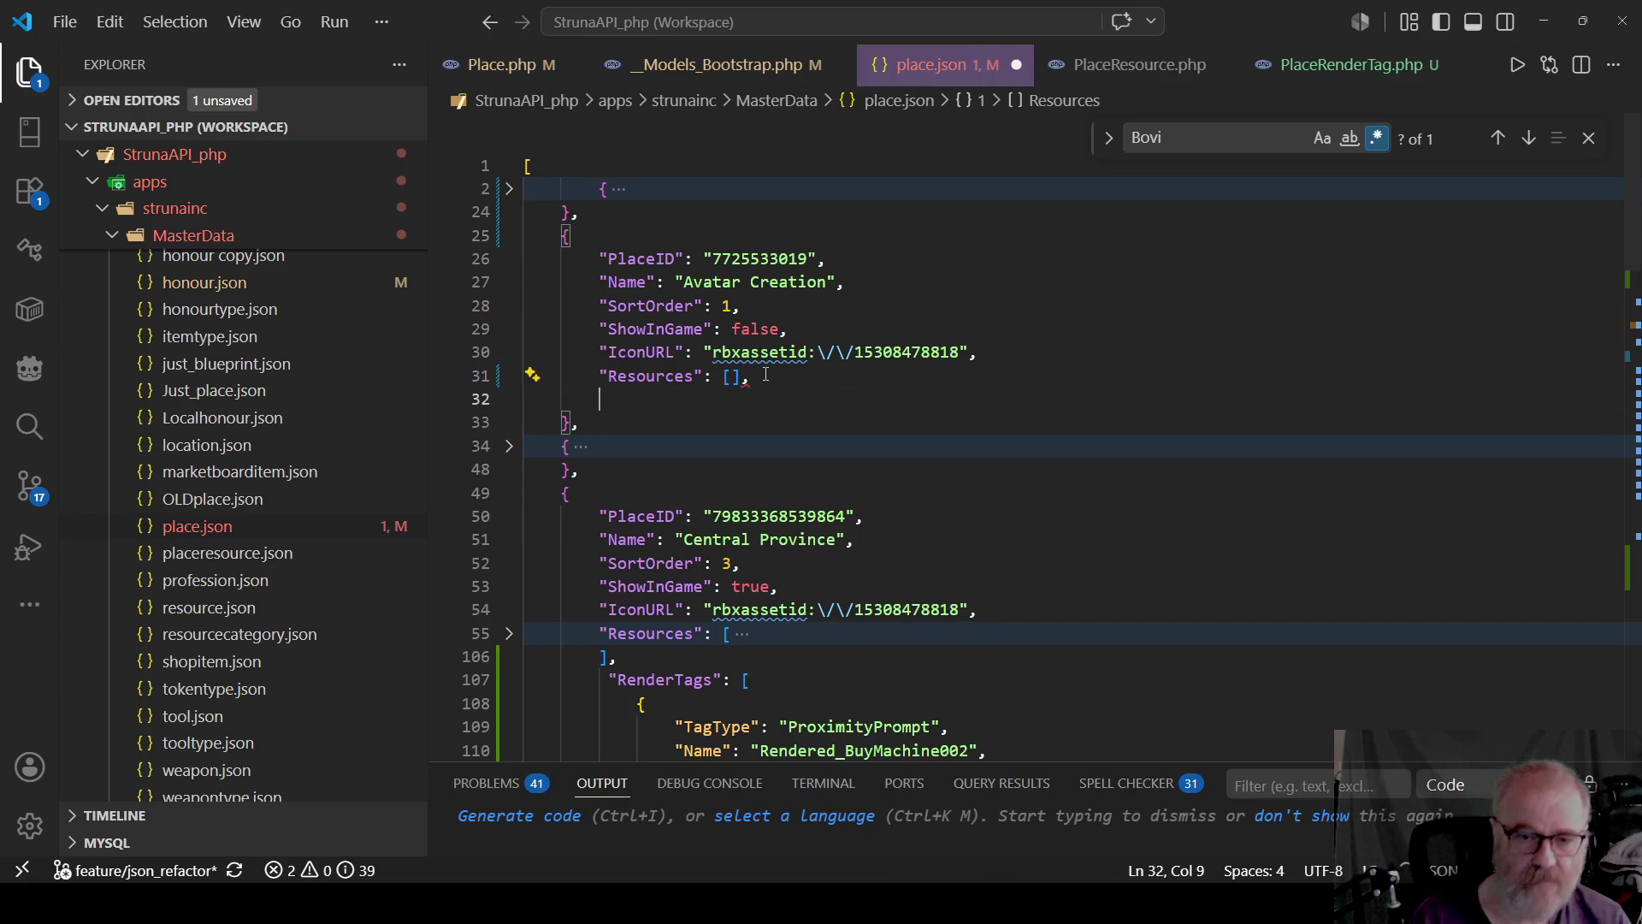
{"action": "type", "text": "\"RenderTags\": [             {                 \"TagType\": \"ProximityPrompt\",                 \"Name\": \"Rendered_BuyMachine002\",                 \"Path\": \"workspace.Common.Buildings.Outposts.OutpostNorth.NPC.BuyMachine\",                 \"EventName\": \"ToggleShop\"             }         ]"}
{"action": "key", "text": "Up"}
{"action": "key", "text": "Up"}
{"action": "key", "text": "Up"}
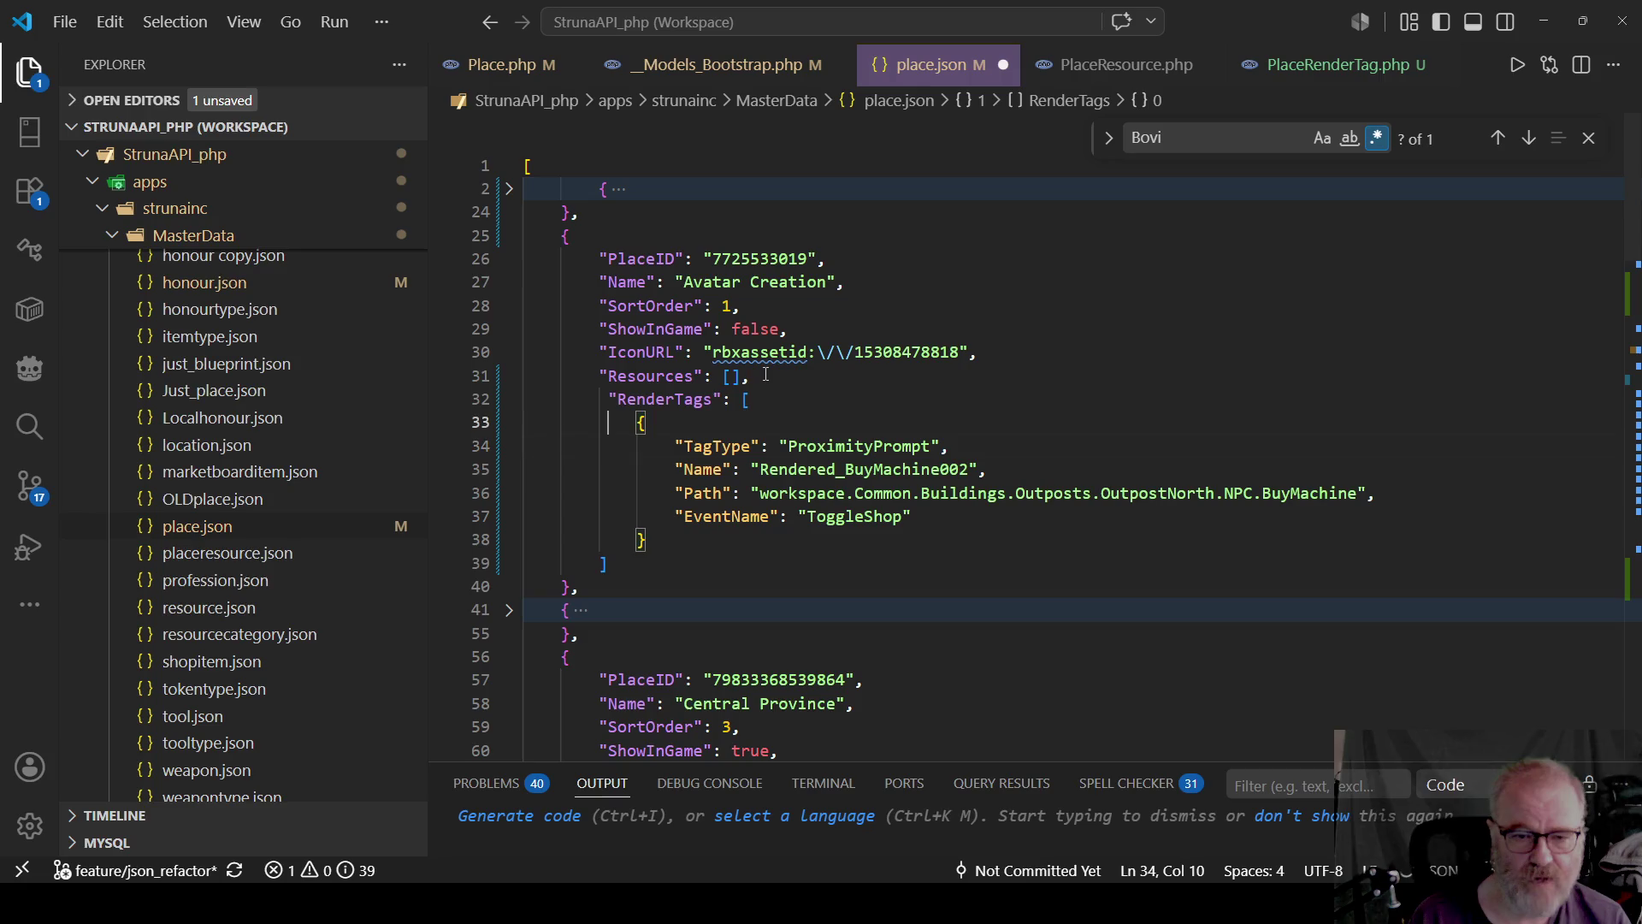
{"action": "key", "text": "shift+Down"}
{"action": "key", "text": "shift+Down"}
{"action": "key", "text": "shift+Down"}
{"action": "key", "text": "Delete"}
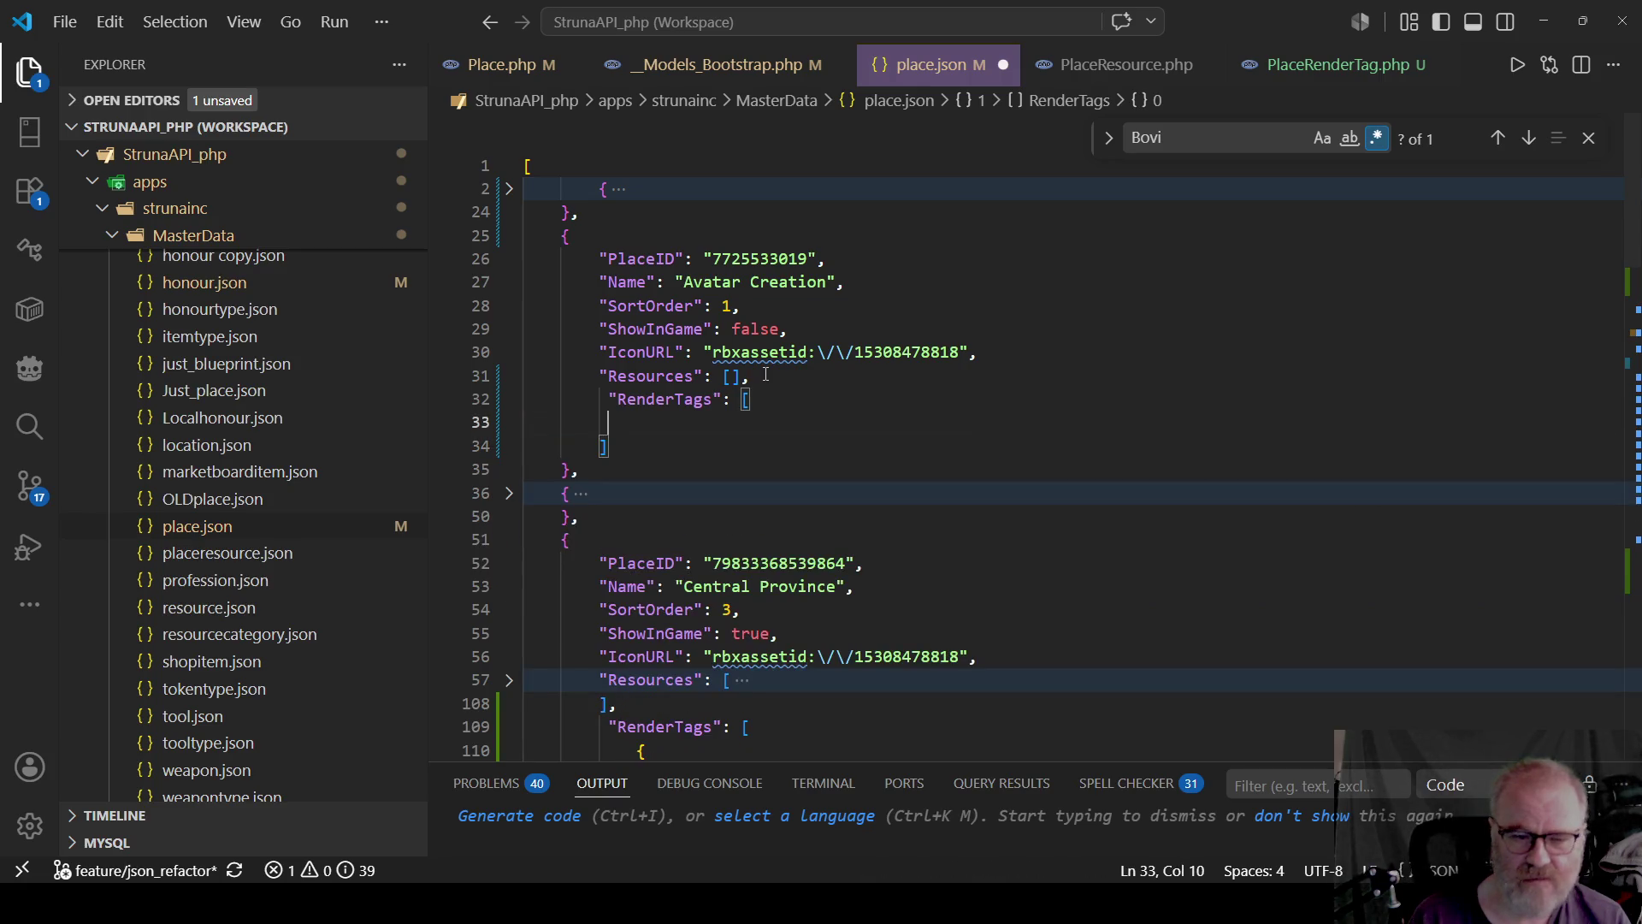
Clean up the leftover lines so Avatar Creation's RenderTags reads [], then fold the entry.
{"action": "key", "text": "Up"}
{"action": "key", "text": "Right"}
{"action": "key", "text": "Right"}
{"action": "key", "text": "Right"}
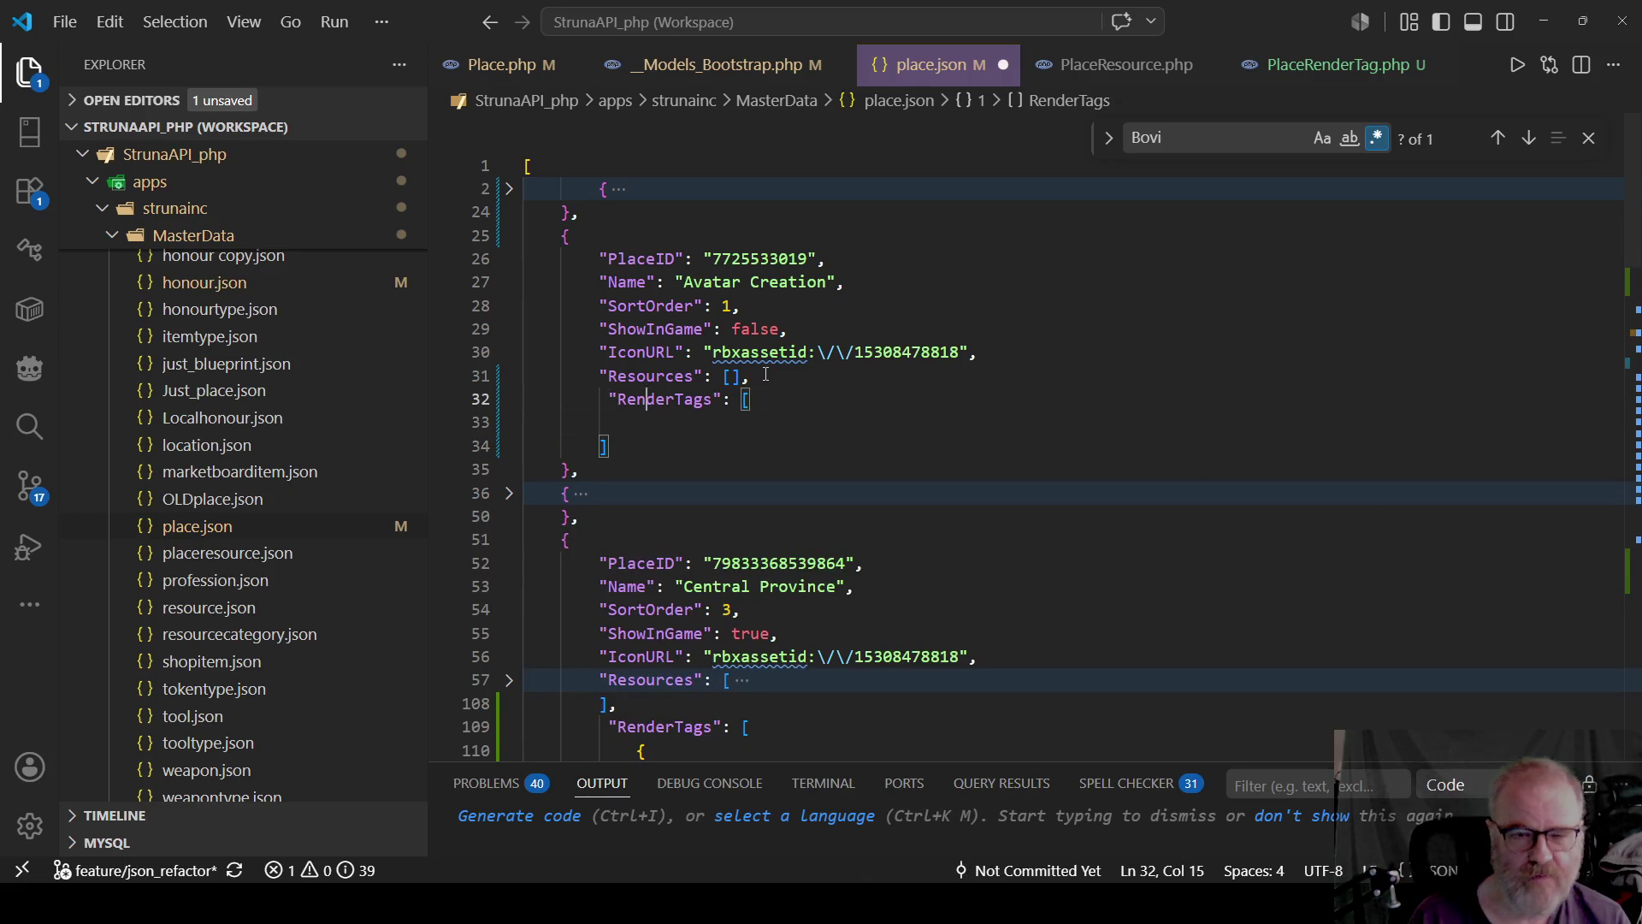
{"action": "key", "text": "Home"}
{"action": "key", "text": "BackSpace"}
{"action": "key", "text": "End"}
{"action": "key", "text": "Delete"}
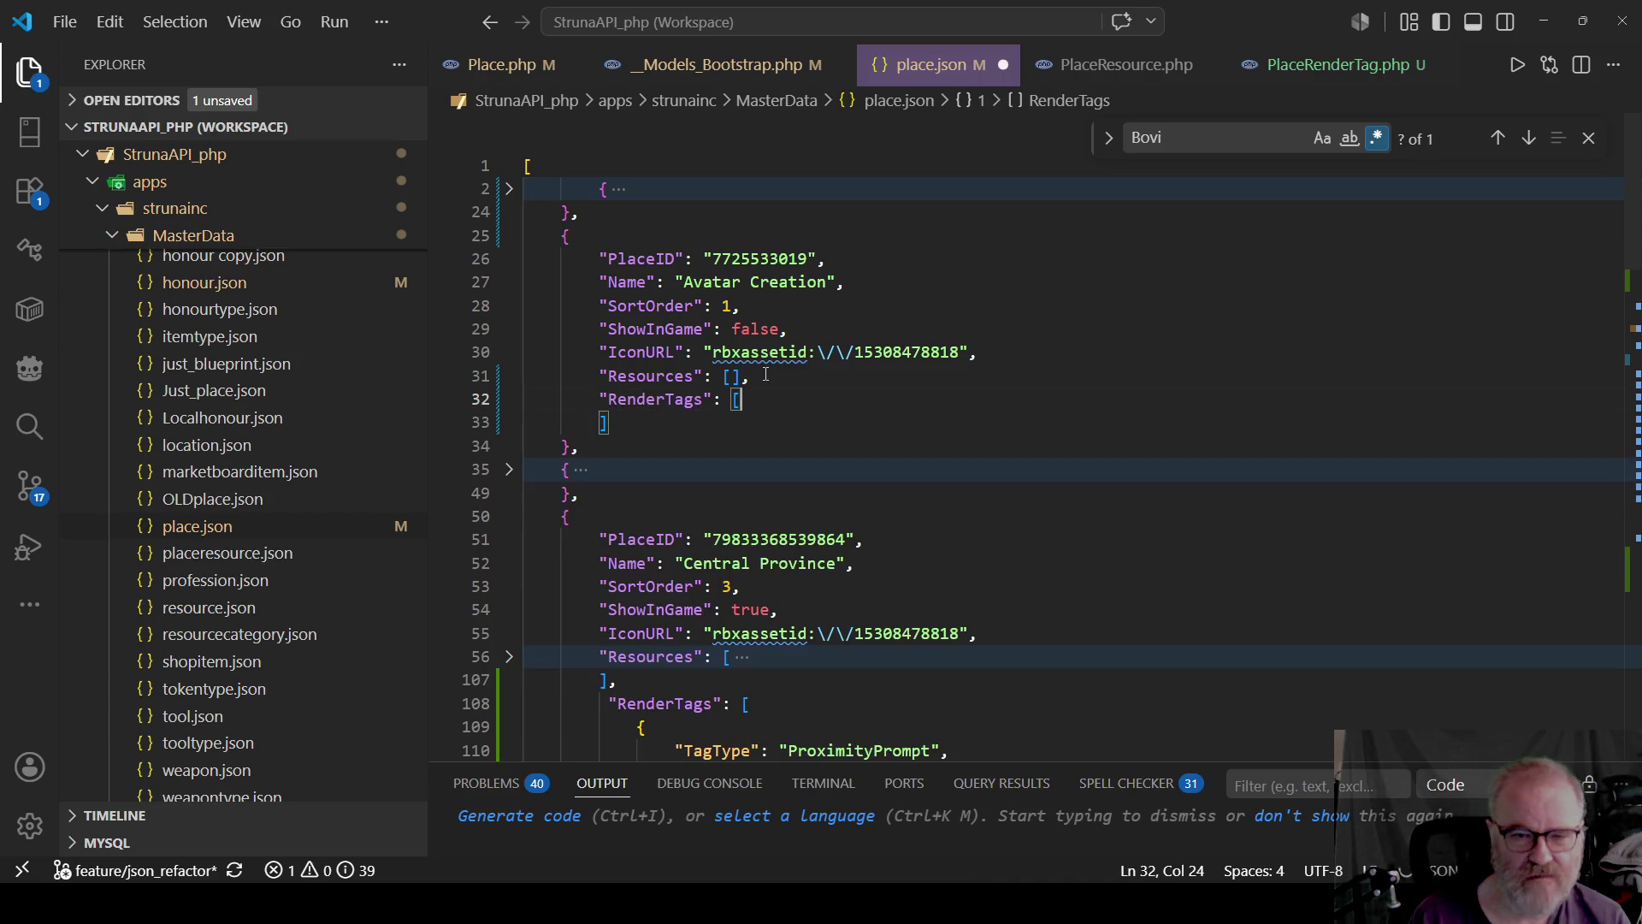
{"action": "key", "text": "shift+Down"}
{"action": "key", "text": "shift+Left"}
{"action": "key", "text": "BackSpace"}
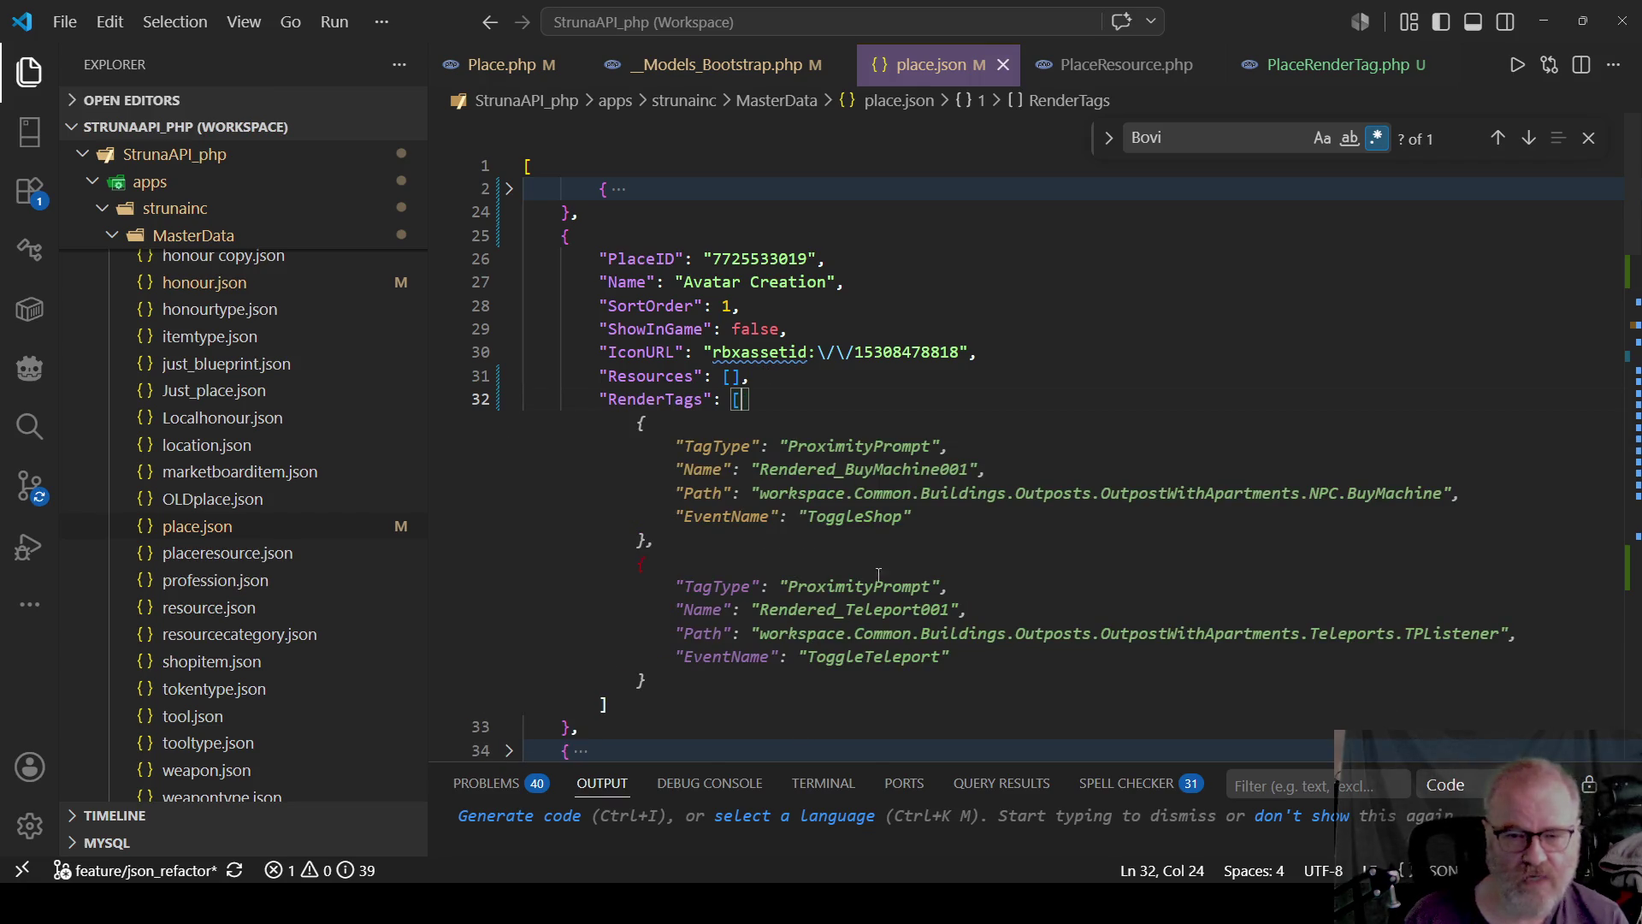
{"action": "key", "text": "Escape"}
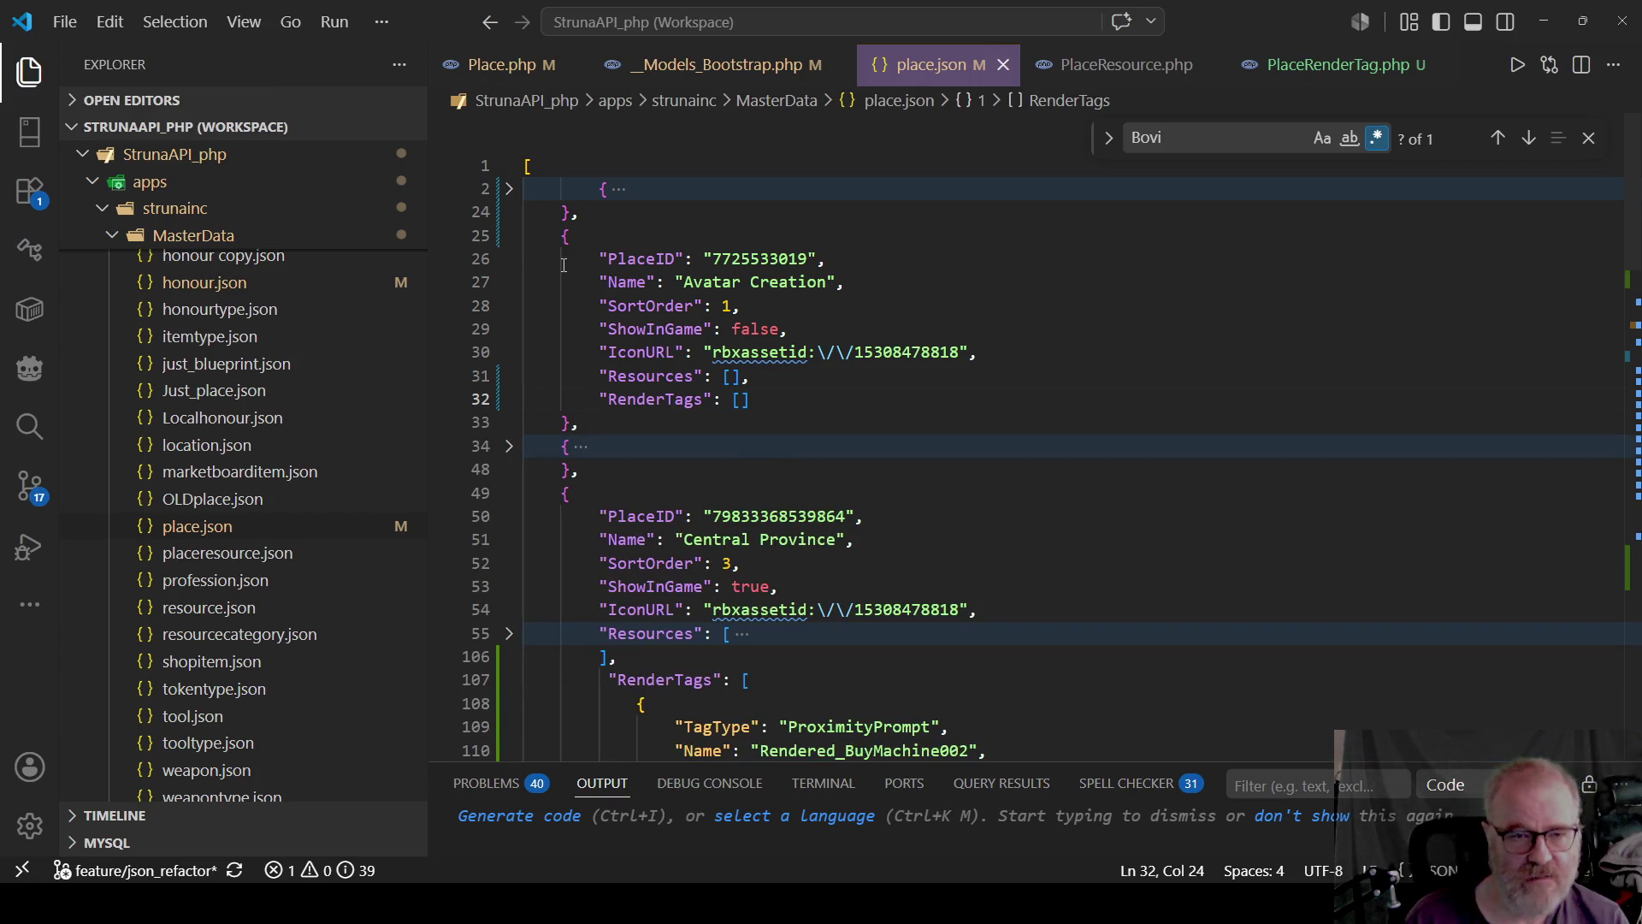
{"action": "left_click", "coordinate": [509, 236]}
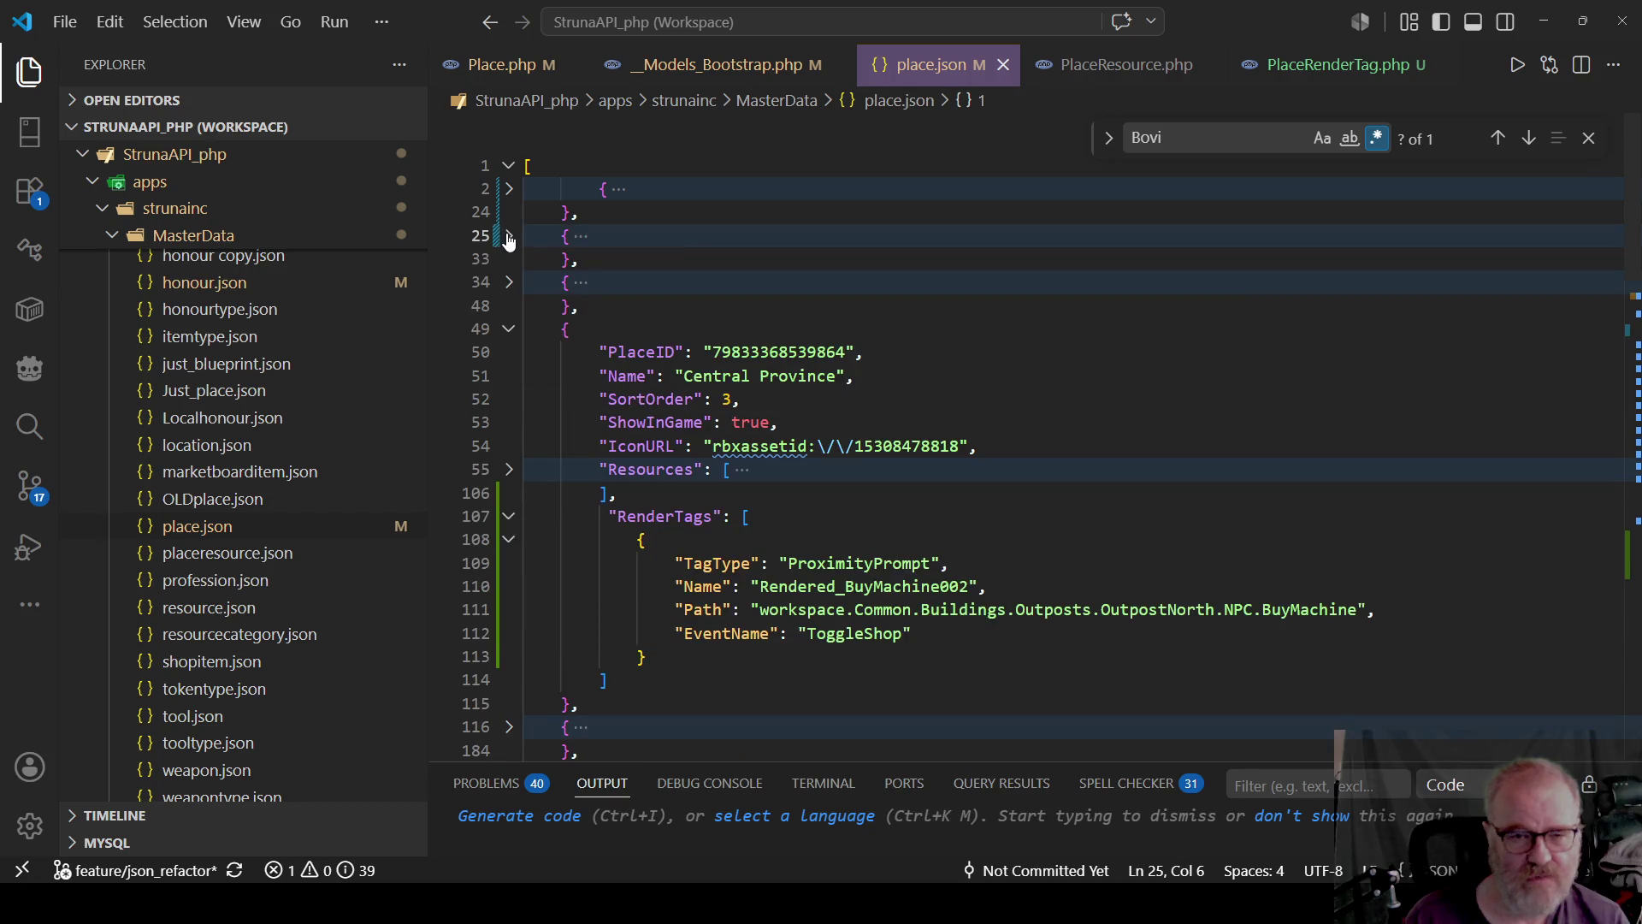
Expand BasePlace, fix the indentation of its opening brace, and save place.json.
{"action": "left_click", "coordinate": [509, 283]}
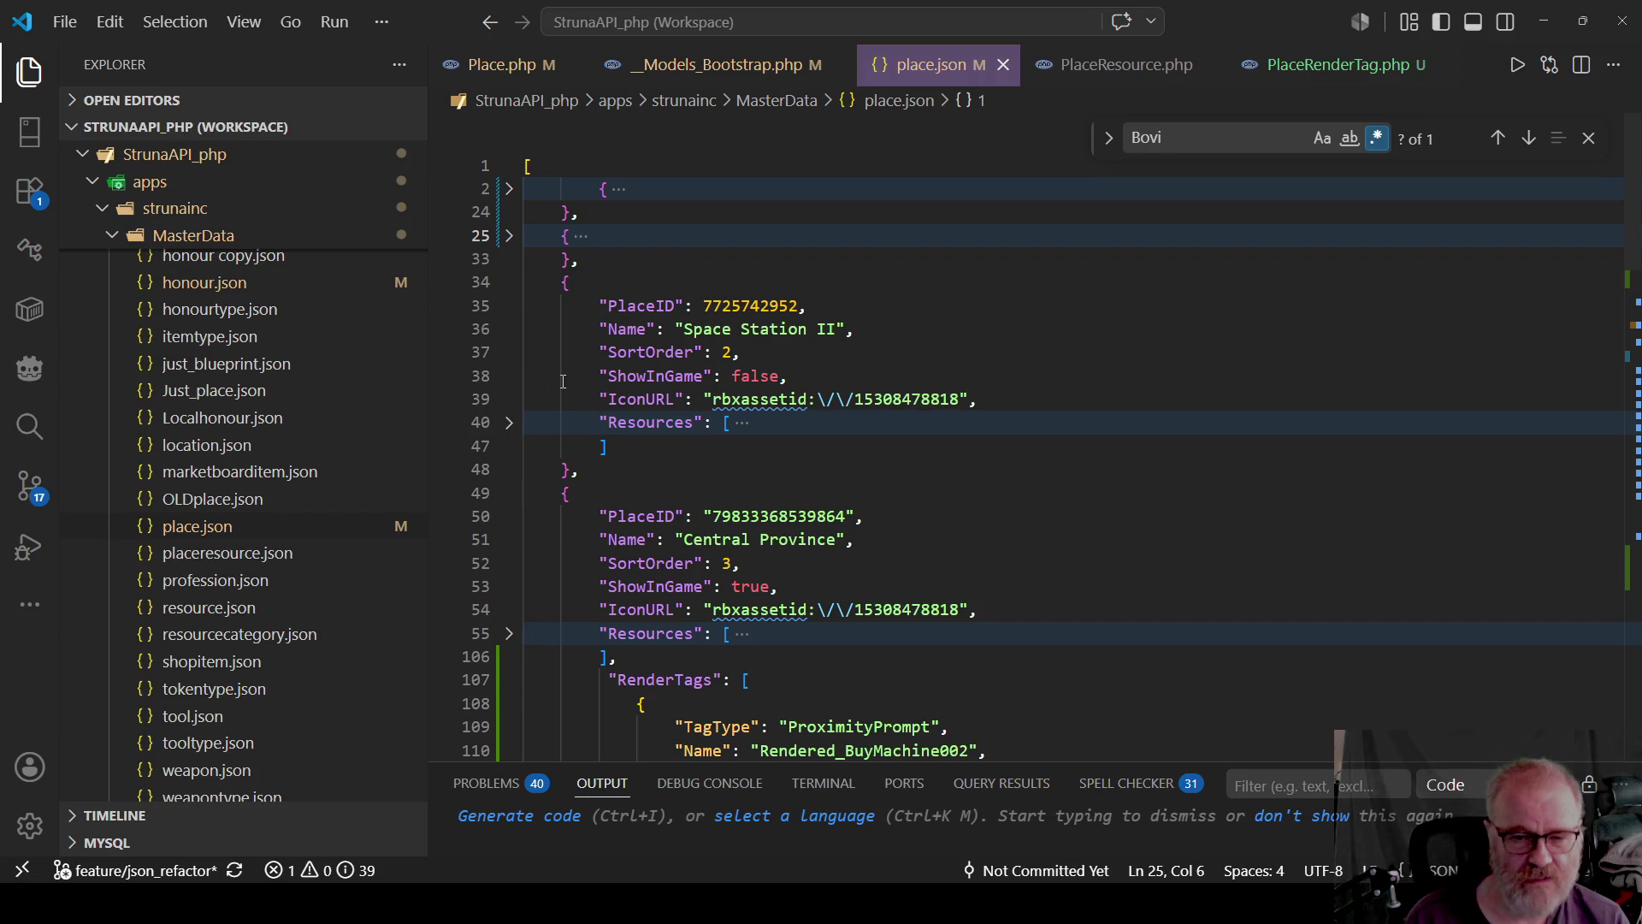
{"action": "left_click", "coordinate": [509, 189]}
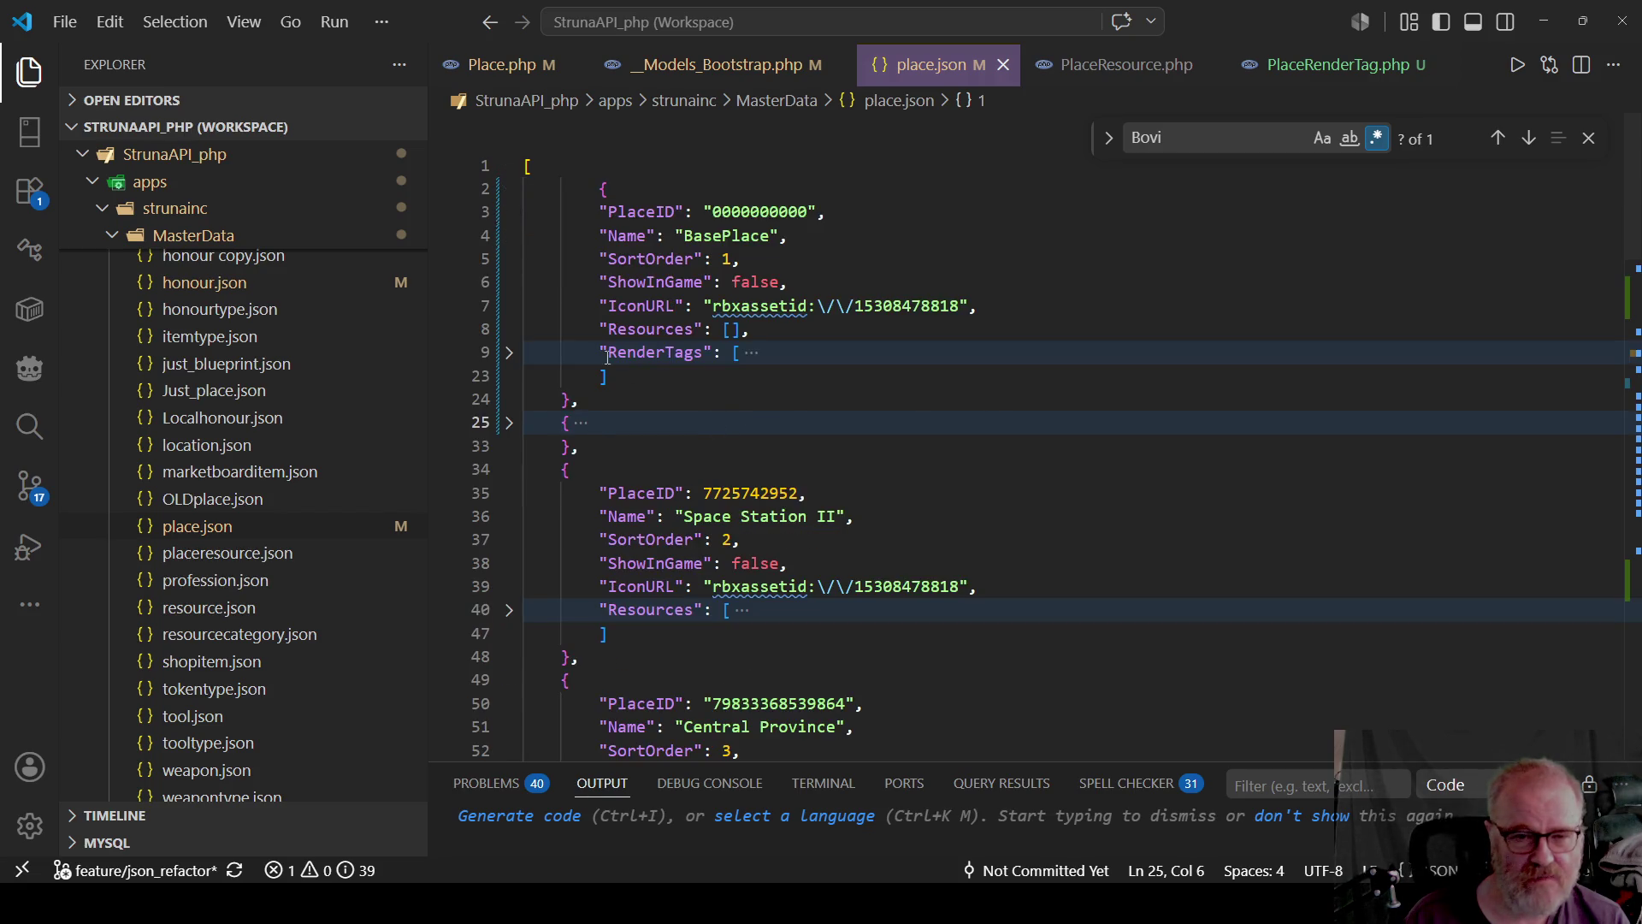
{"action": "left_click", "coordinate": [607, 352]}
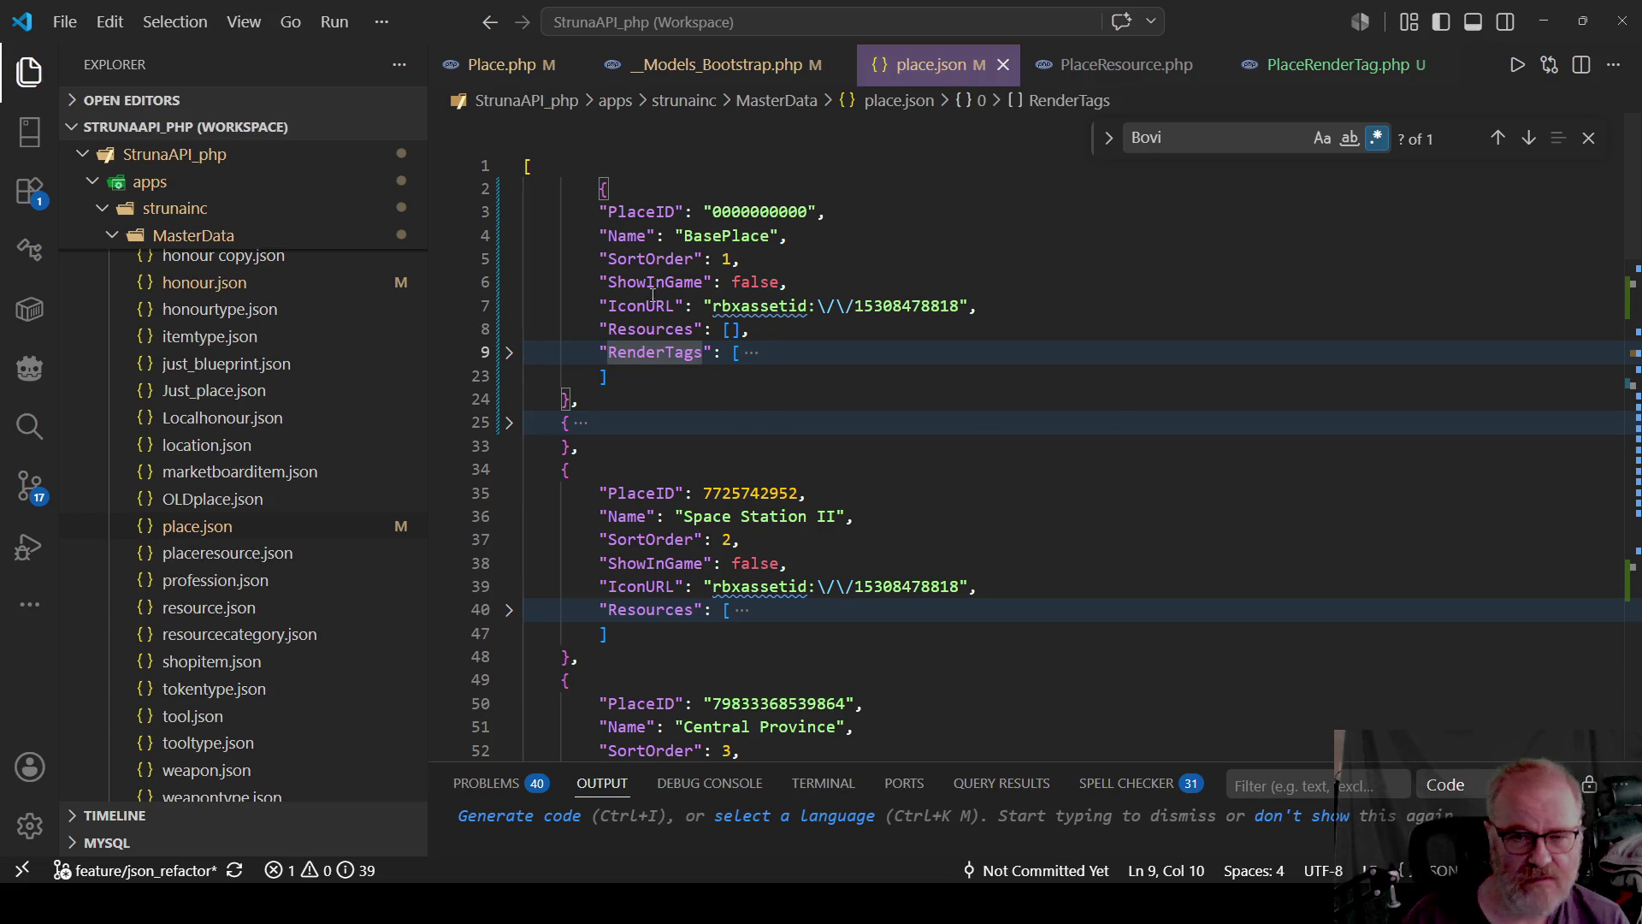
{"action": "left_click", "coordinate": [508, 190]}
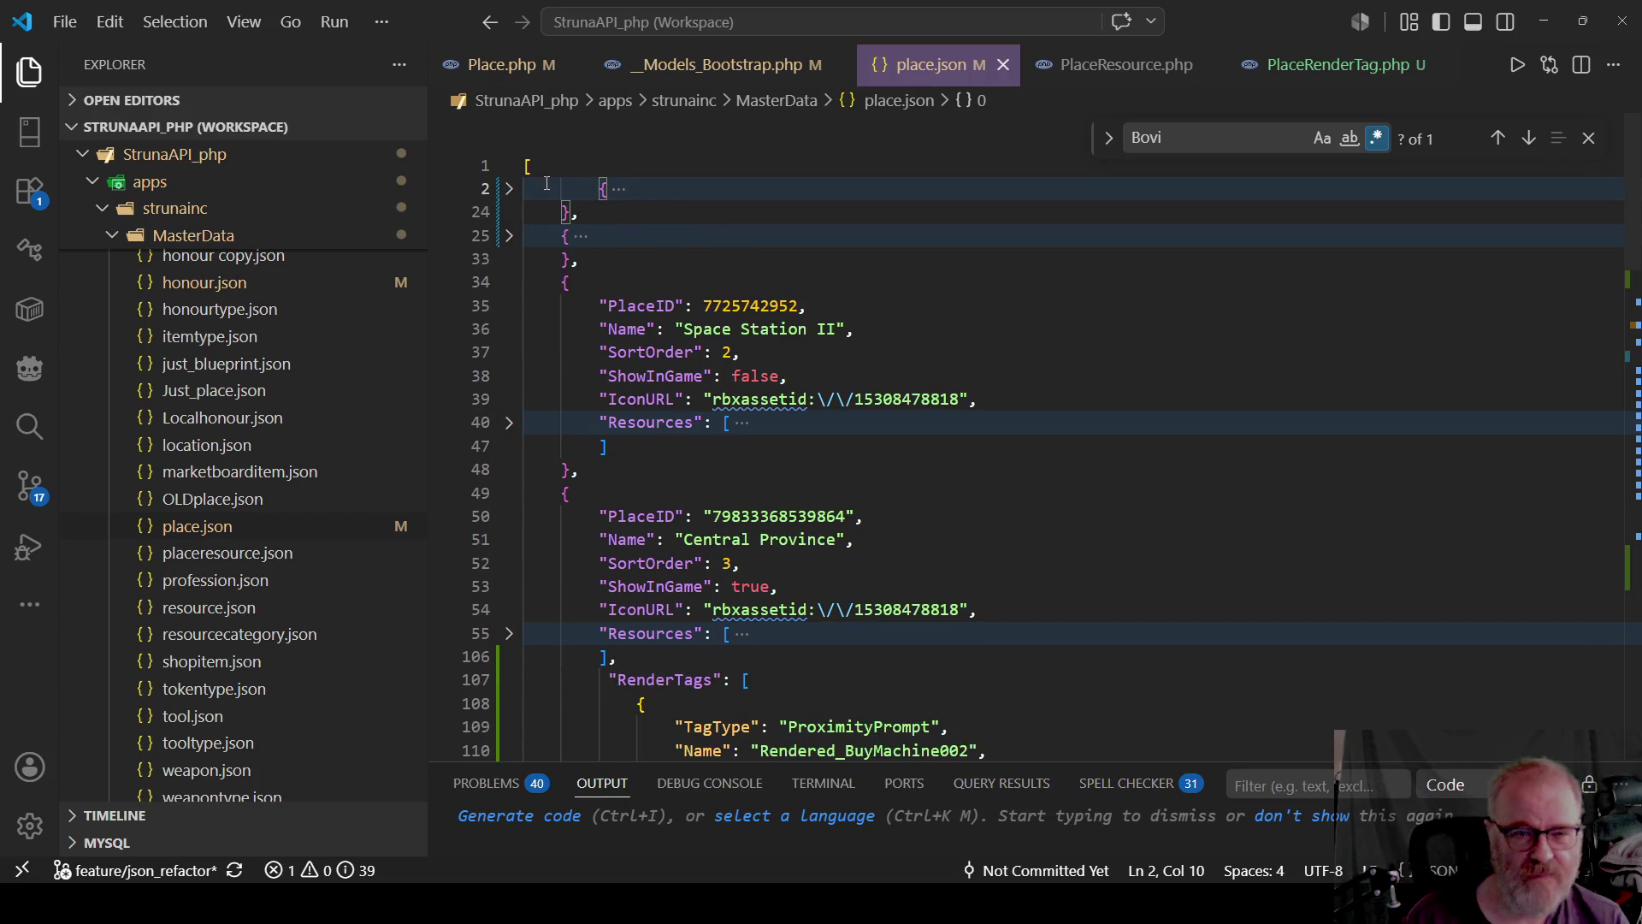
{"action": "left_click", "coordinate": [509, 189]}
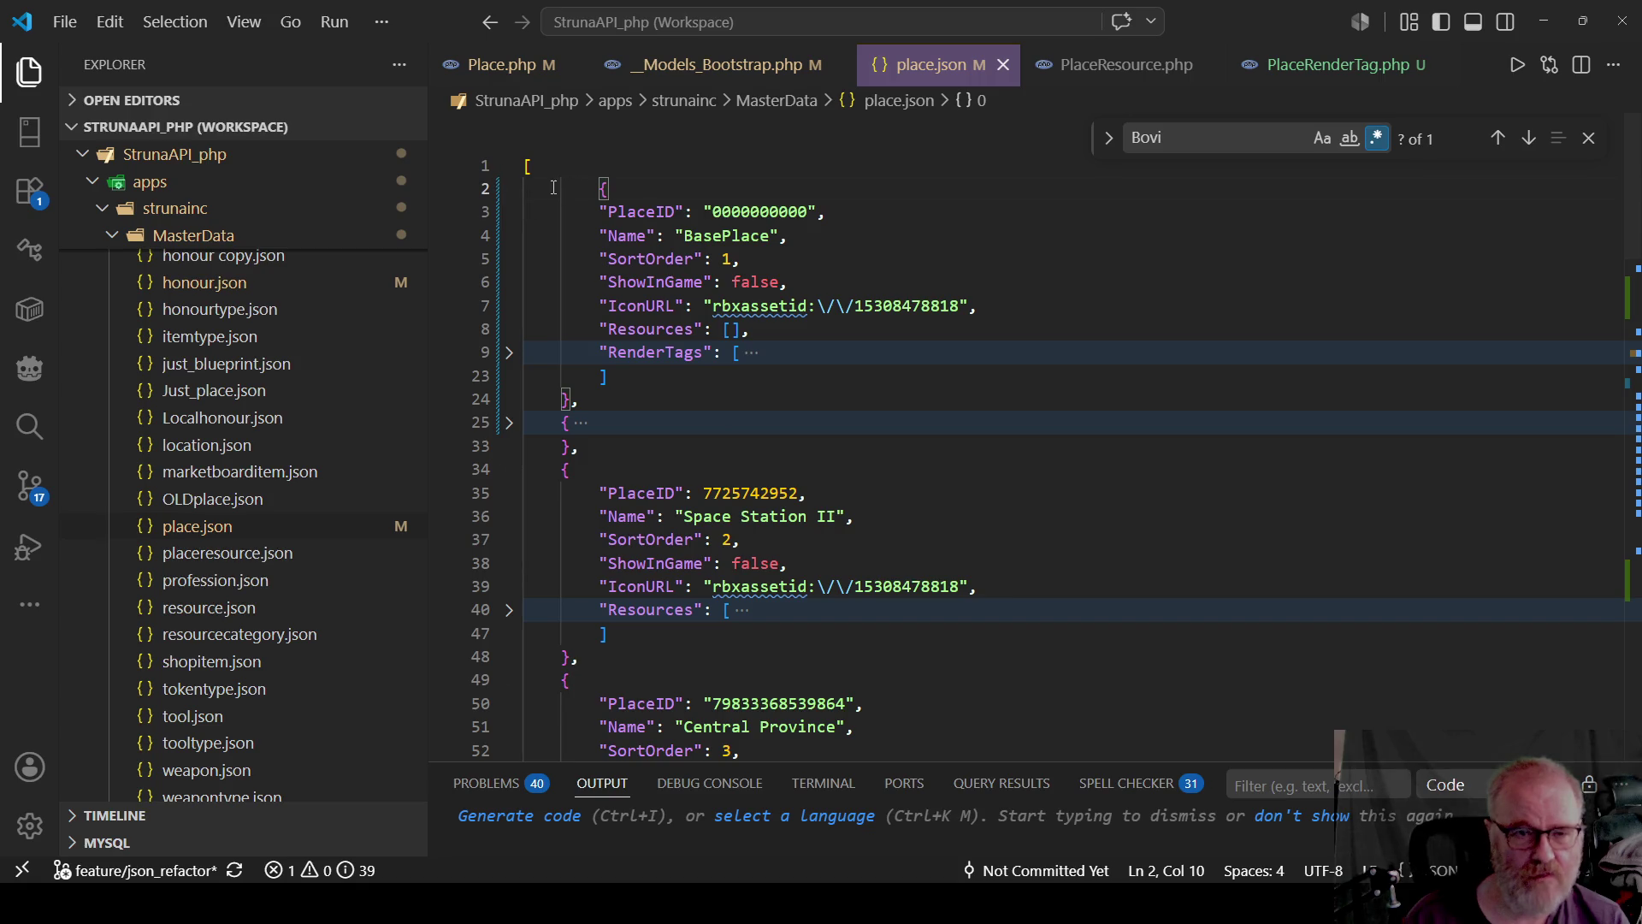
{"action": "key", "text": "Delete"}
{"action": "key", "text": "Delete"}
{"action": "key", "text": "Delete"}
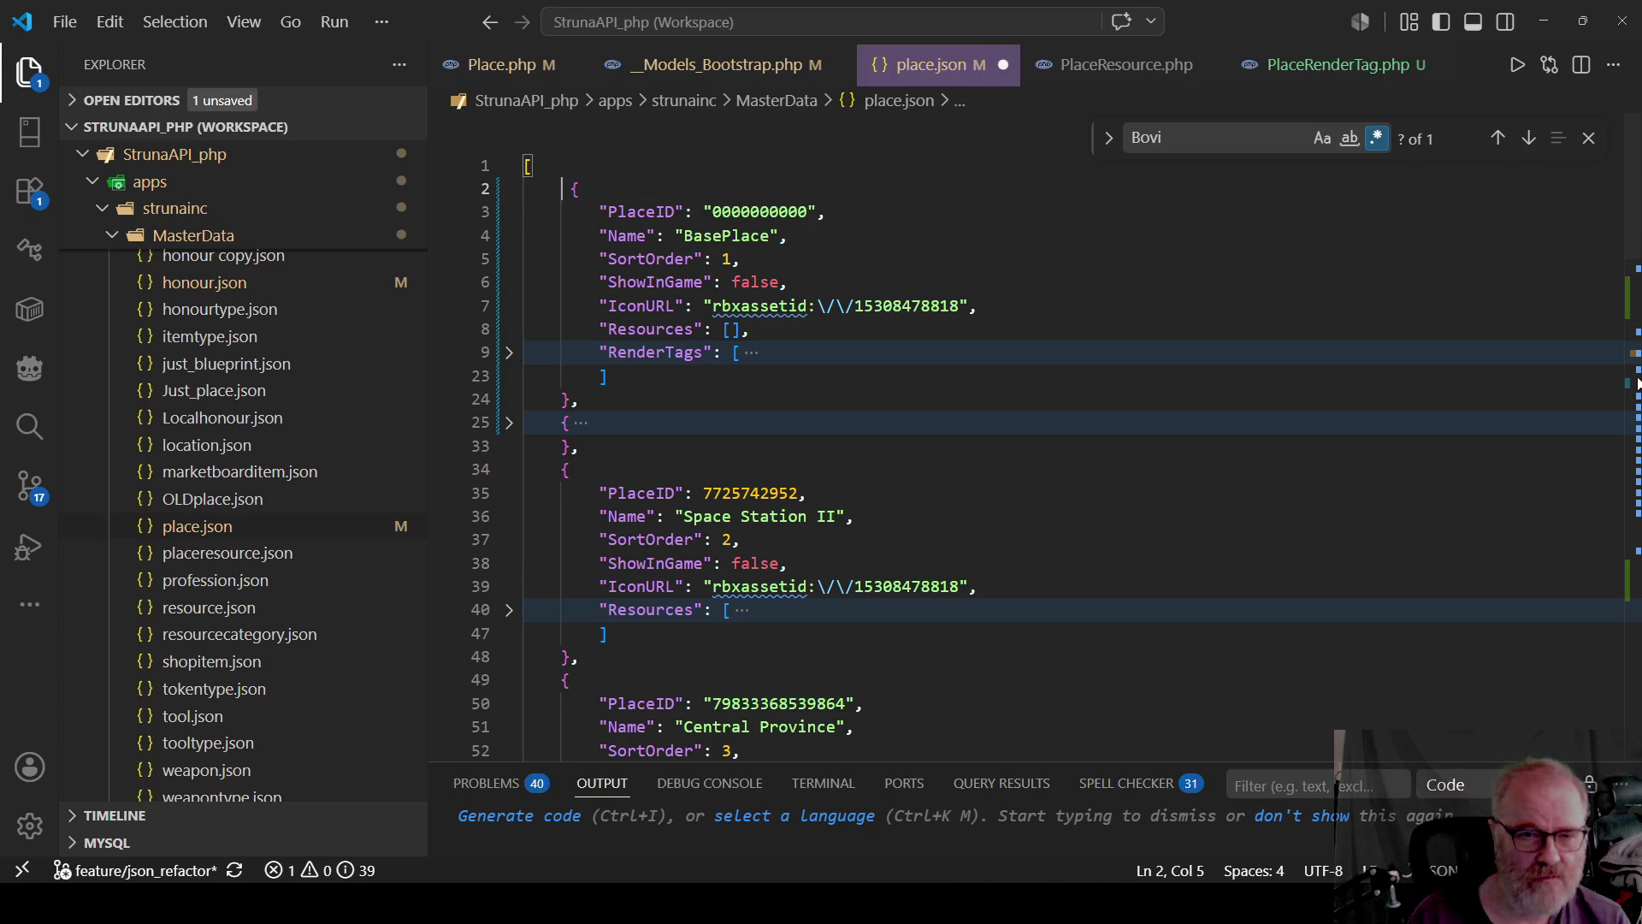
{"action": "key", "text": "ctrl+s"}
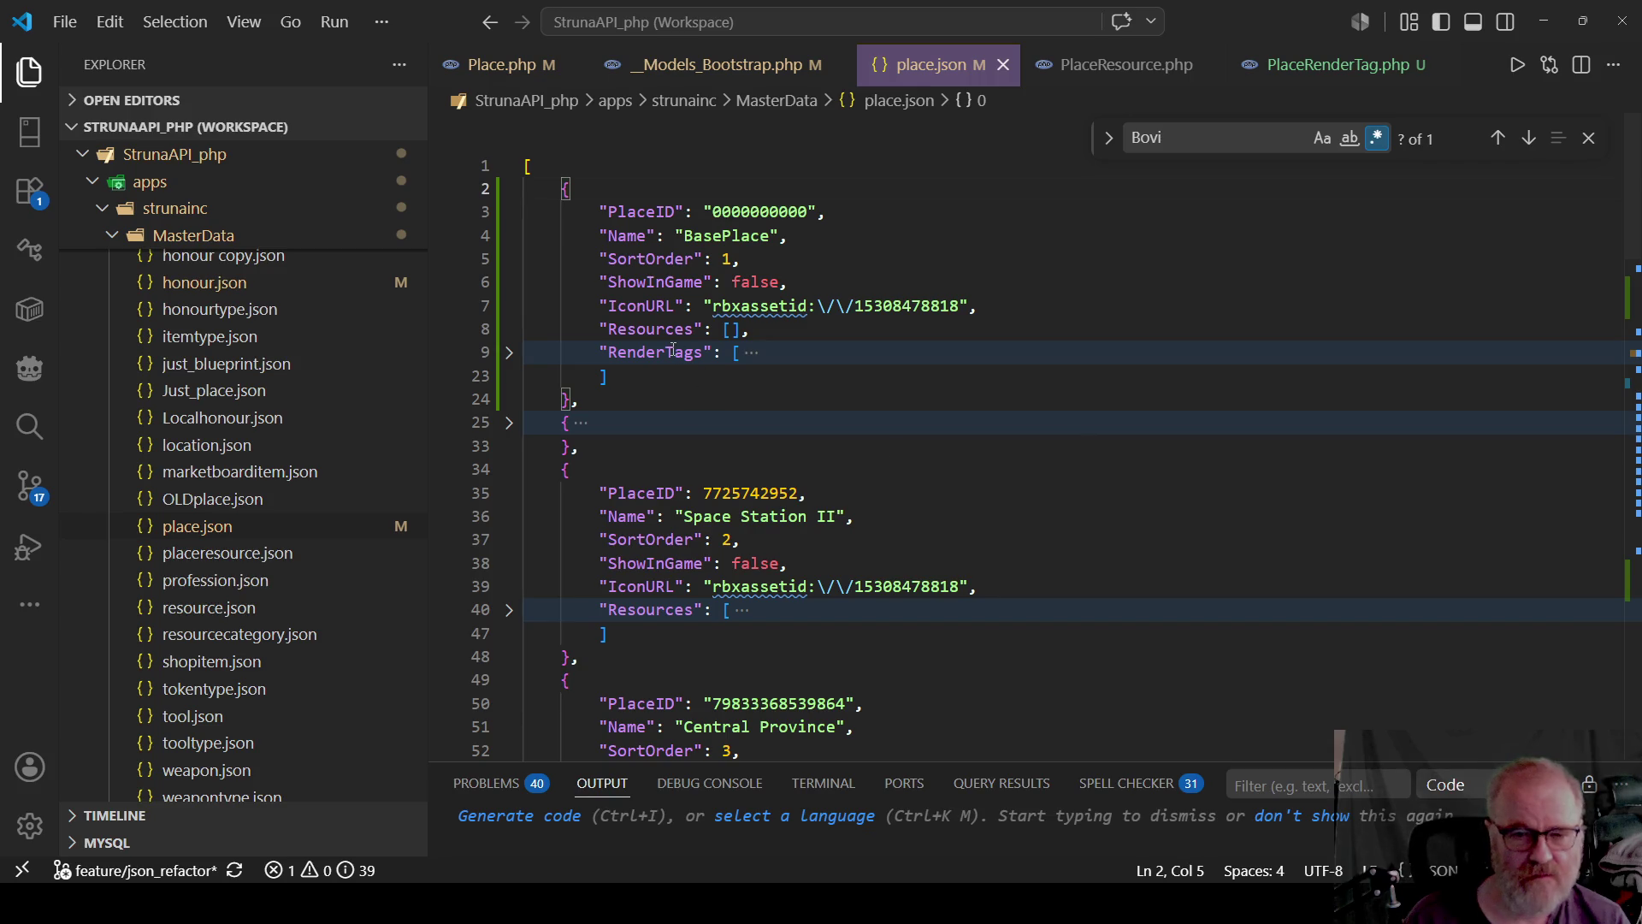
Expand Avatar Creation and check its empty RenderTags line.
{"action": "double_click", "coordinate": [673, 351]}
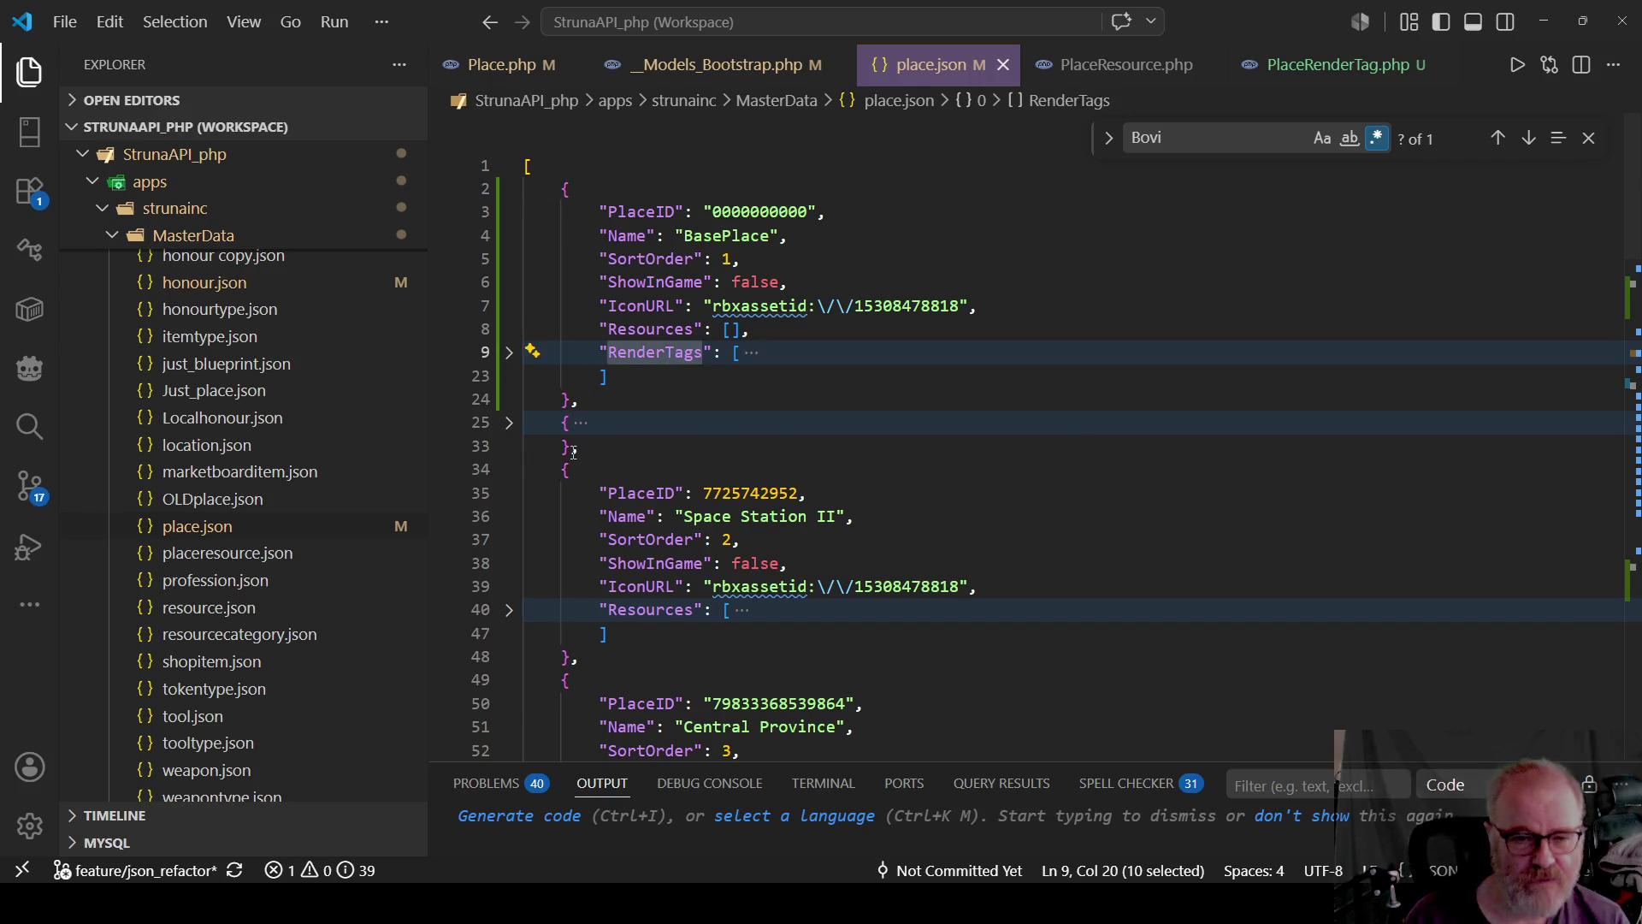
{"action": "left_click", "coordinate": [513, 425]}
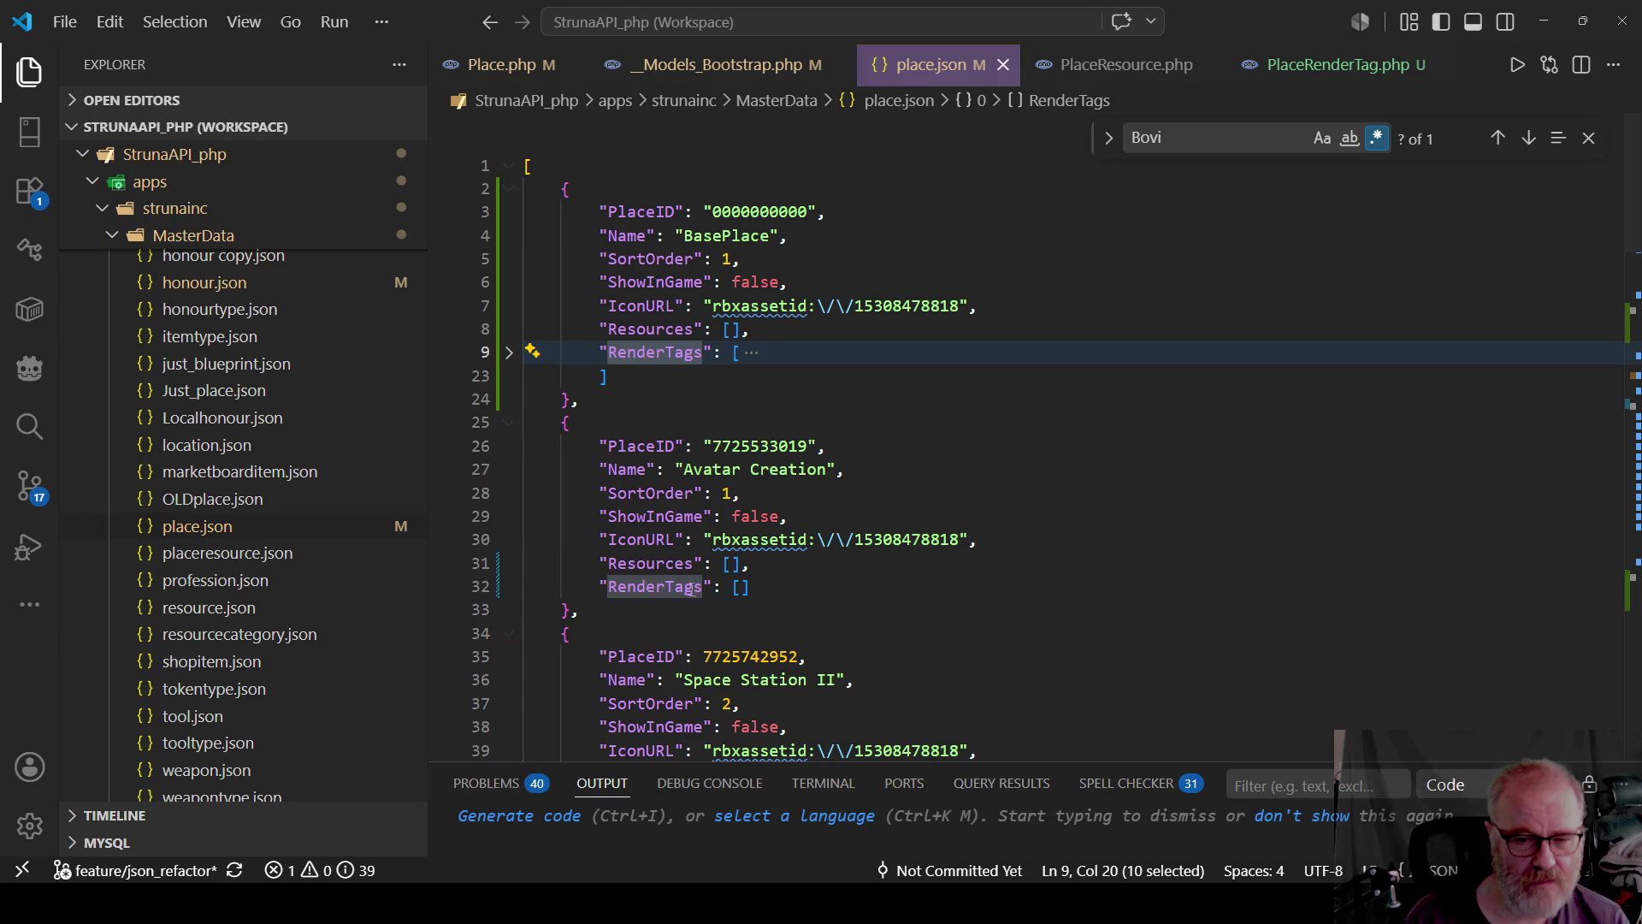
{"action": "left_click_drag", "start_coordinate": [600, 587], "coordinate": [749, 588]}
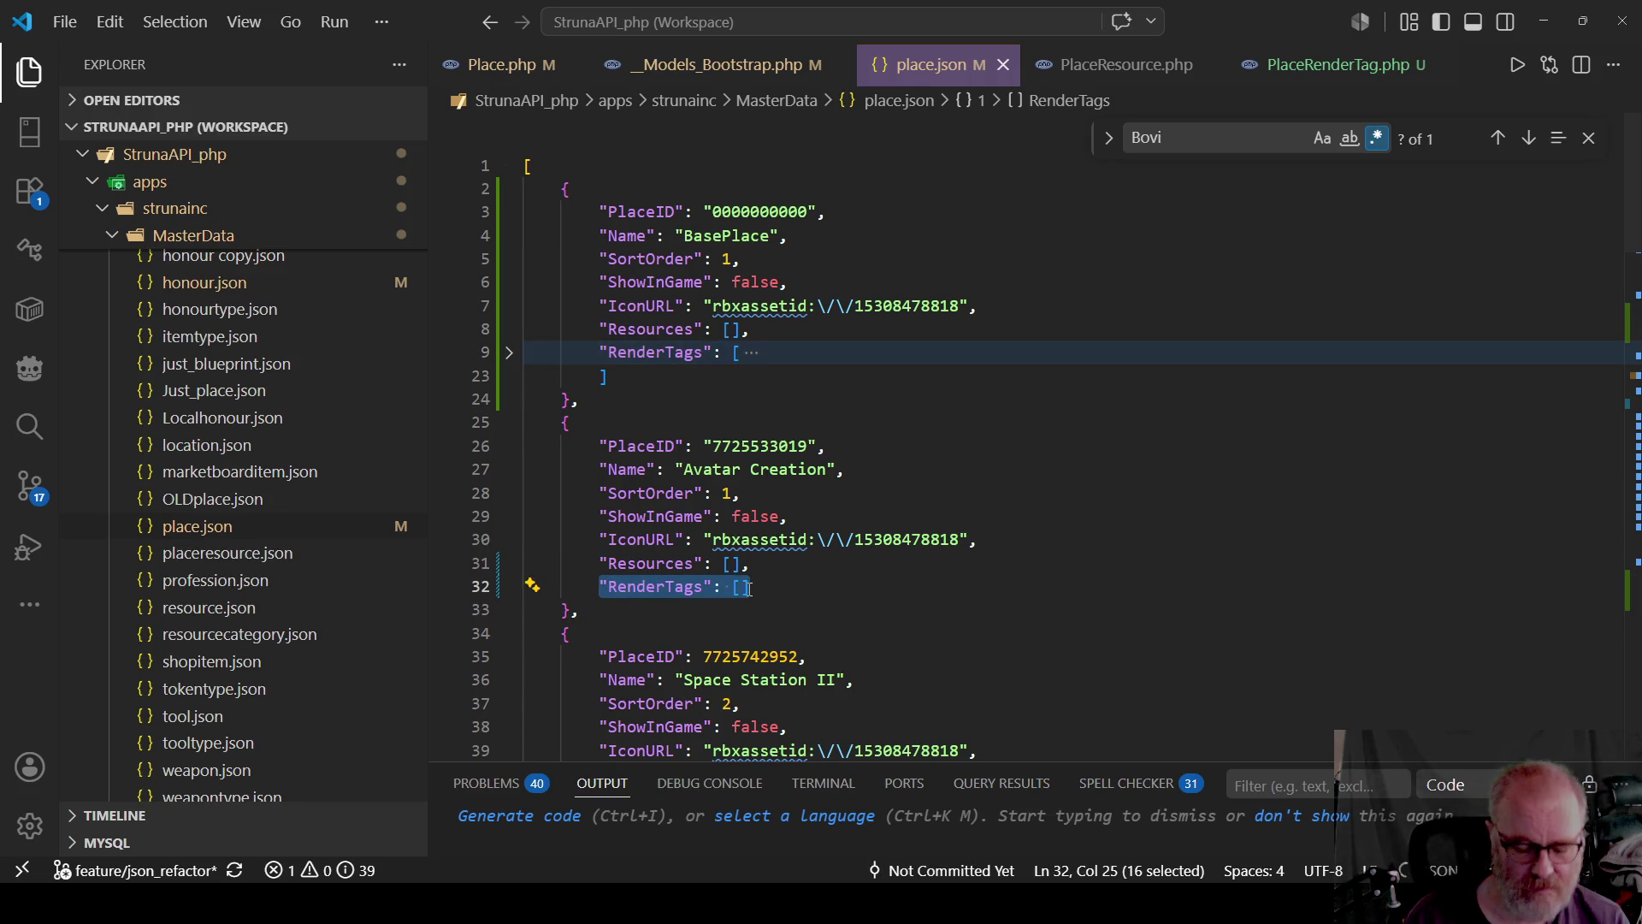
Fold the open place entries and add "RenderTags": [] after Space Station II's Resources.
{"action": "left_click", "coordinate": [509, 428]}
{"action": "left_click", "coordinate": [510, 470]}
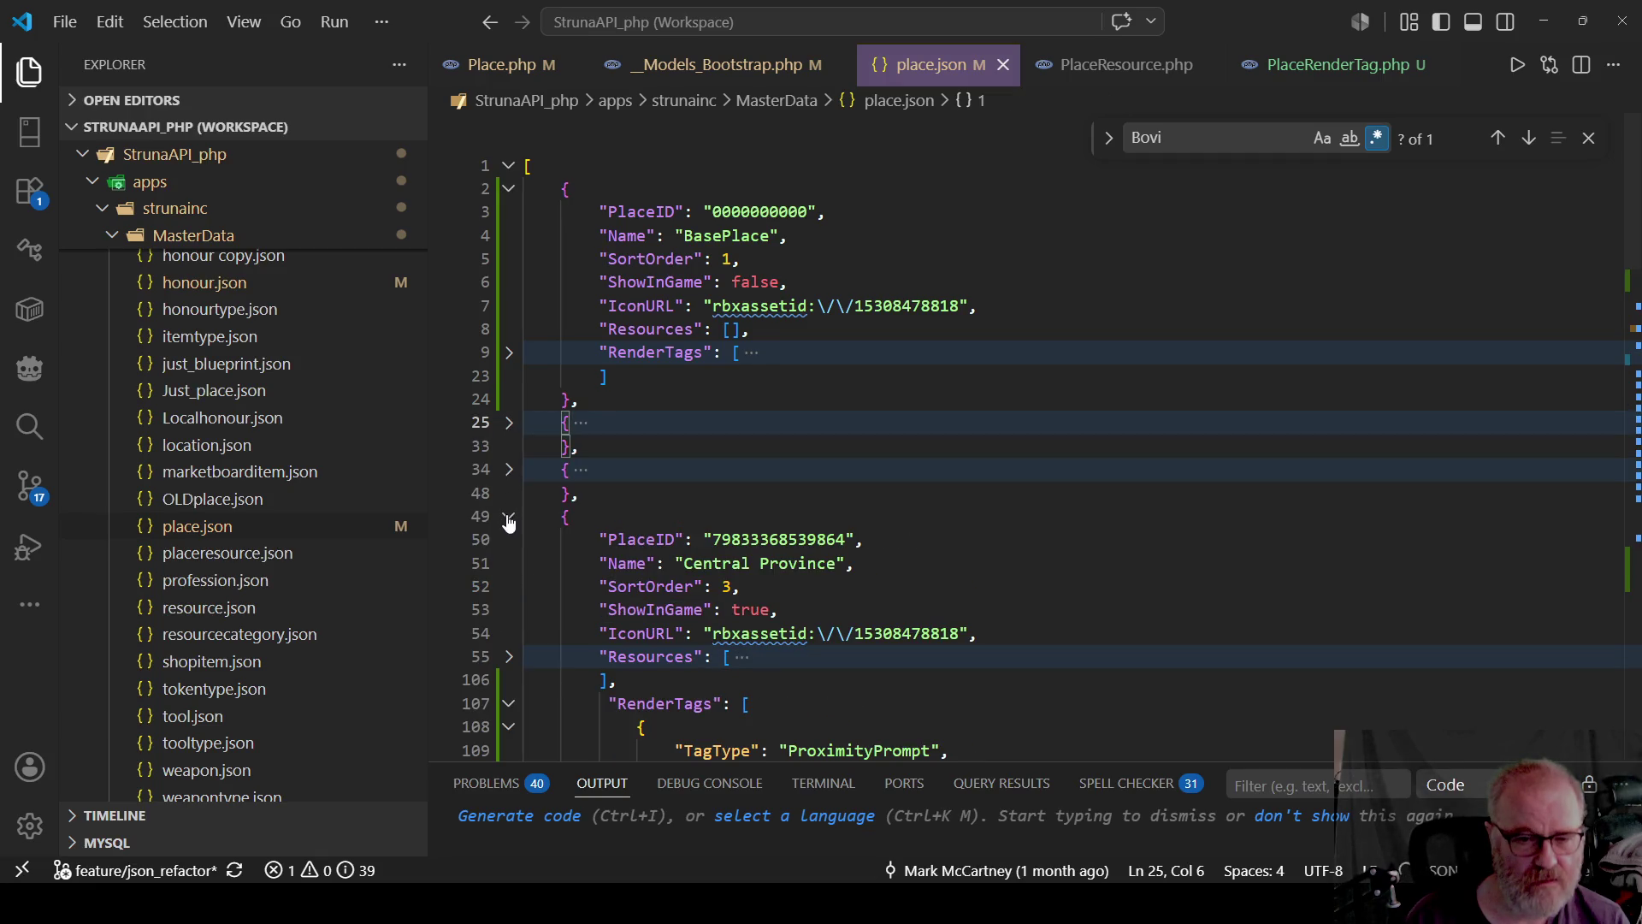
{"action": "left_click", "coordinate": [509, 520]}
{"action": "left_click", "coordinate": [507, 613]}
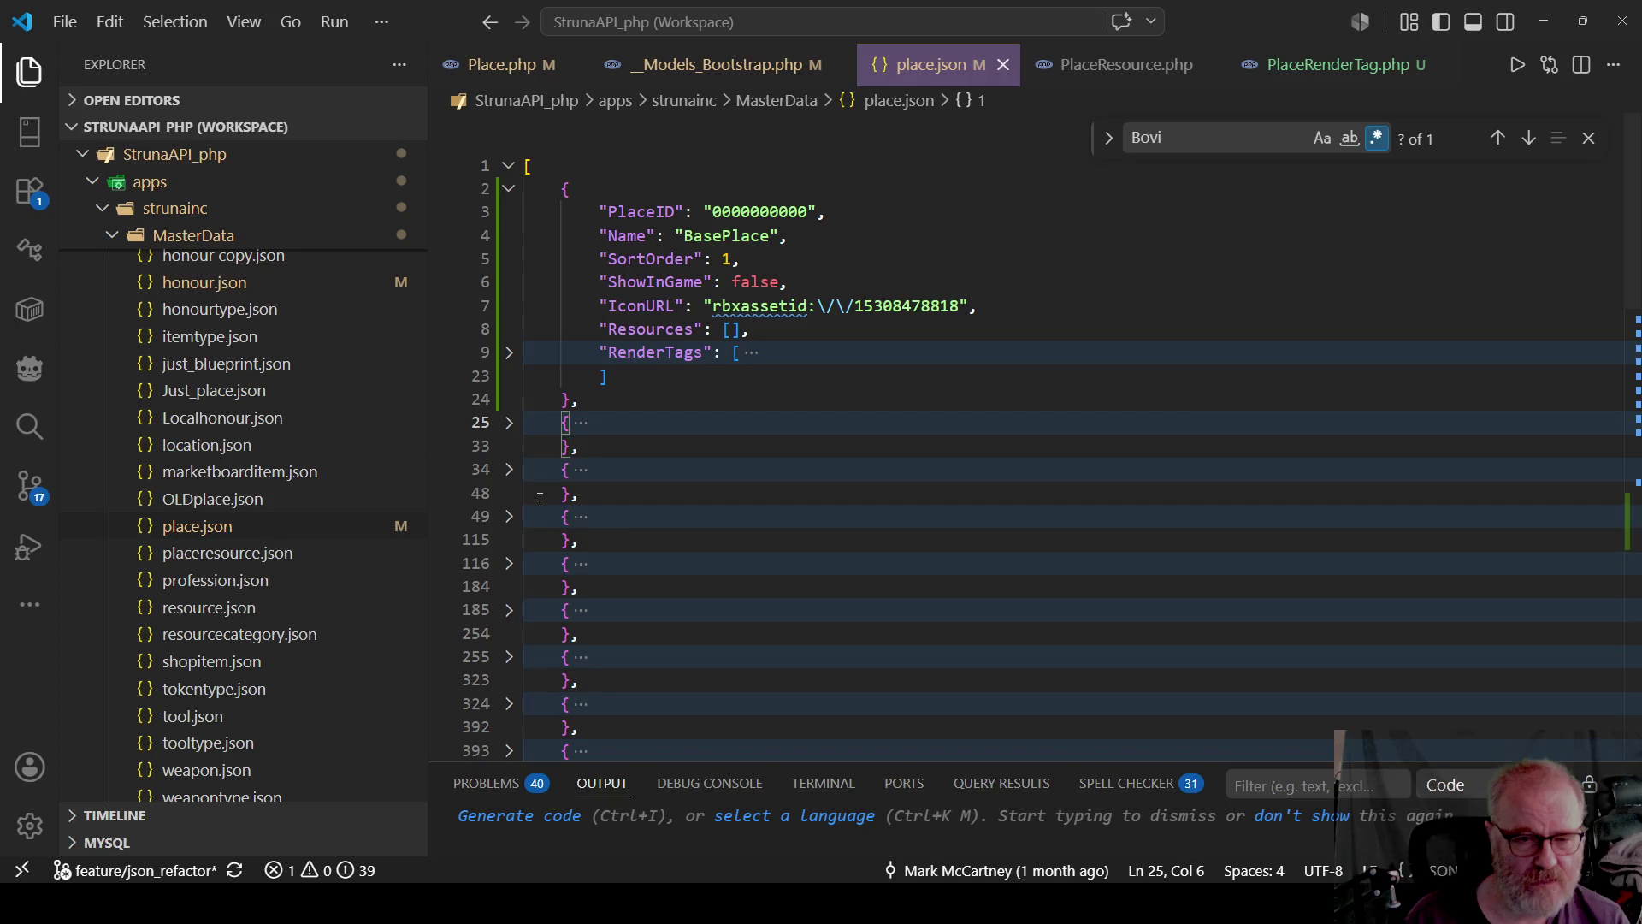
{"action": "left_click", "coordinate": [511, 472]}
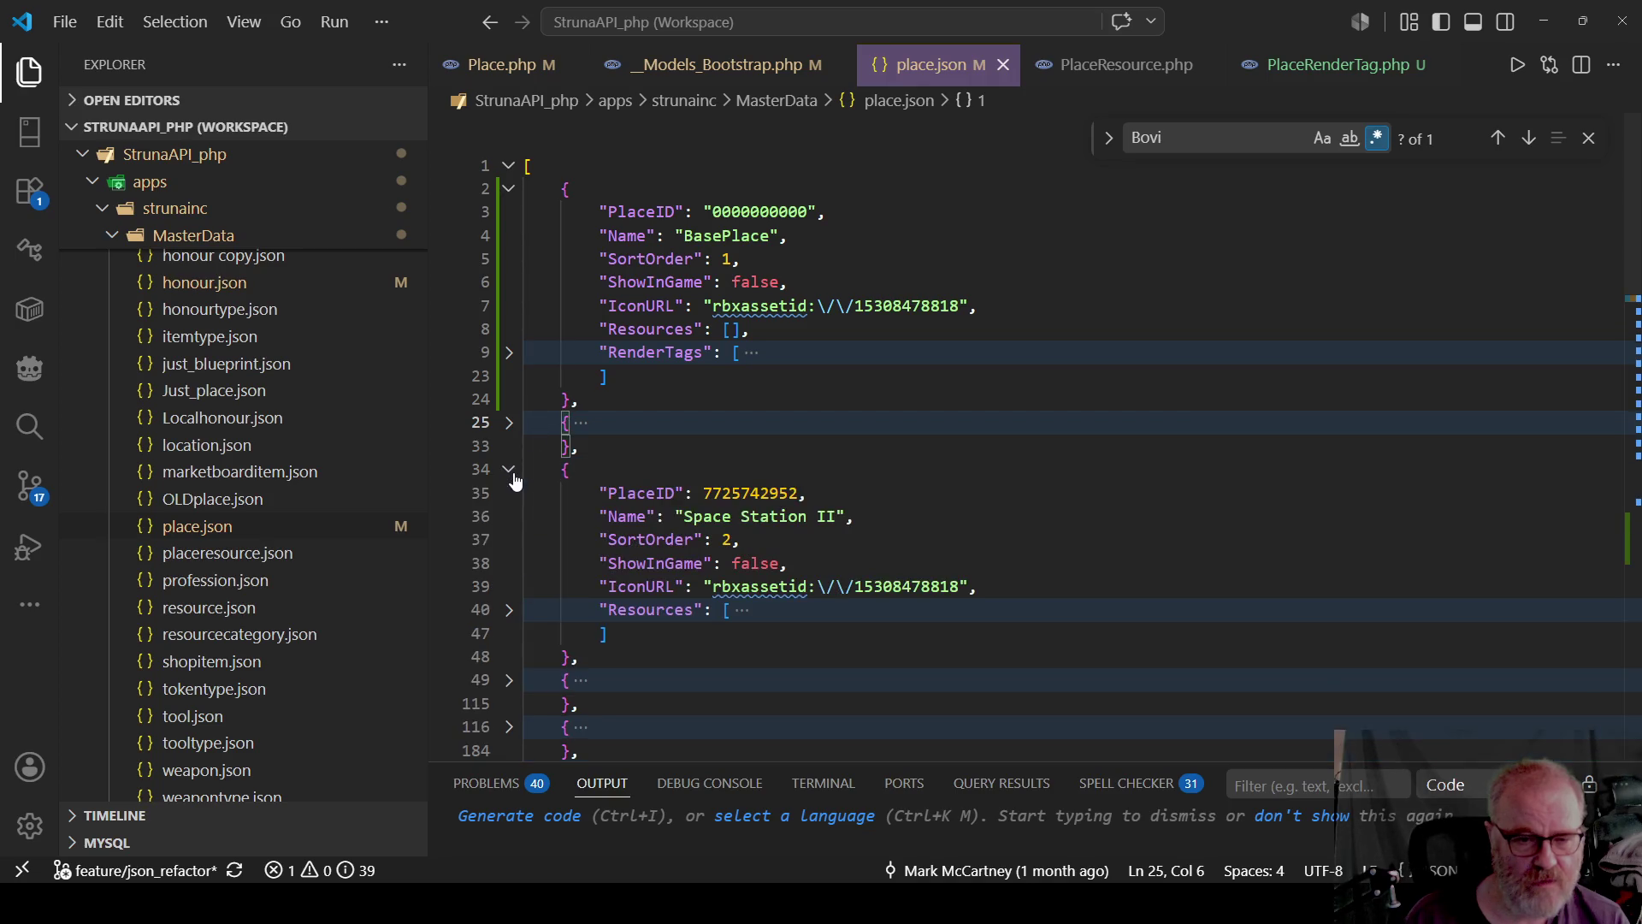
{"action": "left_click", "coordinate": [609, 633]}
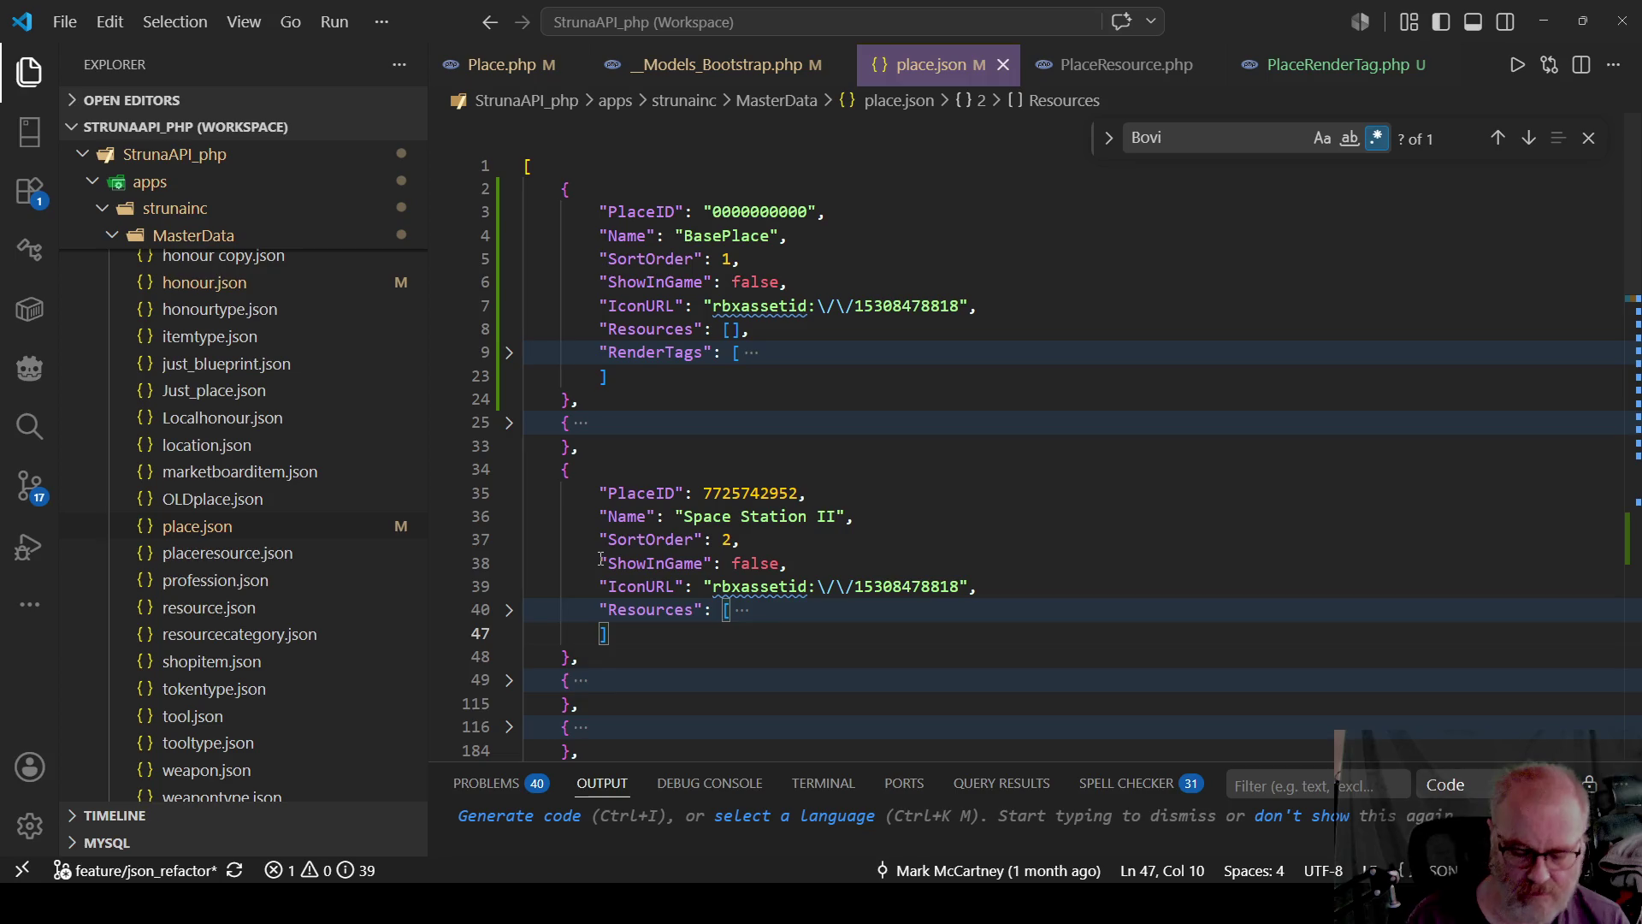
{"action": "type", "text": ","}
{"action": "key", "text": "Return"}
{"action": "type", "text": "\"RenderTags\": []"}
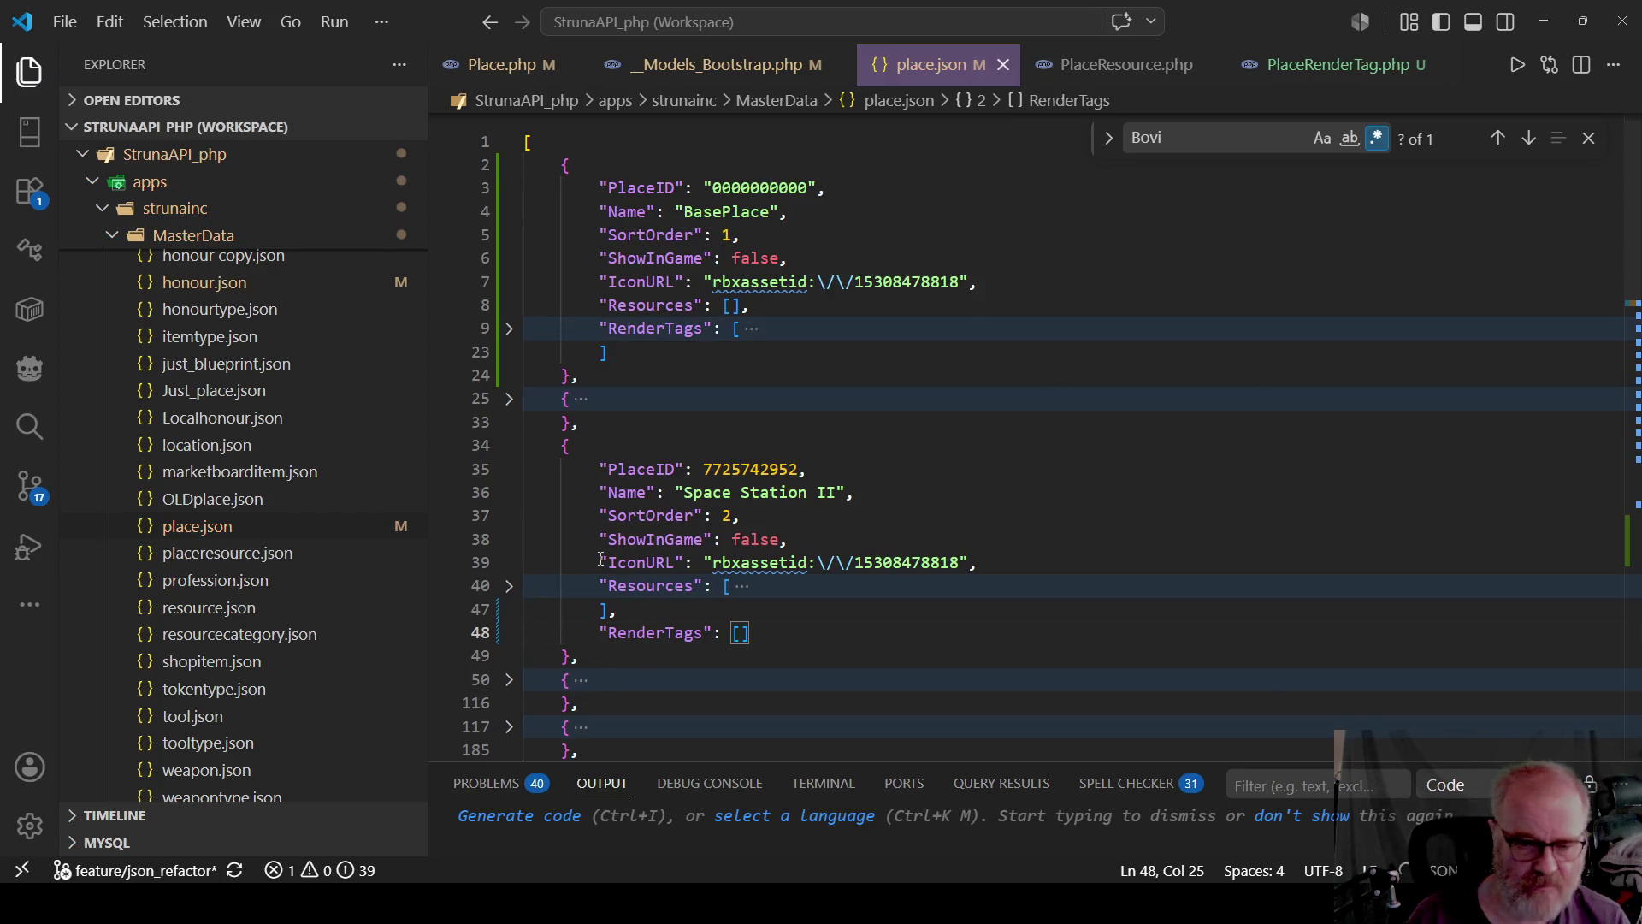
{"action": "left_click", "coordinate": [510, 446]}
Check Central Province's tags, then add an empty RenderTags array after Faros's Resources.
{"action": "left_click", "coordinate": [510, 494]}
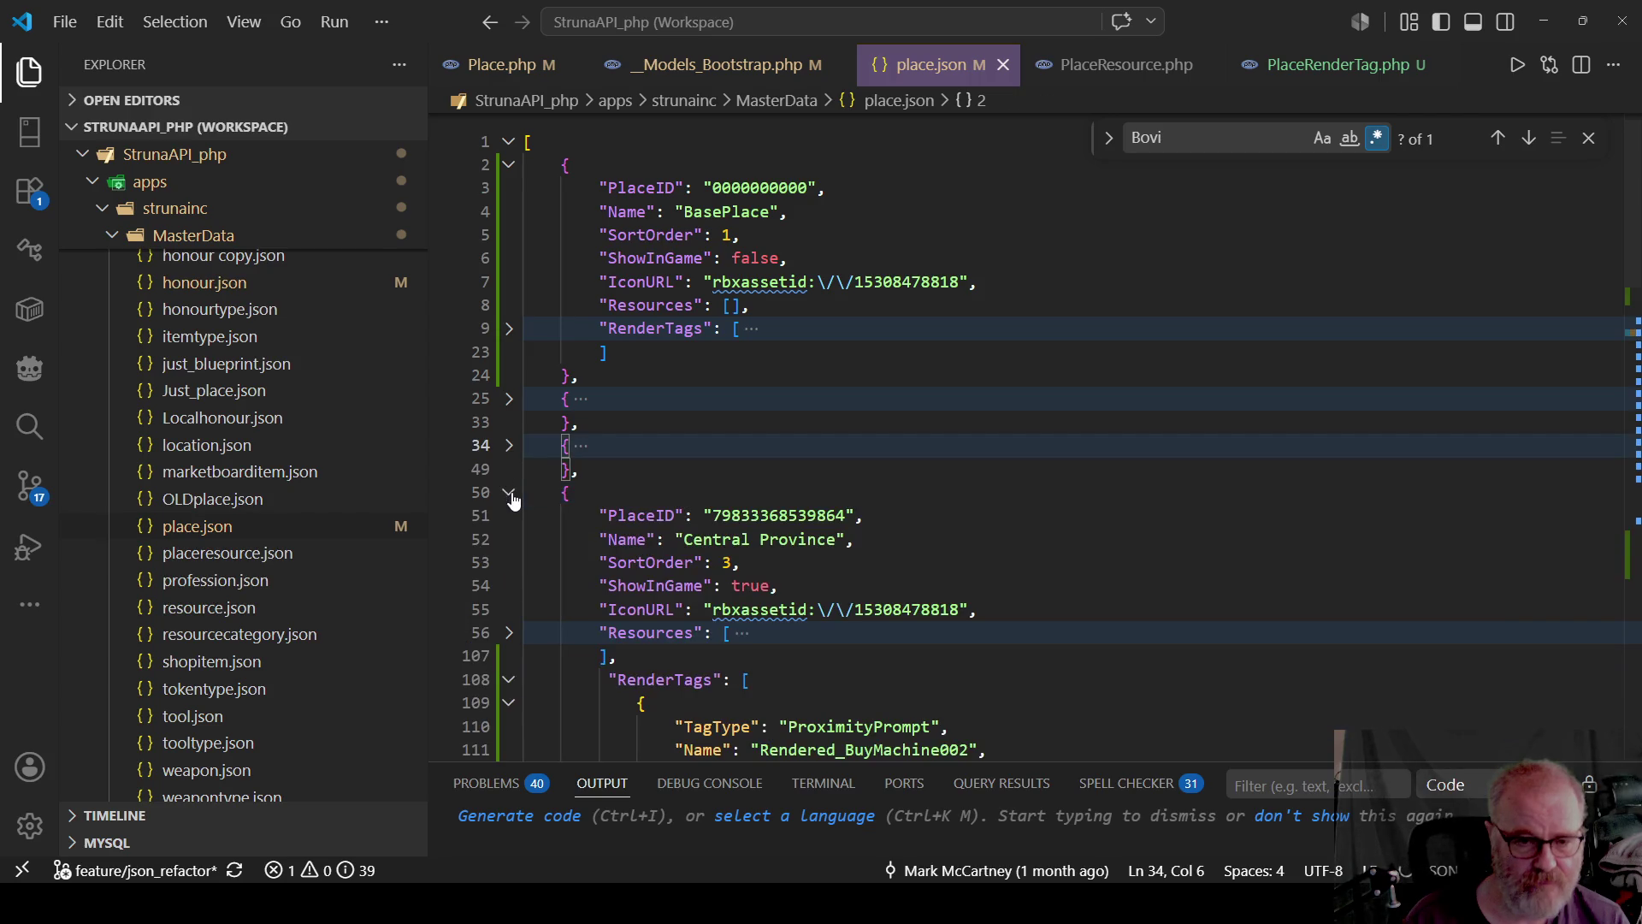
{"action": "left_click", "coordinate": [510, 494]}
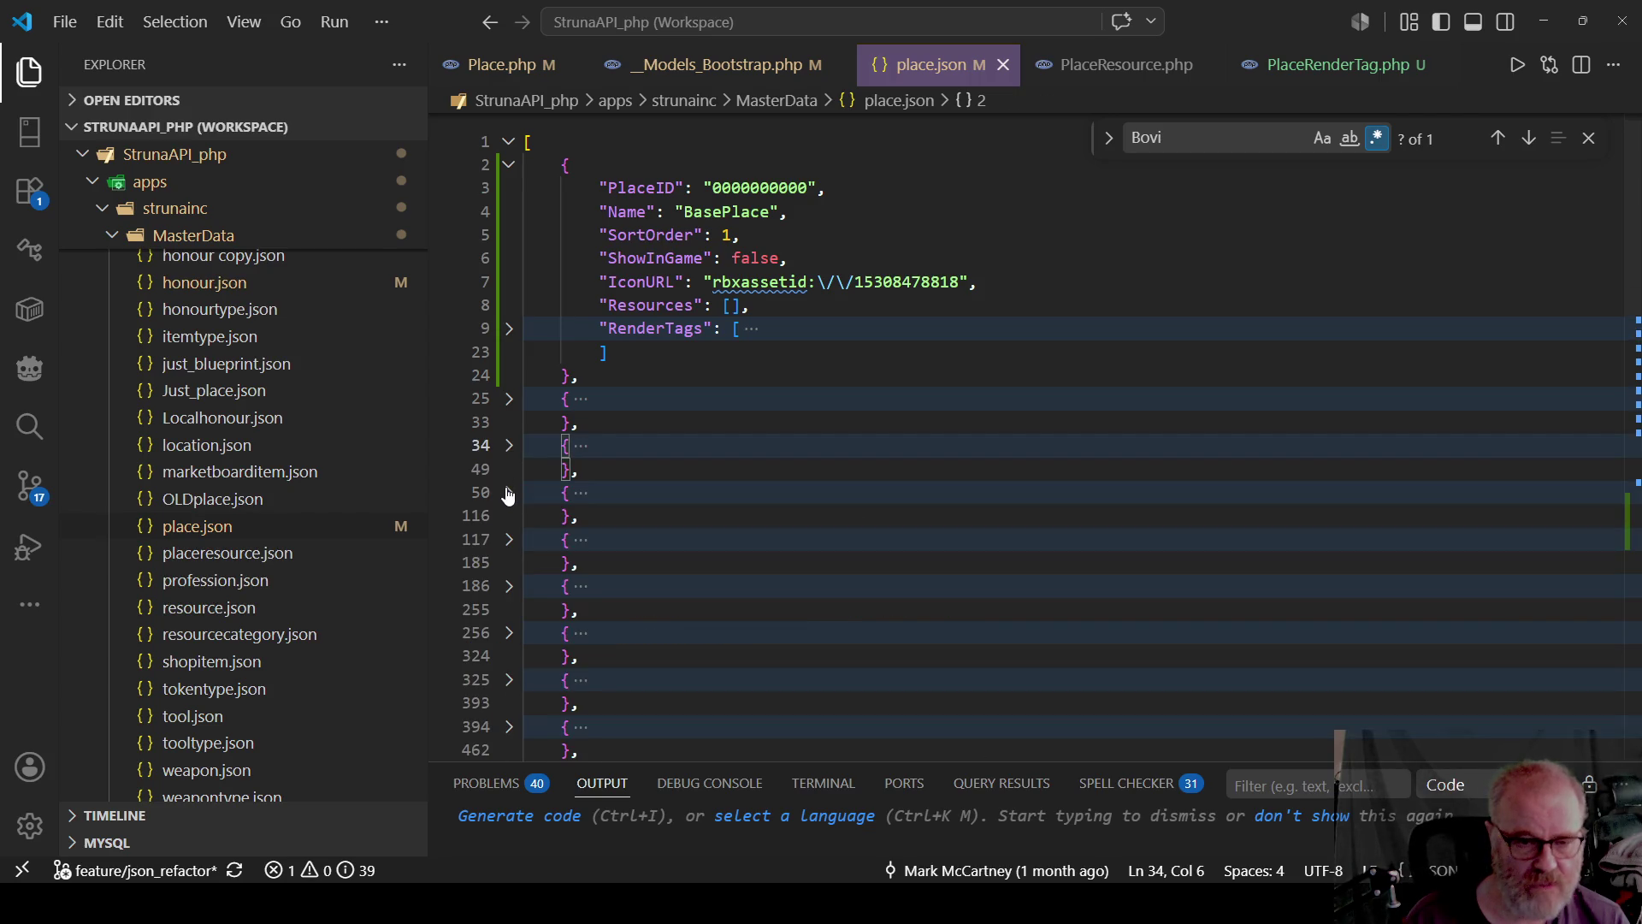
{"action": "left_click", "coordinate": [508, 540]}
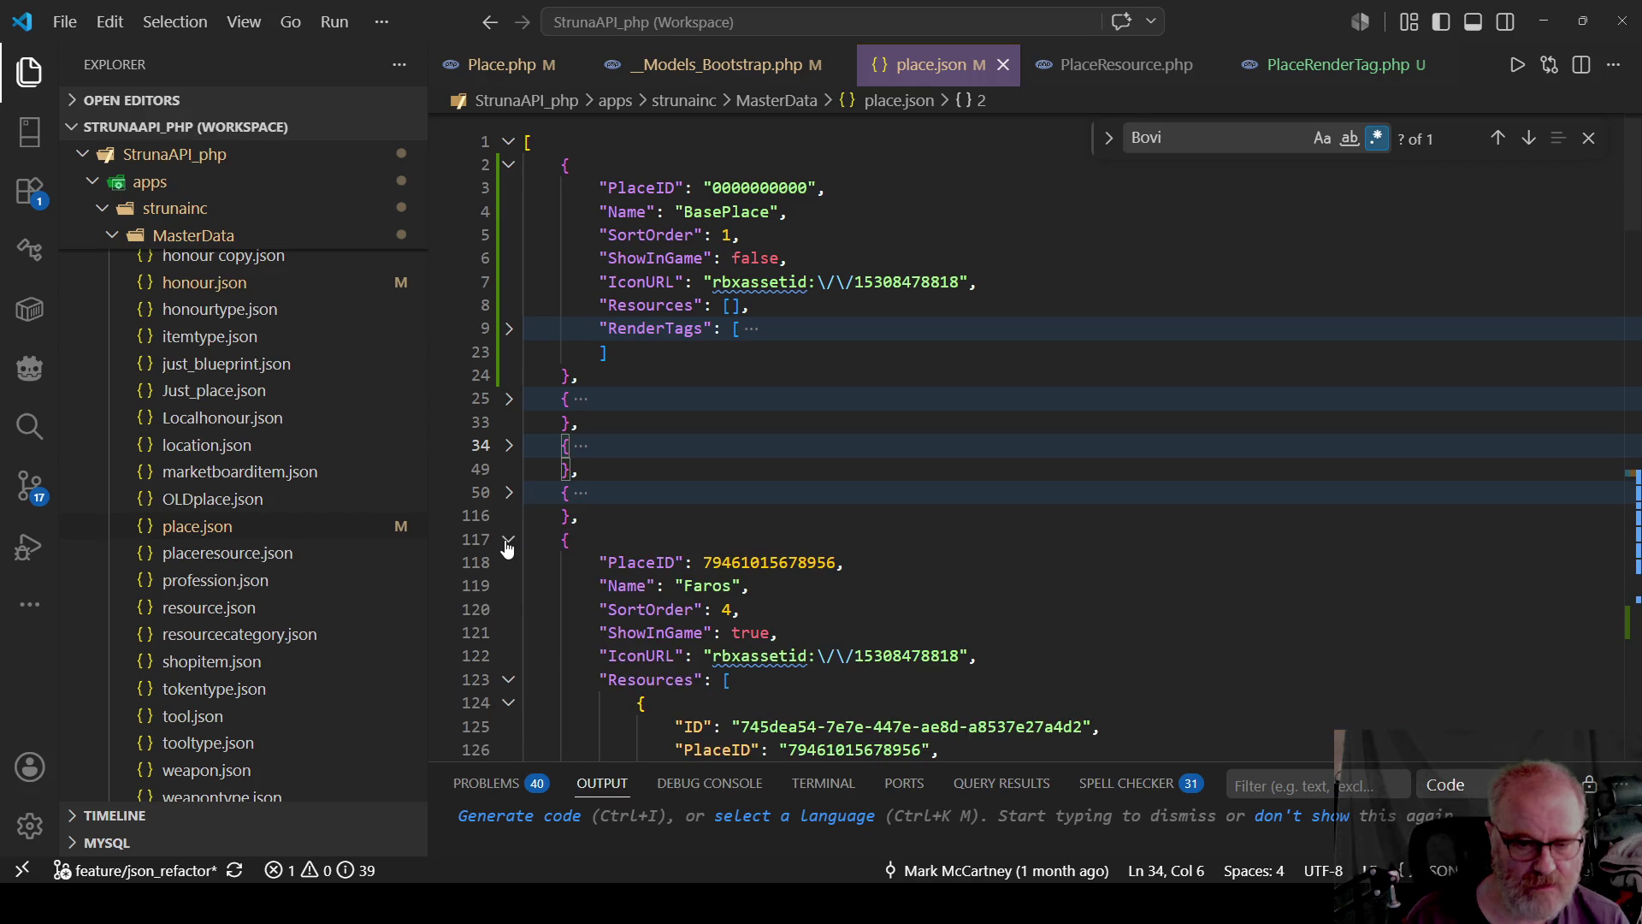
{"action": "scroll", "coordinate": [513, 530], "scroll_direction": "down", "scroll_amount": 2}
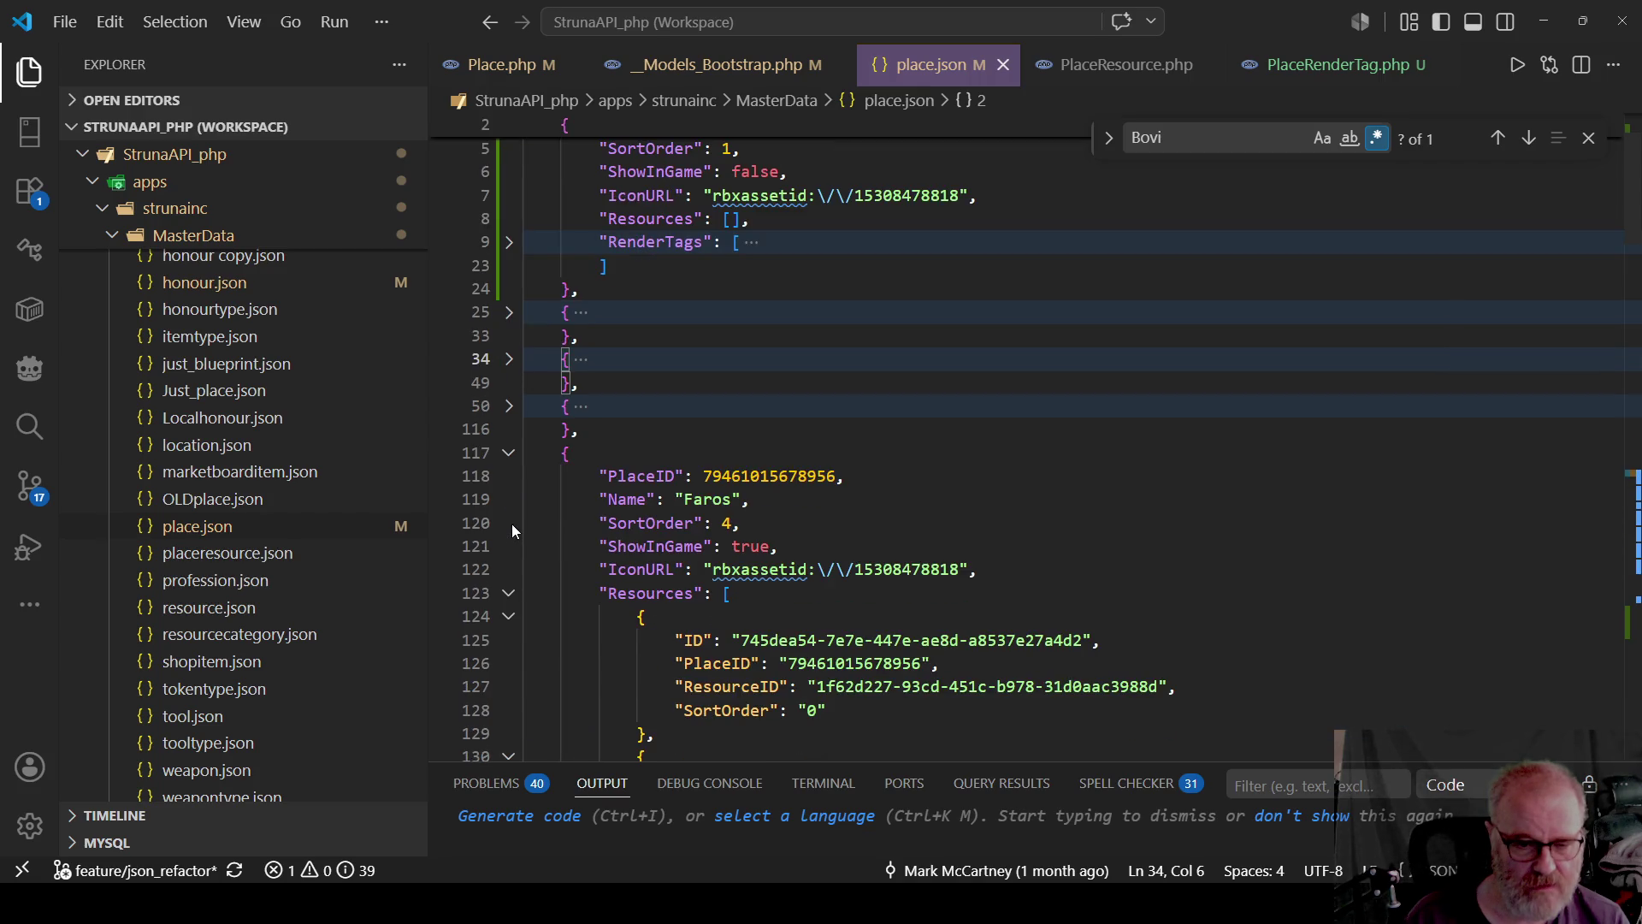
{"action": "left_click", "coordinate": [508, 593]}
{"action": "scroll", "coordinate": [598, 573], "scroll_direction": "down", "scroll_amount": 1}
{"action": "left_click", "coordinate": [678, 572]}
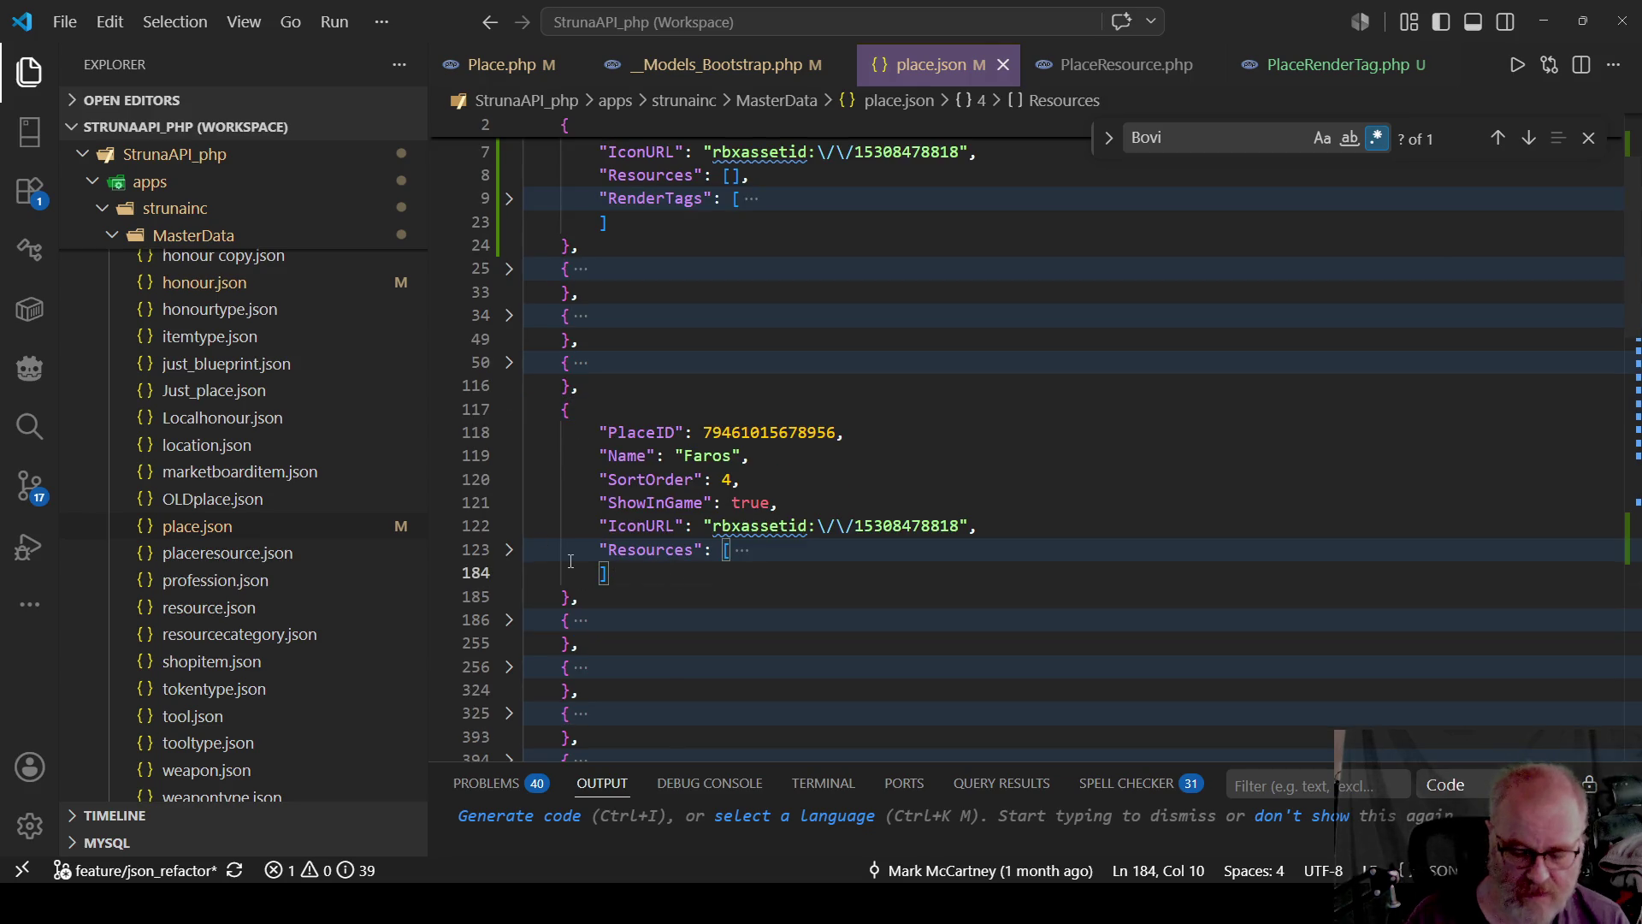
{"action": "type", "text": ","}
{"action": "key", "text": "Return"}
{"action": "type", "text": "\"RenderTags\": ["}
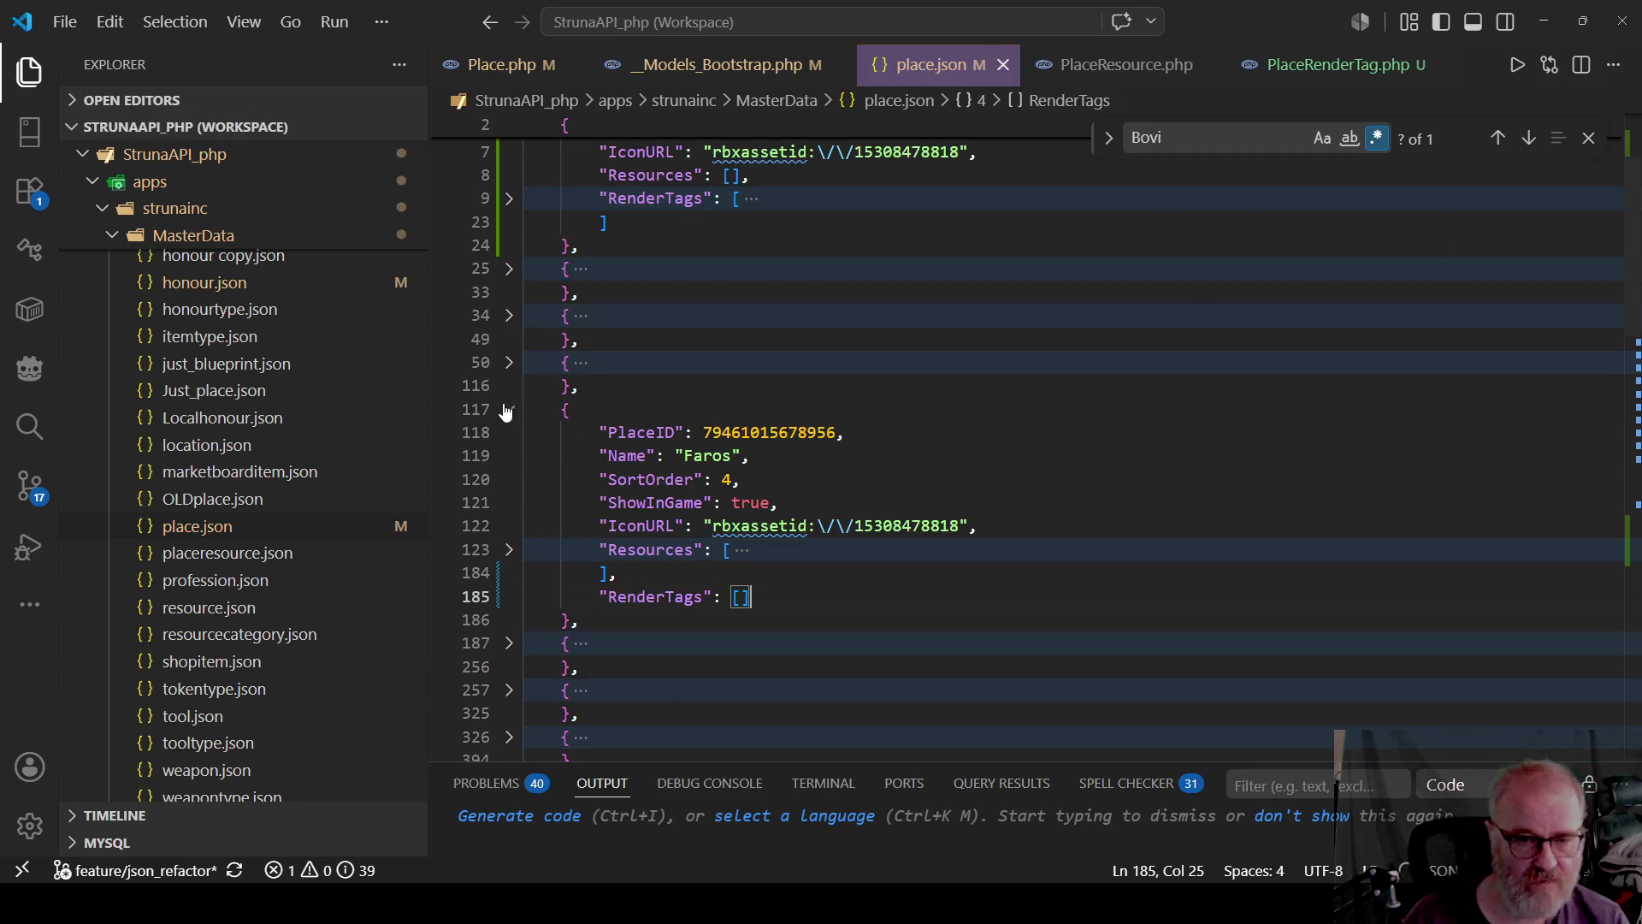
{"action": "left_click", "coordinate": [509, 411]}
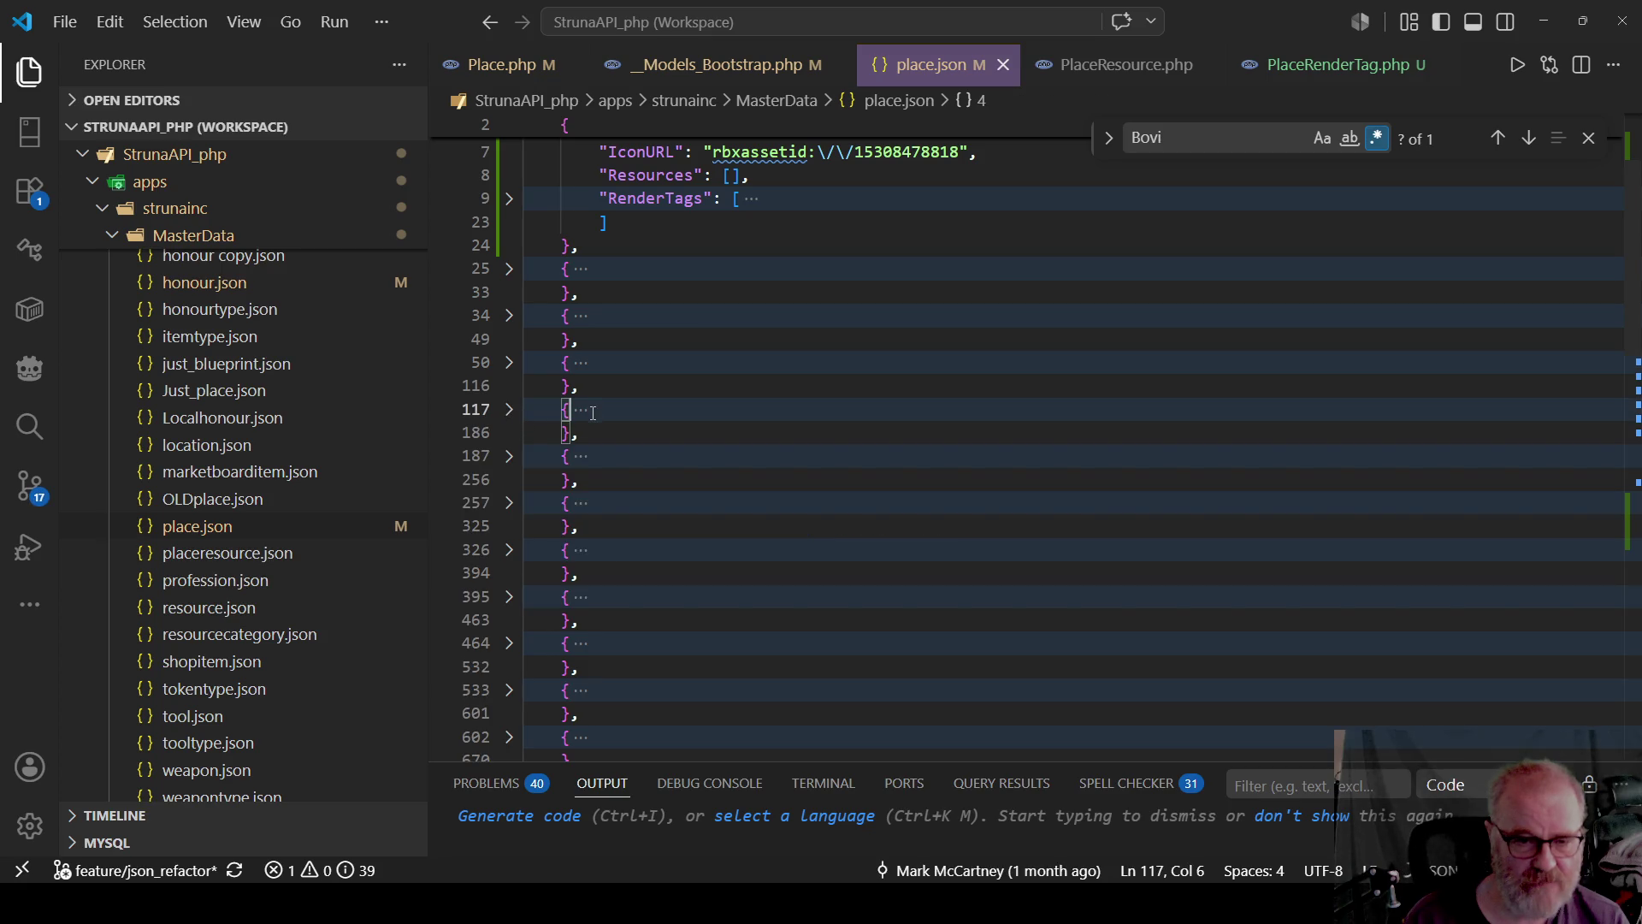
Check Bovi's tags, paste an empty RenderTags line into Xaley's entry and save place.json.
{"action": "left_click", "coordinate": [509, 457]}
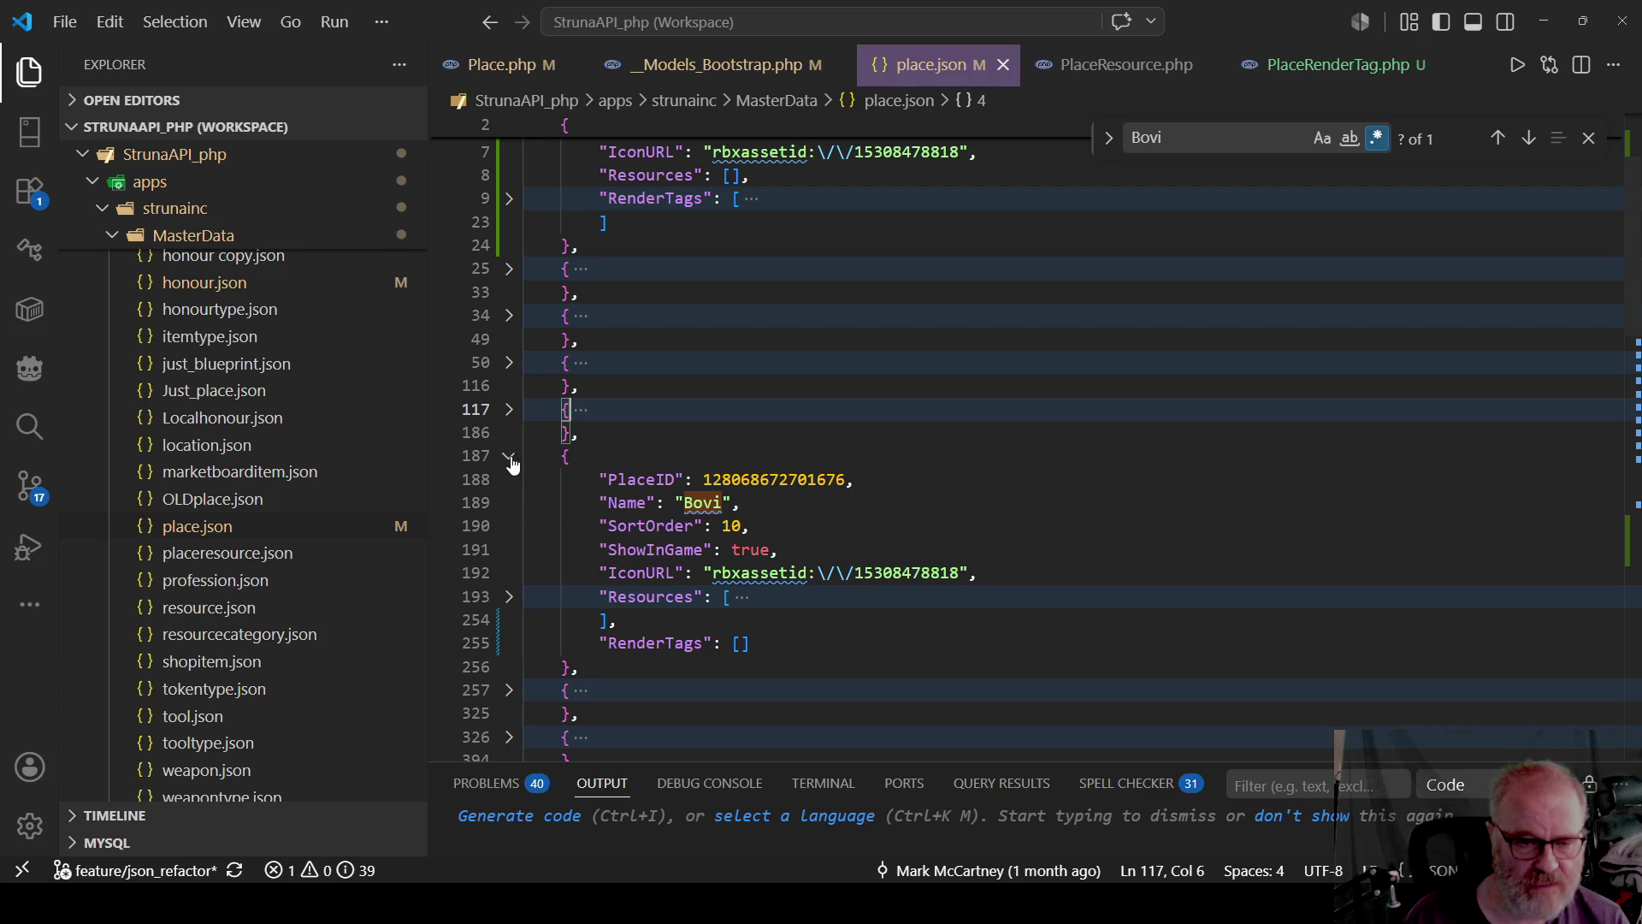
{"action": "left_click", "coordinate": [510, 457]}
{"action": "left_click", "coordinate": [510, 504]}
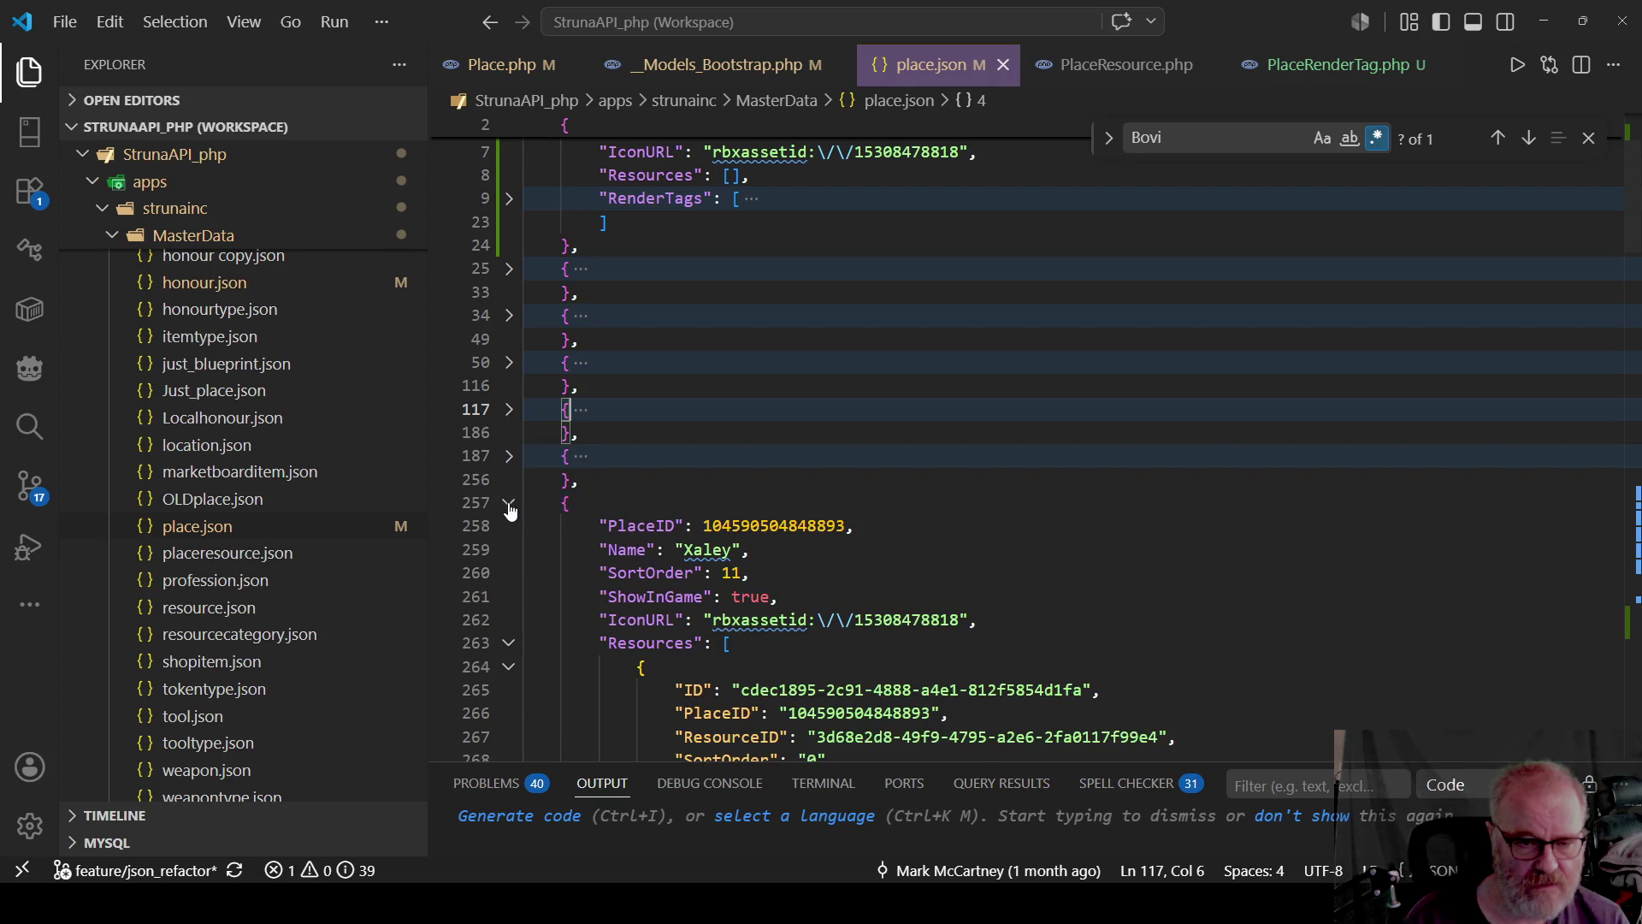
{"action": "left_click", "coordinate": [509, 643]}
{"action": "left_click", "coordinate": [636, 677]}
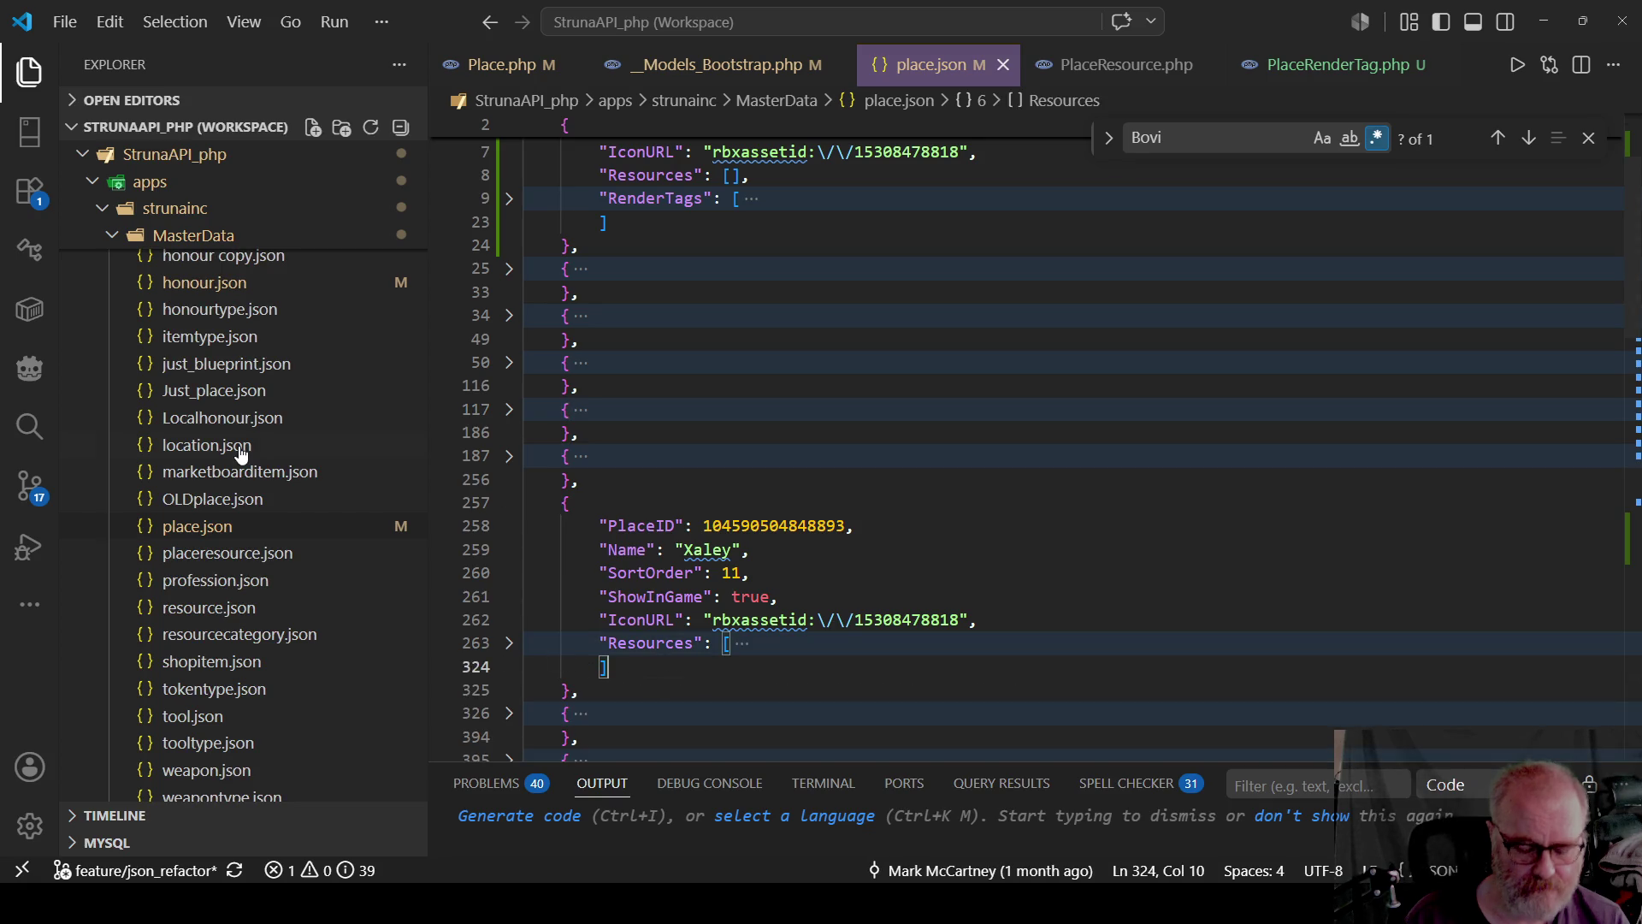
{"action": "key", "text": "ctrl+v"}
{"action": "key", "text": "ctrl+s"}
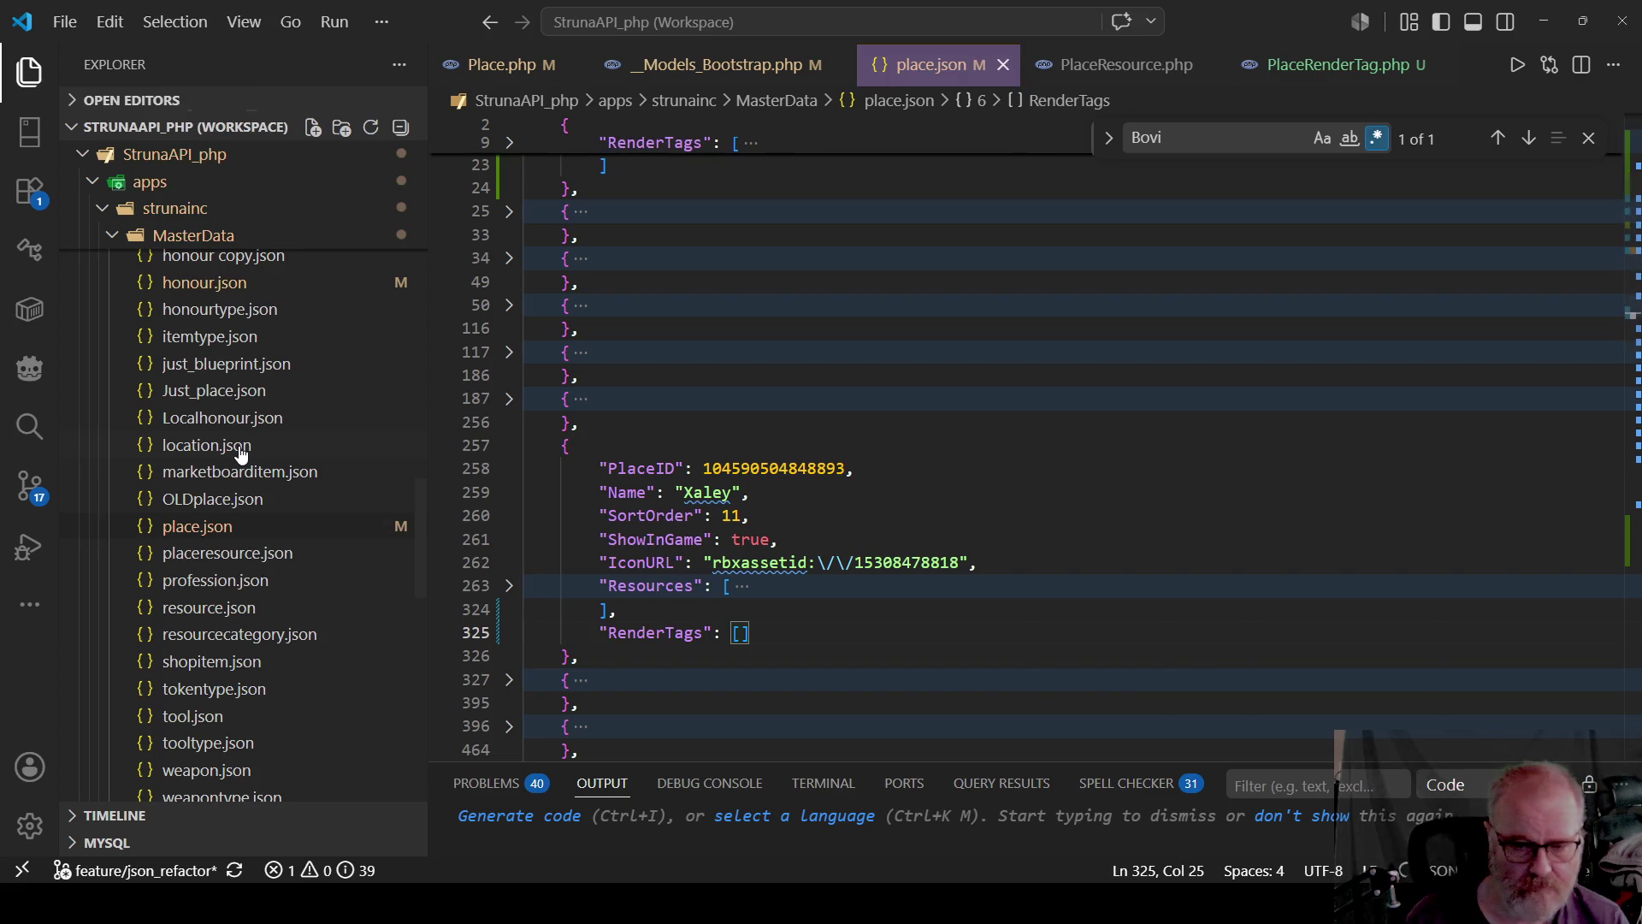
{"action": "left_click", "coordinate": [508, 444]}
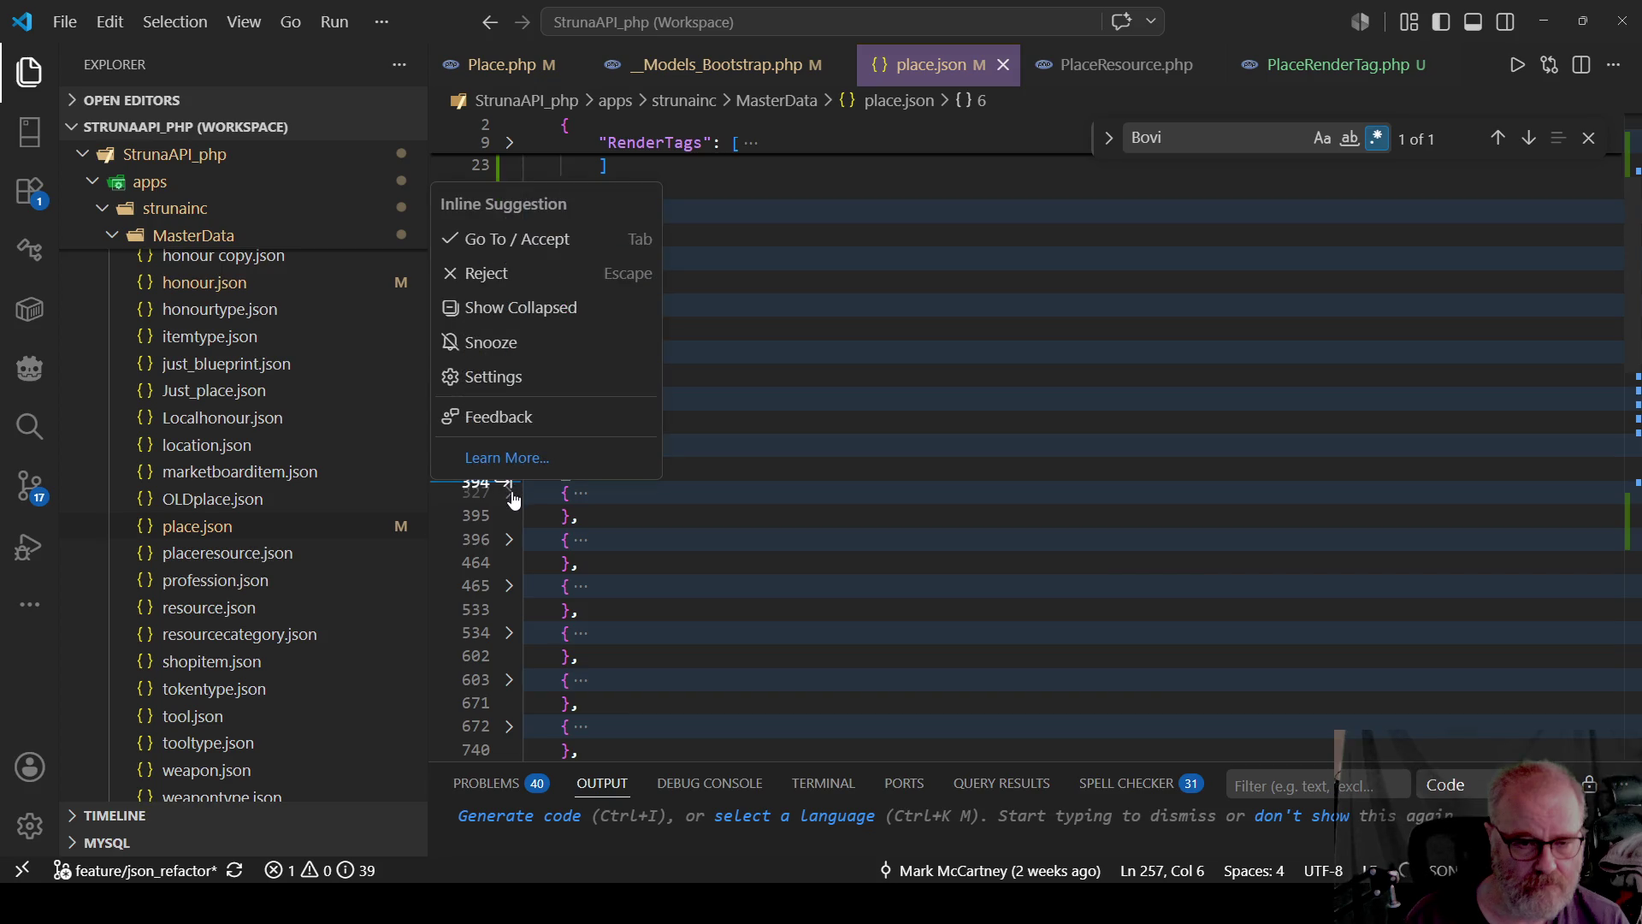
Add an empty RenderTags array to the Ceha entry via the suggested edit.
{"action": "left_click", "coordinate": [513, 490]}
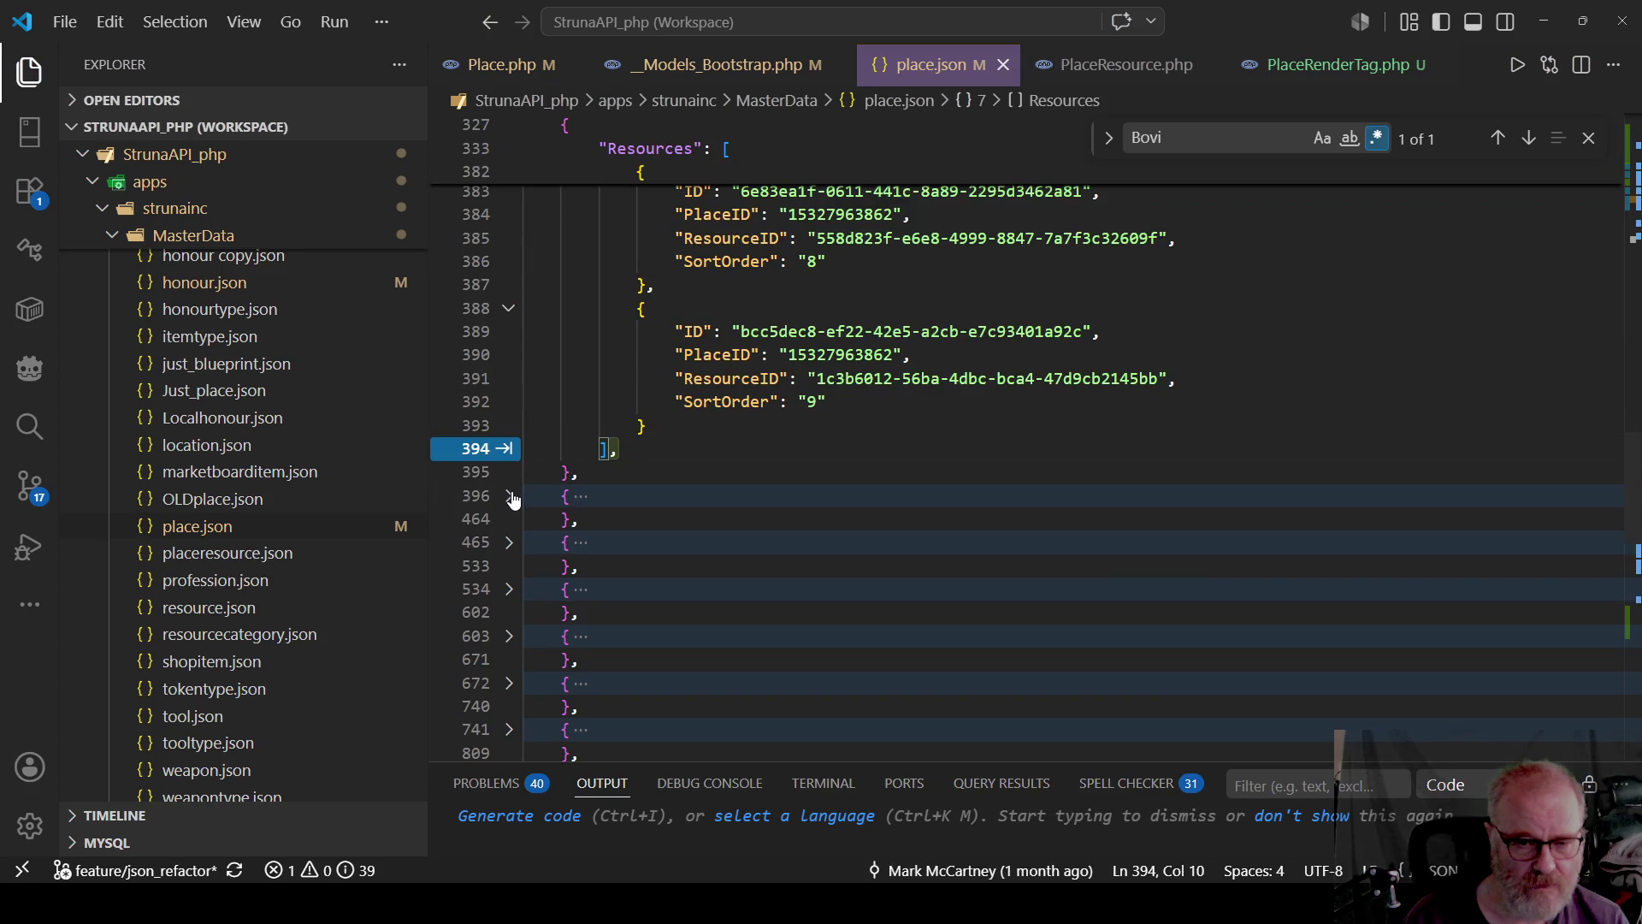
{"action": "scroll", "coordinate": [861, 356], "scroll_direction": "up", "scroll_amount": 5}
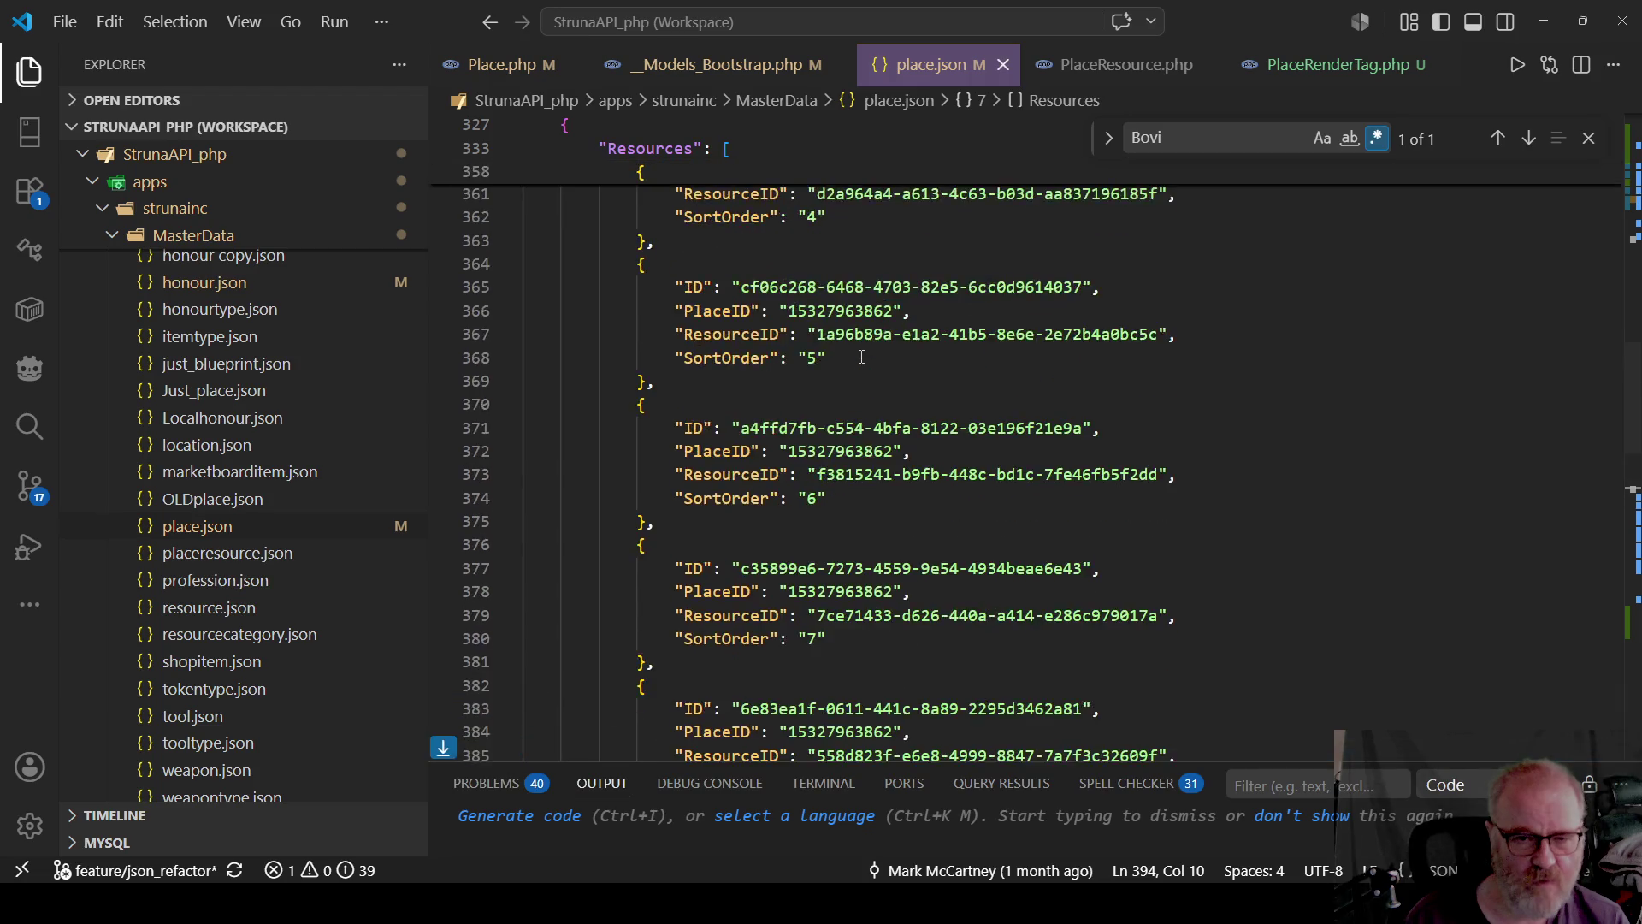
{"action": "scroll", "coordinate": [861, 356], "scroll_direction": "up", "scroll_amount": 7}
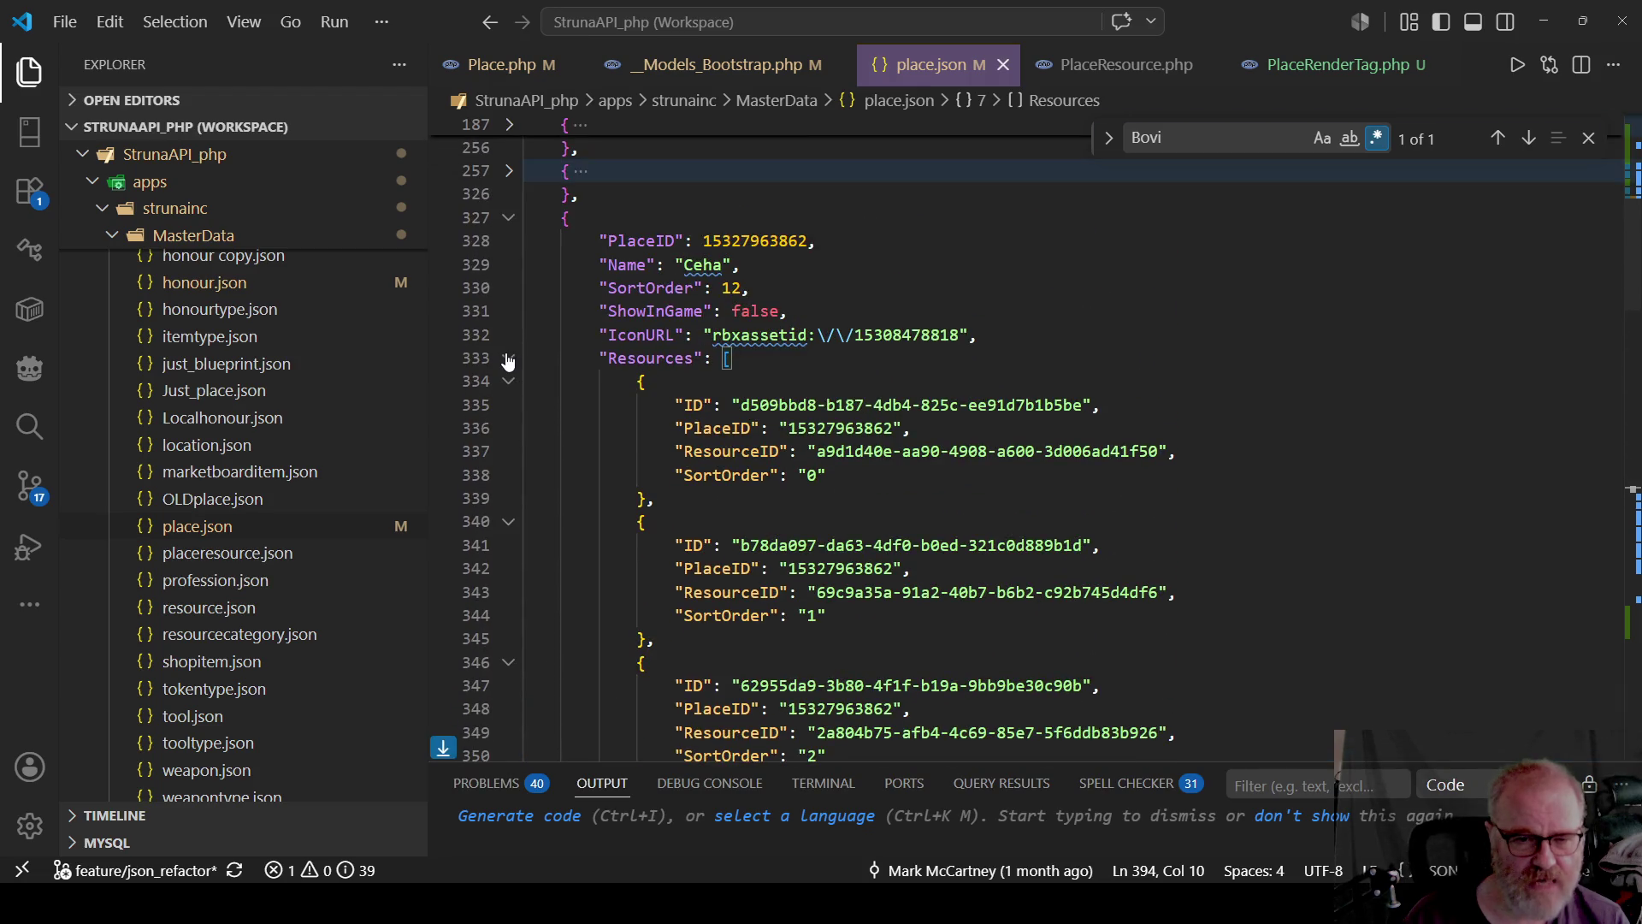
{"action": "left_click", "coordinate": [508, 361]}
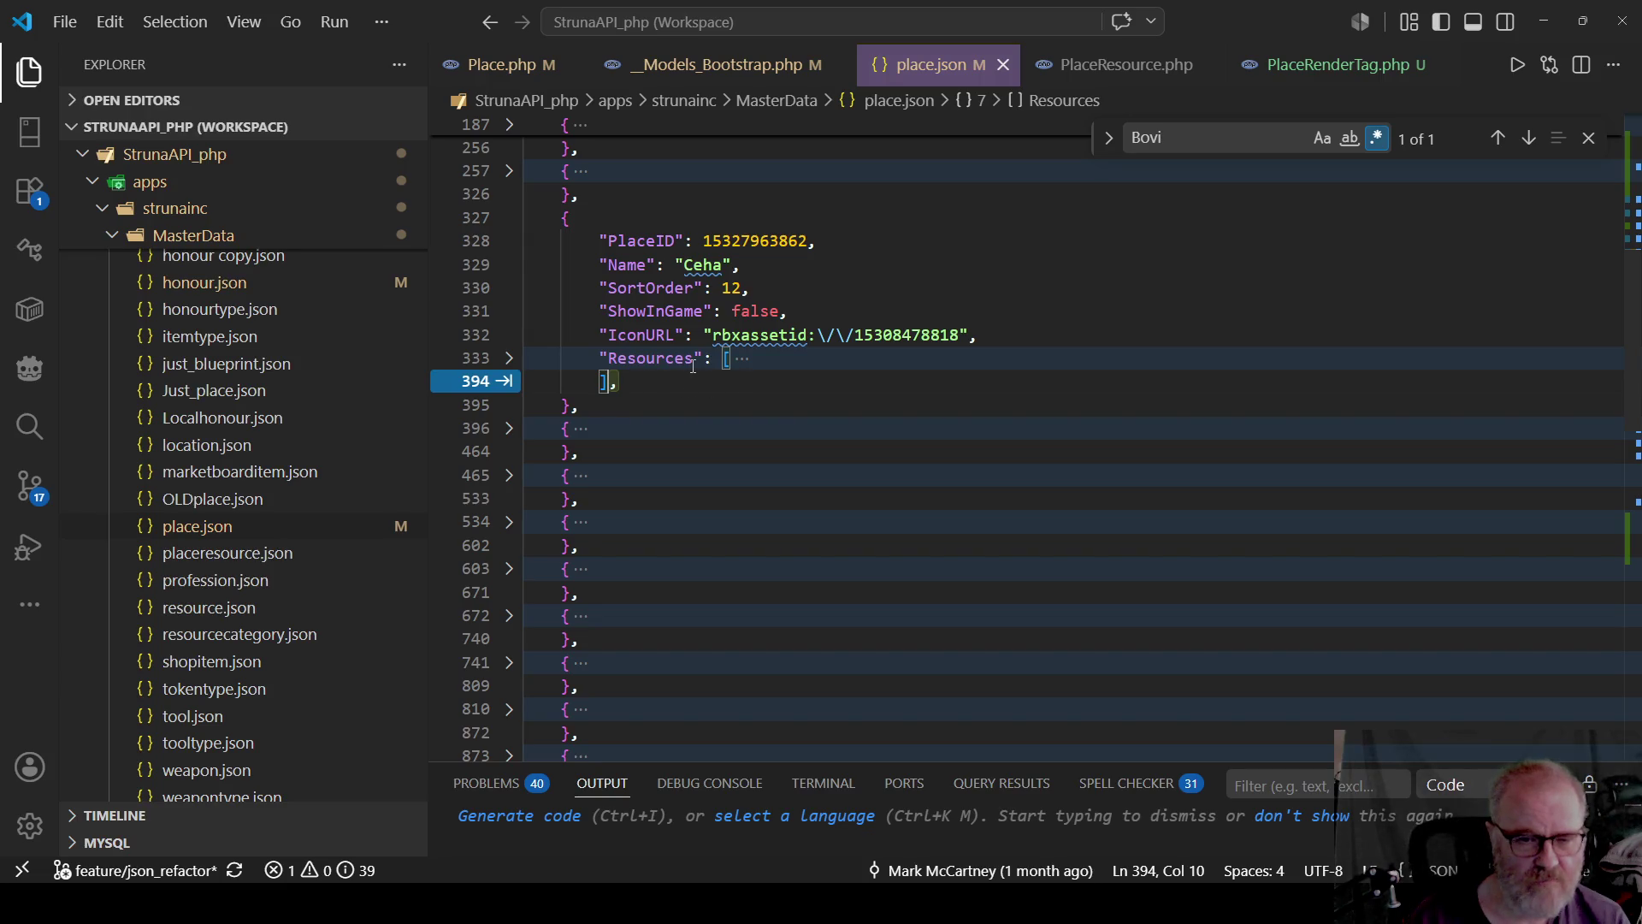
{"action": "key", "text": "Tab"}
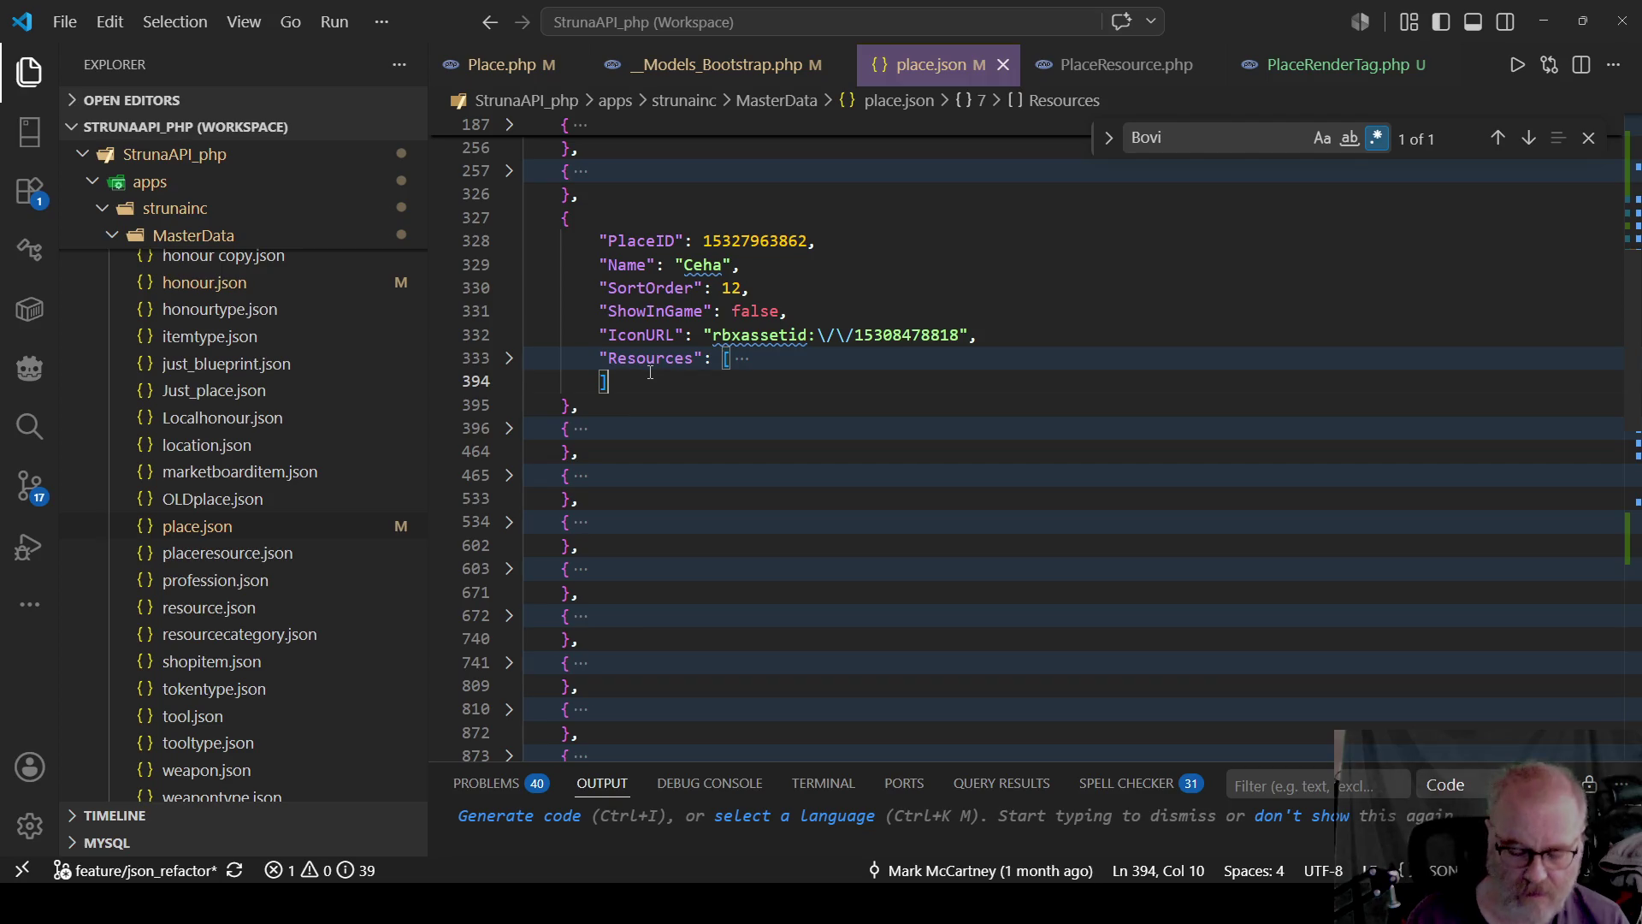
{"action": "key", "text": "Tab"}
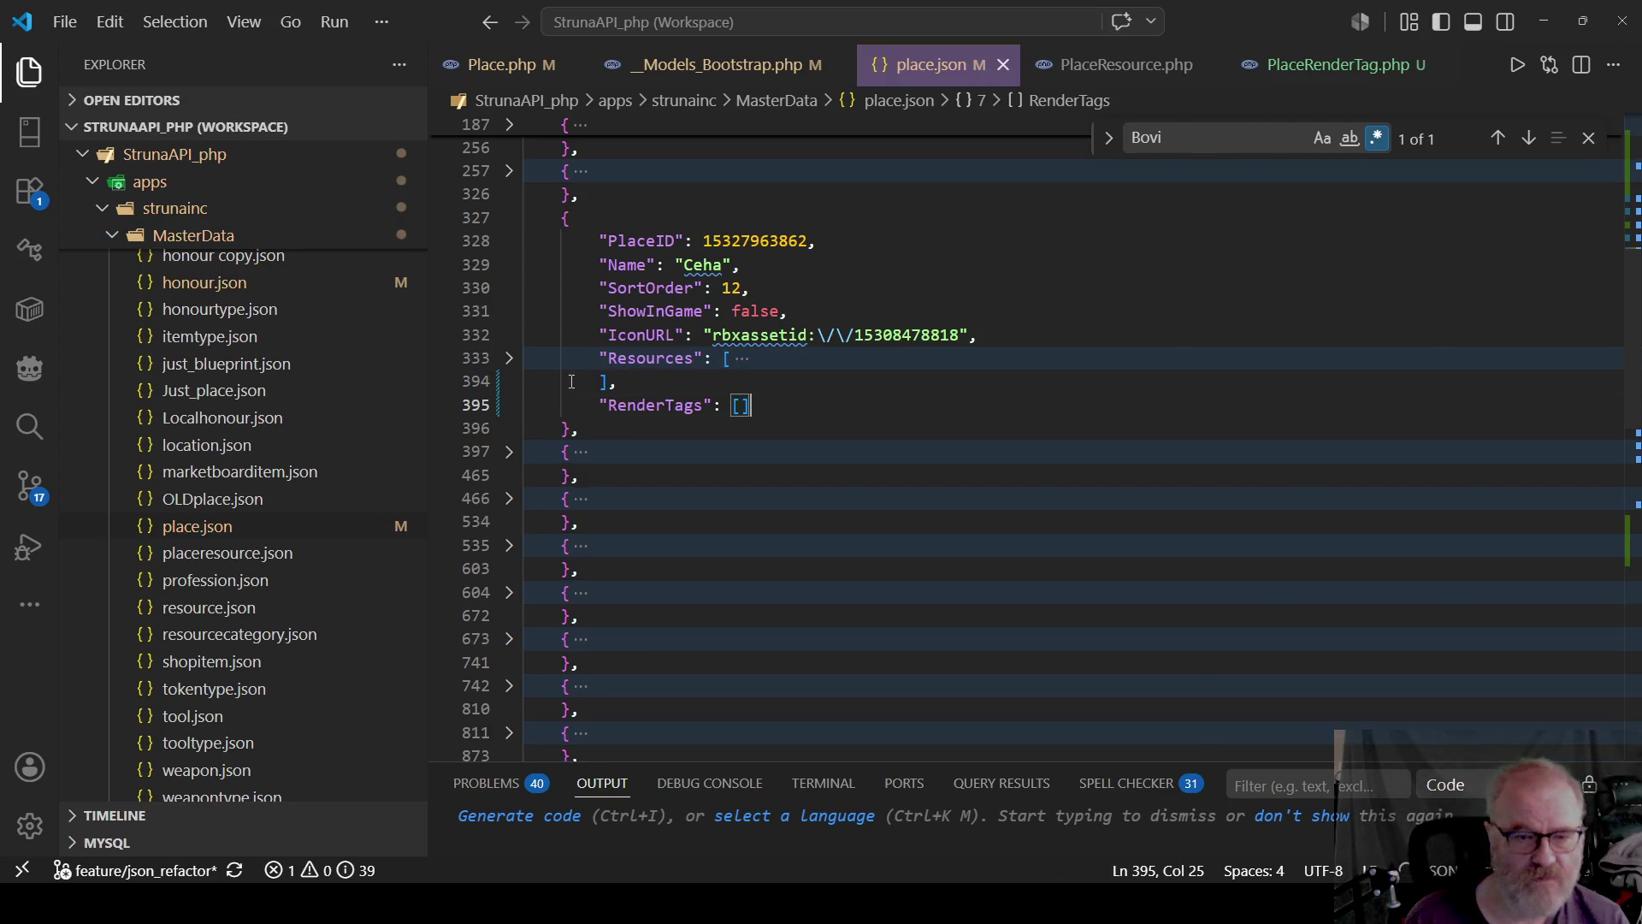
Accept the suggested empty RenderTags array after Peyob's Resources.
{"action": "left_click", "coordinate": [509, 451]}
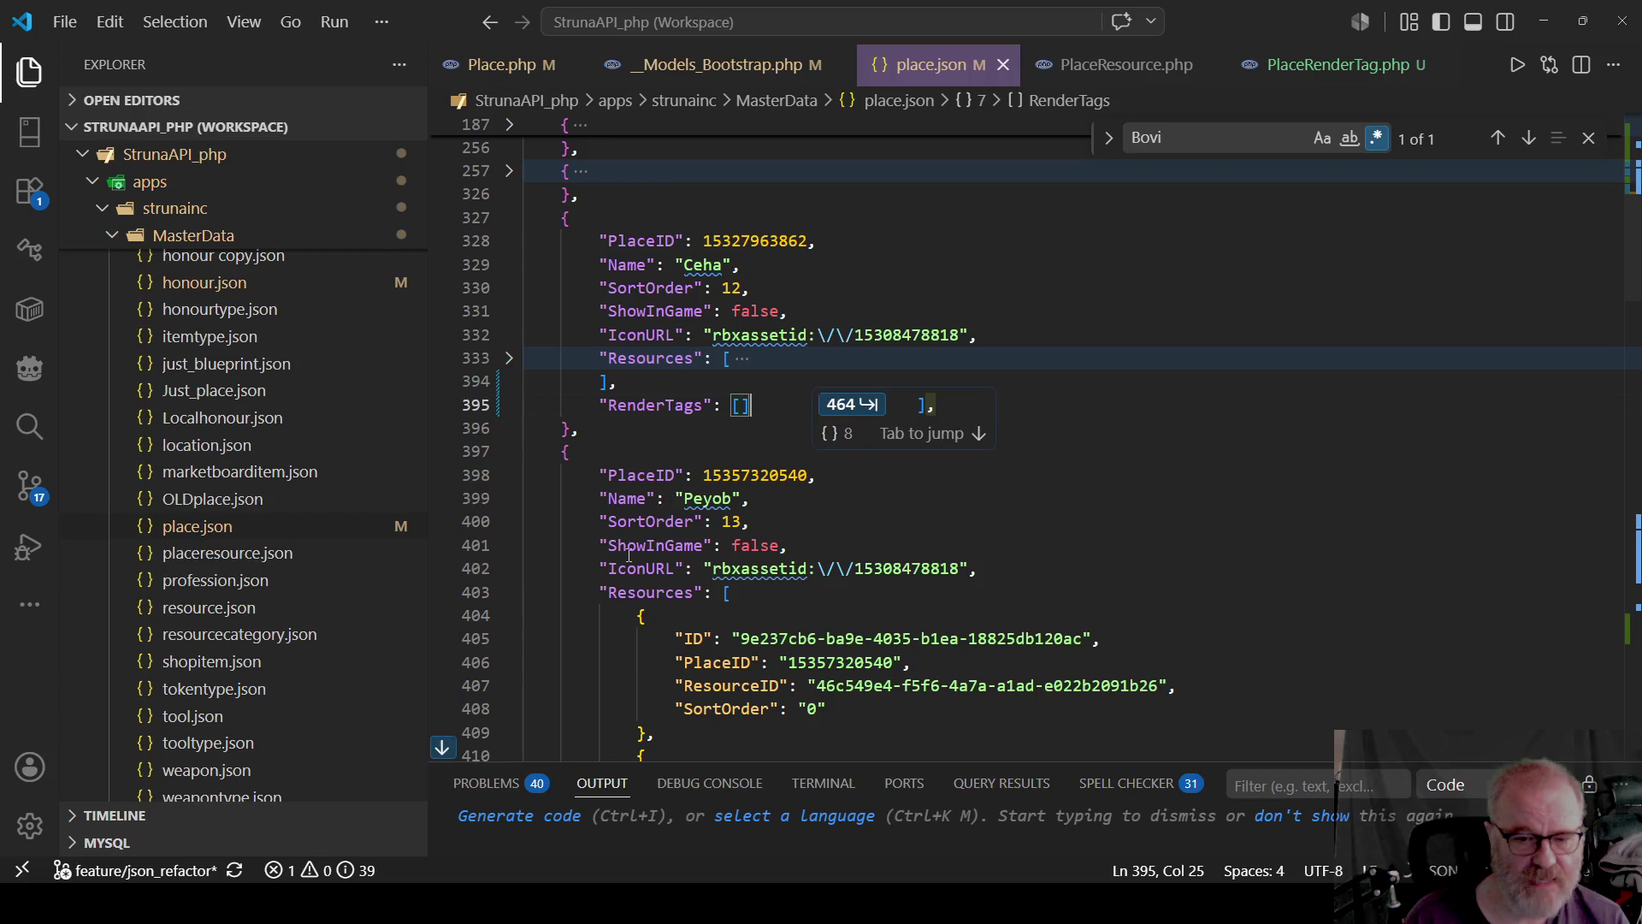
{"action": "left_click", "coordinate": [509, 591]}
{"action": "scroll", "coordinate": [621, 585], "scroll_direction": "down", "scroll_amount": 1}
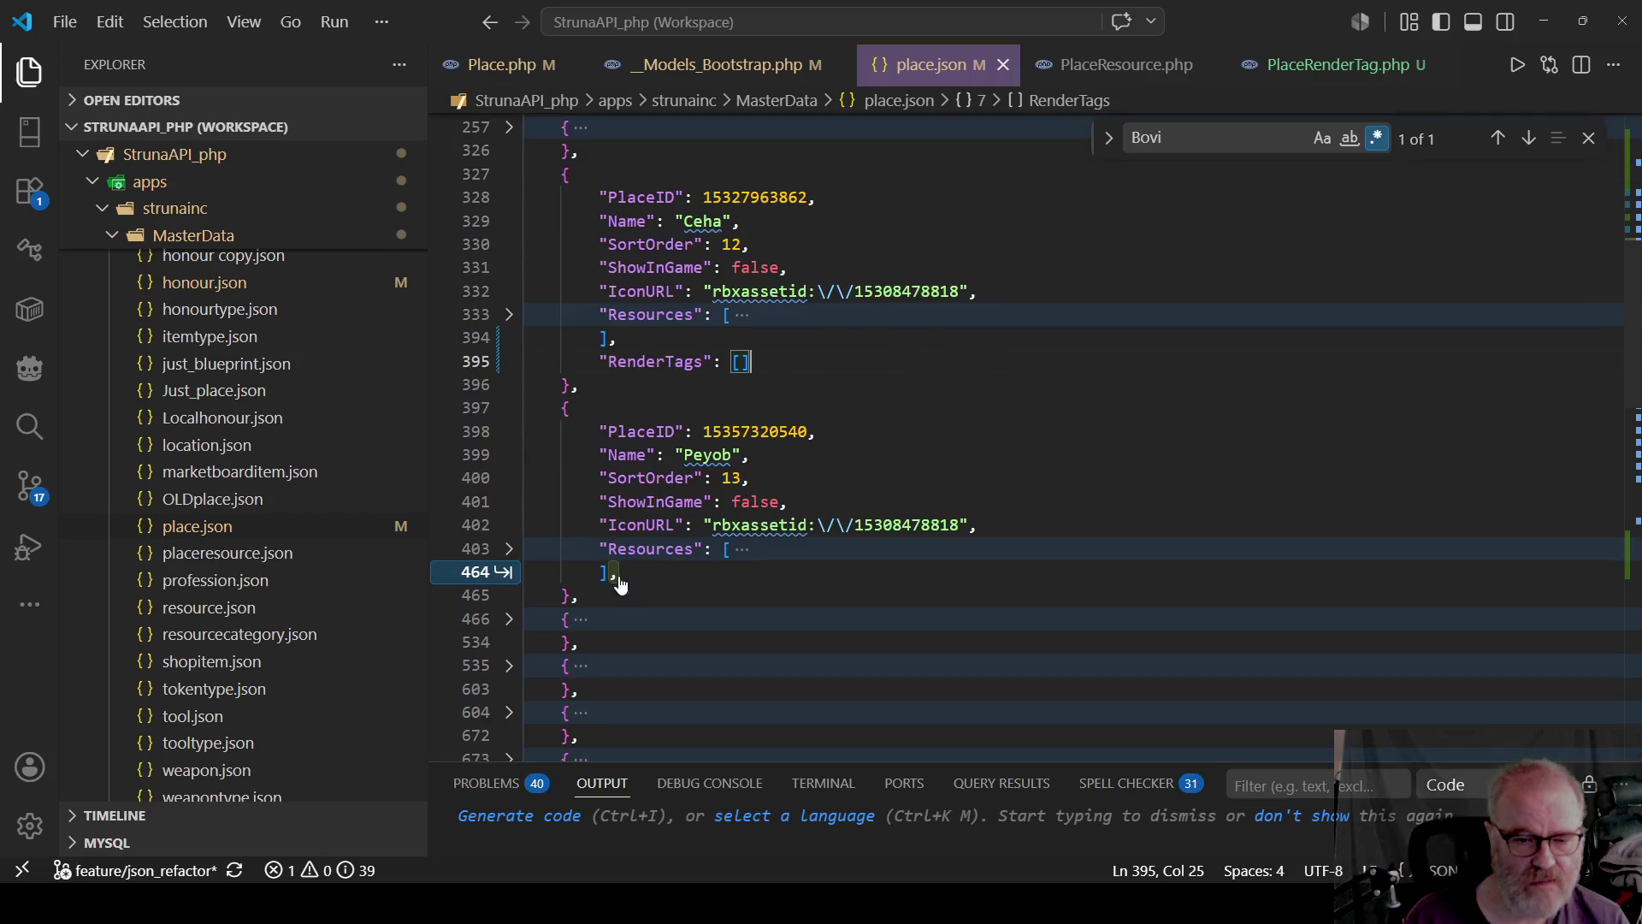
{"action": "key", "text": "Tab"}
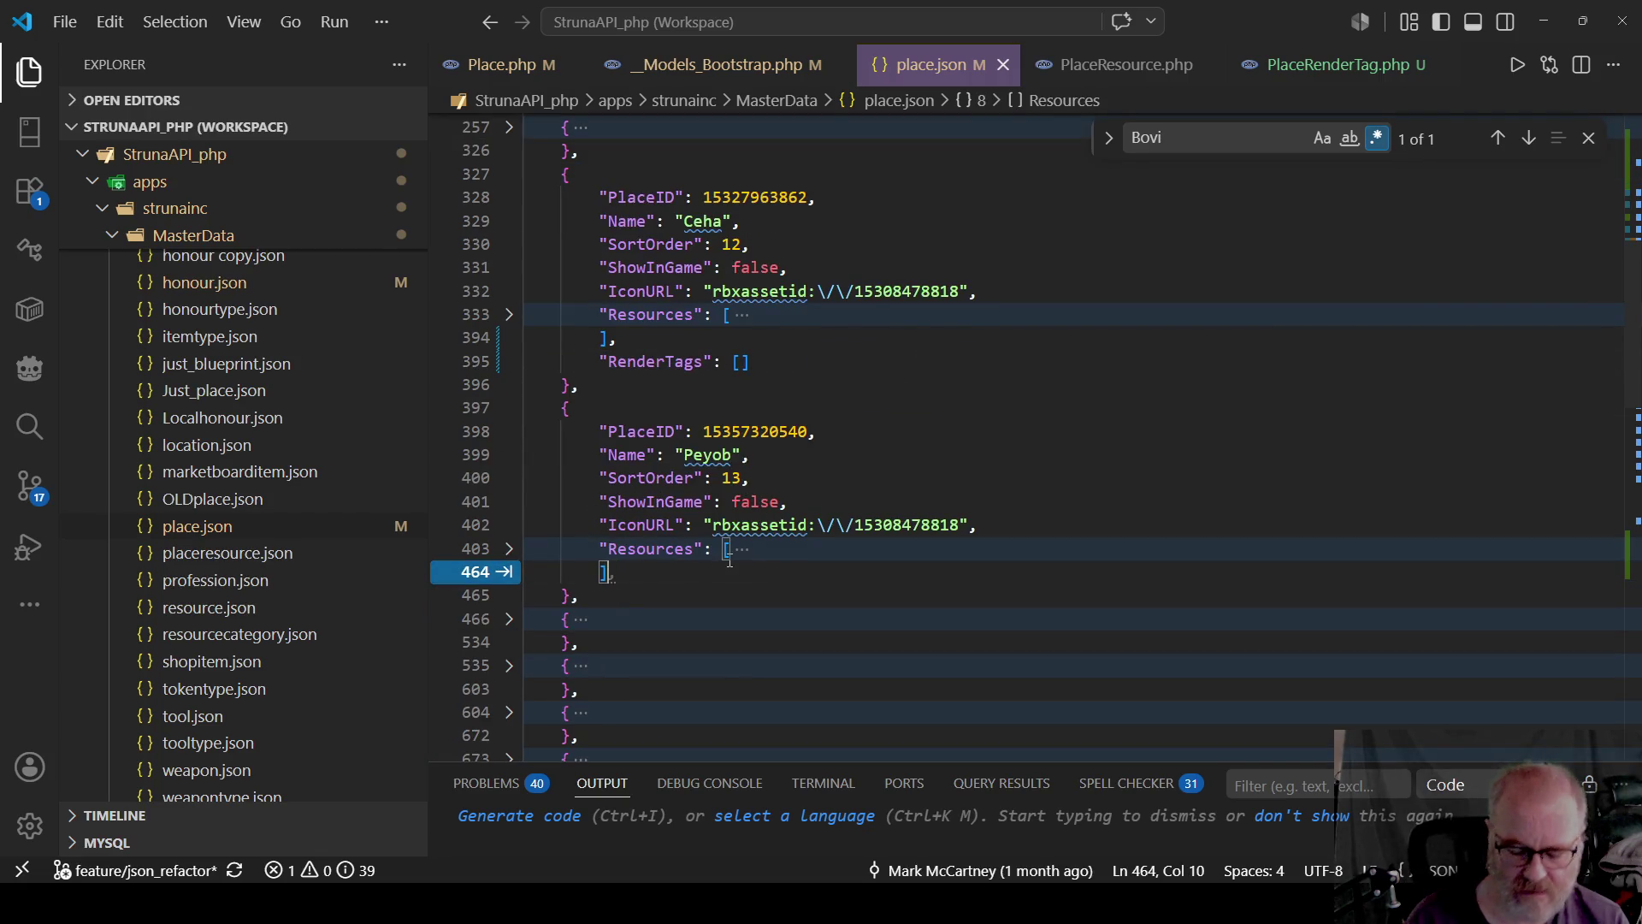
{"action": "key", "text": "Tab"}
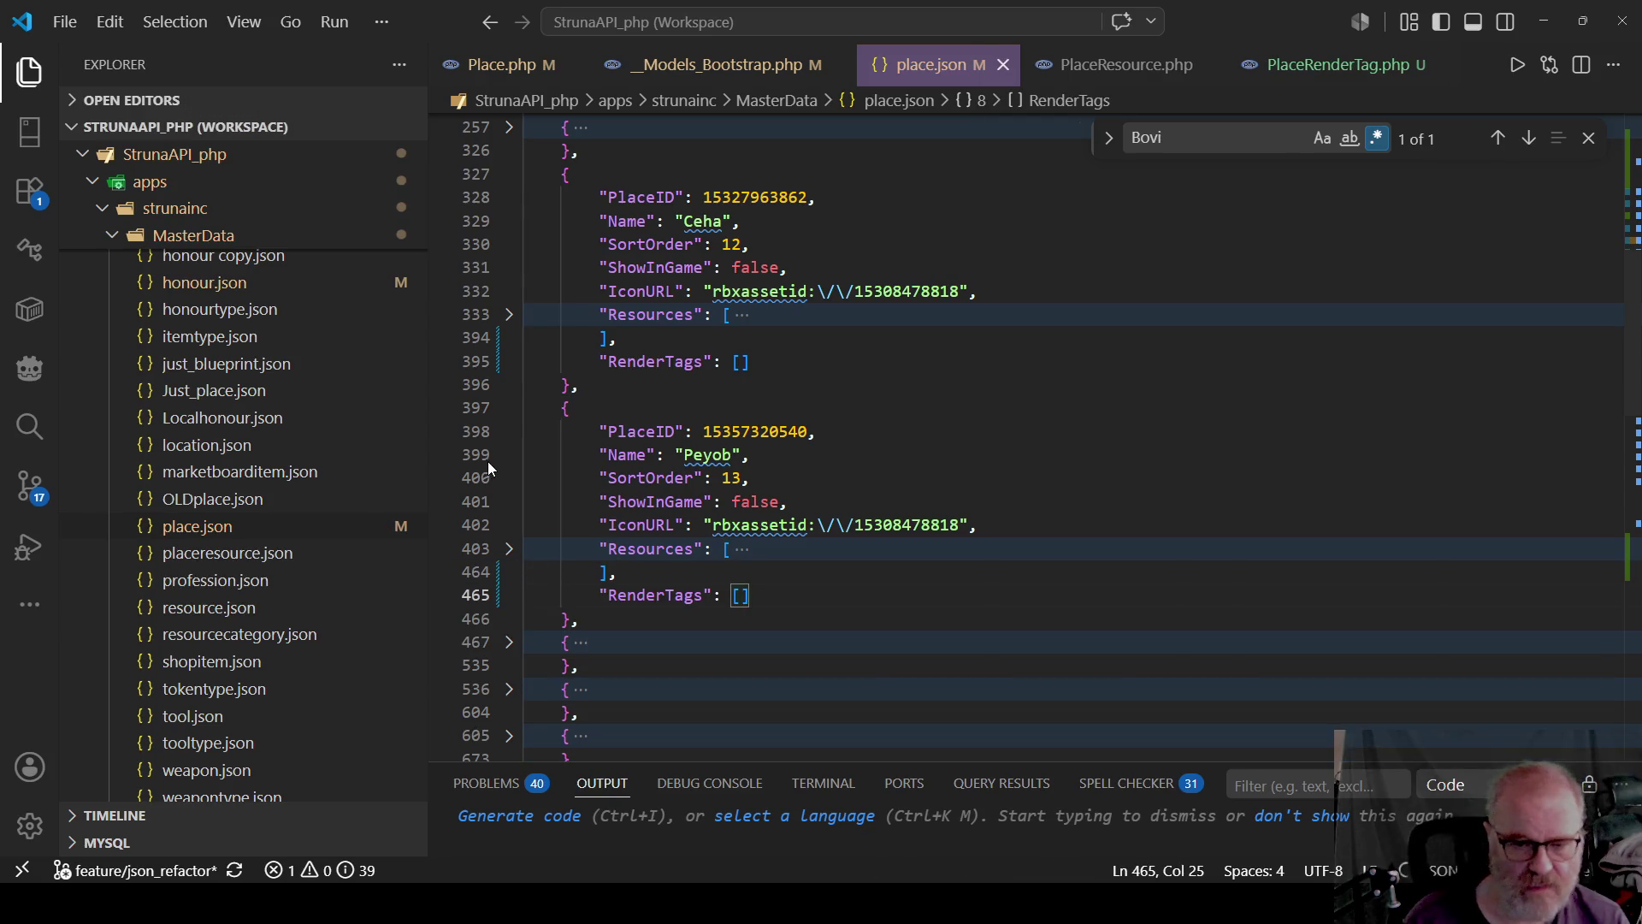
{"action": "scroll", "coordinate": [602, 521], "scroll_direction": "down", "scroll_amount": 1}
Unfold Yoxihal, fold its Resources and jump to the end of the list.
{"action": "left_click", "coordinate": [509, 556]}
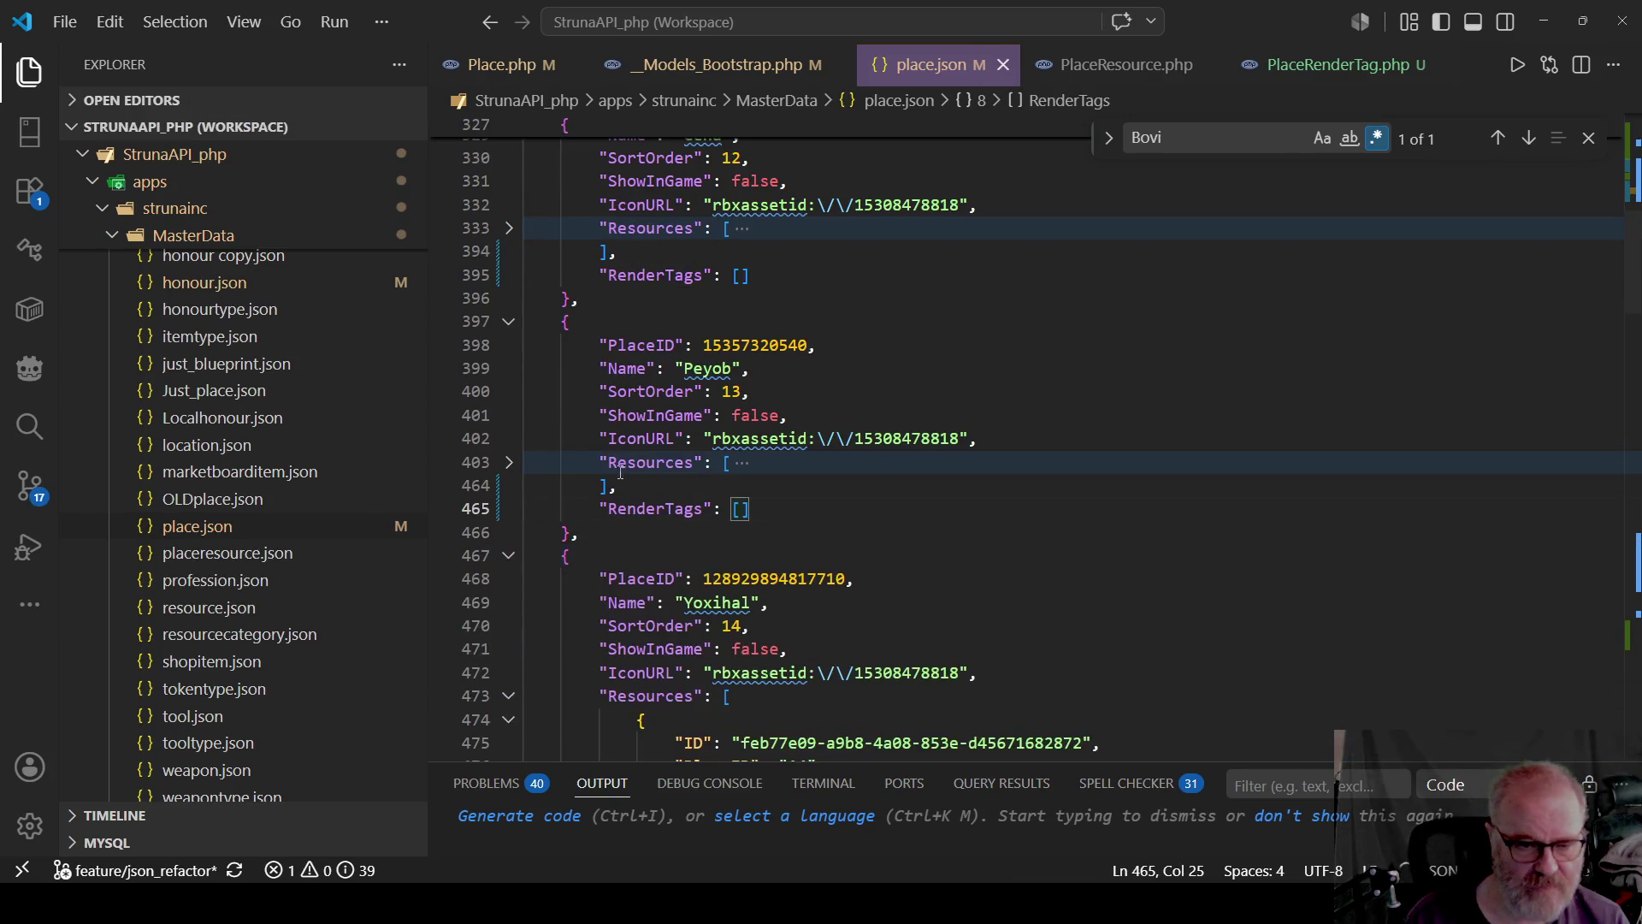
{"action": "scroll", "coordinate": [508, 547], "scroll_direction": "down", "scroll_amount": 2}
{"action": "left_click", "coordinate": [505, 494]}
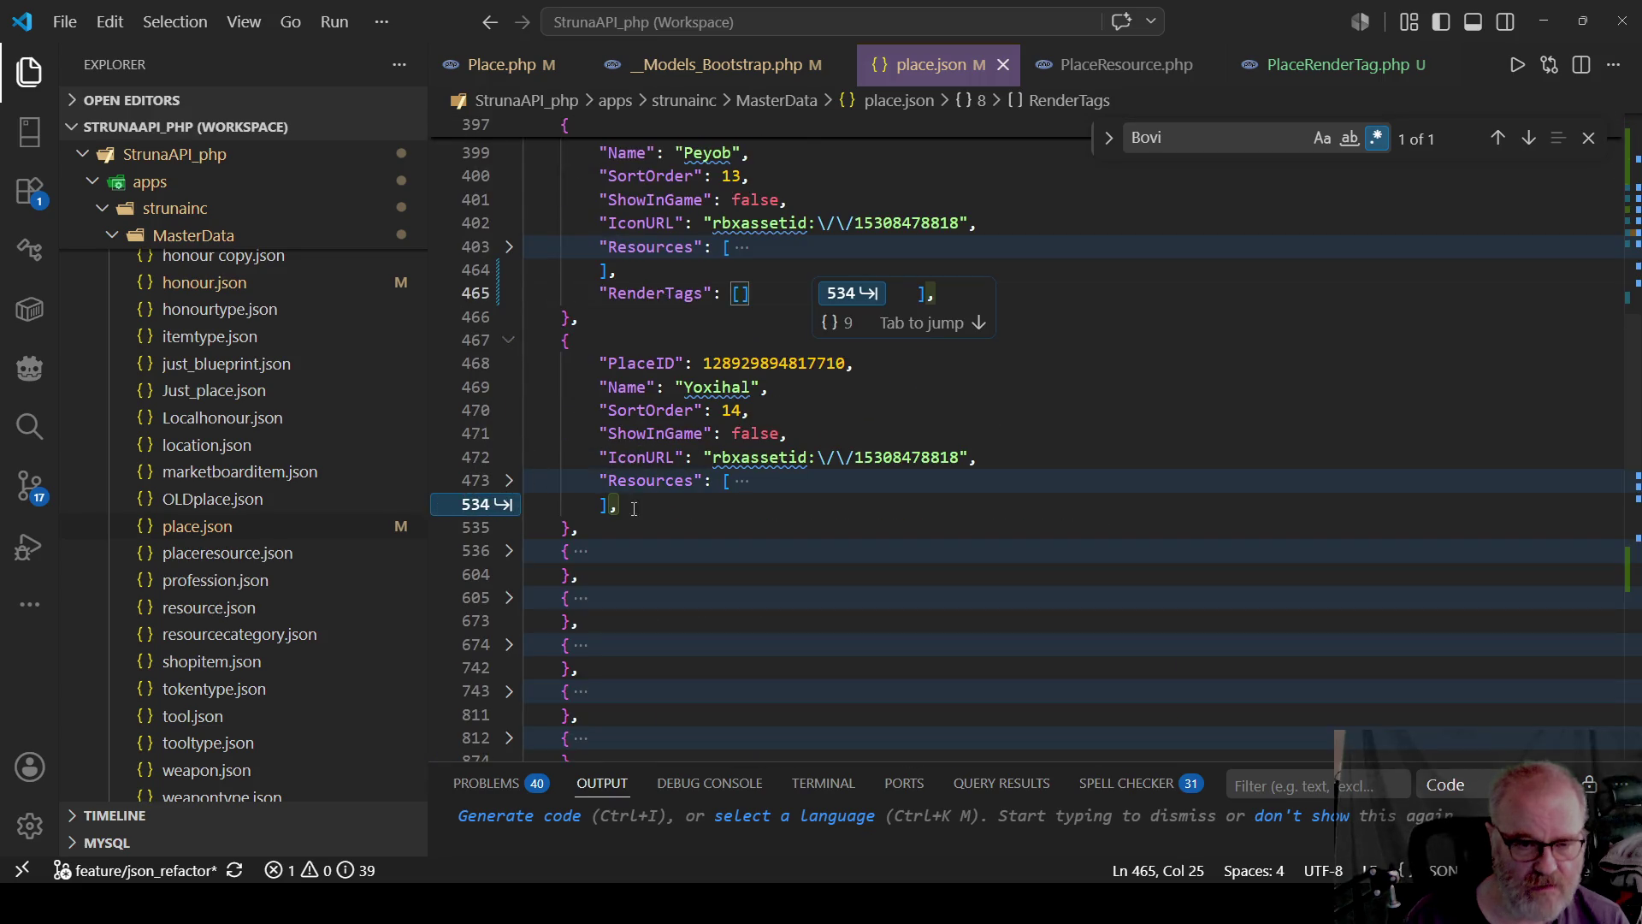
{"action": "key", "text": "Tab"}
{"action": "key", "text": "Tab"}
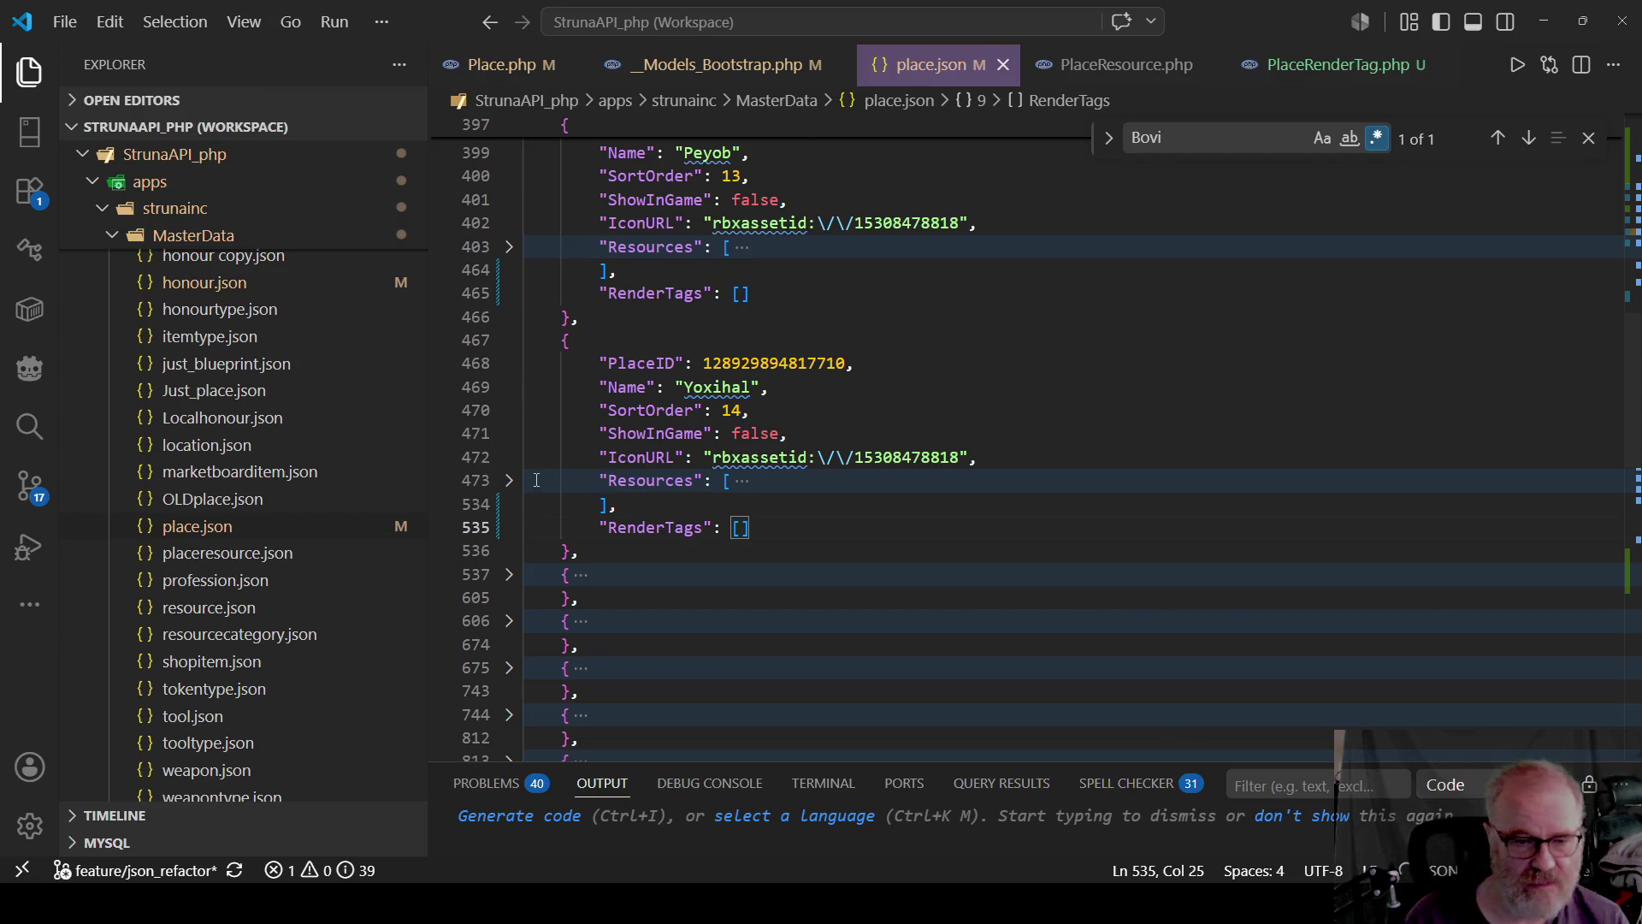
Paste an empty RenderTags array after Bobaje's Resources and save place.json.
{"action": "left_click", "coordinate": [510, 575]}
{"action": "scroll", "coordinate": [571, 499], "scroll_direction": "down", "scroll_amount": 2}
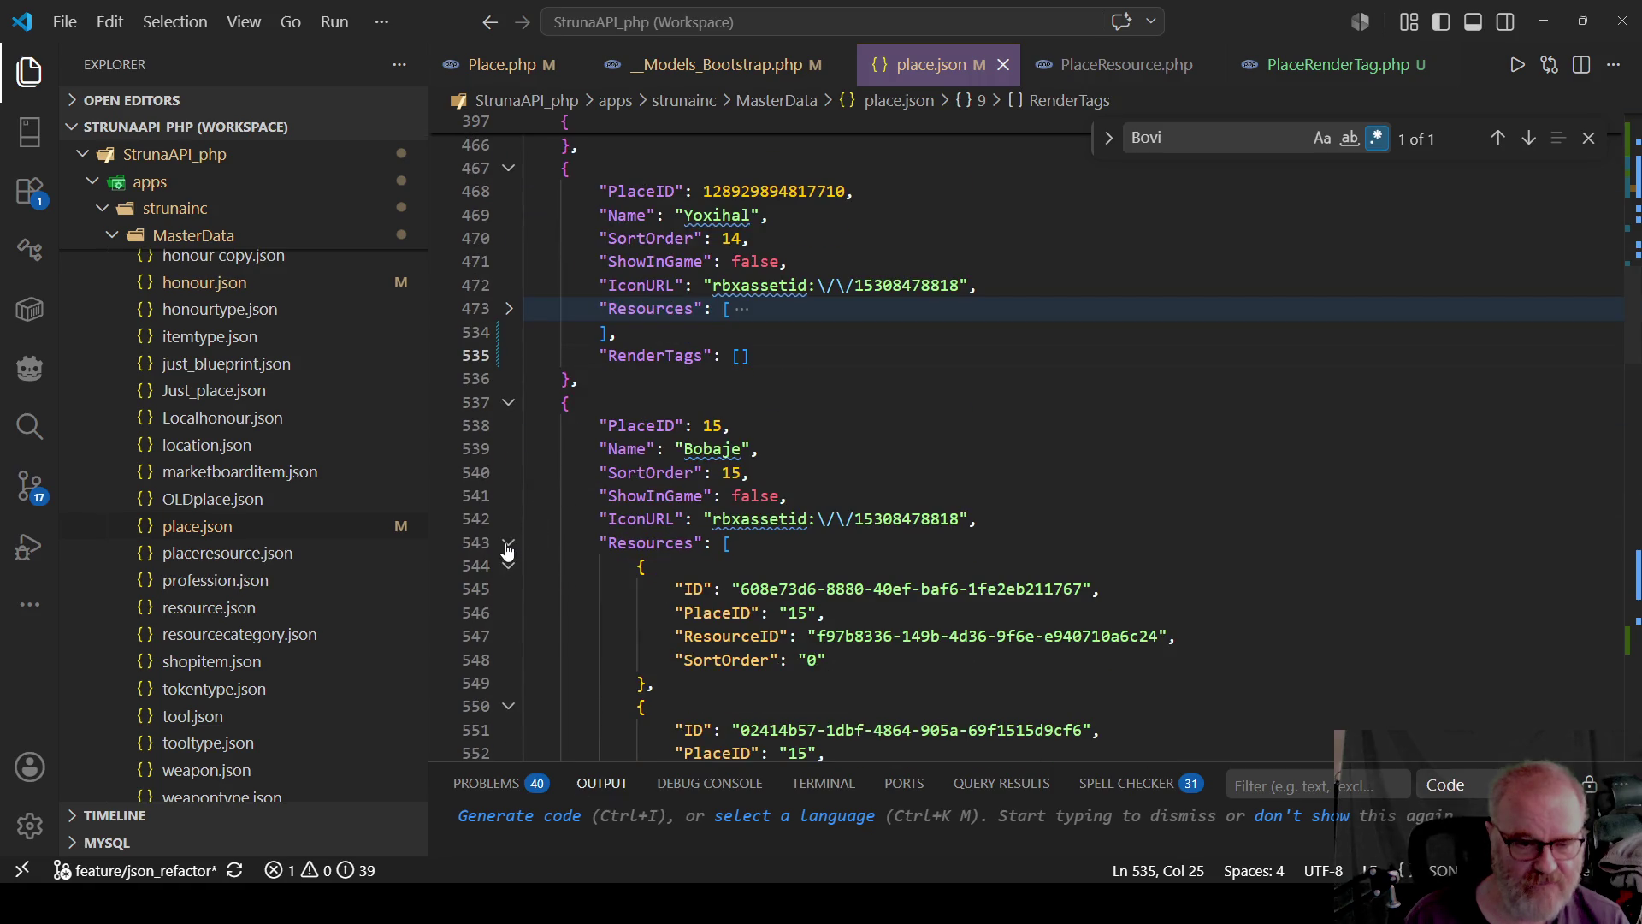
{"action": "left_click", "coordinate": [509, 543]}
{"action": "left_click", "coordinate": [655, 575]}
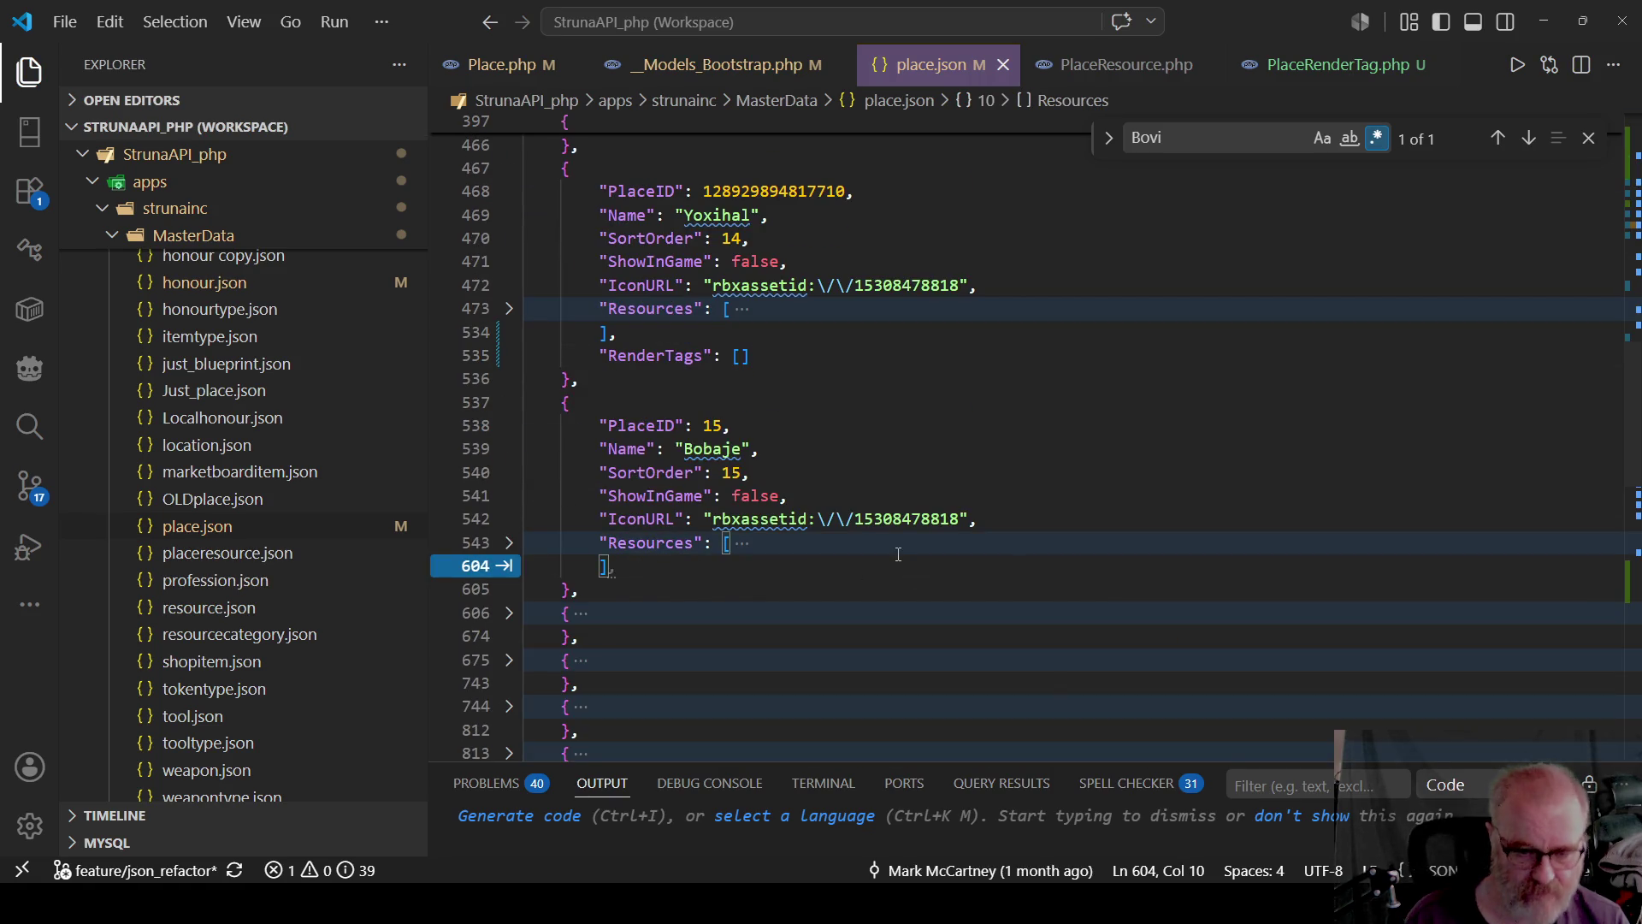
{"action": "type", "text": ","}
{"action": "key", "text": "Return"}
{"action": "type", "text": "\"RenderTags\": []"}
{"action": "key", "text": "ctrl+s"}
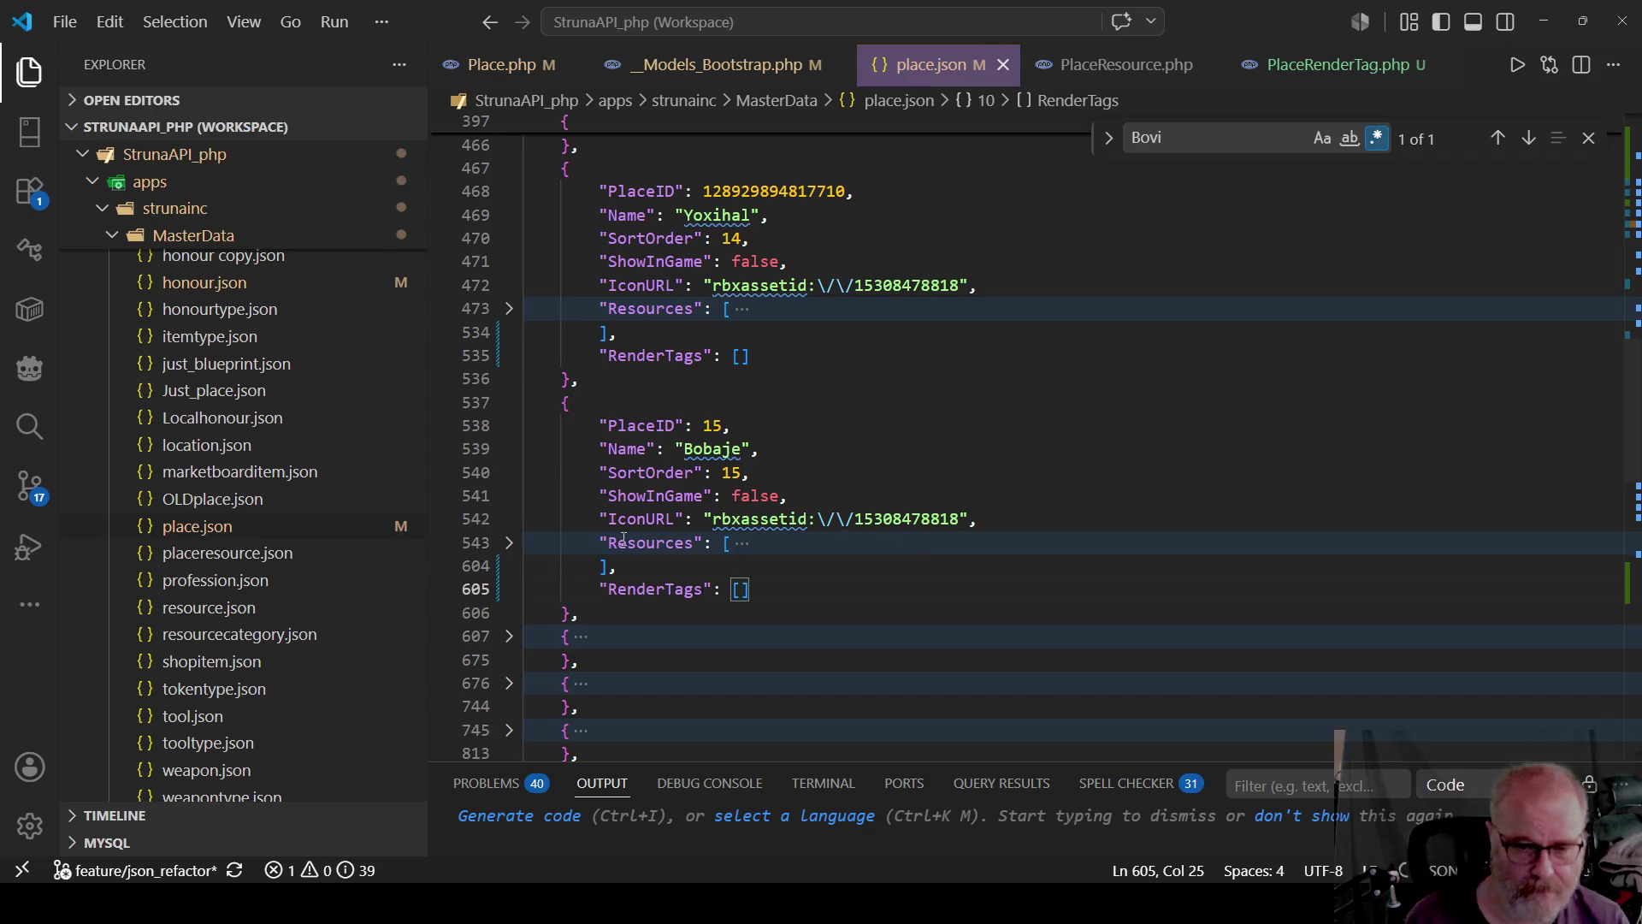
Unfold the Jaletov entry and fold its Resources list.
{"action": "scroll", "coordinate": [514, 606], "scroll_direction": "down", "scroll_amount": 1}
{"action": "left_click", "coordinate": [510, 594]}
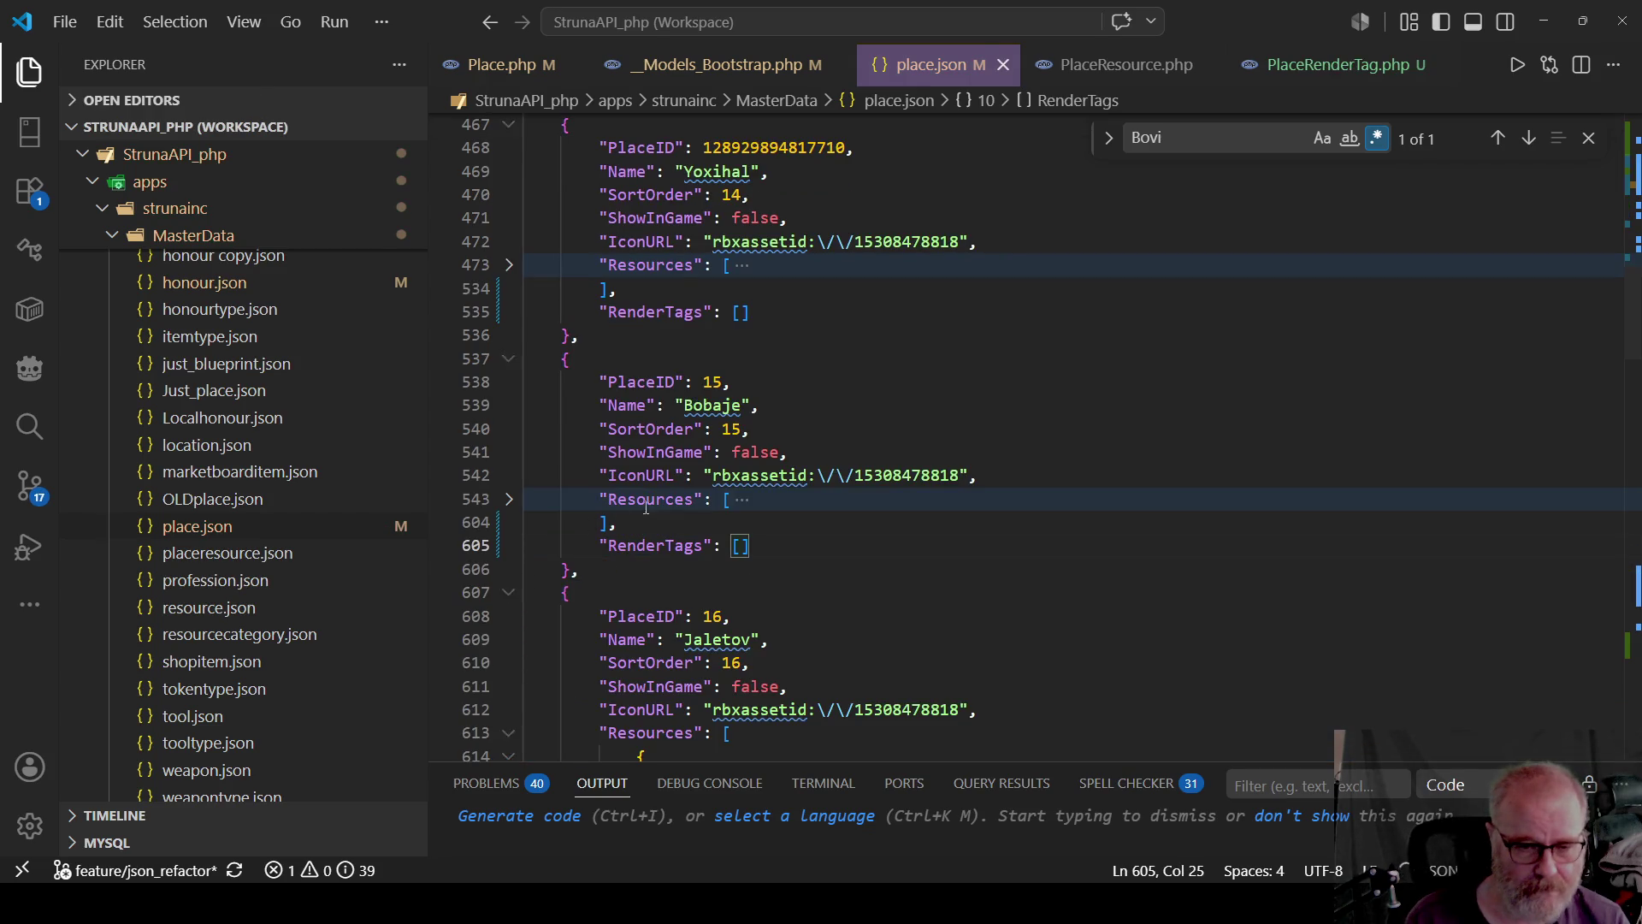
{"action": "scroll", "coordinate": [510, 594], "scroll_direction": "down", "scroll_amount": 3}
{"action": "left_click", "coordinate": [505, 524]}
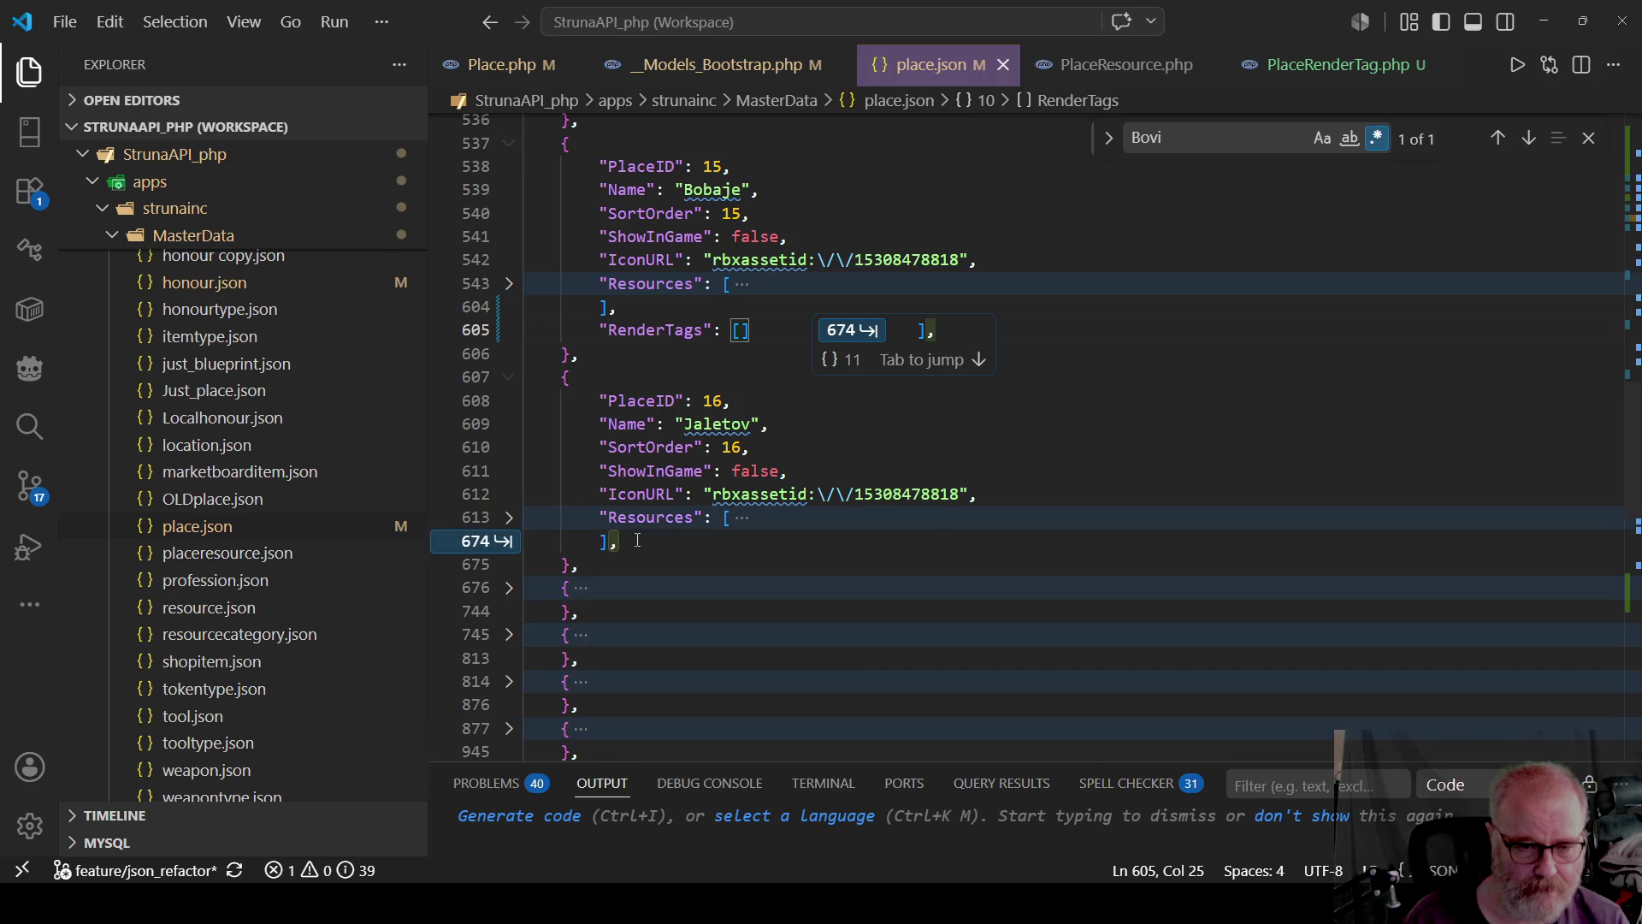
Add an empty RenderTags line after Jaletov's Resources.
{"action": "key", "text": "Tab"}
{"action": "key", "text": "End"}
{"action": "key", "text": "Return"}
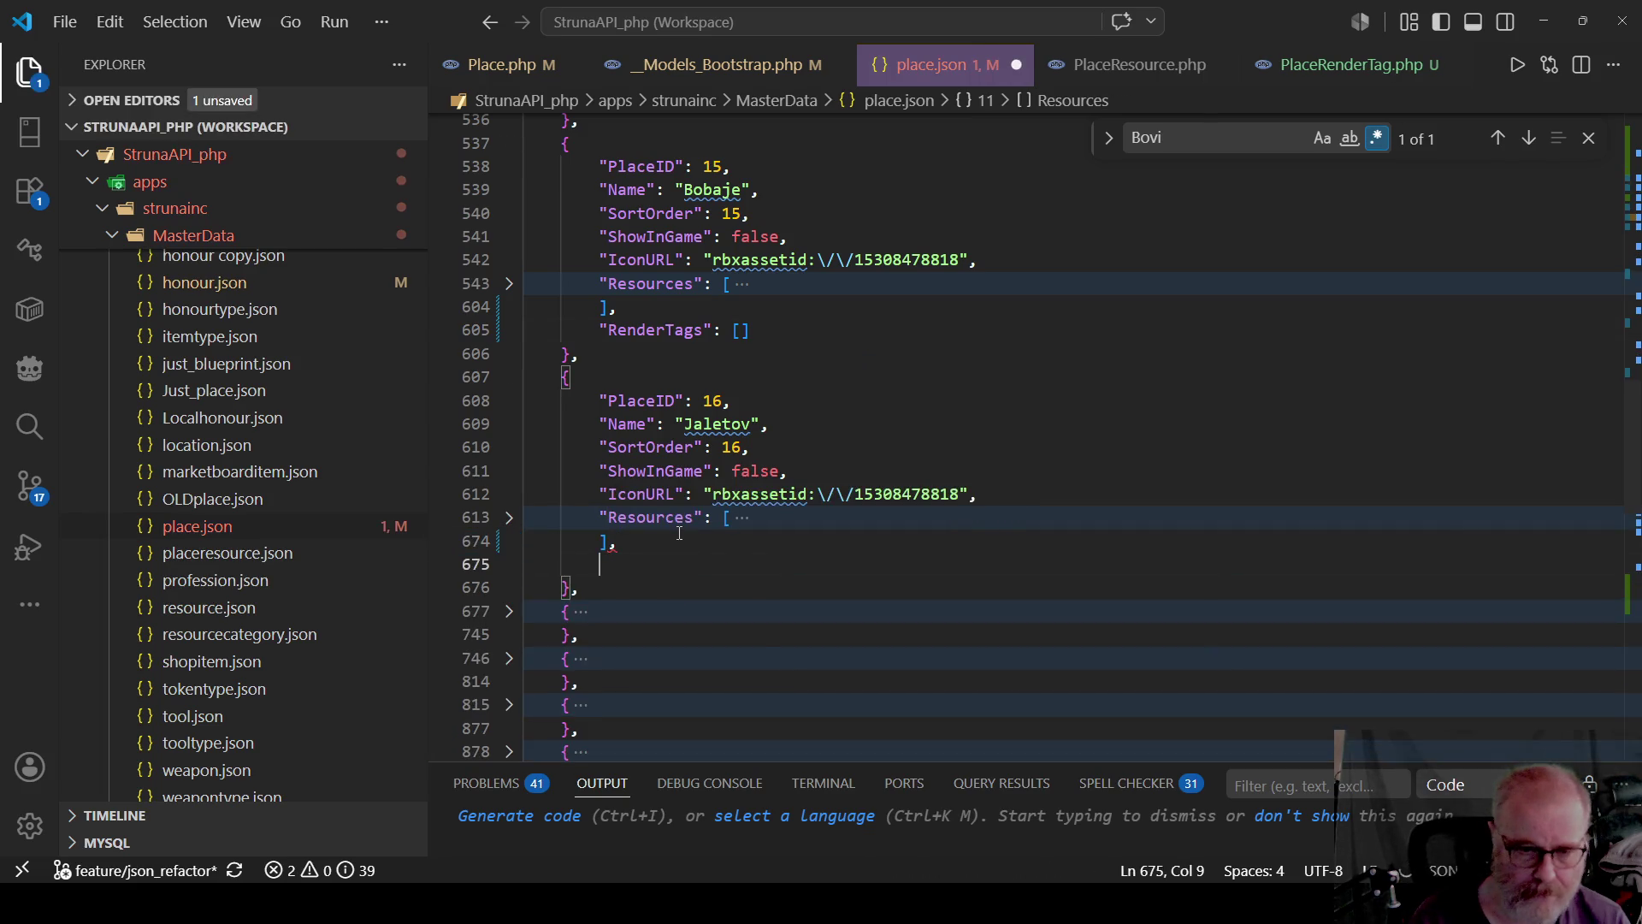
{"action": "type", "text": "\"RenderTags\": []"}
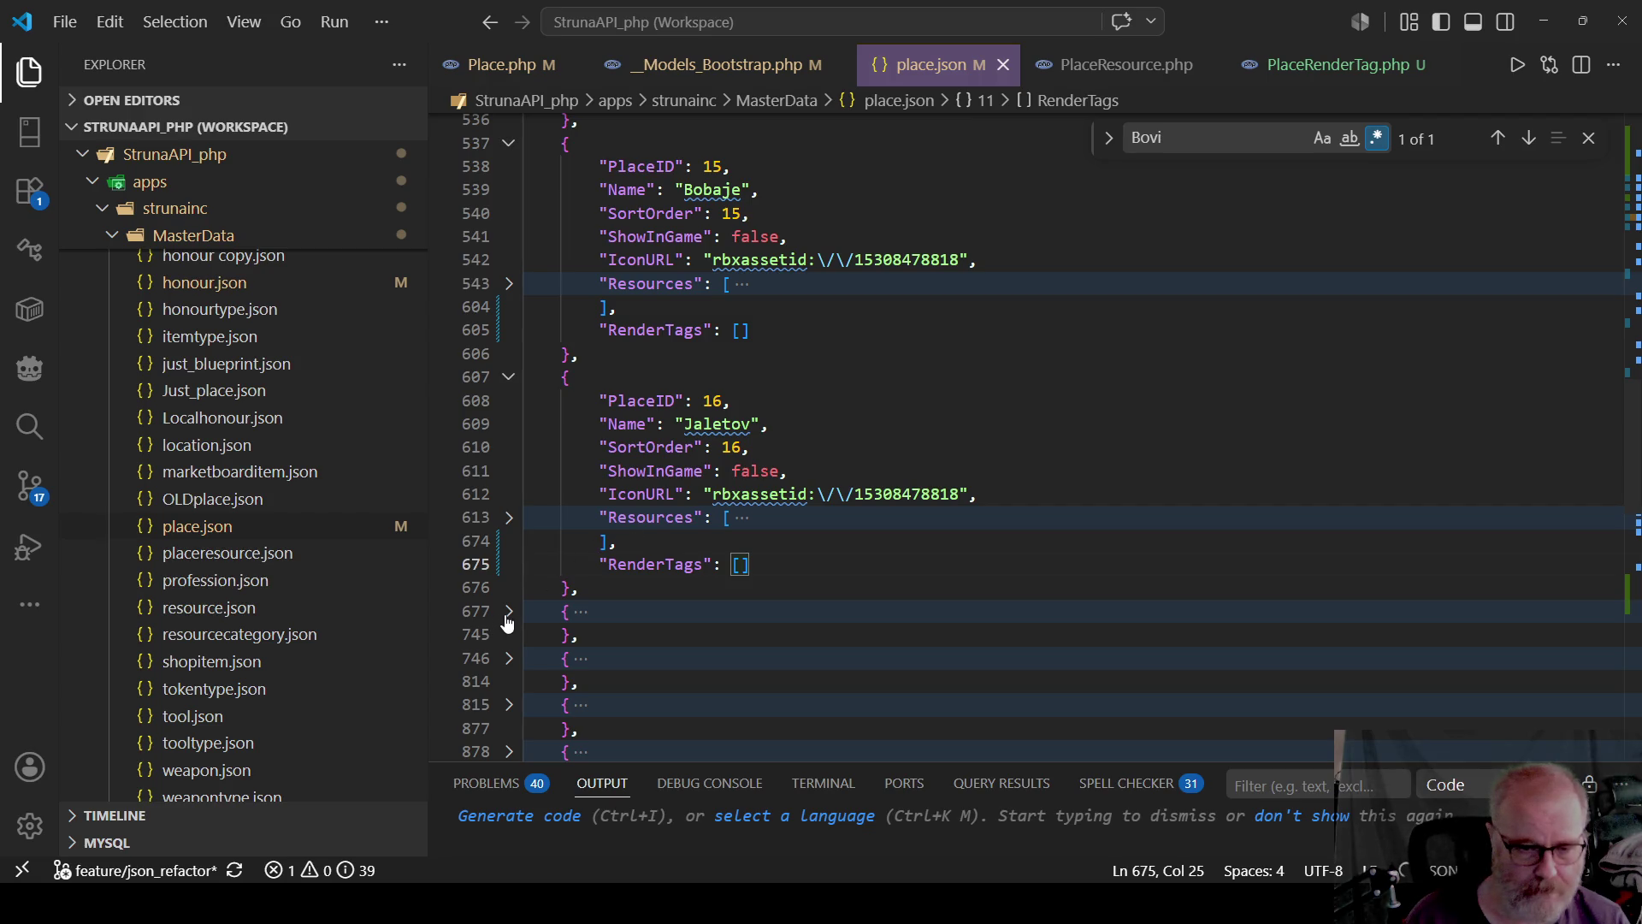
Give Basates an empty RenderTags array after its Resources and save place.json.
{"action": "left_click", "coordinate": [509, 611]}
{"action": "scroll", "coordinate": [676, 605], "scroll_direction": "down", "scroll_amount": 1}
{"action": "scroll", "coordinate": [676, 606], "scroll_direction": "down", "scroll_amount": 2}
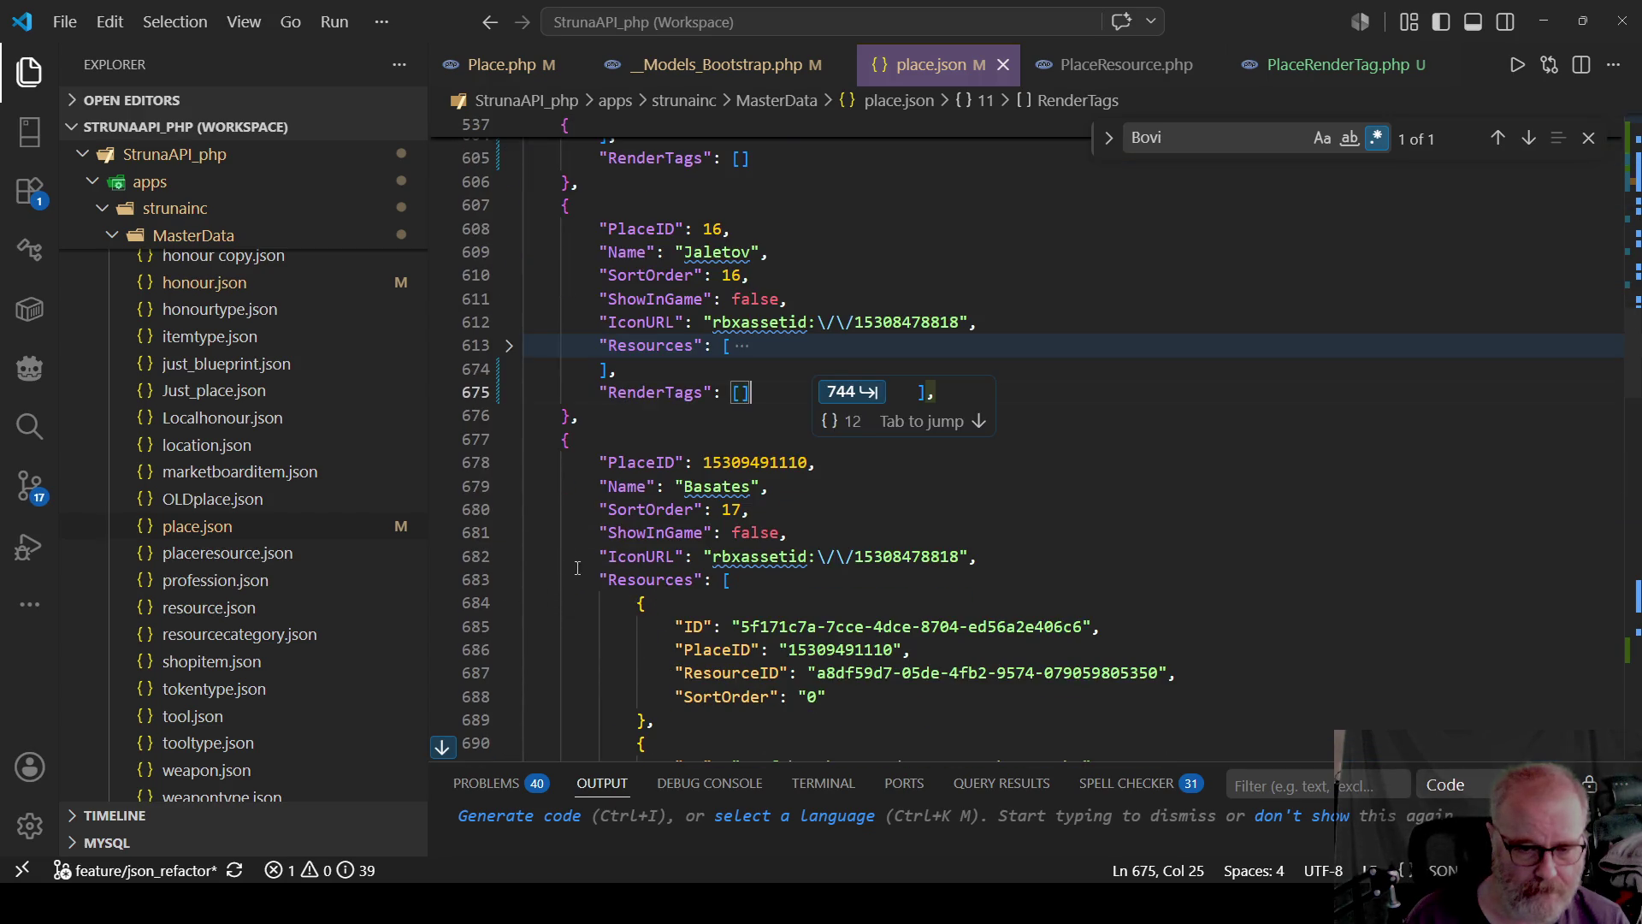
{"action": "left_click", "coordinate": [508, 581]}
{"action": "key", "text": "Tab"}
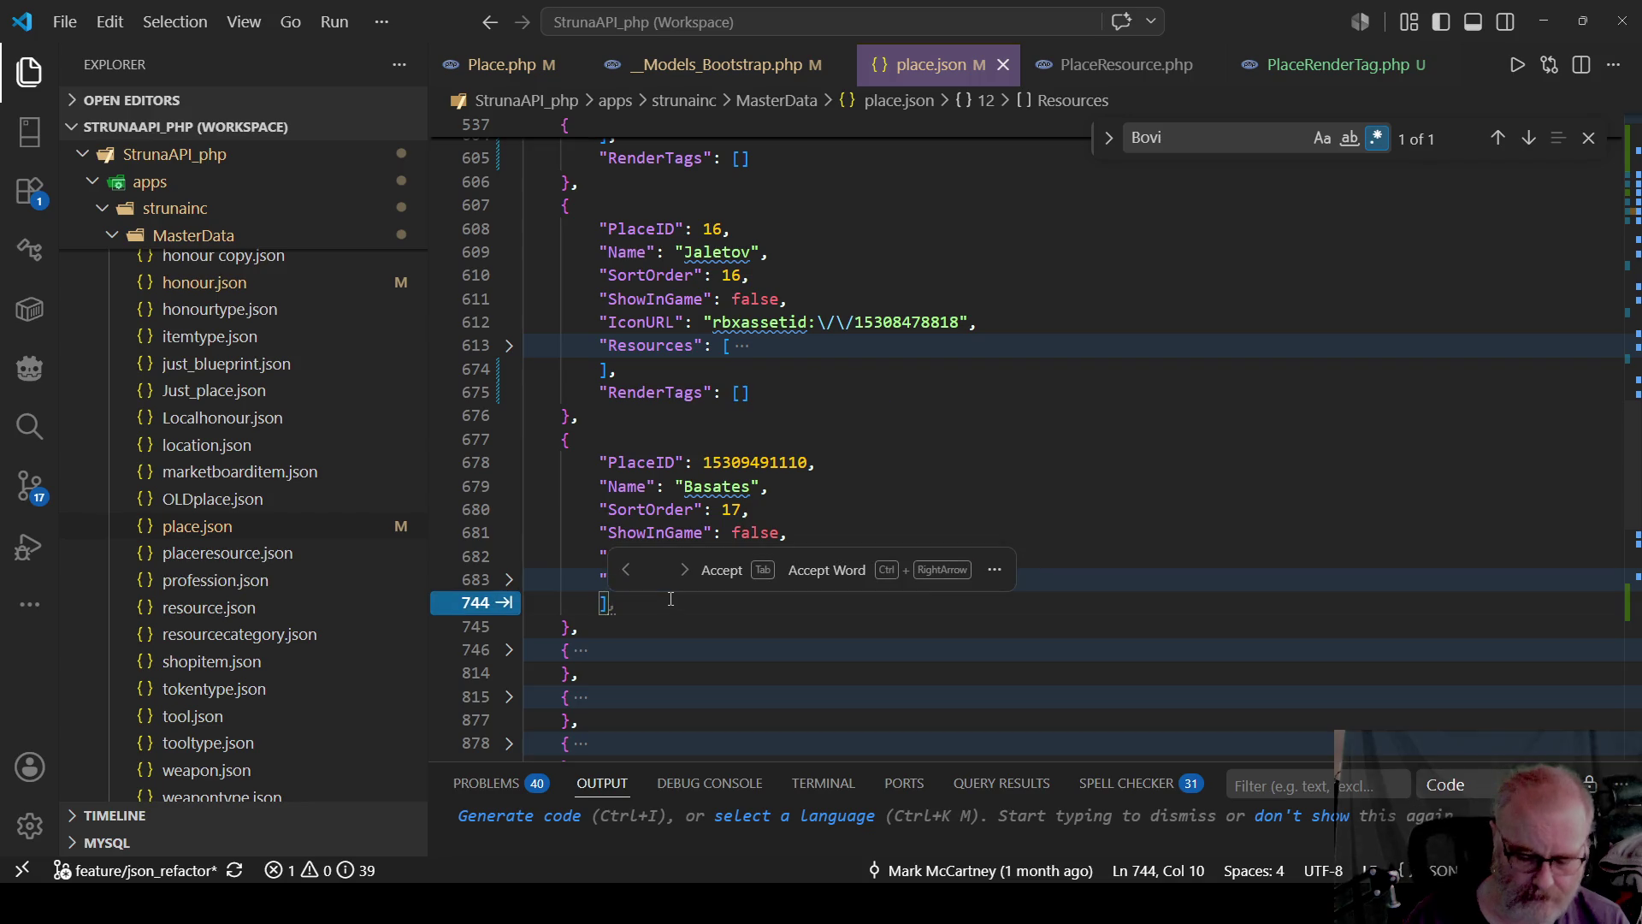
{"action": "key", "text": "Return"}
{"action": "type", "text": "\"RenderTags\": []"}
{"action": "key", "text": "ctrl+s"}
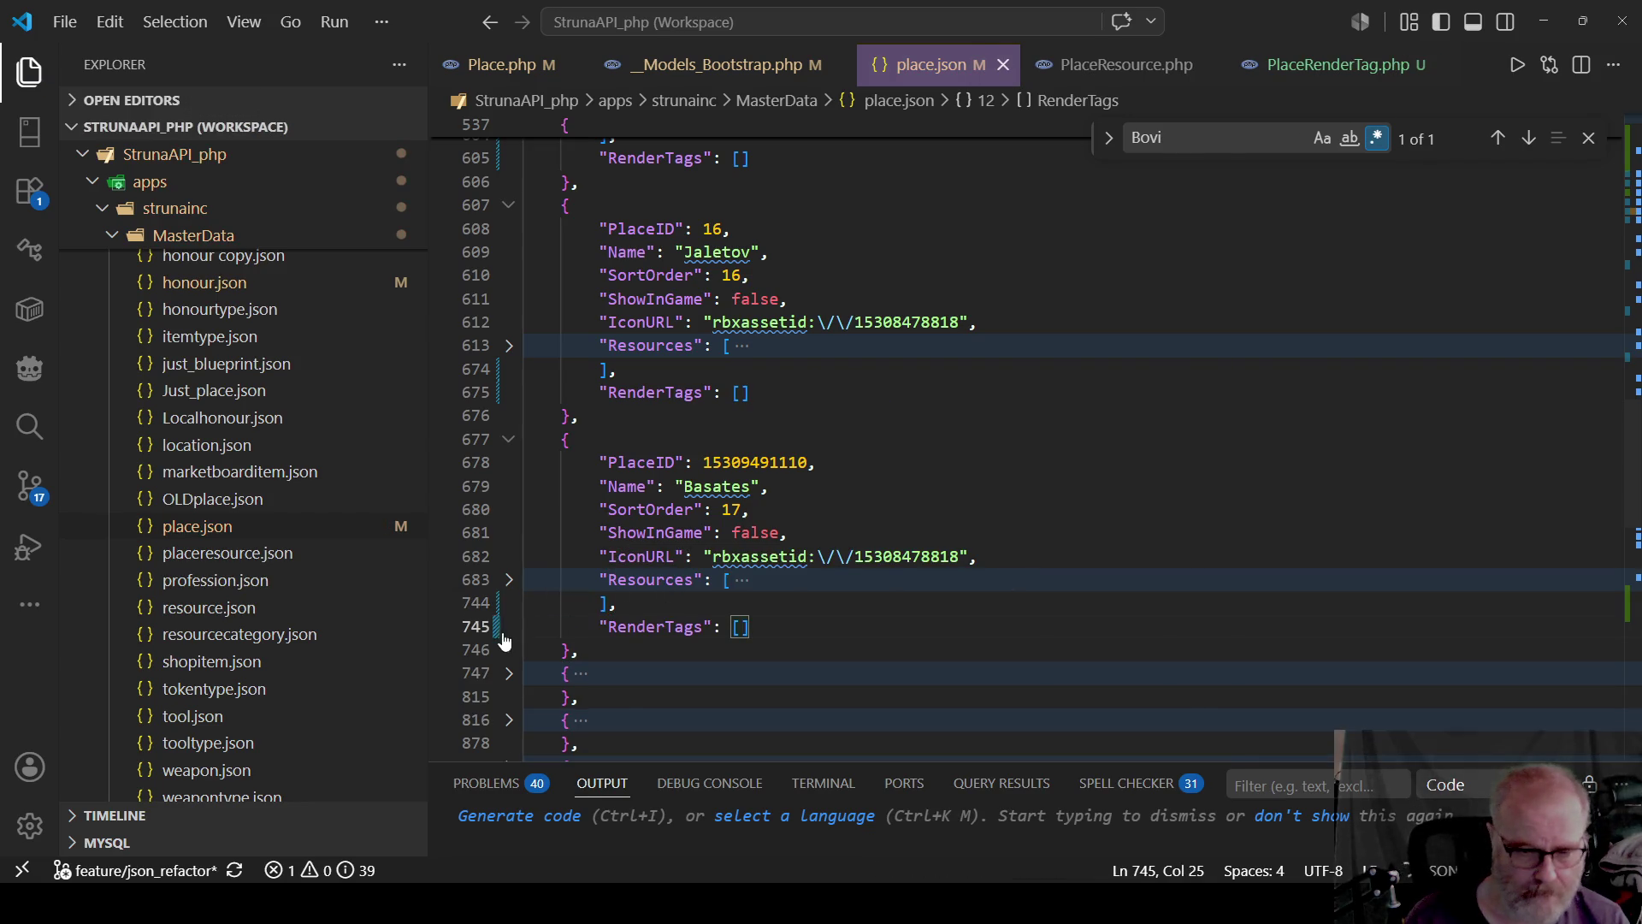
Add an empty RenderTags array to the Xagaw entry.
{"action": "left_click", "coordinate": [509, 673]}
{"action": "scroll", "coordinate": [594, 552], "scroll_direction": "down", "scroll_amount": 3}
{"action": "scroll", "coordinate": [594, 553], "scroll_direction": "down", "scroll_amount": 3}
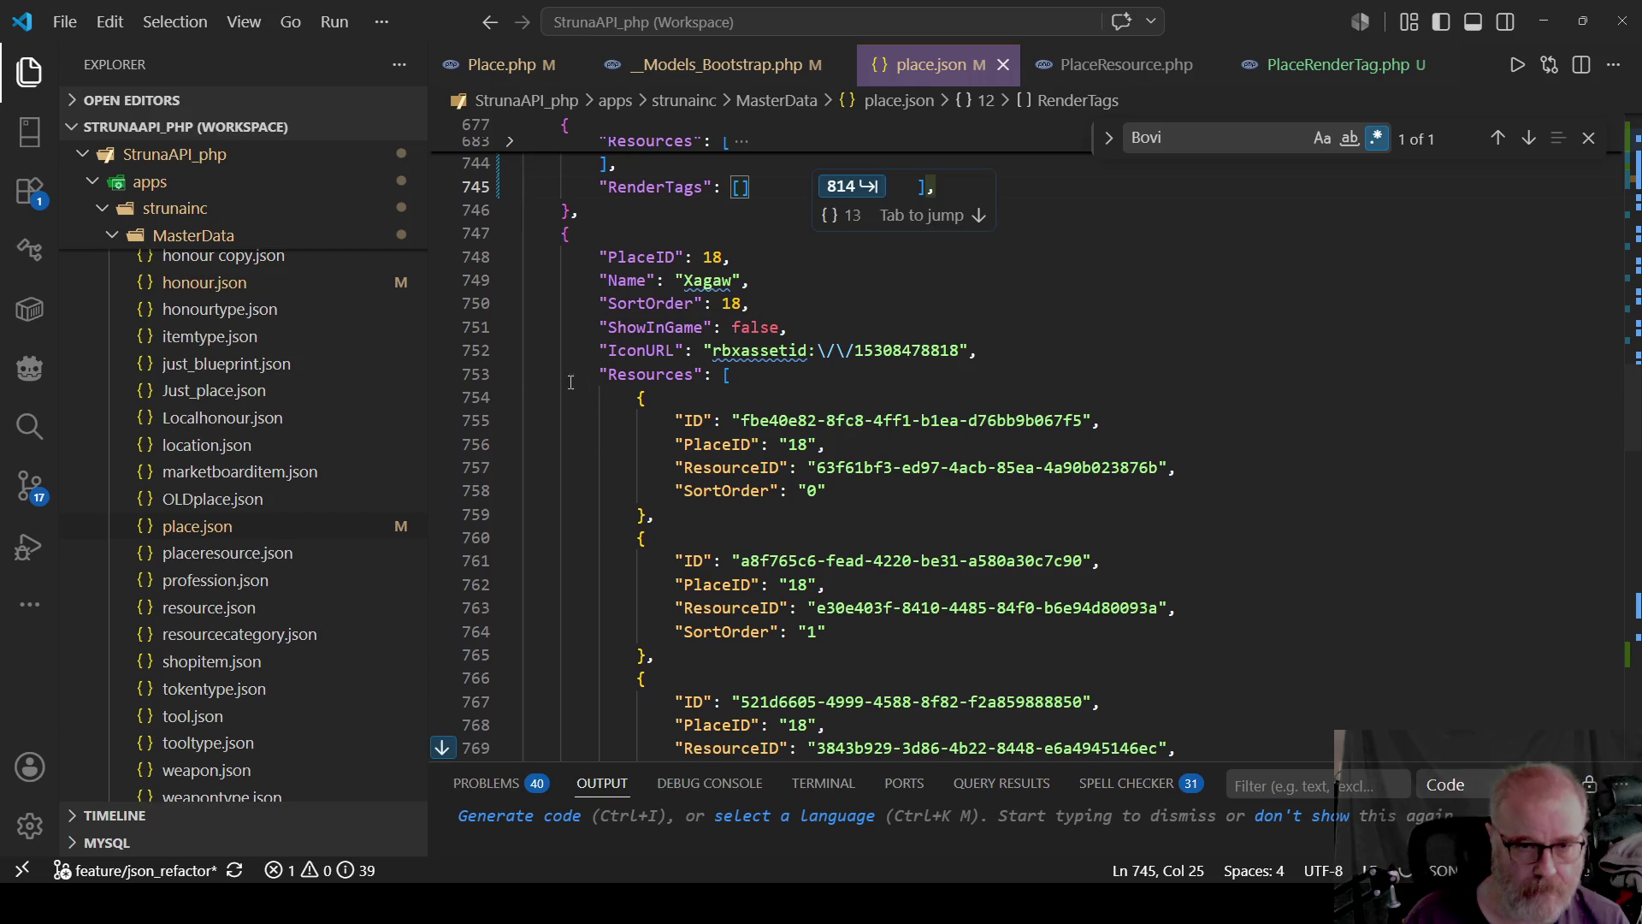
{"action": "left_click", "coordinate": [507, 374]}
{"action": "key", "text": "Tab"}
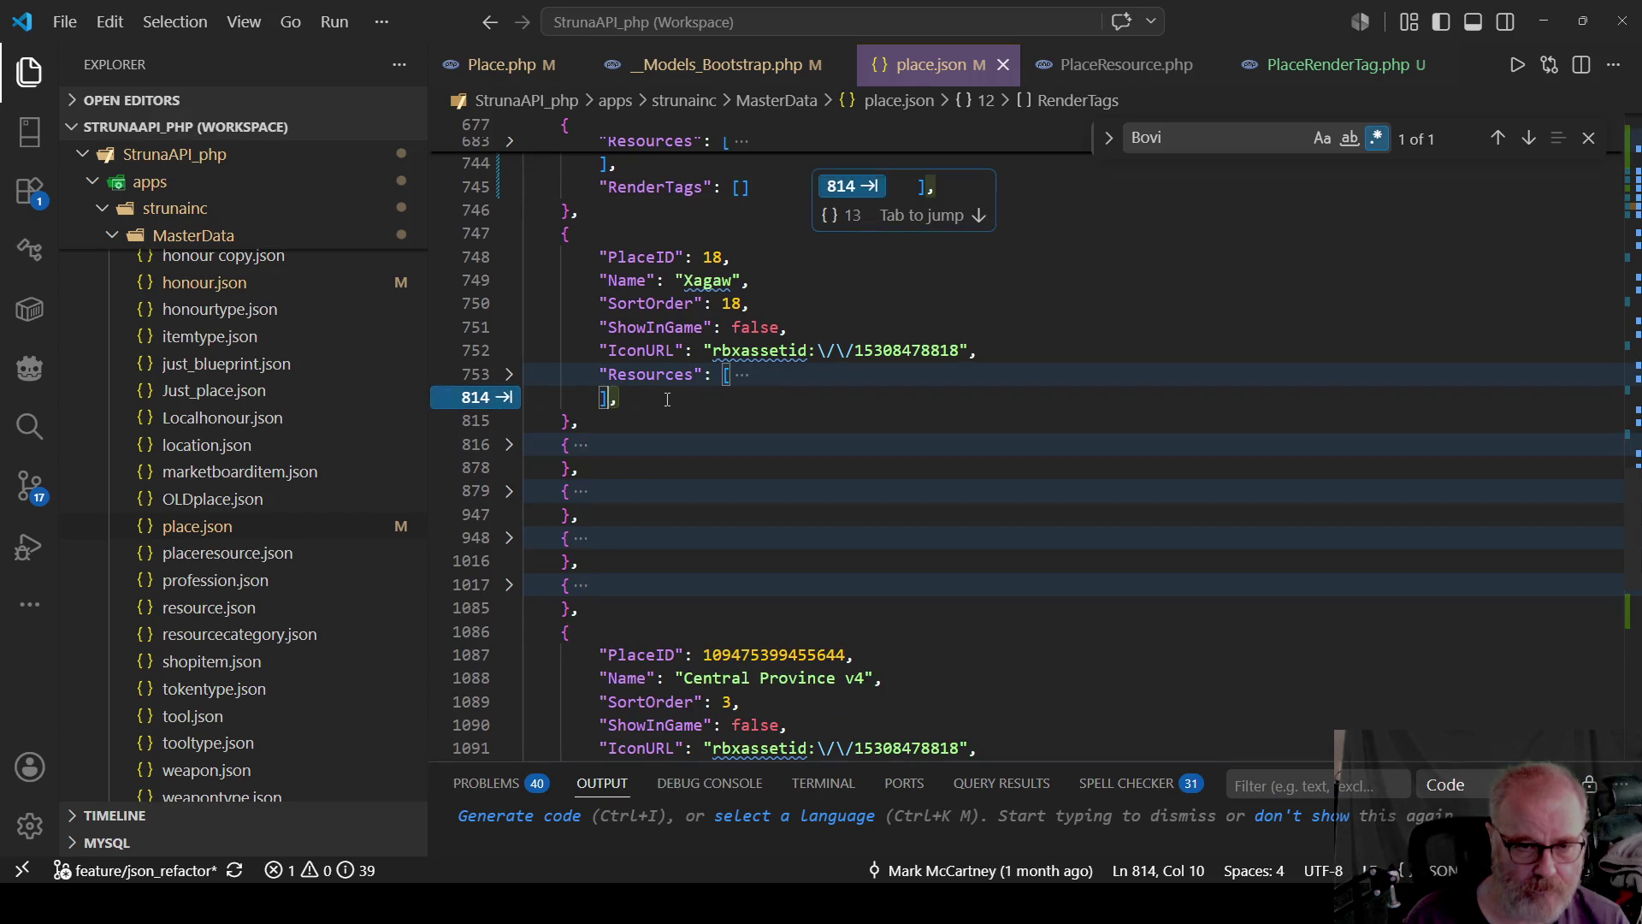
{"action": "key", "text": "Return"}
{"action": "key", "text": "Tab"}
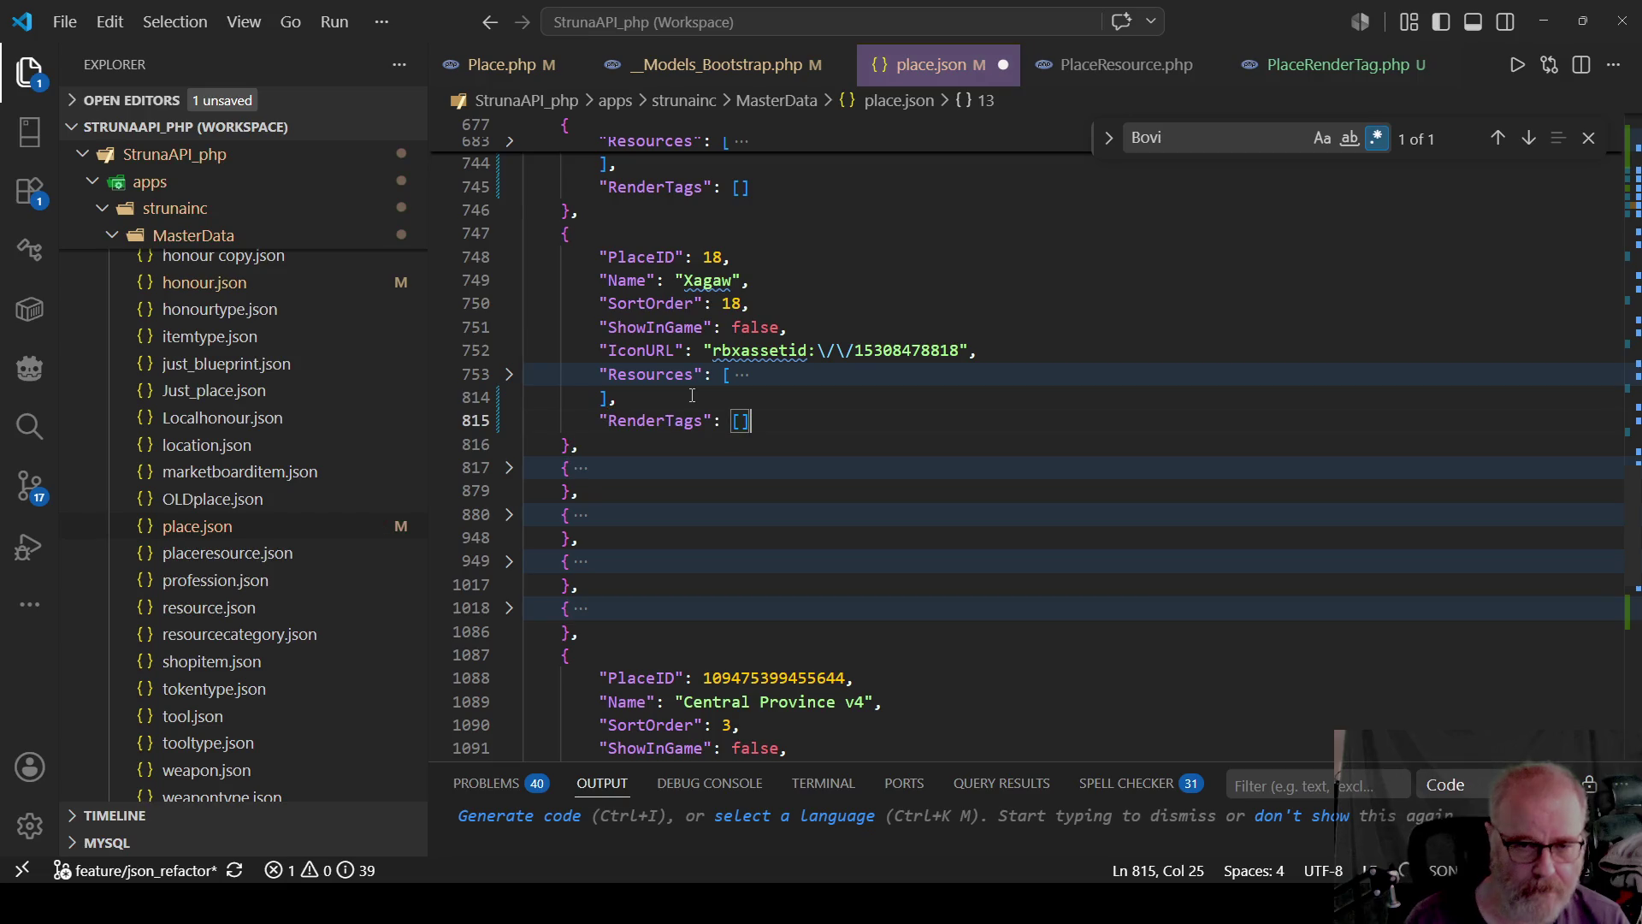
Add an empty RenderTags array to Quibas and save place.json.
{"action": "left_click", "coordinate": [509, 467]}
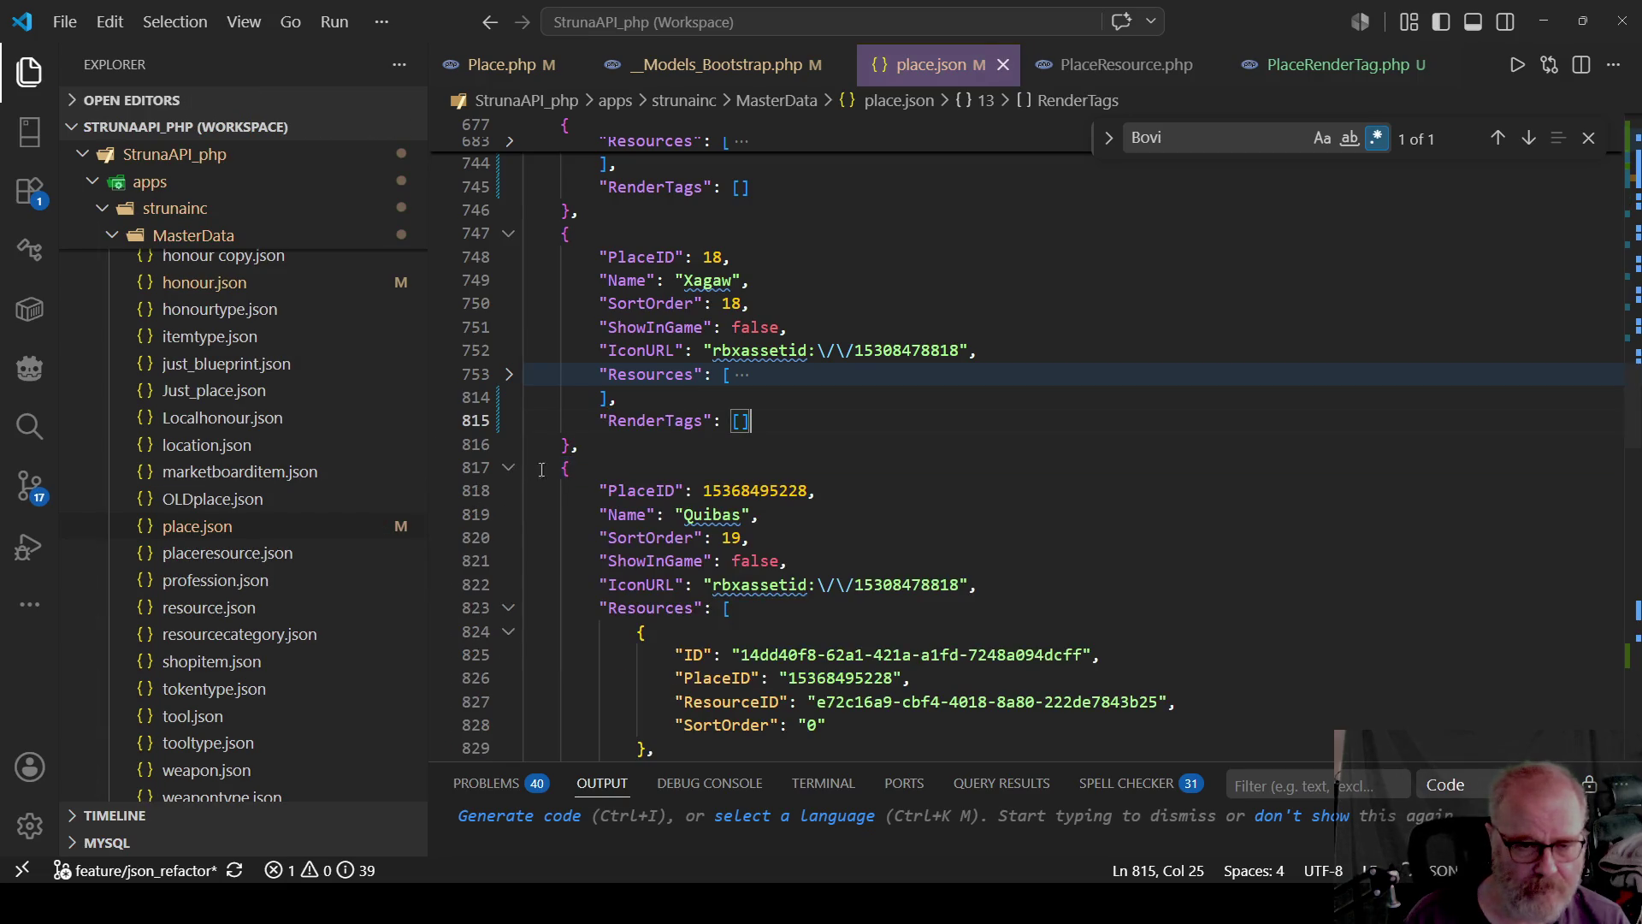
{"action": "left_click", "coordinate": [509, 607]}
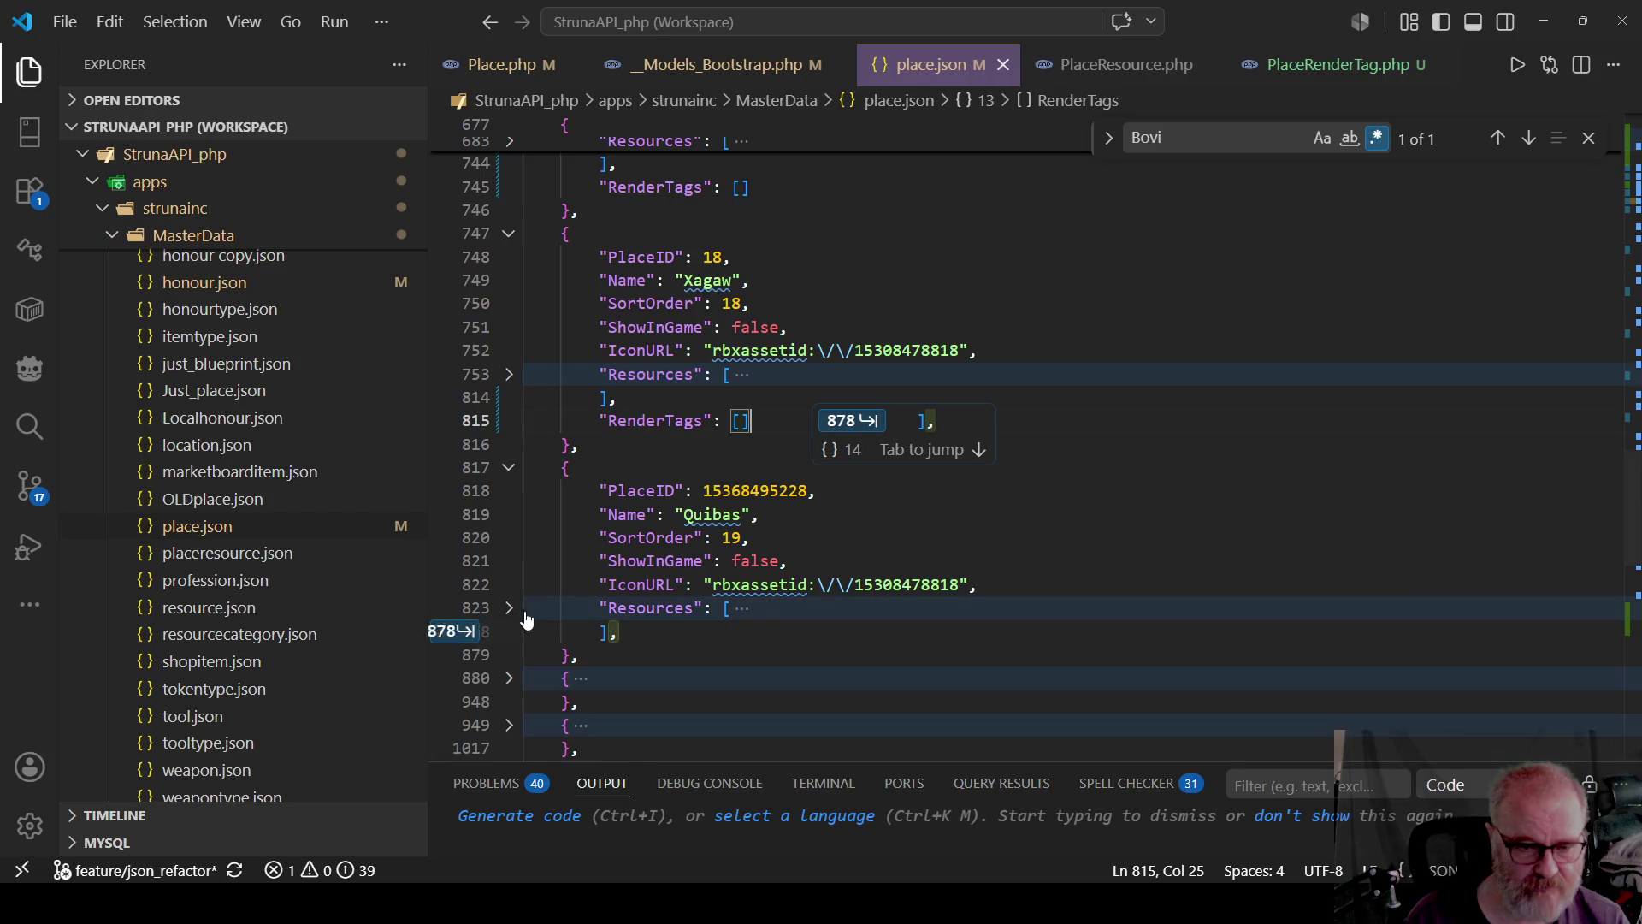
{"action": "key", "text": "Tab"}
{"action": "key", "text": "Tab"}
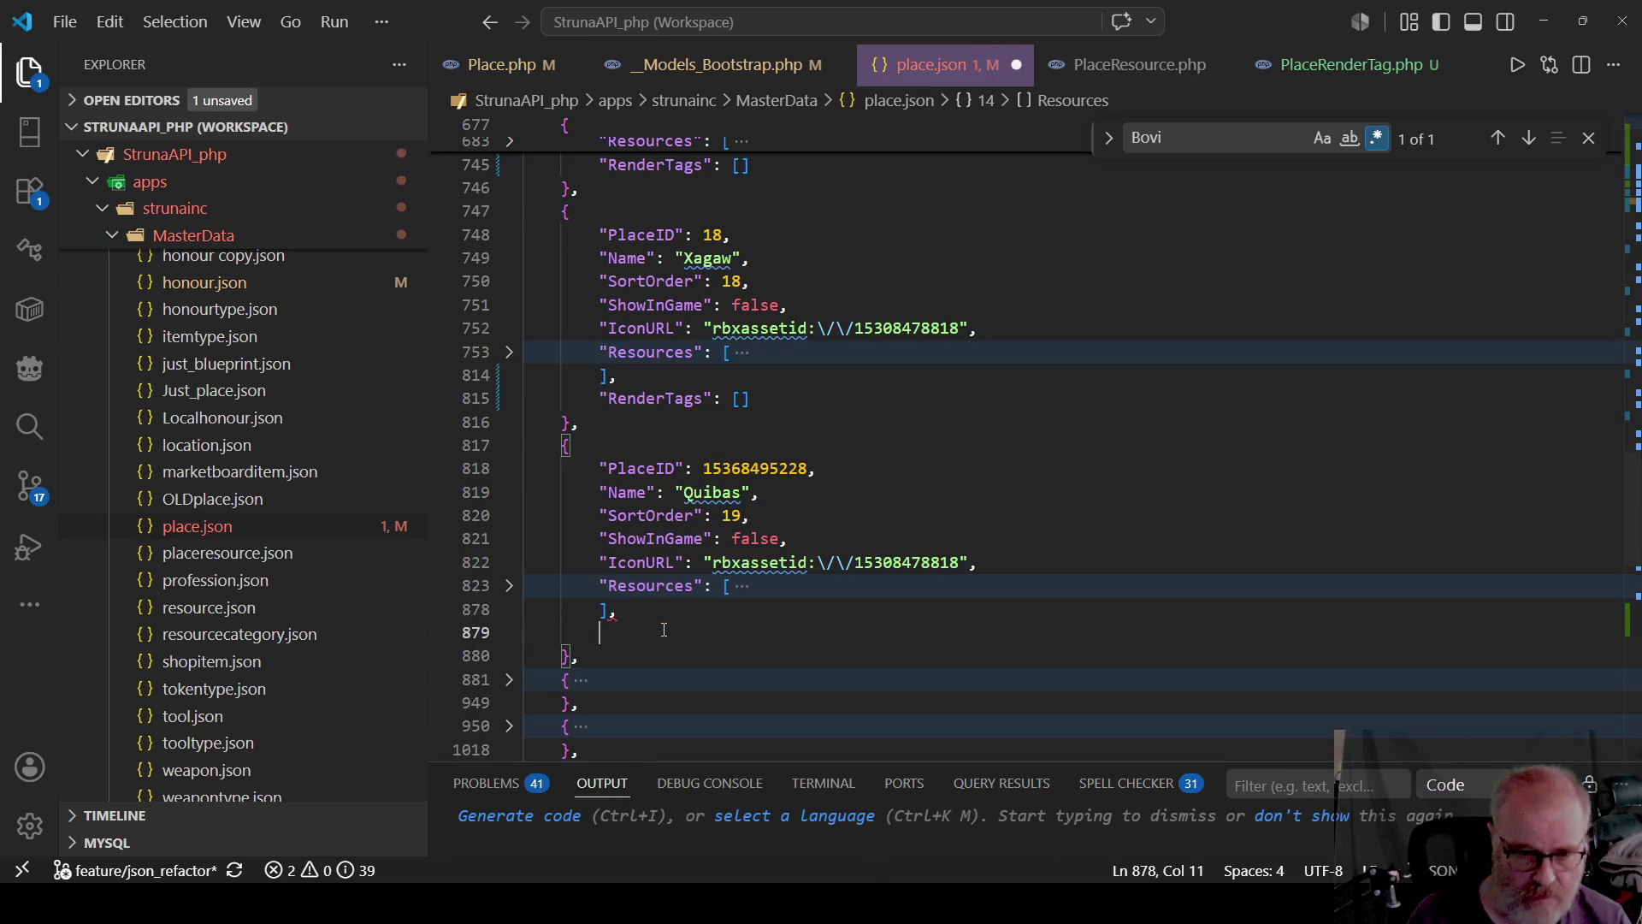
{"action": "type", "text": "\"RenderTags\": []"}
{"action": "key", "text": "ctrl+s"}
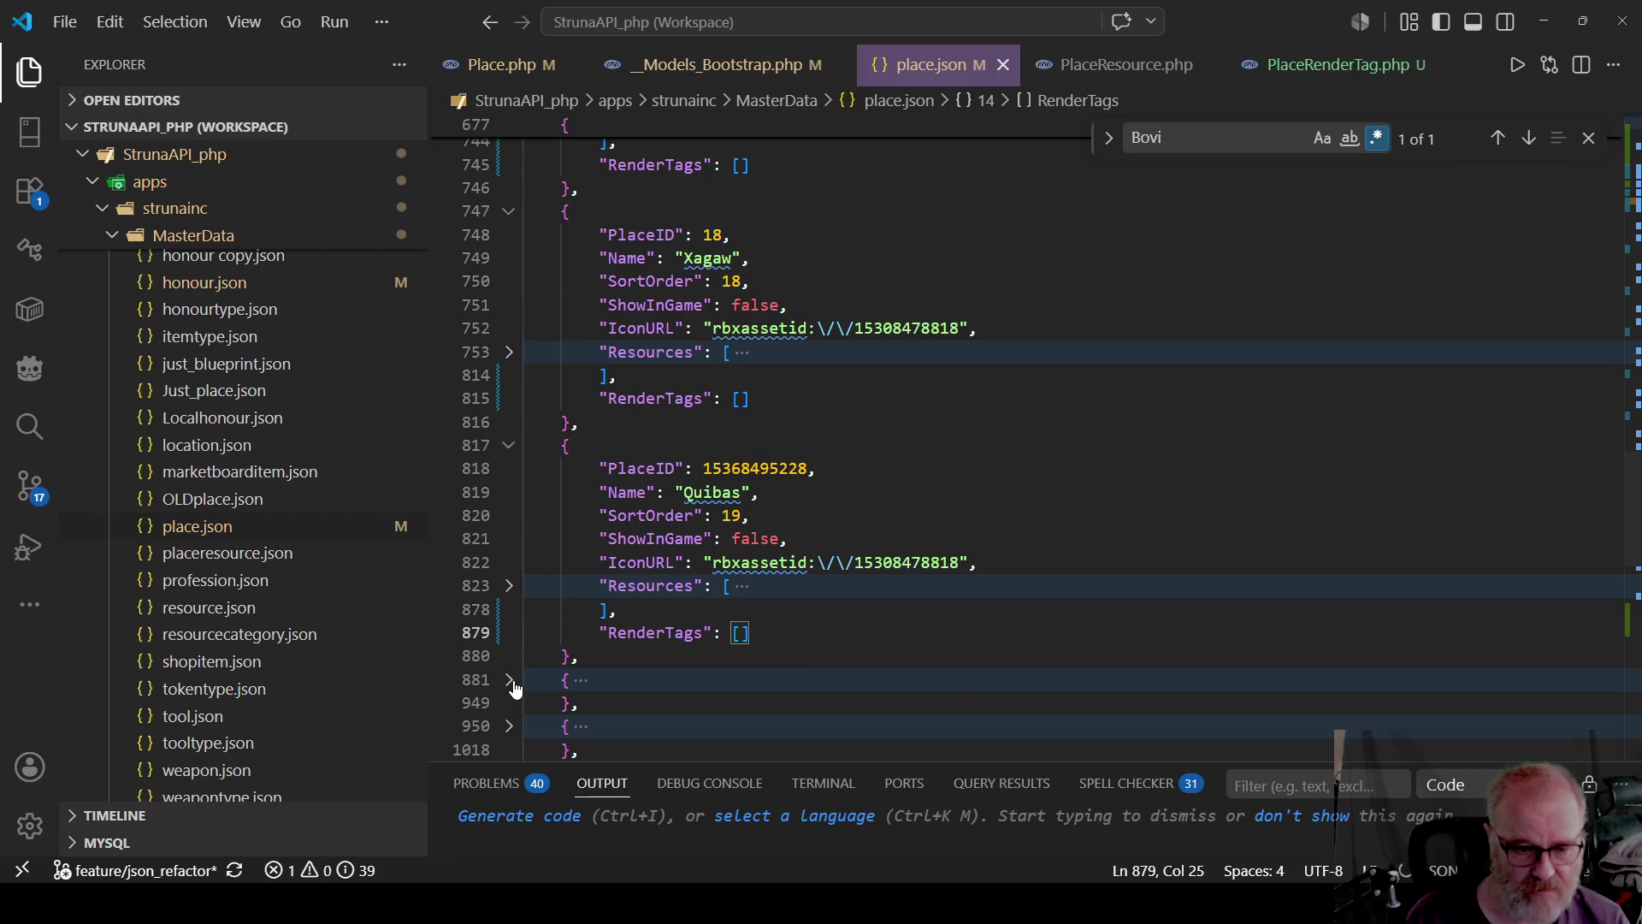
Accept the suggested empty RenderTags array for the Gadoseg entry.
{"action": "left_click", "coordinate": [509, 679]}
{"action": "scroll", "coordinate": [528, 653], "scroll_direction": "down", "scroll_amount": 3}
{"action": "scroll", "coordinate": [529, 658], "scroll_direction": "down", "scroll_amount": 2}
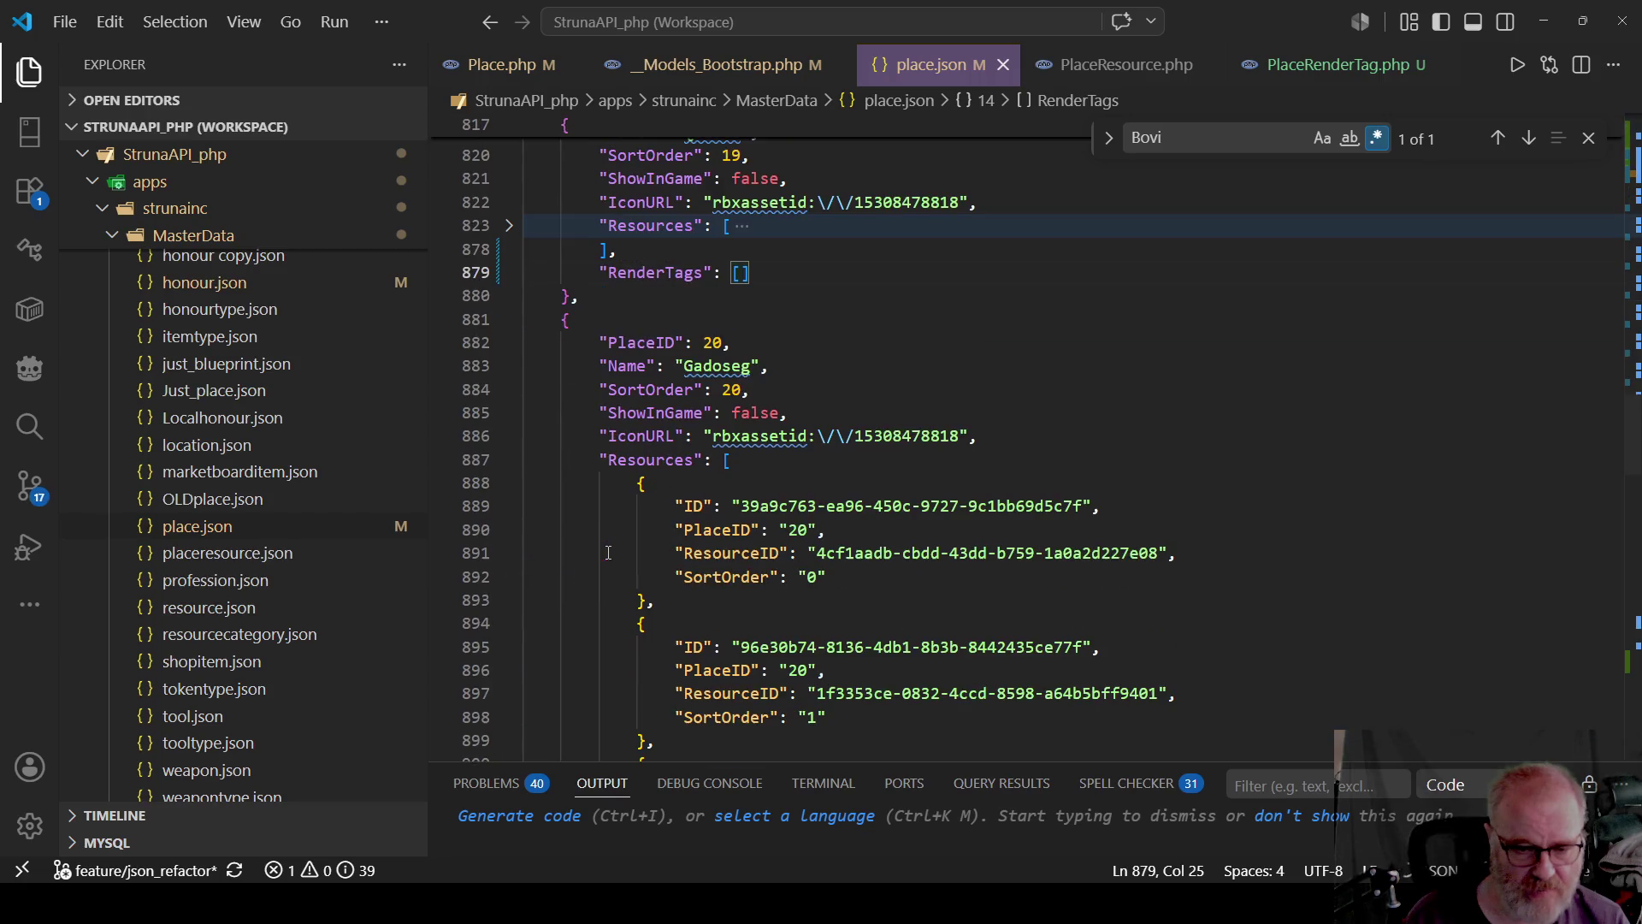
{"action": "left_click", "coordinate": [509, 460]}
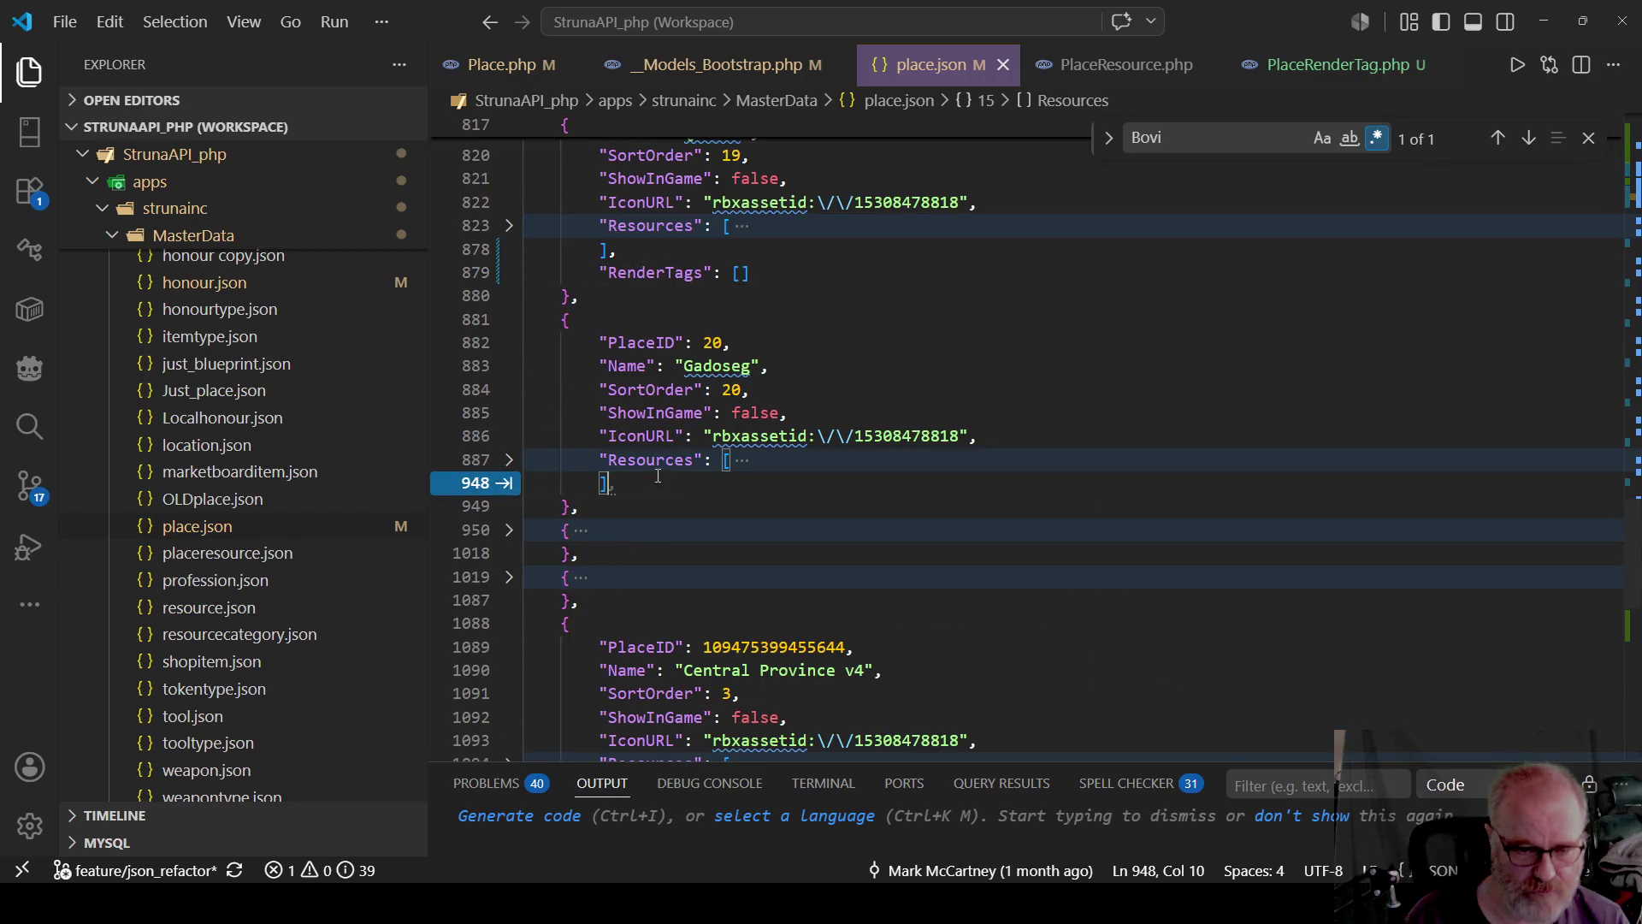
{"action": "key", "text": "Tab"}
{"action": "key", "text": "Tab"}
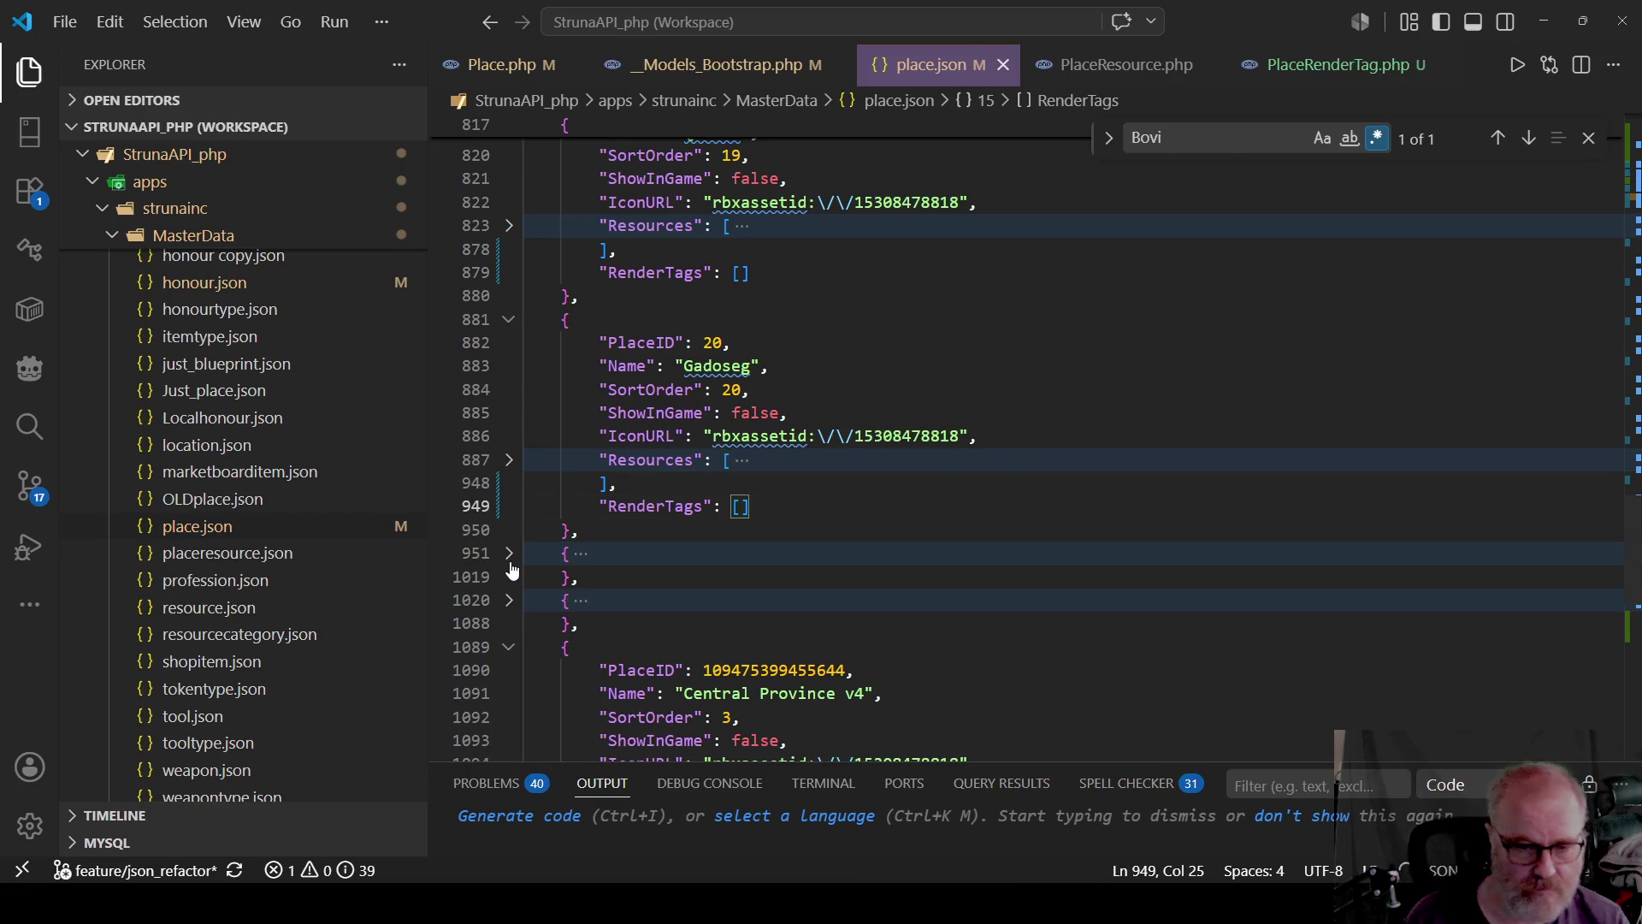
Give Nihod an empty RenderTags array after its Resources and save place.json.
{"action": "left_click", "coordinate": [509, 553]}
{"action": "scroll", "coordinate": [684, 443], "scroll_direction": "down", "scroll_amount": 3}
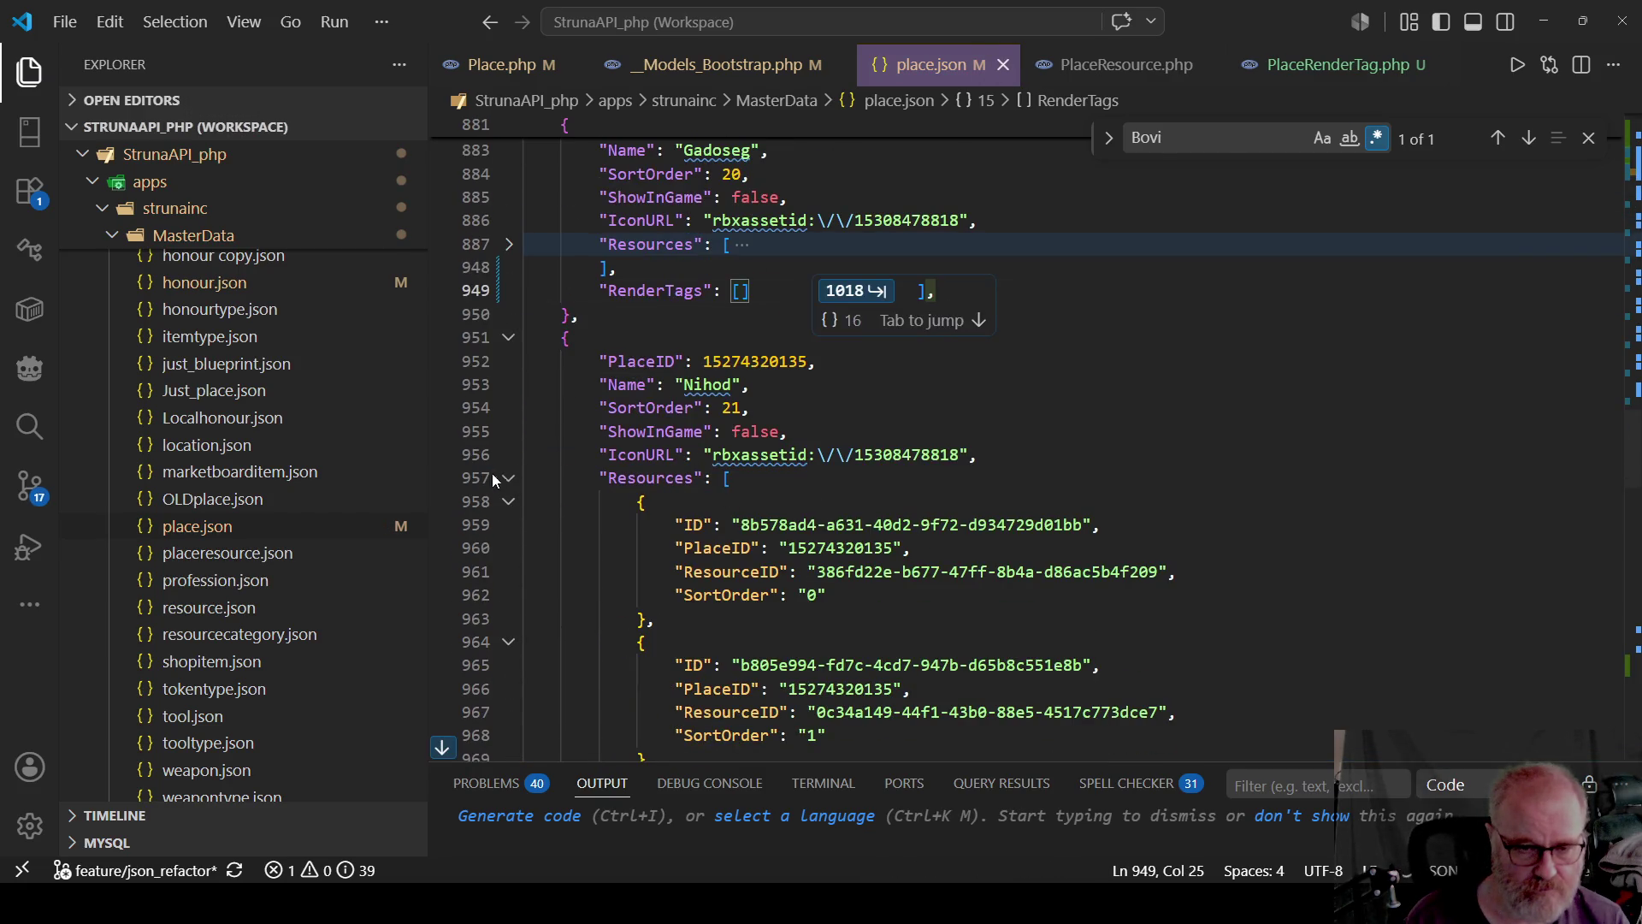
{"action": "left_click", "coordinate": [509, 477]}
{"action": "left_click", "coordinate": [644, 503]}
{"action": "key", "text": "Tab"}
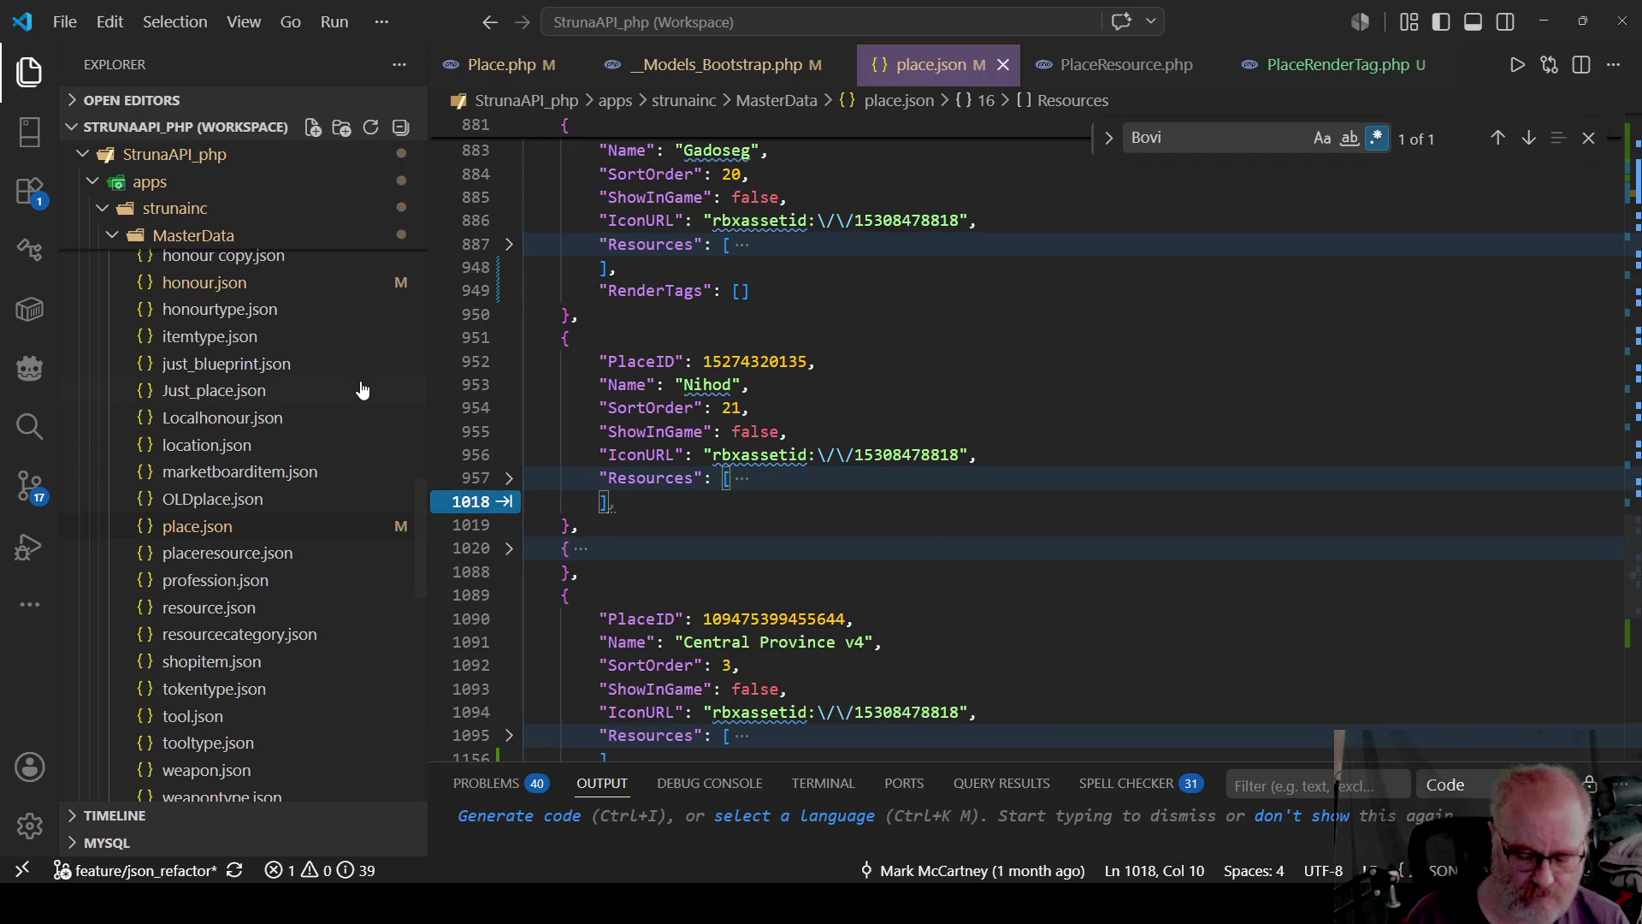
{"action": "key", "text": "Tab"}
{"action": "key", "text": "ctrl+s"}
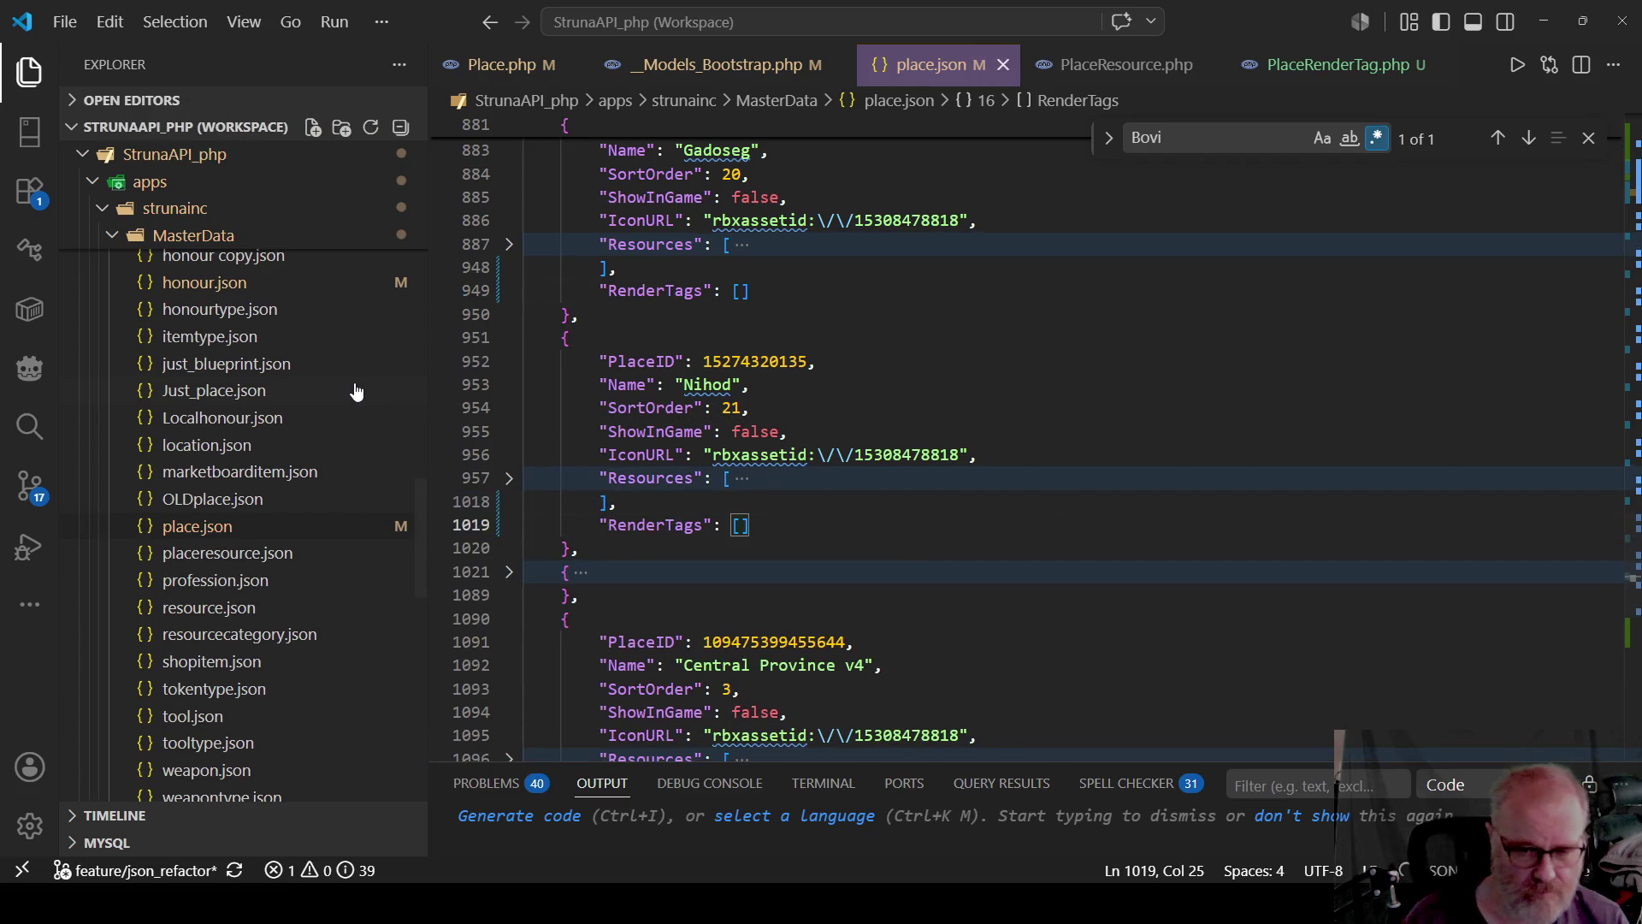
Inspect the Mercury Moo and Central Province v4 entries, then move to the file's end.
{"action": "left_click", "coordinate": [508, 576]}
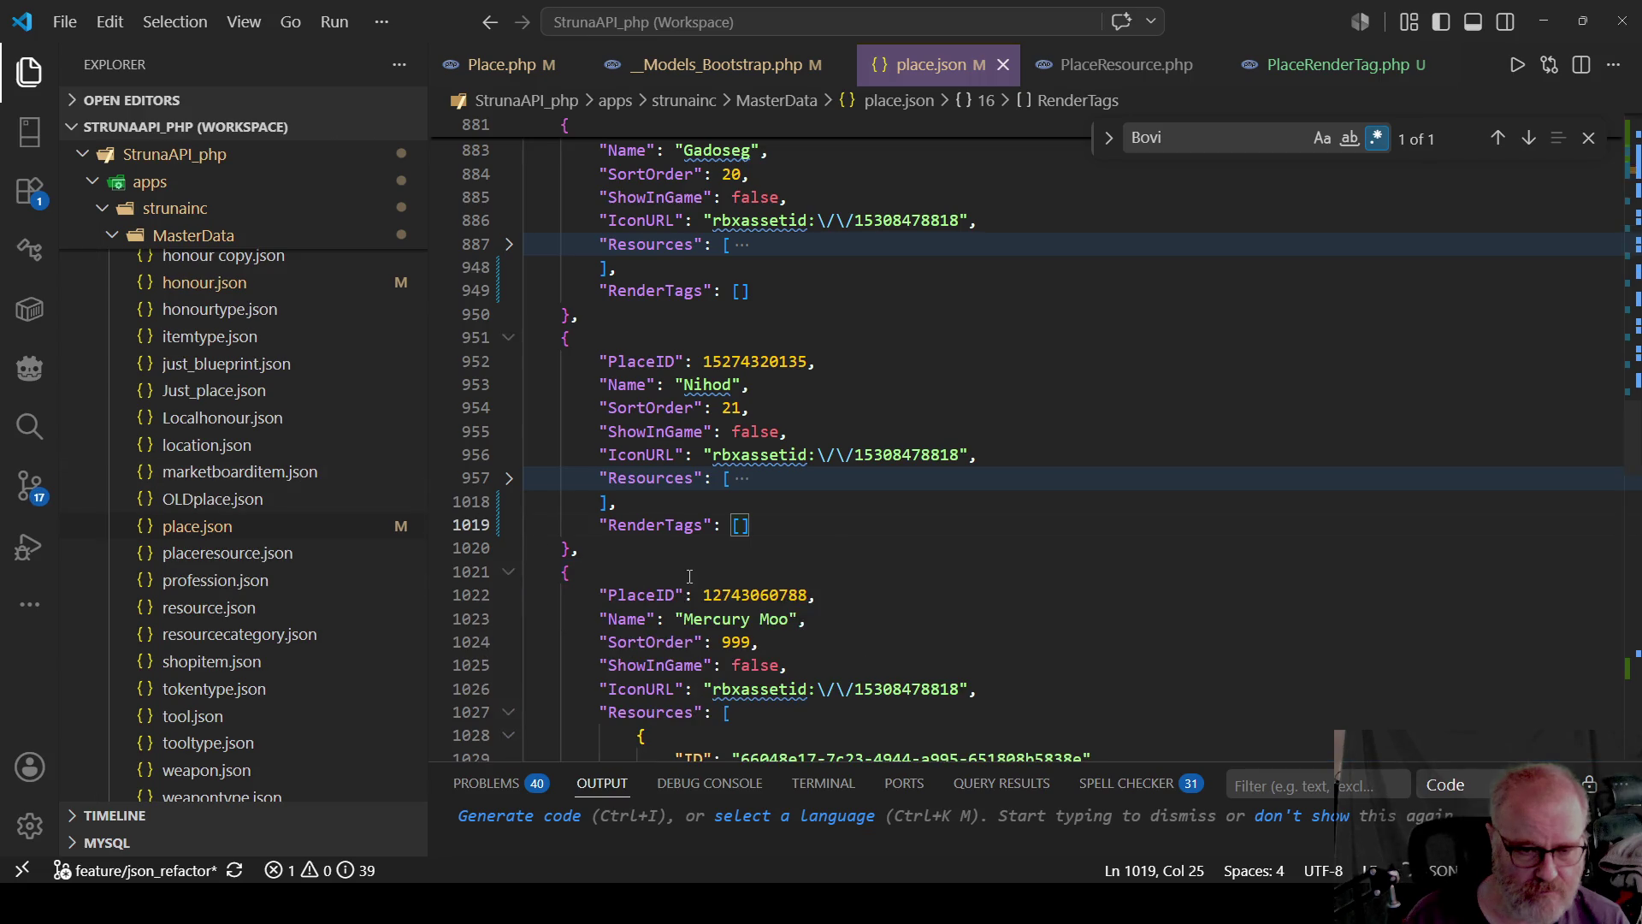
{"action": "left_click", "coordinate": [508, 711]}
{"action": "scroll", "coordinate": [653, 547], "scroll_direction": "down", "scroll_amount": 5}
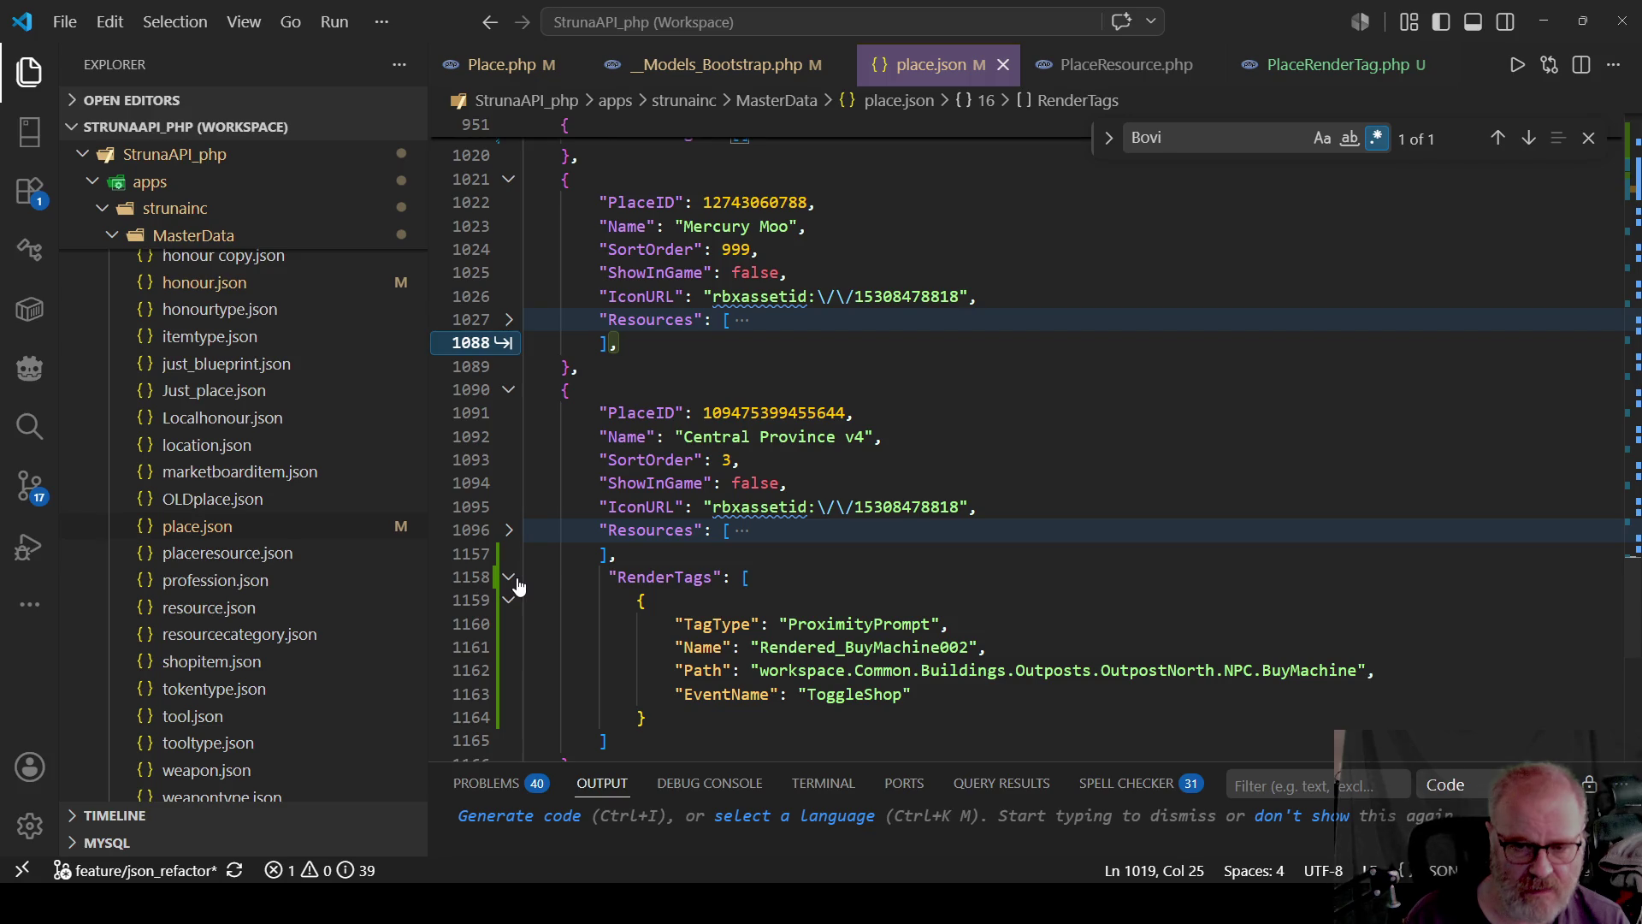
{"action": "left_click", "coordinate": [510, 578]}
{"action": "left_click", "coordinate": [532, 647]}
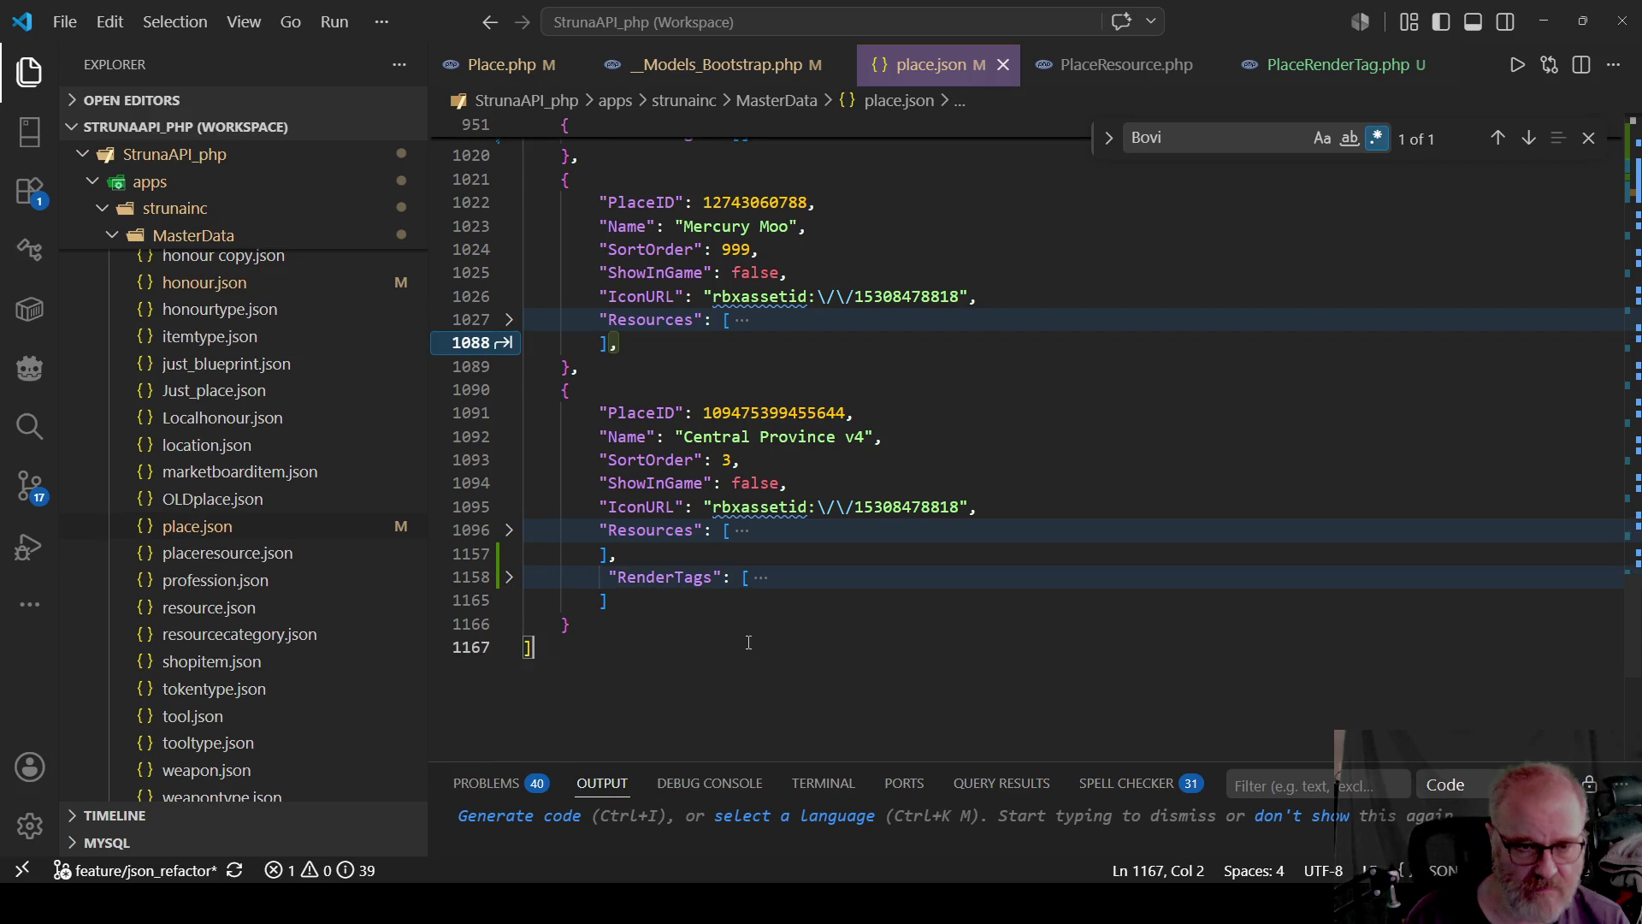
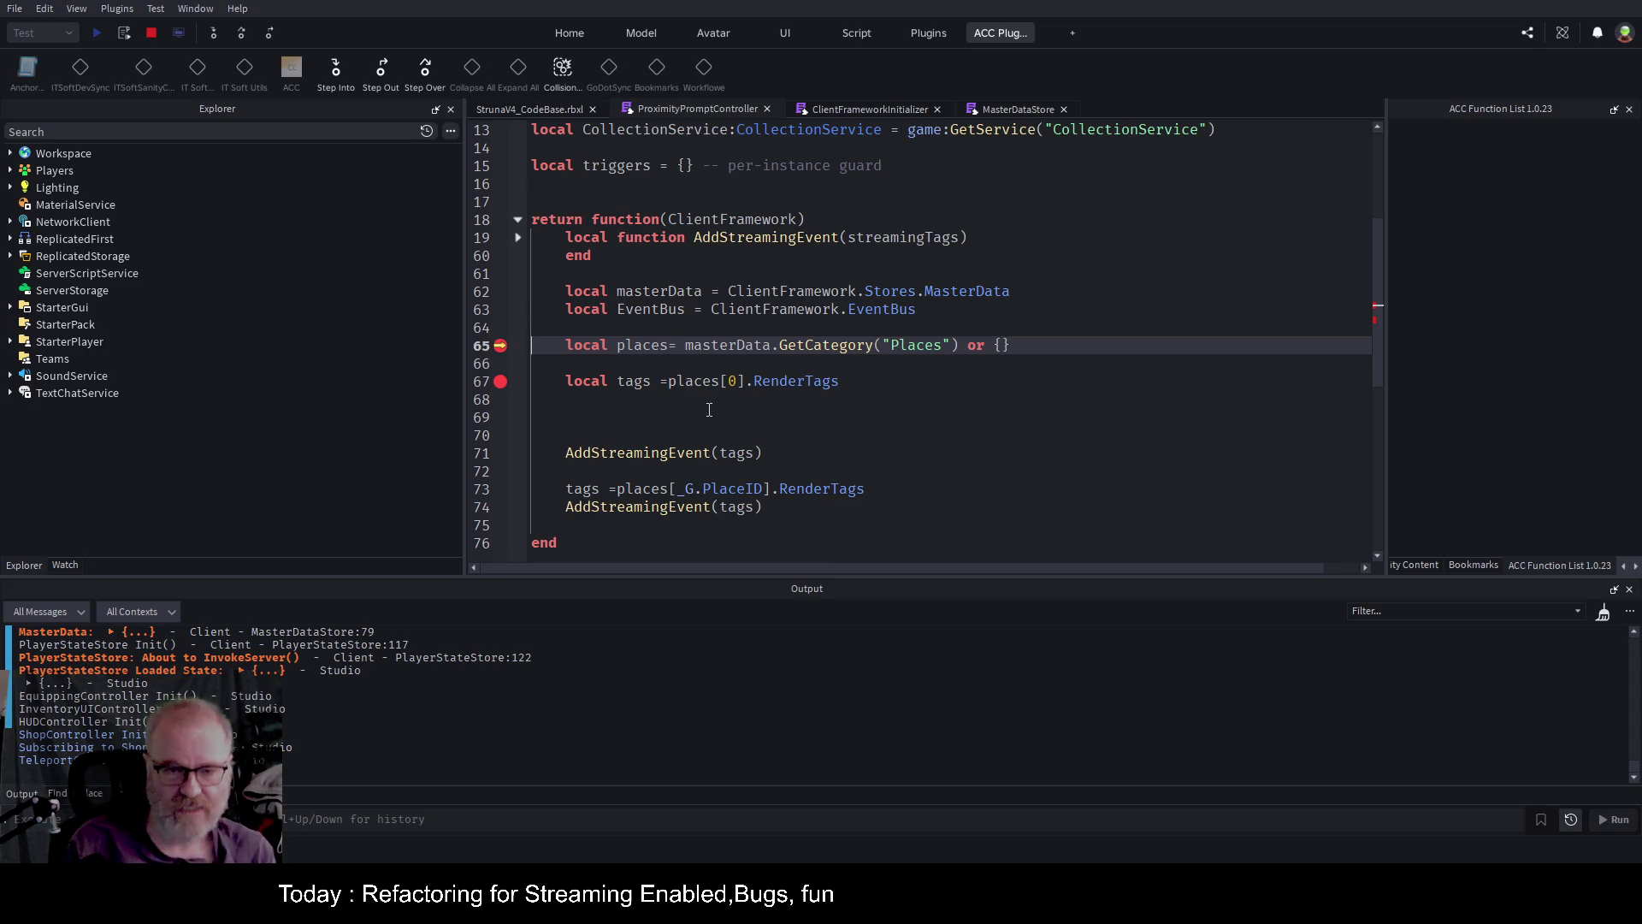
Examine places, RenderTags and the whole tags assignment on line 67.
{"action": "double_click", "coordinate": [675, 382]}
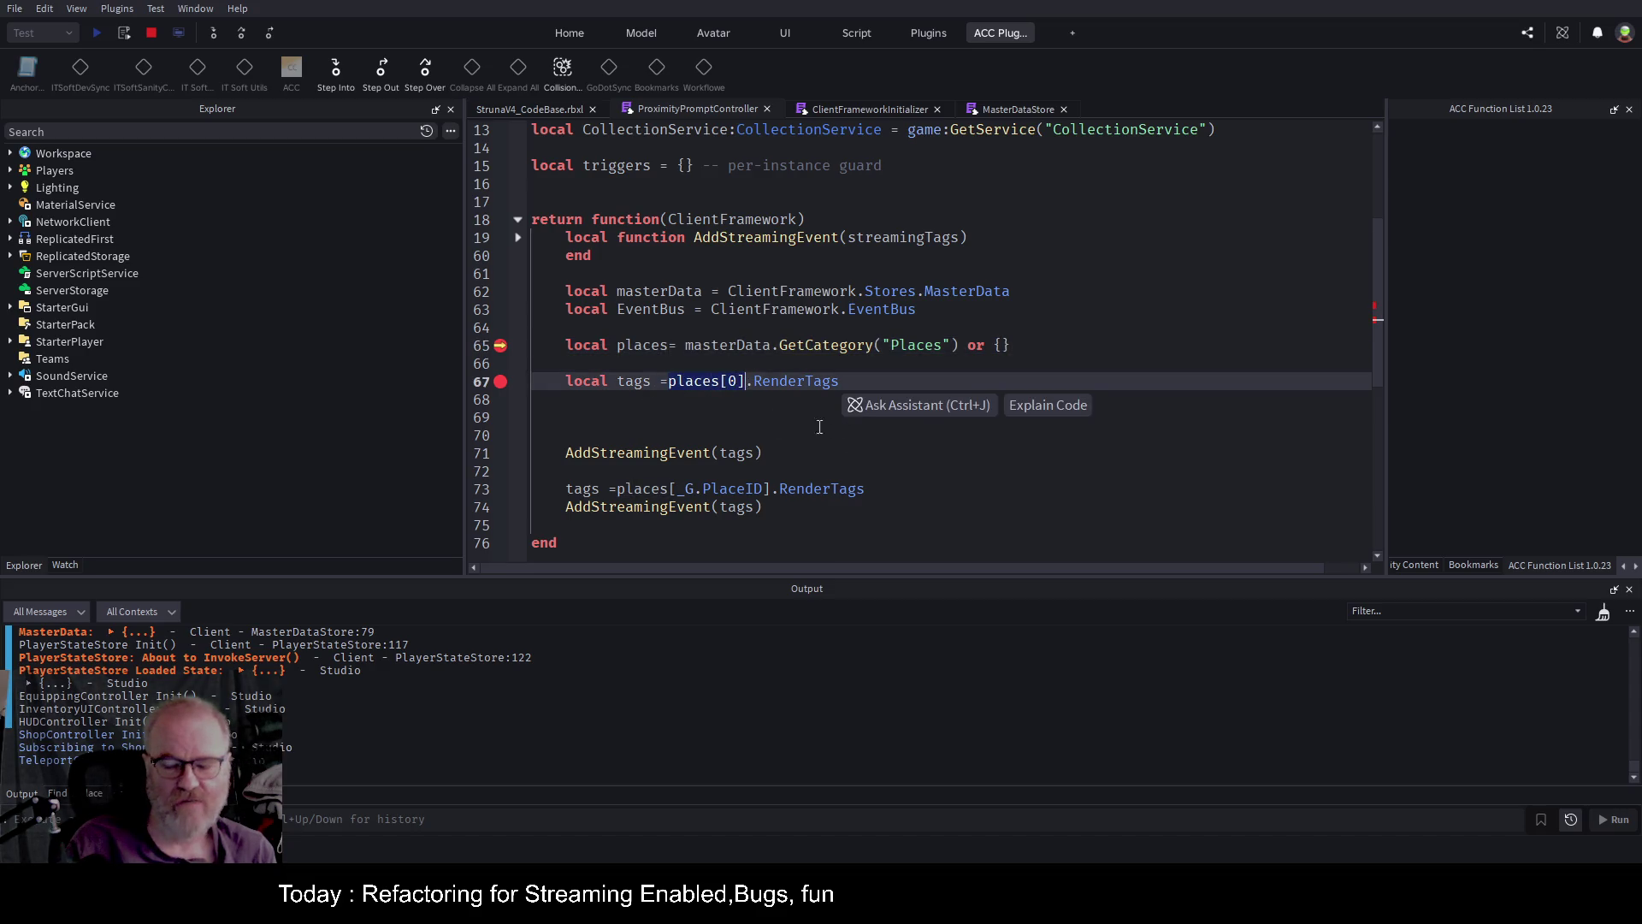
{"action": "left_click", "coordinate": [775, 419]}
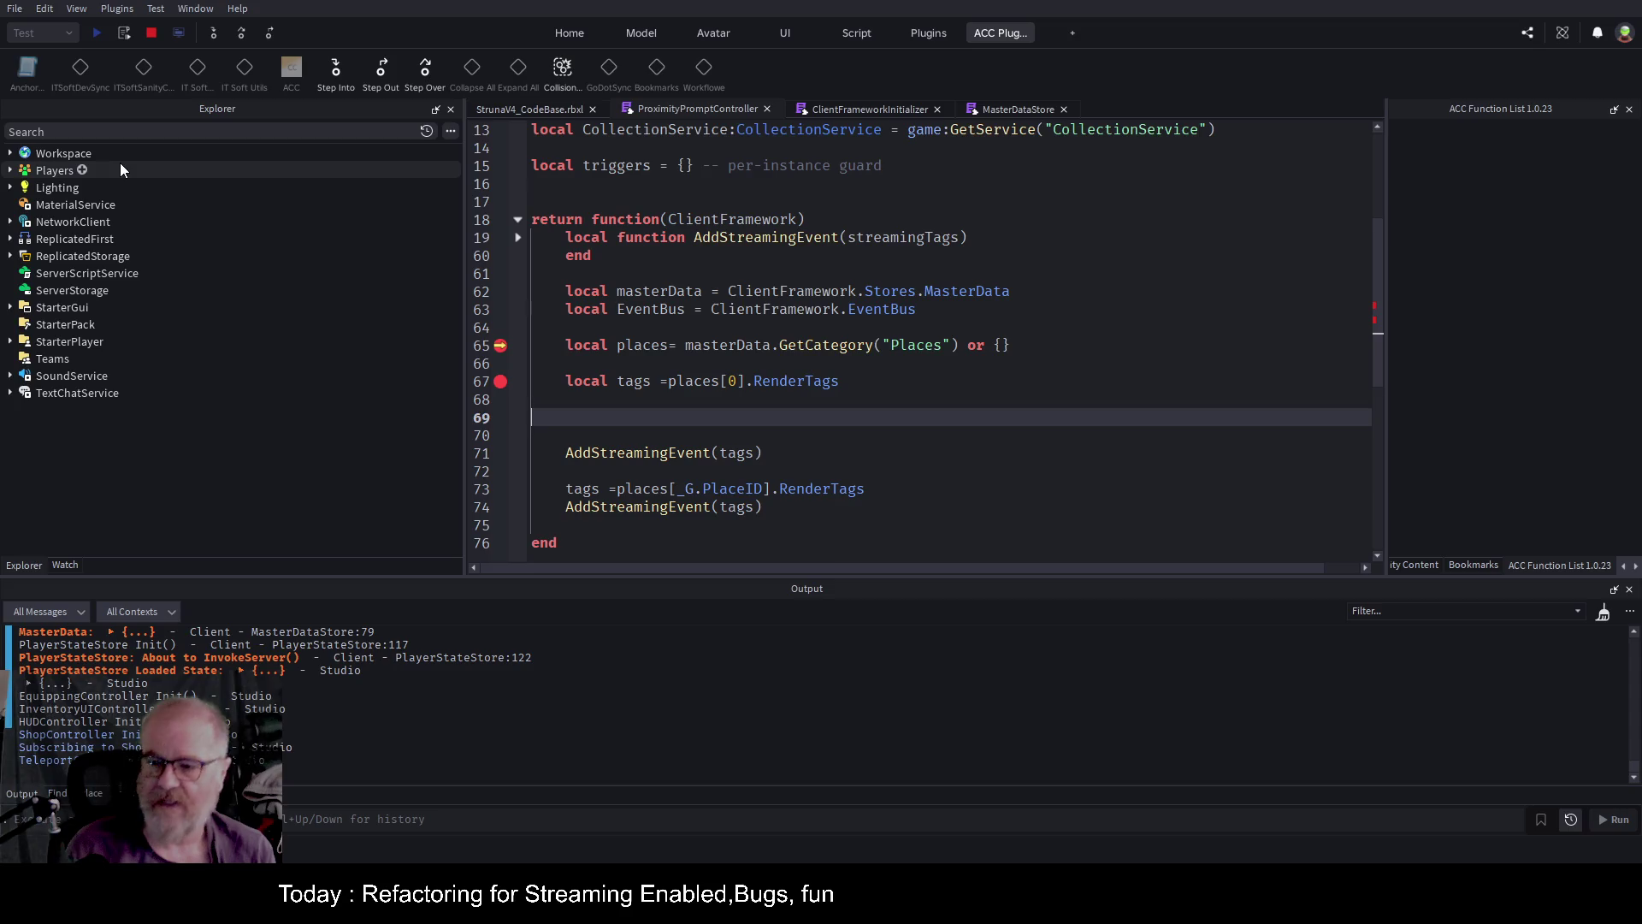
{"action": "double_click", "coordinate": [809, 382]}
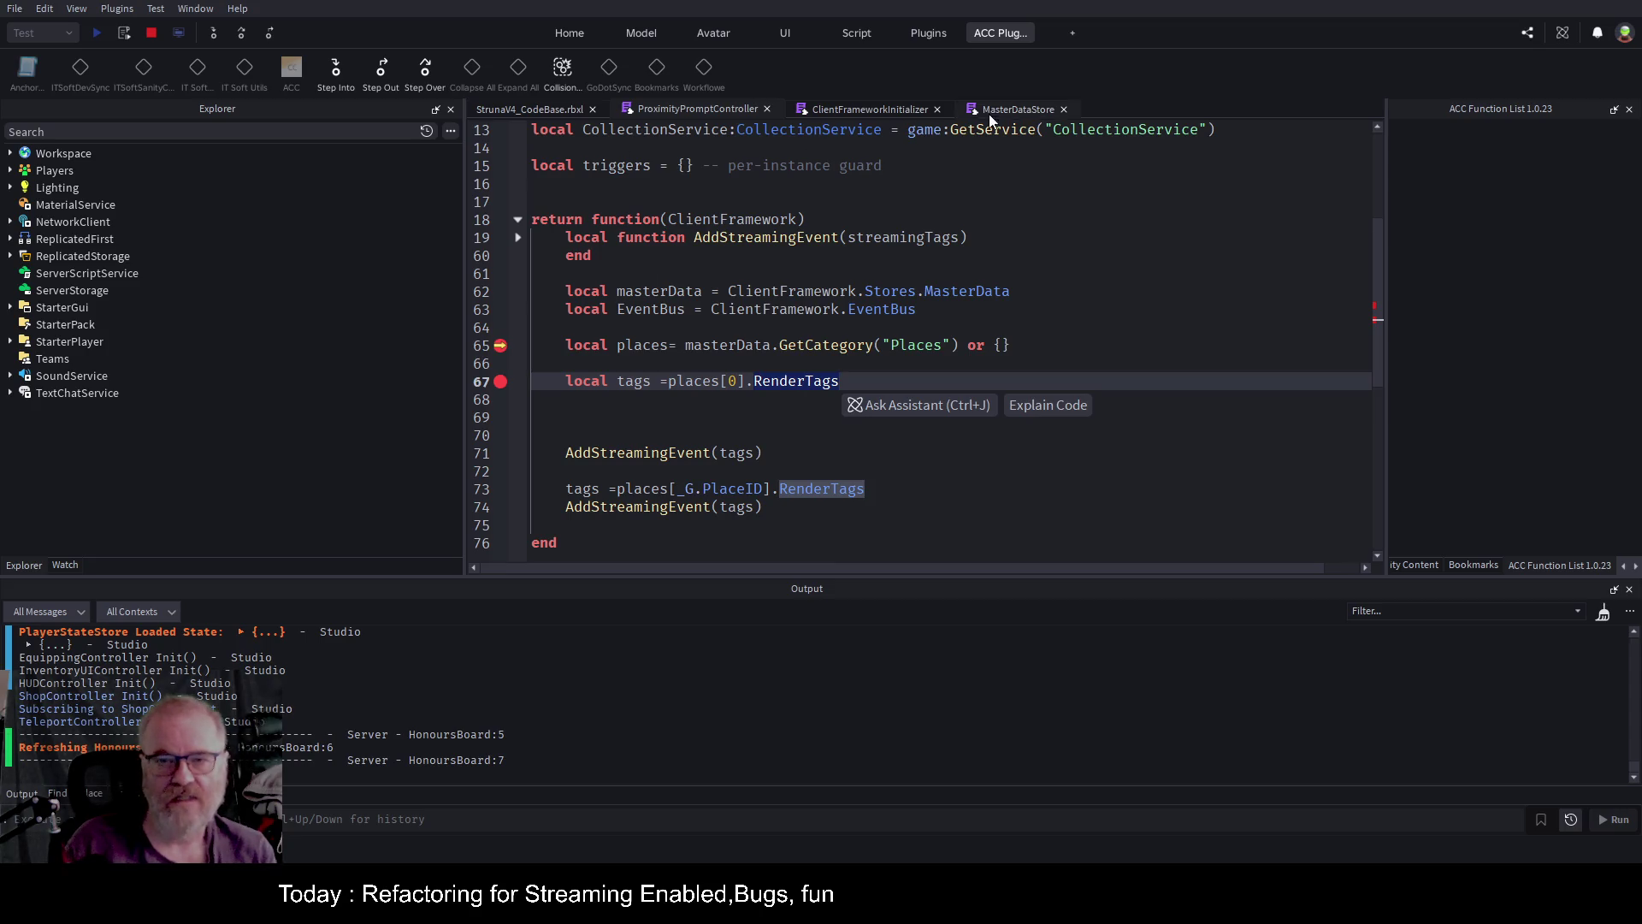
{"action": "left_click", "coordinate": [740, 416]}
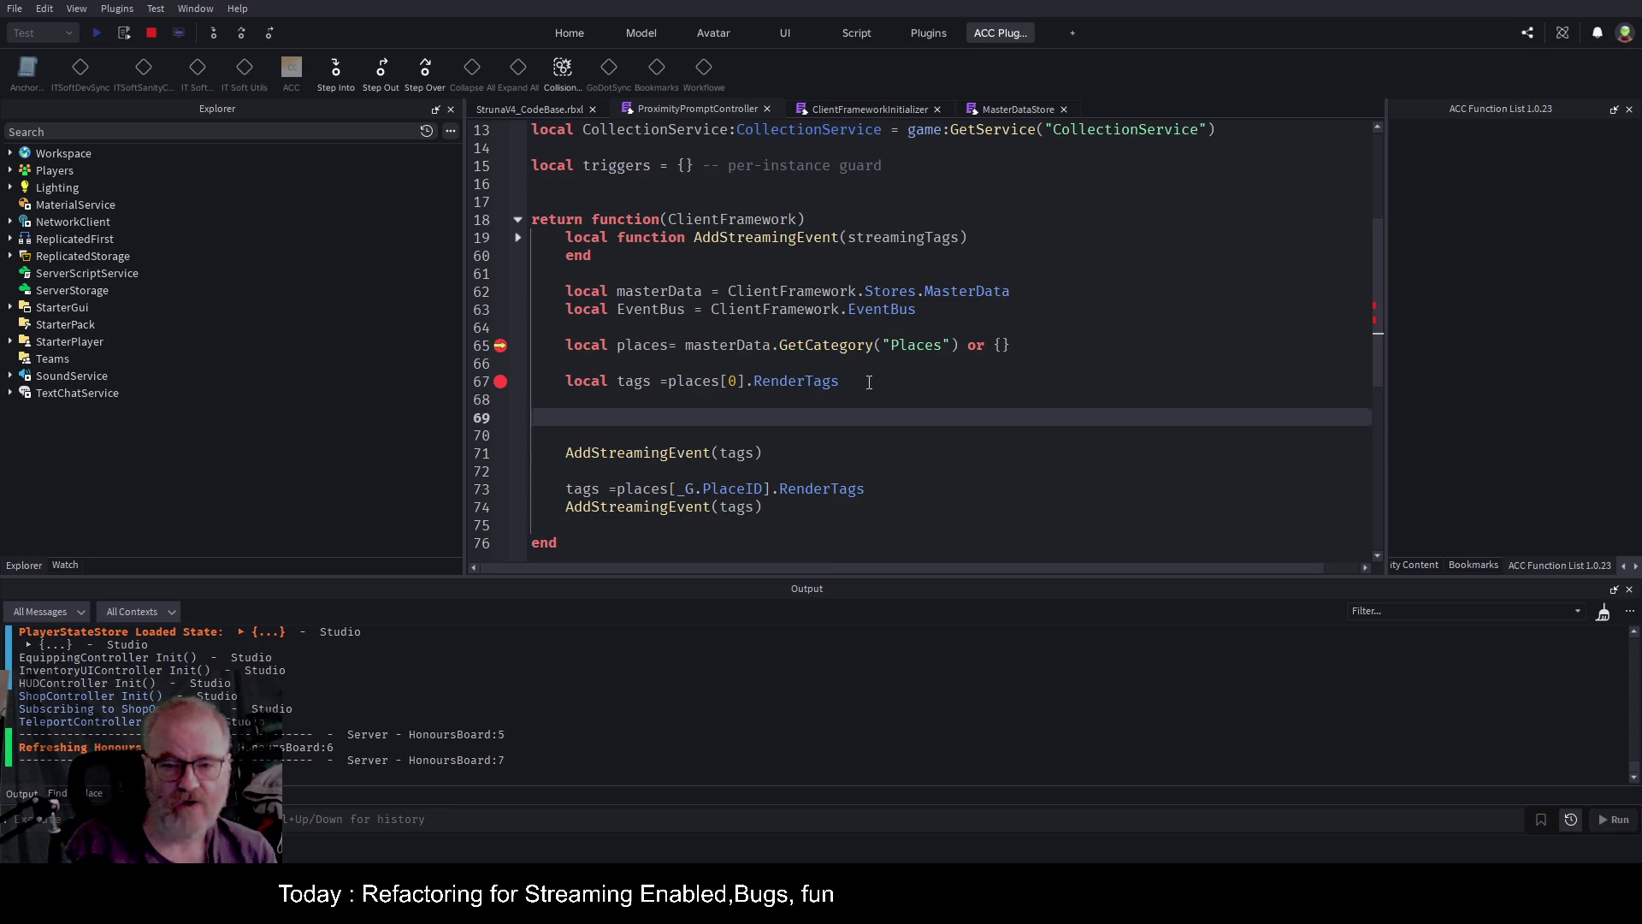
{"action": "left_click_drag", "start_coordinate": [869, 382], "coordinate": [614, 376]}
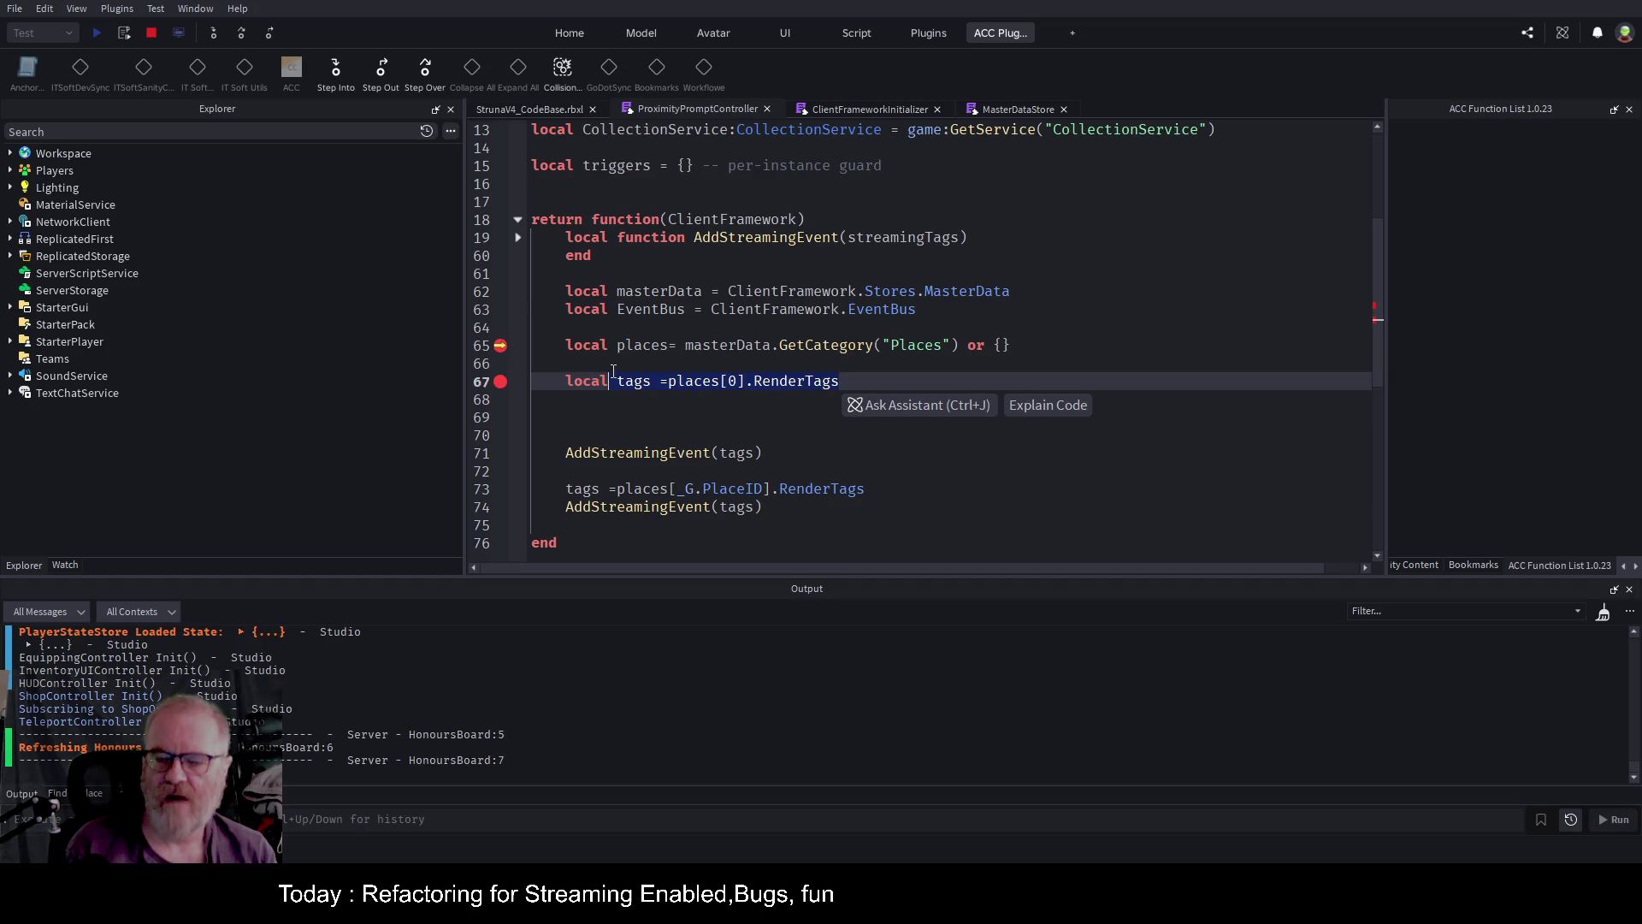
Check PlaceID on line 73, step execution over to line 67, and unfold AddStreamingEvent.
{"action": "double_click", "coordinate": [733, 490]}
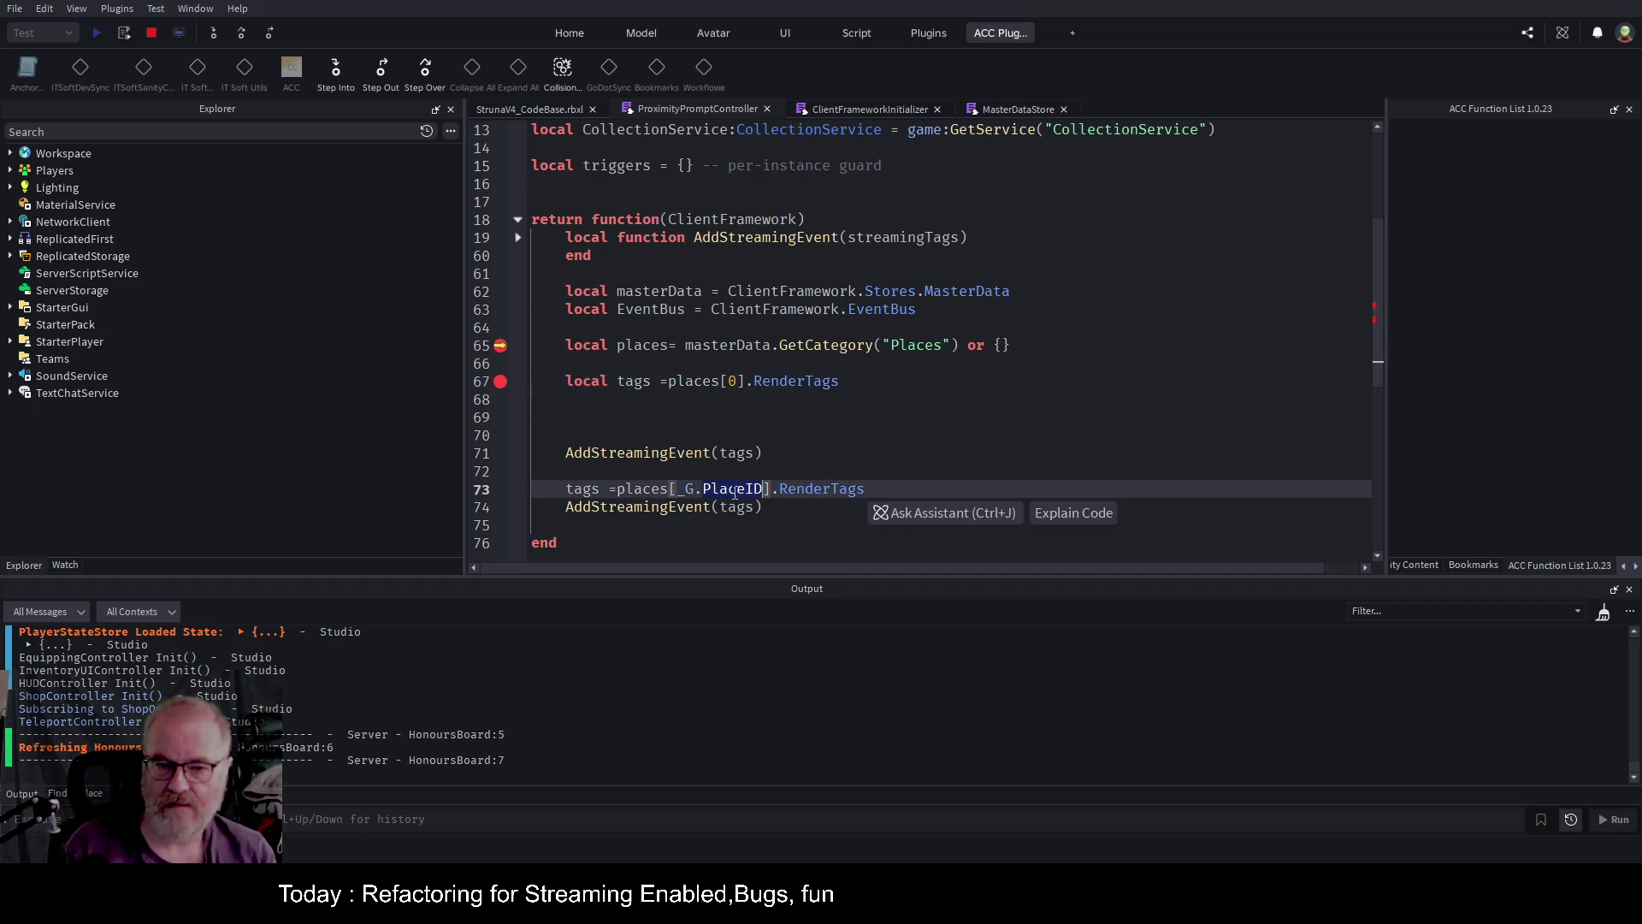
{"action": "key", "text": "End"}
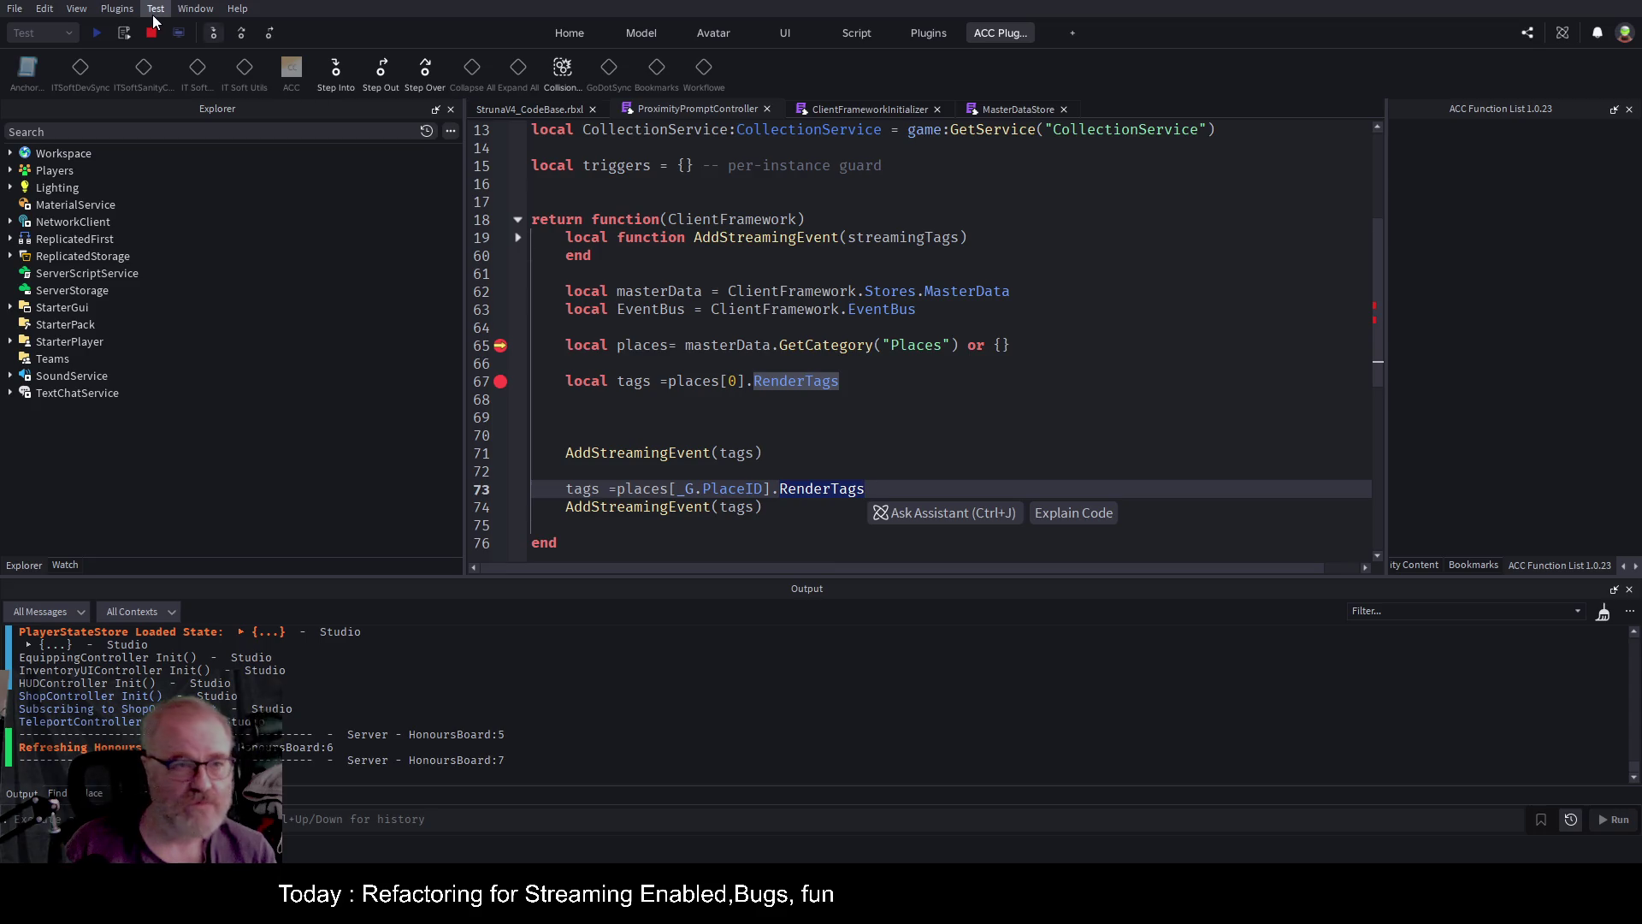
{"action": "left_click", "coordinate": [242, 34]}
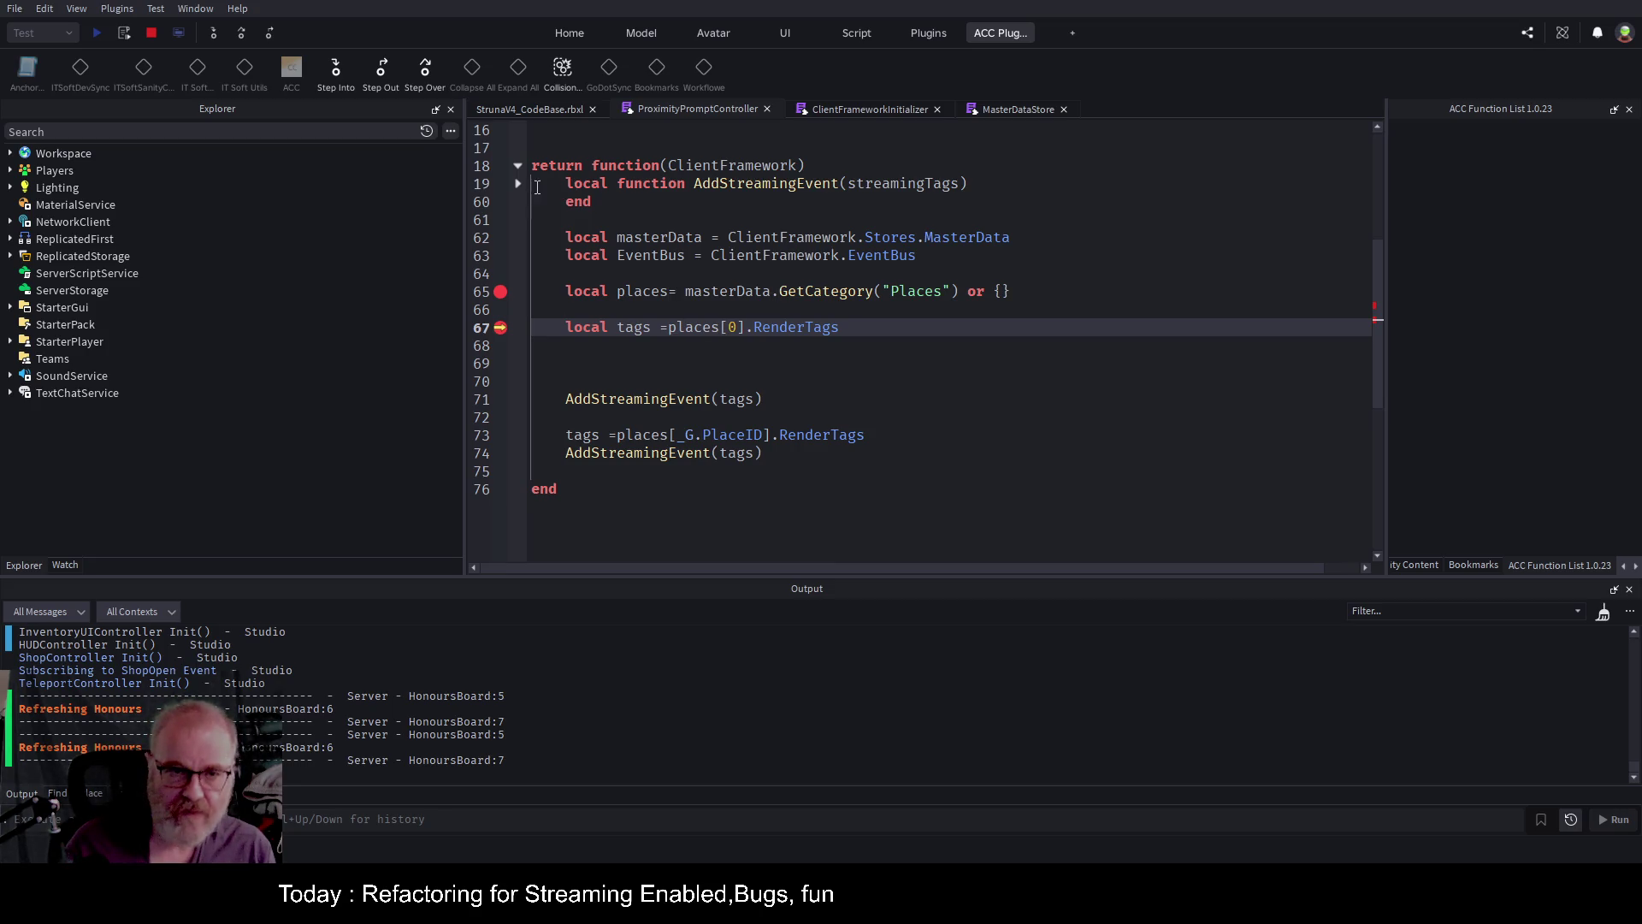
{"action": "left_click", "coordinate": [518, 183]}
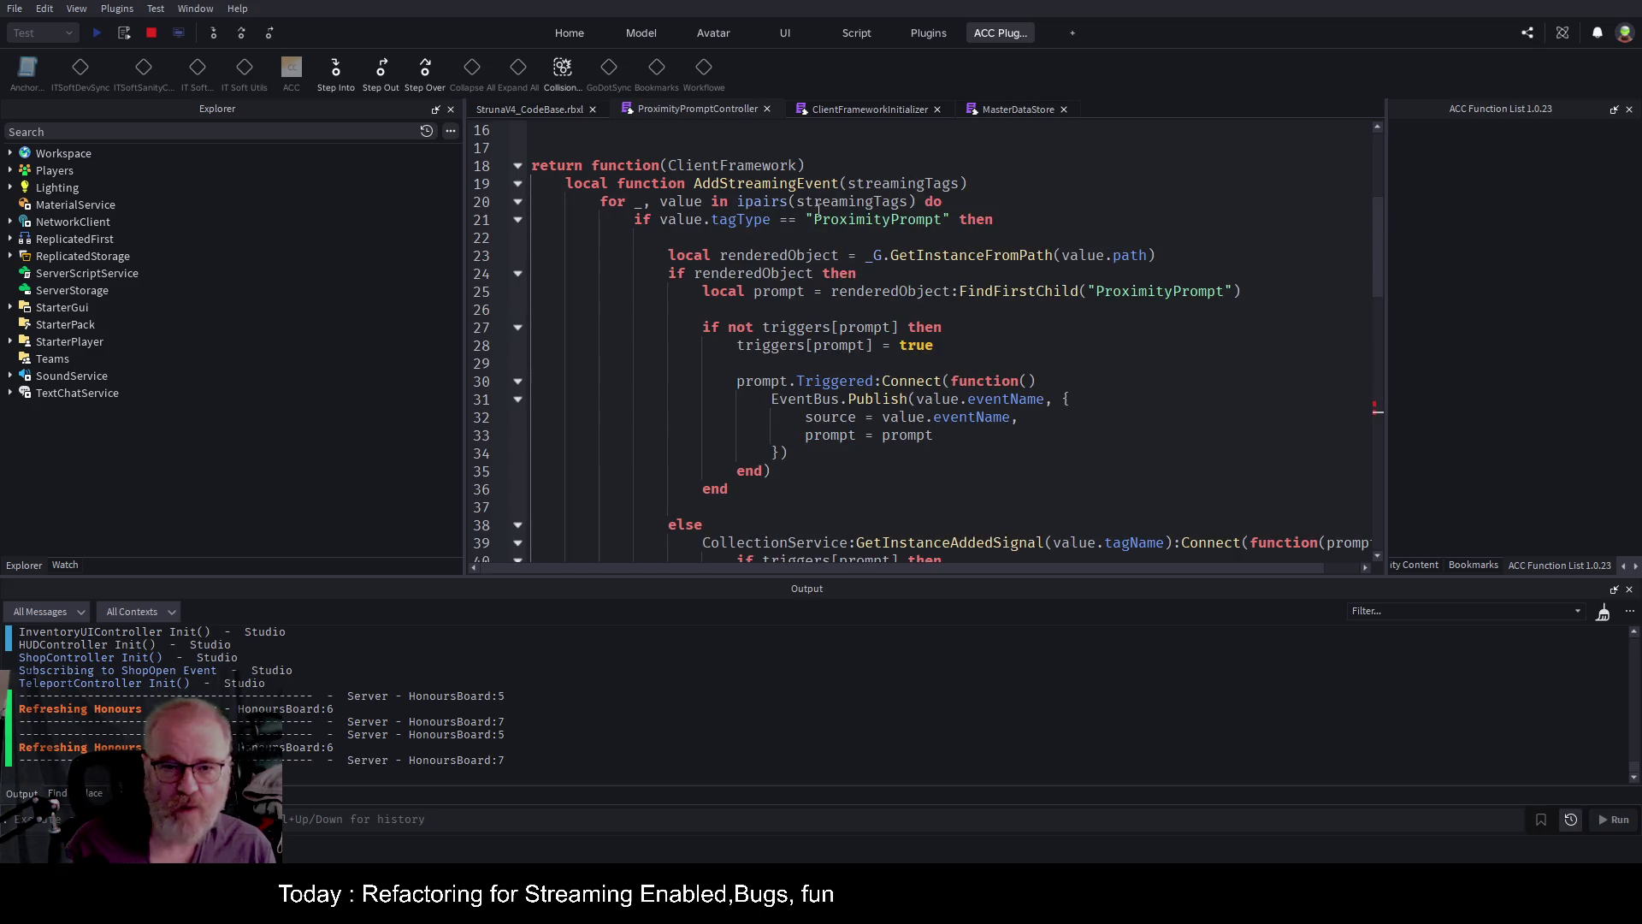
Review streamingTags on line 20 and the tagType field on line 21 in AddStreamingEvent.
{"action": "double_click", "coordinate": [850, 206]}
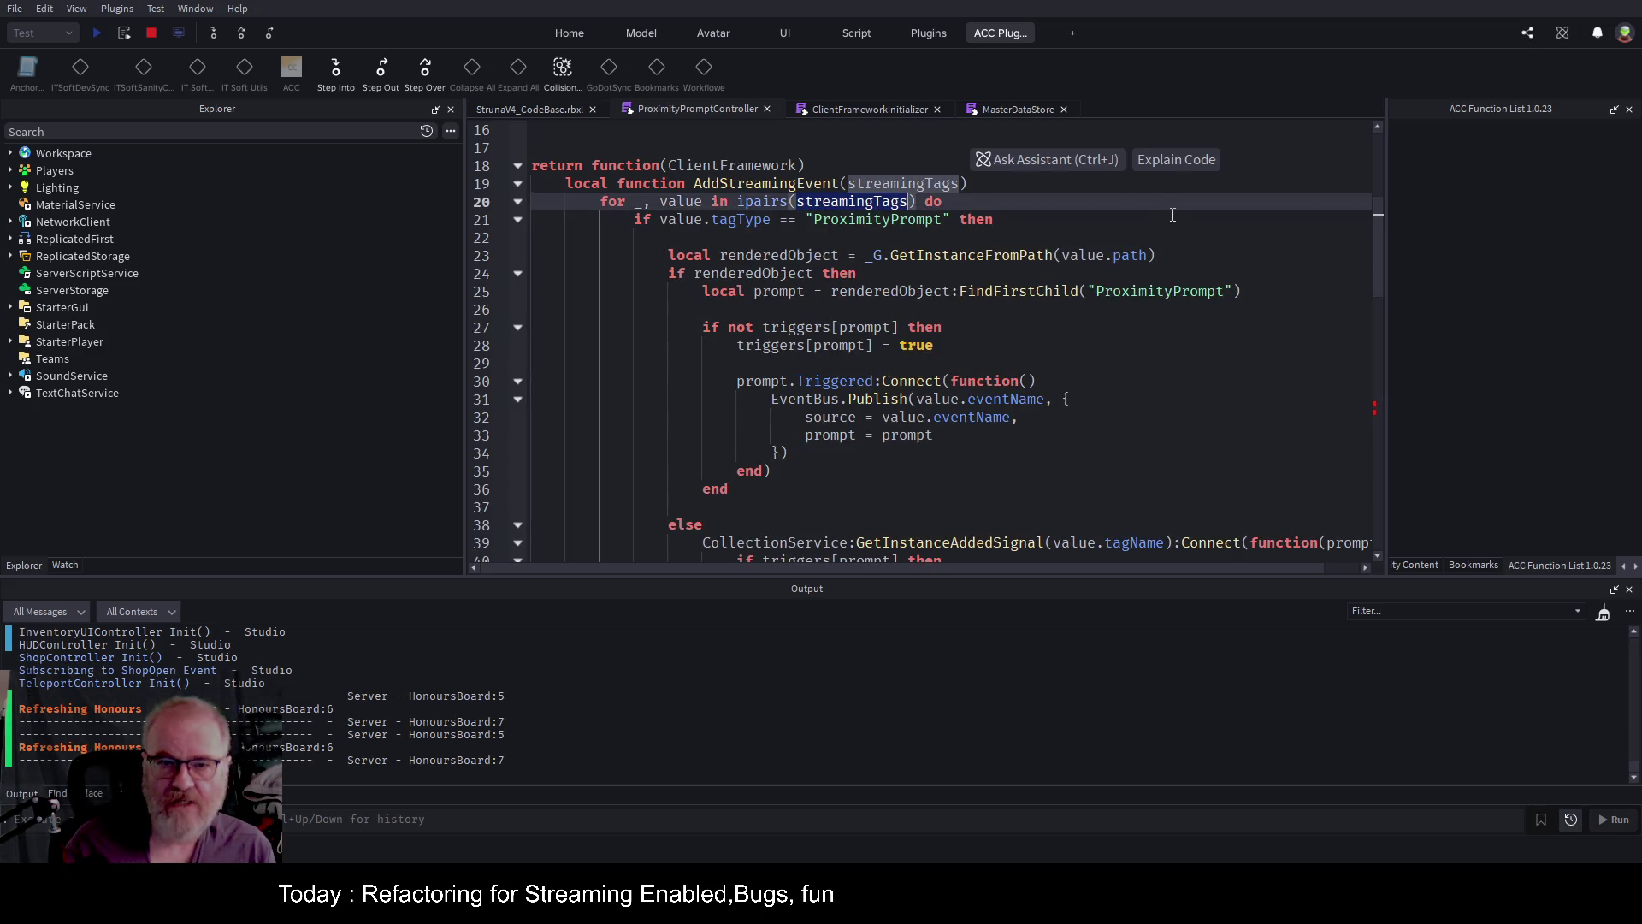
{"action": "double_click", "coordinate": [754, 221]}
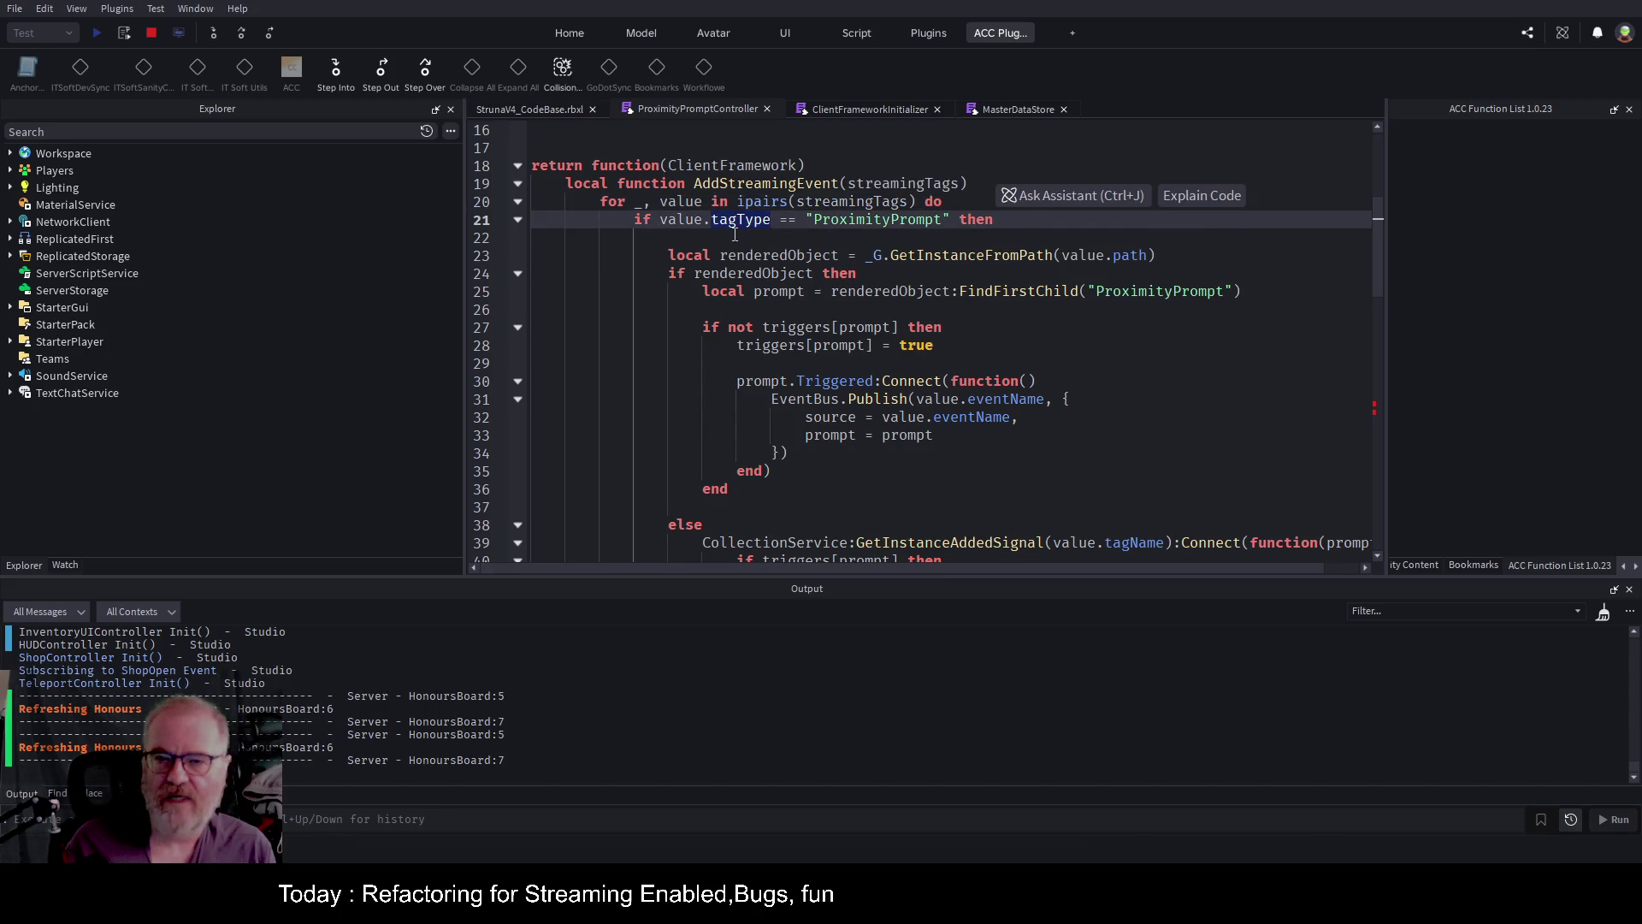
{"action": "scroll", "coordinate": [906, 233], "scroll_direction": "up", "scroll_amount": 1}
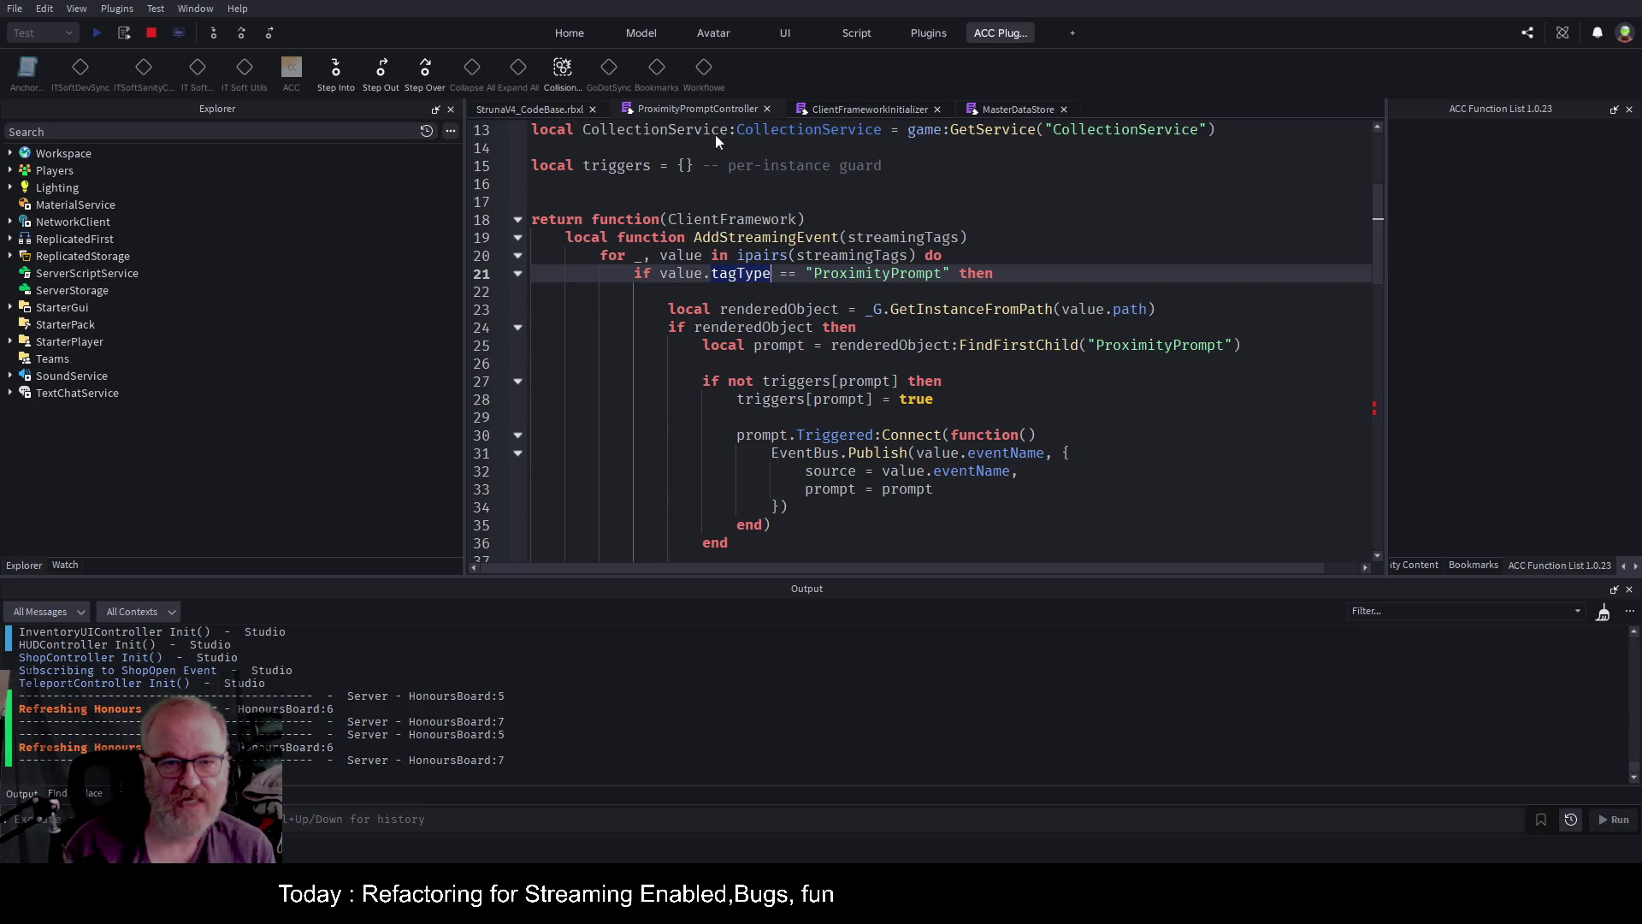
{"action": "scroll", "coordinate": [546, 271], "scroll_direction": "down", "scroll_amount": 13}
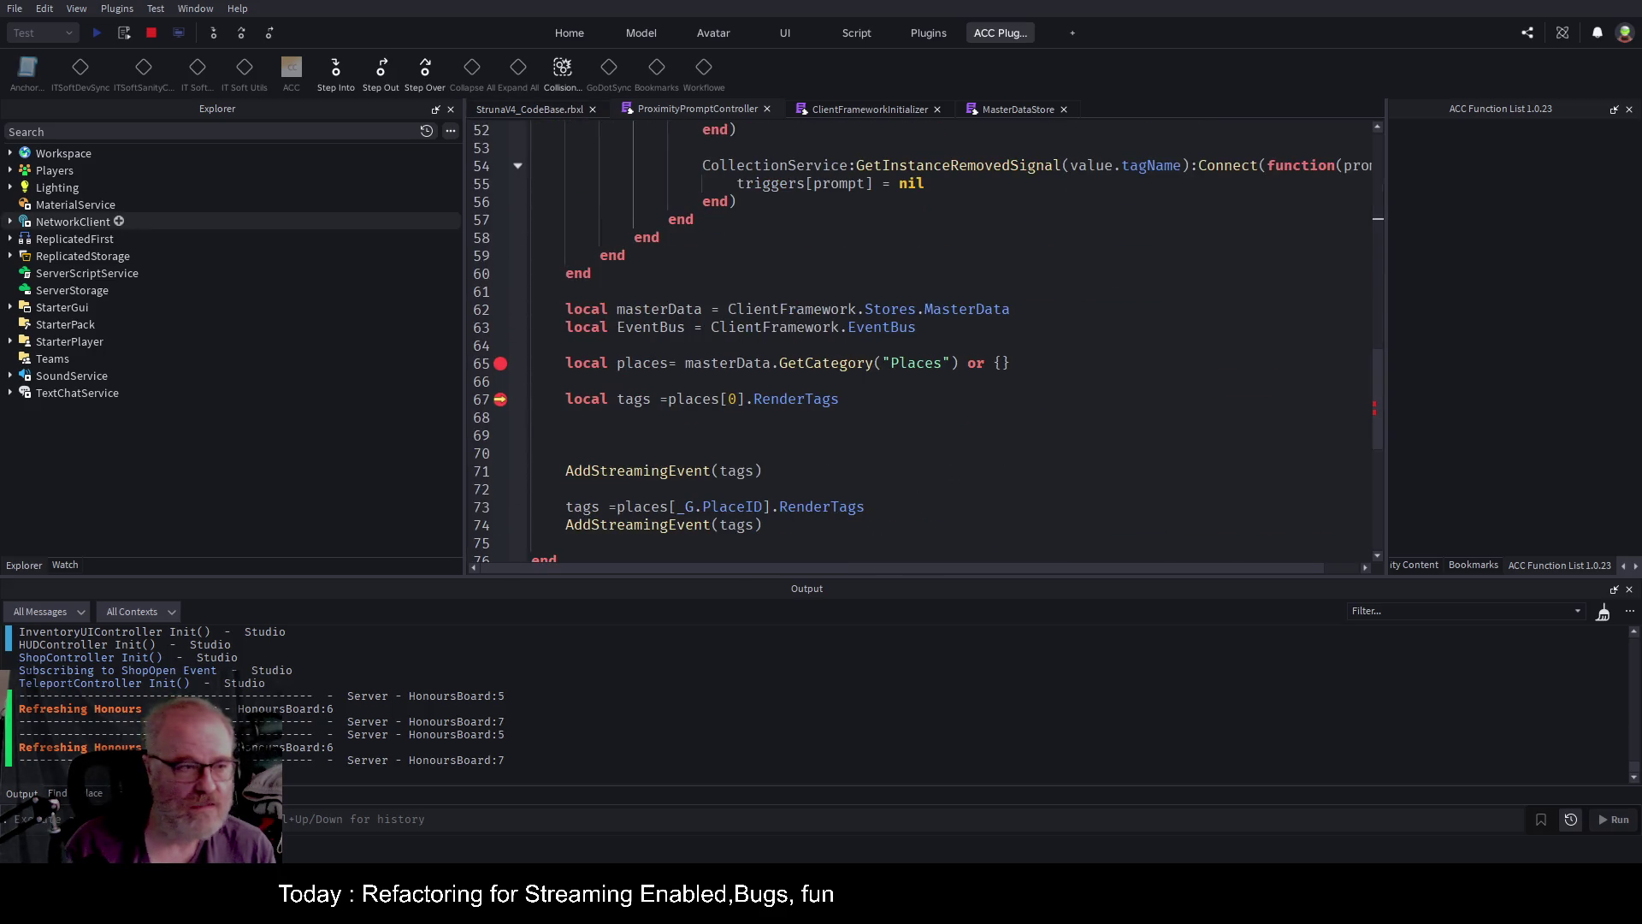
{"action": "left_click", "coordinate": [66, 565]}
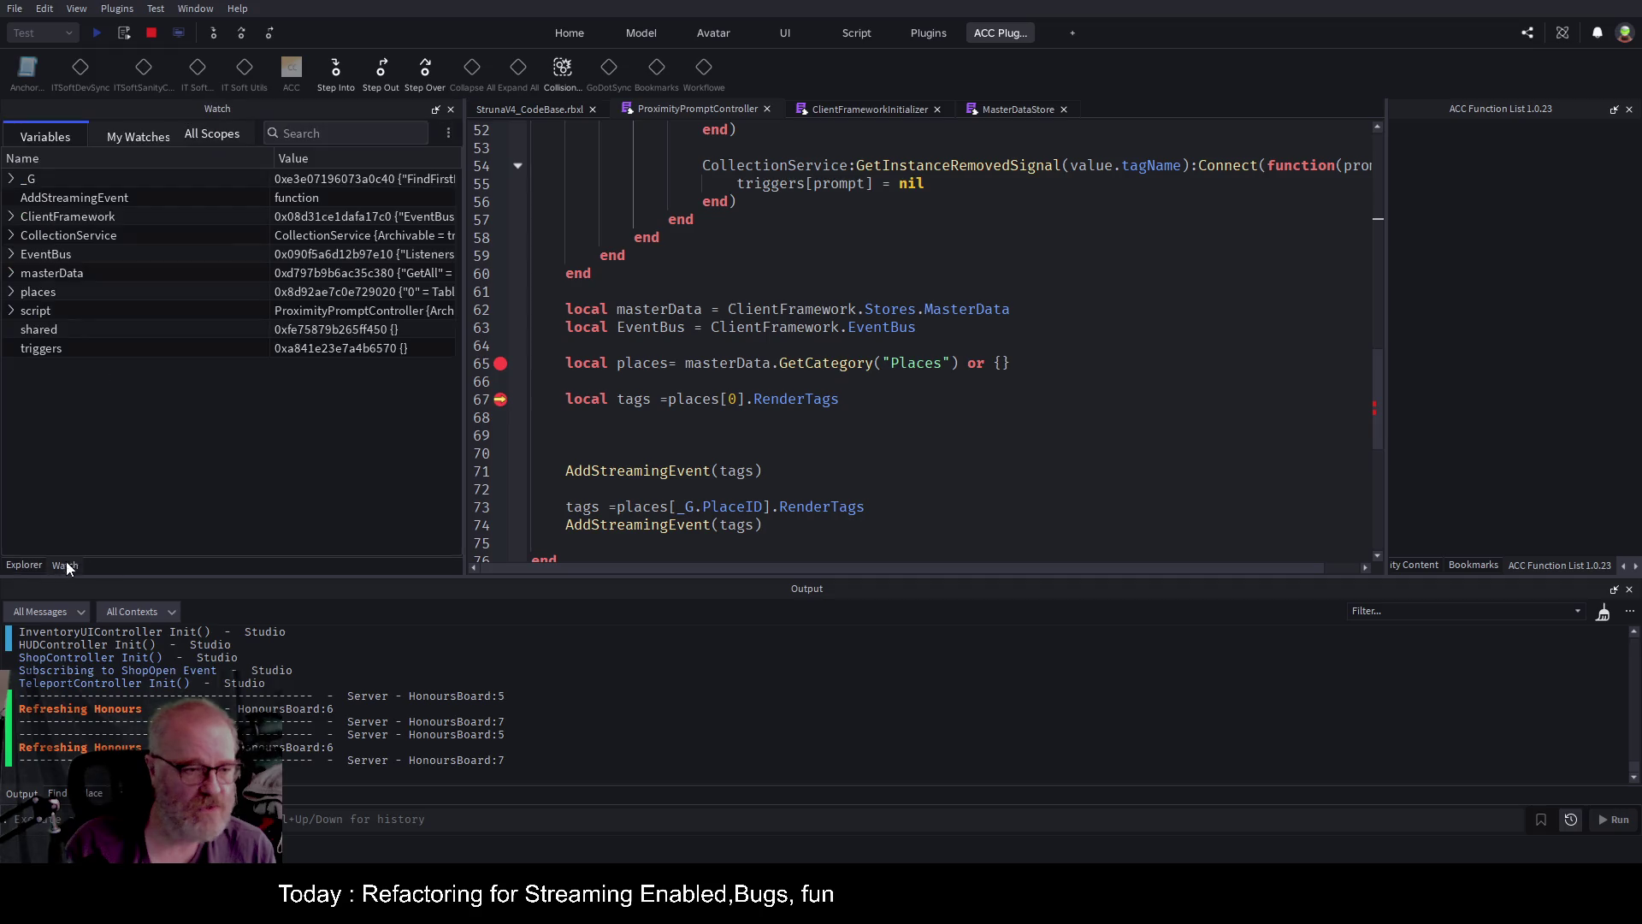
Expand places > 0 > RenderTags > 1 to reveal EventName ToggleShop and TagType ProximityPrompt.
{"action": "left_click", "coordinate": [11, 292]}
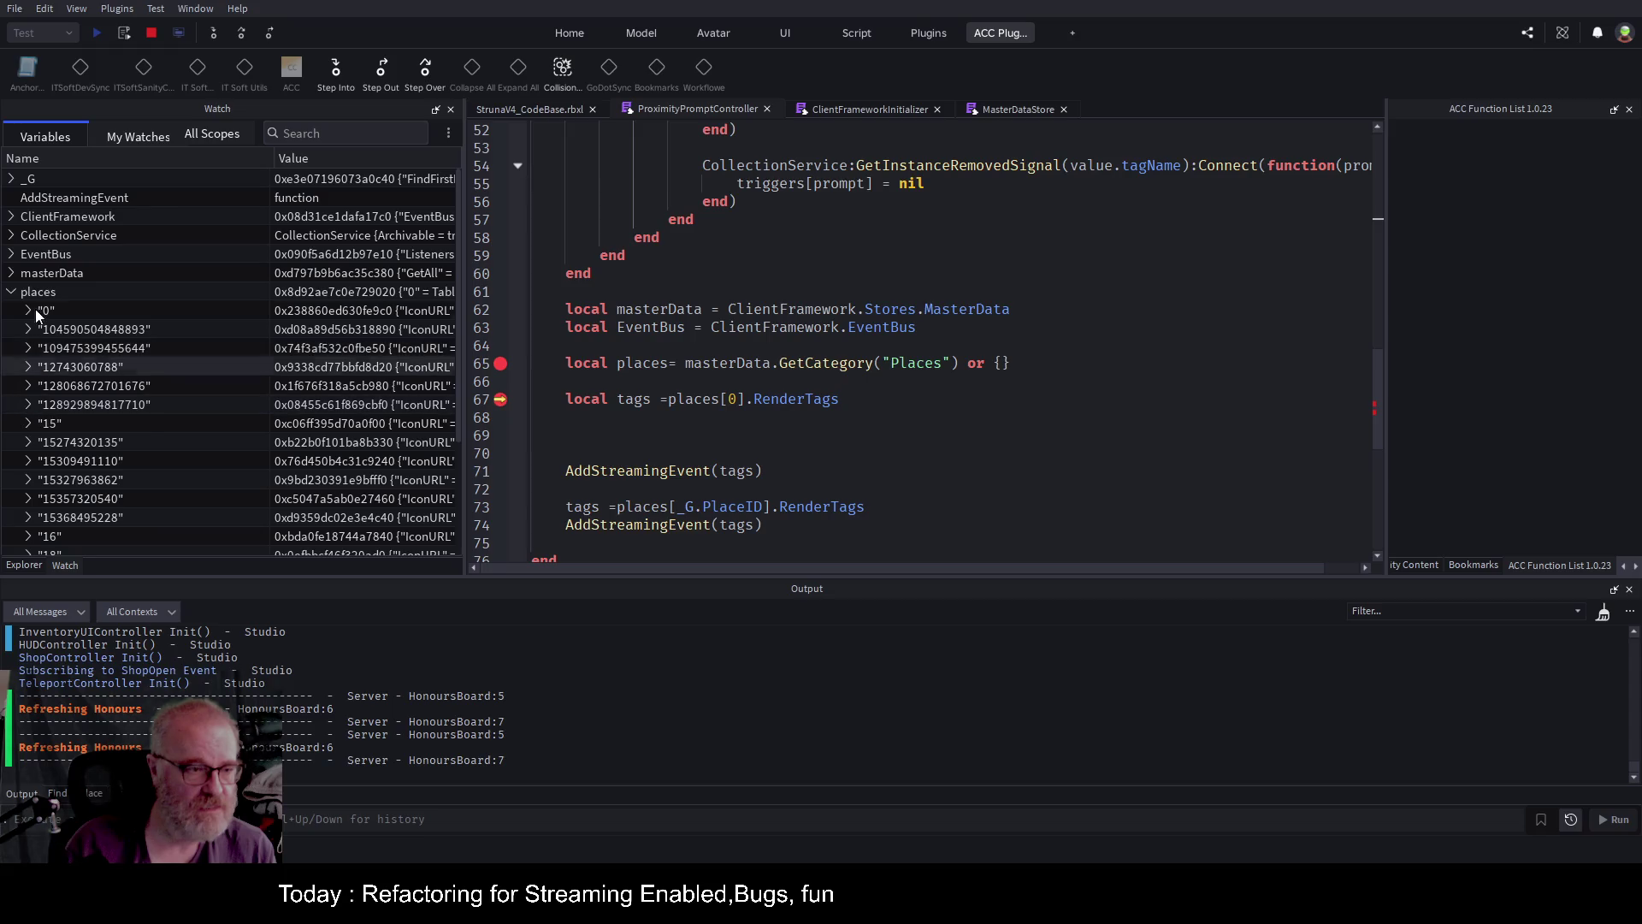
{"action": "left_click", "coordinate": [29, 310]}
{"action": "left_click", "coordinate": [46, 386]}
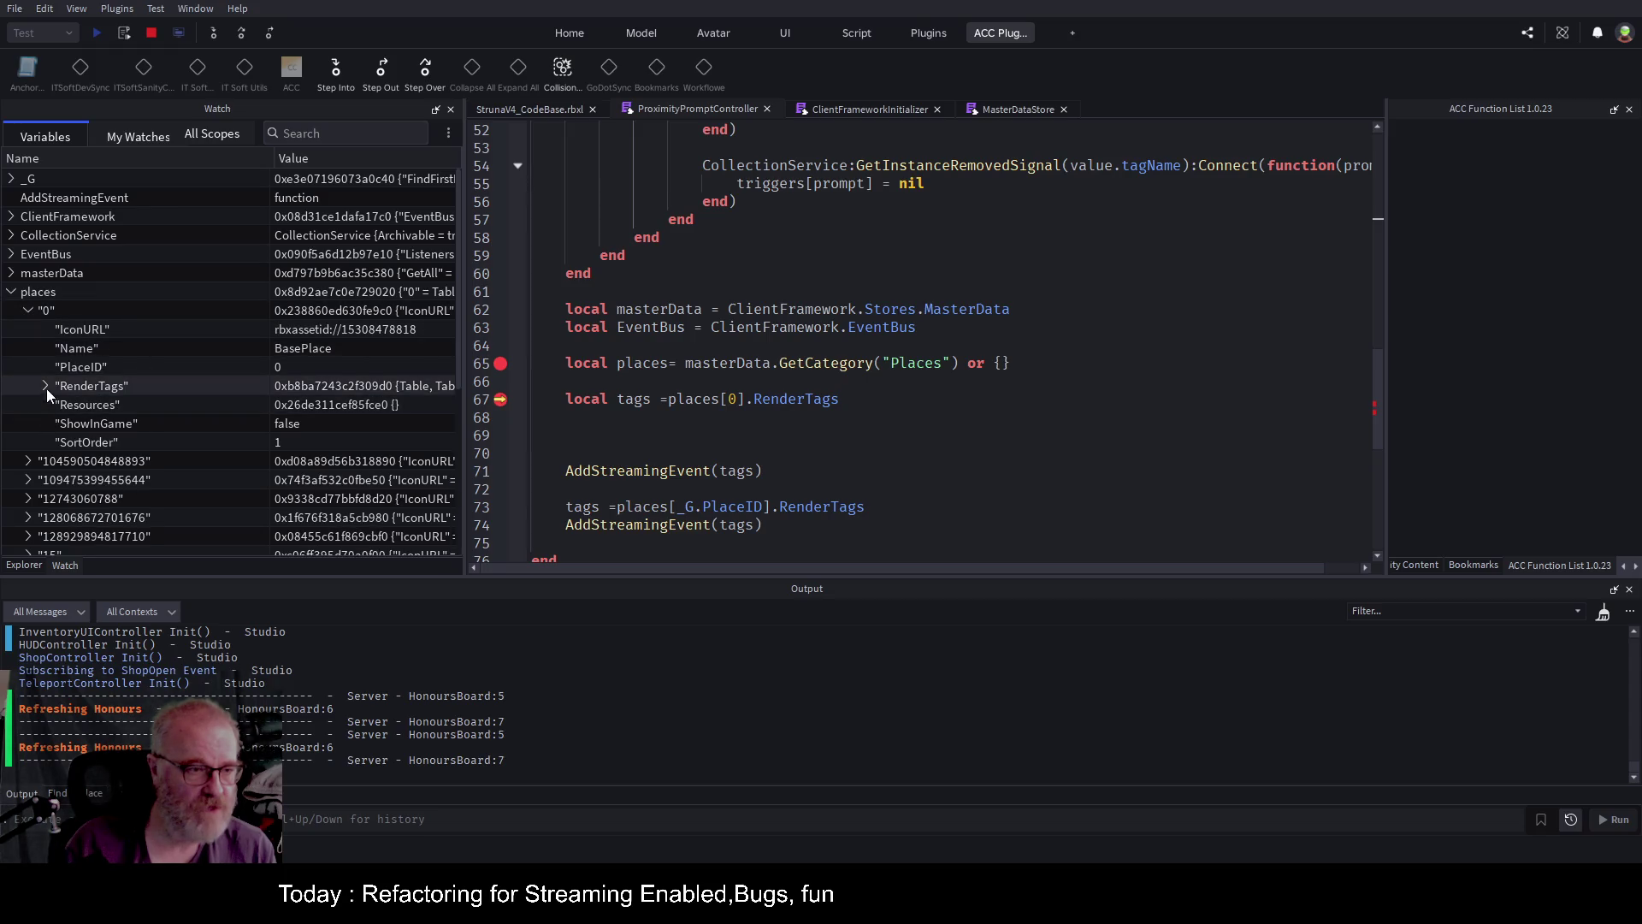
{"action": "scroll", "coordinate": [64, 359], "scroll_direction": "down", "scroll_amount": 2}
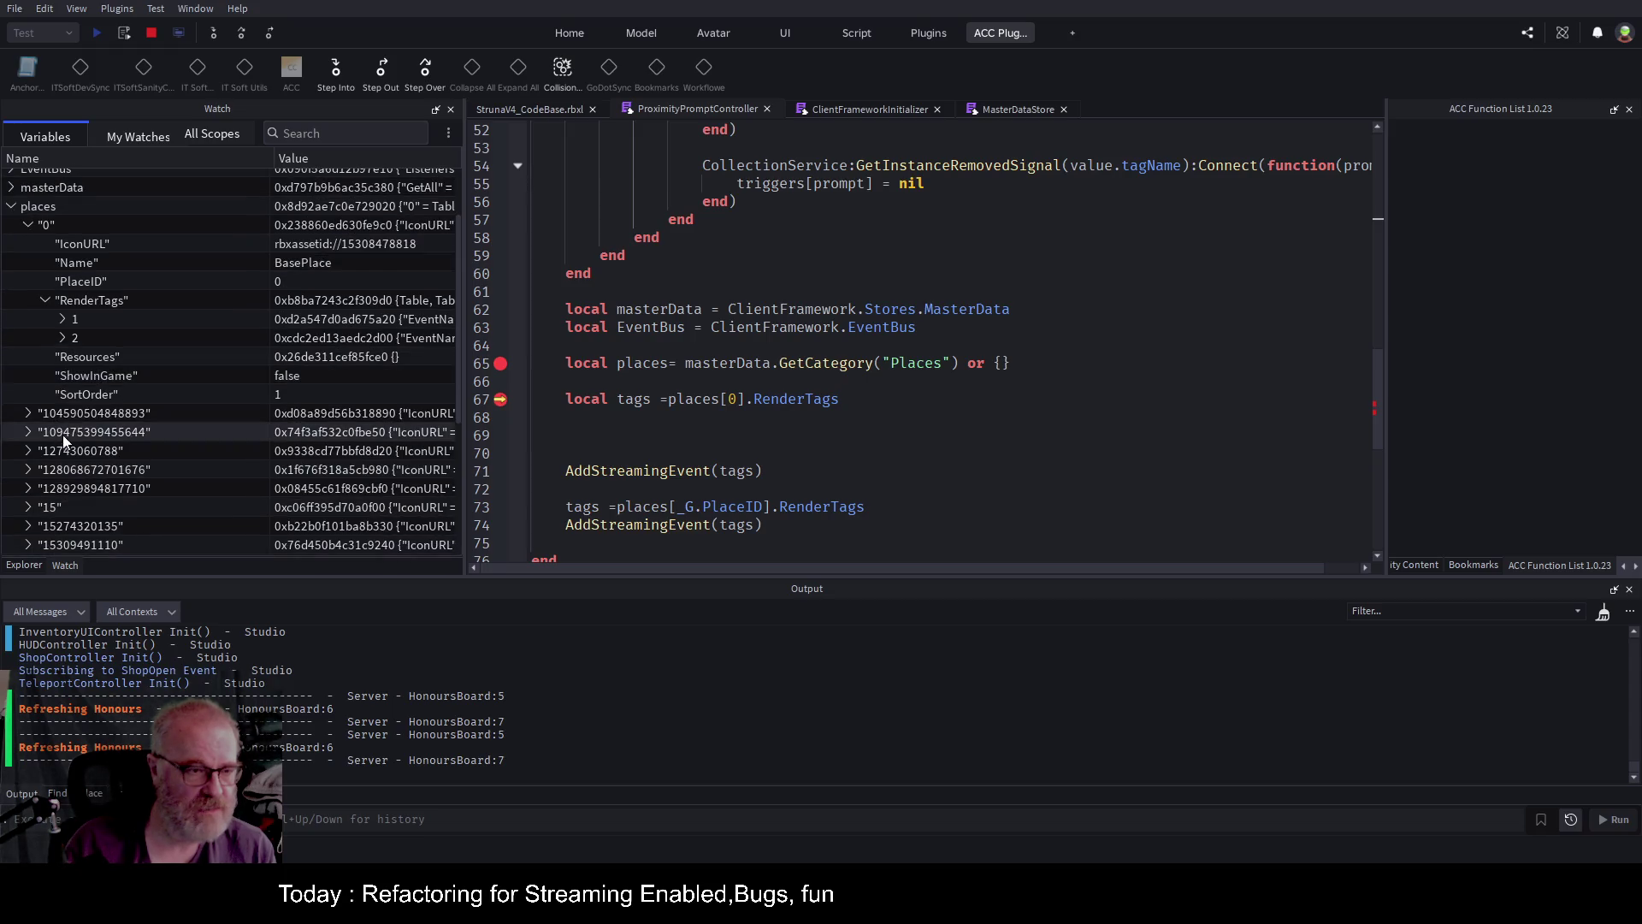
{"action": "left_click", "coordinate": [63, 319]}
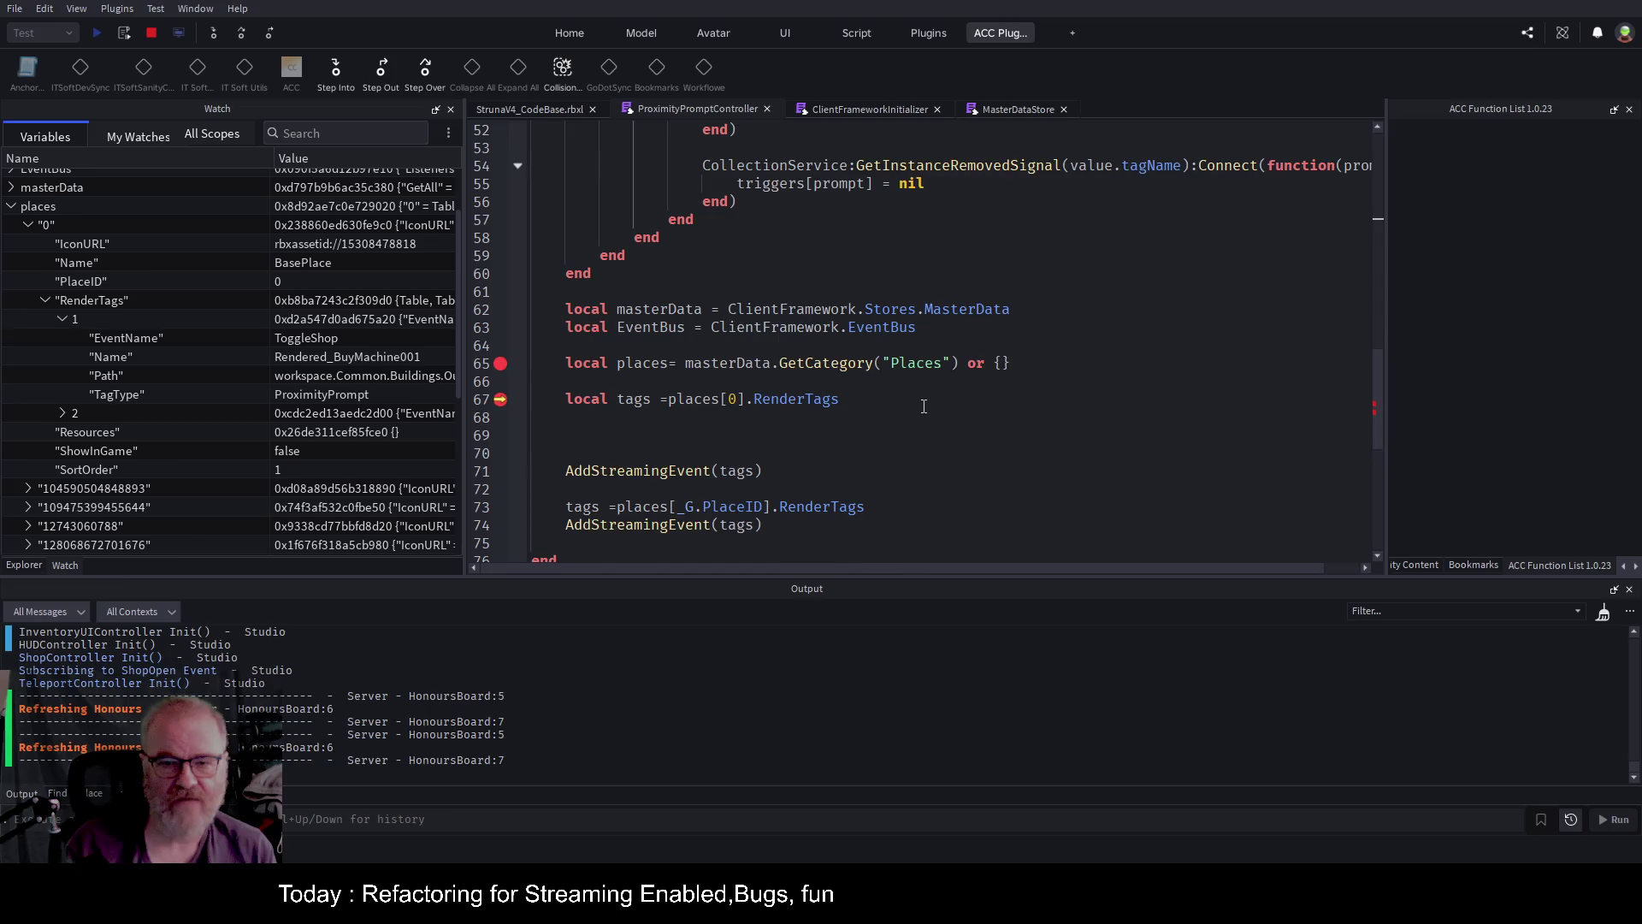
{"action": "scroll", "coordinate": [924, 406], "scroll_direction": "up", "scroll_amount": 15}
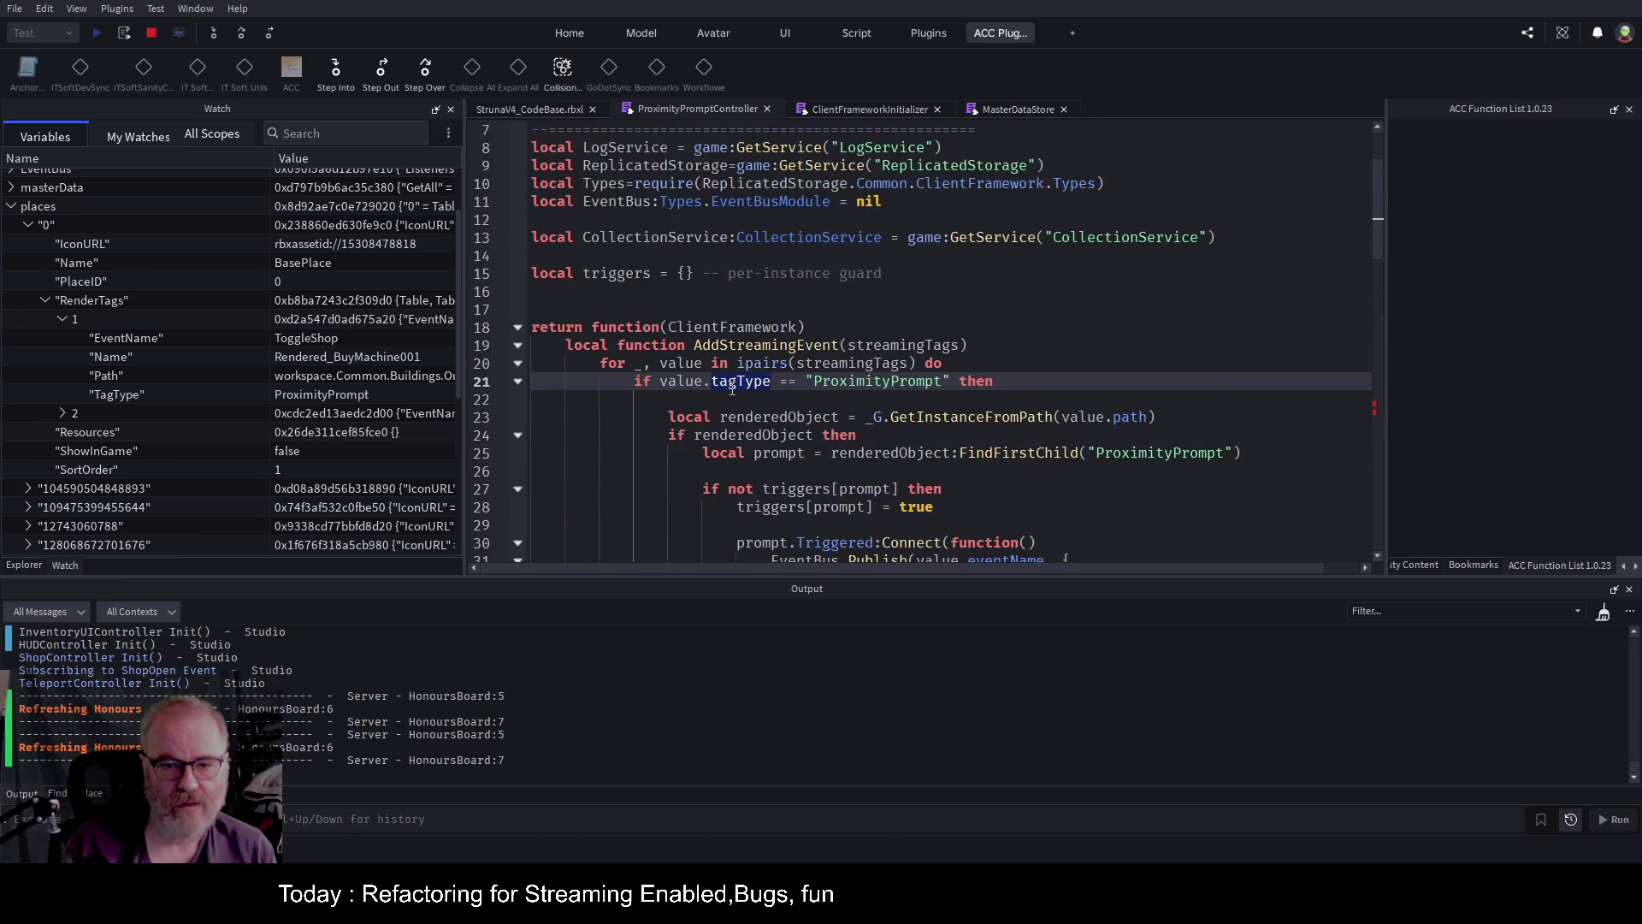
Rename tagType to TagType on line 21 and path to Path on line 23.
{"action": "double_click", "coordinate": [732, 389]}
{"action": "type", "text": "TagType"}
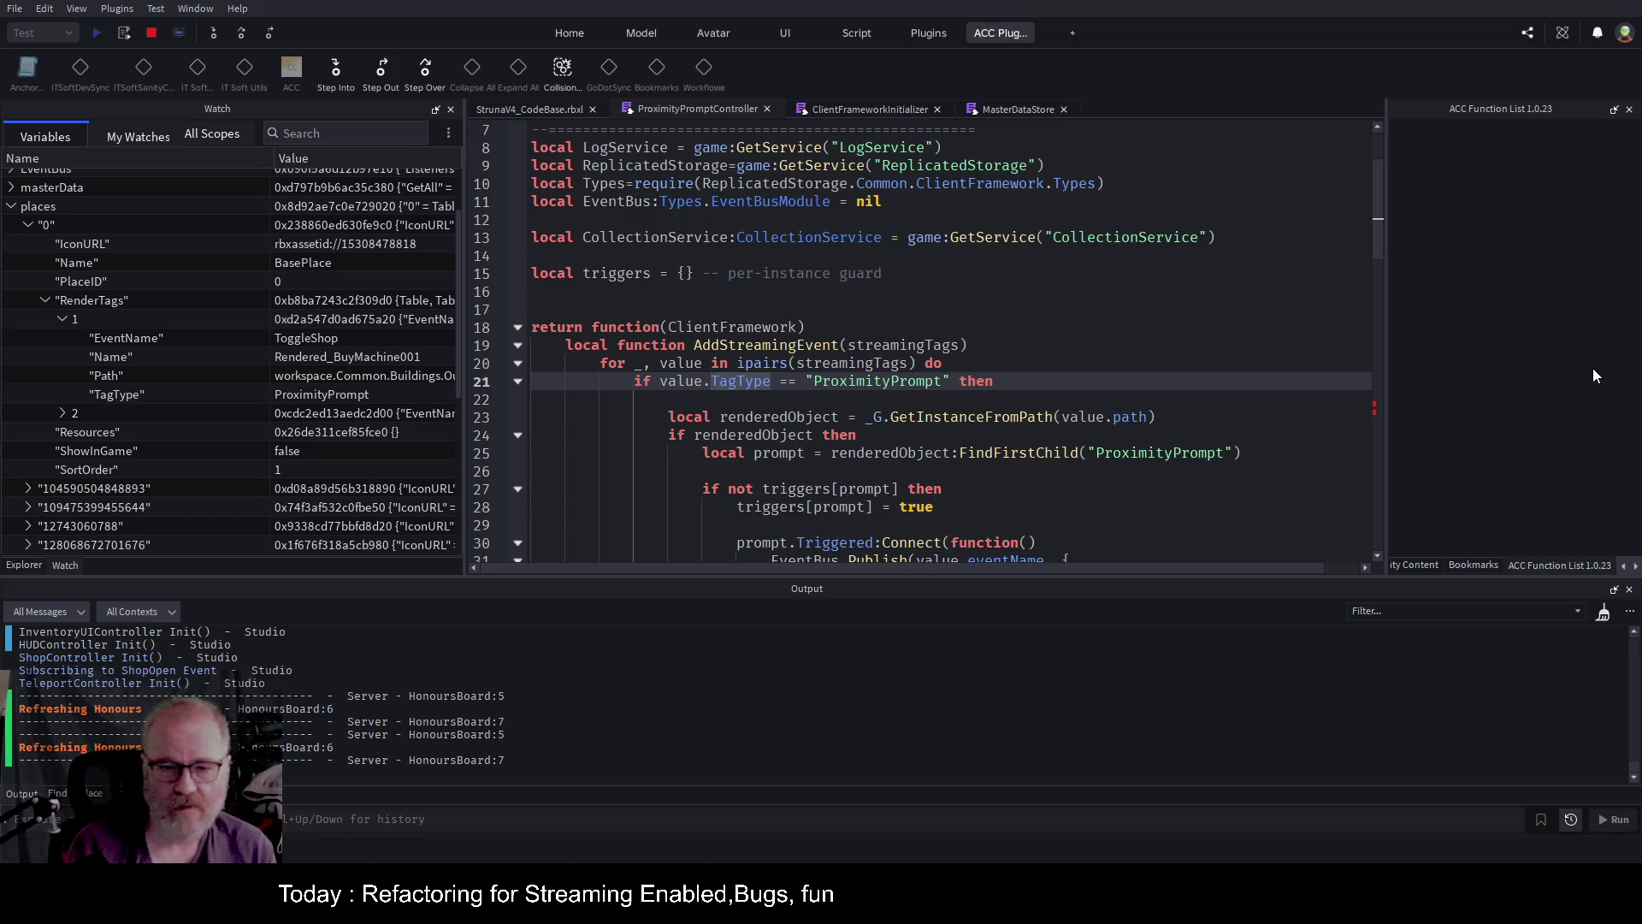
{"action": "key", "text": "Down"}
{"action": "key", "text": "Down"}
{"action": "key", "text": "End"}
{"action": "key", "text": "Left"}
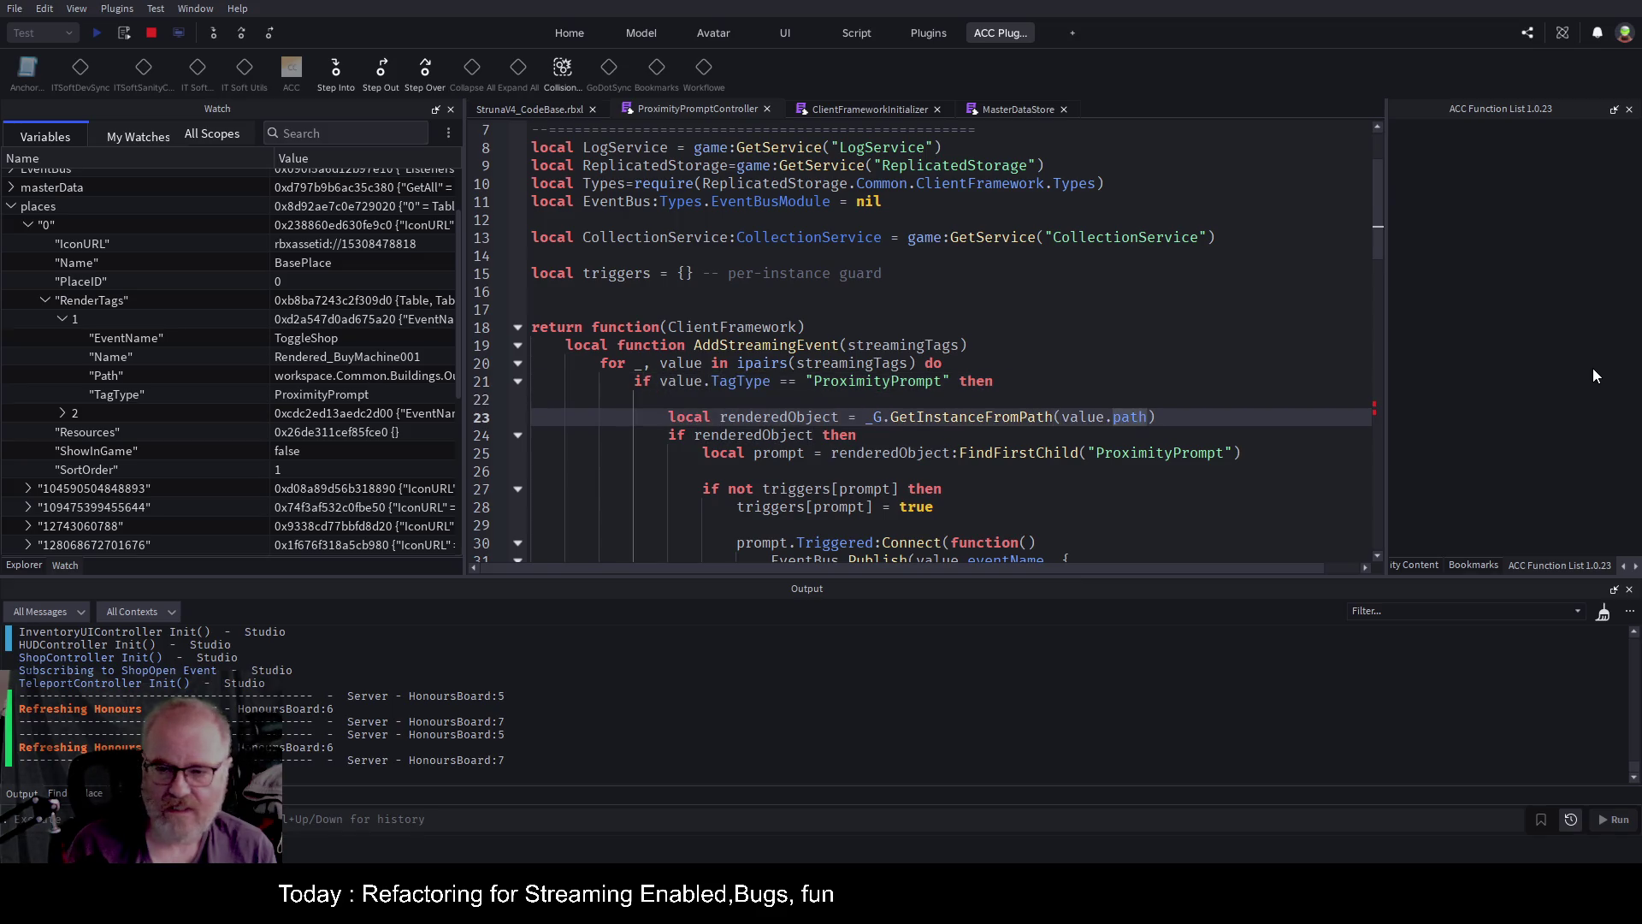
{"action": "type", "text": "Path"}
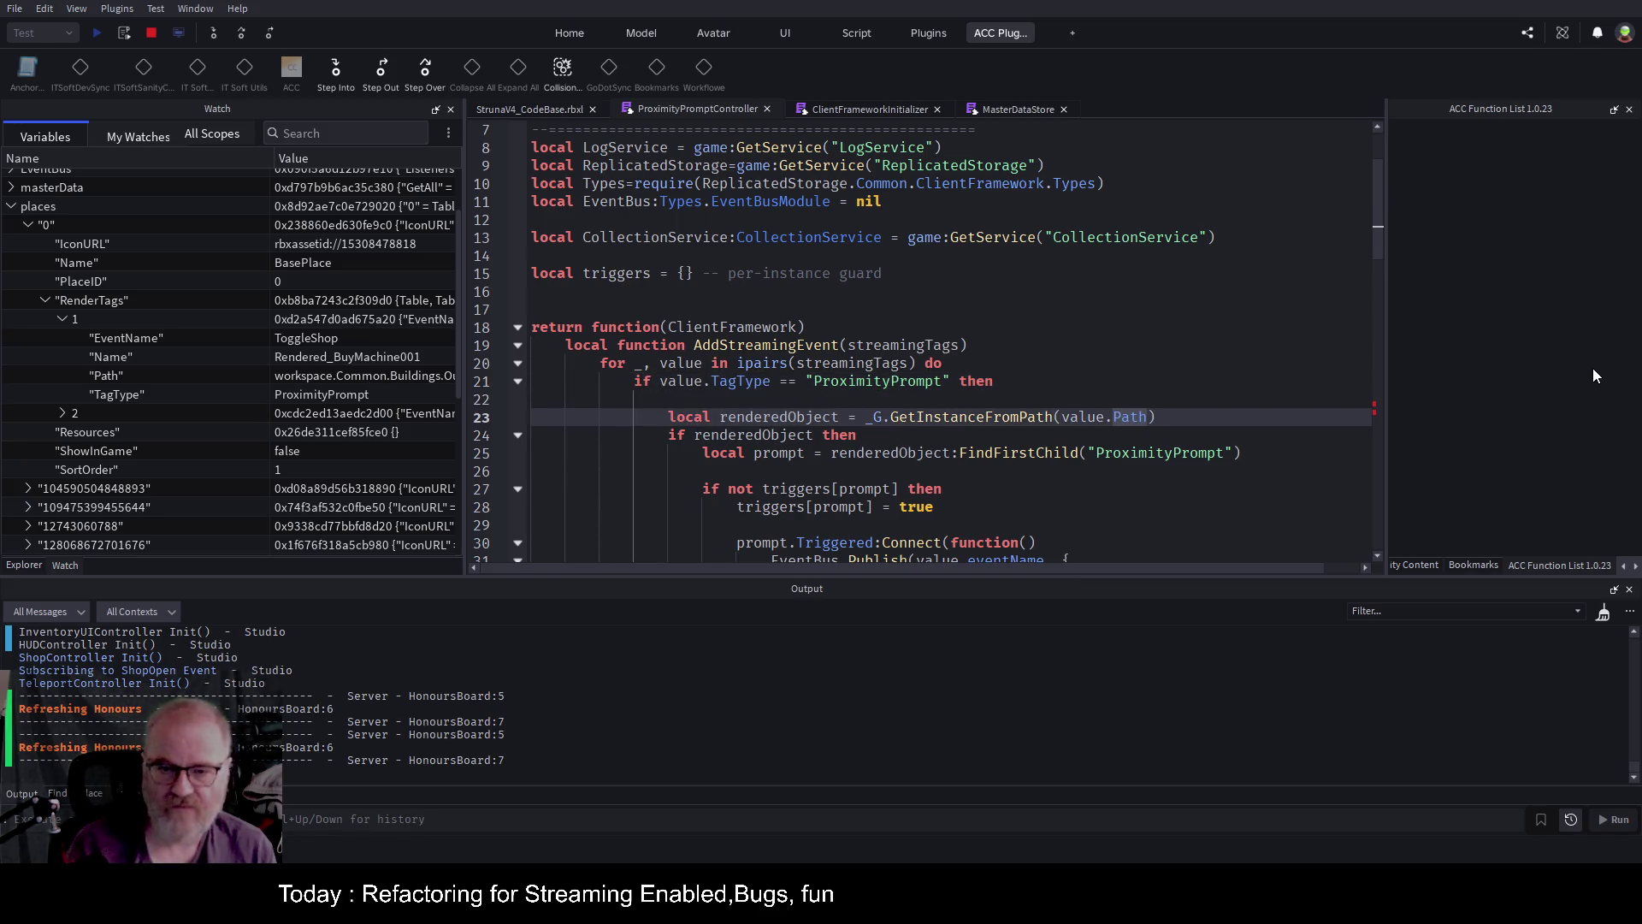
{"action": "key", "text": "Down"}
{"action": "key", "text": "Down"}
{"action": "key", "text": "Down"}
{"action": "key", "text": "Down"}
{"action": "key", "text": "Down"}
{"action": "key", "text": "Down"}
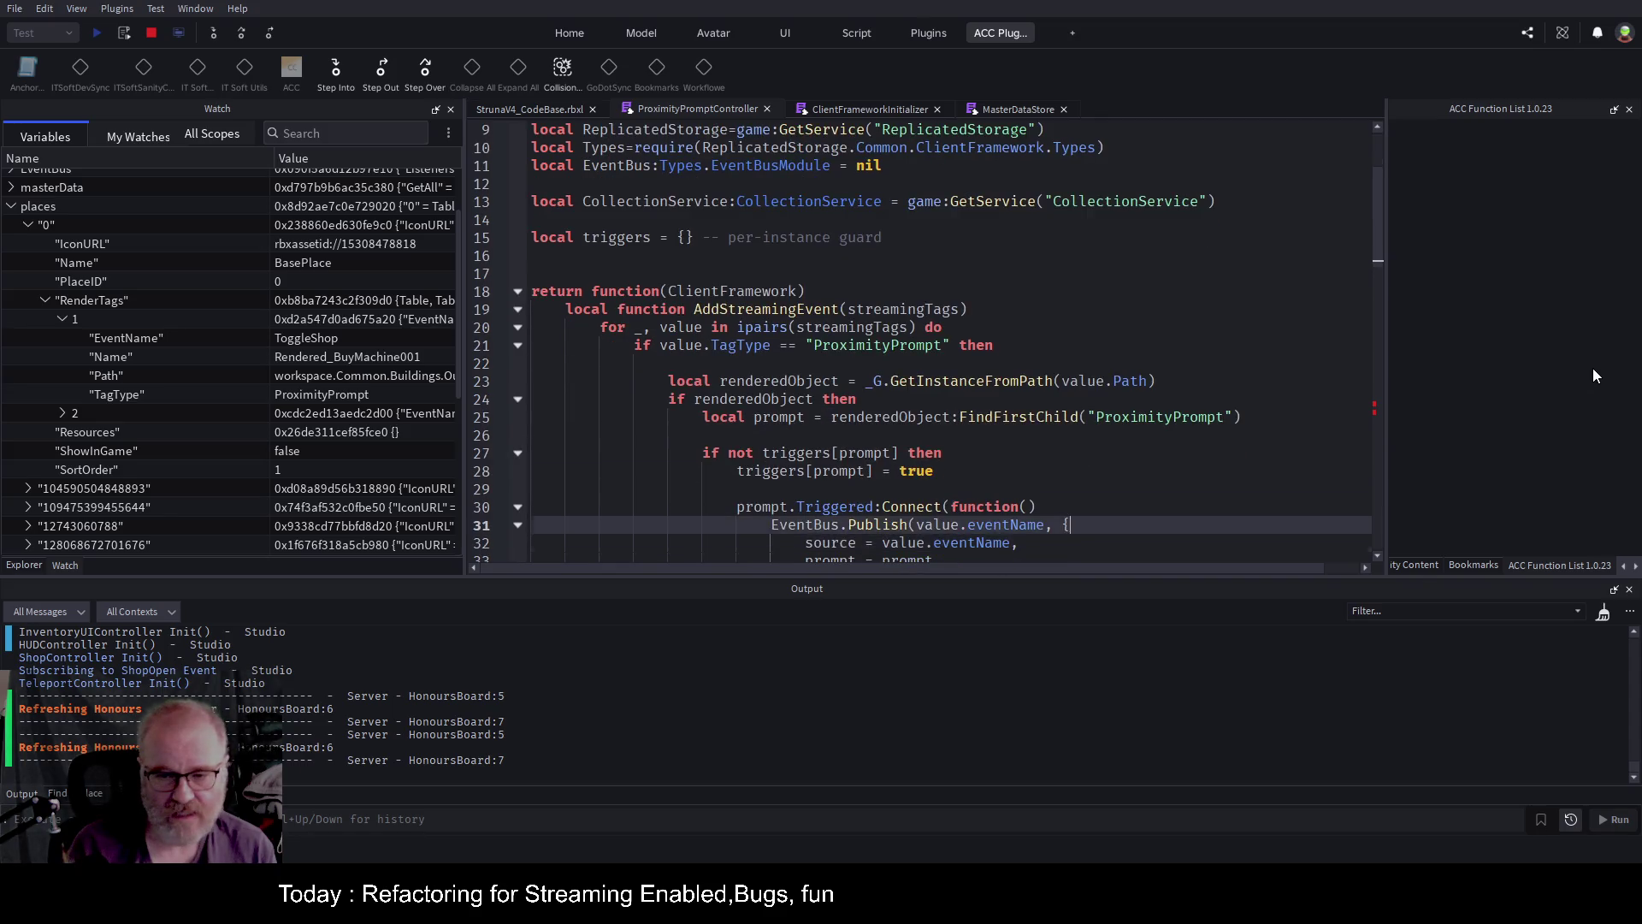
Change eventName to EventName on lines 31 and 32.
{"action": "key", "text": "Left"}
{"action": "key", "text": "Left"}
{"action": "key", "text": "ctrl+shift+Left"}
{"action": "type", "text": "EventName"}
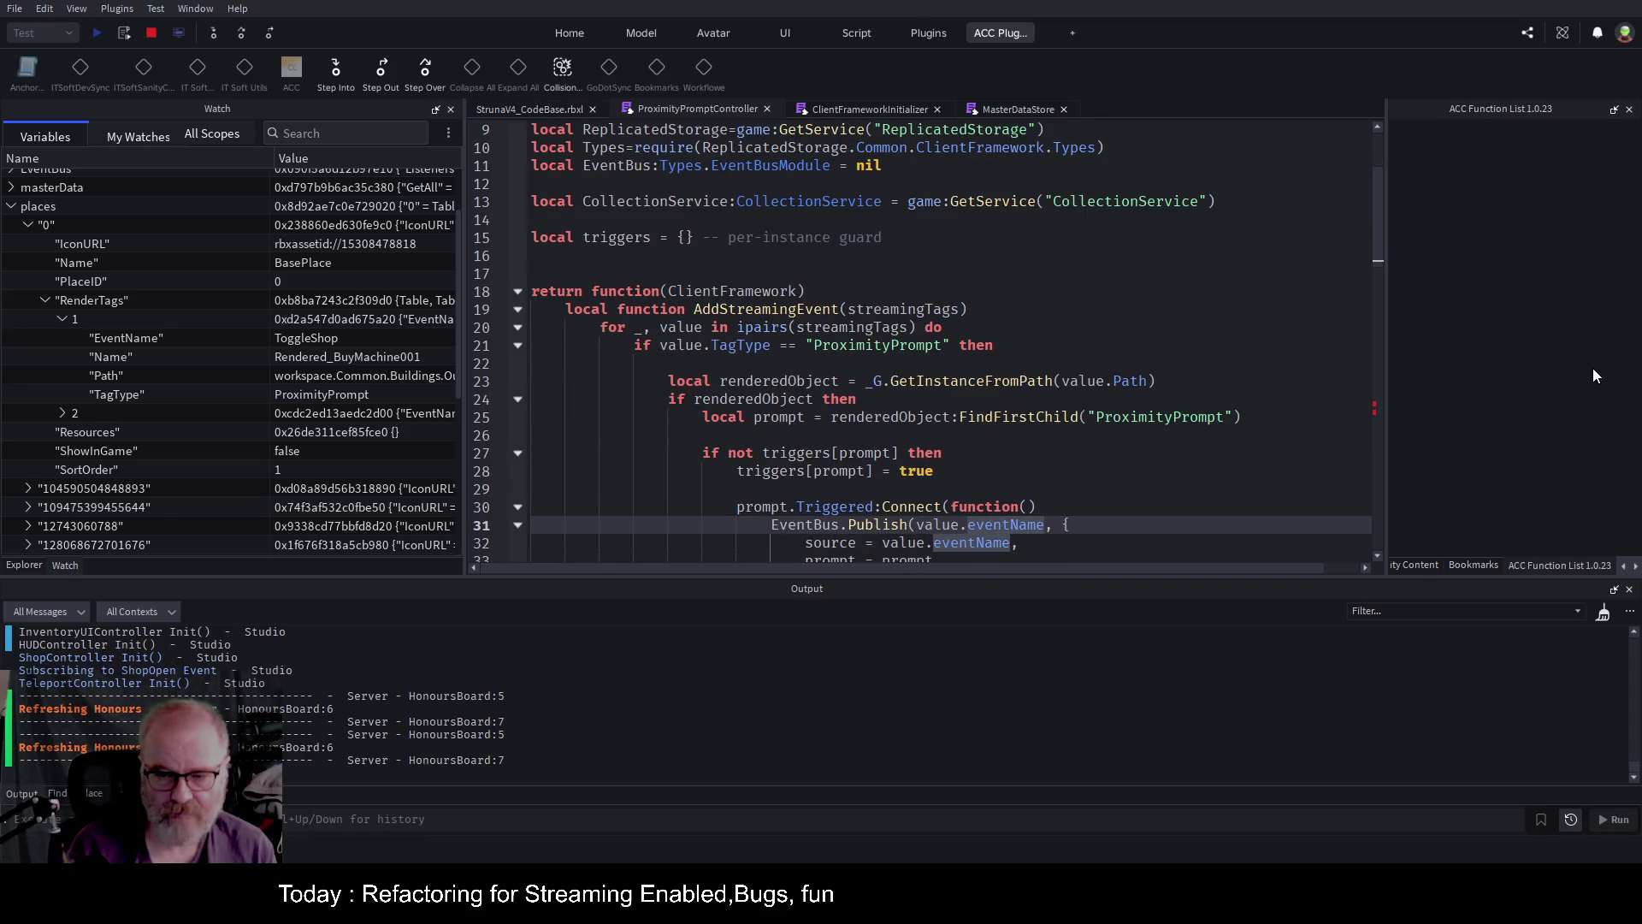
{"action": "key", "text": "Down"}
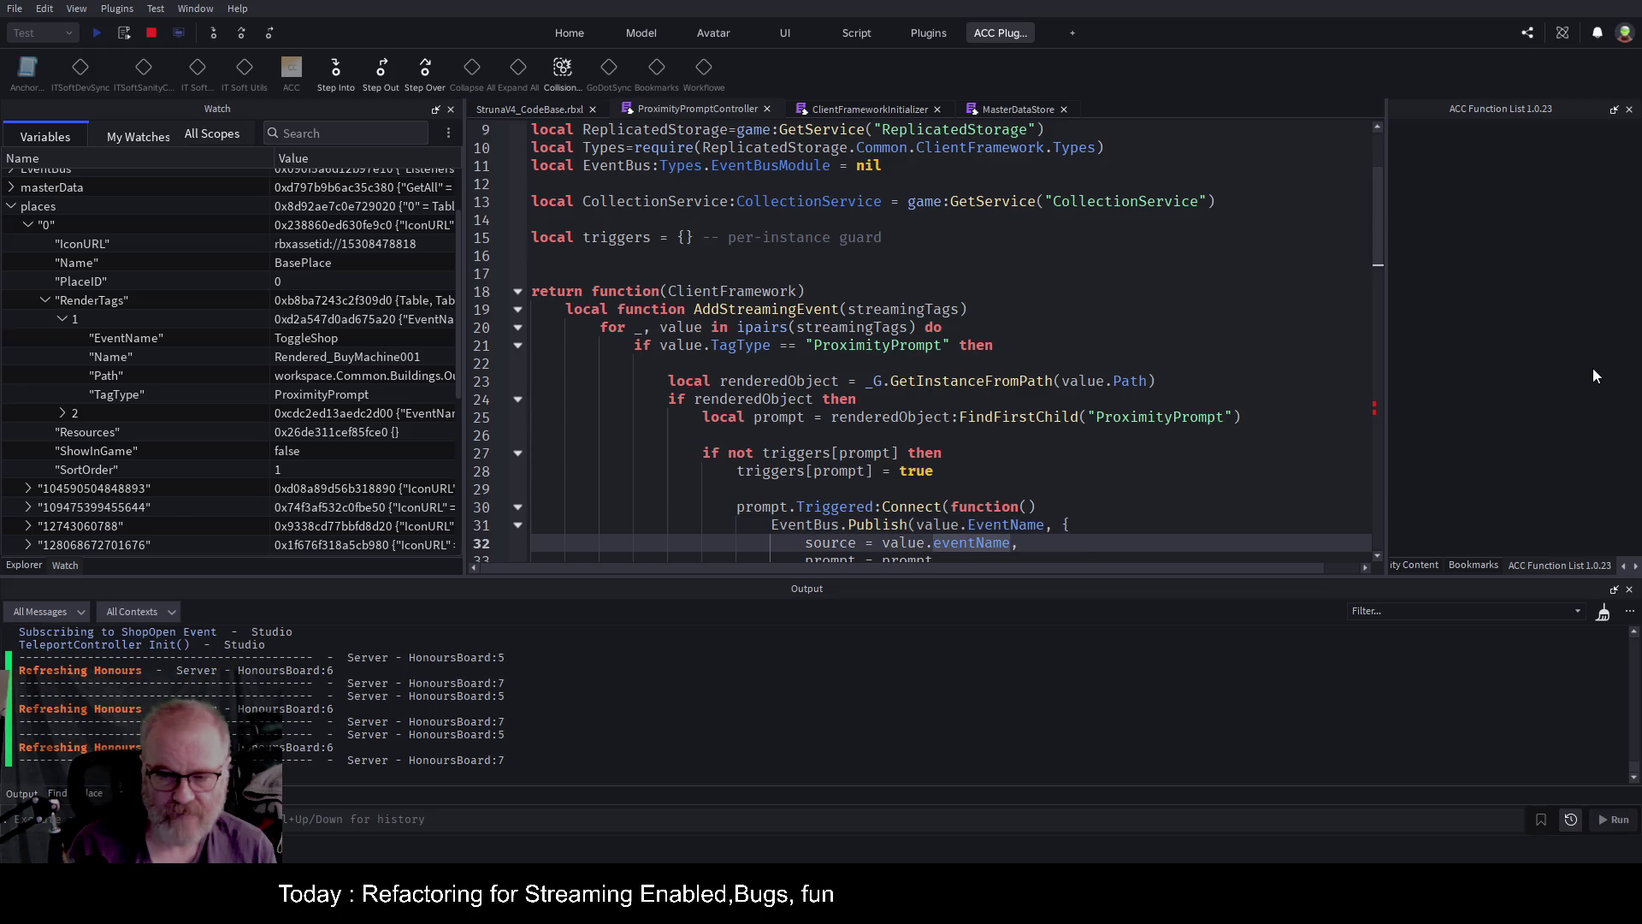
{"action": "key", "text": "ctrl+shift+Left"}
{"action": "type", "text": "EventName"}
{"action": "key", "text": "Up"}
{"action": "key", "text": "Up"}
{"action": "key", "text": "Up"}
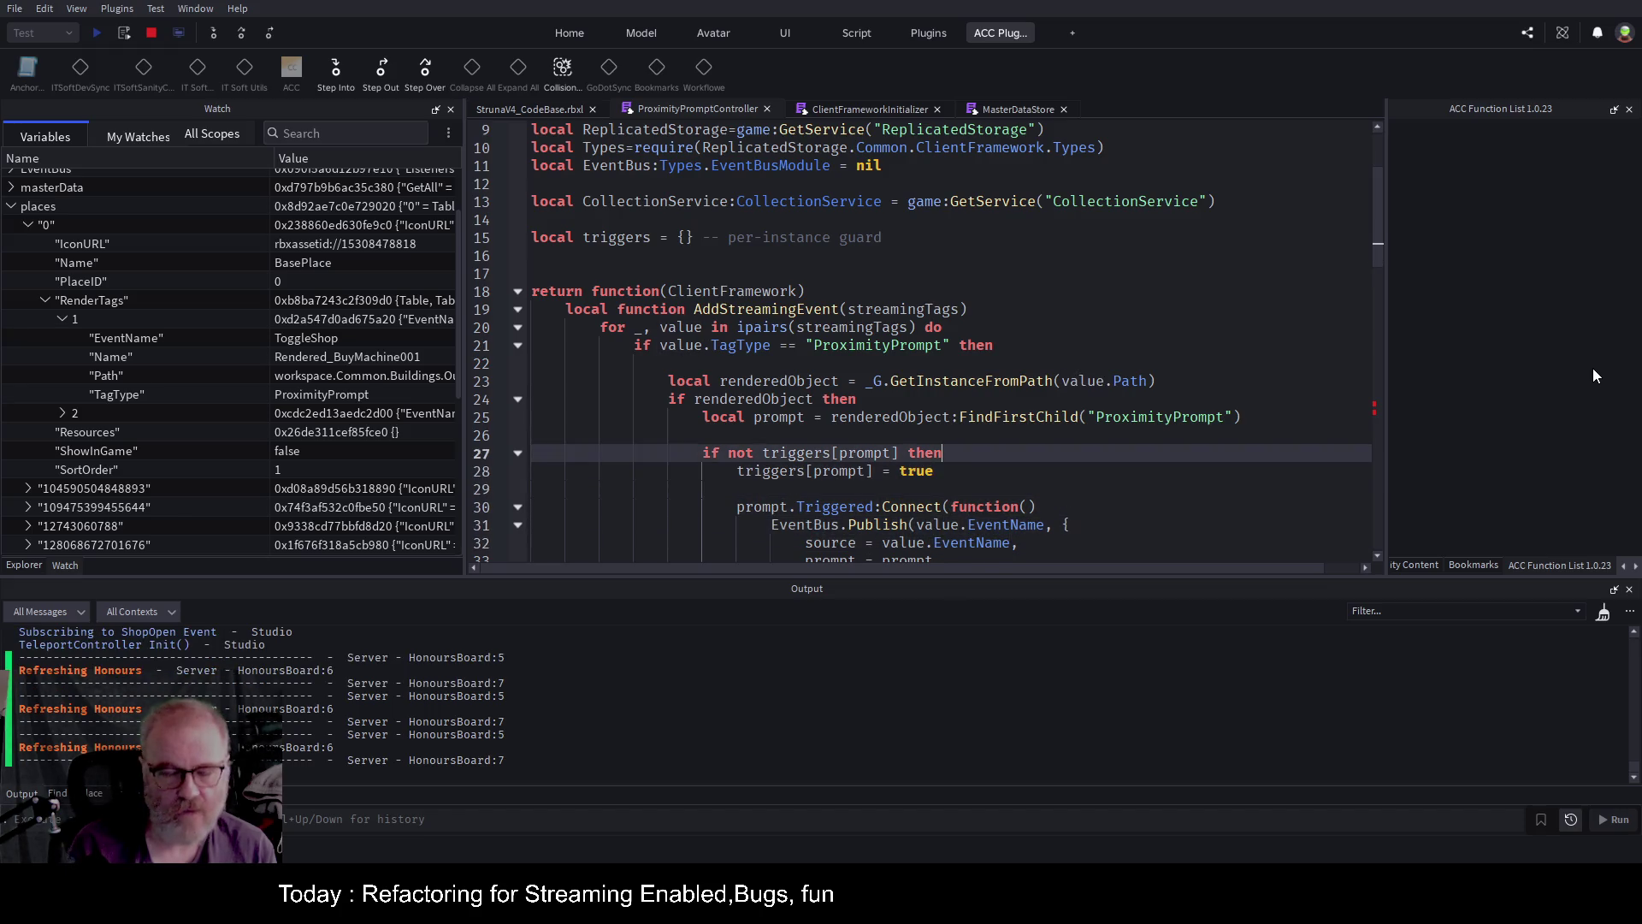
{"action": "key", "text": "Down"}
{"action": "key", "text": "Down"}
{"action": "key", "text": "Down"}
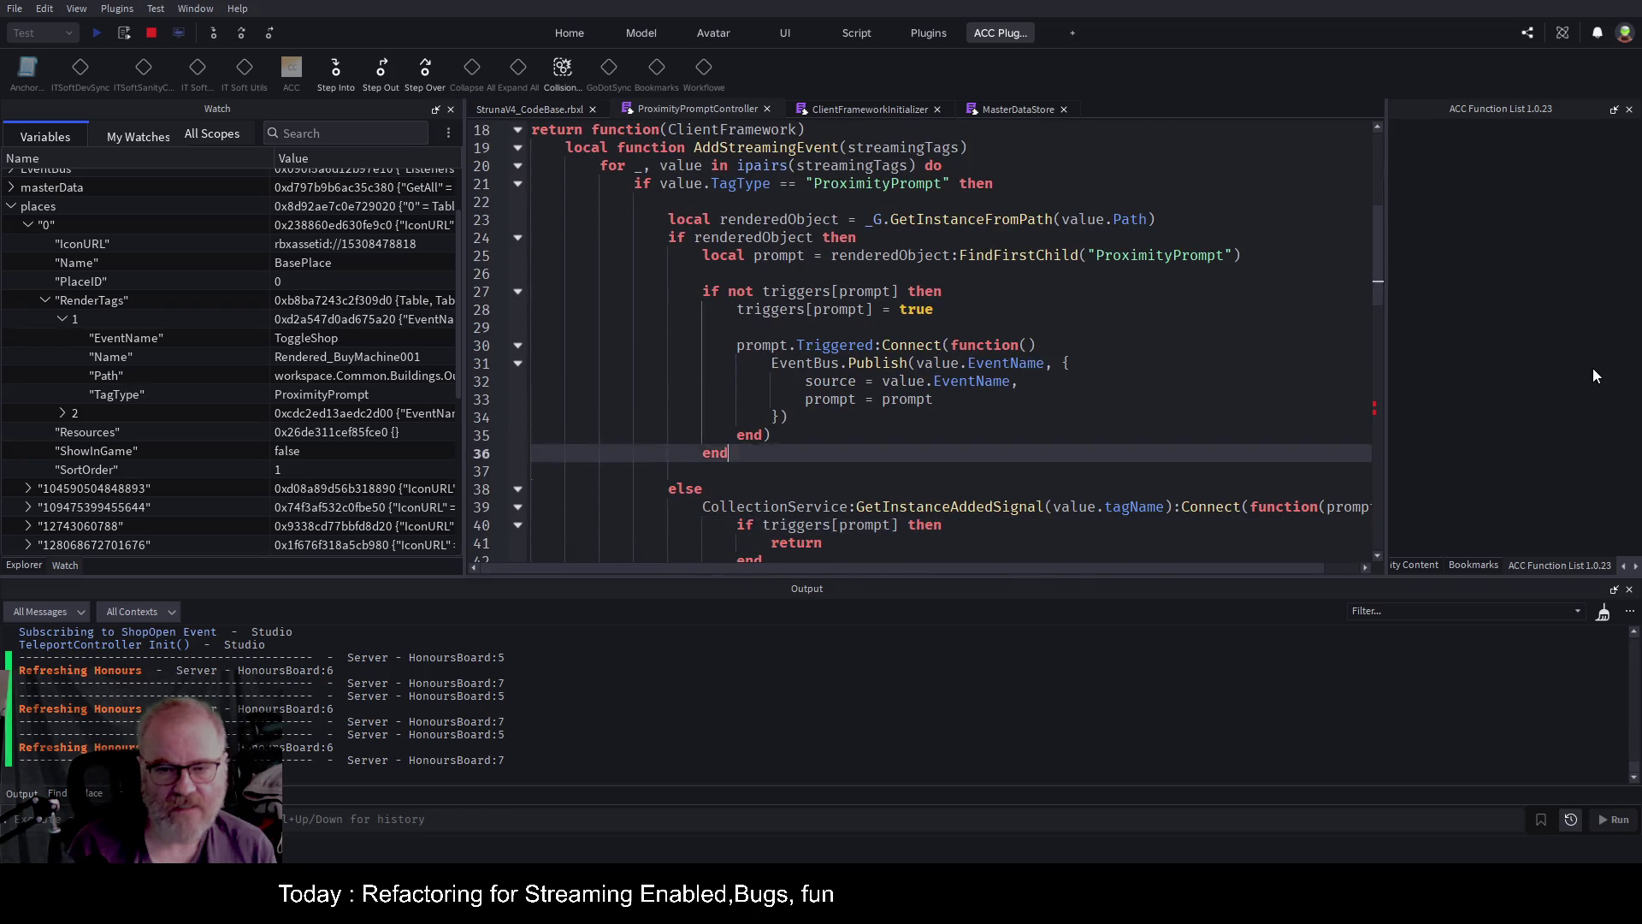
{"action": "key", "text": "Up"}
{"action": "key", "text": "Up"}
{"action": "key", "text": "Up"}
{"action": "key", "text": "Up"}
{"action": "key", "text": "ctrl+Right"}
{"action": "key", "text": "ctrl+Right"}
{"action": "key", "text": "ctrl+Right"}
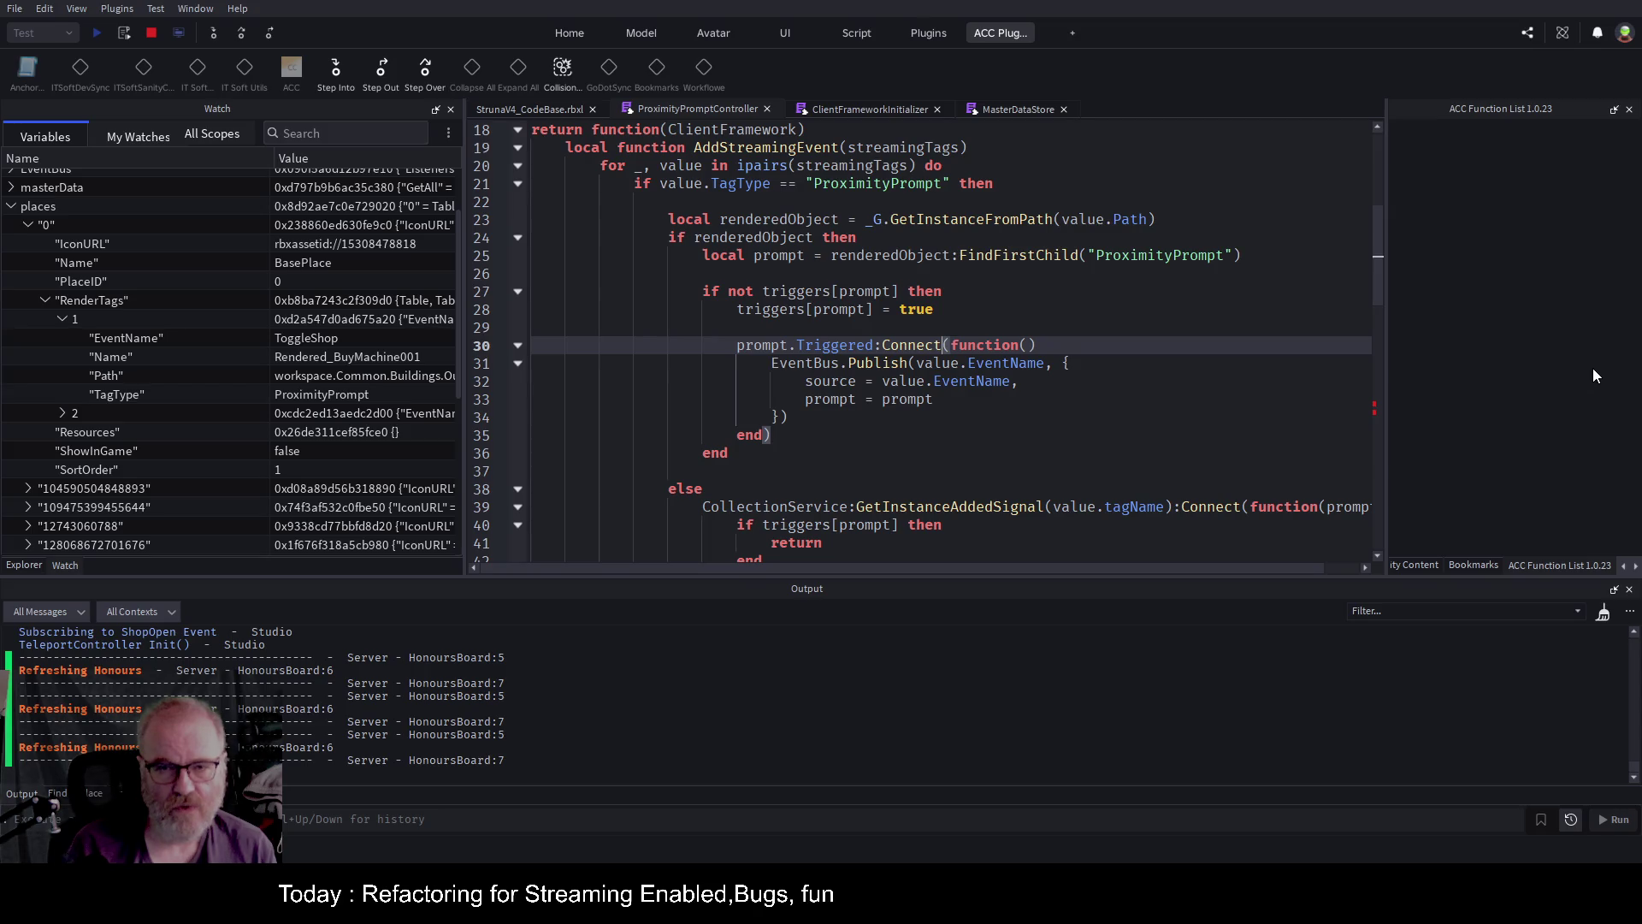
{"action": "key", "text": "Home"}
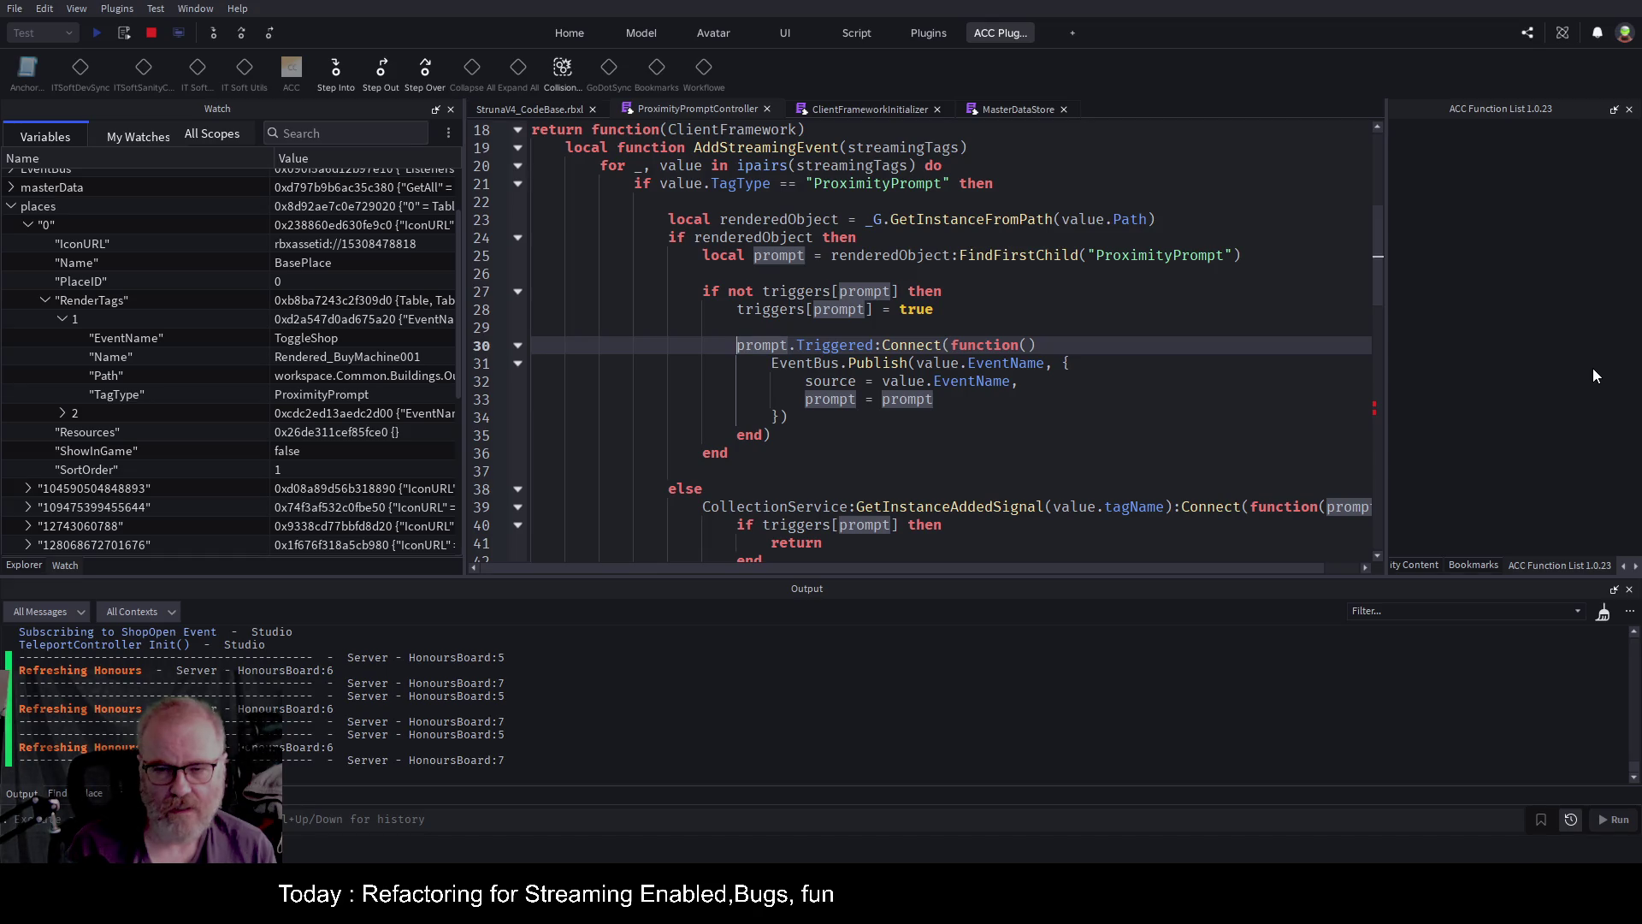
Review the Triggered connection, every use of triggers, and the GetInstanceRemovedSignal handler.
{"action": "double_click", "coordinate": [867, 363]}
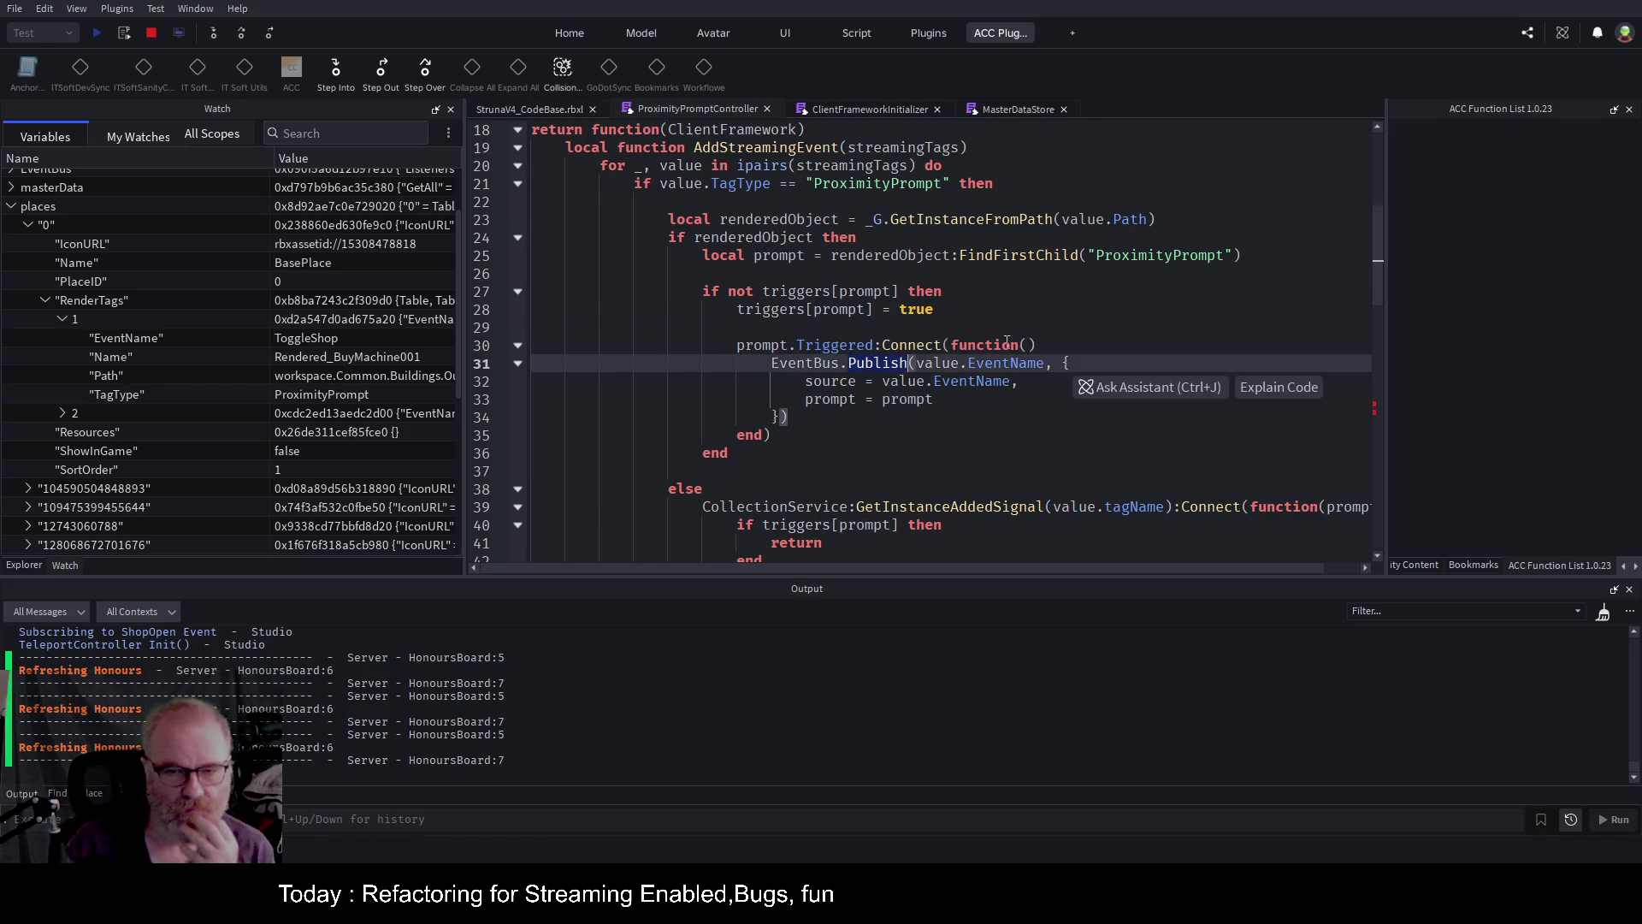
{"action": "double_click", "coordinate": [837, 343]}
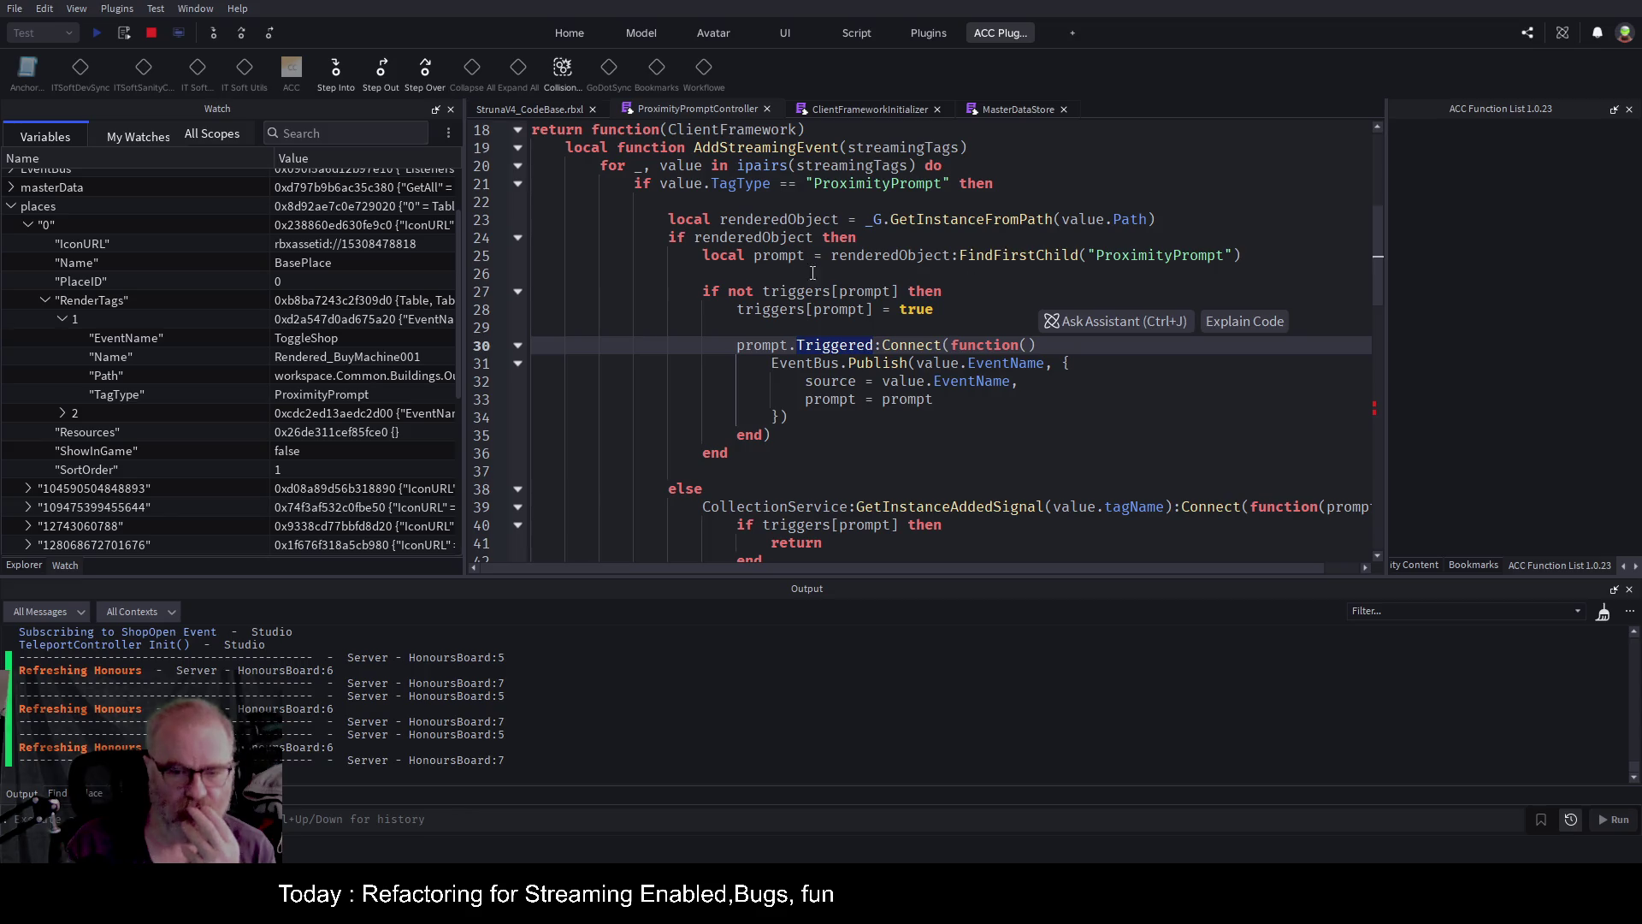
{"action": "scroll", "coordinate": [813, 272], "scroll_direction": "down", "scroll_amount": 1}
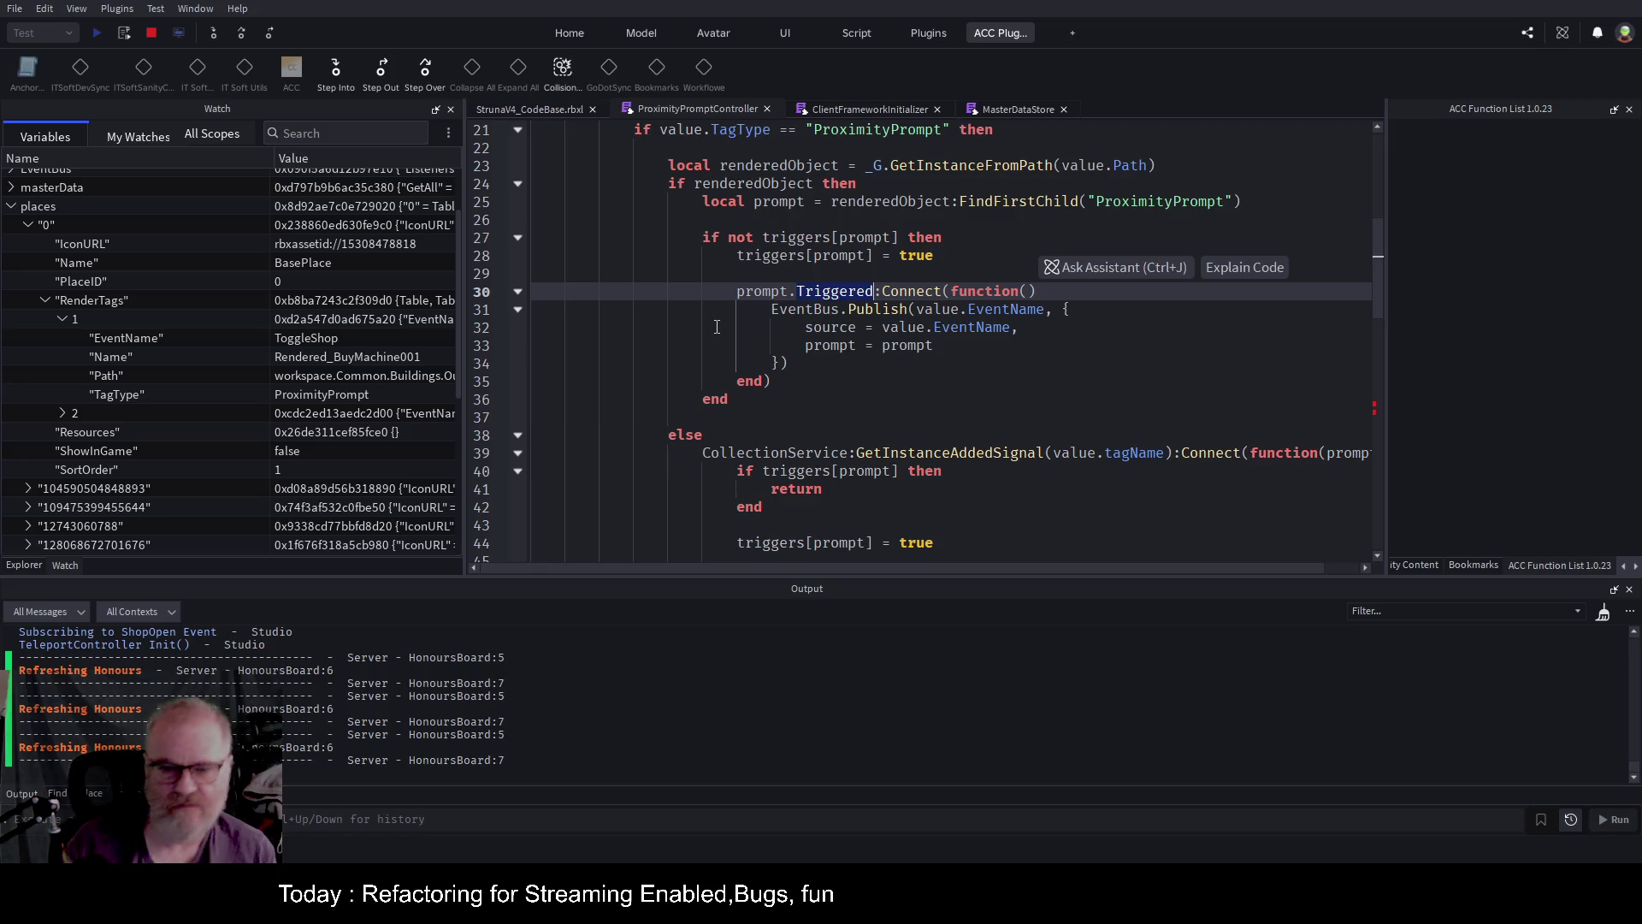
{"action": "scroll", "coordinate": [710, 325], "scroll_direction": "down", "scroll_amount": 1}
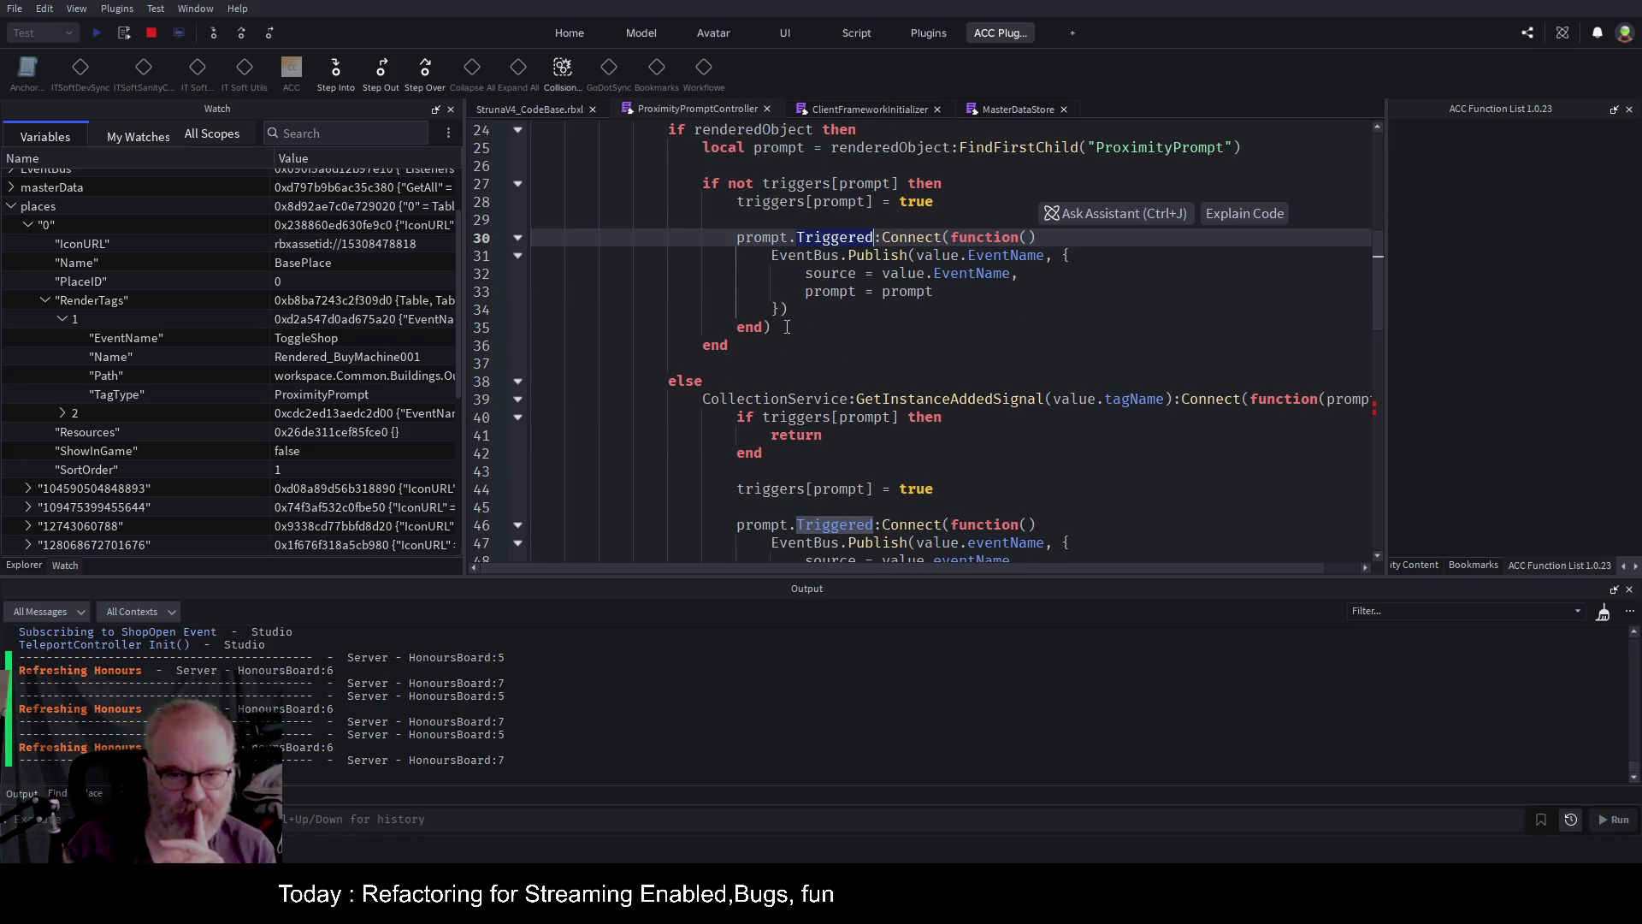
{"action": "left_click", "coordinate": [1046, 398]}
{"action": "scroll", "coordinate": [1298, 216], "scroll_direction": "down", "scroll_amount": 3}
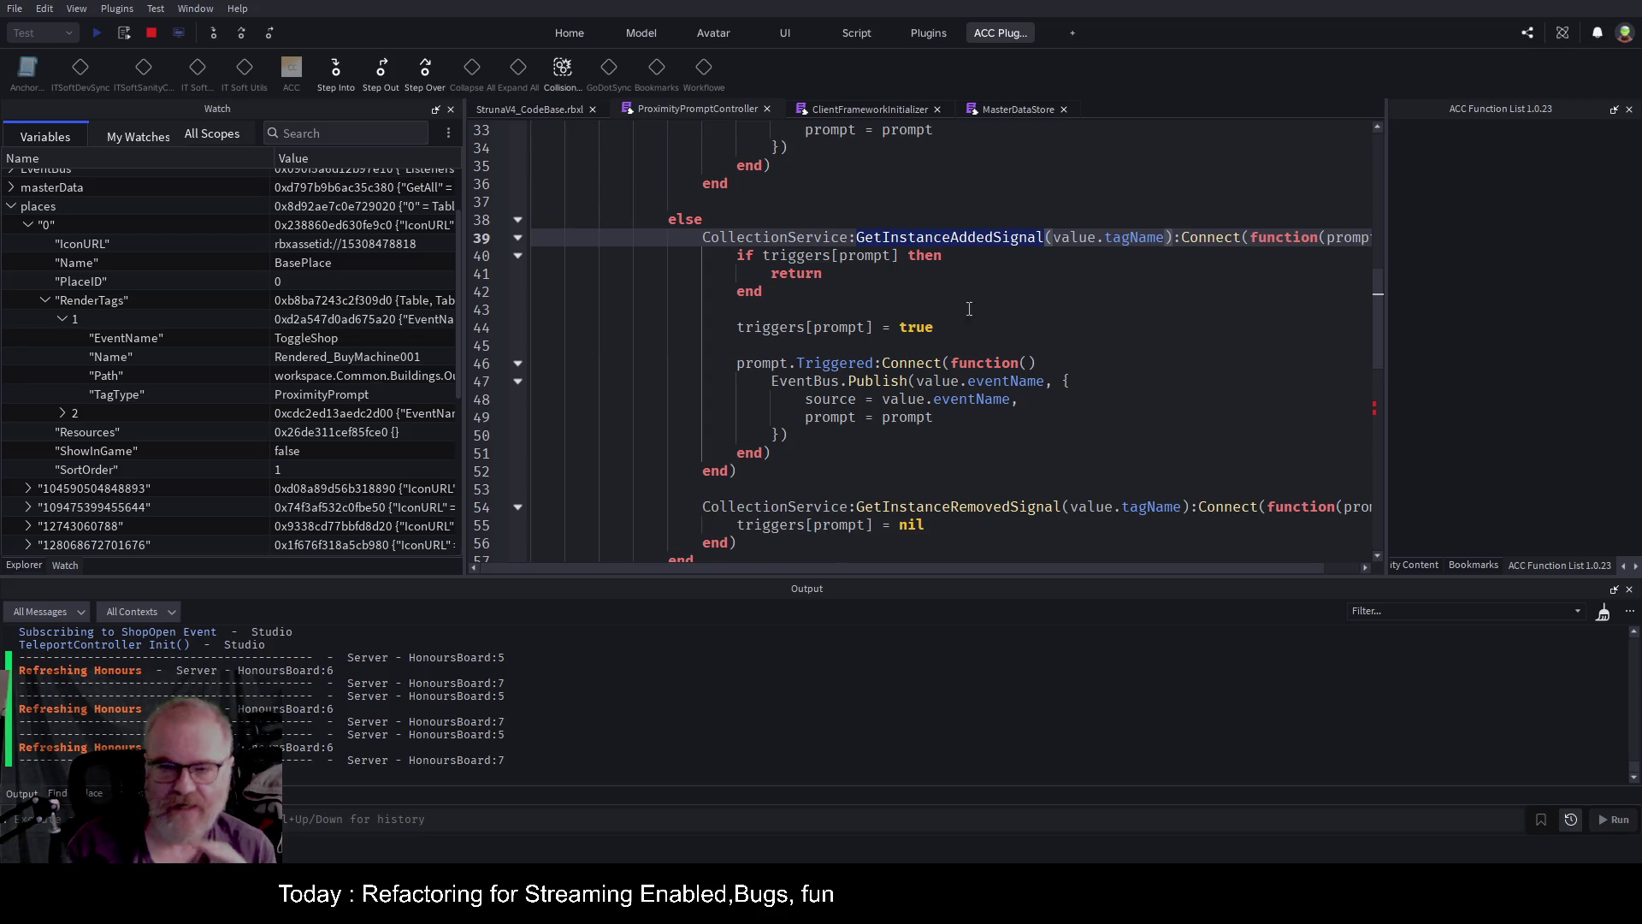
{"action": "double_click", "coordinate": [797, 257]}
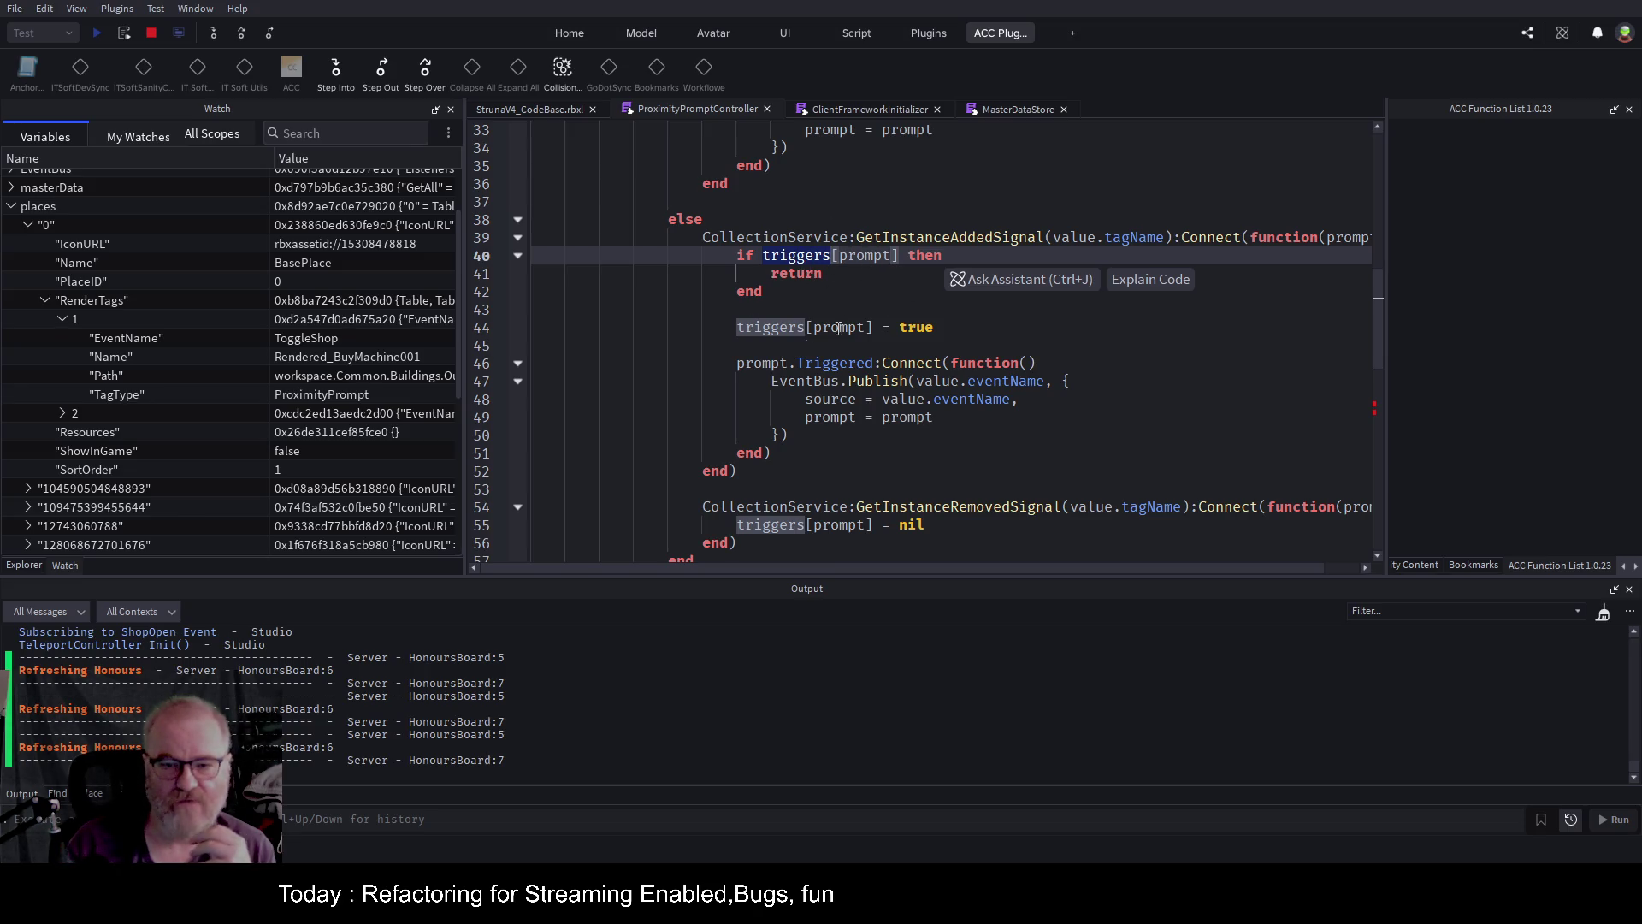
{"action": "mouse_move", "coordinate": [960, 326]}
{"action": "left_mouse_down"}
{"action": "mouse_move", "coordinate": [729, 321]}
{"action": "mouse_move", "coordinate": [965, 454]}
{"action": "left_mouse_up"}
{"action": "scroll", "coordinate": [1074, 350], "scroll_direction": "down", "scroll_amount": 2}
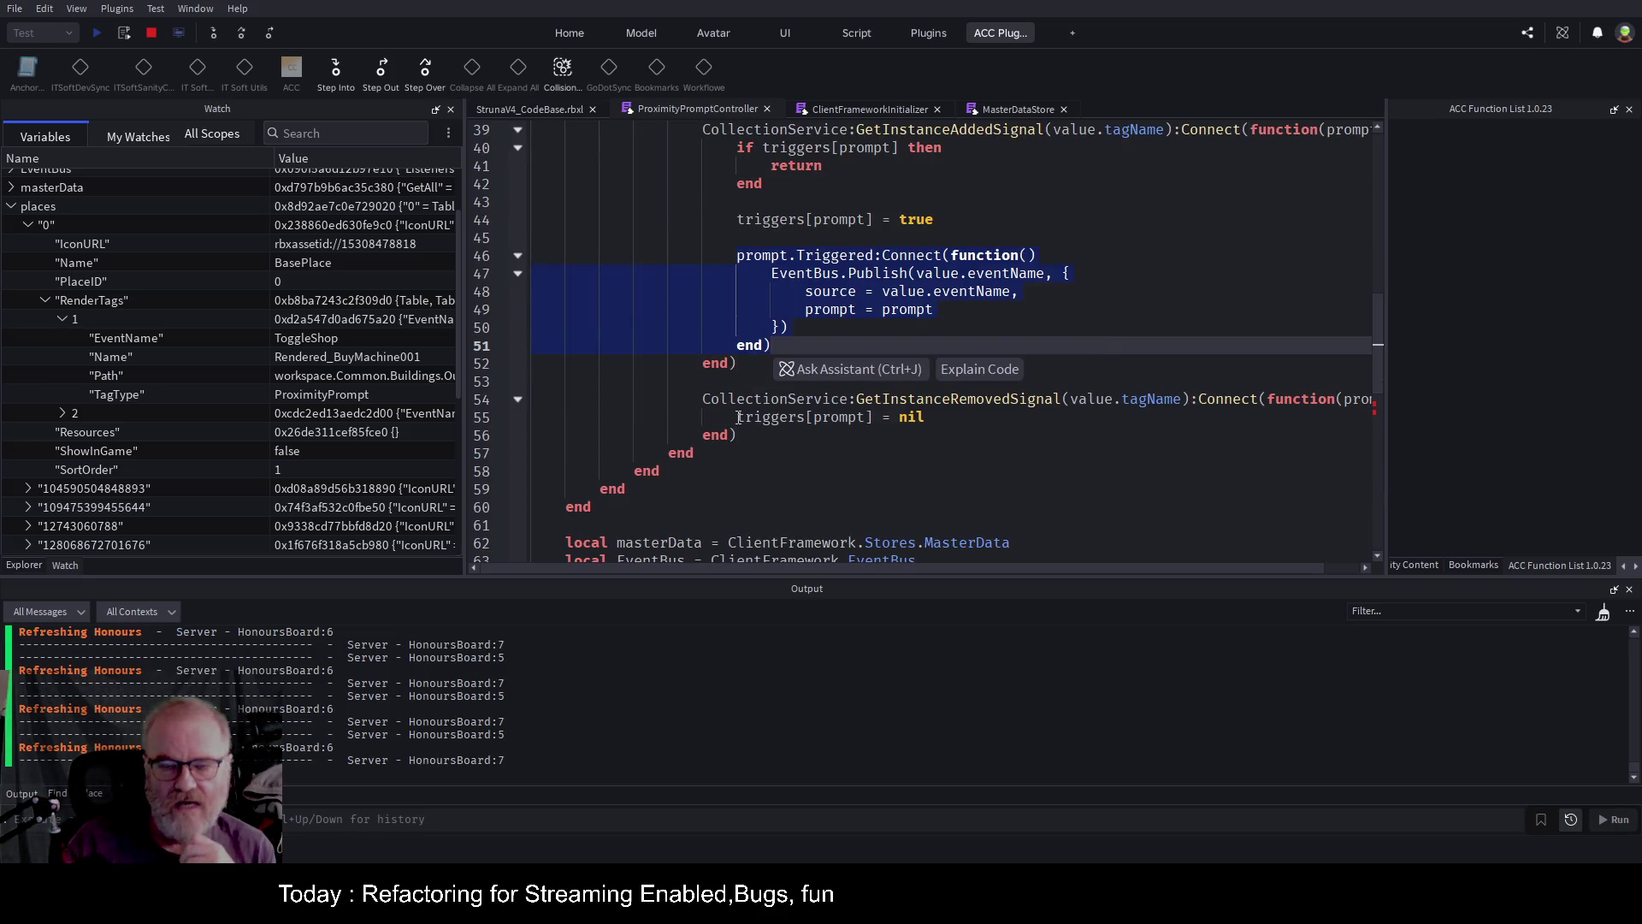
{"action": "left_click_drag", "start_coordinate": [733, 419], "coordinate": [944, 414]}
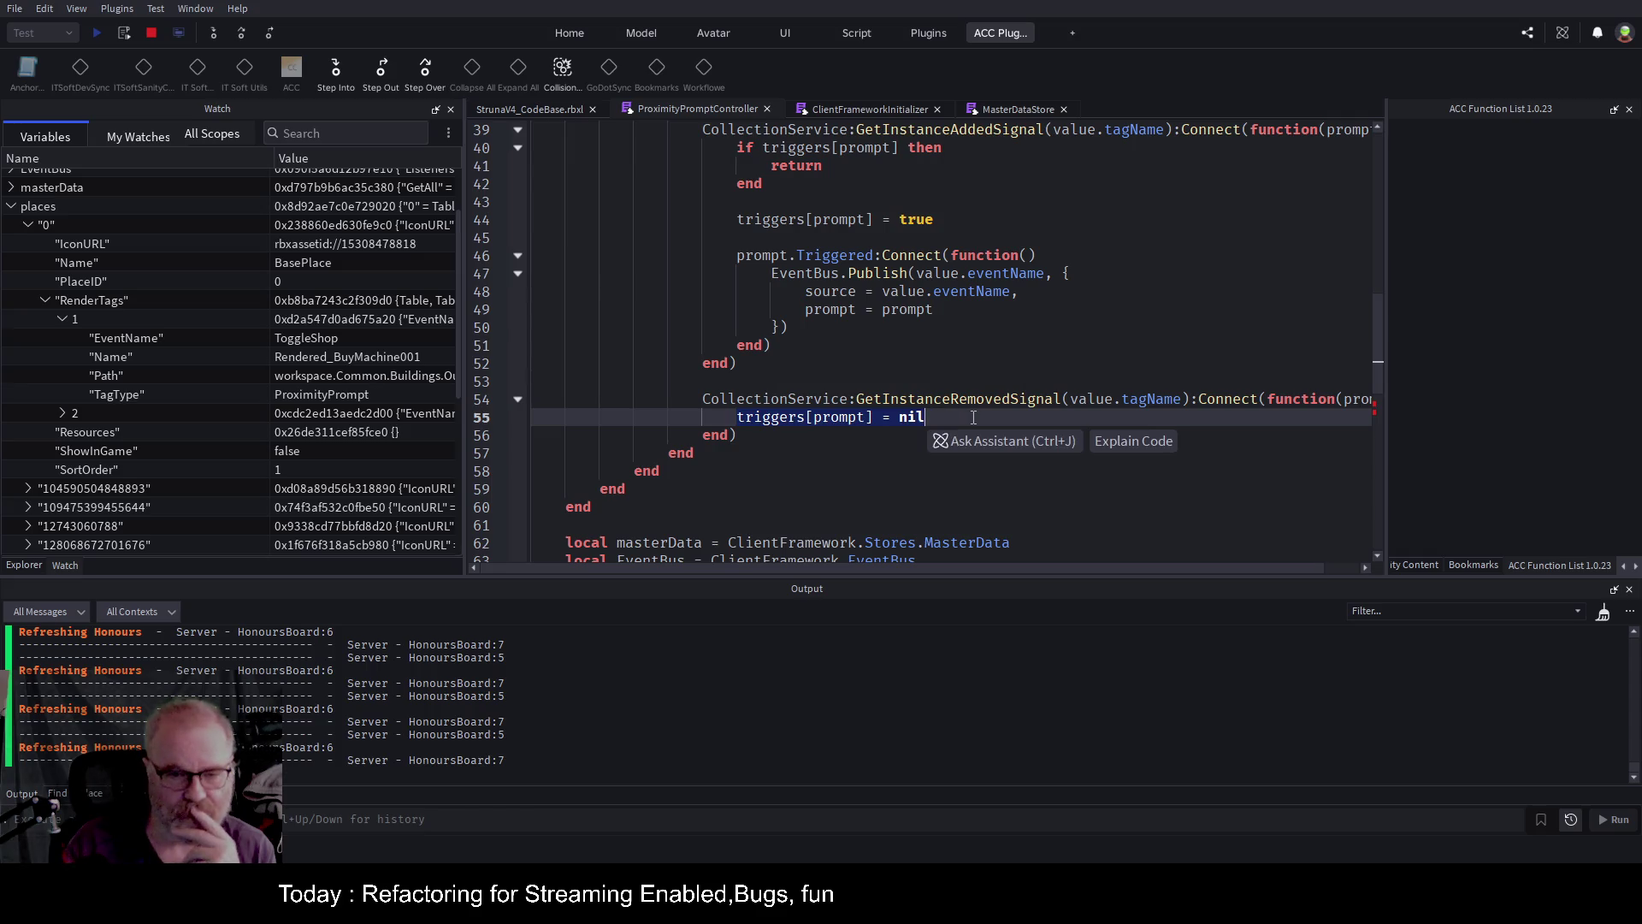
{"action": "double_click", "coordinate": [767, 414]}
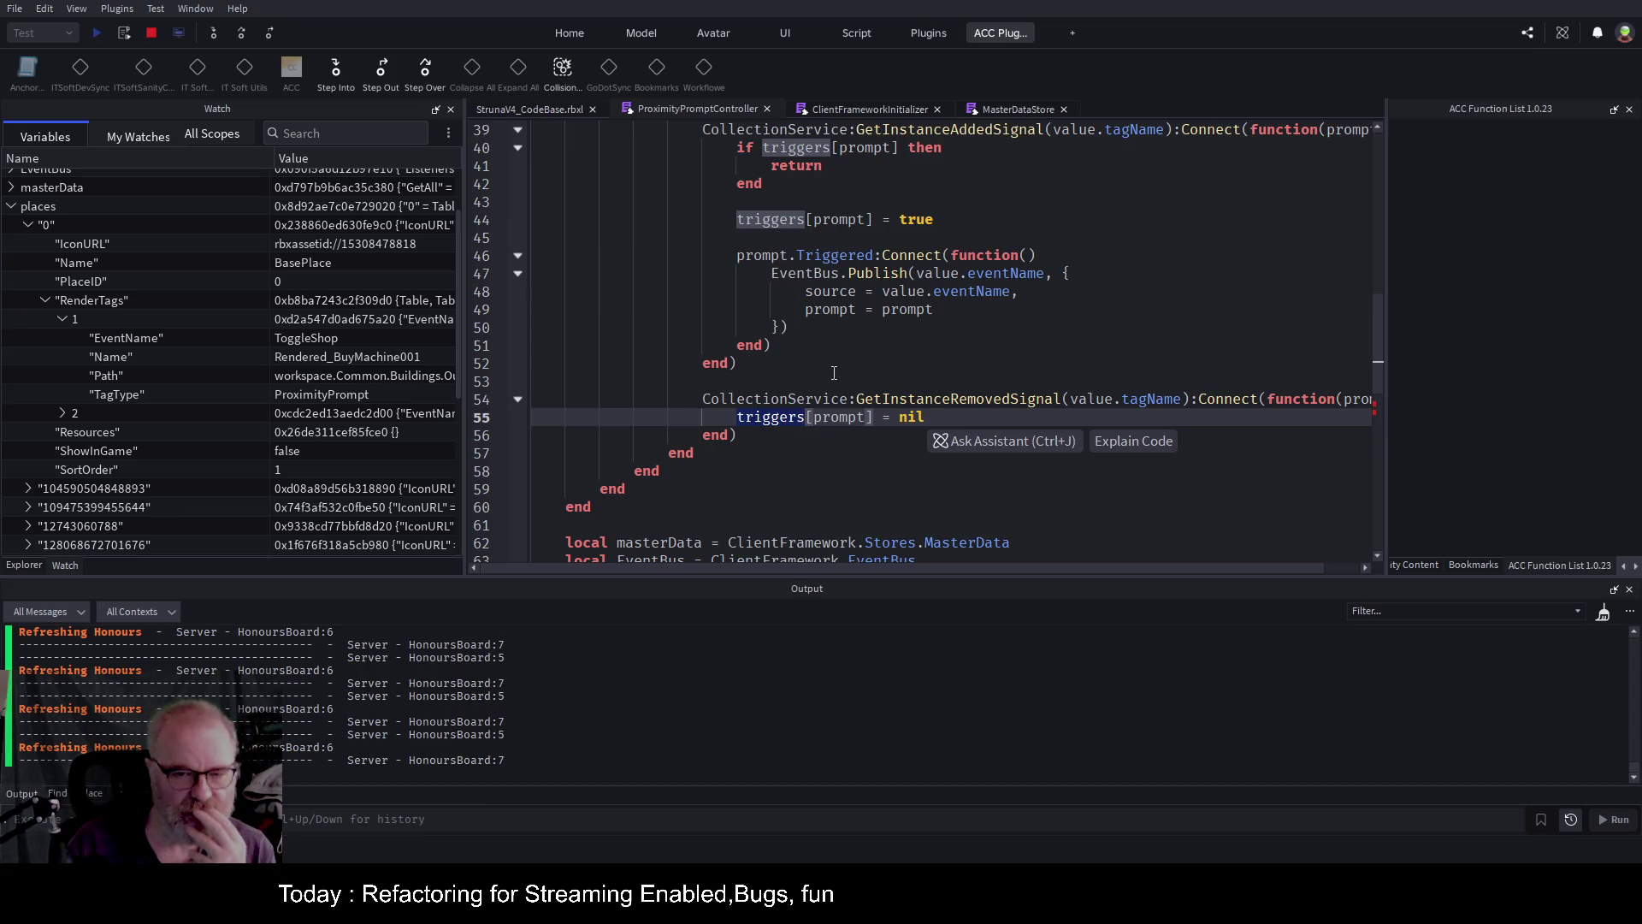
{"action": "mouse_move", "coordinate": [704, 399]}
{"action": "left_mouse_down"}
{"action": "mouse_move", "coordinate": [849, 402]}
{"action": "mouse_move", "coordinate": [836, 441]}
{"action": "left_mouse_up"}
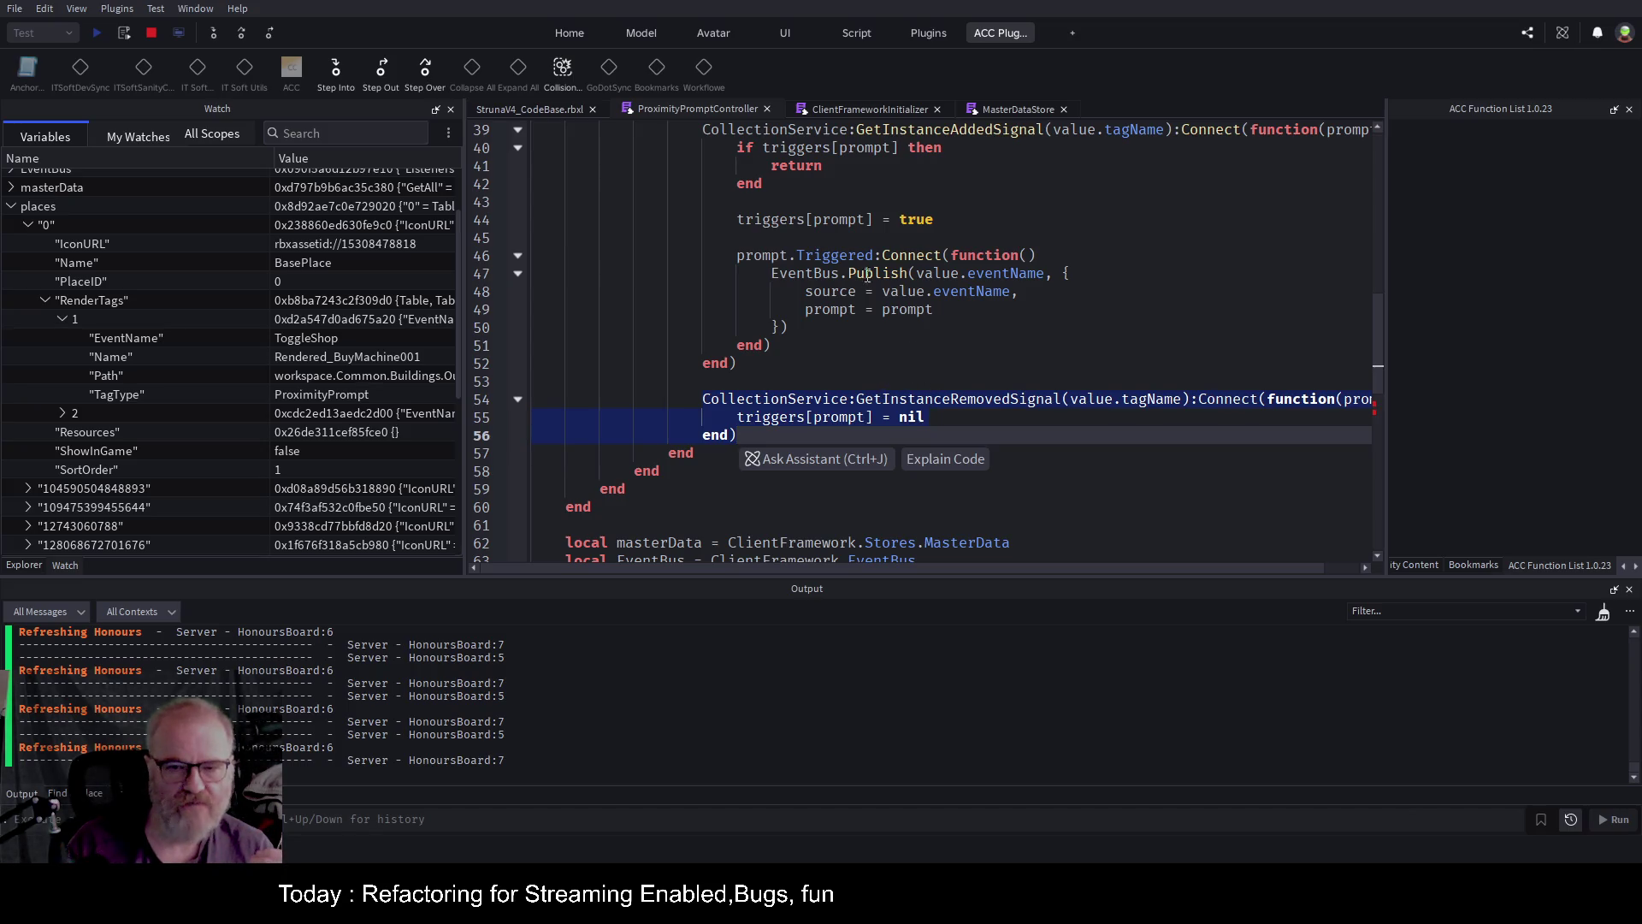
{"action": "mouse_move", "coordinate": [772, 273]}
{"action": "left_mouse_down"}
{"action": "mouse_move", "coordinate": [1018, 295]}
{"action": "mouse_move", "coordinate": [787, 327]}
{"action": "left_mouse_up"}
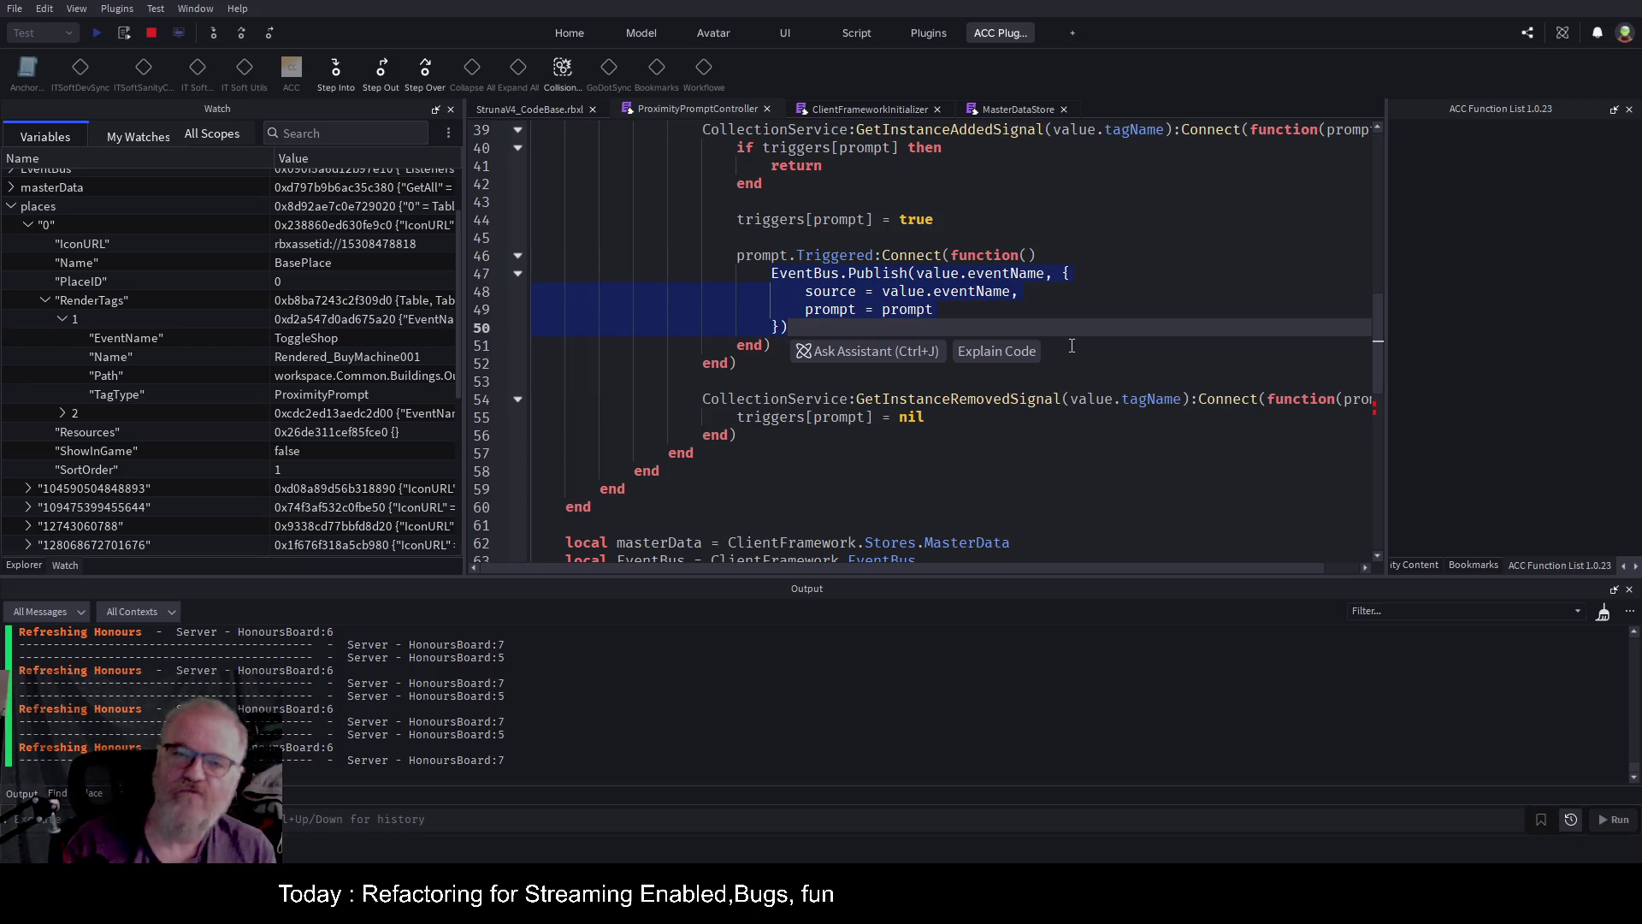
{"action": "left_click", "coordinate": [912, 277]}
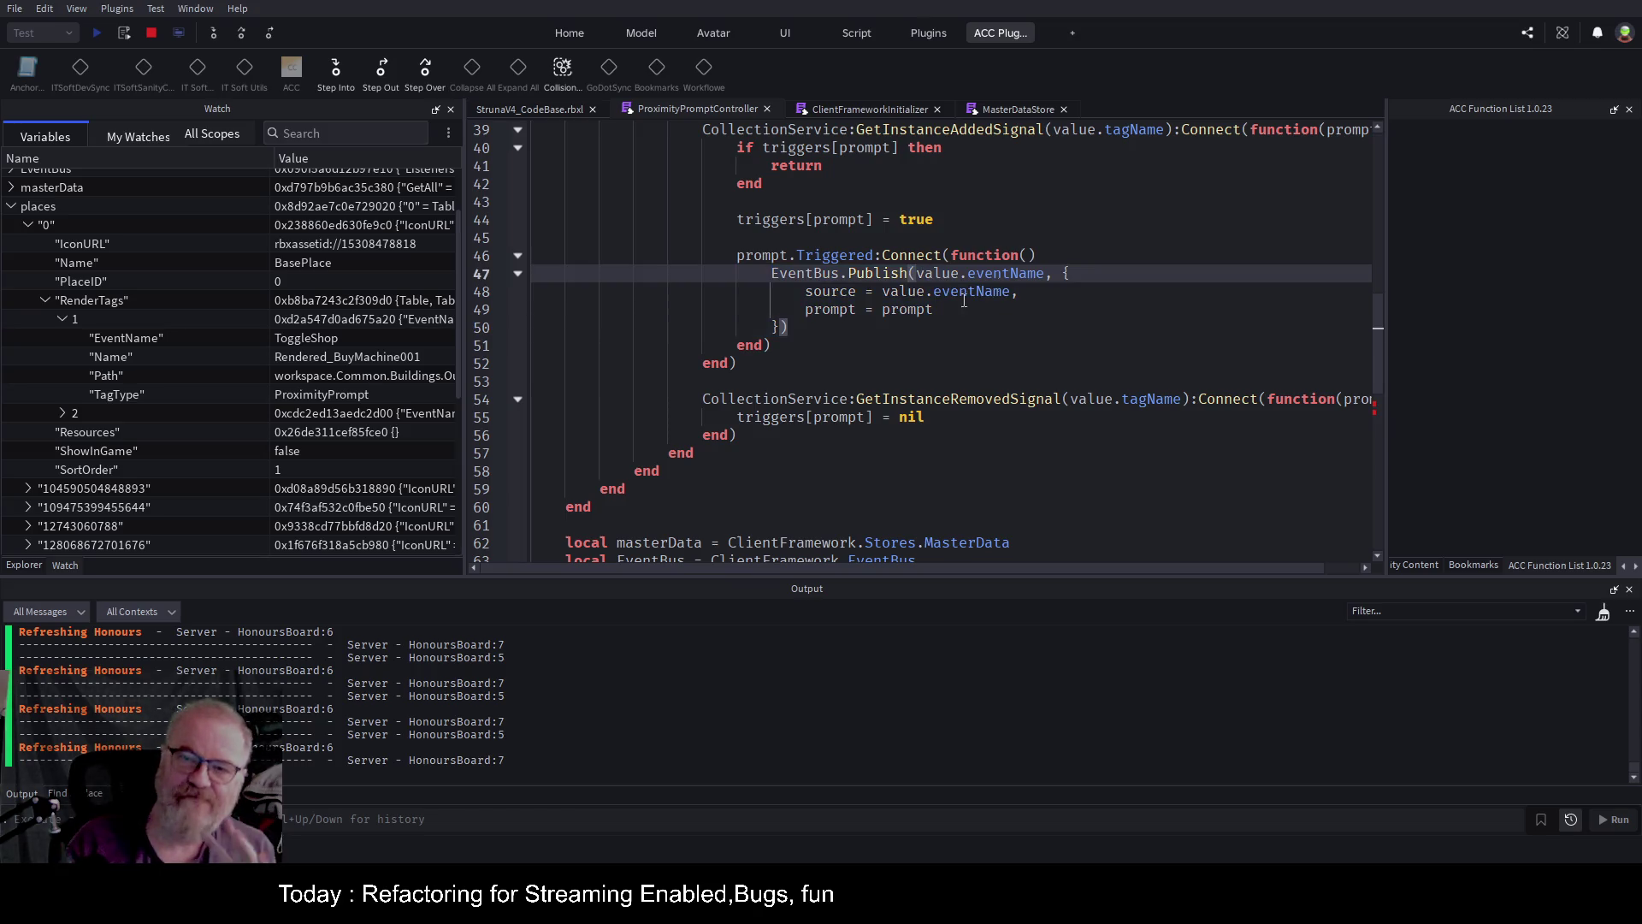
Comment out triggers[prompt] = nil on line 55 with --.
{"action": "left_click", "coordinate": [738, 414]}
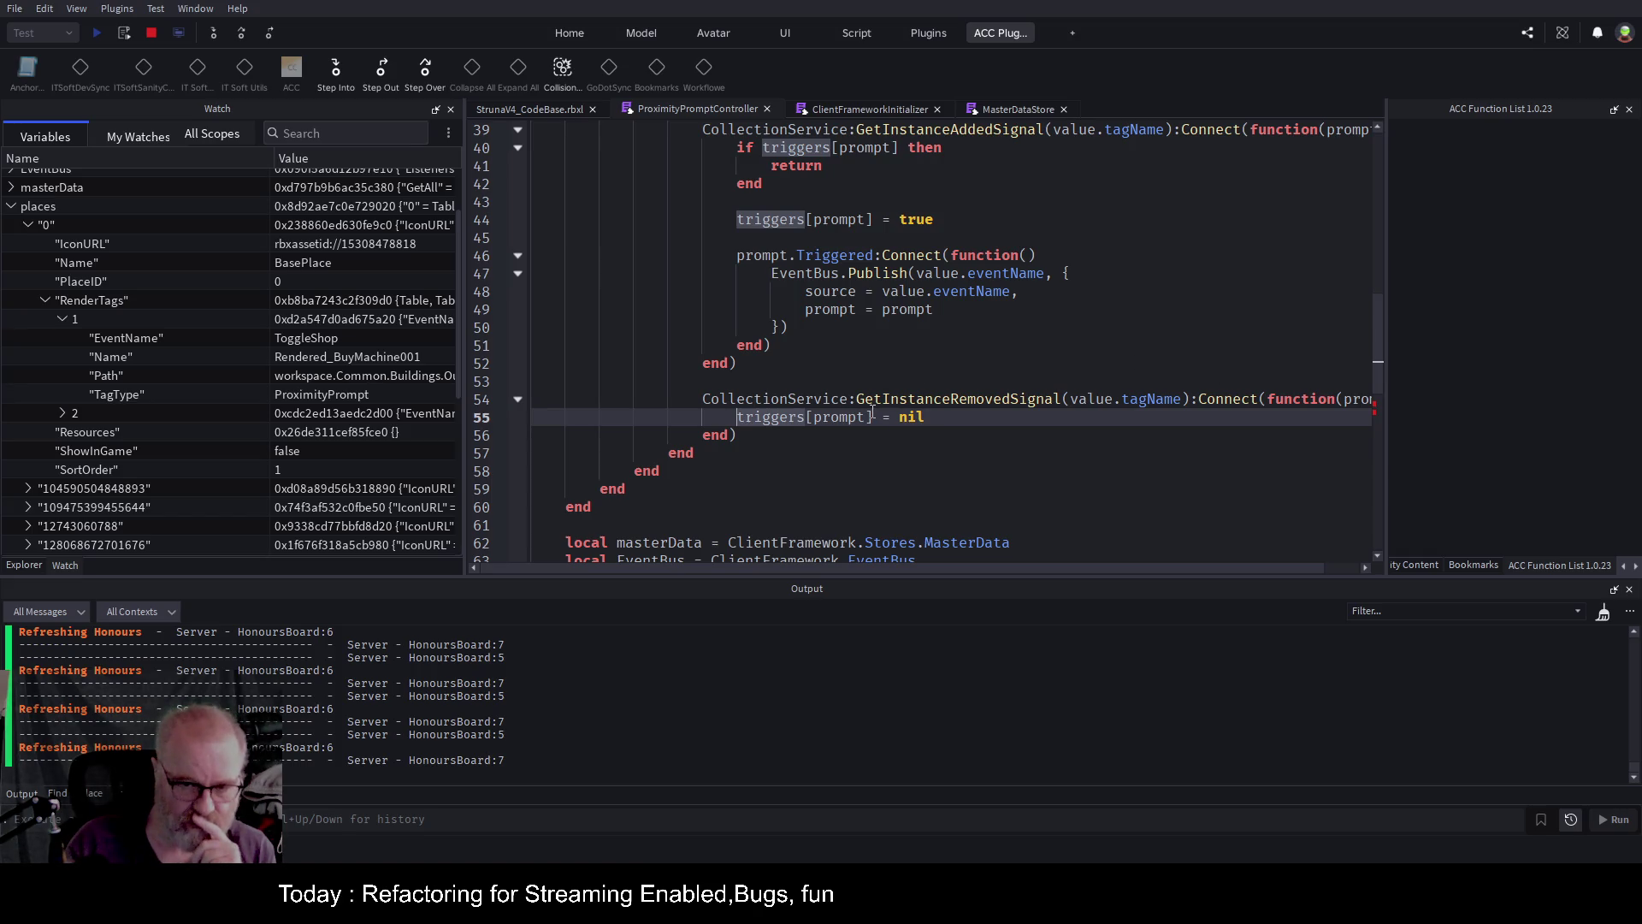
{"action": "type", "text": "--"}
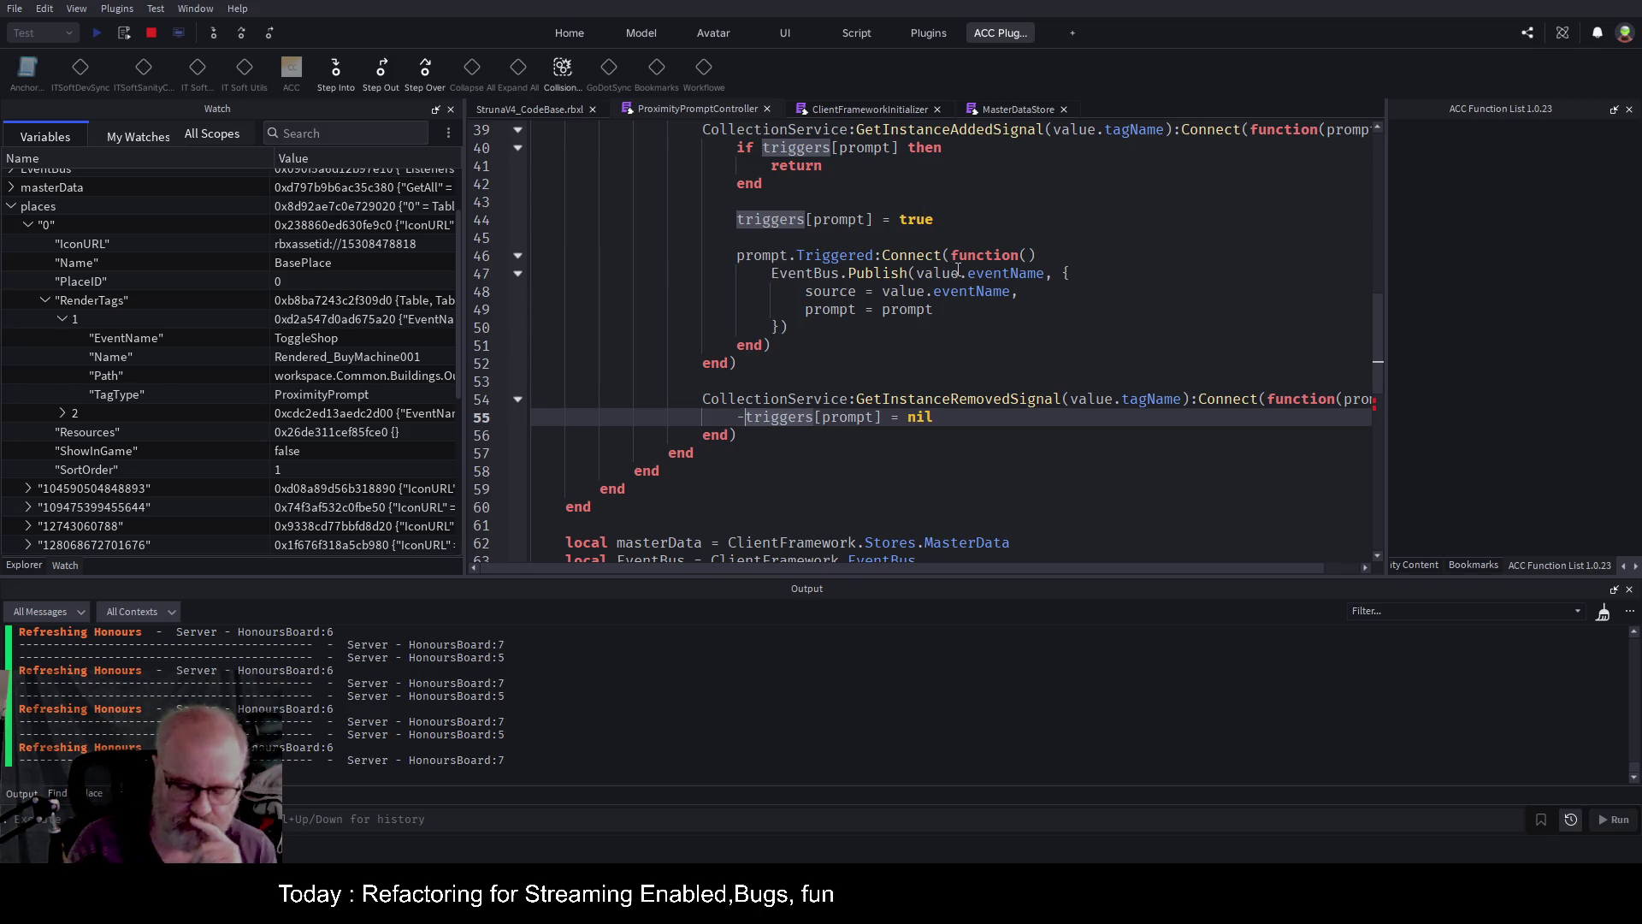
{"action": "left_click", "coordinate": [984, 362]}
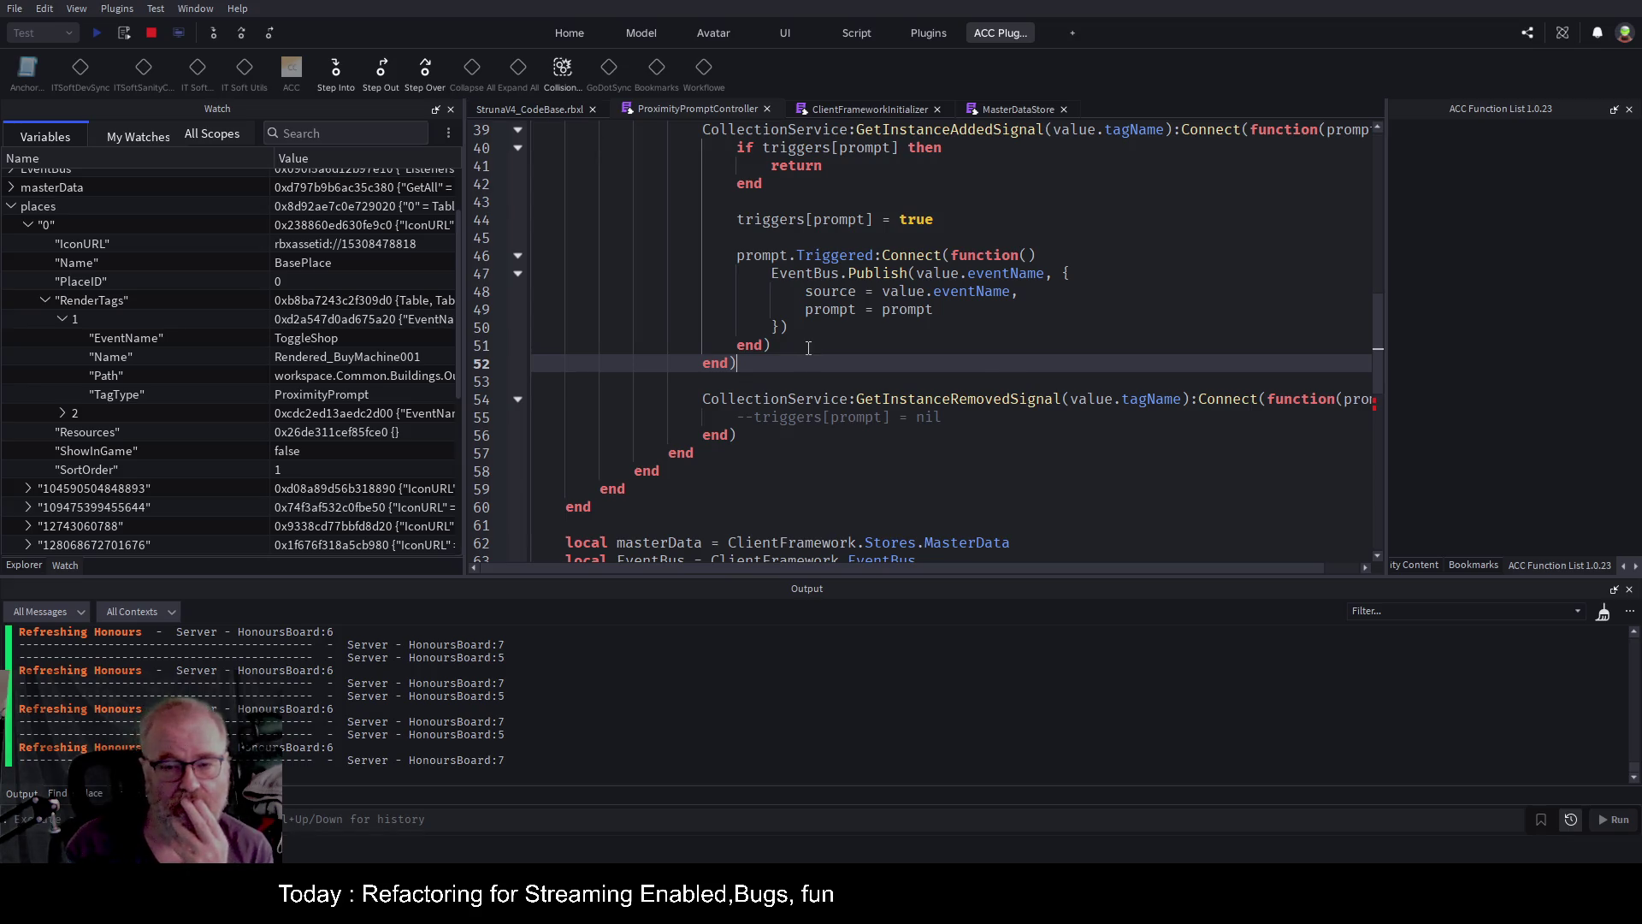
{"action": "scroll", "coordinate": [808, 348], "scroll_direction": "up", "scroll_amount": 2}
{"action": "scroll", "coordinate": [808, 348], "scroll_direction": "down", "scroll_amount": 2}
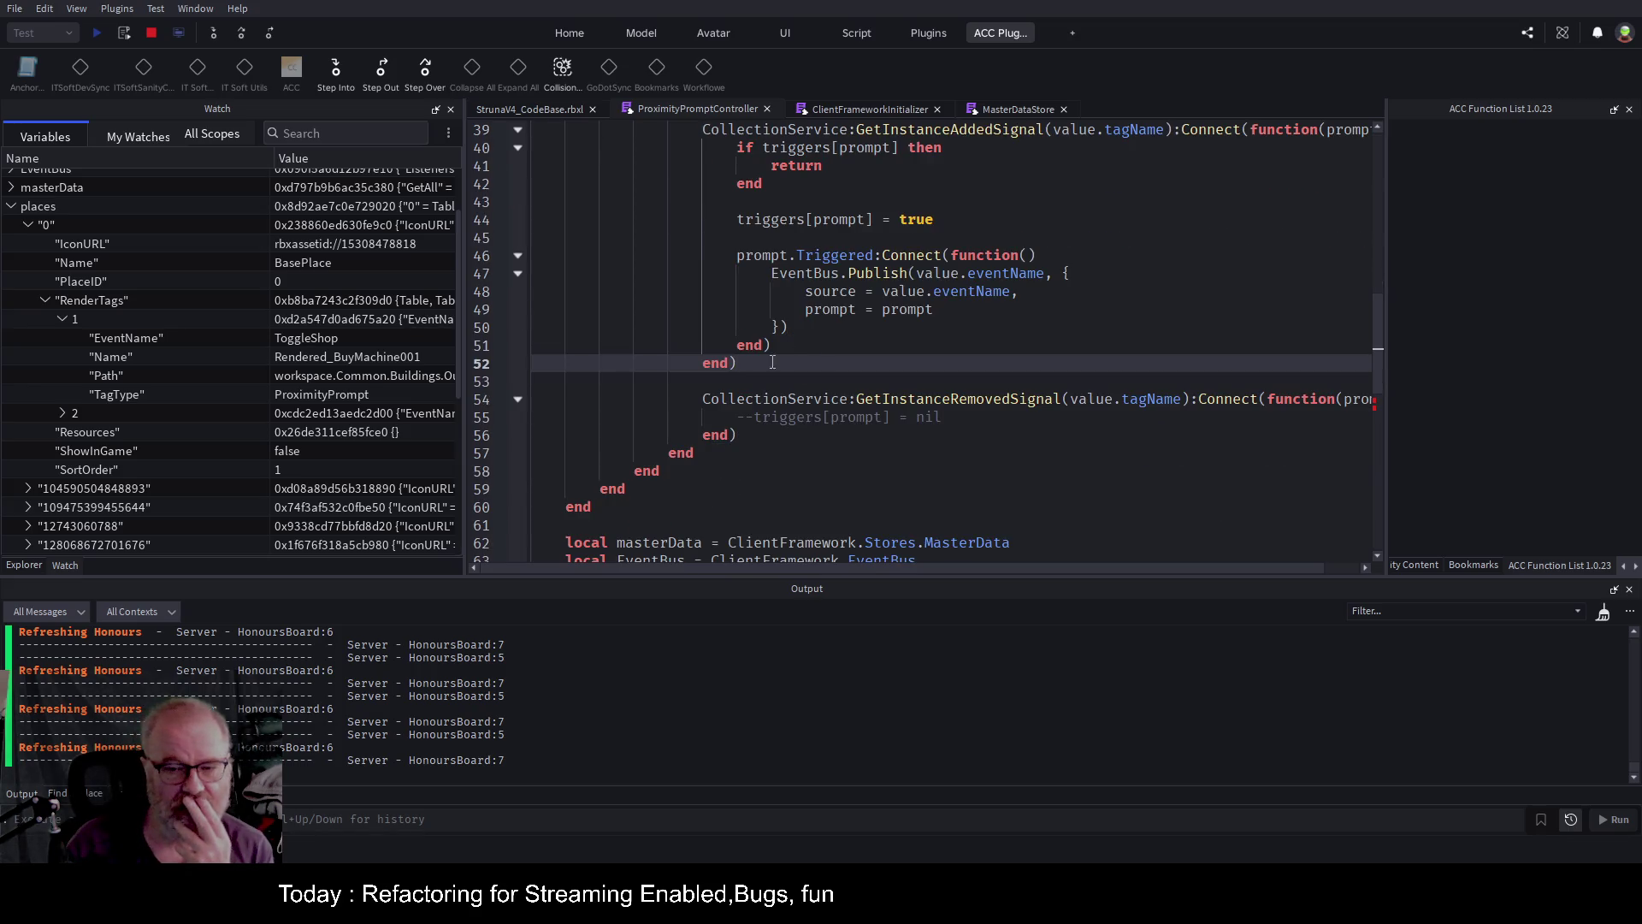
{"action": "left_click", "coordinate": [984, 419]}
{"action": "scroll", "coordinate": [1006, 319], "scroll_direction": "up", "scroll_amount": 7}
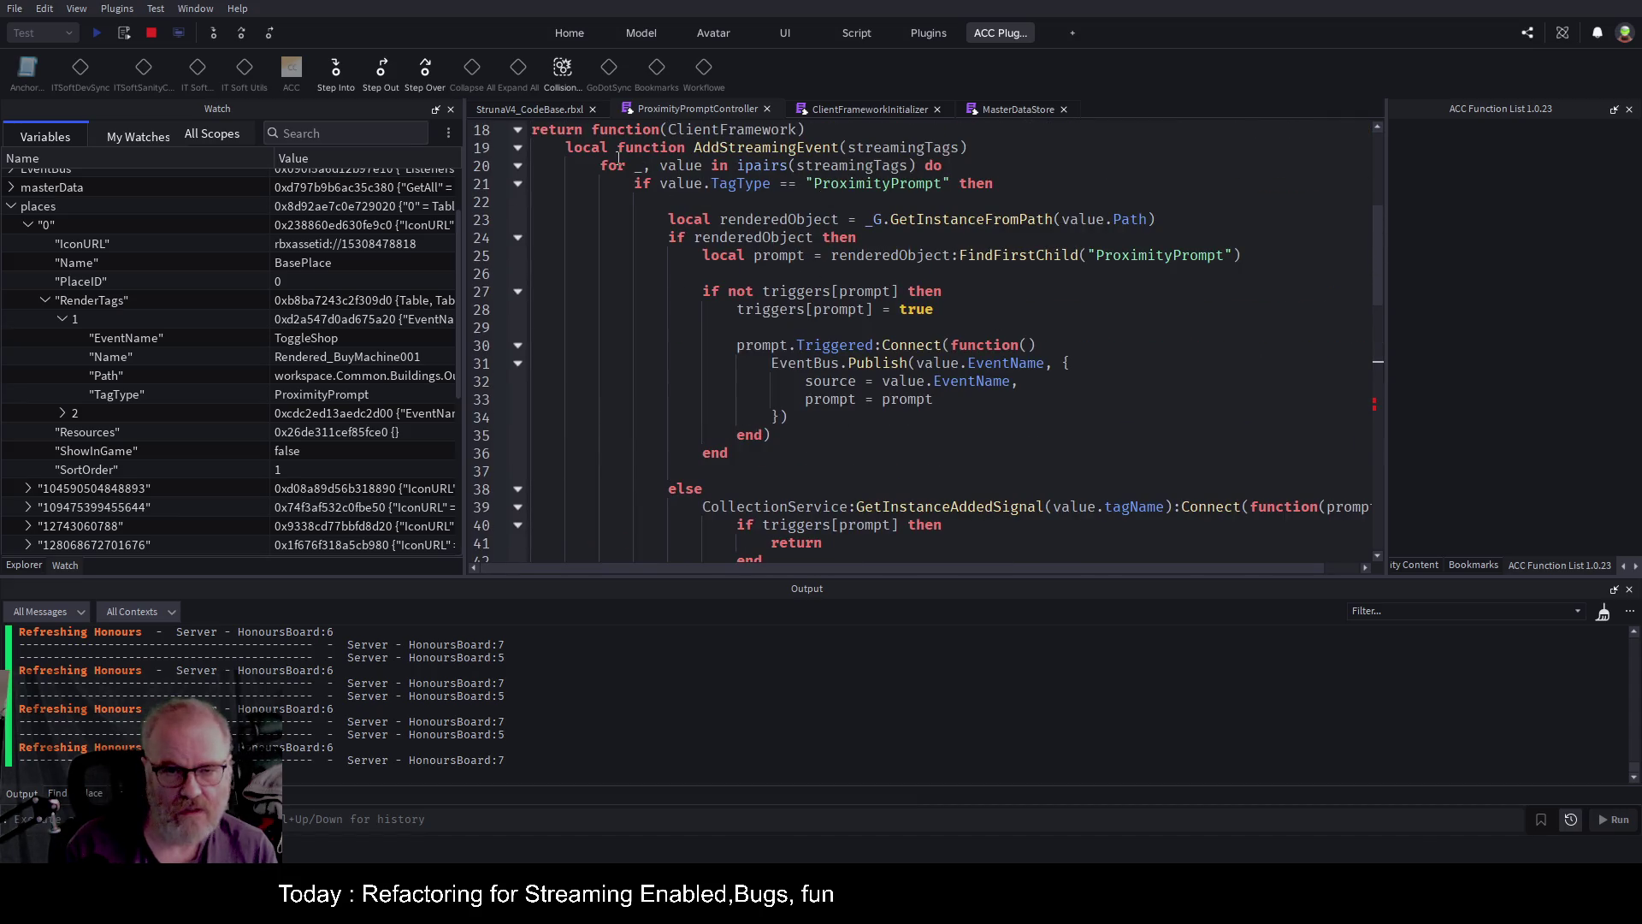
Fold AddStreamingEvent, toggle the line 65 and 67 breakpoints, stop the playtest and save.
{"action": "left_click", "coordinate": [517, 148]}
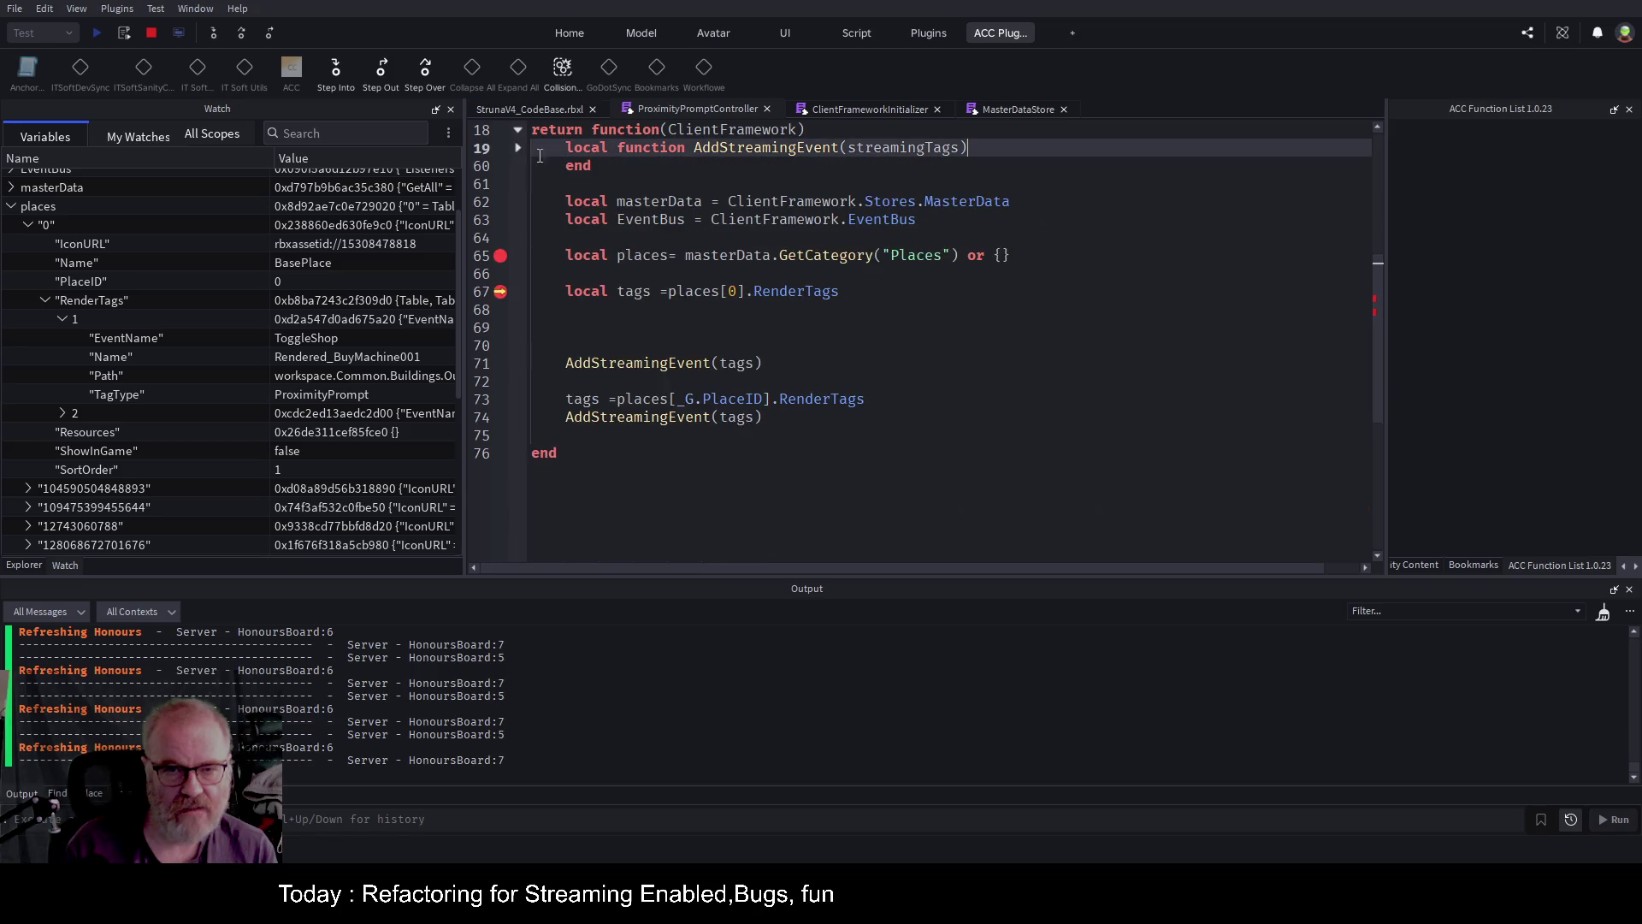
{"action": "left_click", "coordinate": [500, 255]}
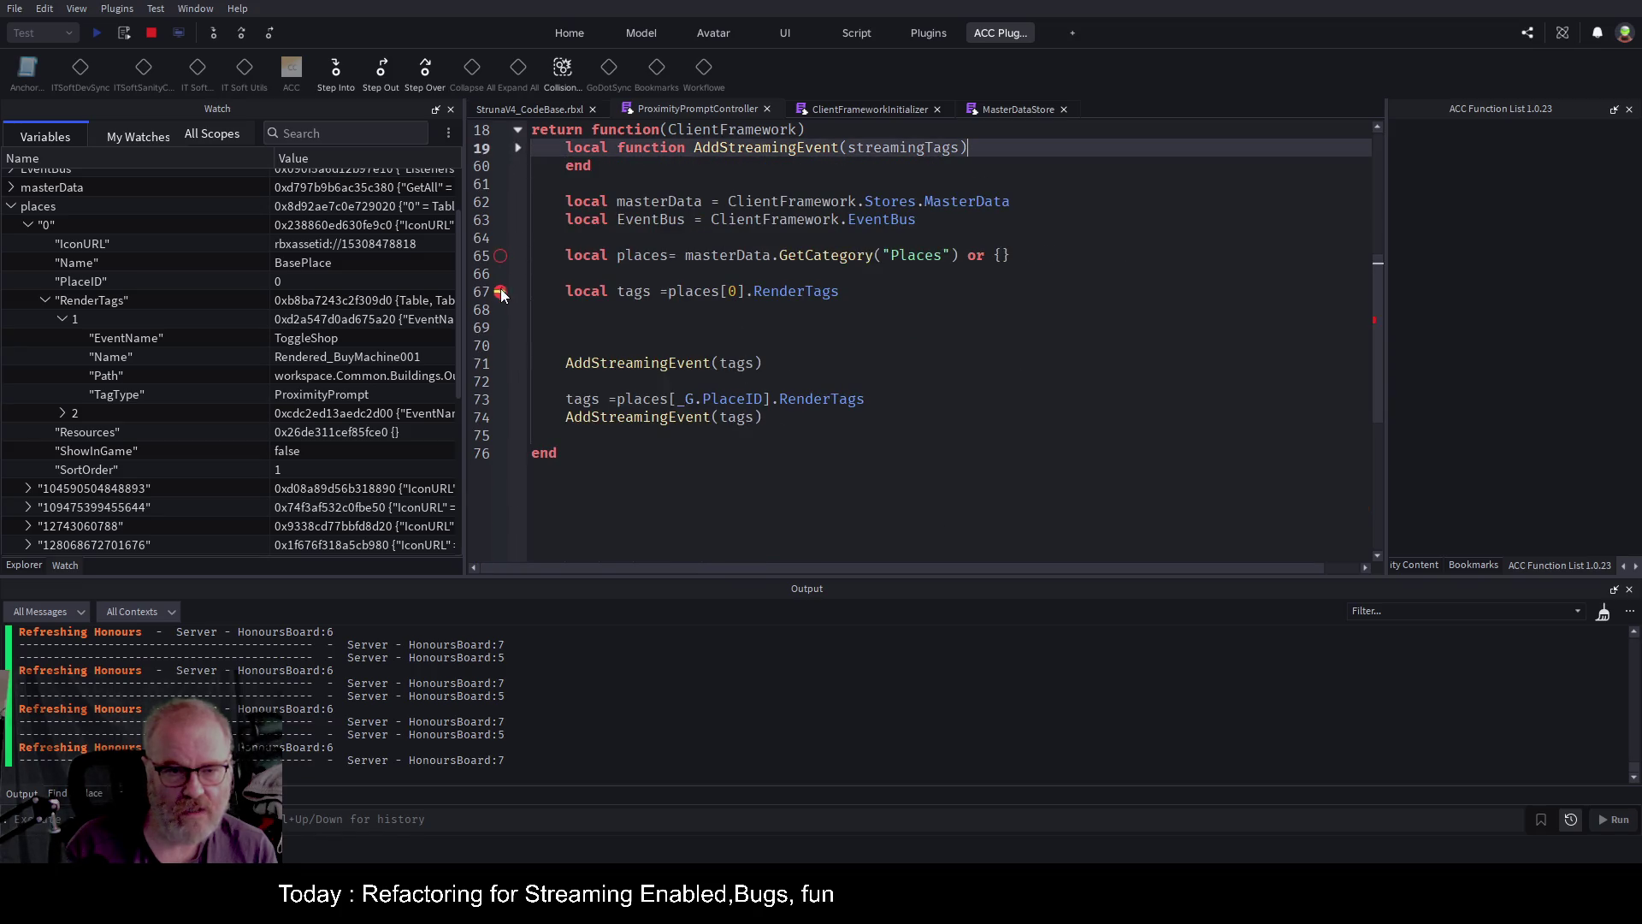
{"action": "left_click", "coordinate": [500, 292]}
{"action": "left_click", "coordinate": [147, 32]}
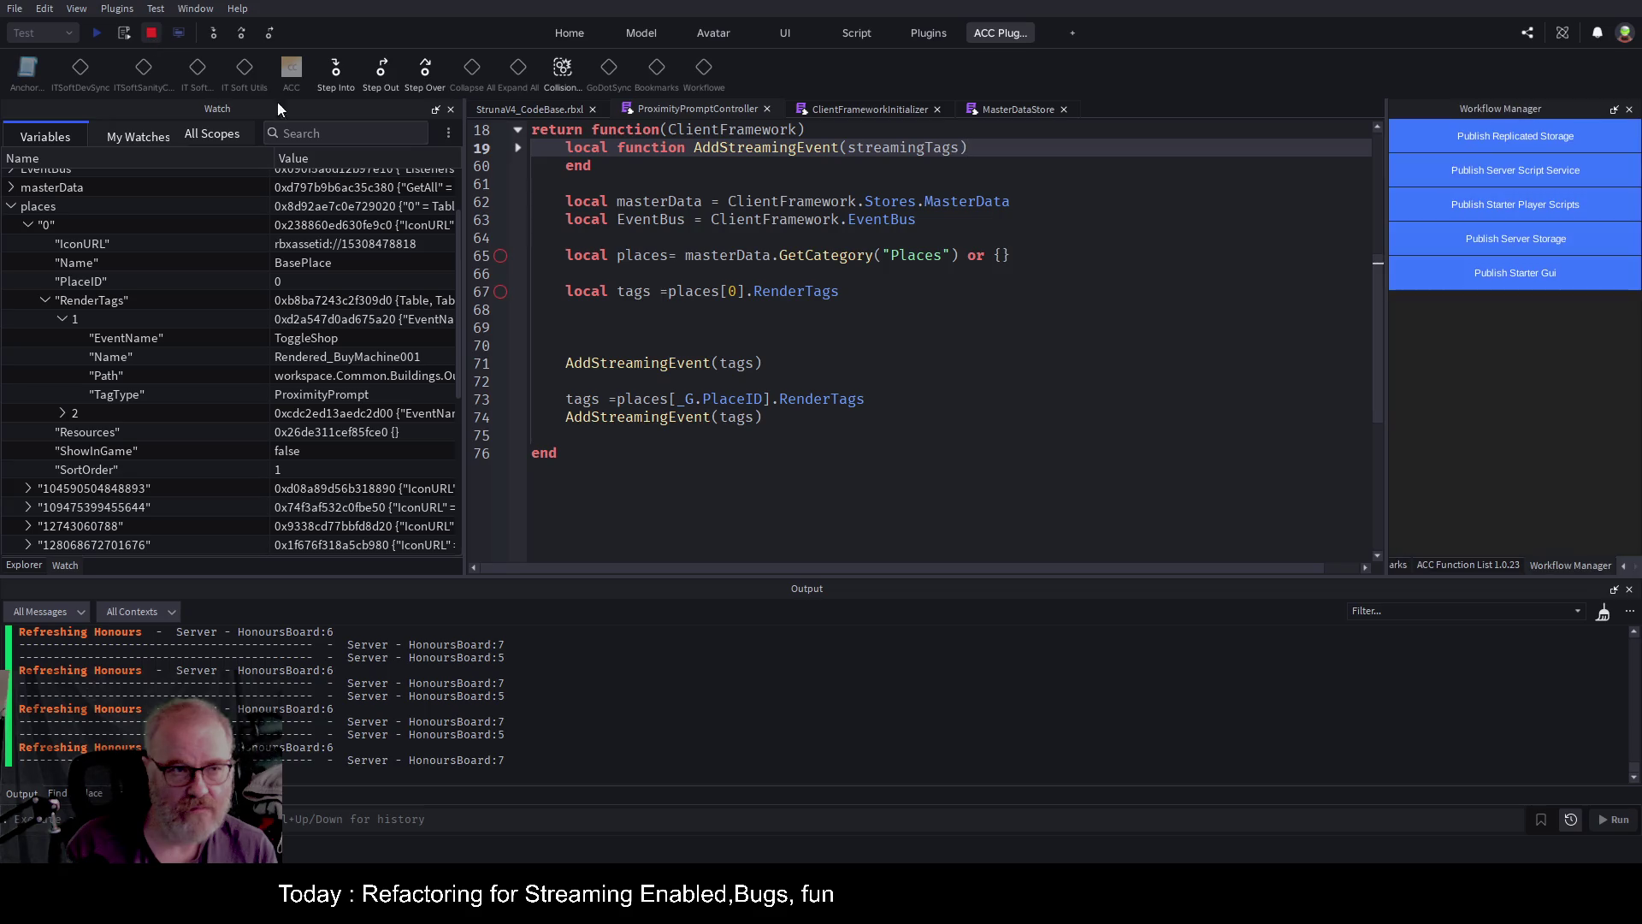
{"action": "left_click", "coordinate": [971, 454]}
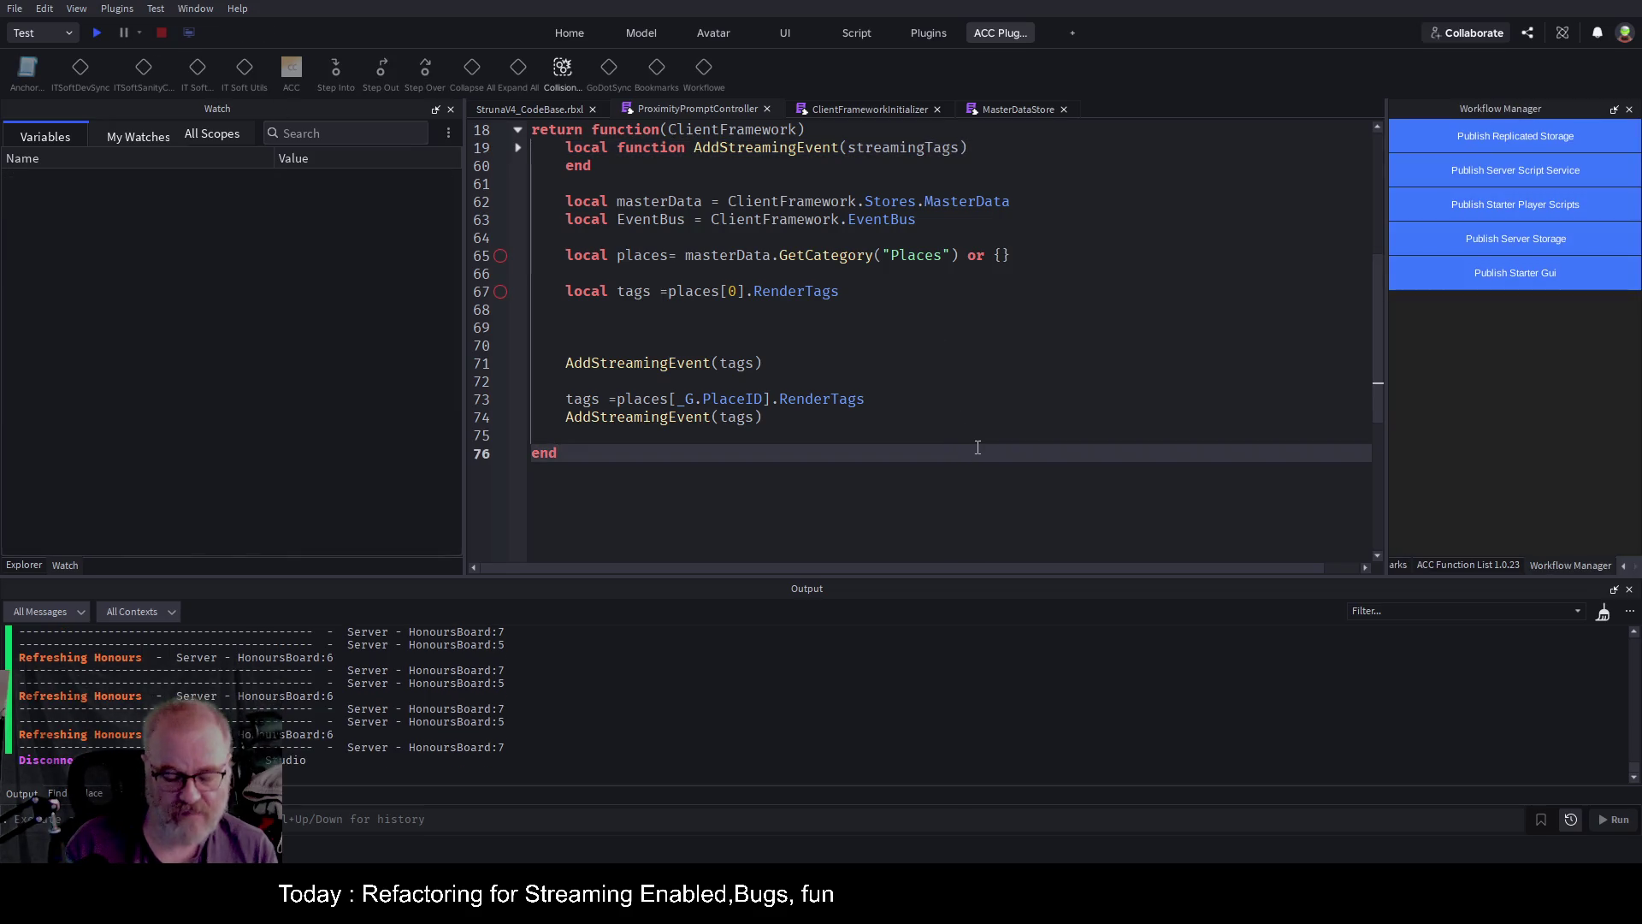
{"action": "key", "text": "ctrl+s"}
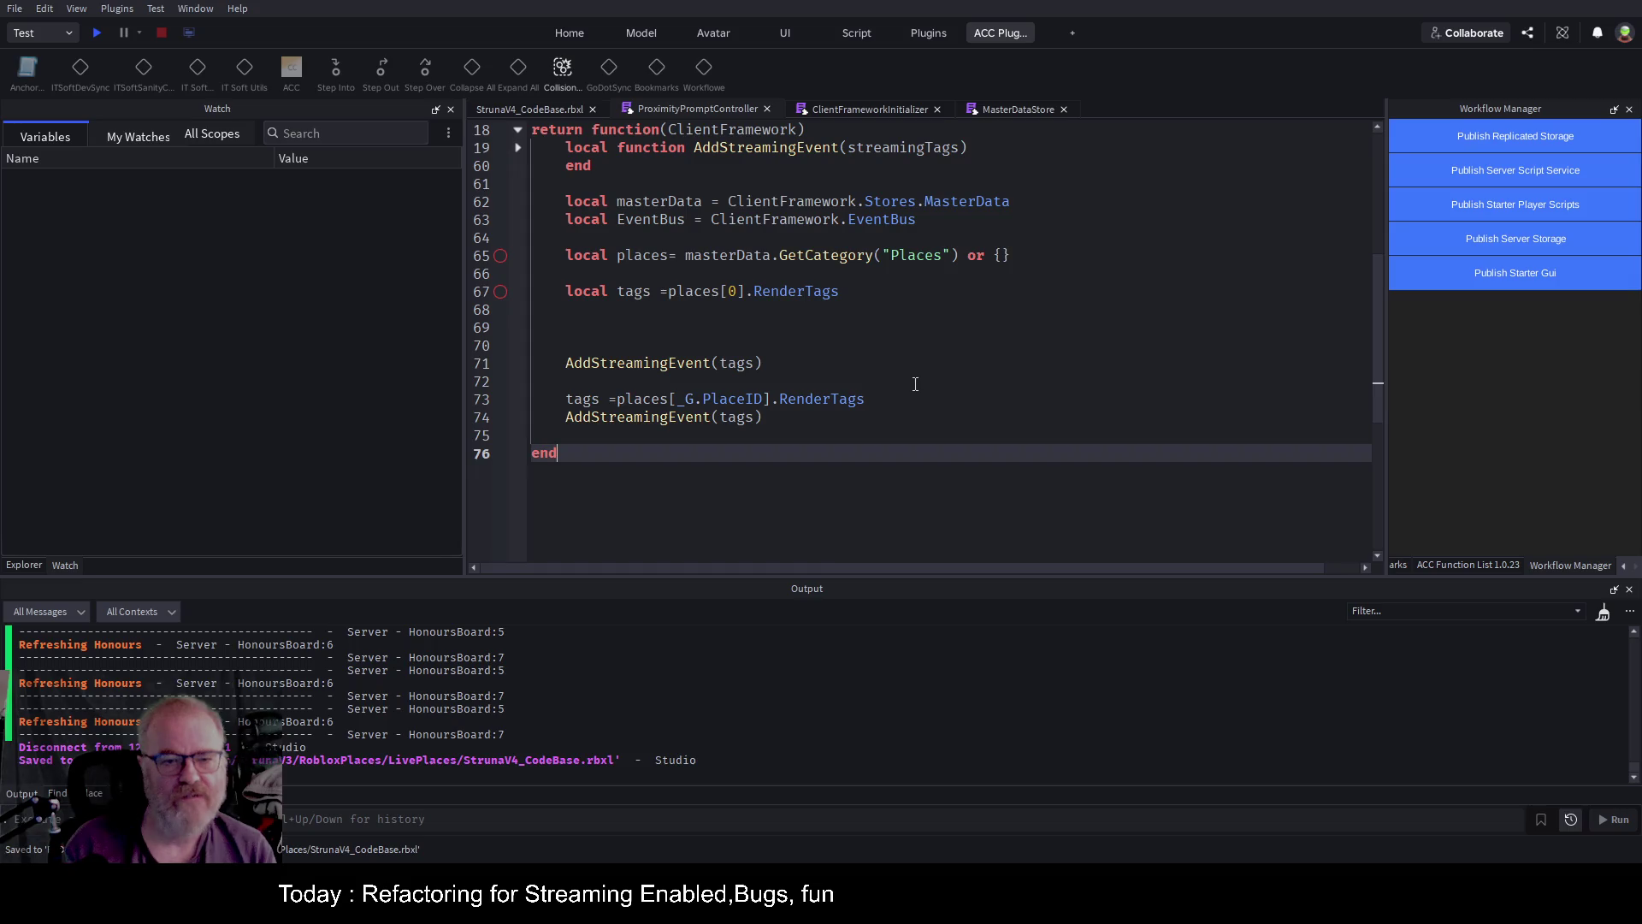
Start a new playtest and jump to the RenderTags nil-index error on line 67.
{"action": "left_click", "coordinate": [101, 34]}
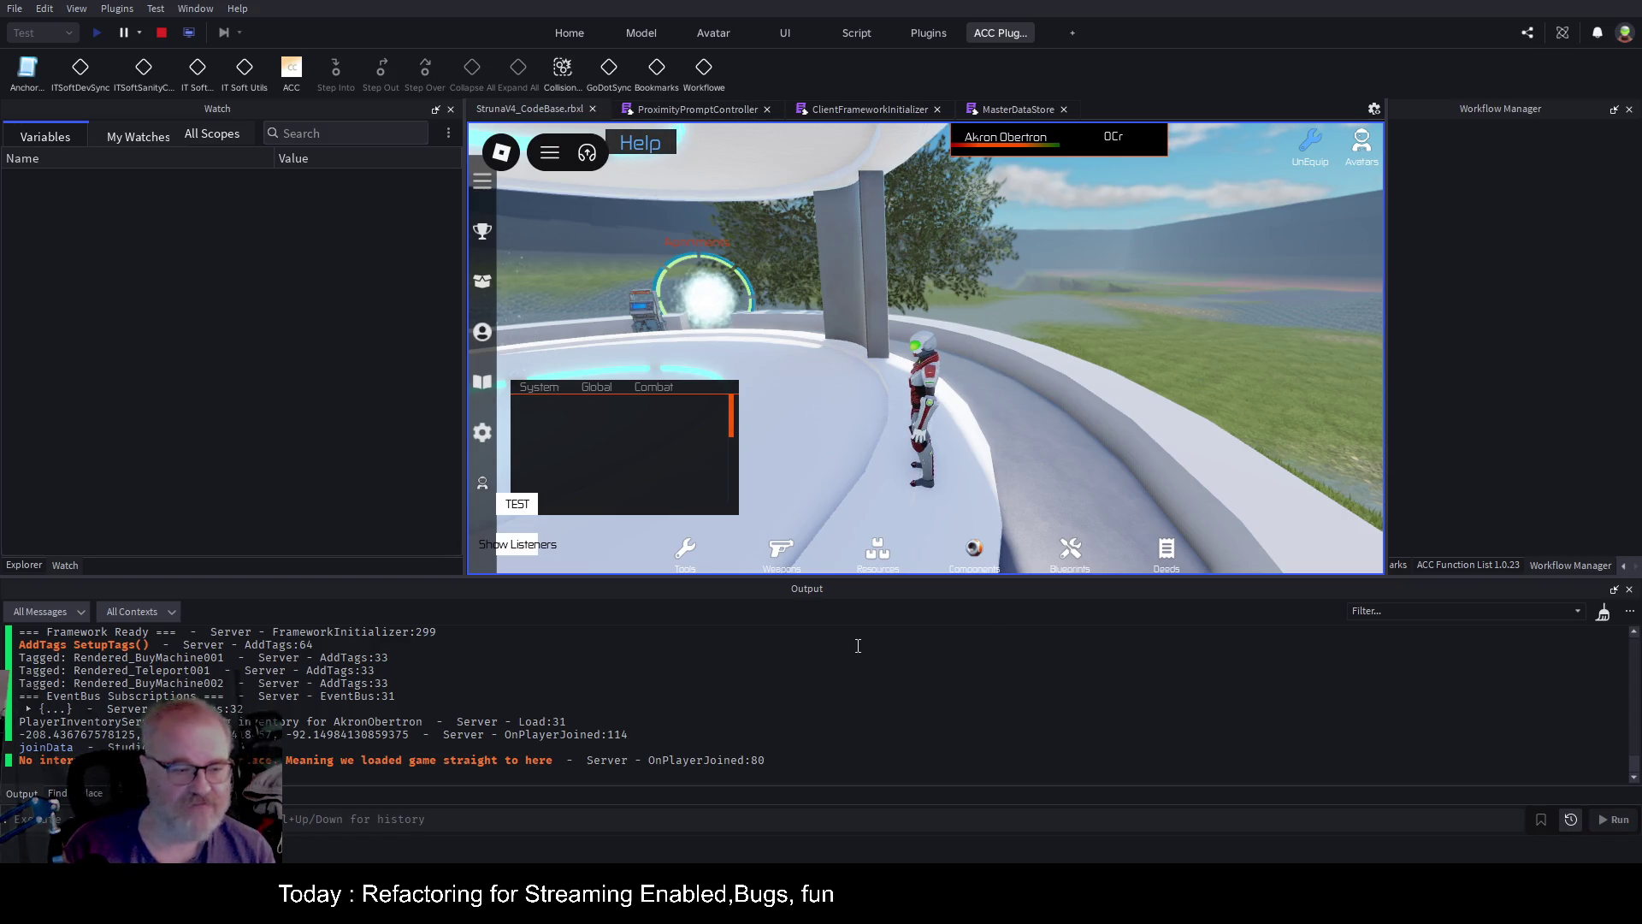
{"action": "key", "text": "Left"}
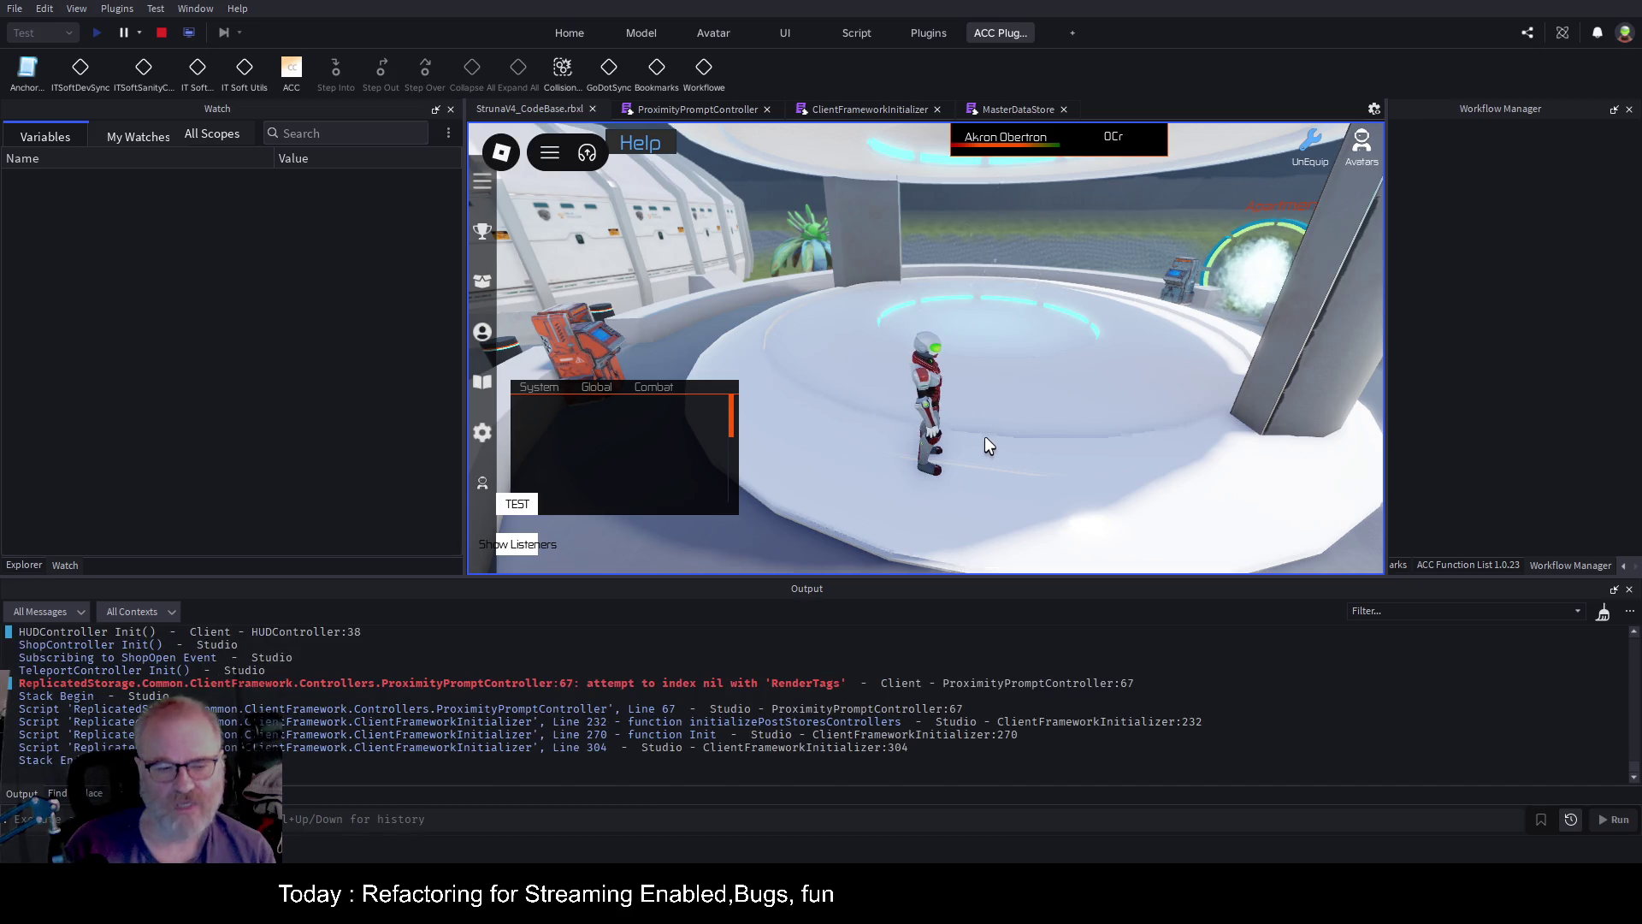
{"action": "left_click", "coordinate": [812, 684]}
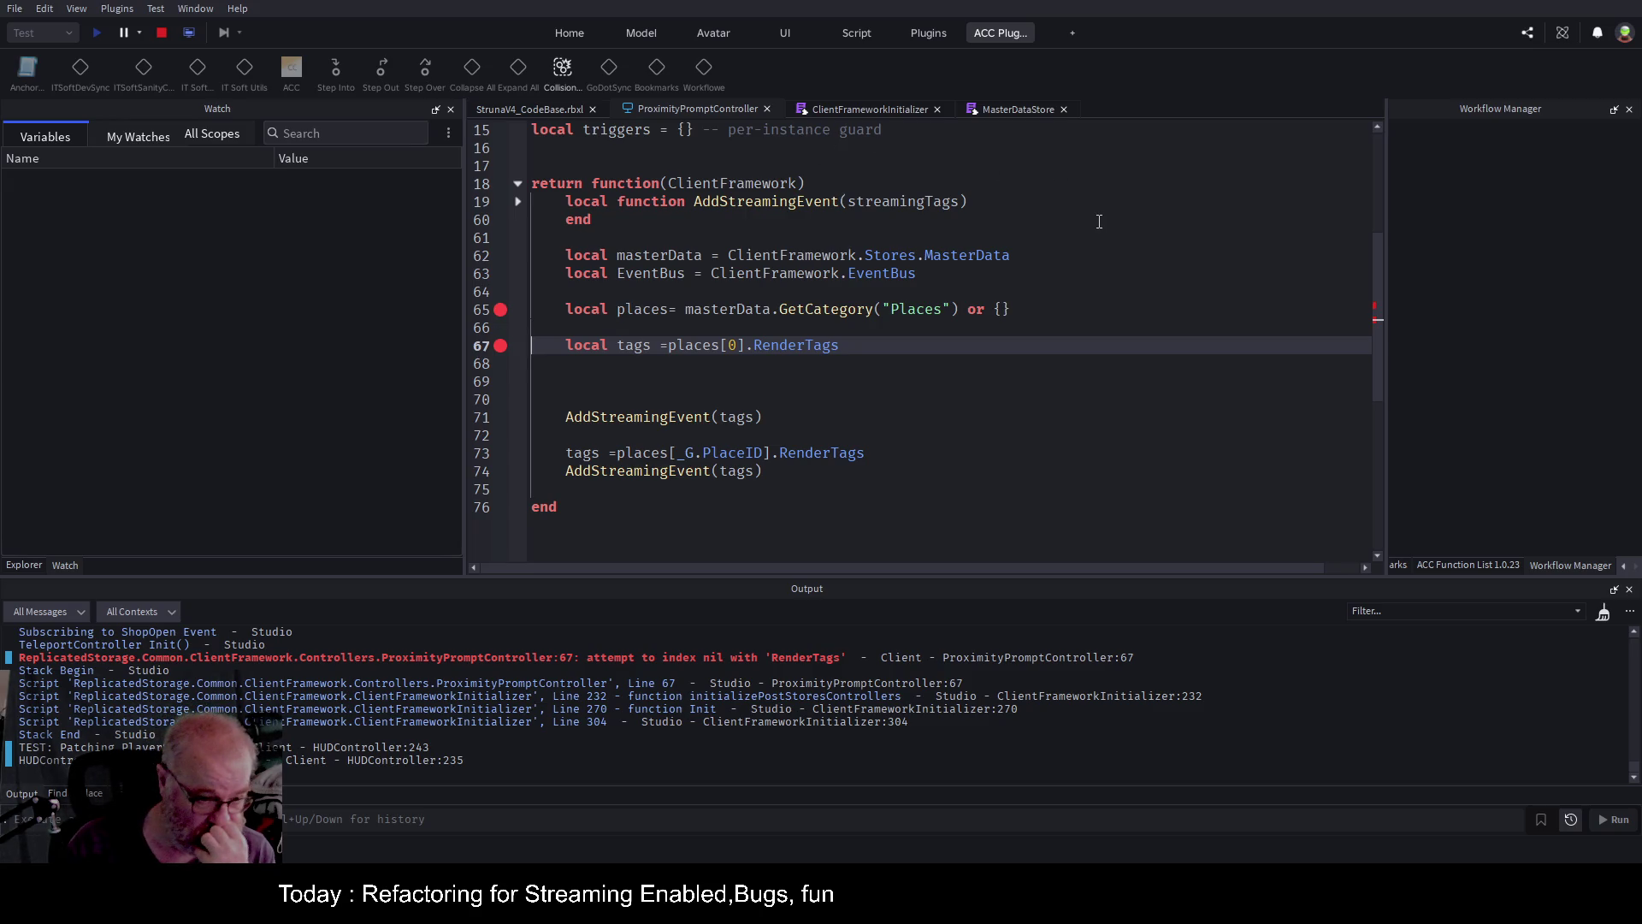
Restart the playtest, step execution to line 67, and collapse the first places entry.
{"action": "left_click", "coordinate": [166, 32]}
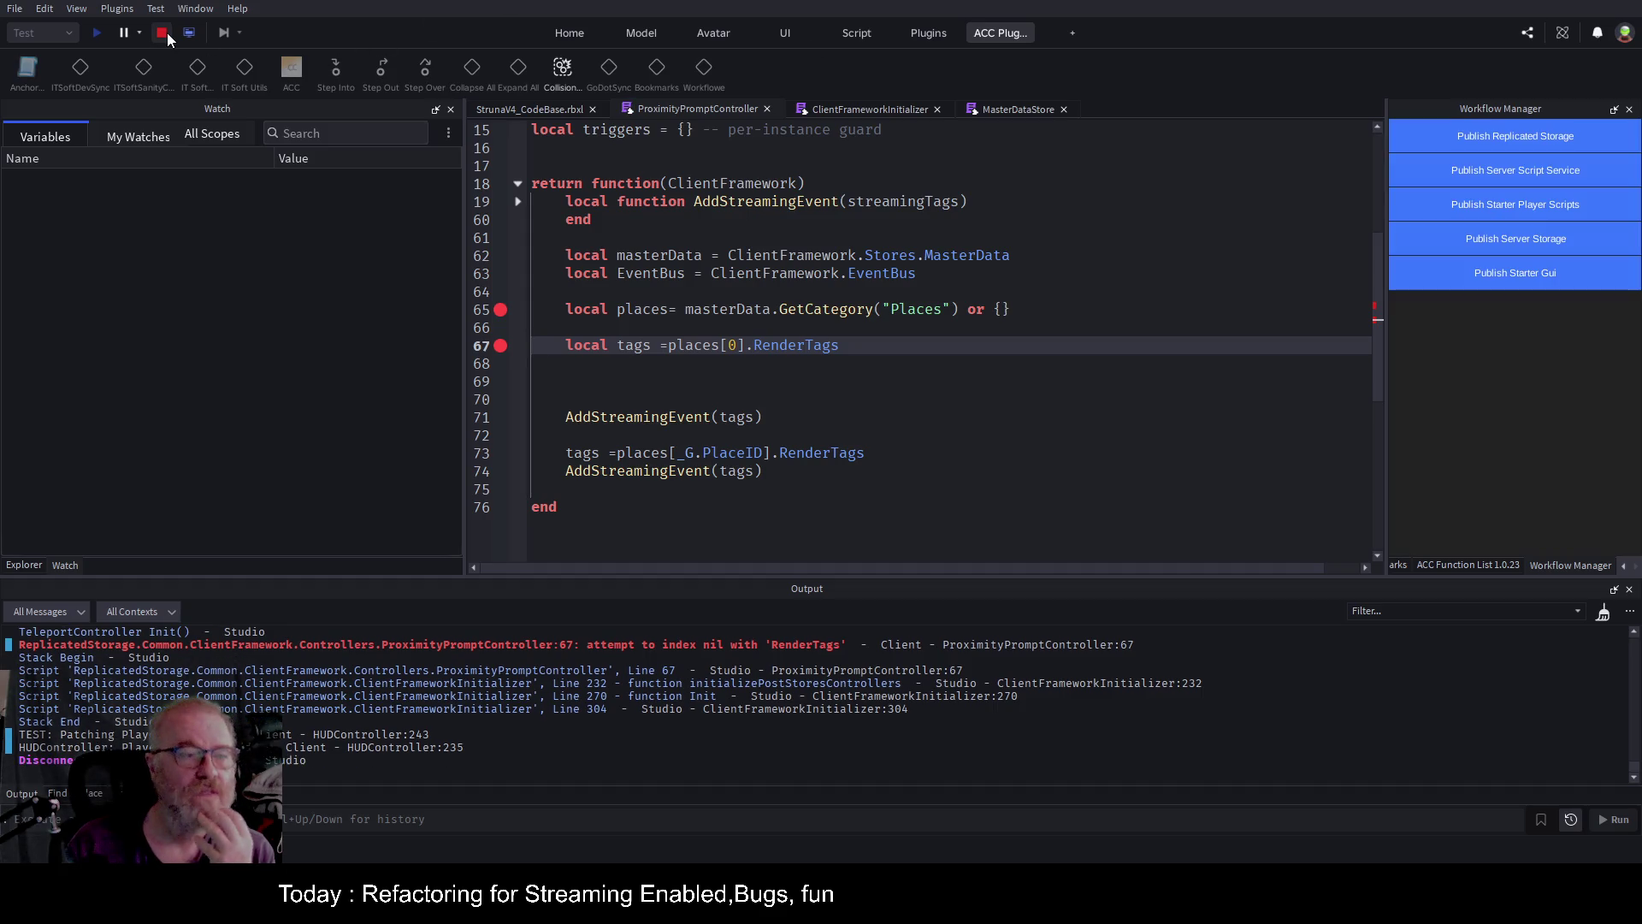
{"action": "left_click", "coordinate": [97, 33]}
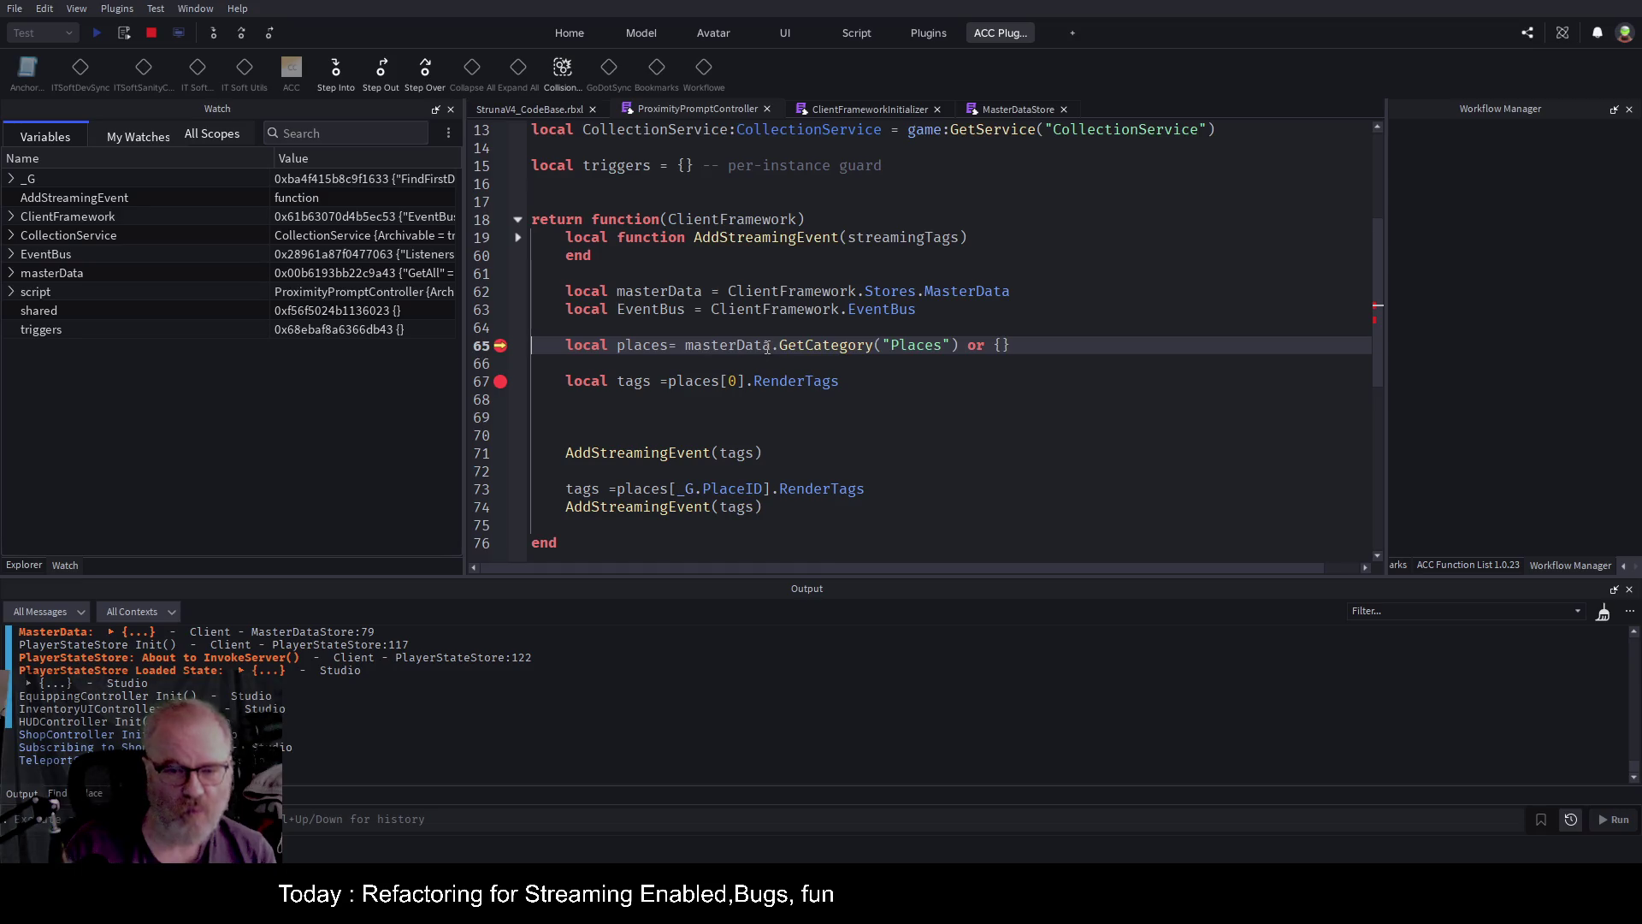
{"action": "left_click", "coordinate": [241, 32]}
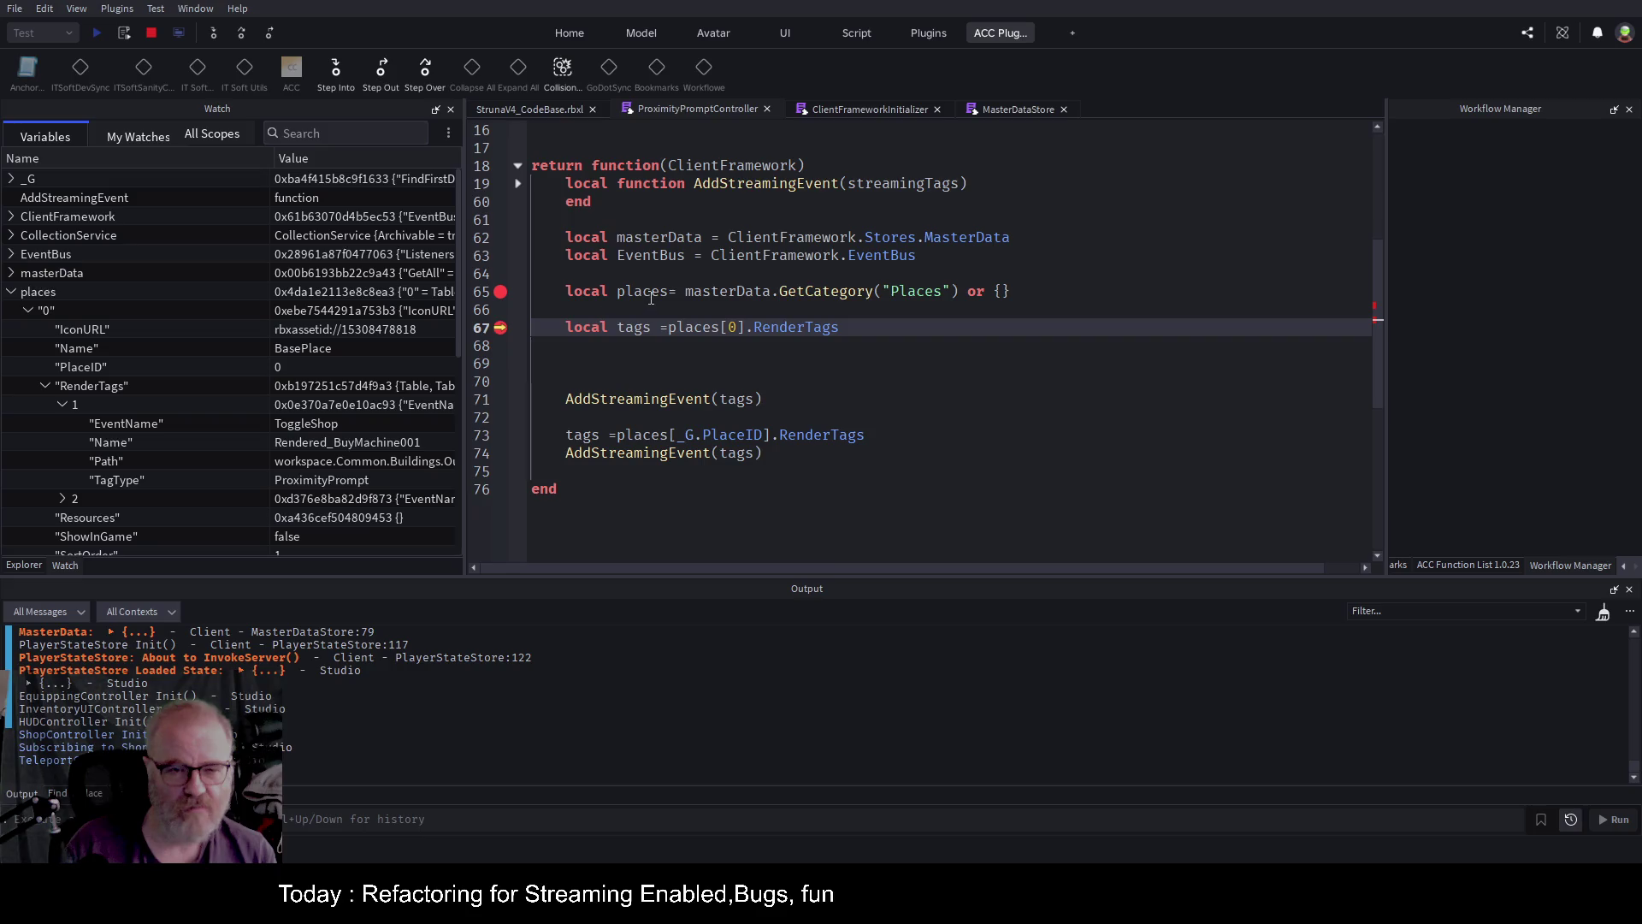
{"action": "left_click", "coordinate": [25, 312]}
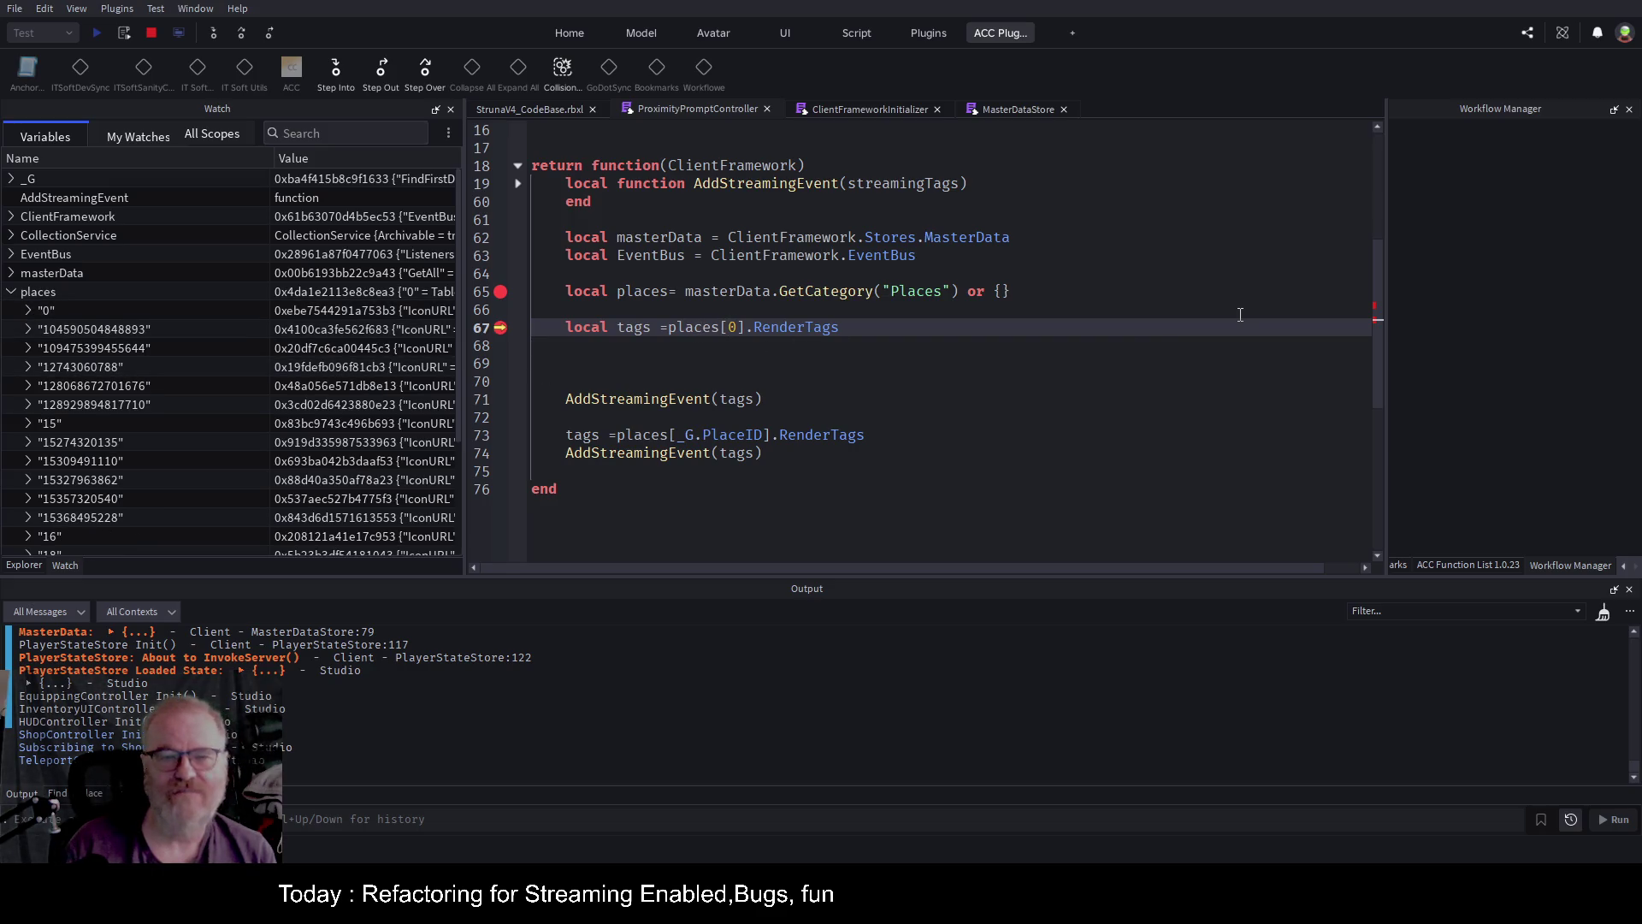
Change places[0] to places["0"] on line 67.
{"action": "type", "text": "\"0\""}
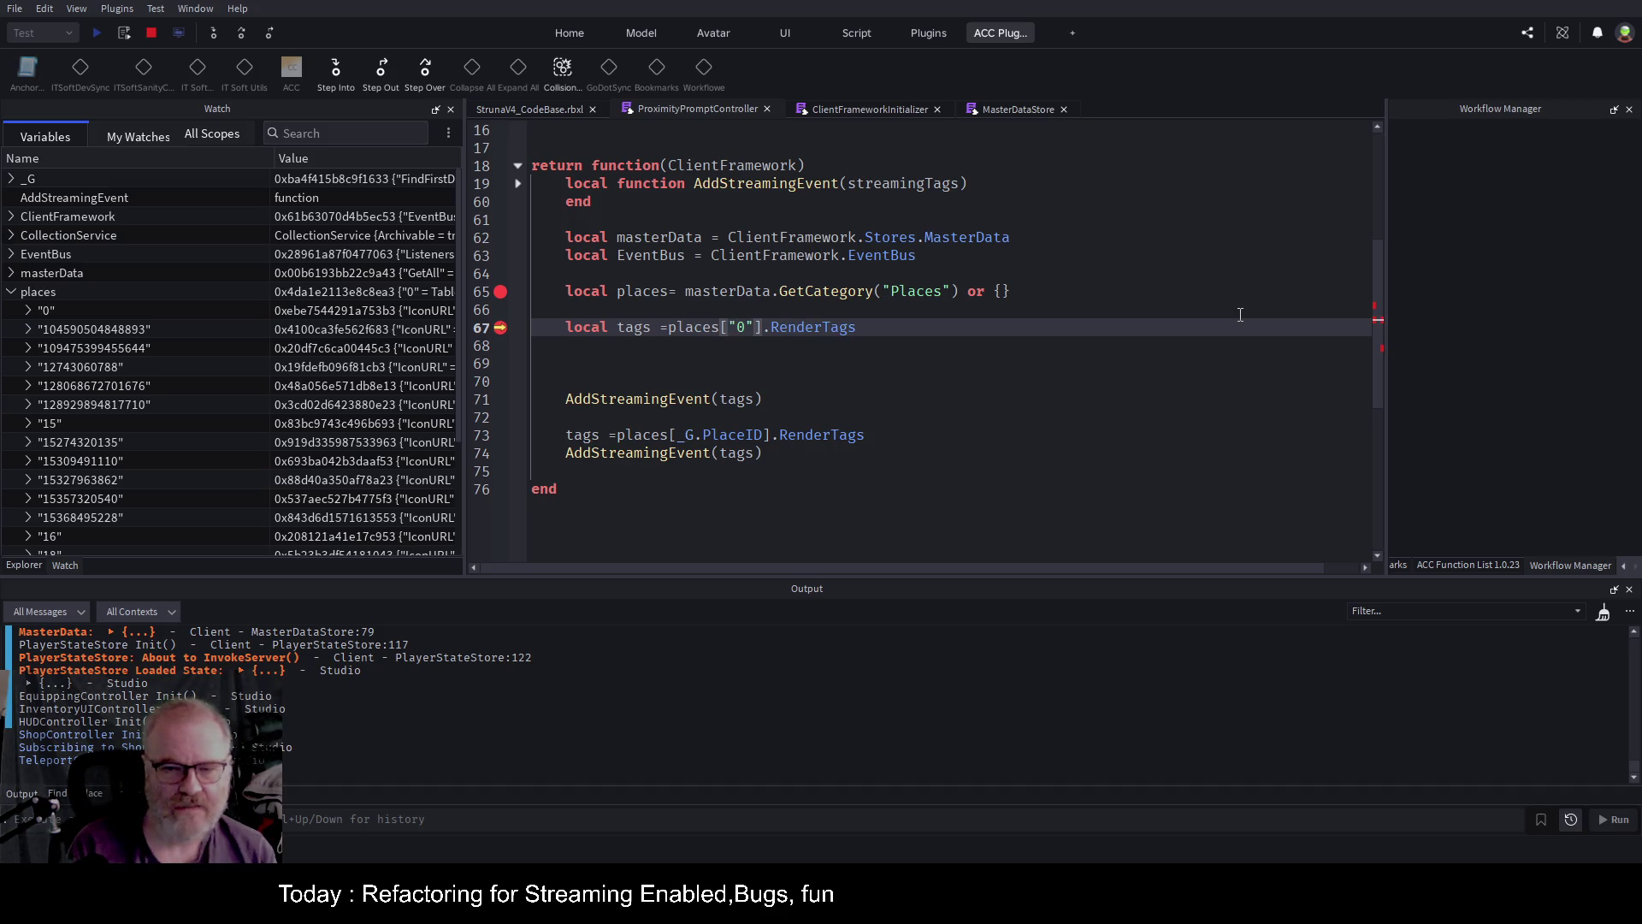
{"action": "left_click", "coordinate": [1240, 313]}
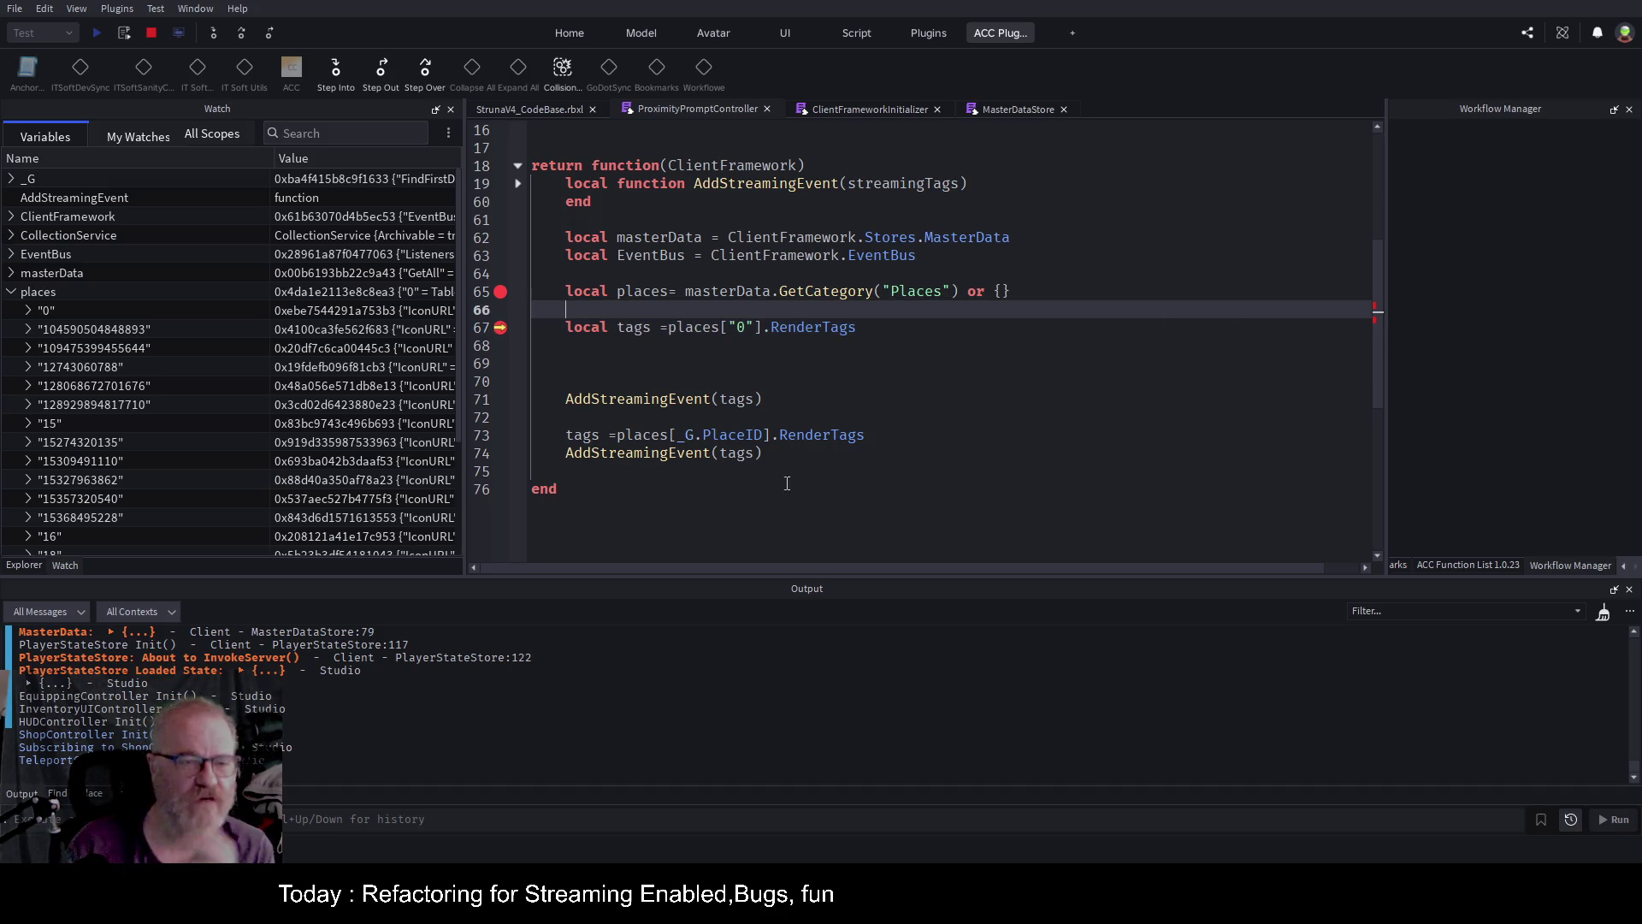
{"action": "scroll", "coordinate": [120, 395], "scroll_direction": "down", "scroll_amount": 3}
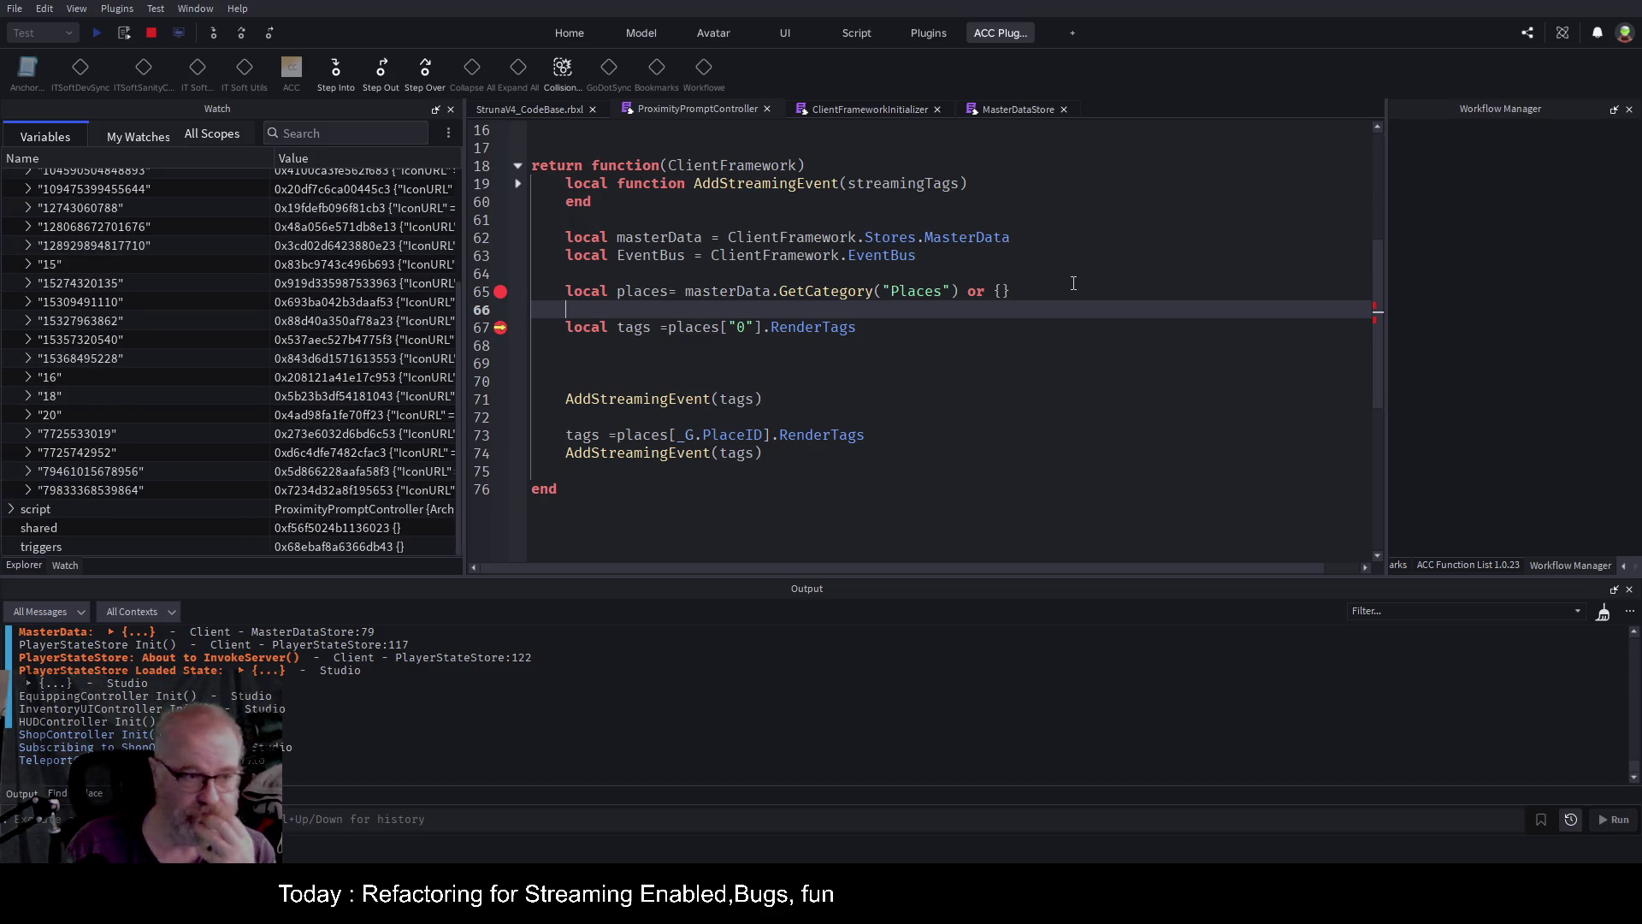
{"action": "left_click", "coordinate": [675, 342]}
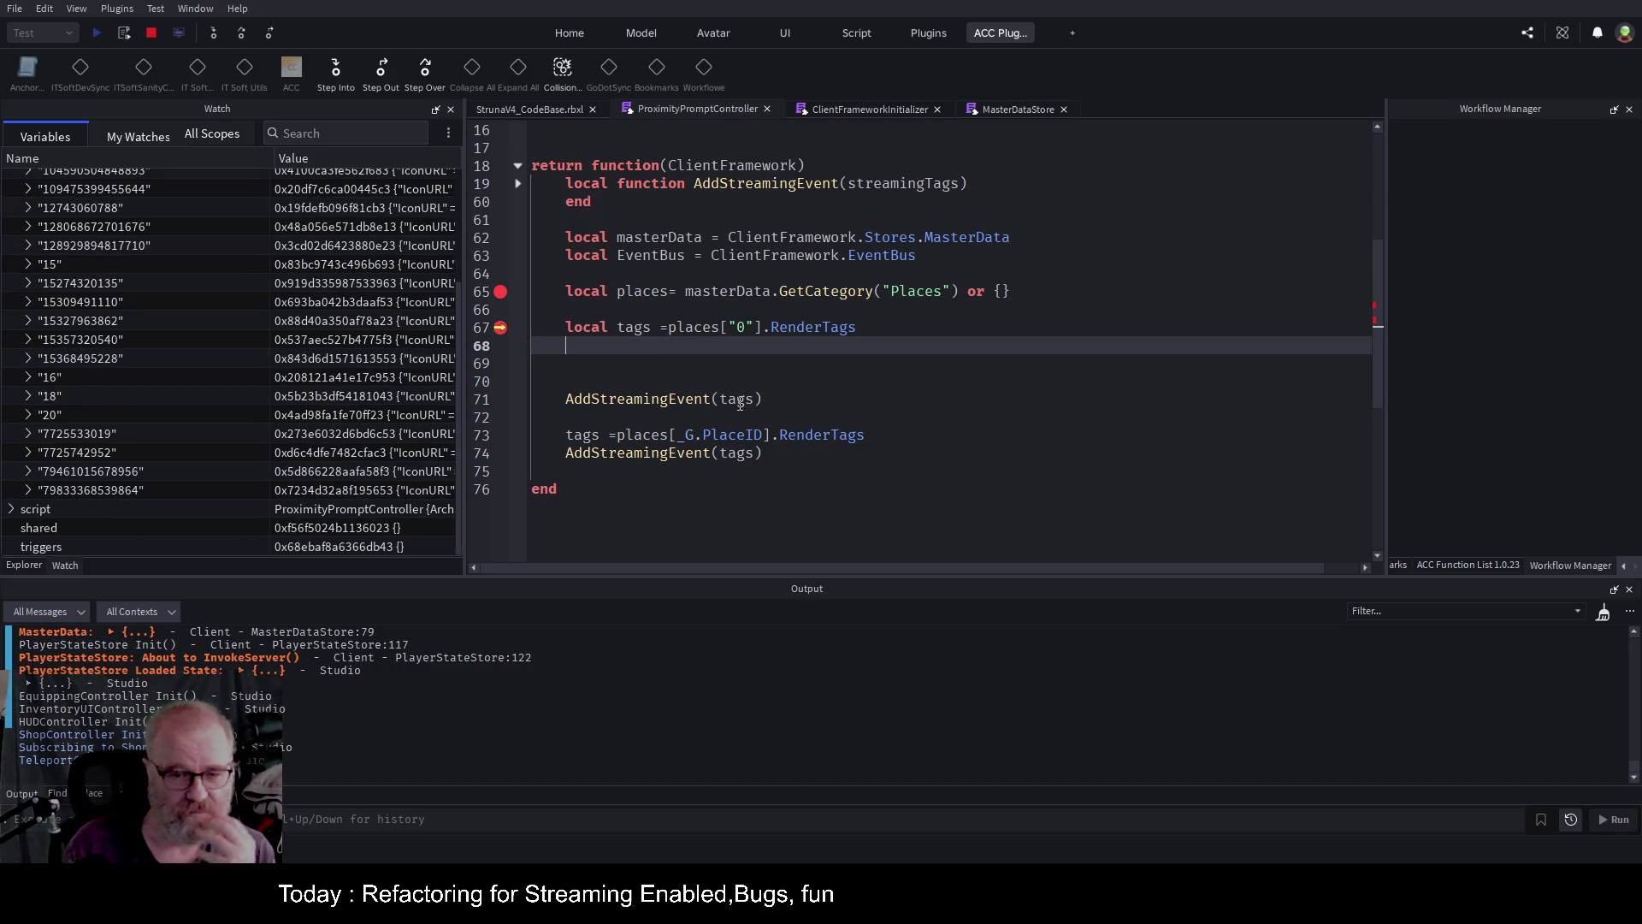
{"action": "left_click", "coordinate": [680, 435]}
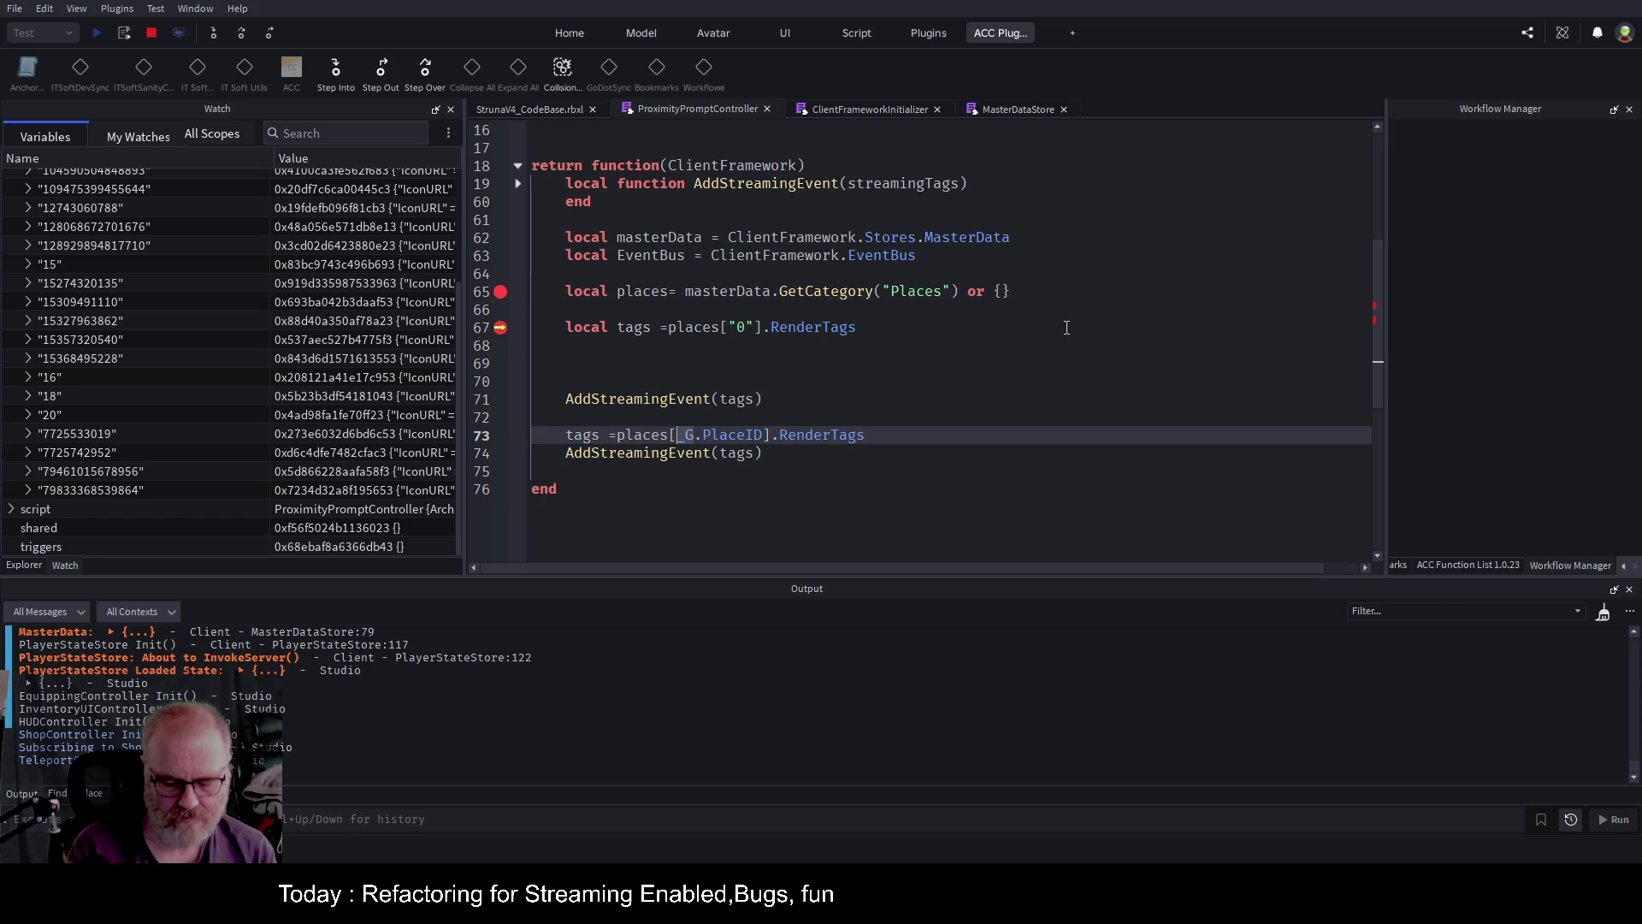
Rewrite line 73's lookup as places[tostring(_G.PlaceID)].
{"action": "type", "text": "string.to"}
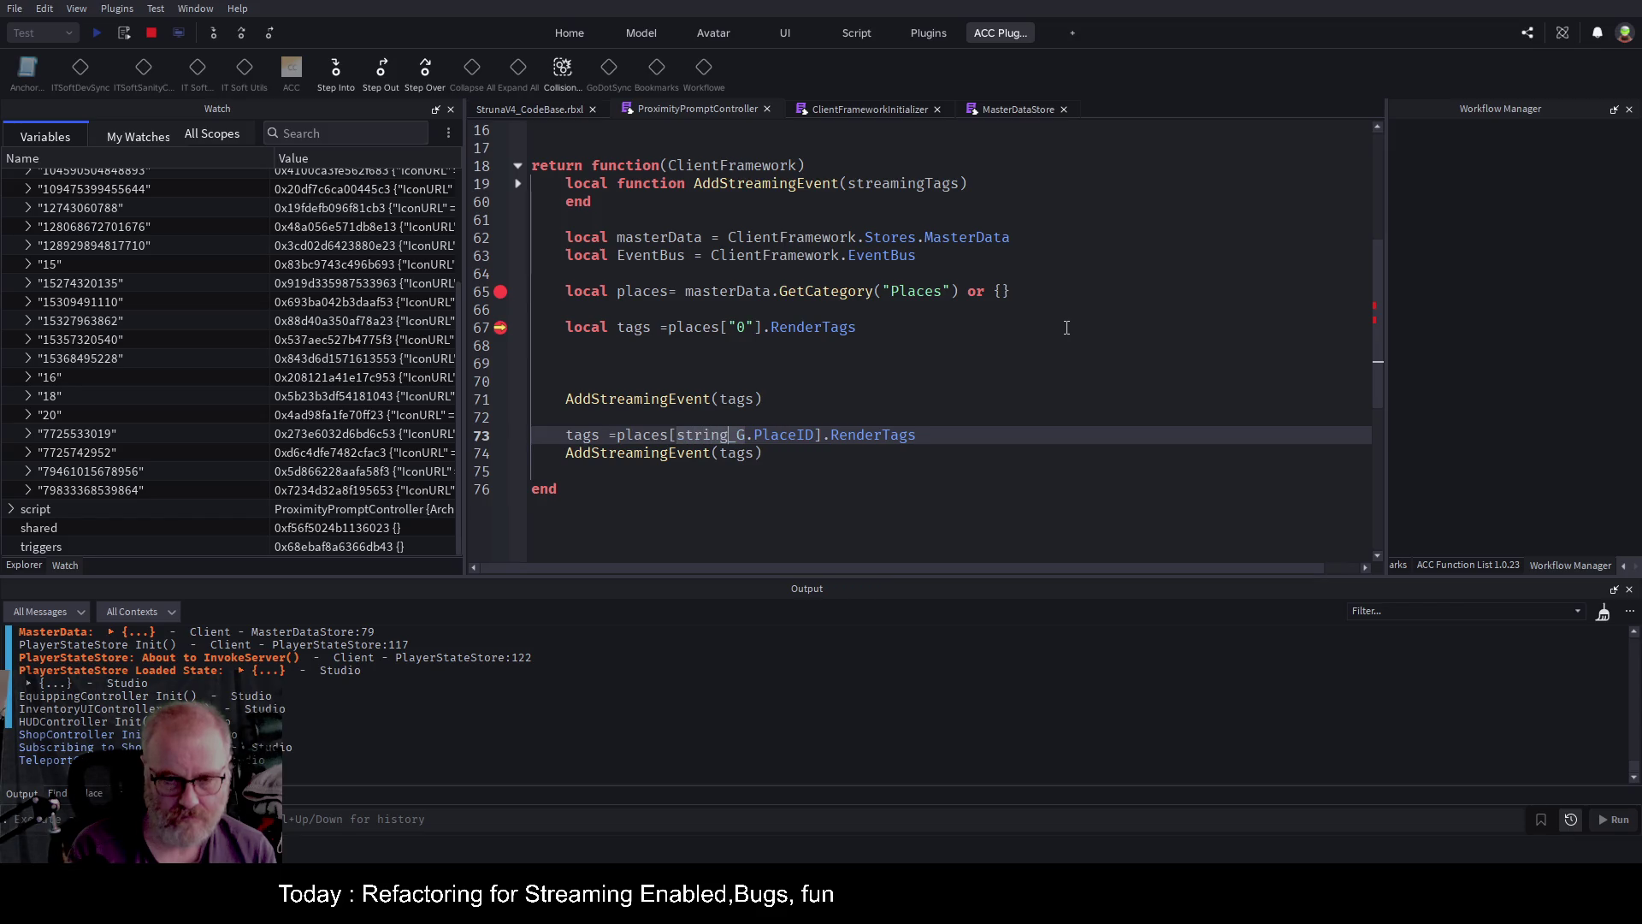
{"action": "key", "text": "BackSpace"}
{"action": "key", "text": "BackSpace"}
{"action": "key", "text": "BackSpace"}
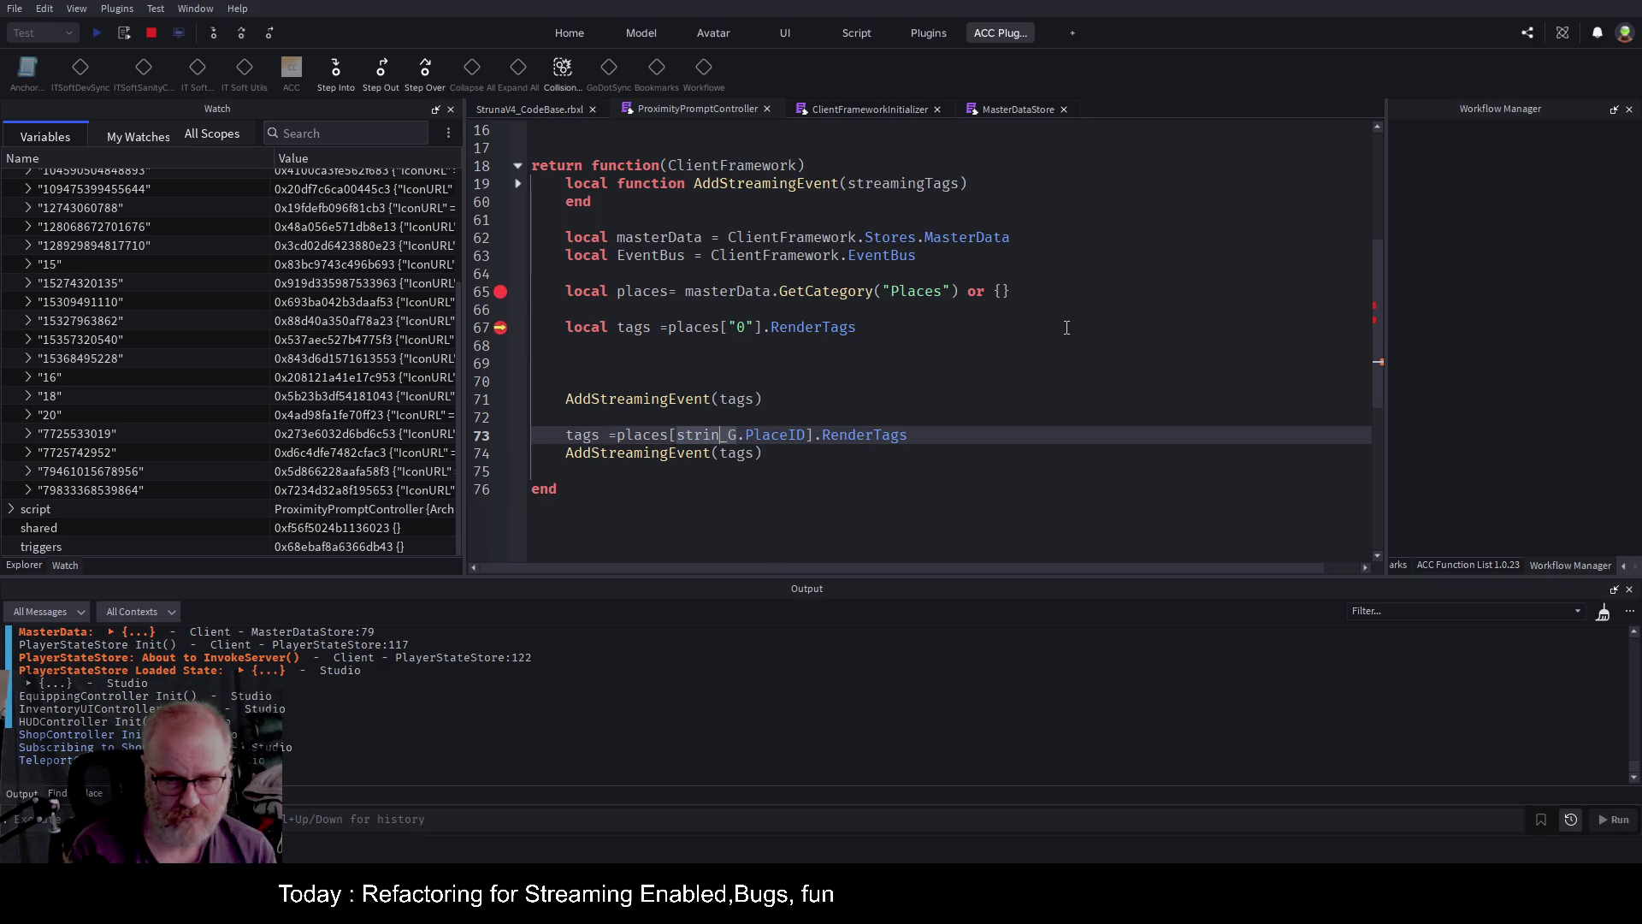
{"action": "key", "text": "BackSpace"}
{"action": "key", "text": "BackSpace"}
{"action": "type", "text": "tos"}
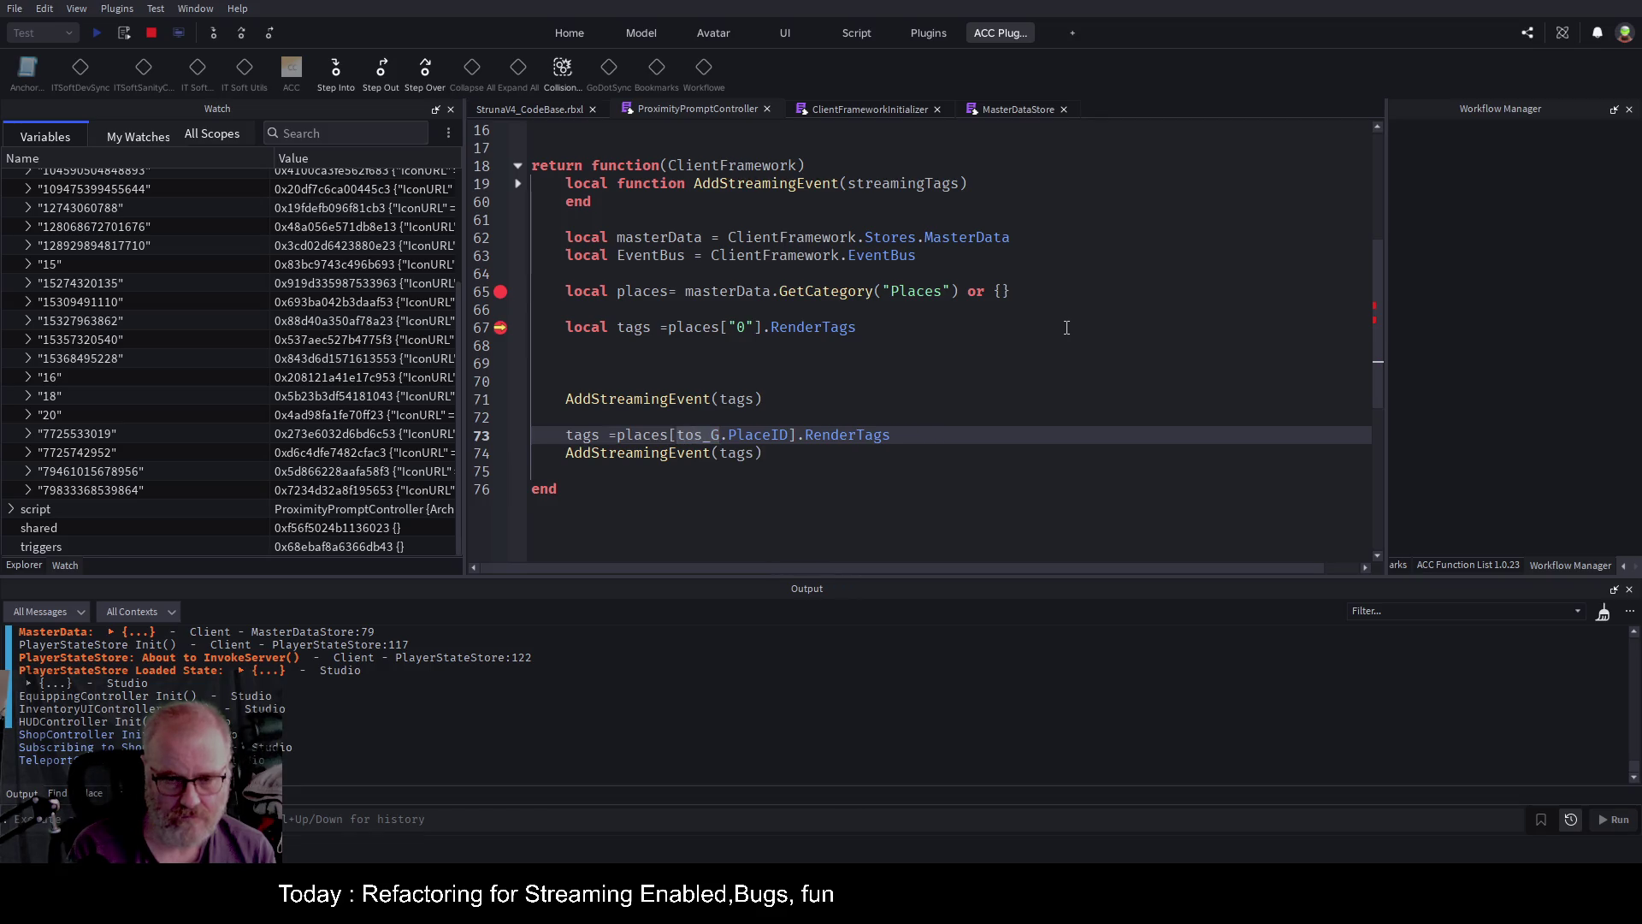
{"action": "key", "text": "Tab"}
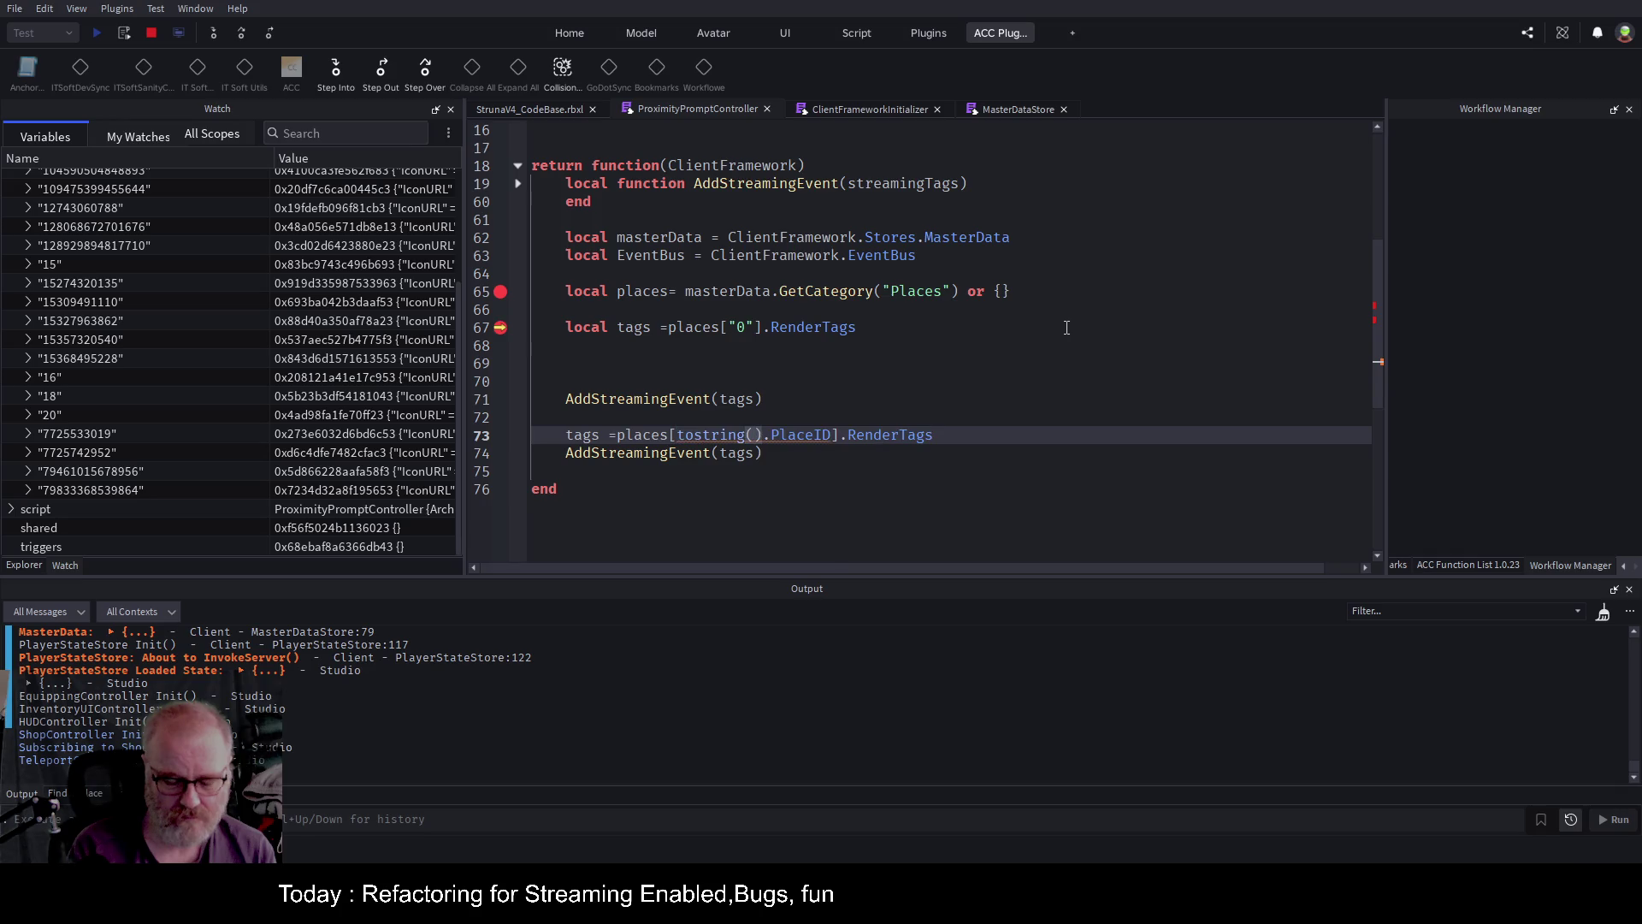
{"action": "key", "text": "Right"}
{"action": "key", "text": "Right"}
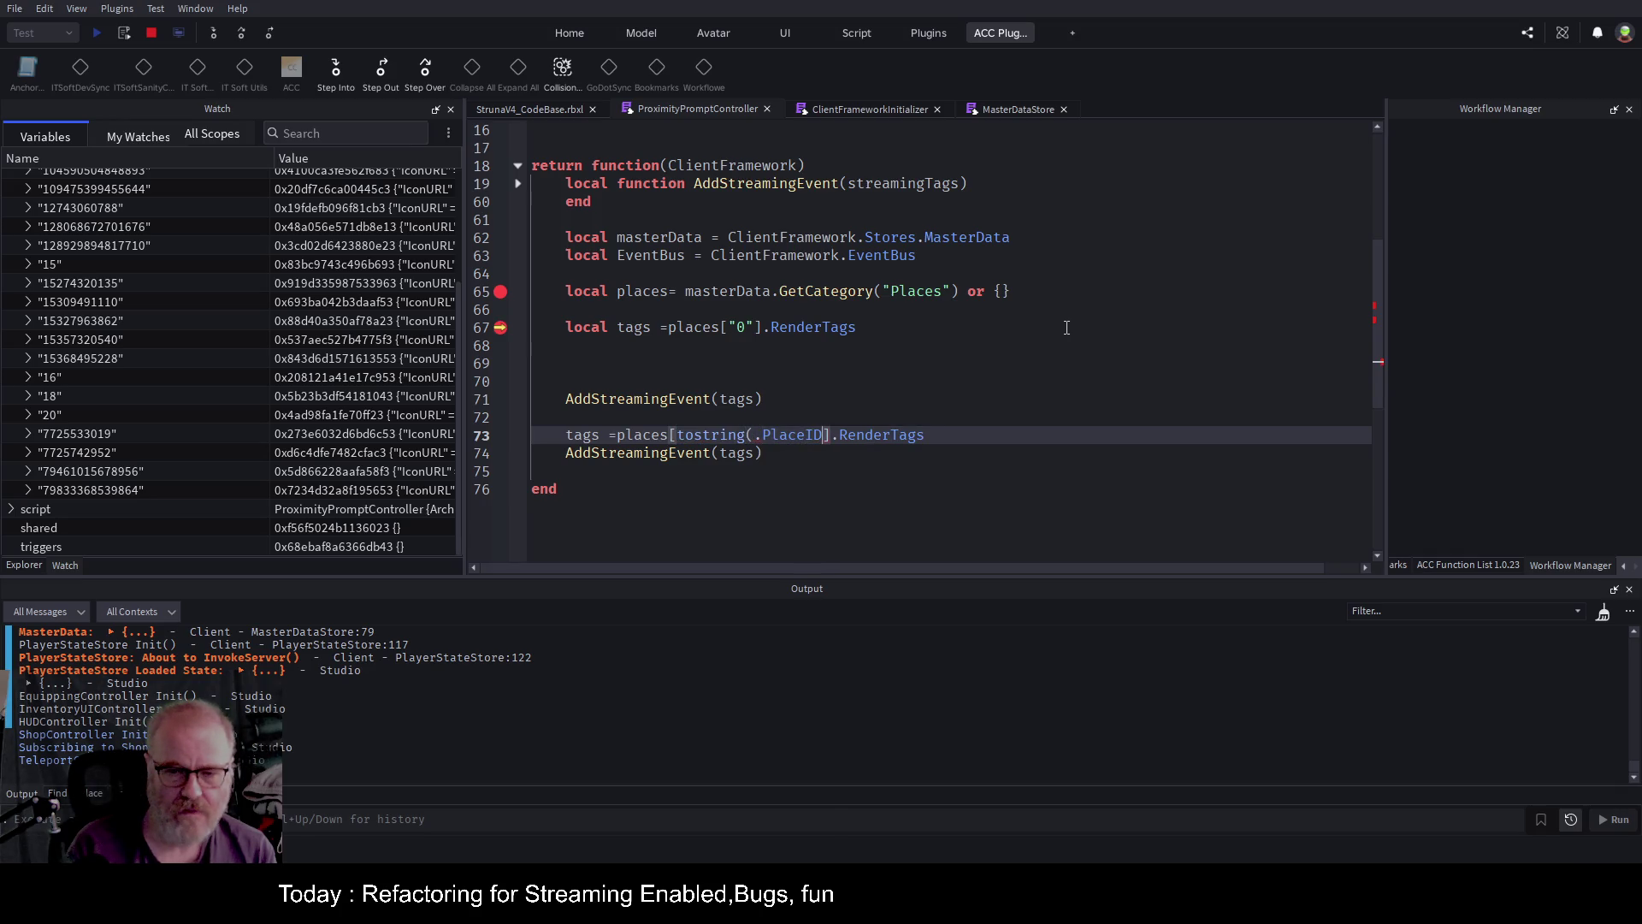
{"action": "type", "text": ")"}
{"action": "key", "text": "Left"}
{"action": "key", "text": "Left"}
{"action": "key", "text": "Left"}
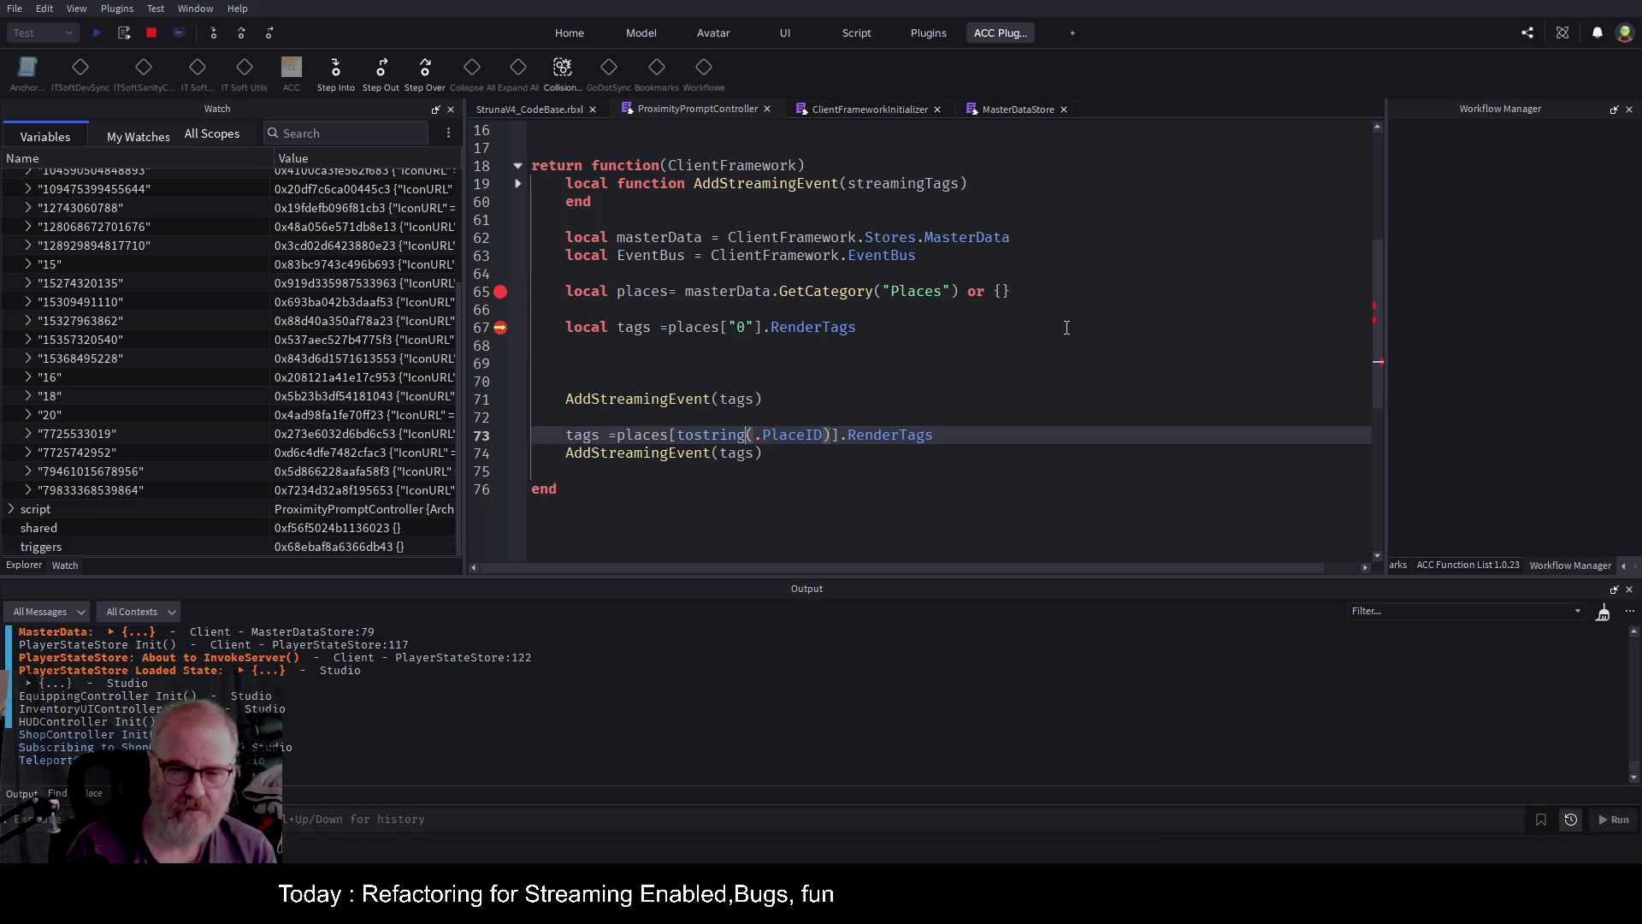
{"action": "type", "text": "_G"}
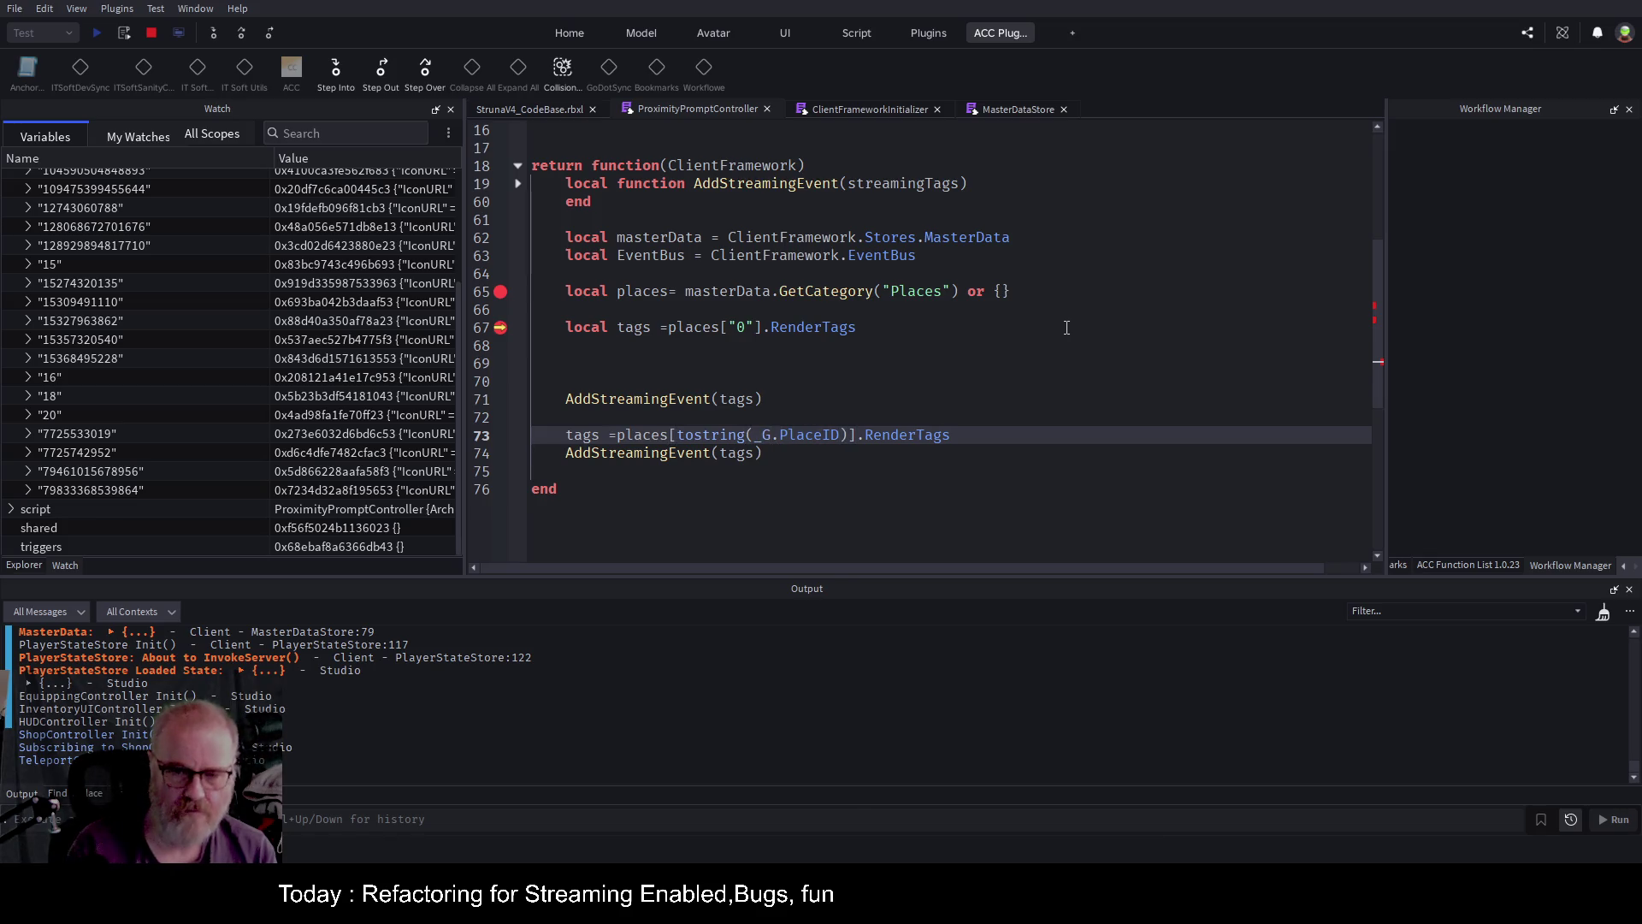
{"action": "key", "text": "Up"}
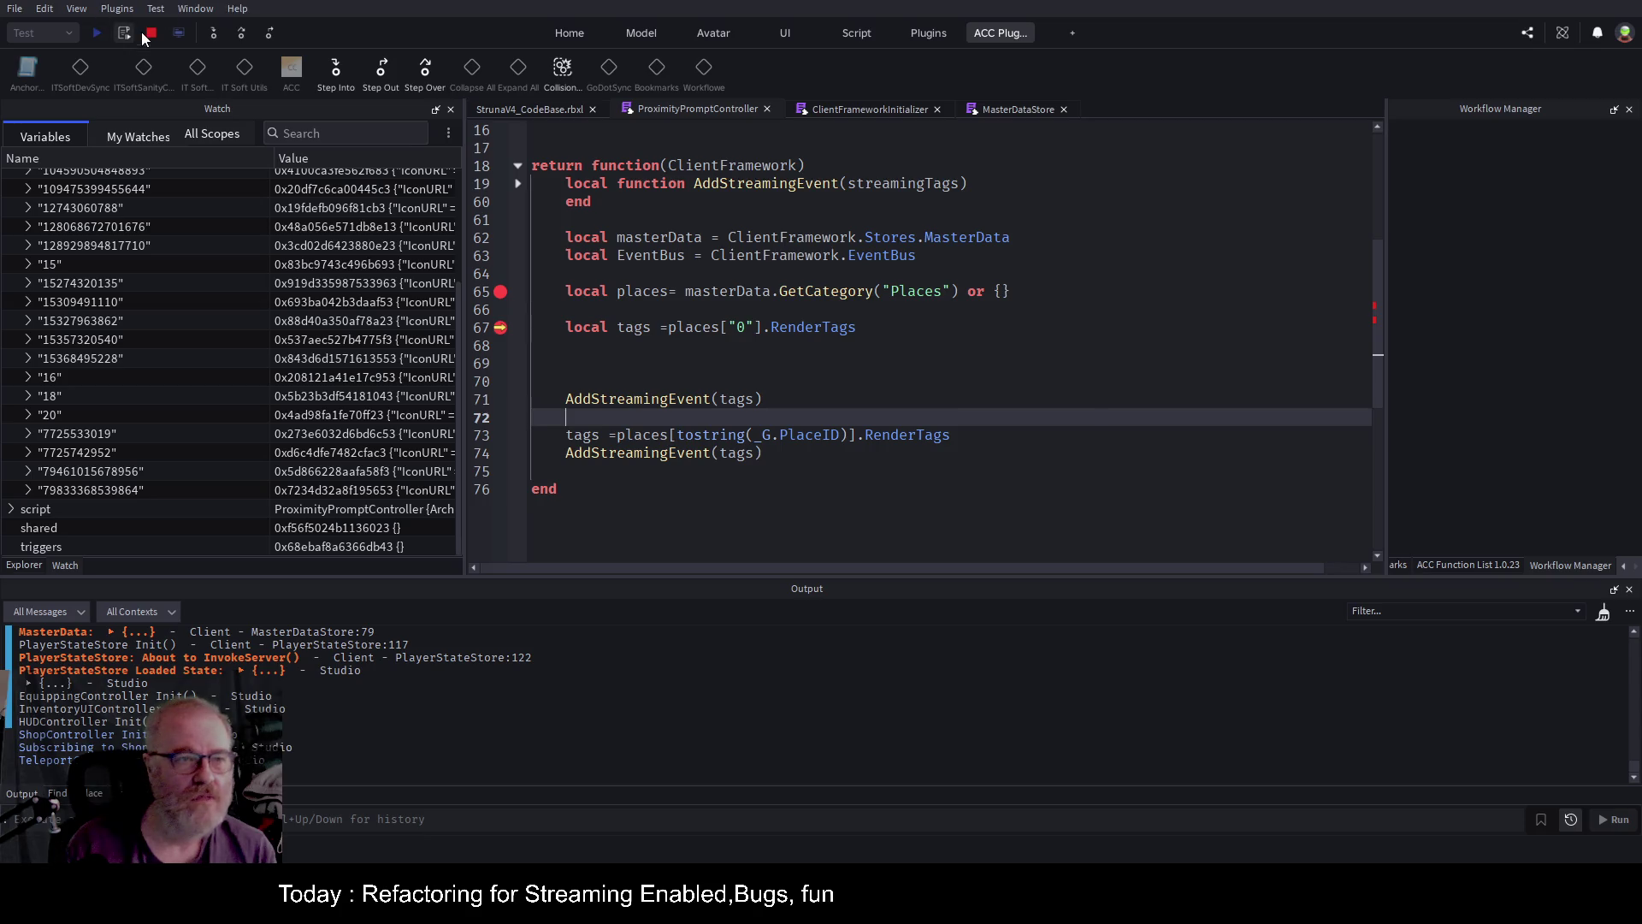
Restart the playtest, disable the line 67 breakpoint, and continue with F5.
{"action": "left_click", "coordinate": [153, 33]}
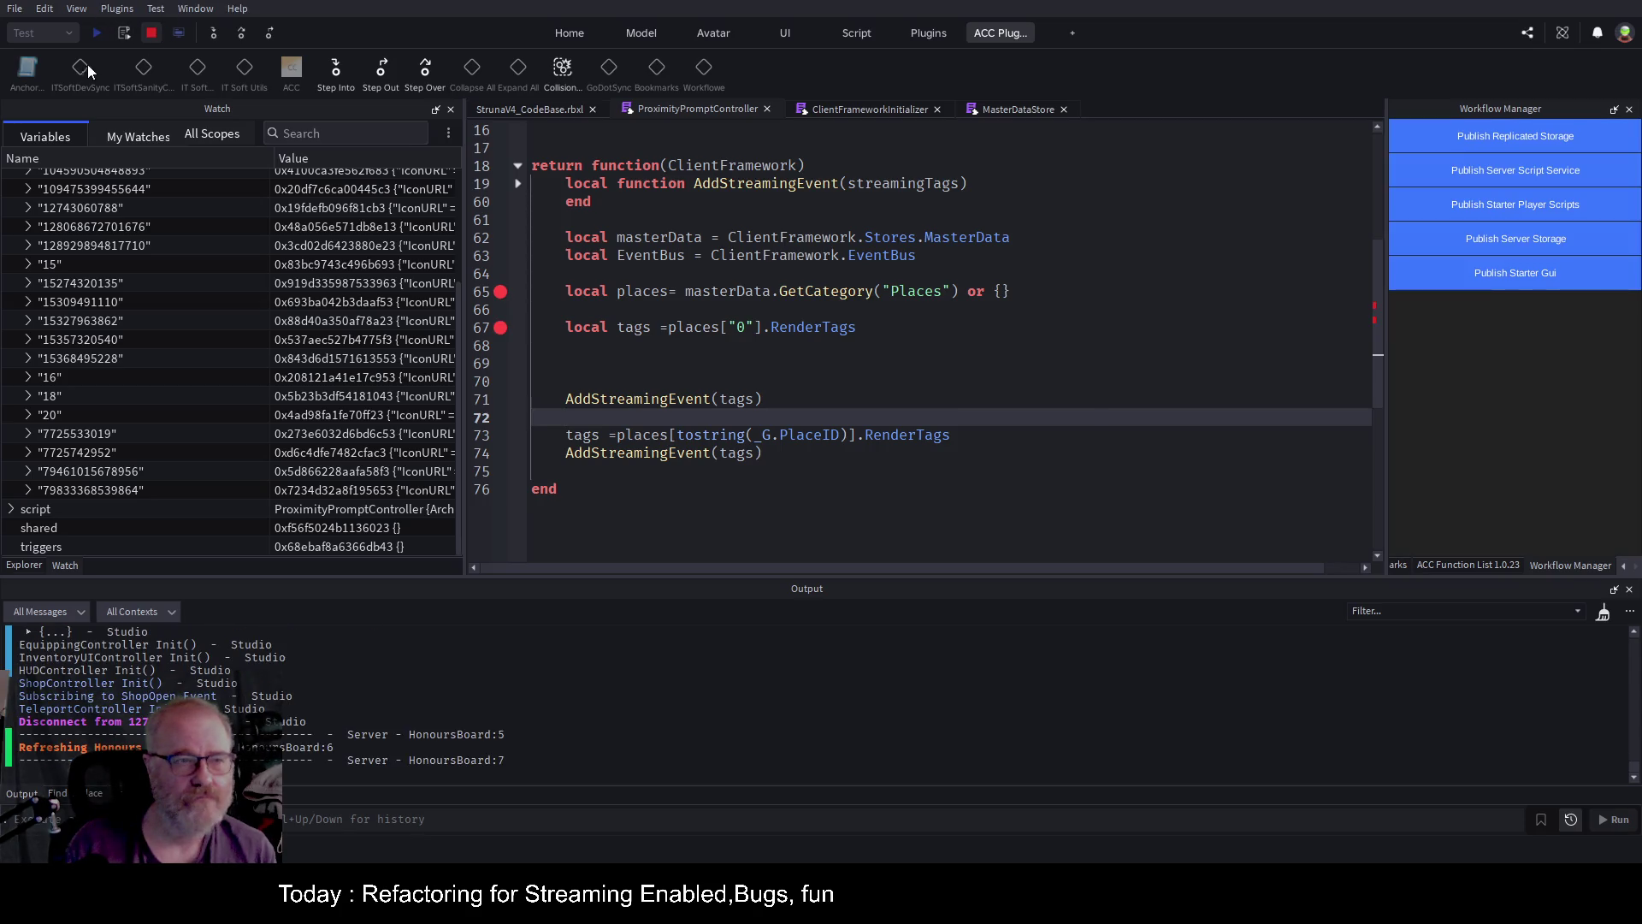
{"action": "left_click", "coordinate": [97, 33]}
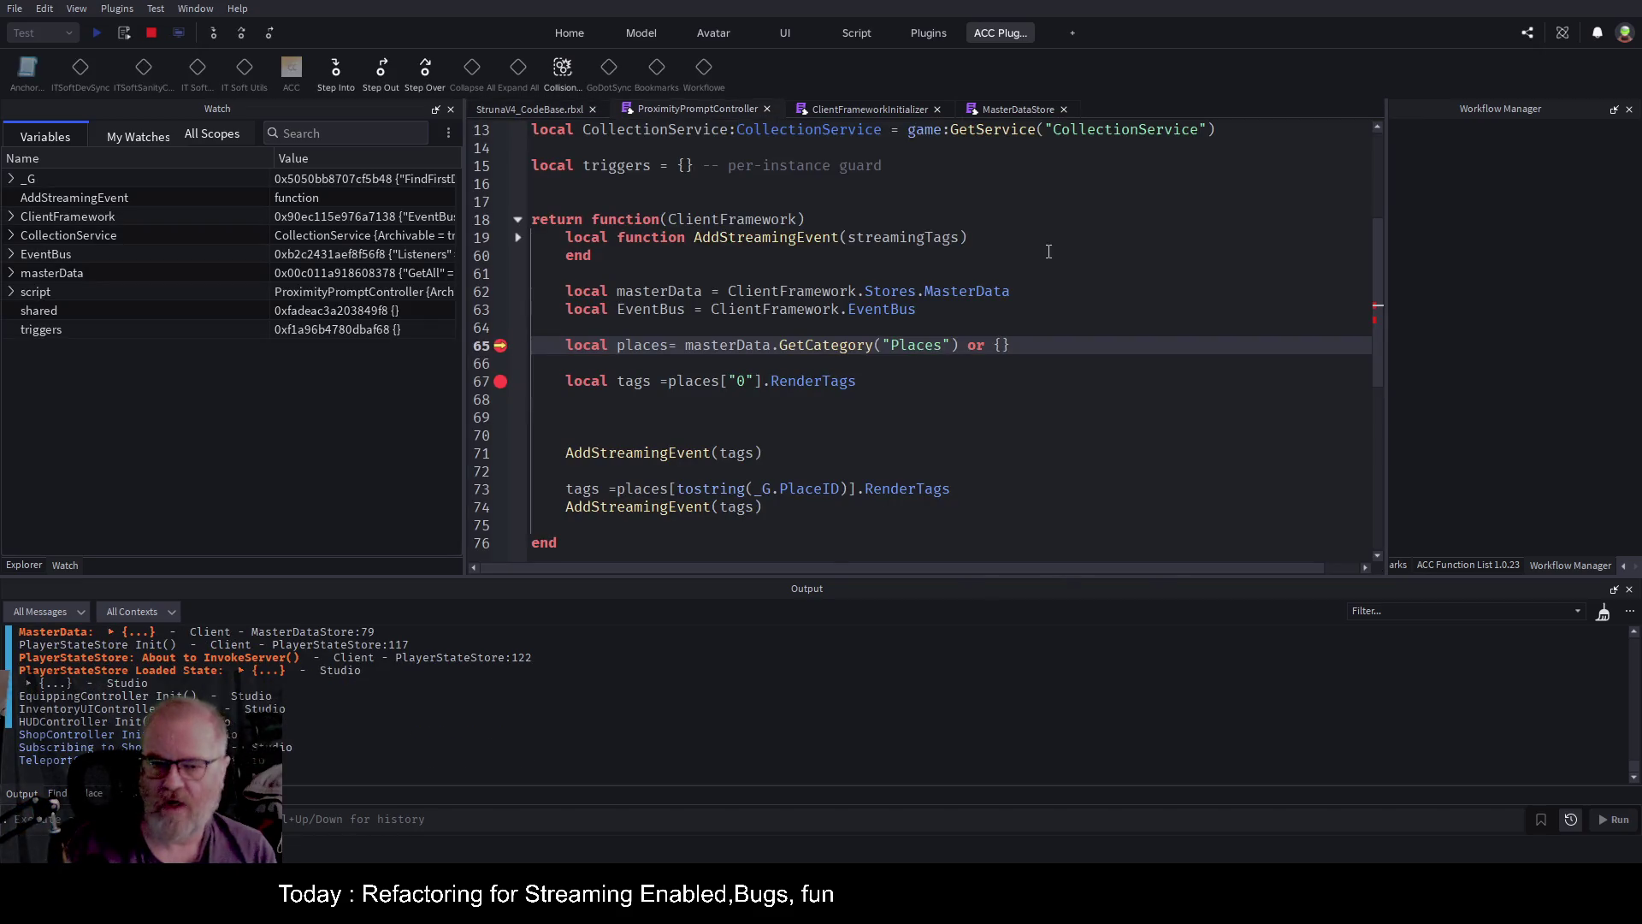
{"action": "left_click", "coordinate": [501, 383]}
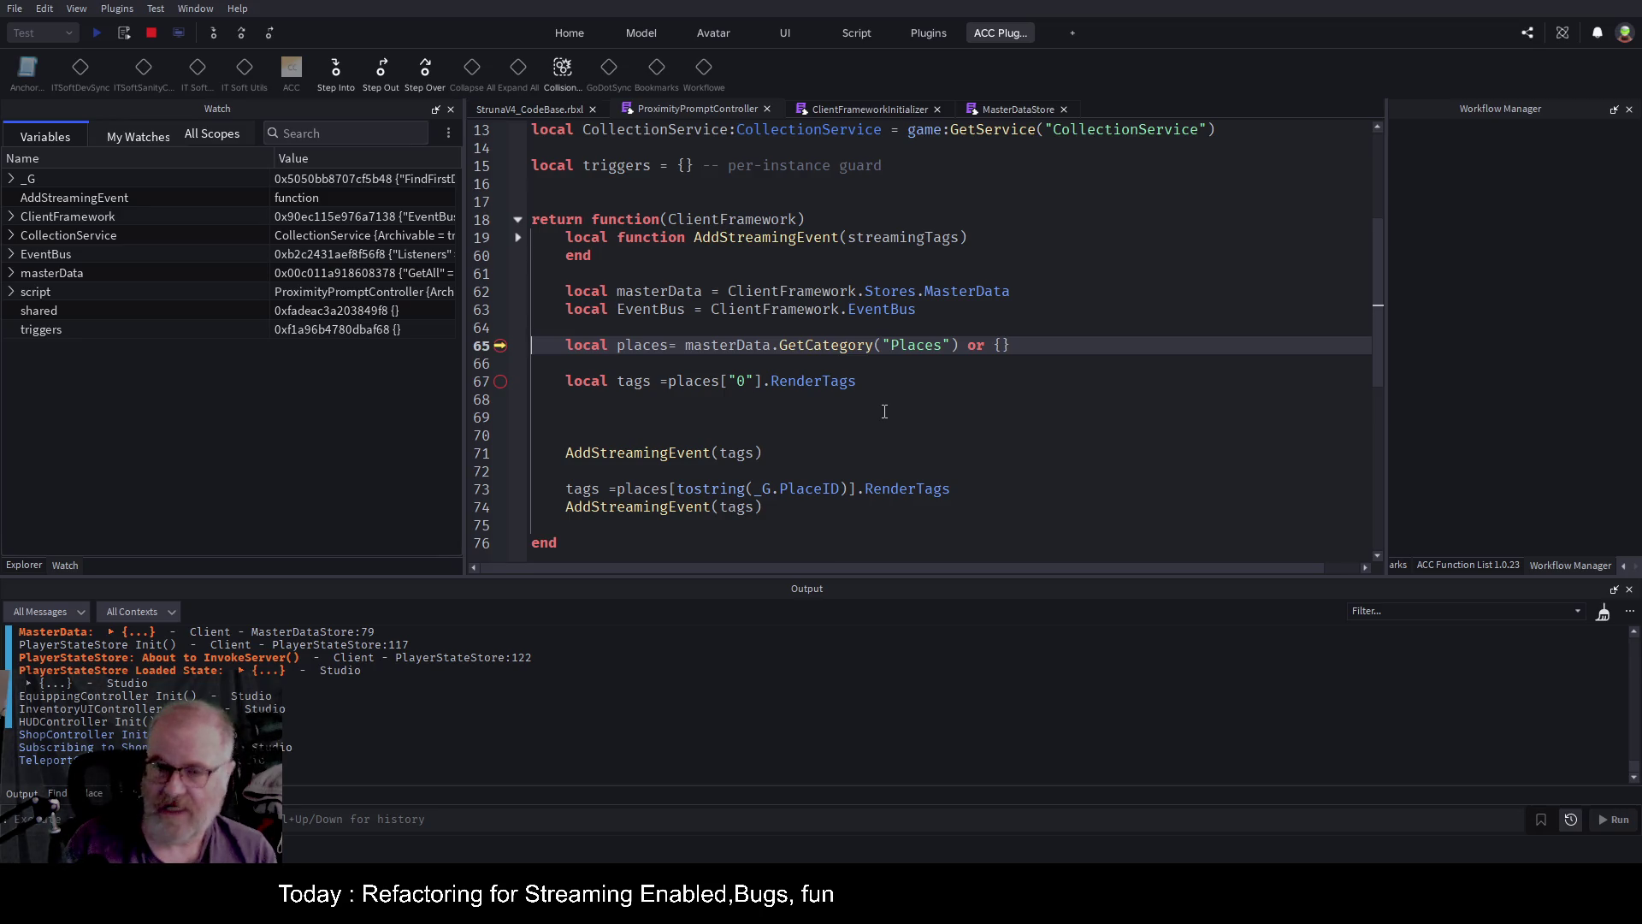
{"action": "key", "text": "F5"}
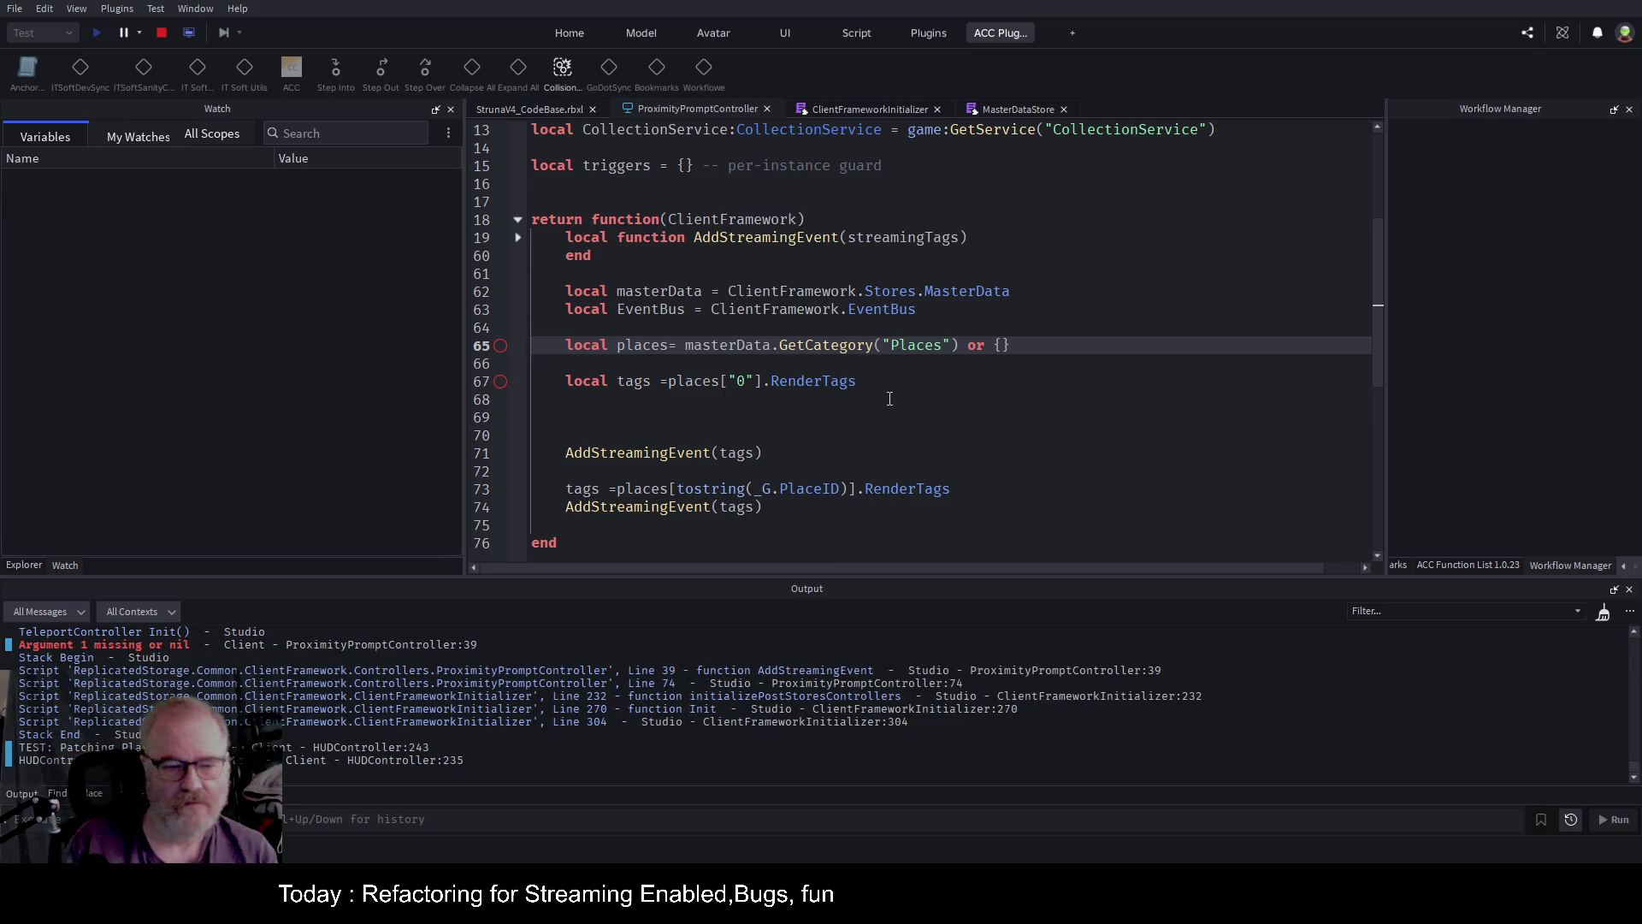
{"action": "scroll", "coordinate": [749, 674], "scroll_direction": "up", "scroll_amount": 2}
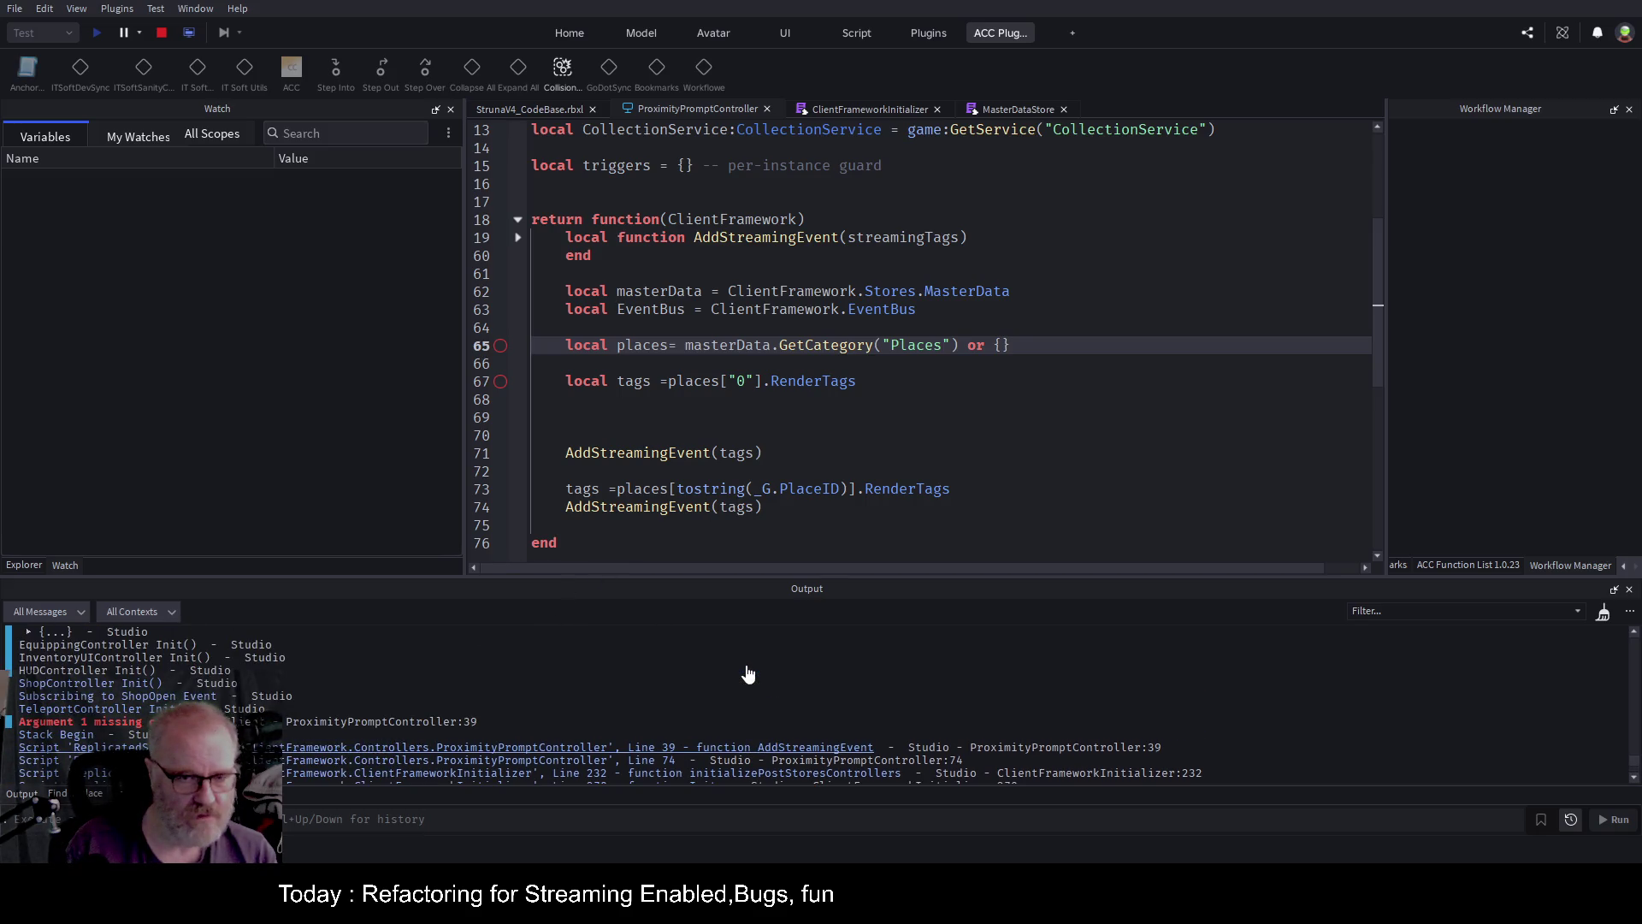
Jump to the failing line 39 and capitalise tagName to TagName.
{"action": "left_click", "coordinate": [422, 722]}
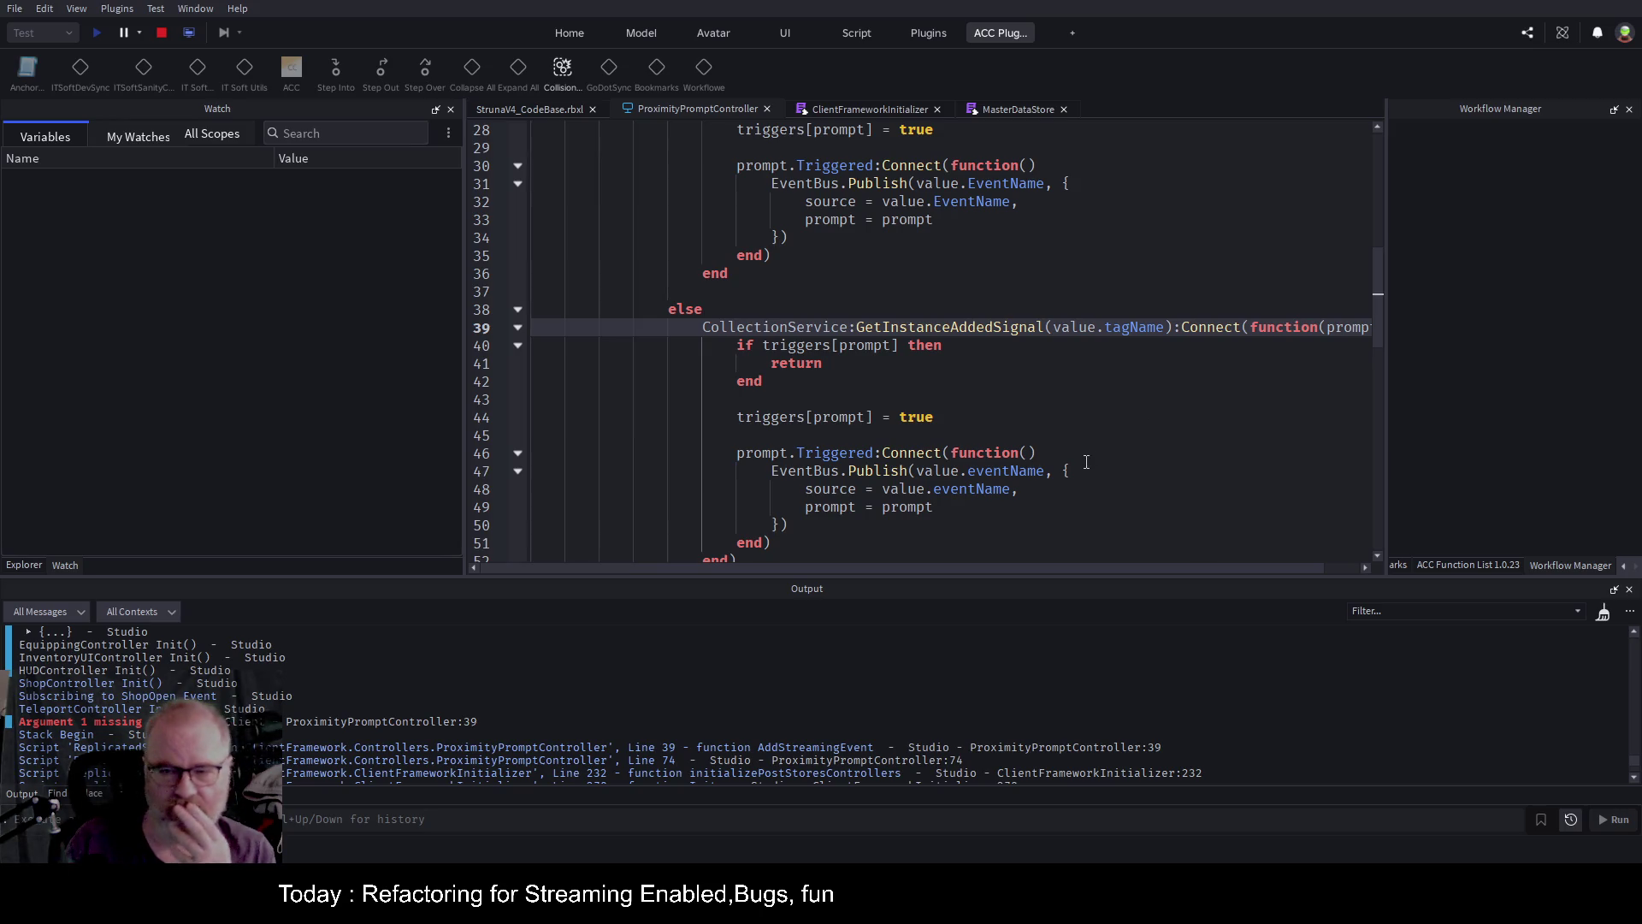
{"action": "left_click", "coordinate": [1123, 327]}
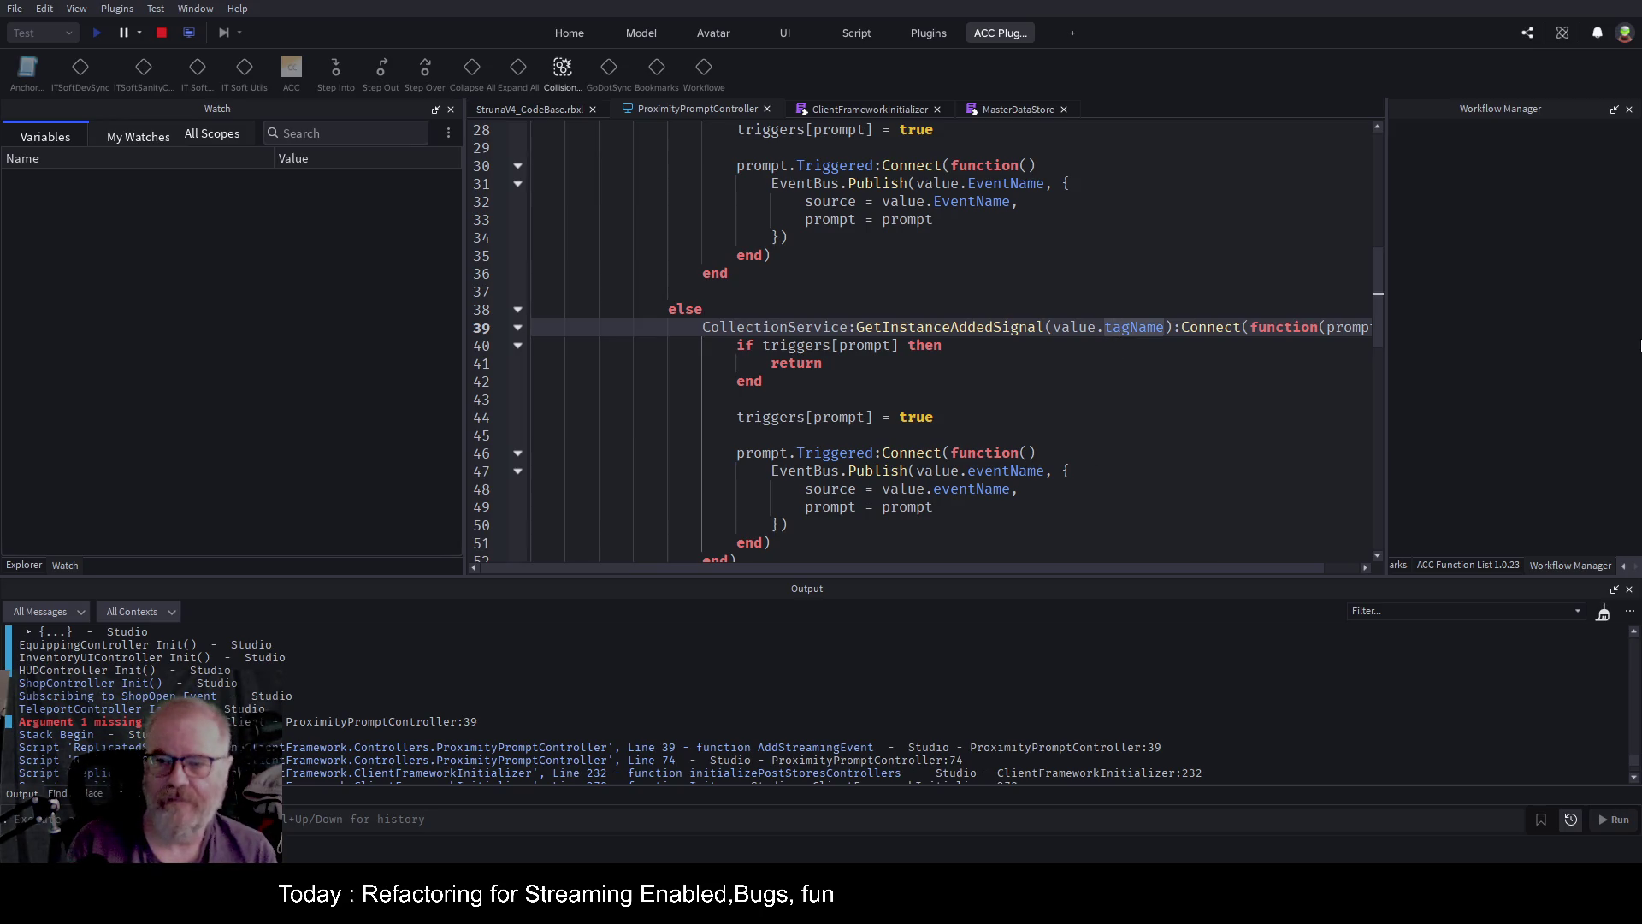
{"action": "key", "text": "BackSpace"}
{"action": "type", "text": "T"}
{"action": "key", "text": "End"}
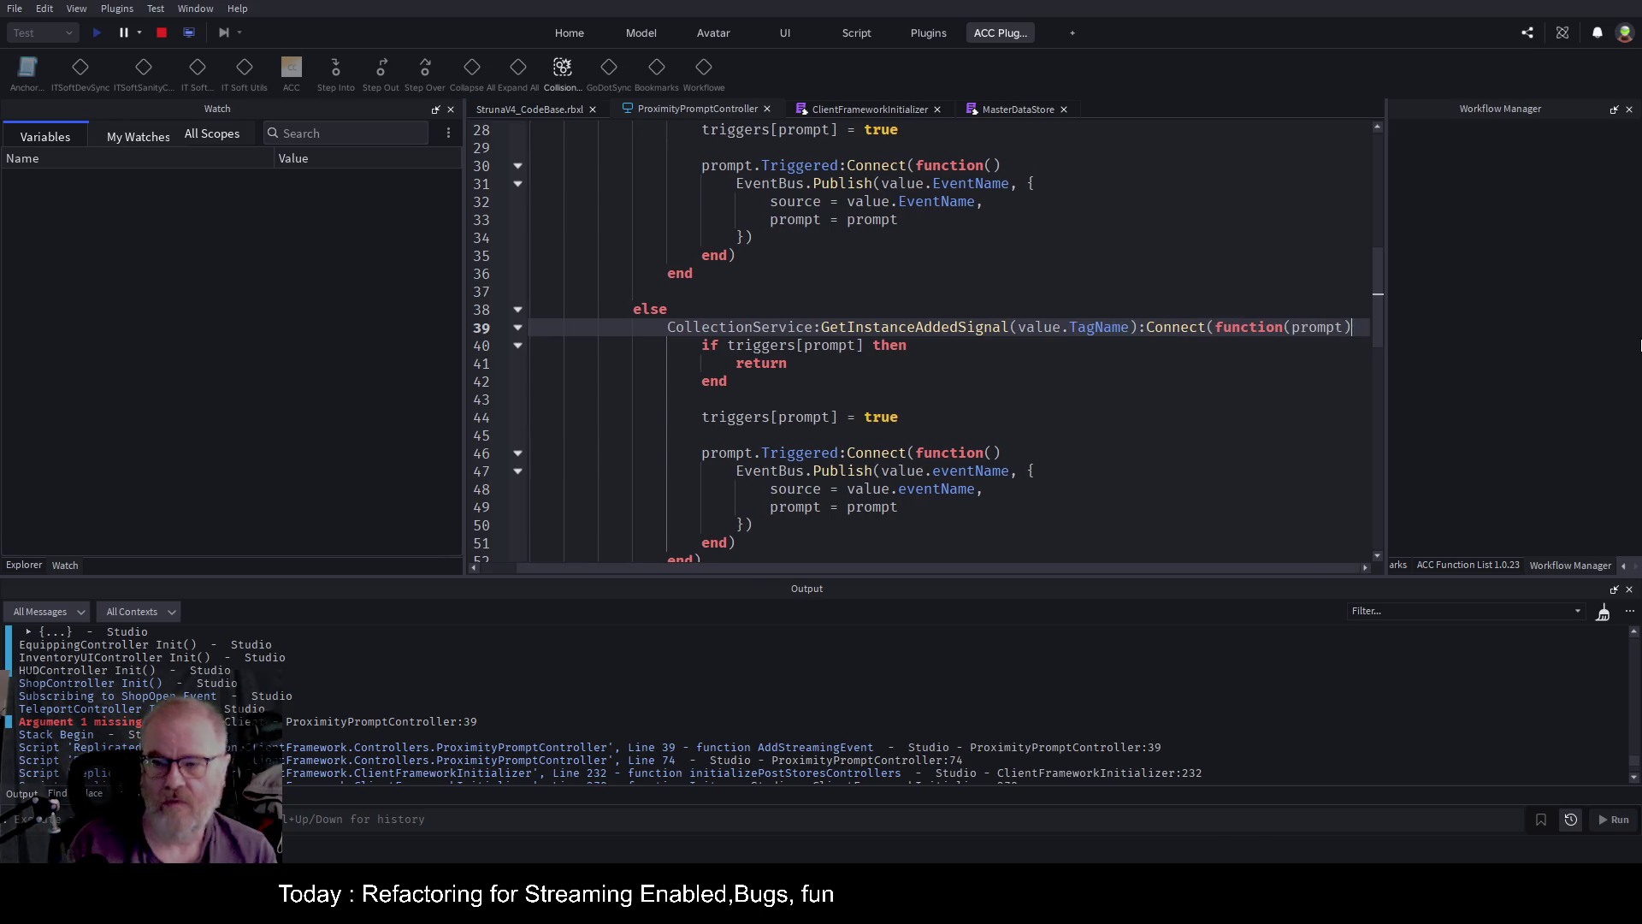
{"action": "key", "text": "Down"}
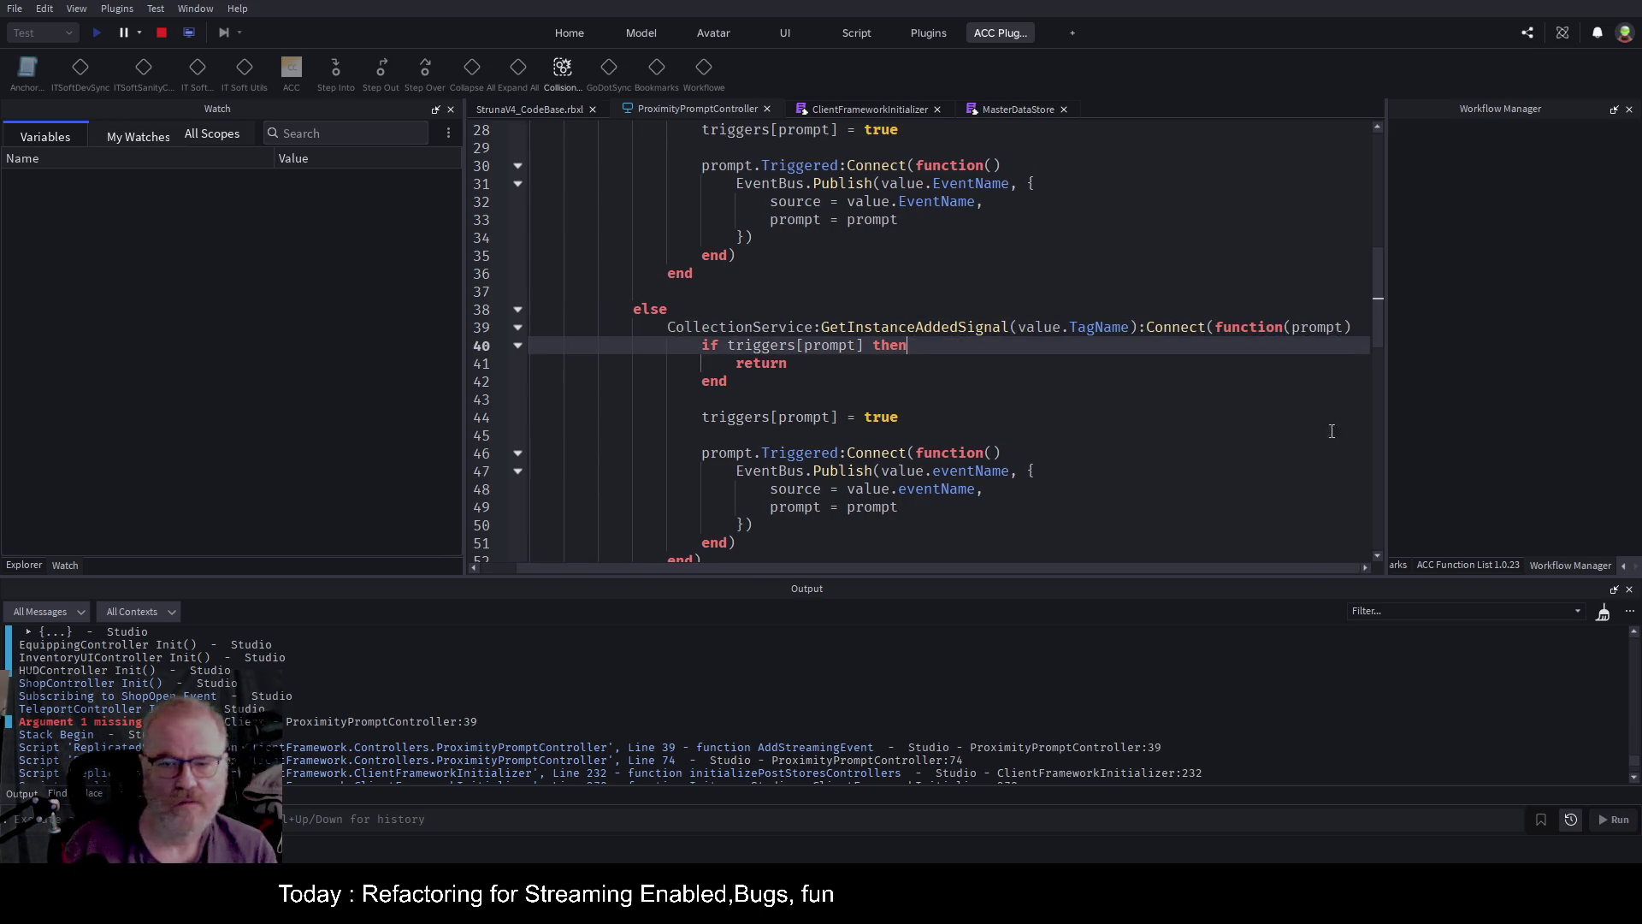
Change tagName to TagName on line 54 and stop the playtest.
{"action": "scroll", "coordinate": [1018, 340], "scroll_direction": "down", "scroll_amount": 3}
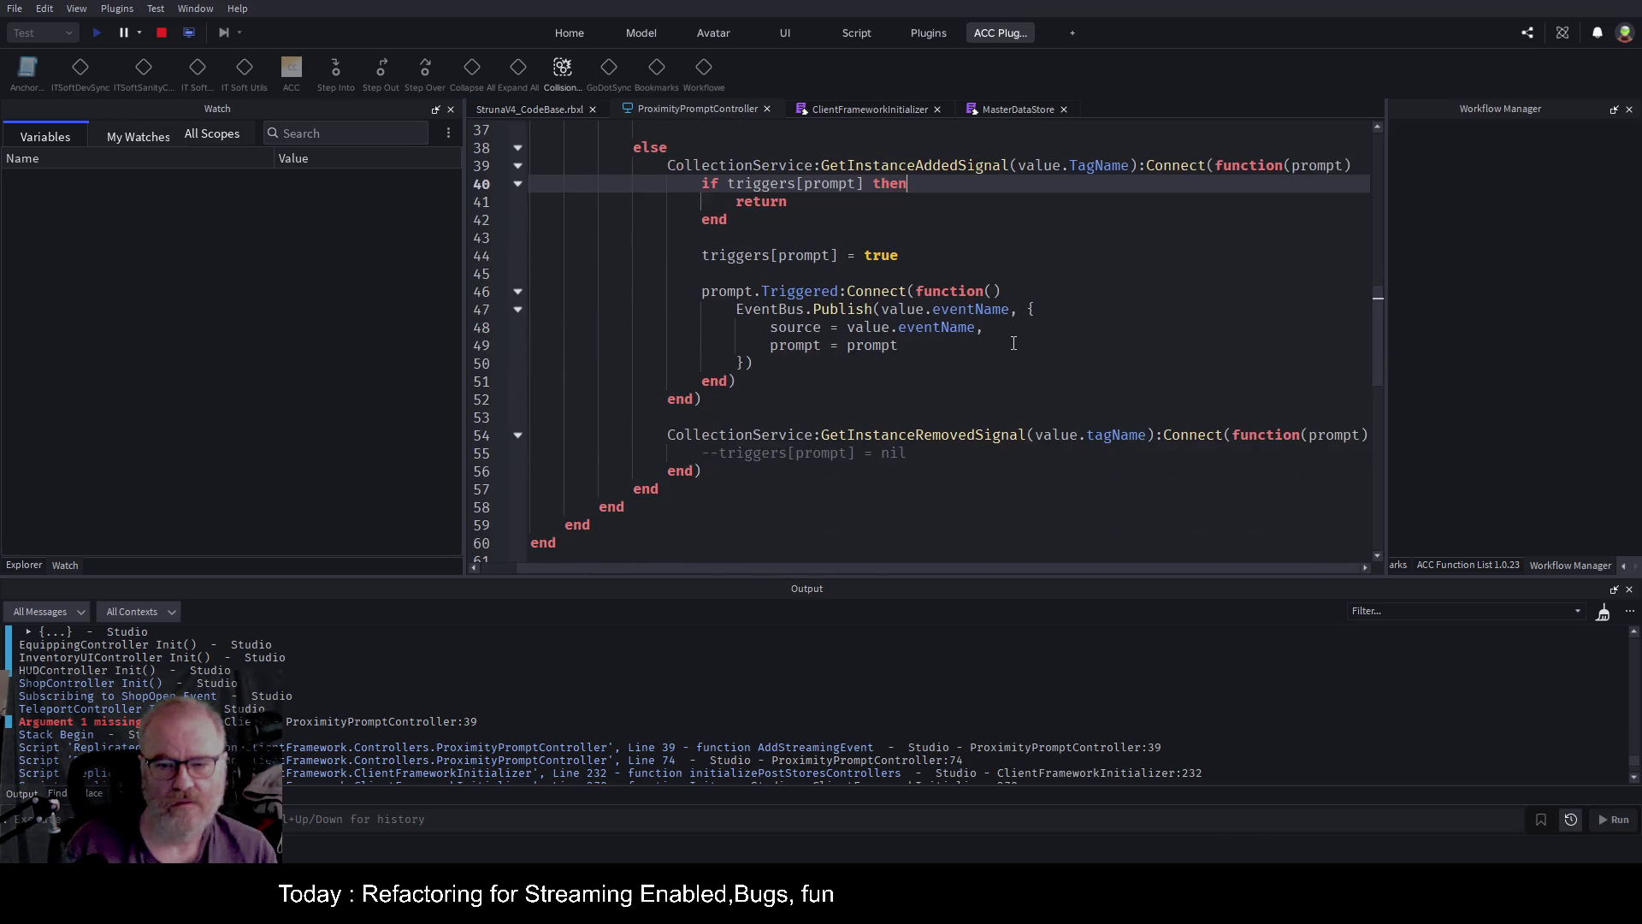
{"action": "double_click", "coordinate": [1088, 435]}
{"action": "type", "text": "TagName"}
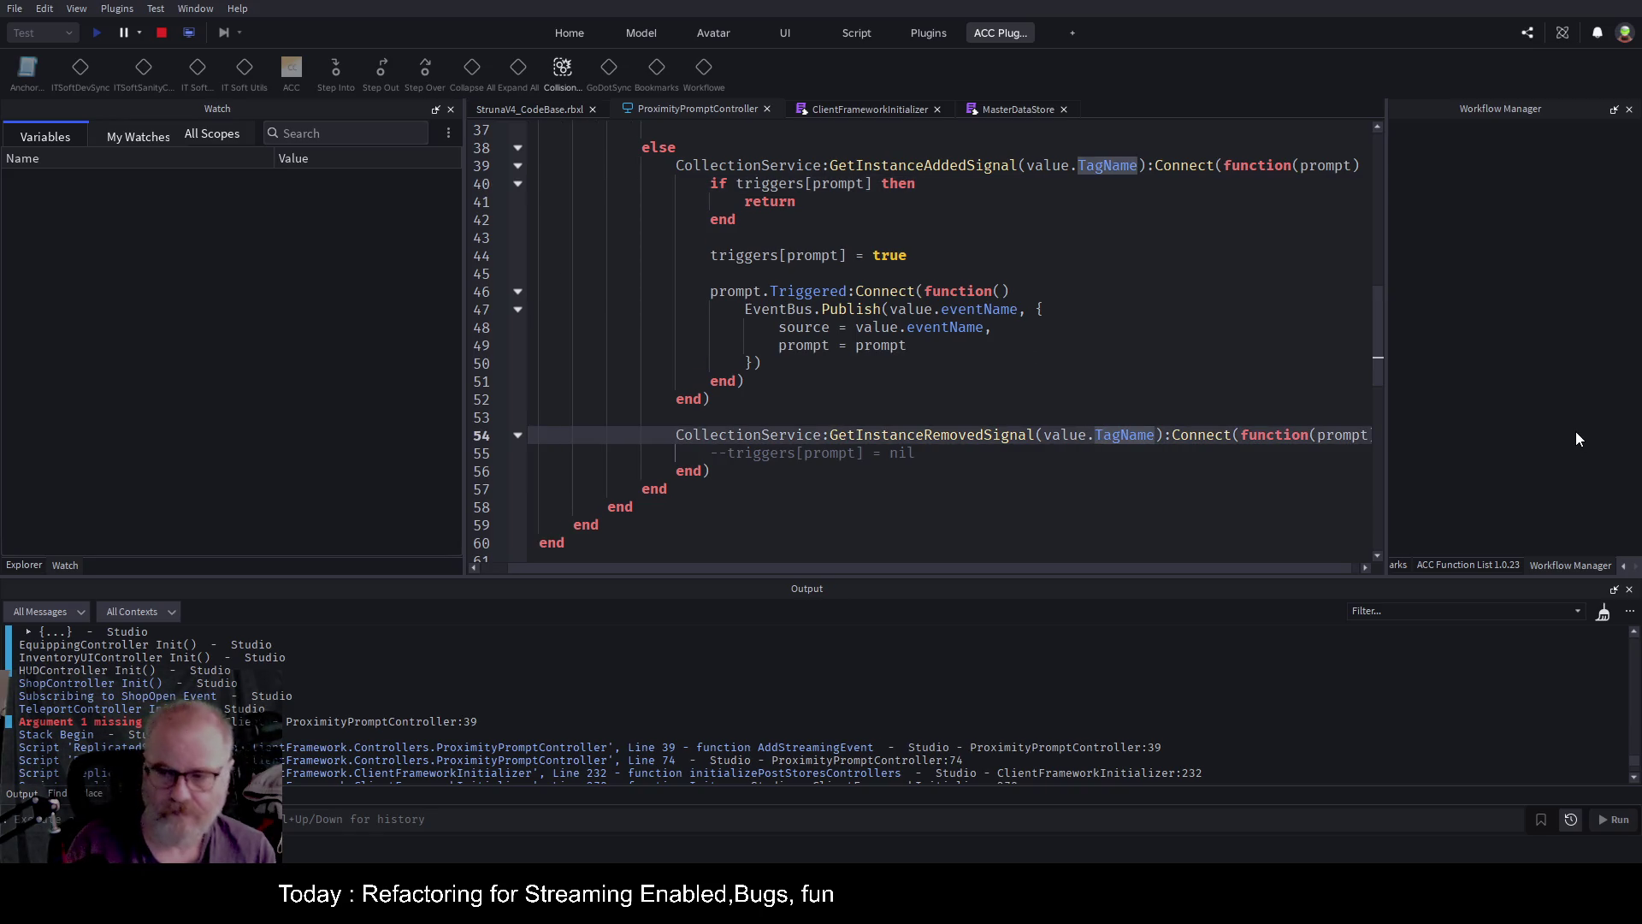
{"action": "scroll", "coordinate": [1125, 368], "scroll_direction": "down", "scroll_amount": 2}
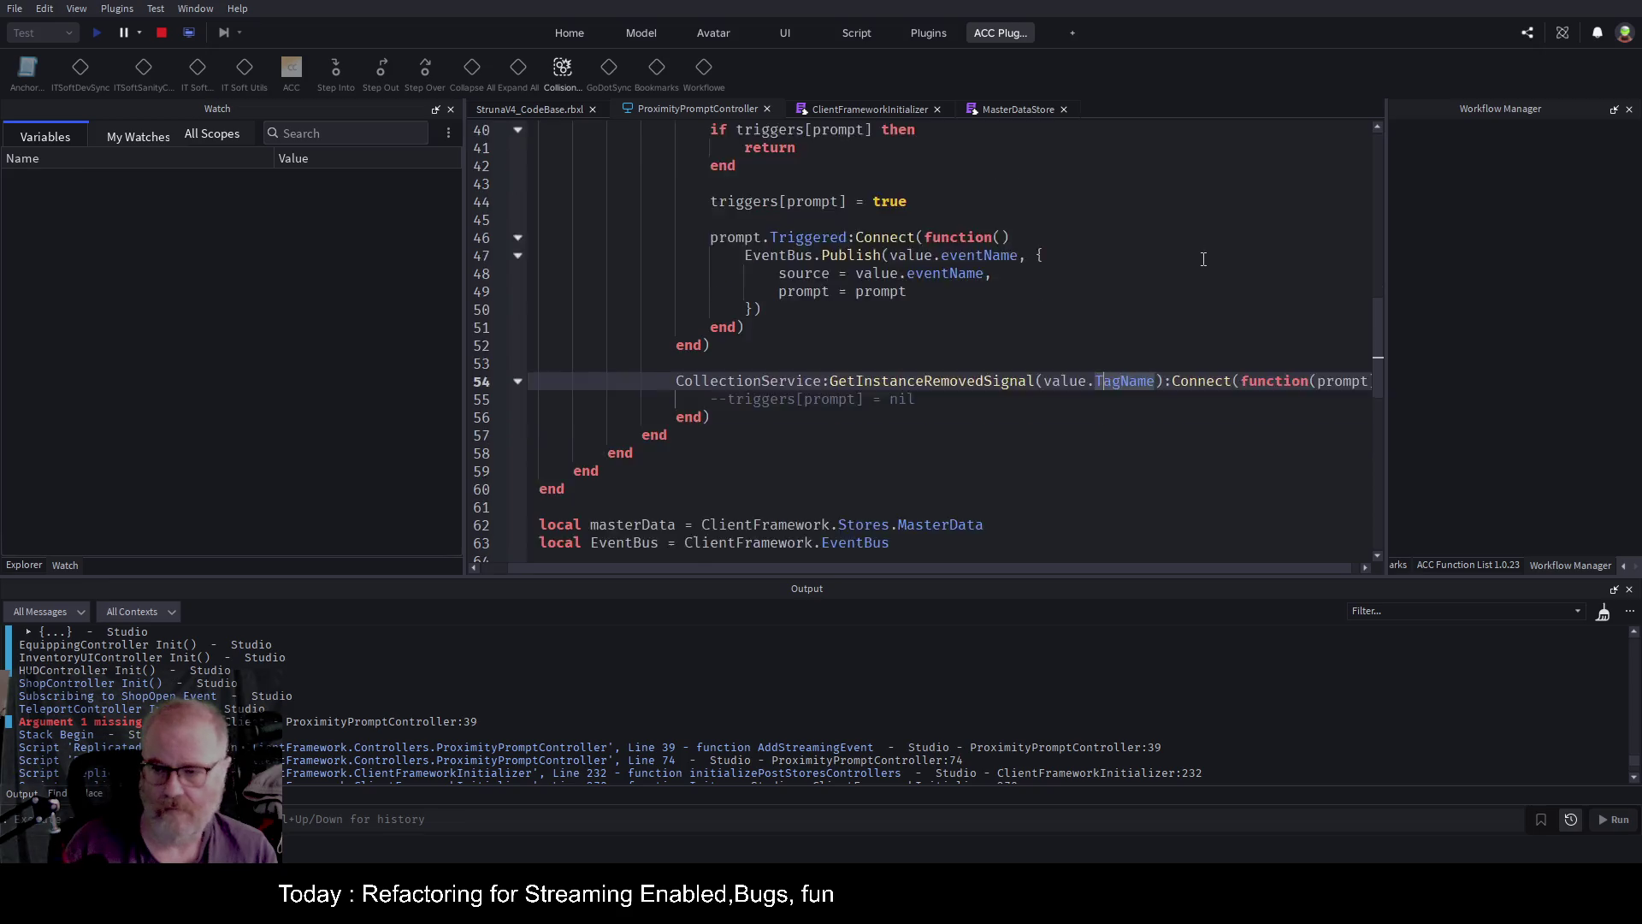
{"action": "scroll", "coordinate": [1112, 419], "scroll_direction": "down", "scroll_amount": 5}
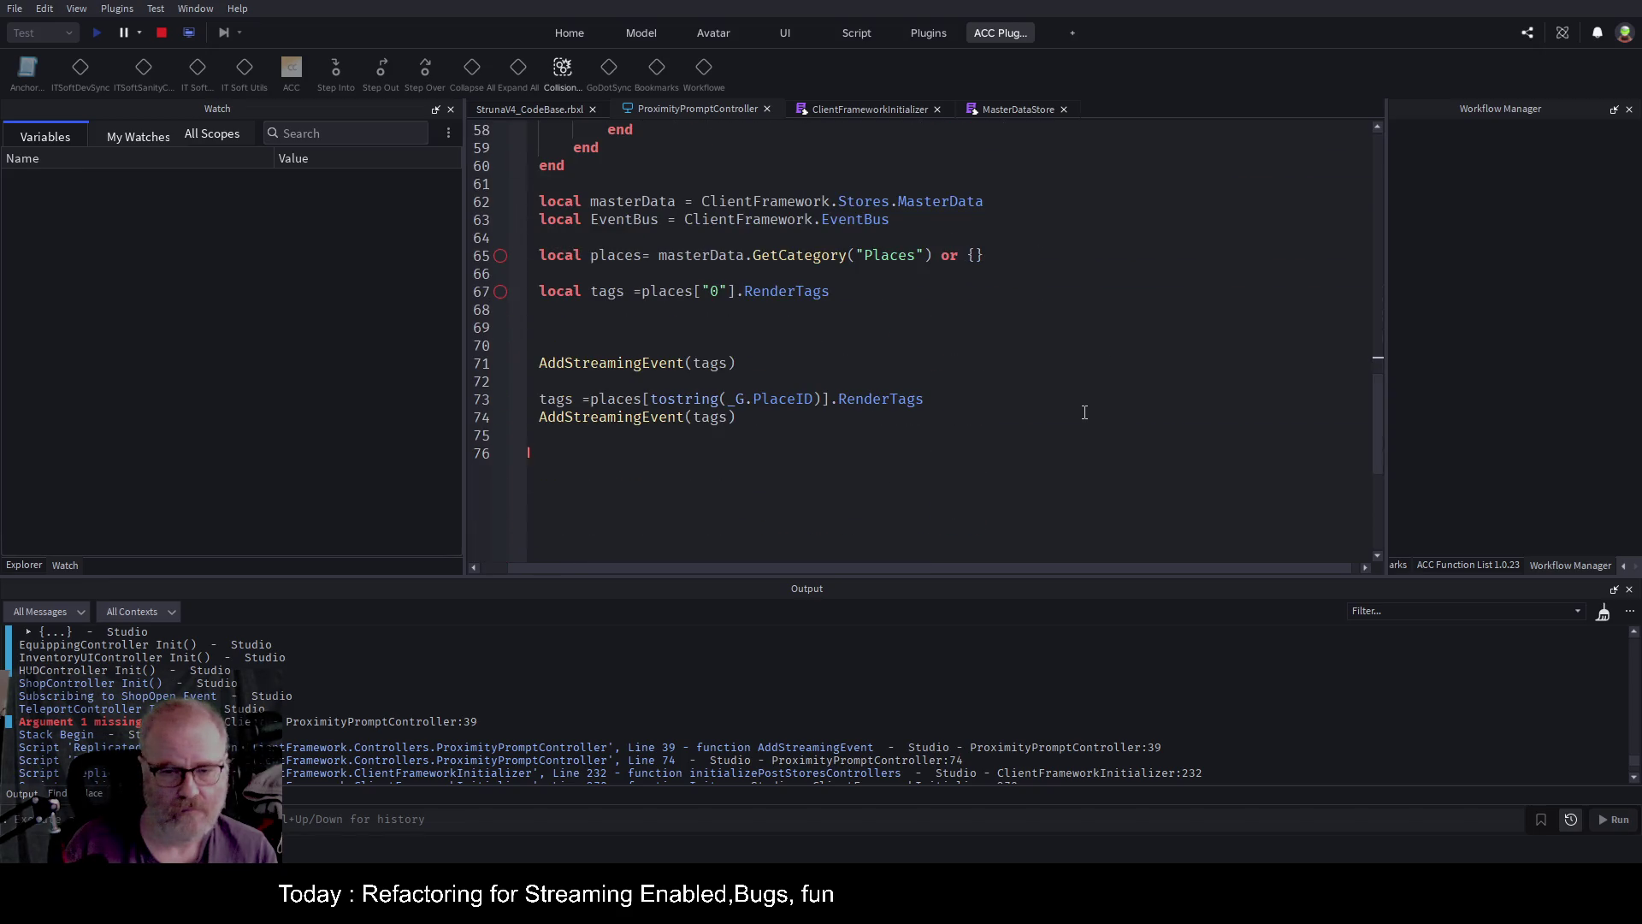
{"action": "left_click", "coordinate": [160, 34]}
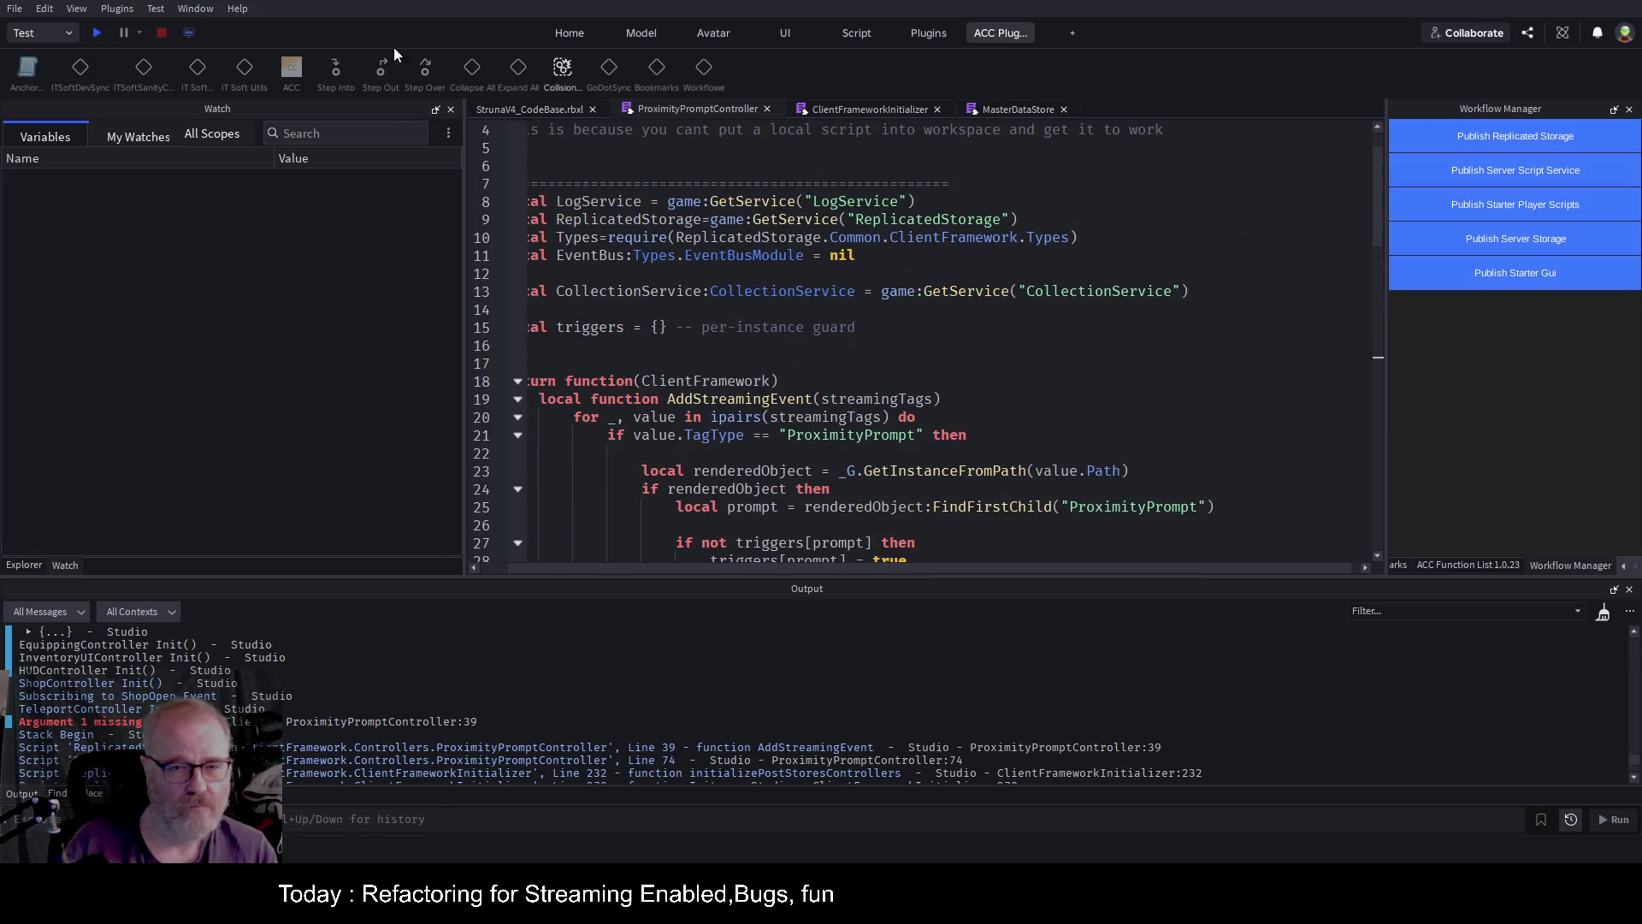
Start a new playtest and open line 39 from the 'Argument 1 missing or nil' error.
{"action": "left_click", "coordinate": [96, 32]}
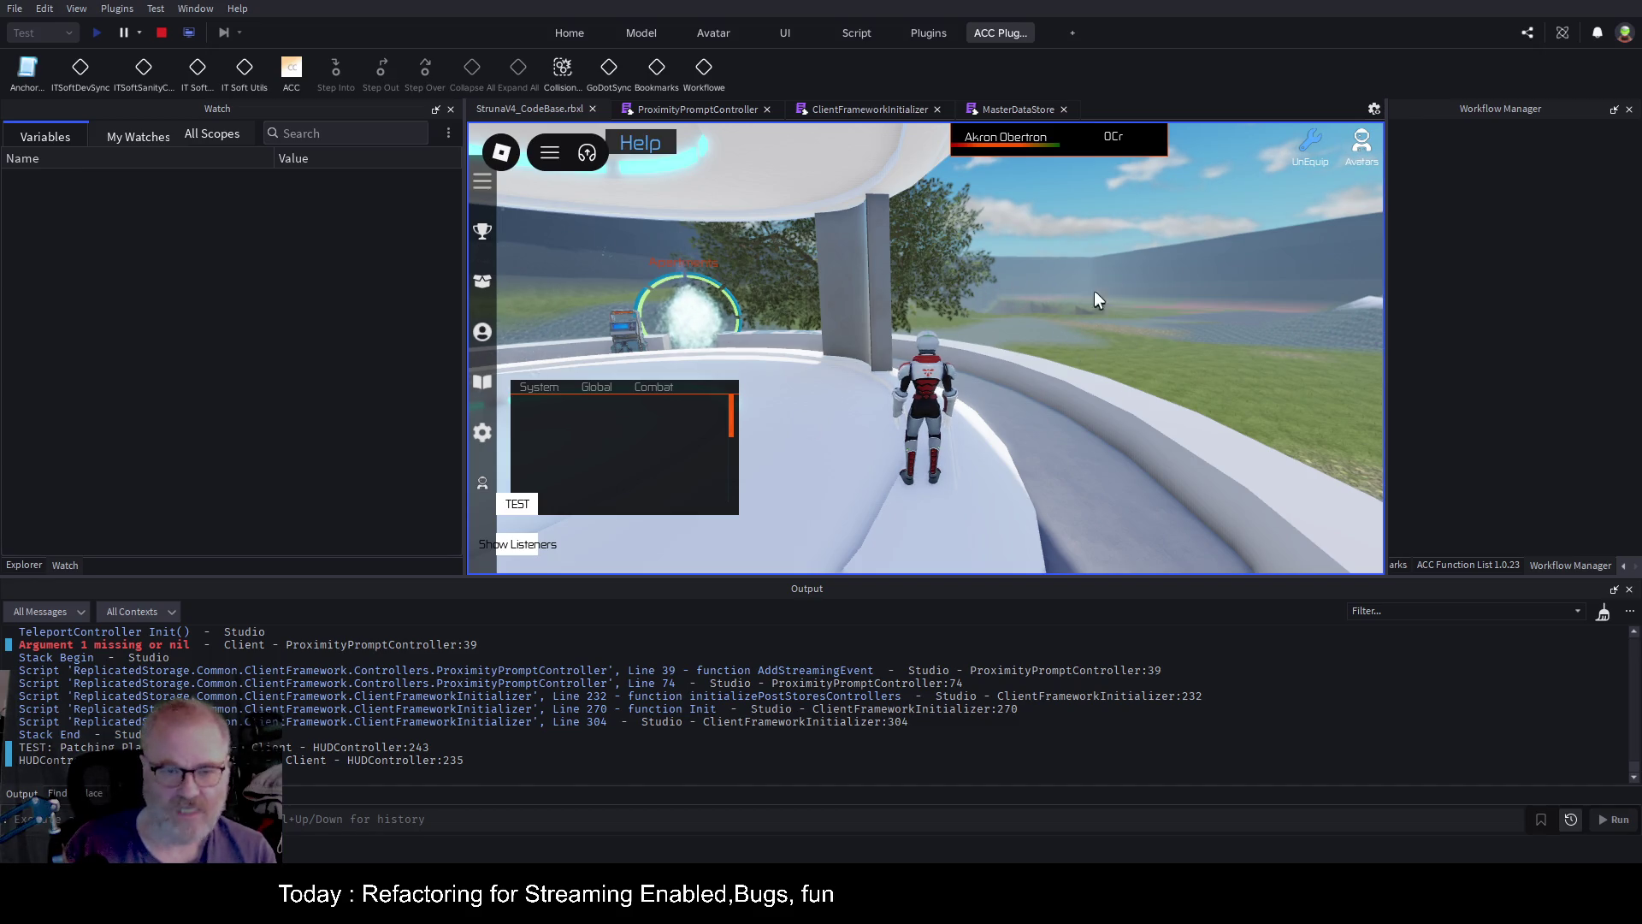
{"action": "scroll", "coordinate": [393, 700], "scroll_direction": "up", "scroll_amount": 2}
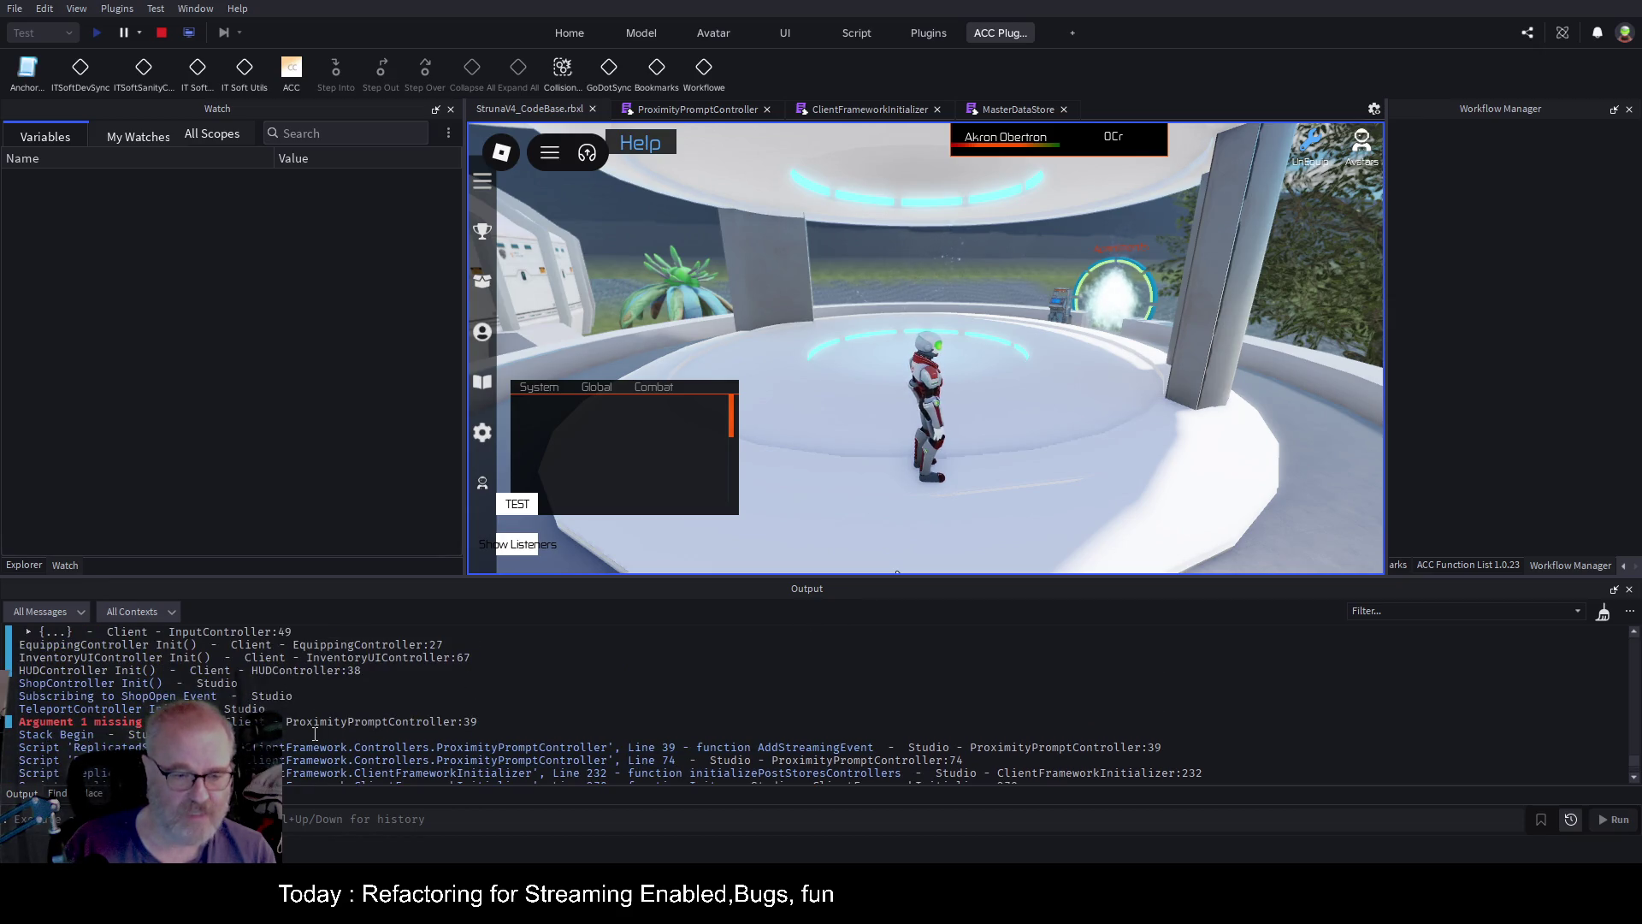
{"action": "left_click", "coordinate": [385, 723]}
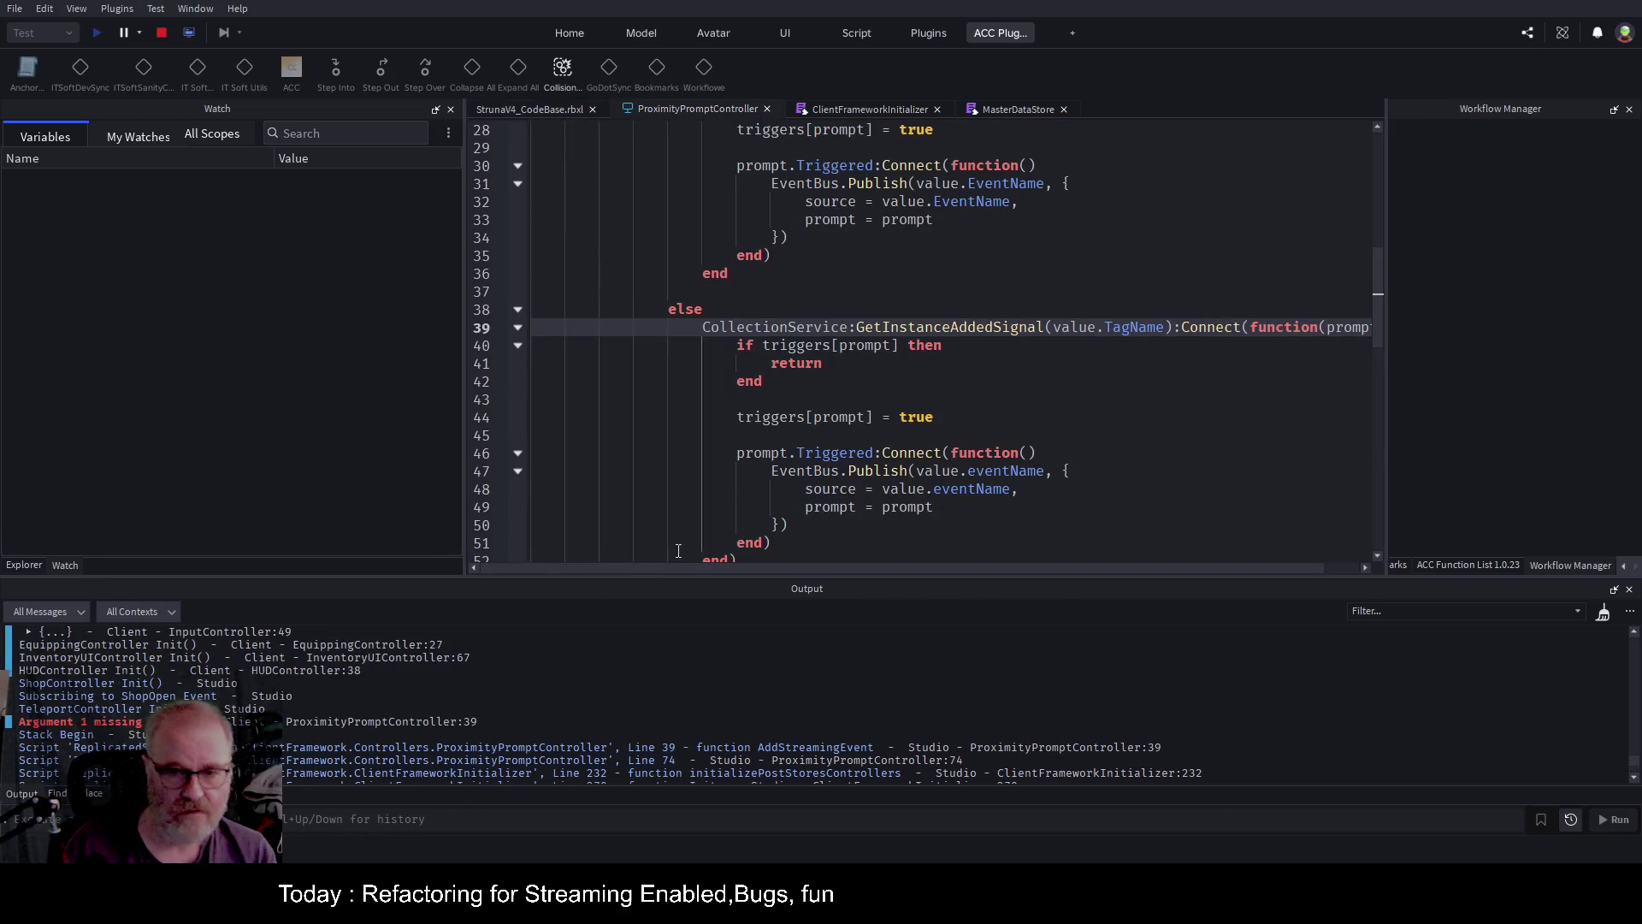
Select TagName on line 39, add a breakpoint on that GetInstanceAddedSignal line, and stop the playtest.
{"action": "double_click", "coordinate": [1133, 328]}
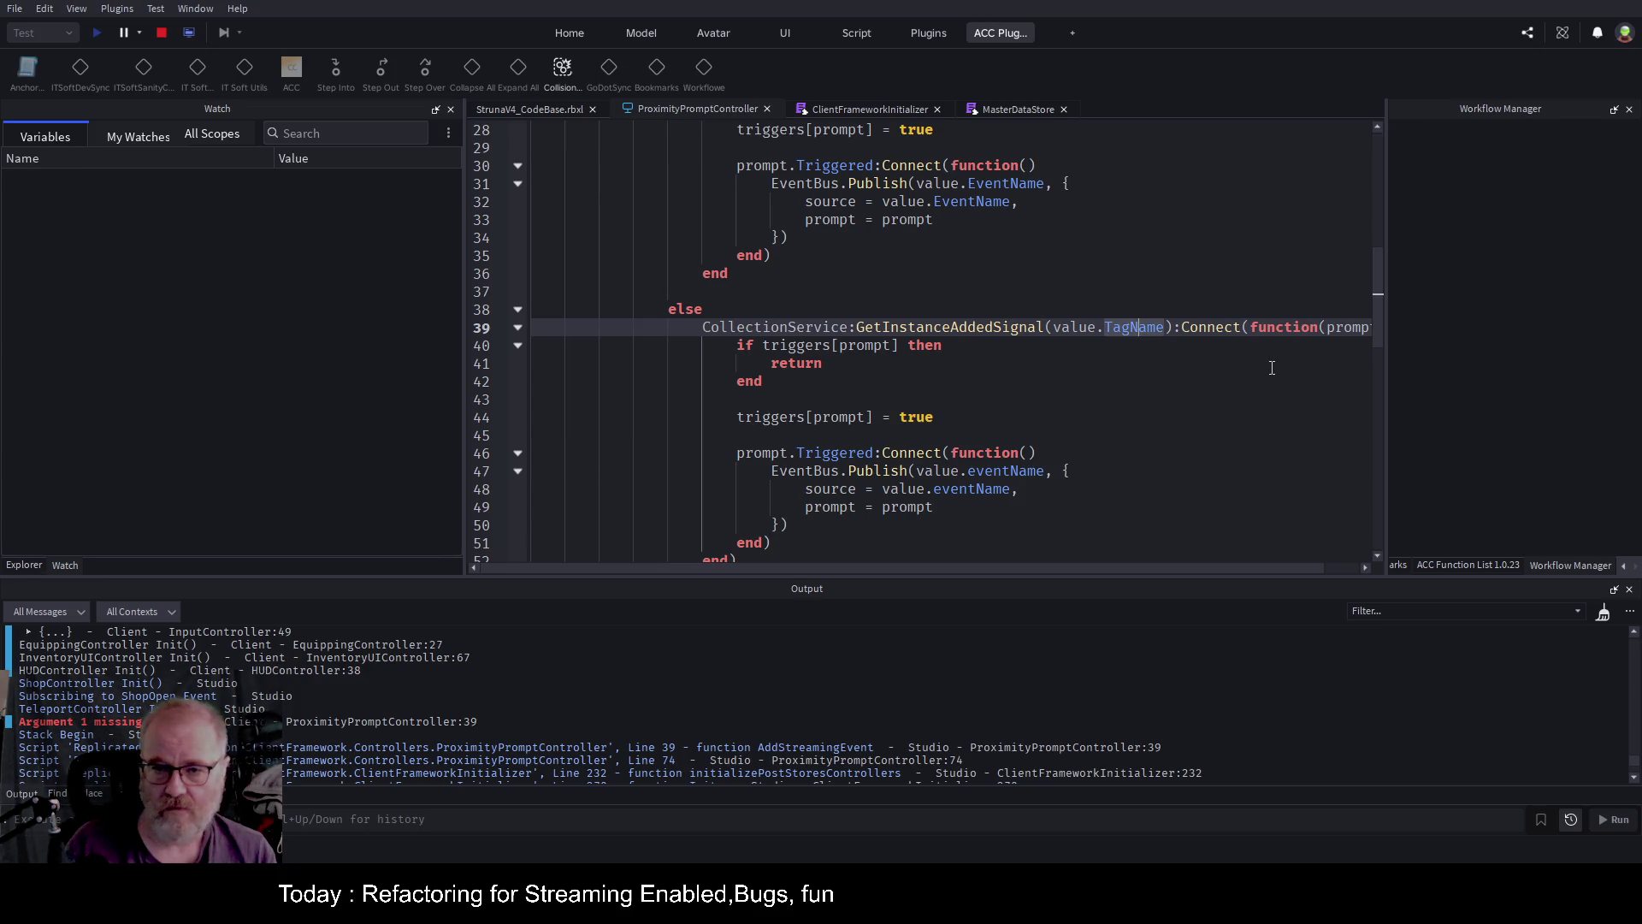
{"action": "scroll", "coordinate": [909, 298], "scroll_direction": "up", "scroll_amount": 4}
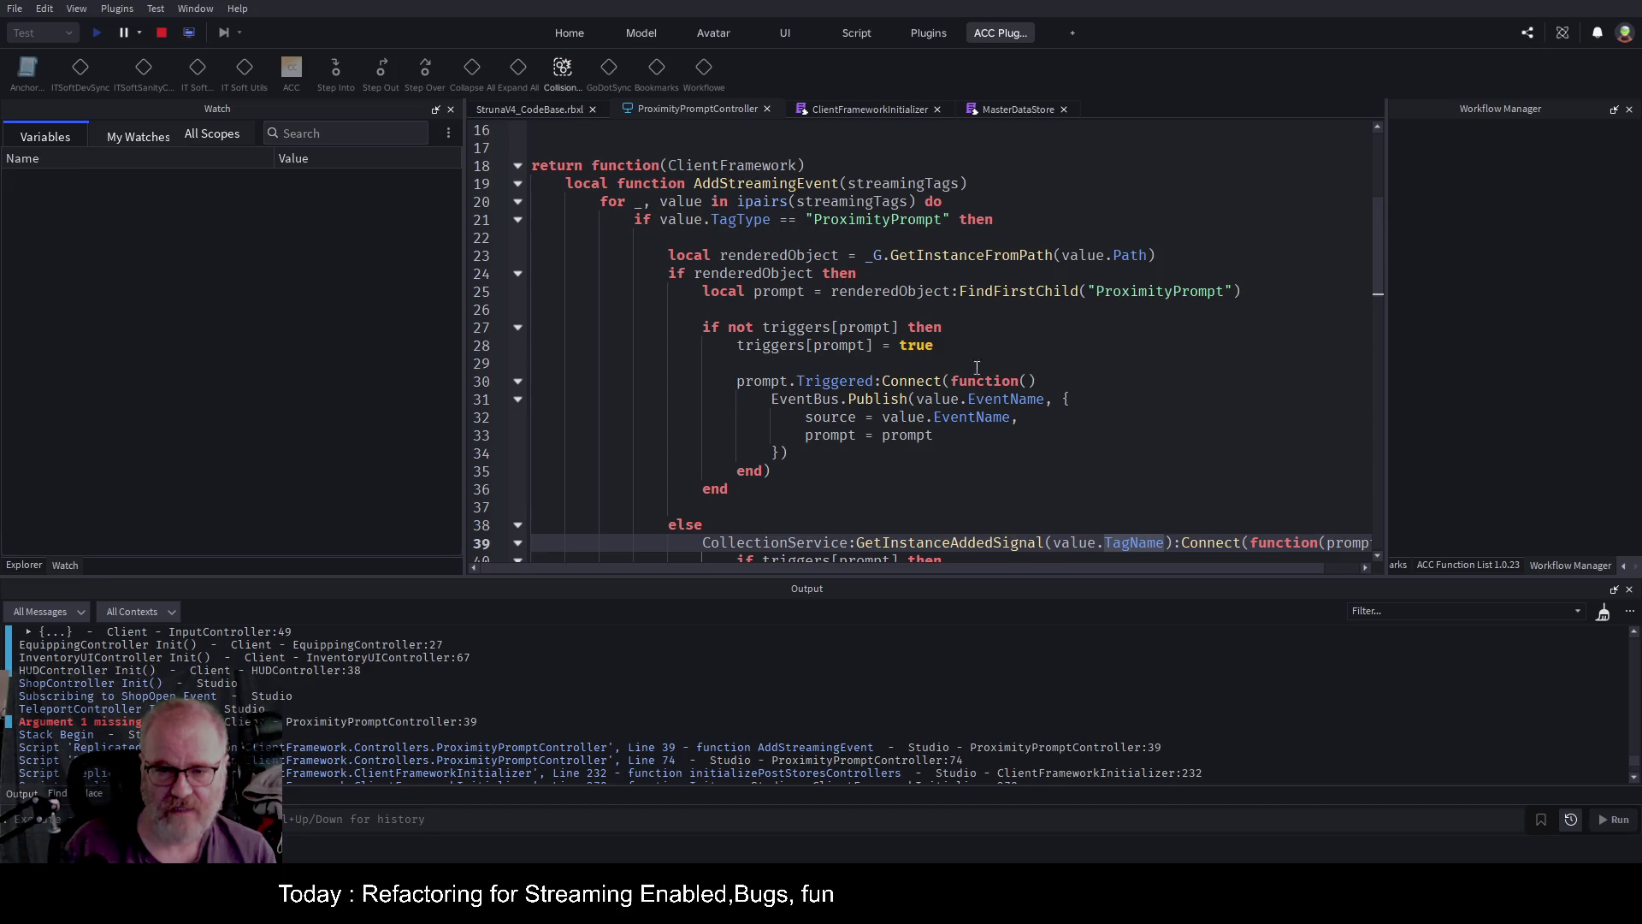
{"action": "scroll", "coordinate": [1144, 386], "scroll_direction": "down", "scroll_amount": 2}
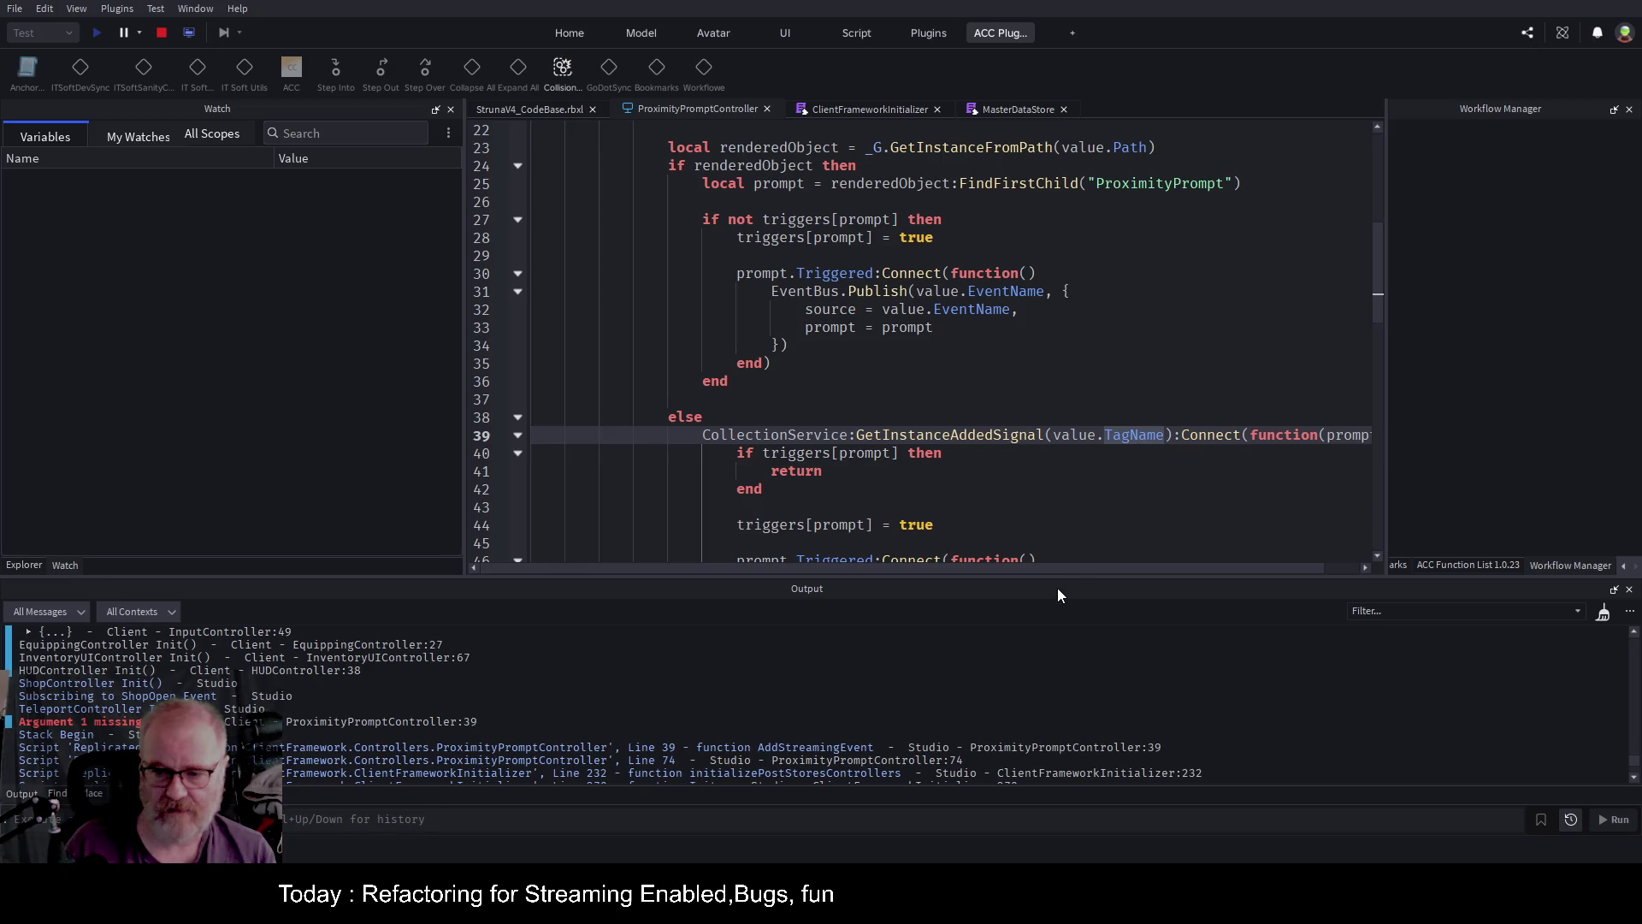
{"action": "mouse_move", "coordinate": [1064, 567]}
{"action": "left_mouse_down"}
{"action": "mouse_move", "coordinate": [1234, 569]}
{"action": "mouse_move", "coordinate": [1034, 567]}
{"action": "left_mouse_up"}
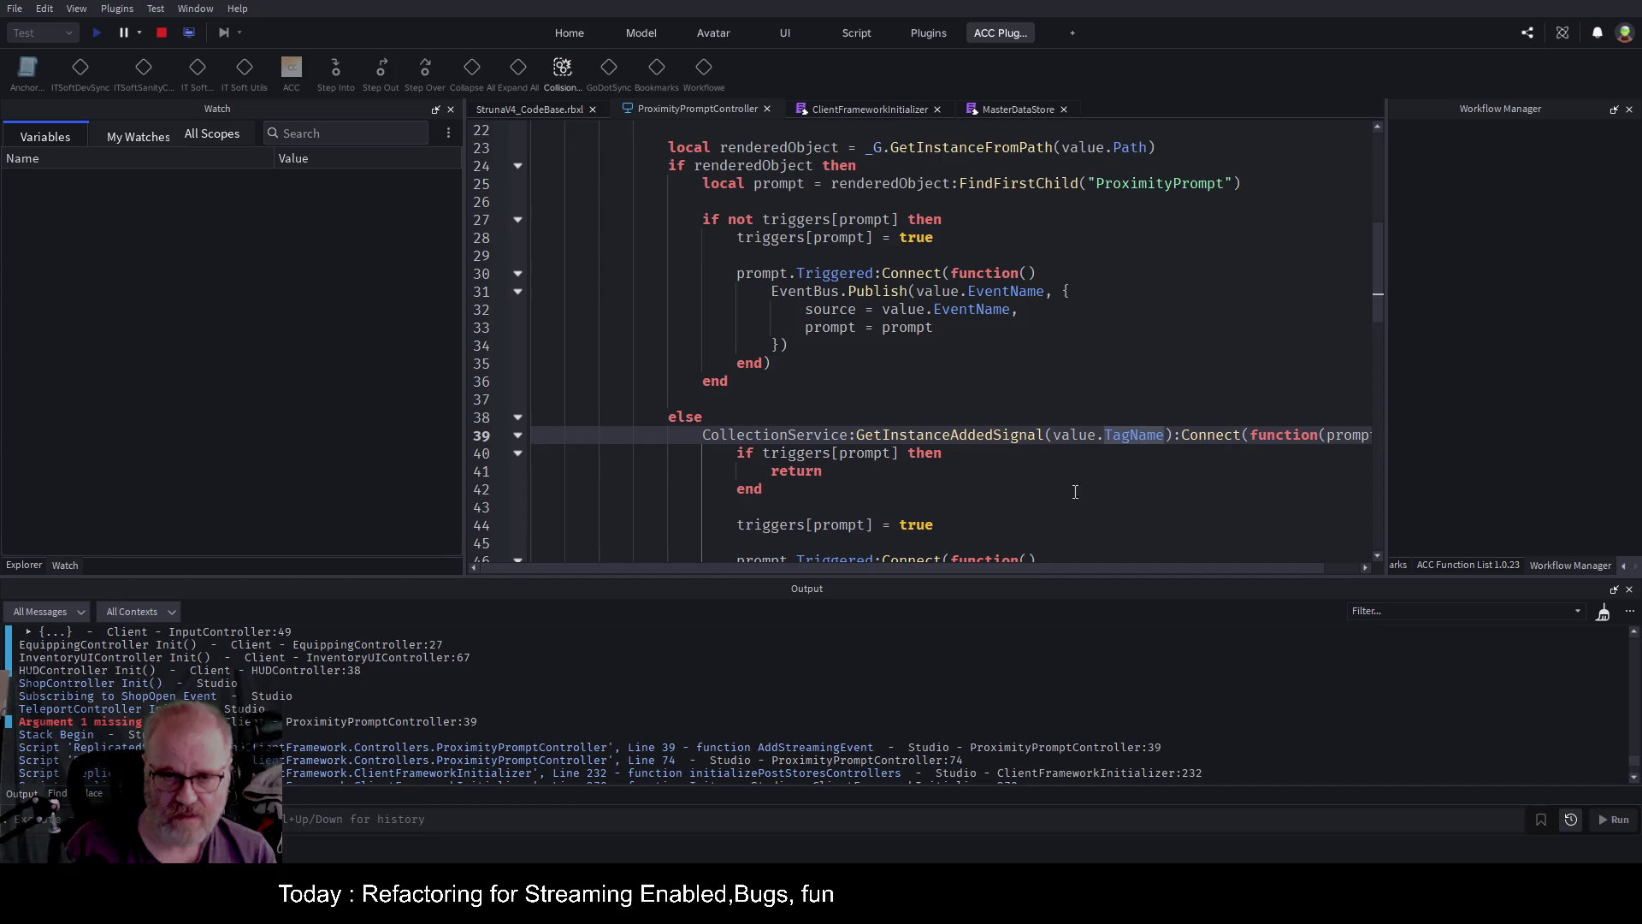
{"action": "scroll", "coordinate": [756, 387], "scroll_direction": "up", "scroll_amount": 2}
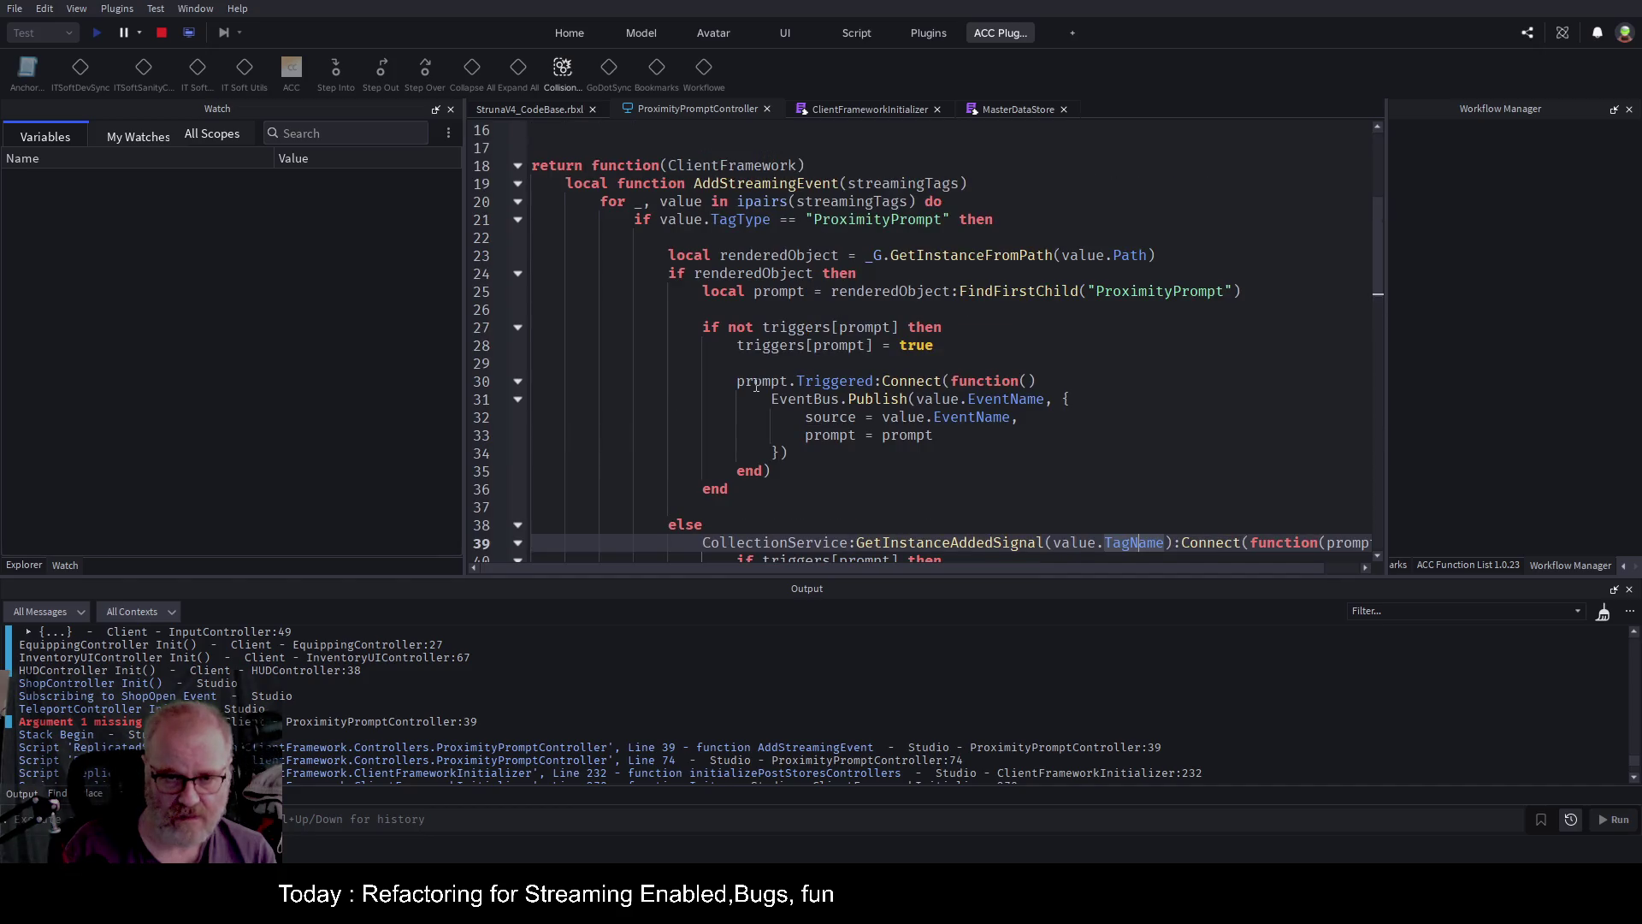
{"action": "scroll", "coordinate": [756, 387], "scroll_direction": "down", "scroll_amount": 2}
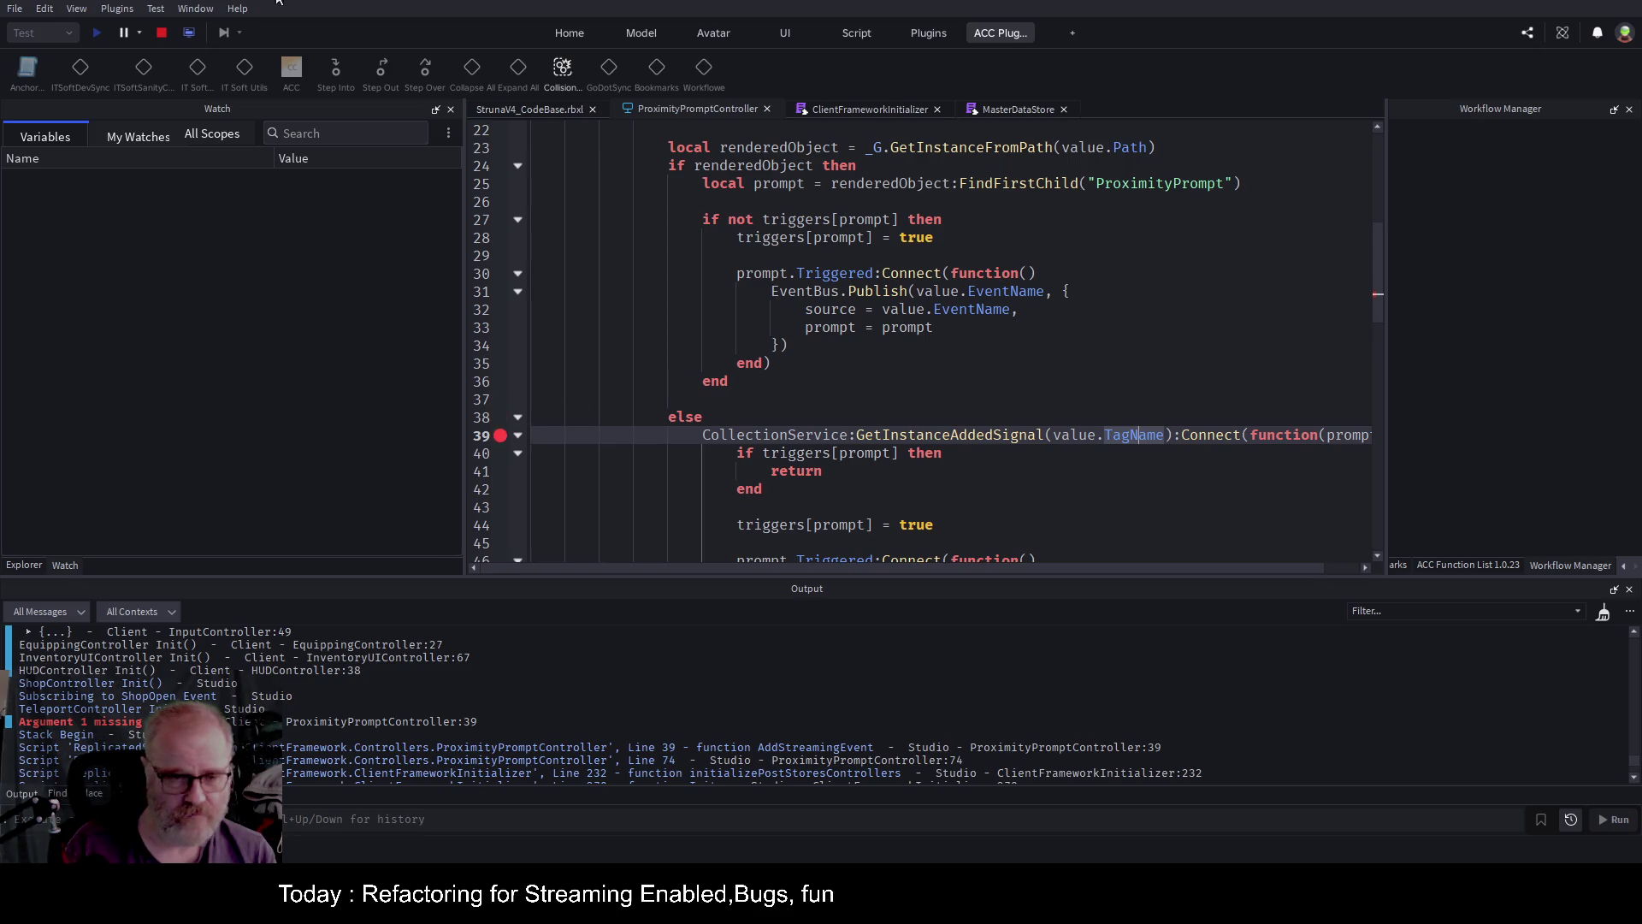
{"action": "left_click", "coordinate": [162, 33]}
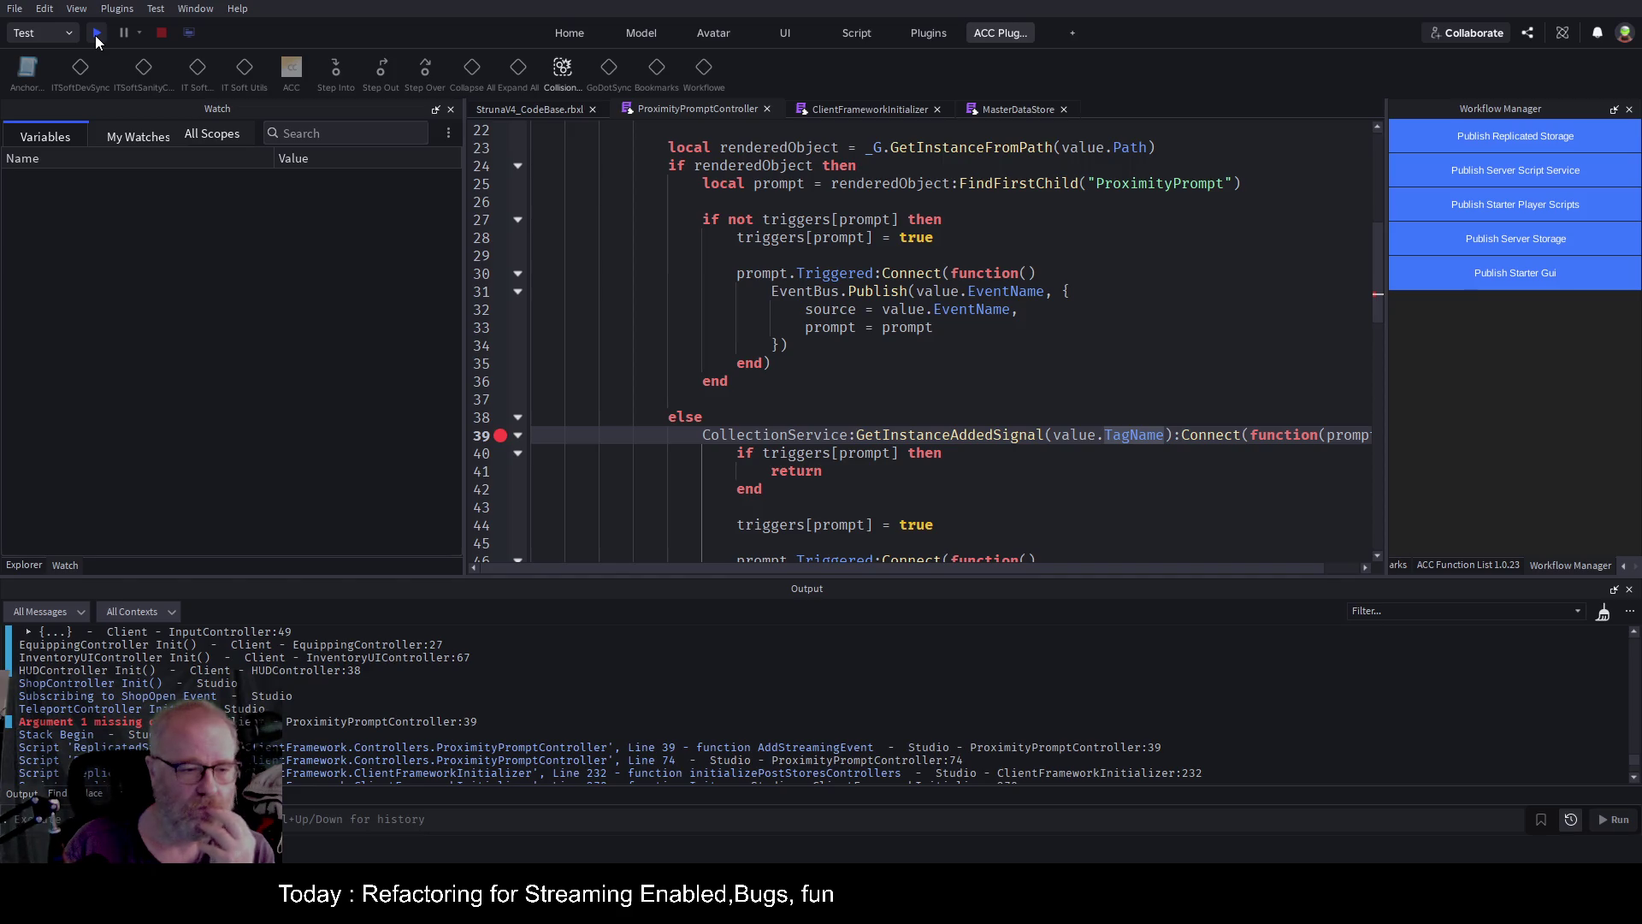
Start a new playtest so execution pauses at the line 39 breakpoint.
{"action": "left_click", "coordinate": [95, 34]}
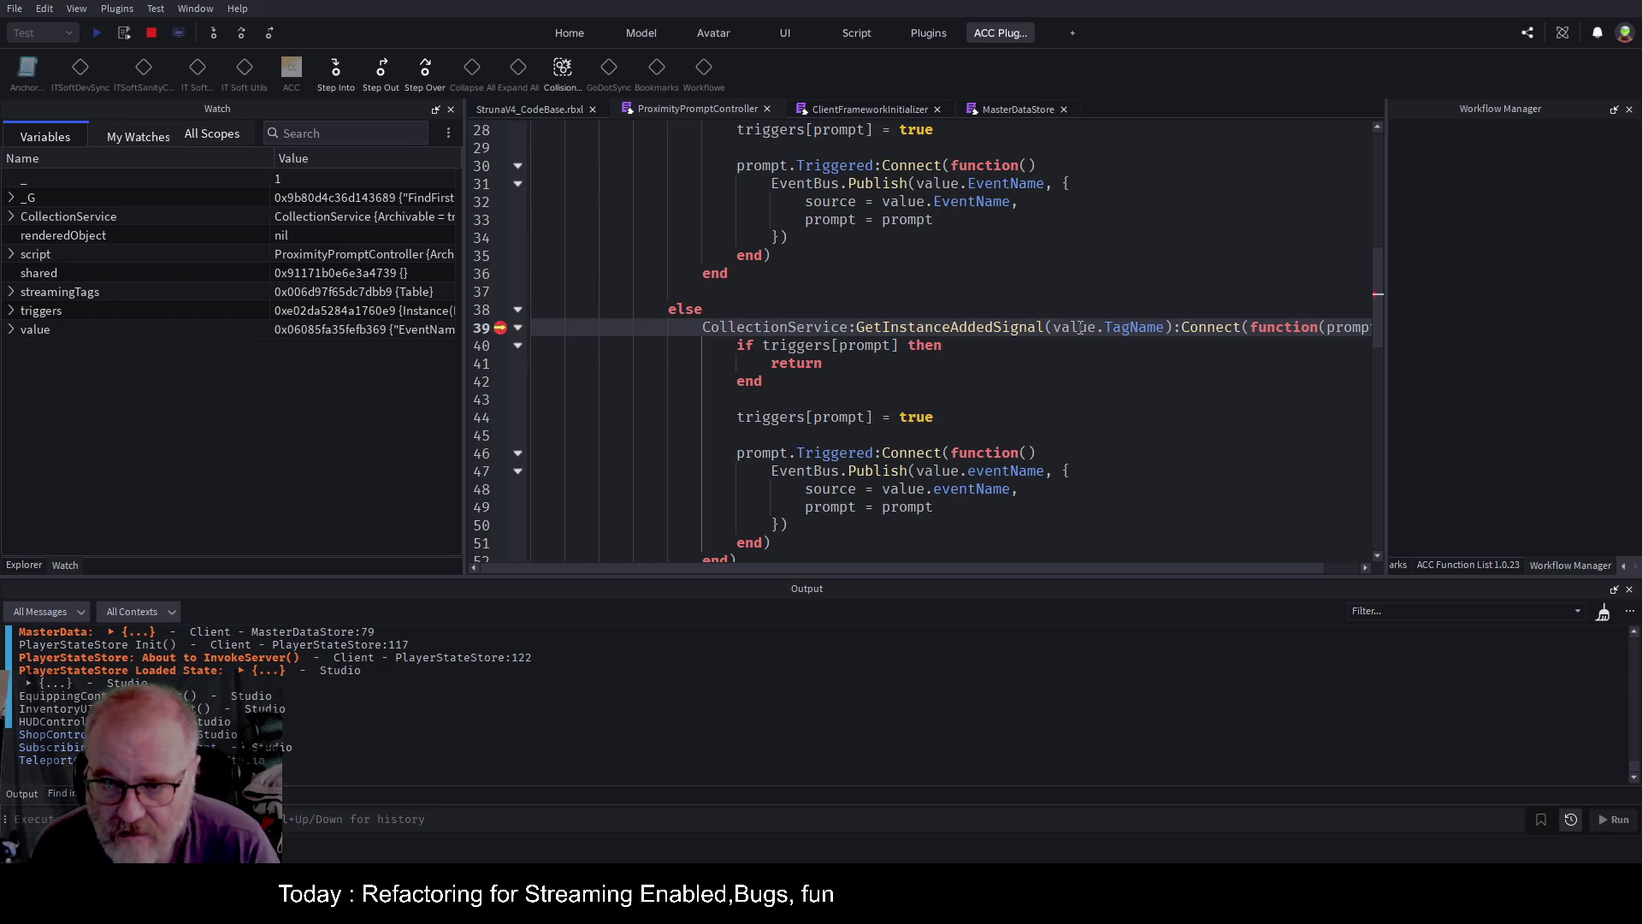
Expand value in Watch Variables and change line 39's value.TagName to value.Name.
{"action": "double_click", "coordinate": [1127, 327]}
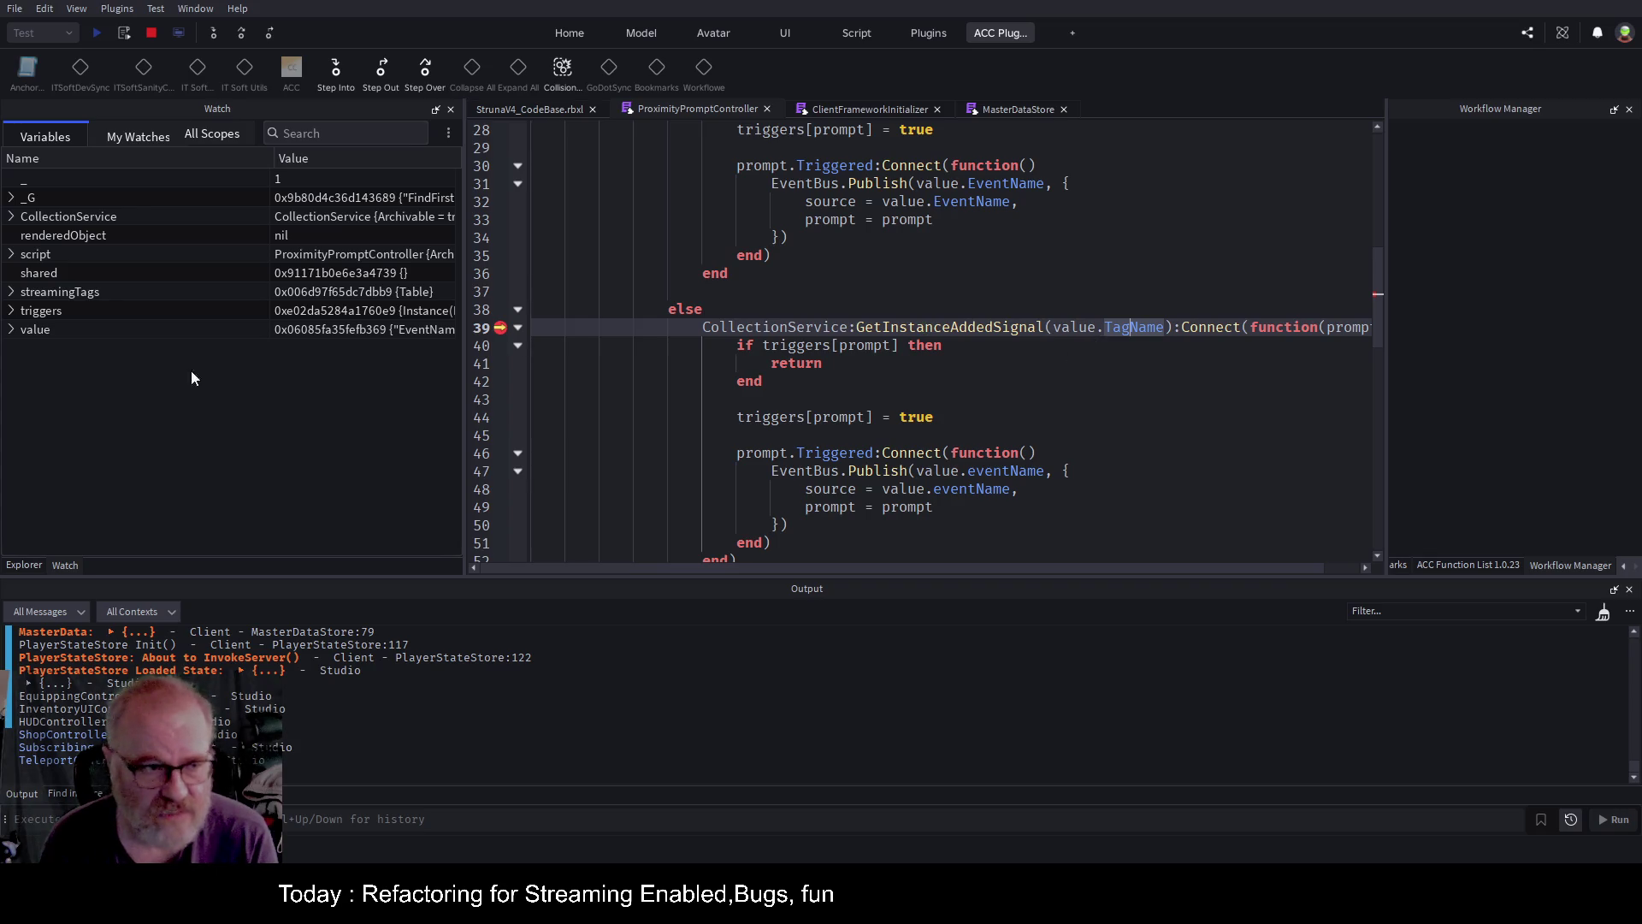
{"action": "left_click", "coordinate": [11, 331]}
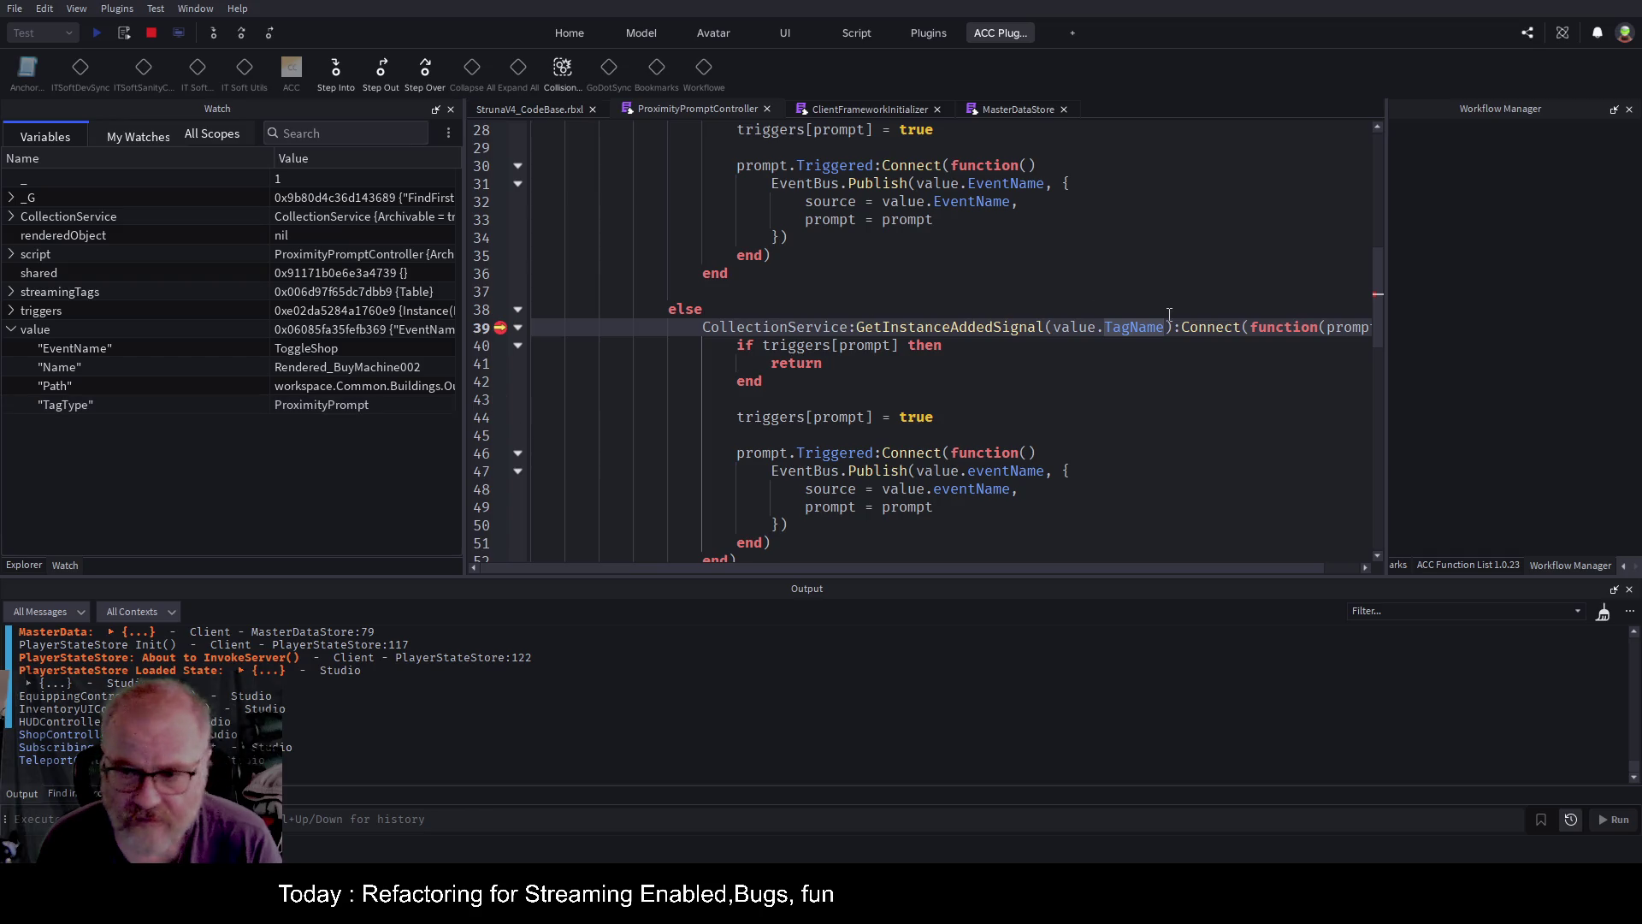
{"action": "key", "text": "BackSpace"}
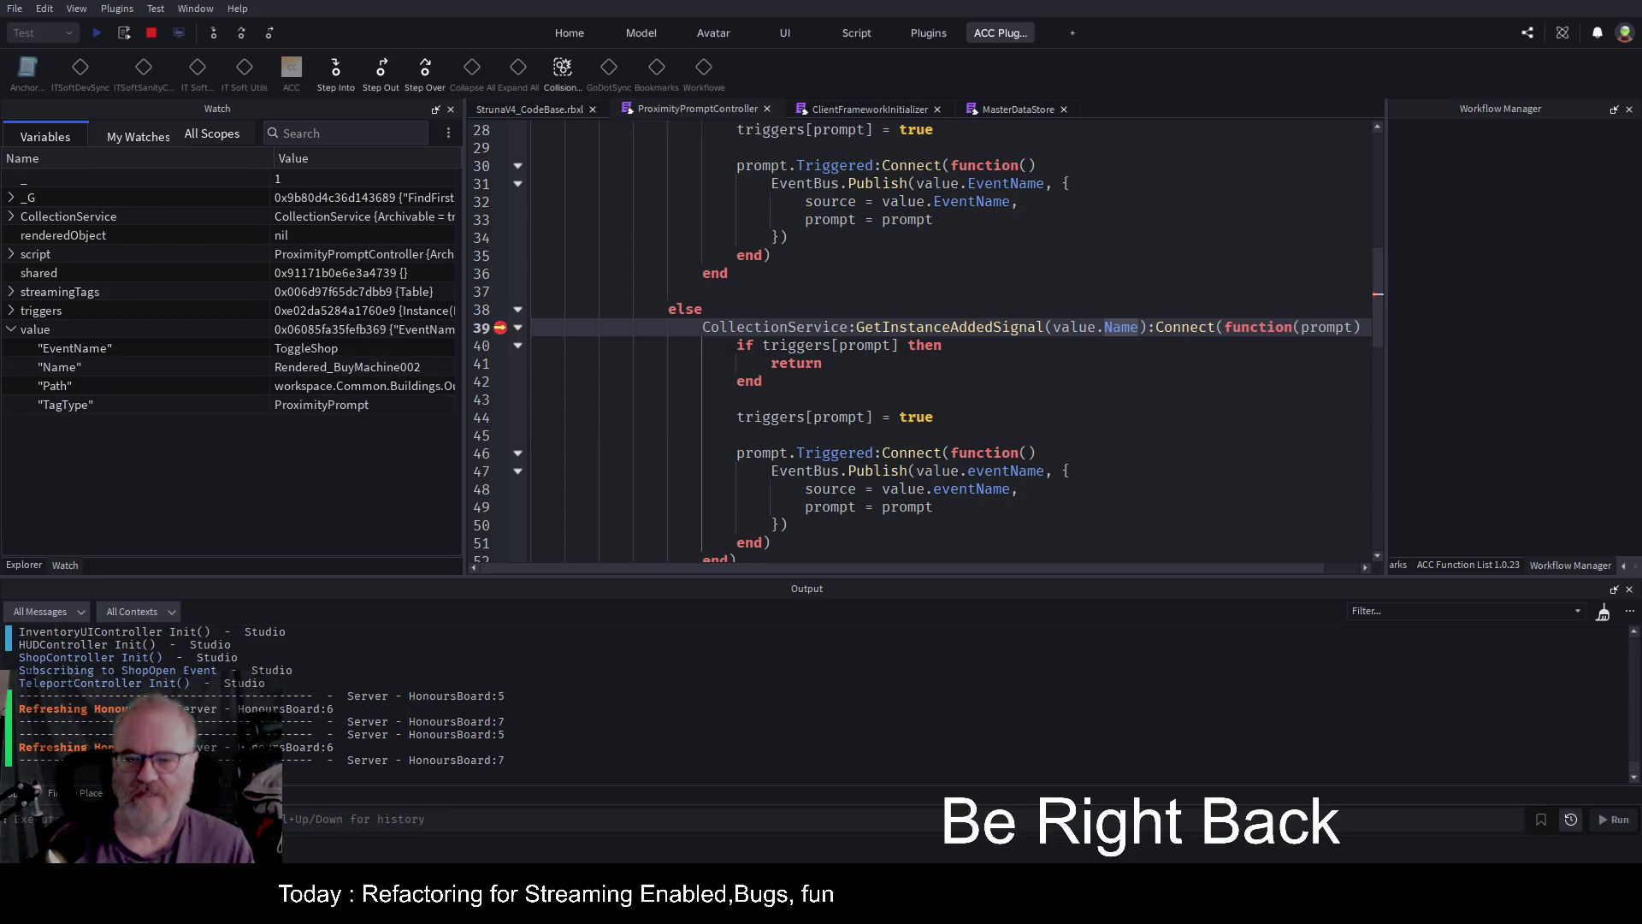
Capitalise eventName to EventName on lines 47 and 48.
{"action": "left_click", "coordinate": [1118, 373]}
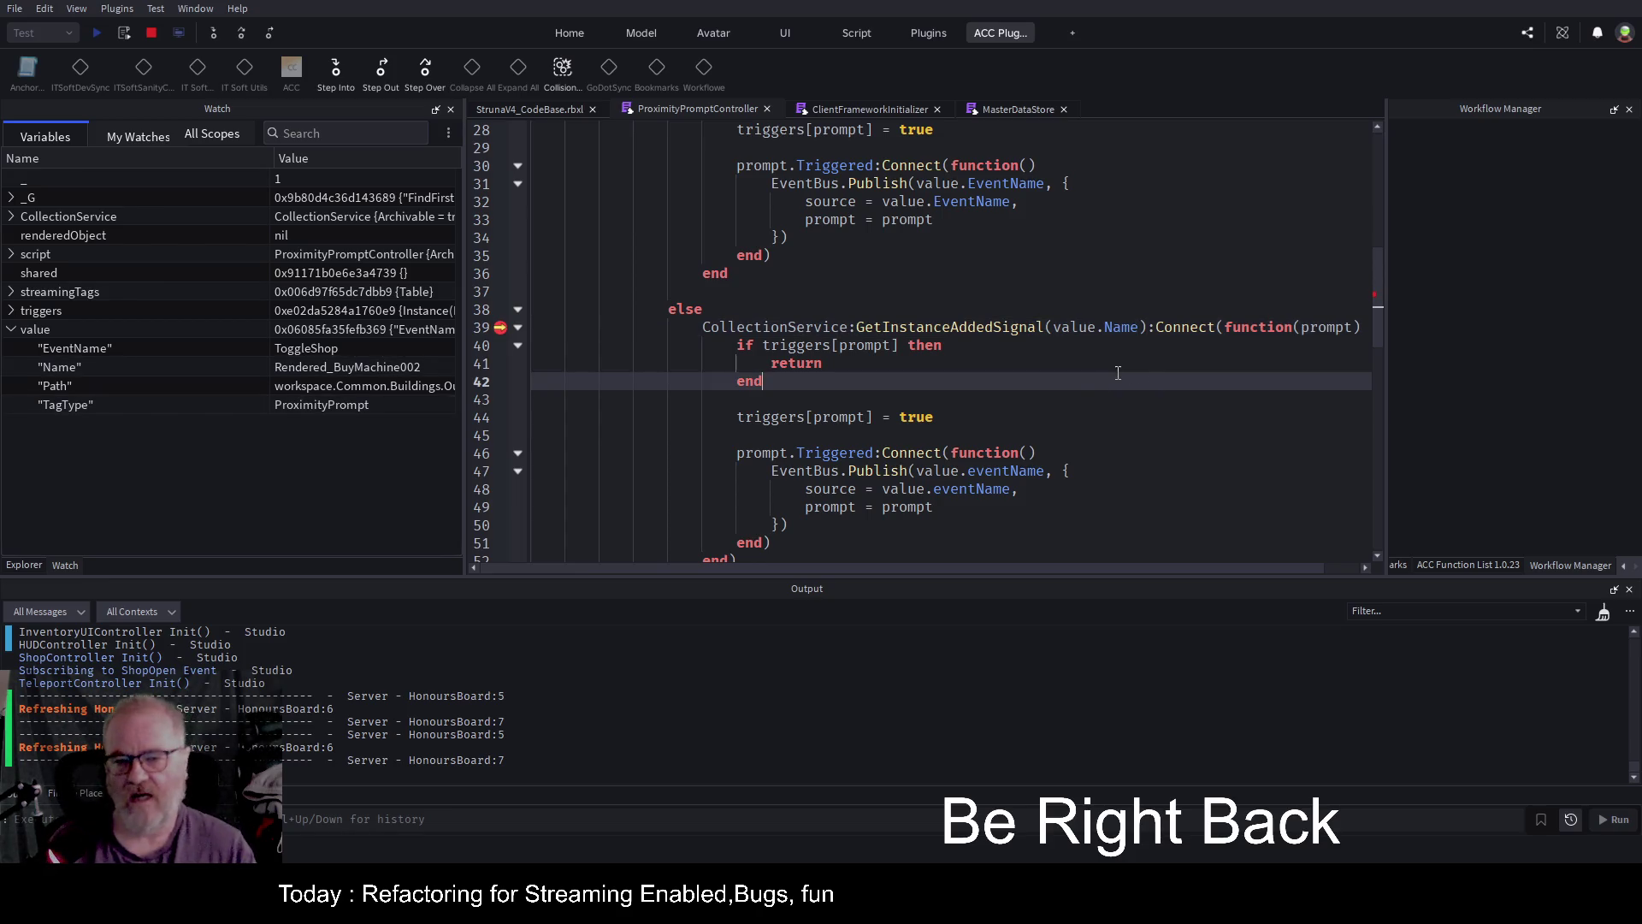
{"action": "left_click", "coordinate": [970, 471]}
{"action": "key", "text": "Delete"}
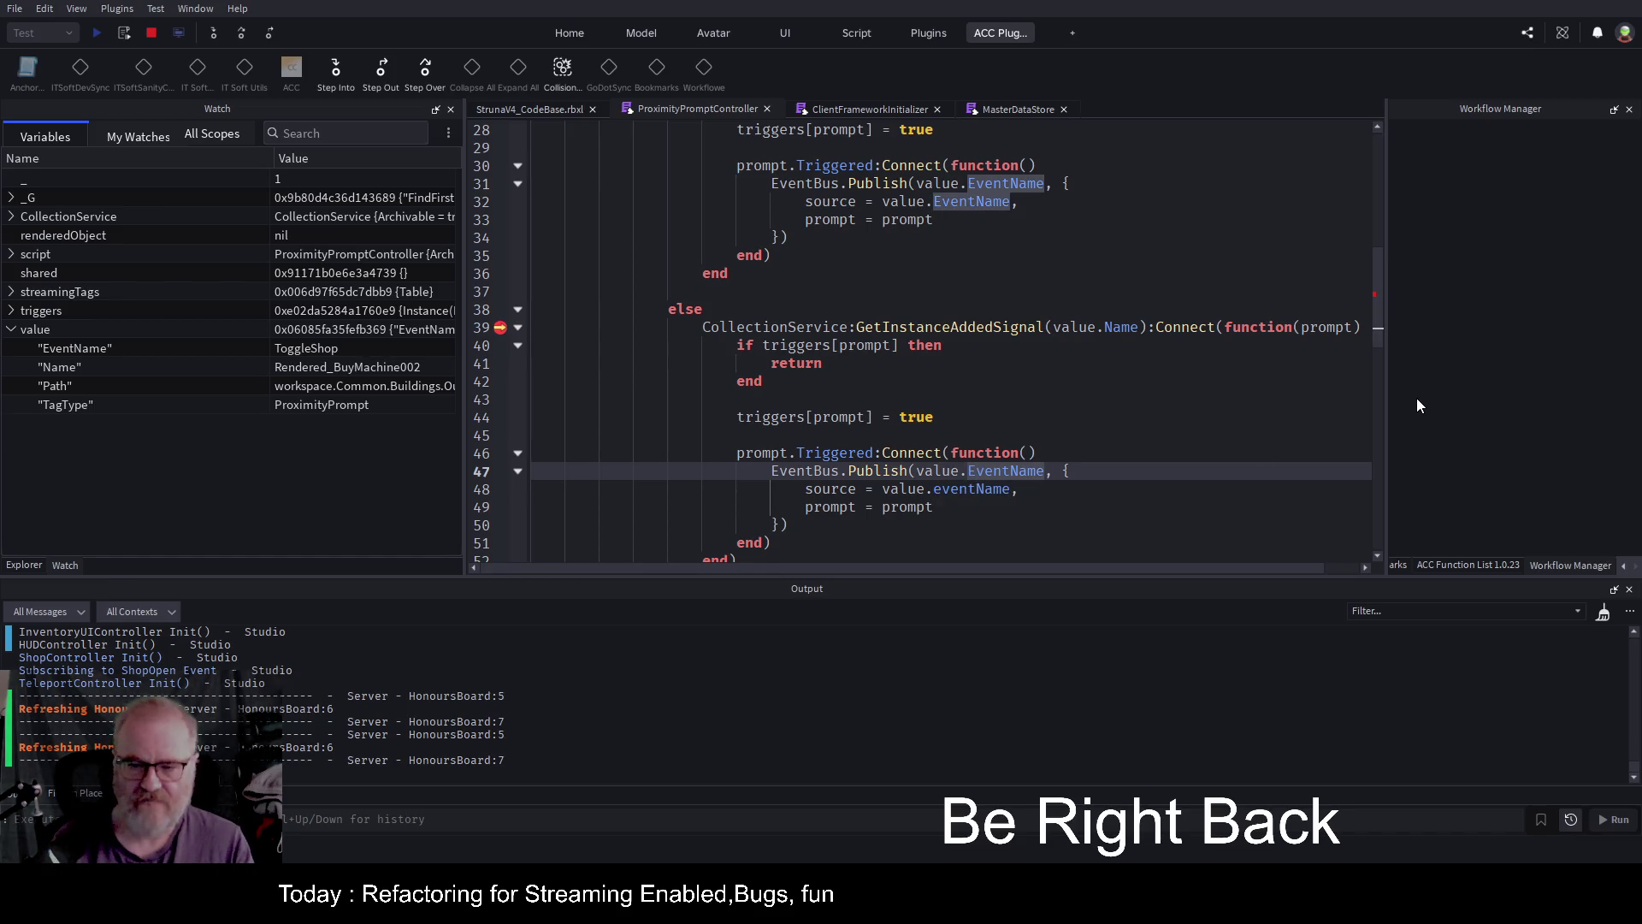
{"action": "type", "text": "E"}
{"action": "key", "text": "Down"}
{"action": "key", "text": "Delete"}
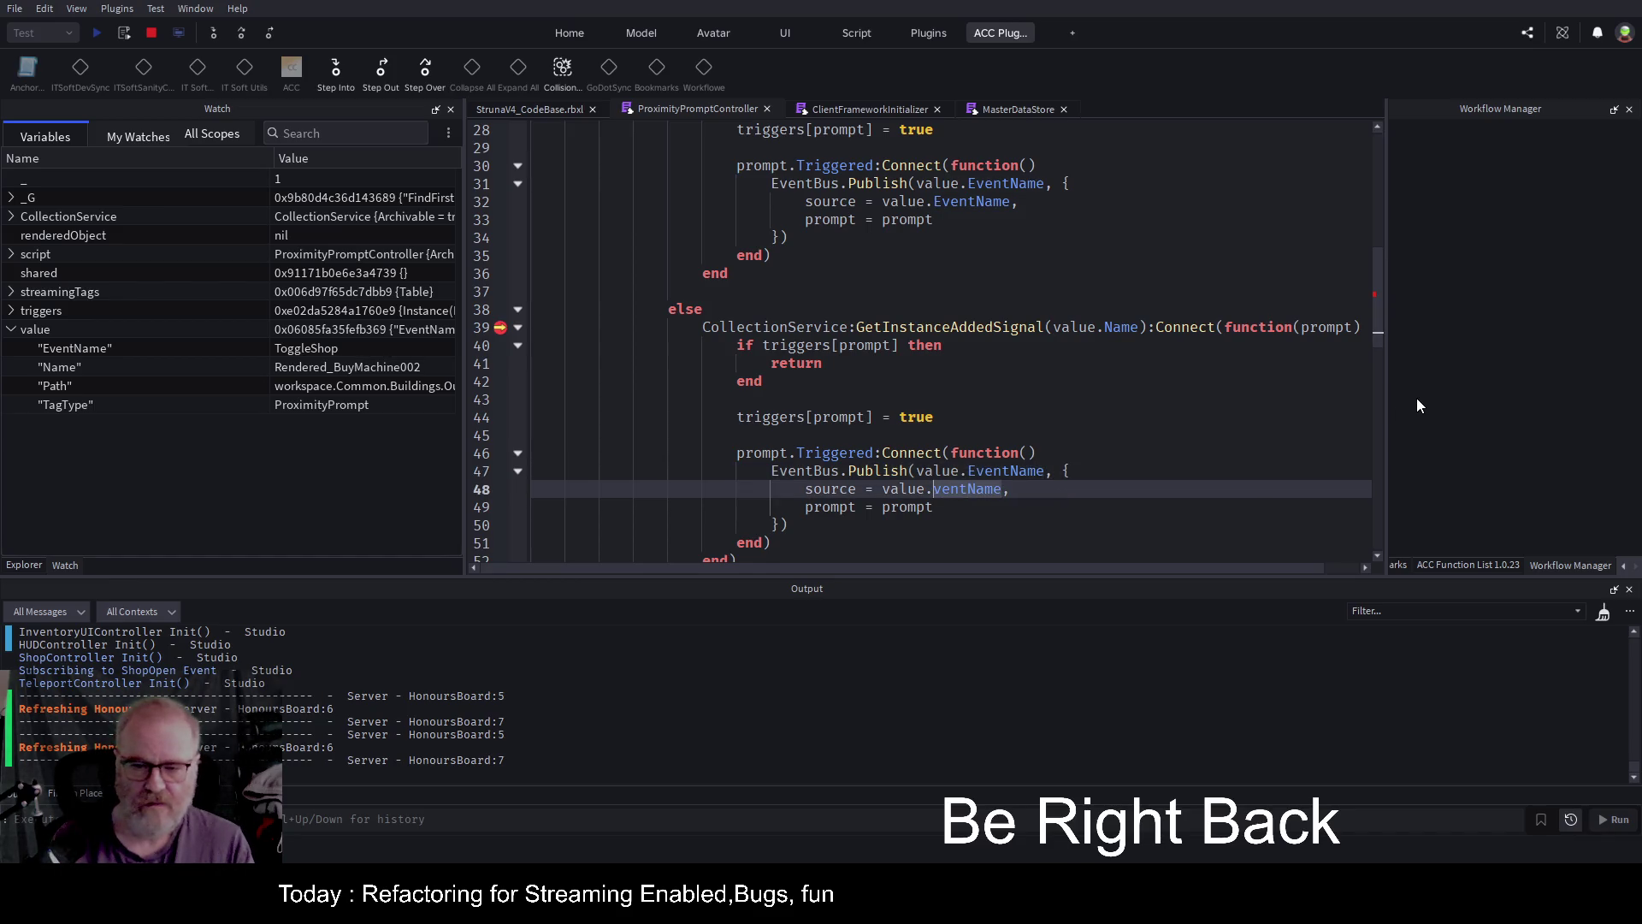
{"action": "type", "text": "E"}
{"action": "key", "text": "Up"}
Change value.TagName to value.Name in line 54's GetInstanceRemovedSignal call.
{"action": "key", "text": "Down"}
{"action": "key", "text": "Down"}
{"action": "key", "text": "Down"}
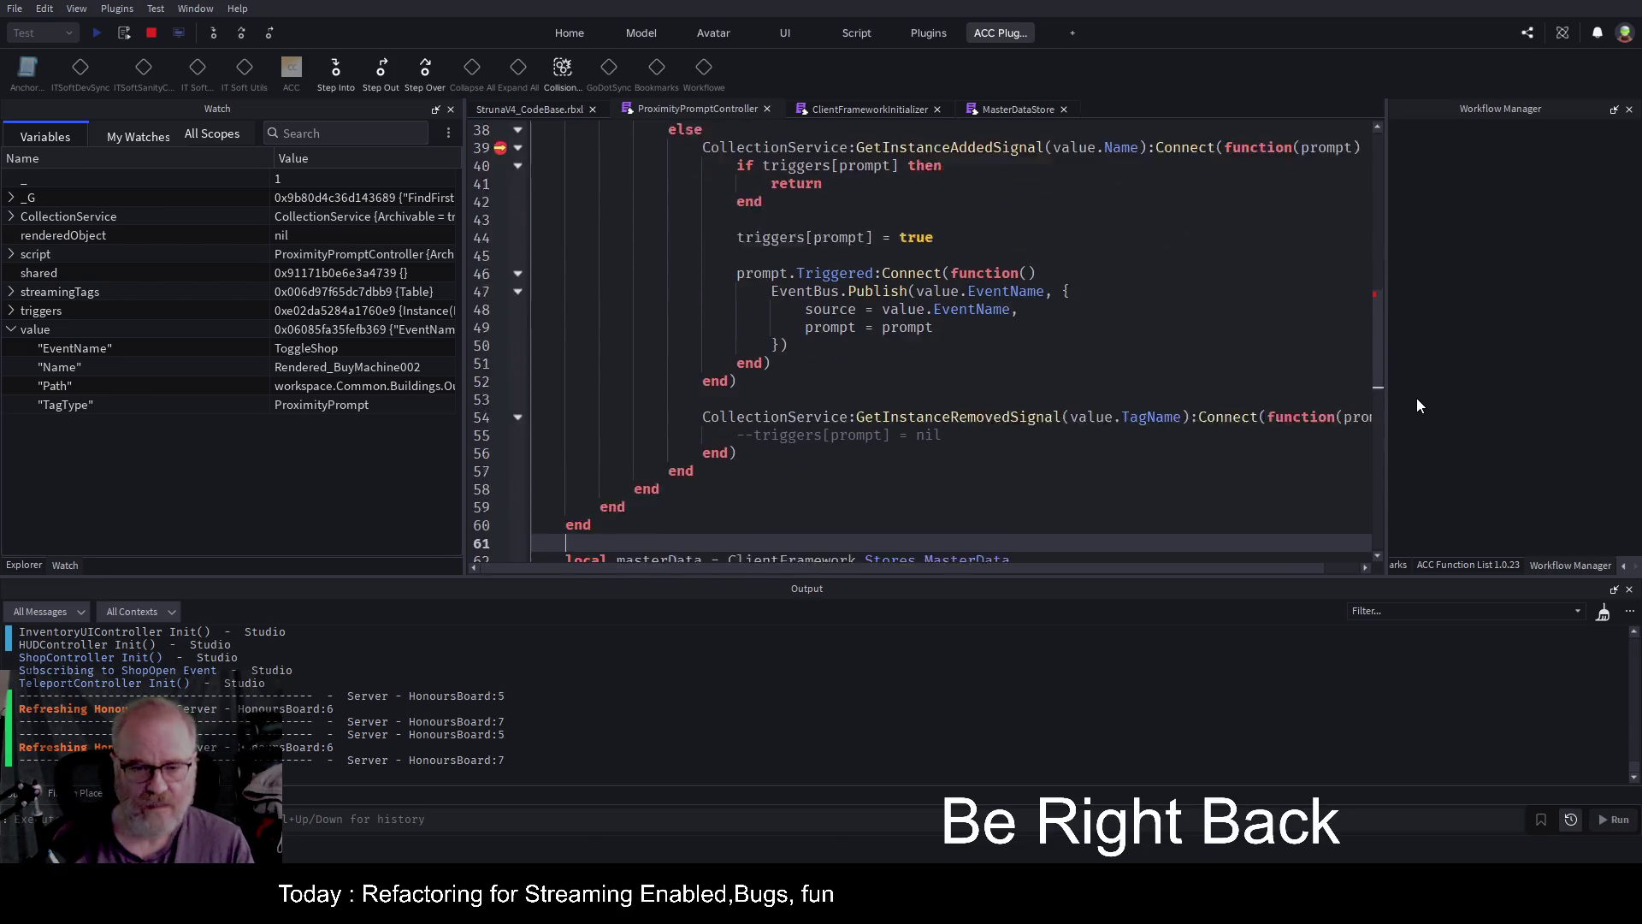
{"action": "key", "text": "Up"}
{"action": "key", "text": "Up"}
{"action": "key", "text": "Up"}
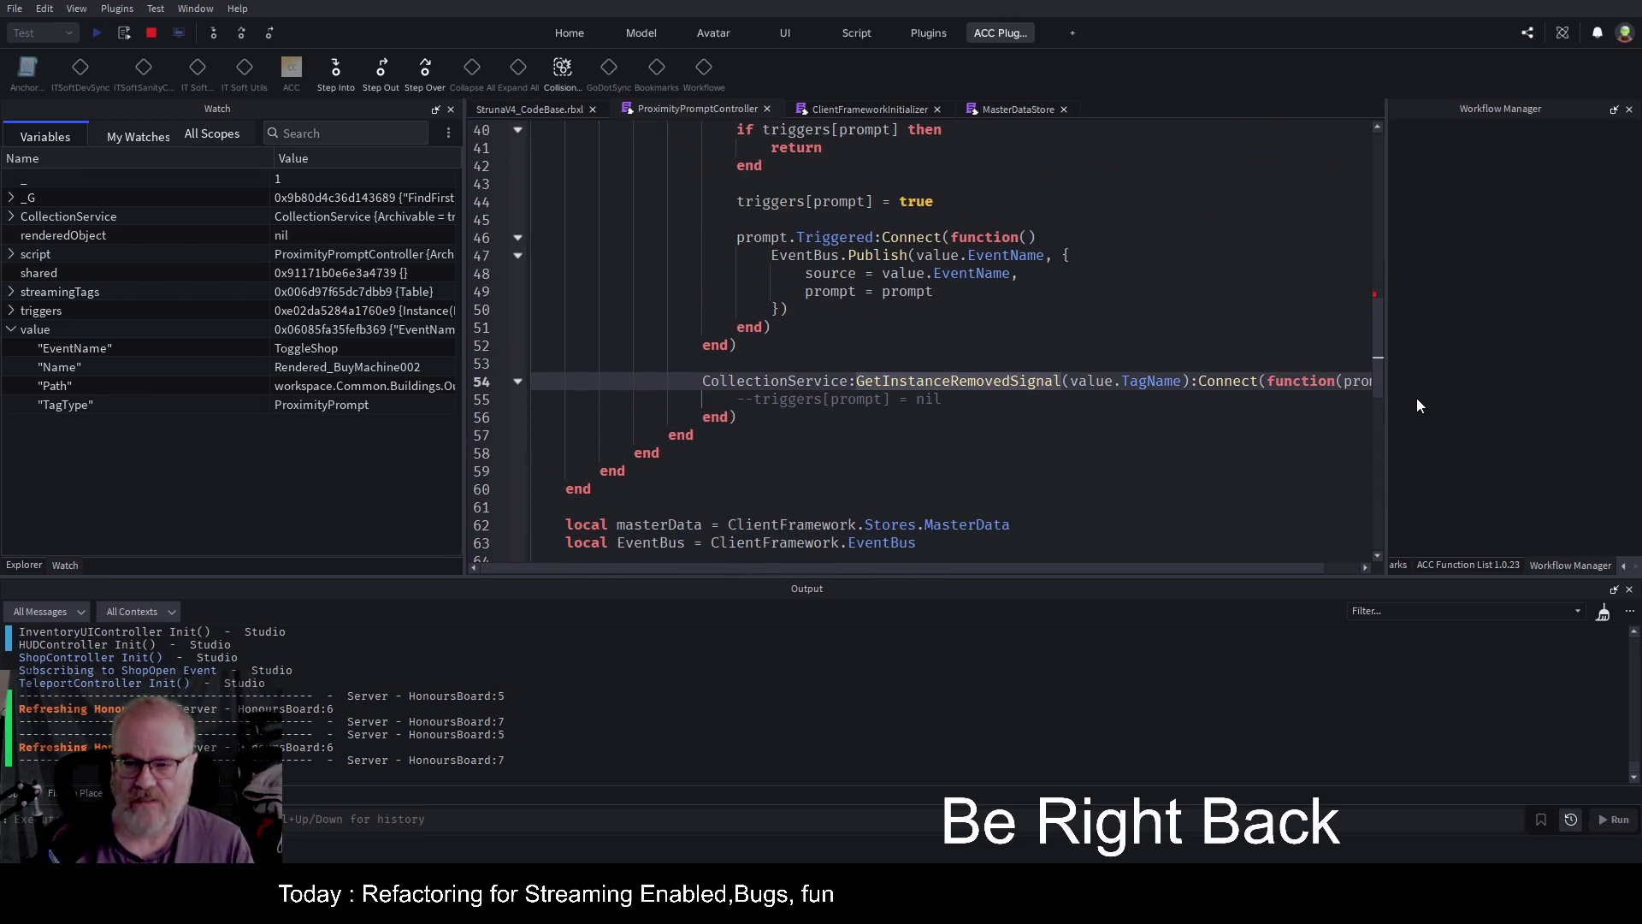
{"action": "key", "text": "Right"}
{"action": "key", "text": "Right"}
{"action": "key", "text": "Right"}
{"action": "key", "text": "Delete"}
{"action": "key", "text": "Delete"}
{"action": "key", "text": "Delete"}
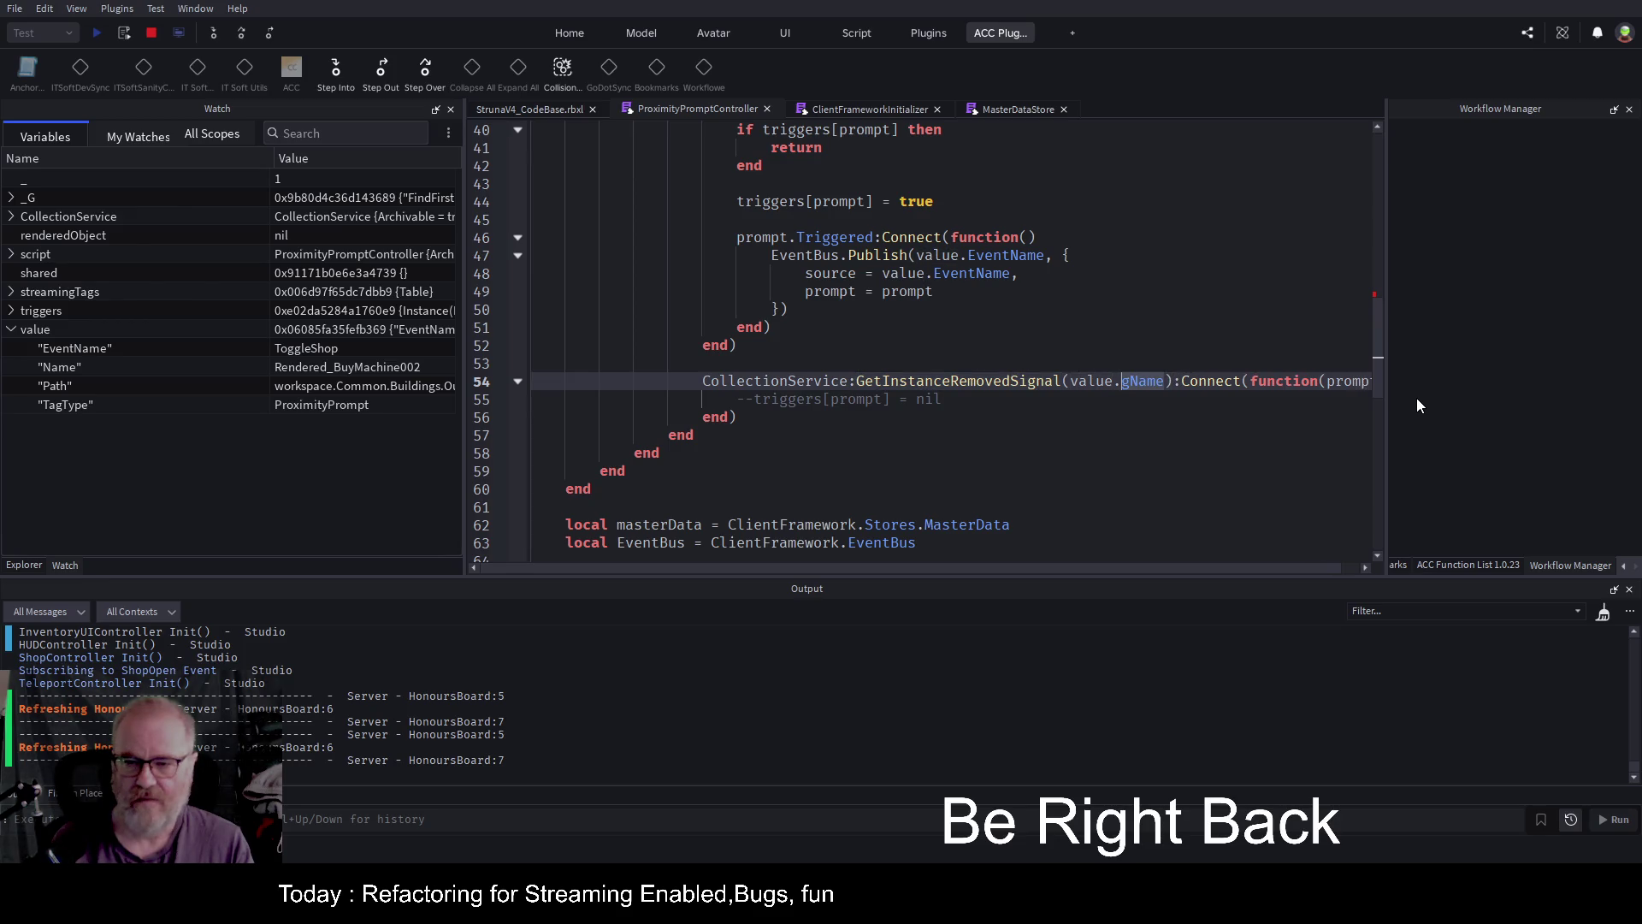
{"action": "type", "text": "N"}
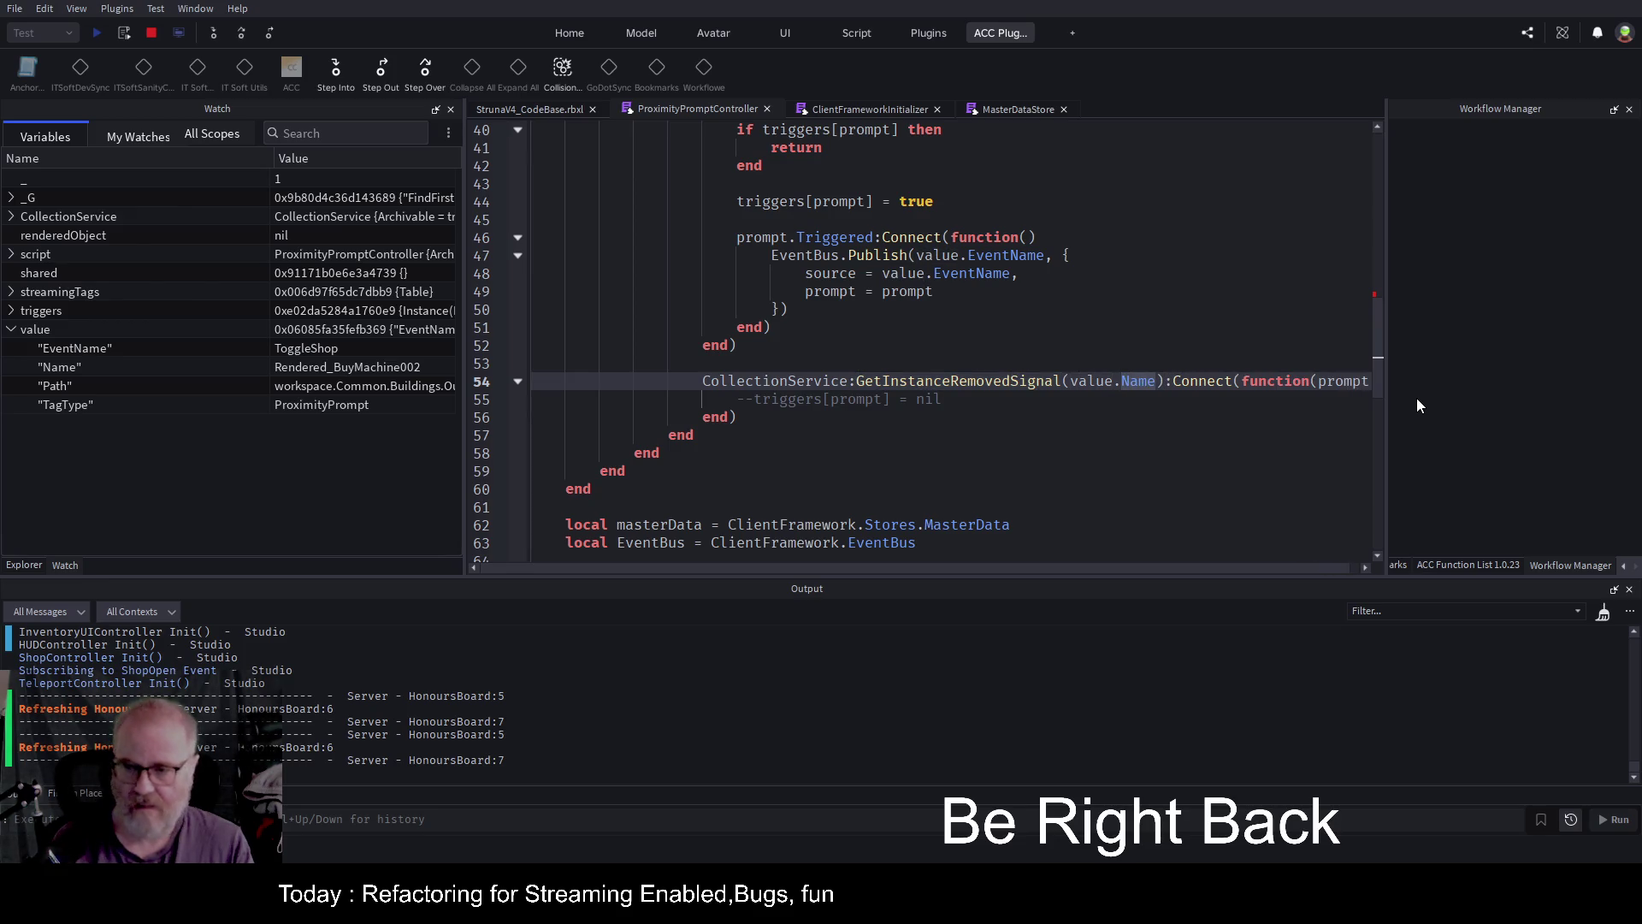
{"action": "key", "text": "Escape"}
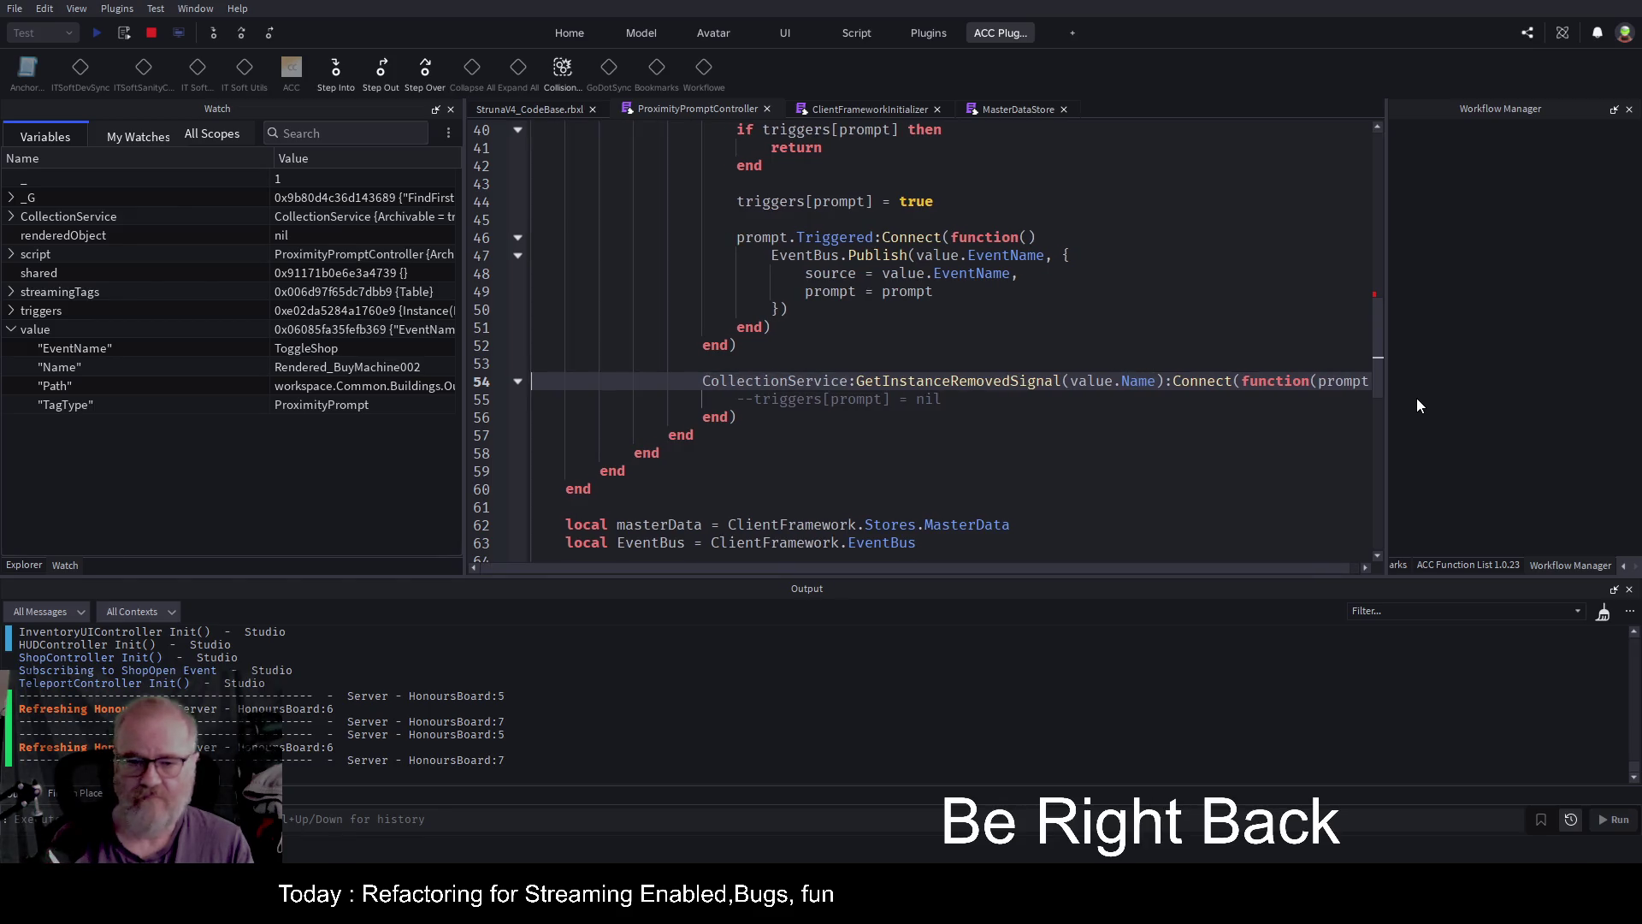
{"action": "scroll", "coordinate": [934, 345], "scroll_direction": "up", "scroll_amount": 8}
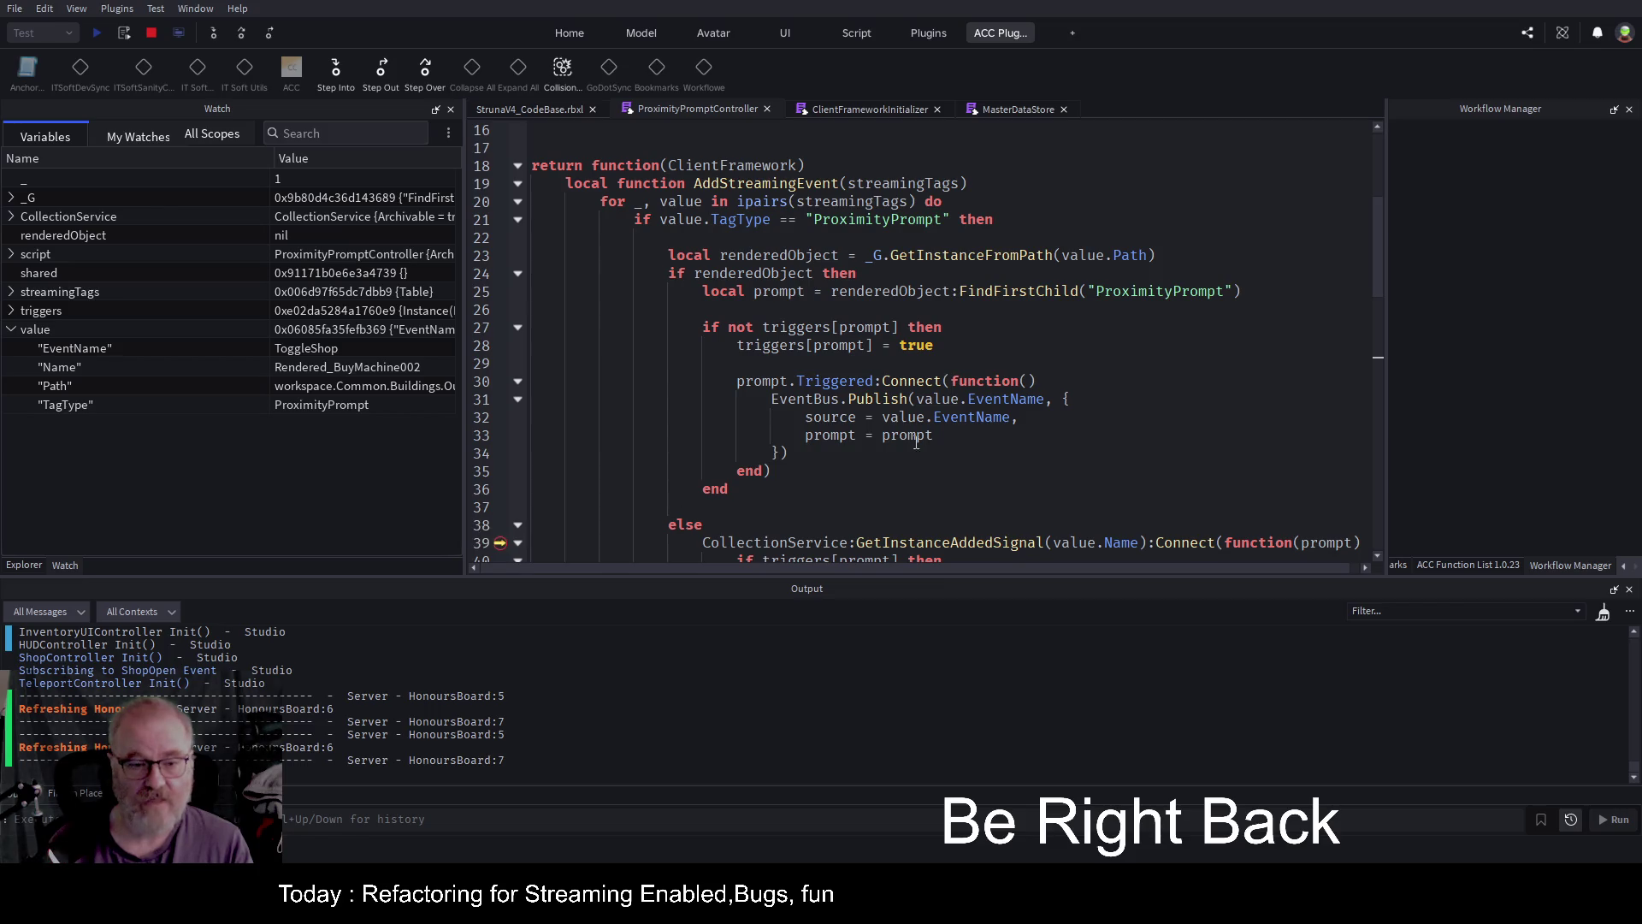
{"action": "scroll", "coordinate": [1018, 392], "scroll_direction": "up", "scroll_amount": 1}
{"action": "scroll", "coordinate": [1018, 393], "scroll_direction": "up", "scroll_amount": 3}
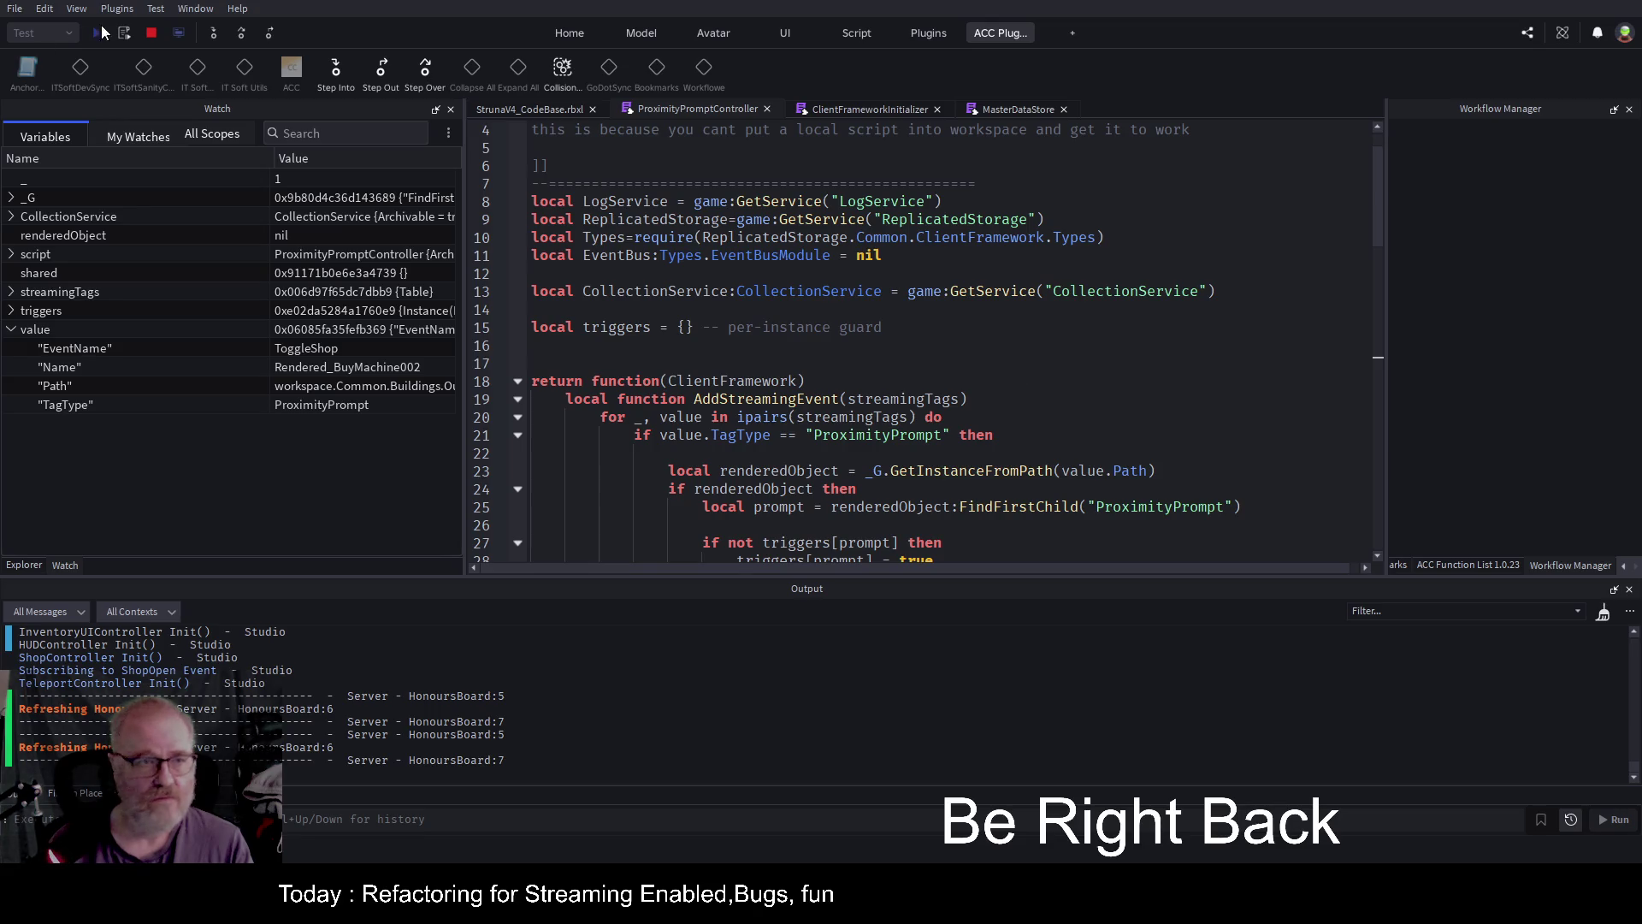
Stop the paused playtest and review AddStreamingEvent, highlighting streamingTags and every use of value.
{"action": "left_click", "coordinate": [153, 34]}
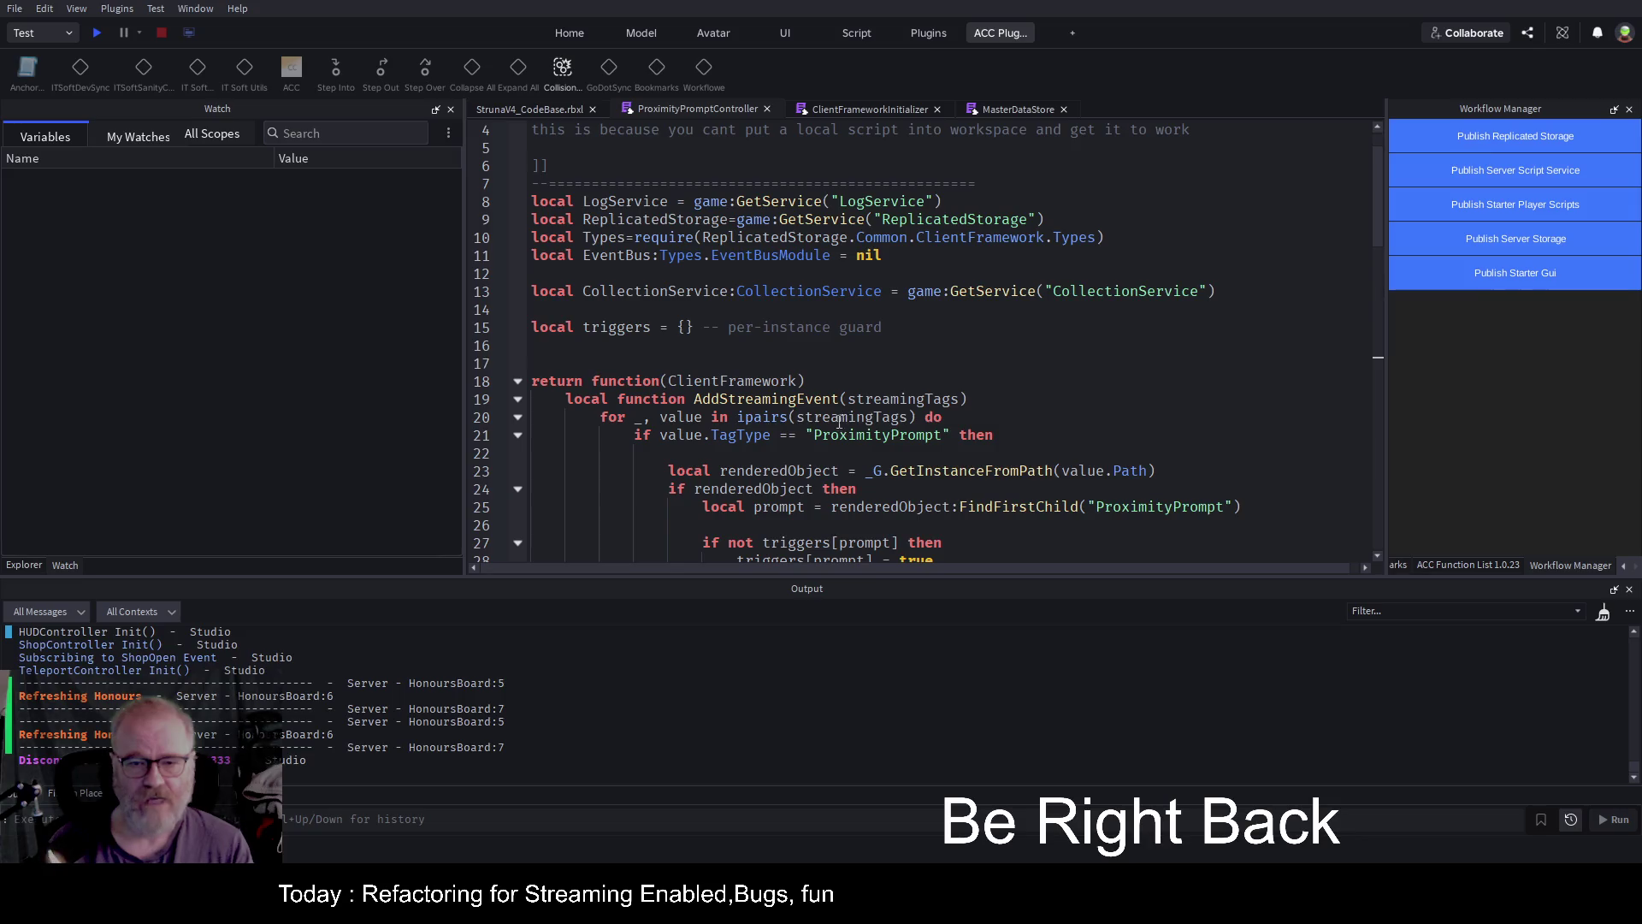
{"action": "double_click", "coordinate": [908, 401]}
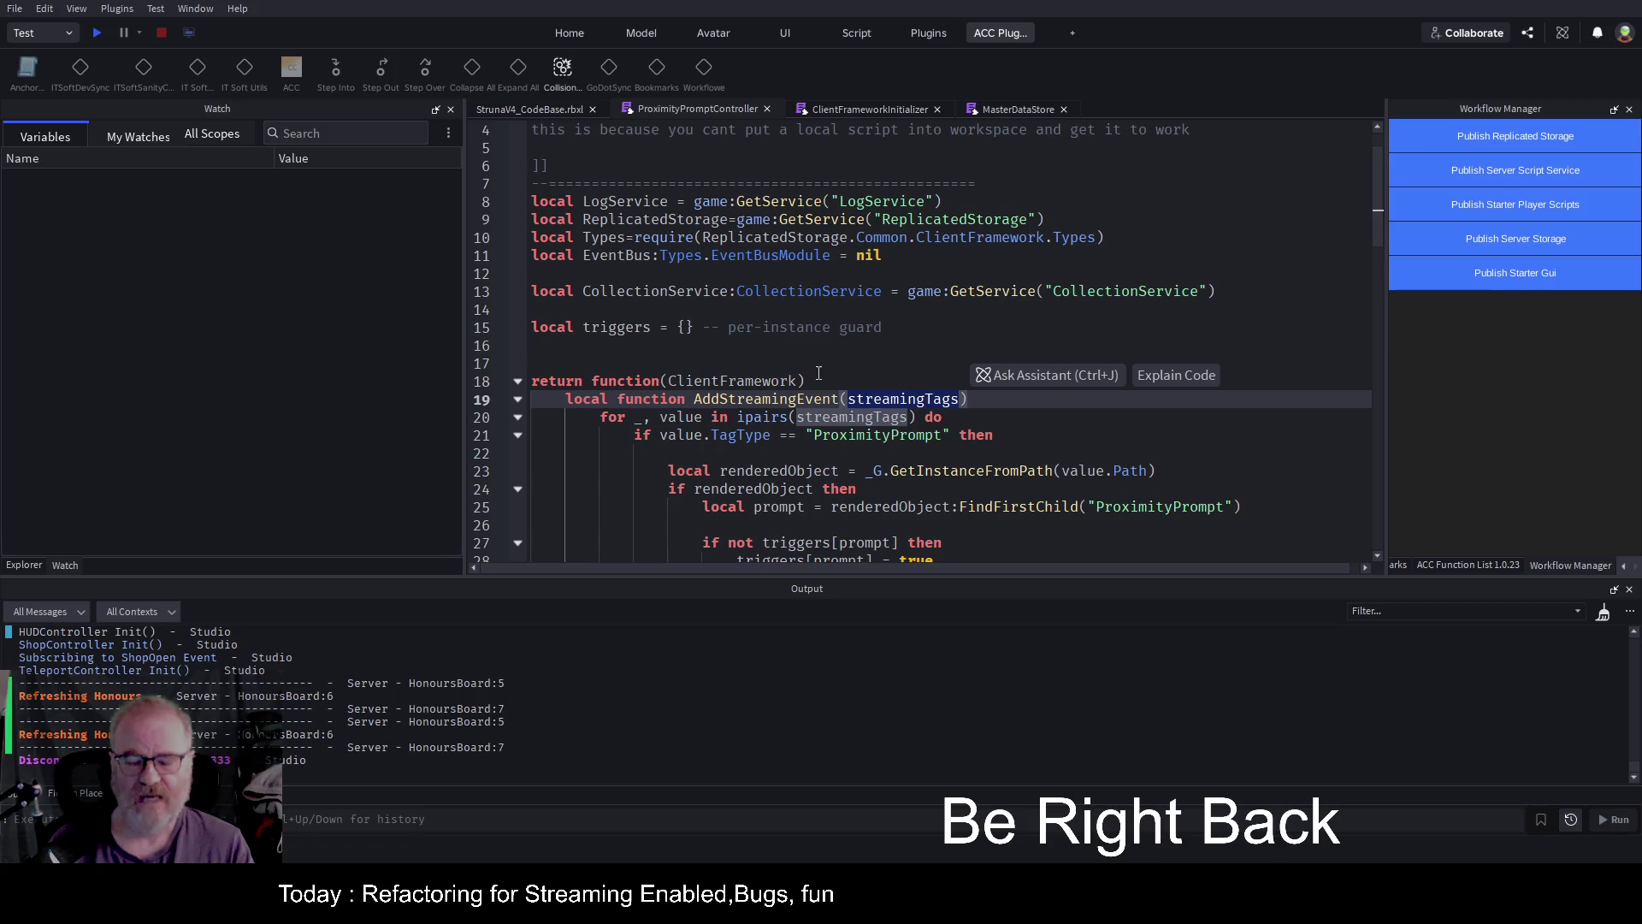
{"action": "scroll", "coordinate": [836, 368], "scroll_direction": "down", "scroll_amount": 2}
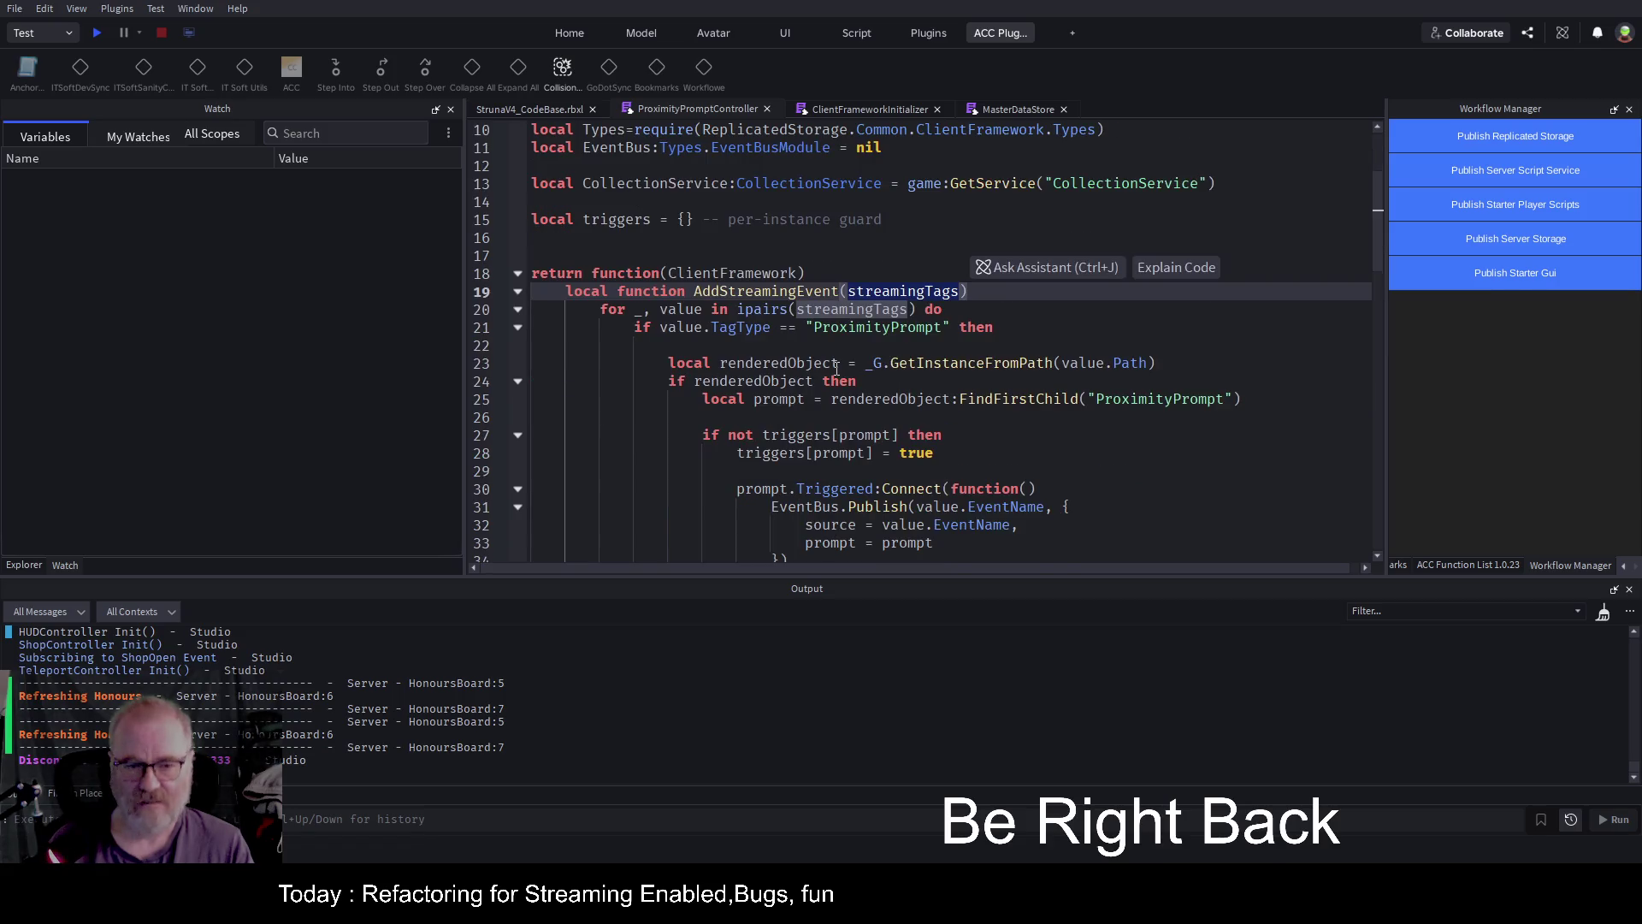
{"action": "left_click", "coordinate": [517, 293]}
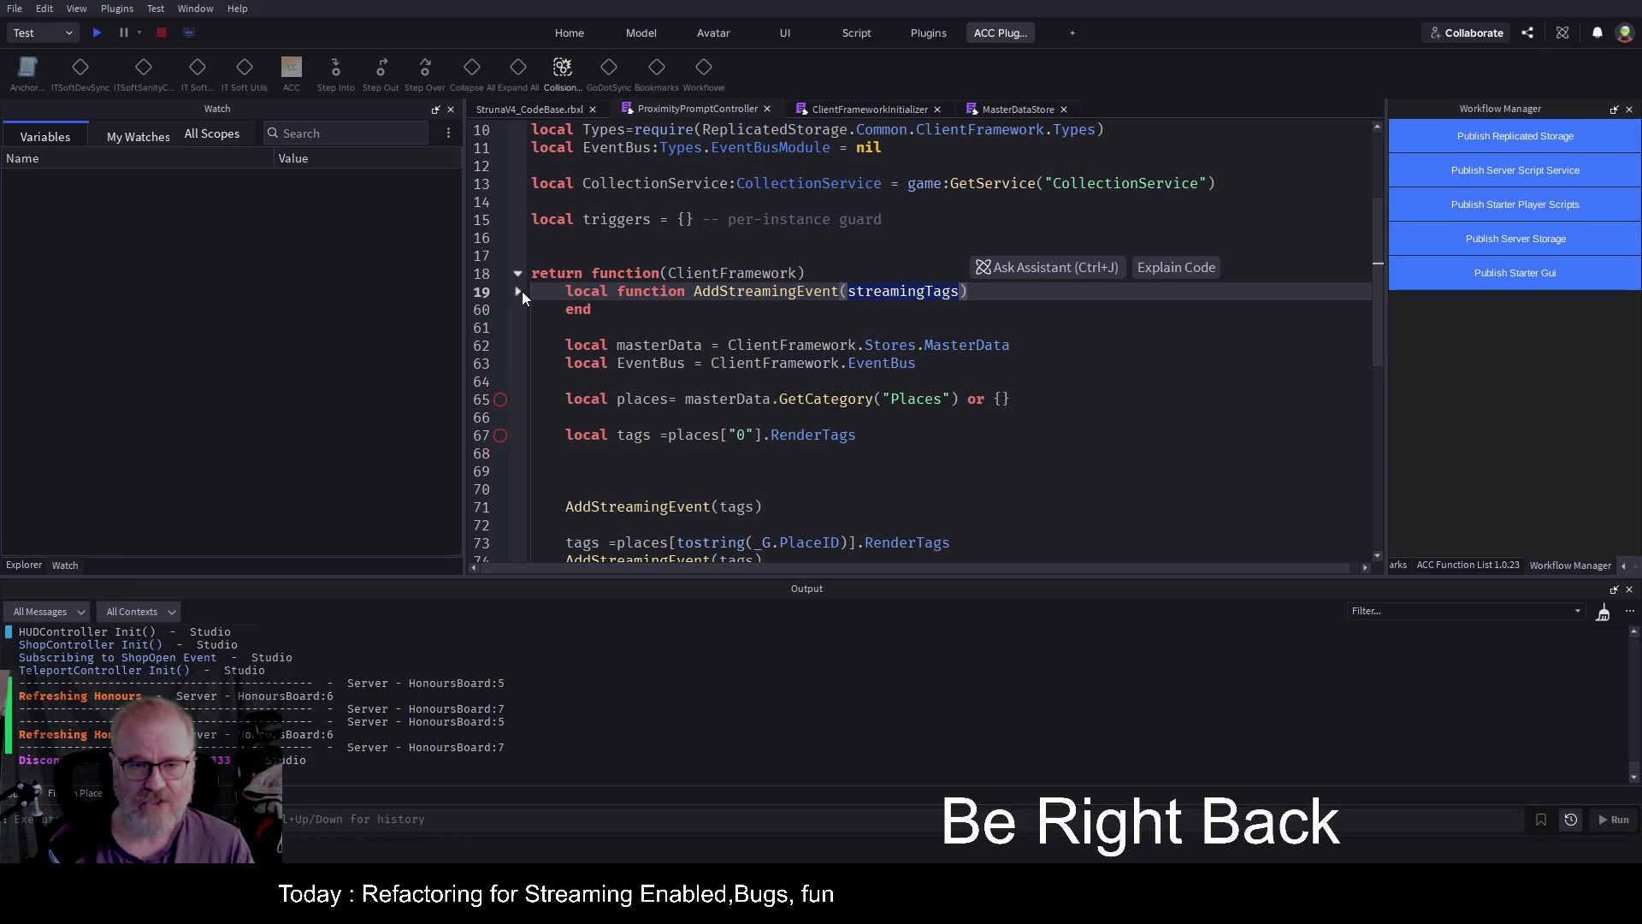
{"action": "left_click", "coordinate": [517, 291]}
{"action": "double_click", "coordinate": [676, 312]}
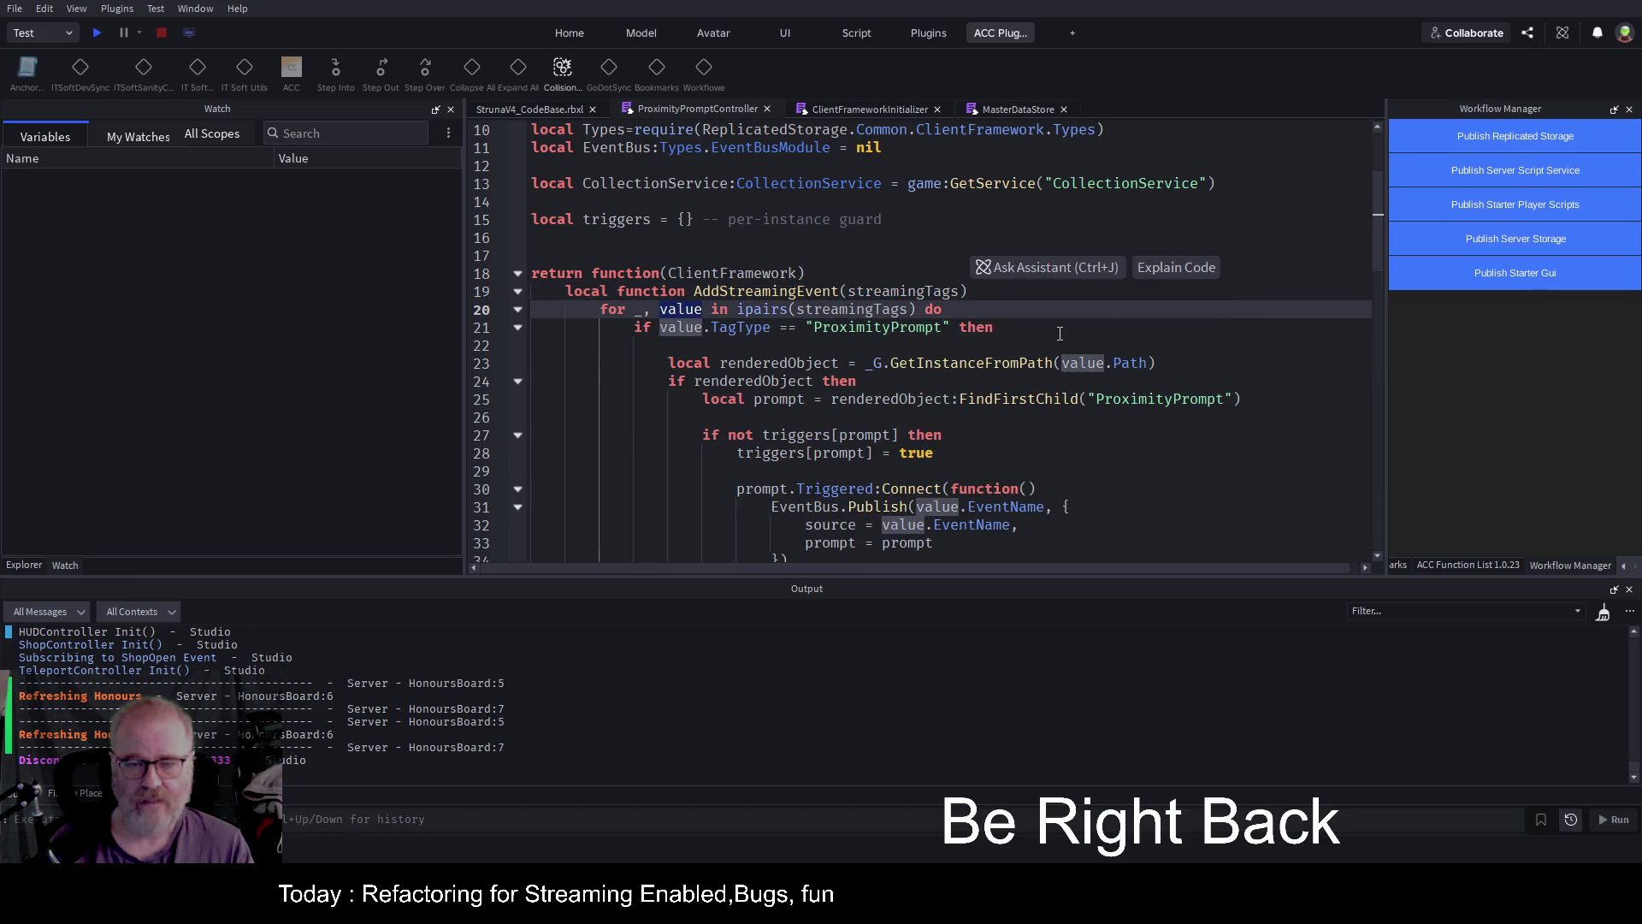